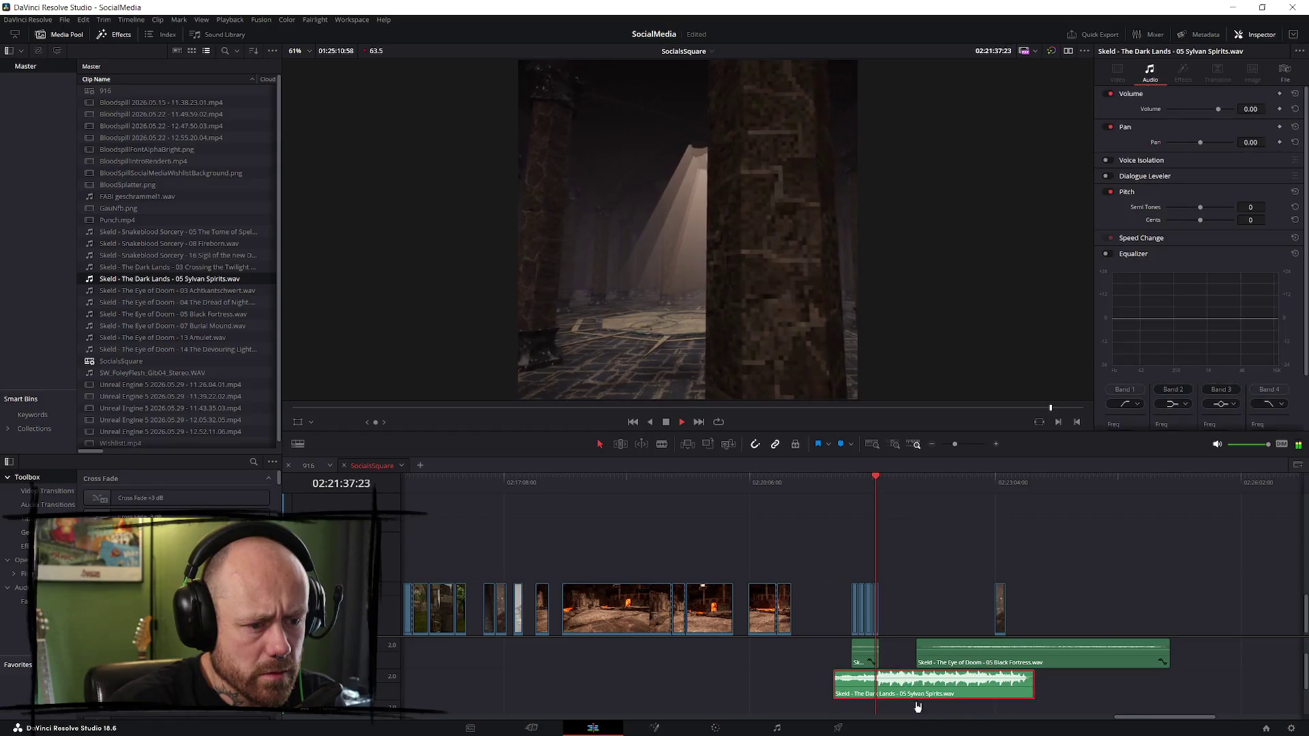
- Move the Sylvan Spirits music so it starts under the later clip group
{"action": "left_click_drag", "start_coordinate": [906, 685], "coordinate": [898, 695]}
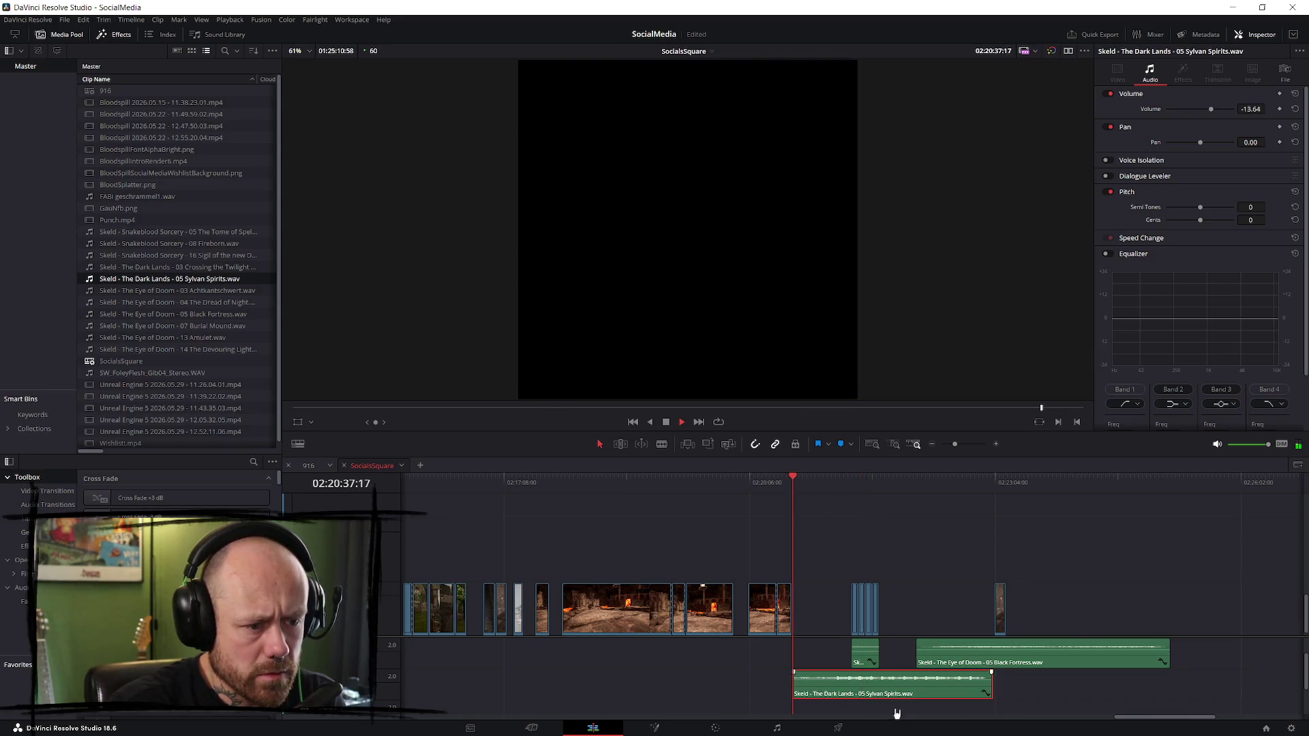
{"action": "left_click_drag", "start_coordinate": [866, 697], "coordinate": [927, 697]}
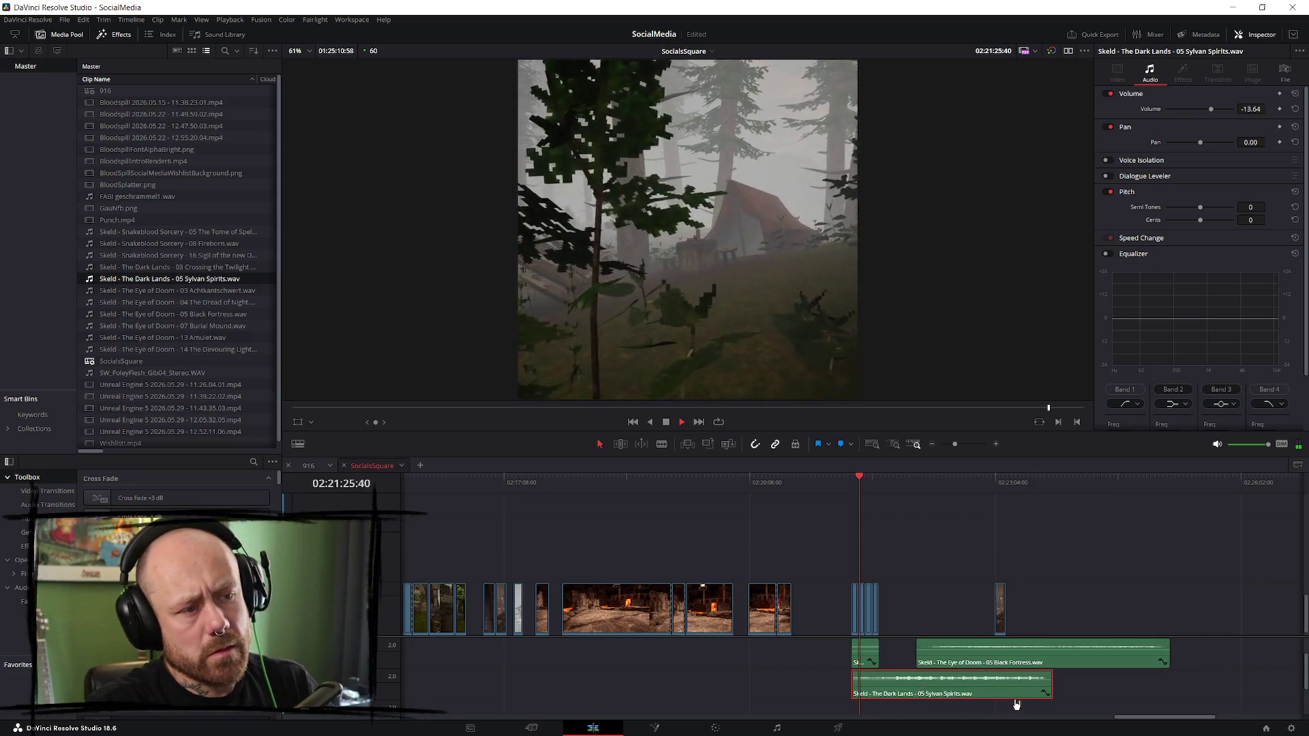
{"action": "scroll", "coordinate": [1016, 704], "scroll_direction": "up", "scroll_amount": 3}
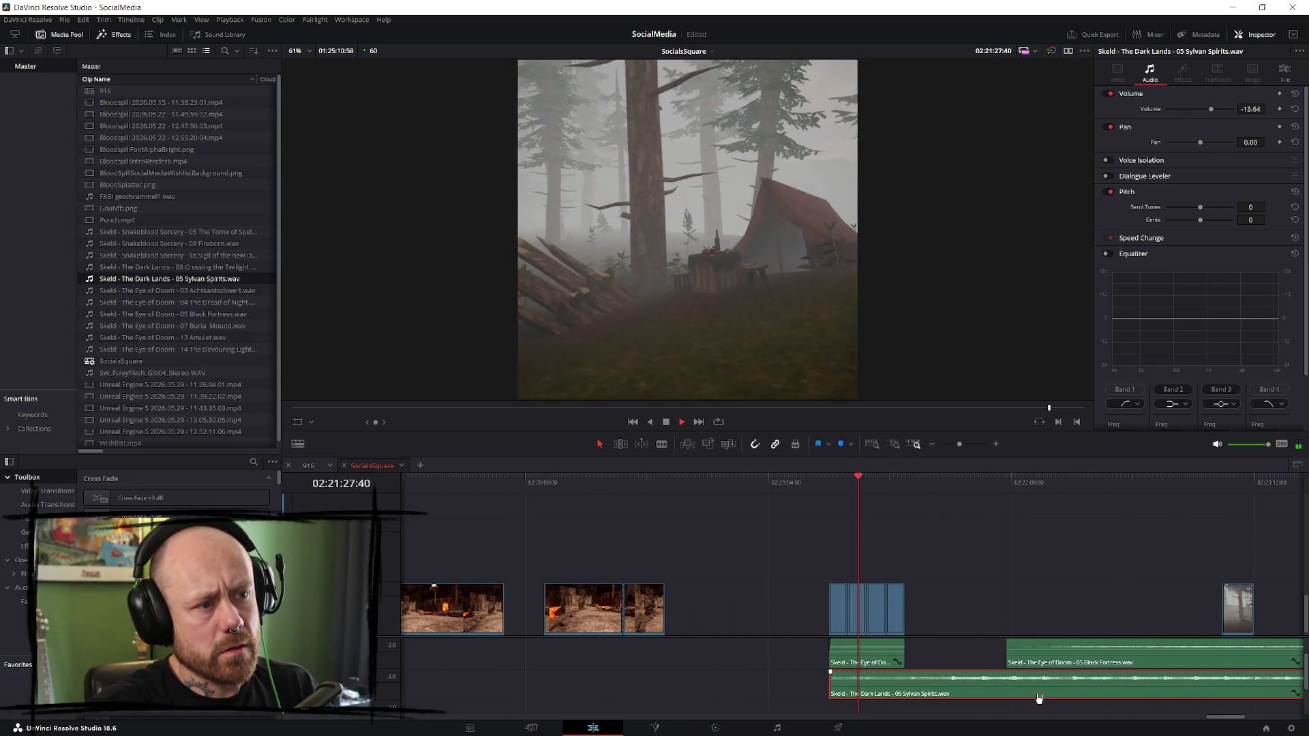
{"action": "scroll", "coordinate": [1038, 697], "scroll_direction": "down", "scroll_amount": 2}
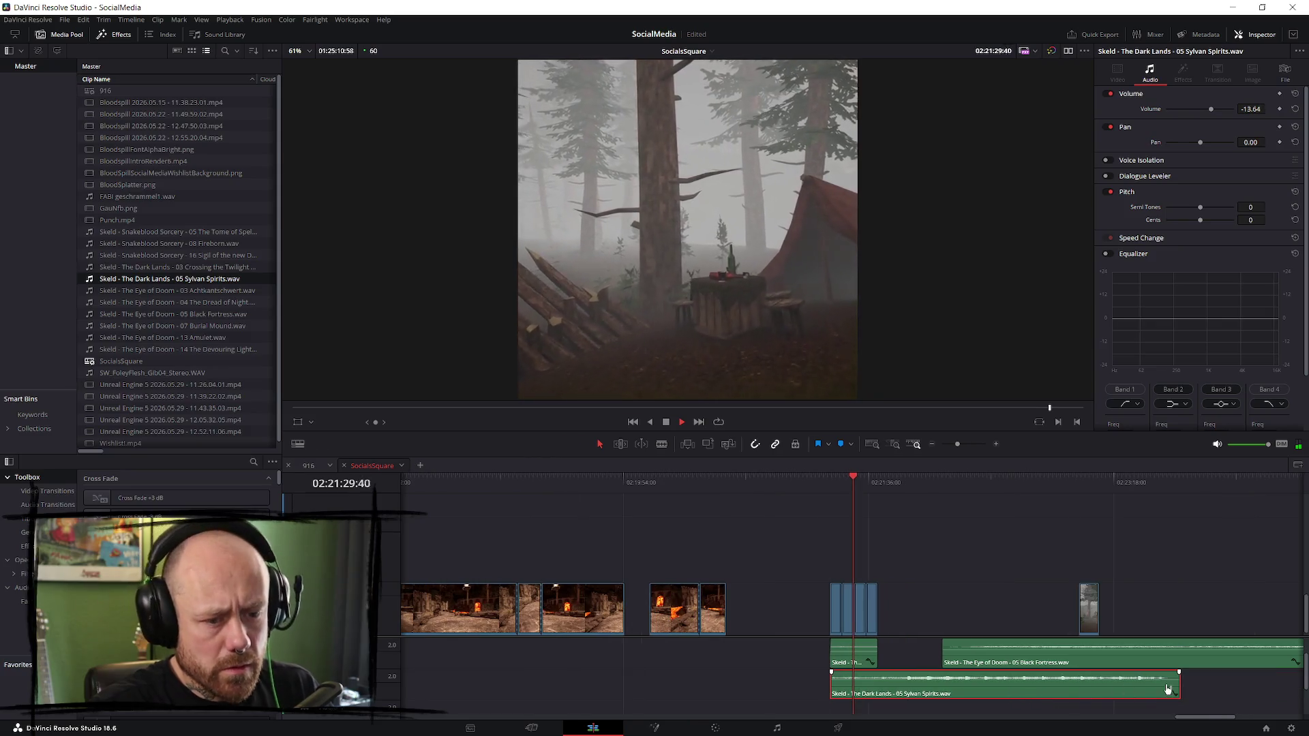
- Trim the Sylvan Spirits music's end to finish with the last video clip
{"action": "mouse_move", "coordinate": [1175, 685]}
{"action": "left_mouse_down"}
{"action": "mouse_move", "coordinate": [880, 683]}
{"action": "mouse_move", "coordinate": [890, 672]}
{"action": "left_mouse_up"}
{"action": "scroll", "coordinate": [1059, 682], "scroll_direction": "up", "scroll_amount": 1}
{"action": "scroll", "coordinate": [1060, 682], "scroll_direction": "up", "scroll_amount": 2}
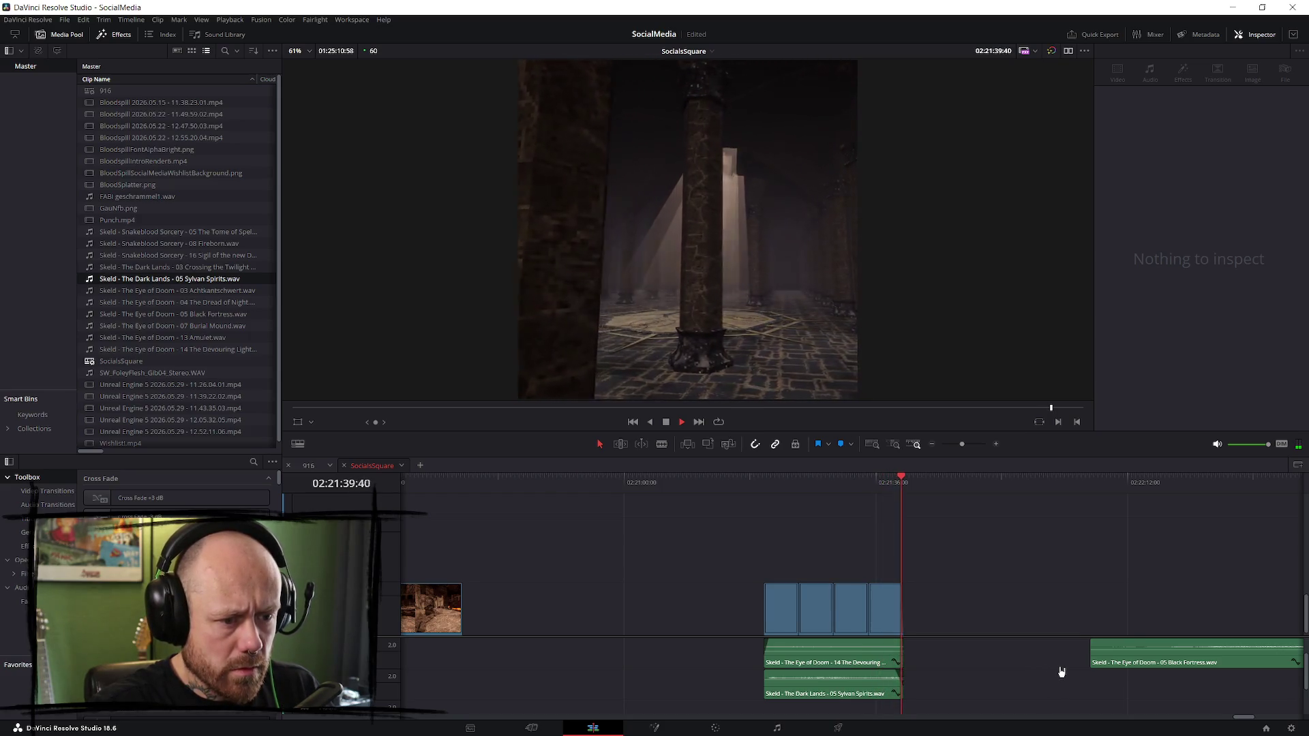
{"action": "key", "text": "space"}
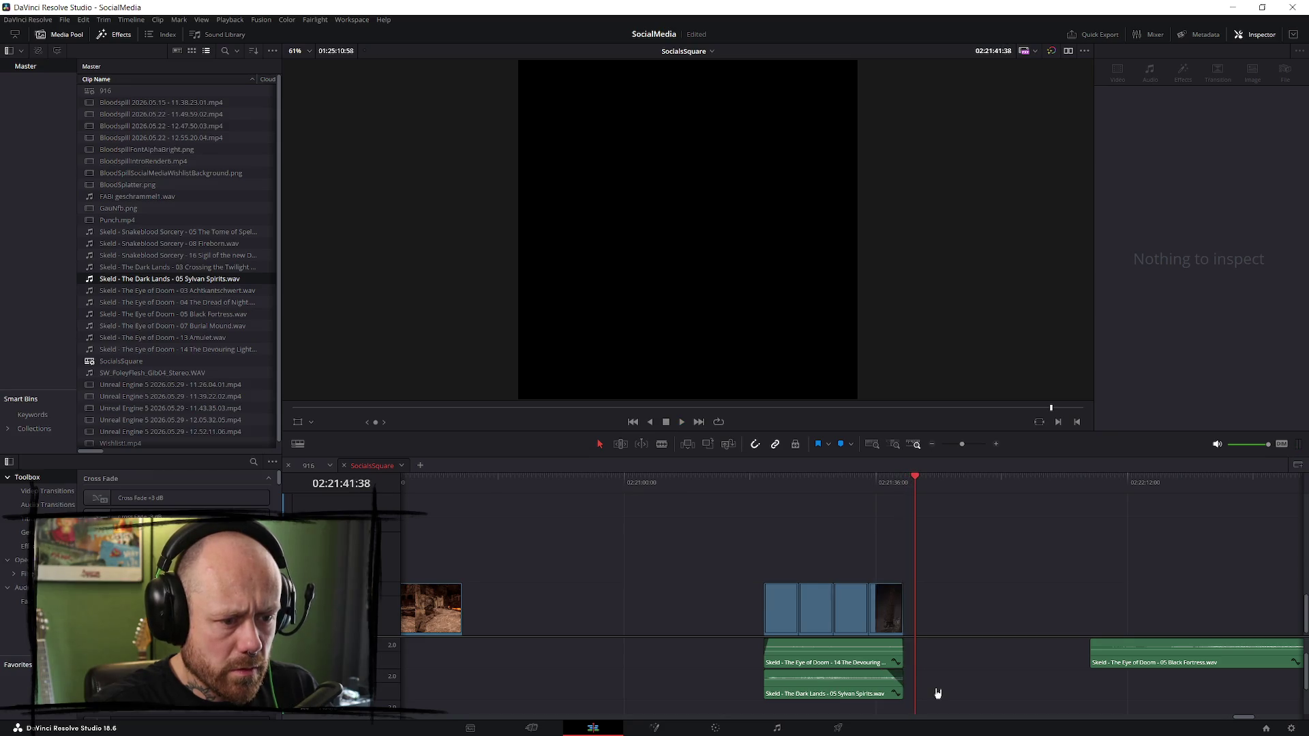
{"action": "scroll", "coordinate": [942, 690], "scroll_direction": "down", "scroll_amount": 2}
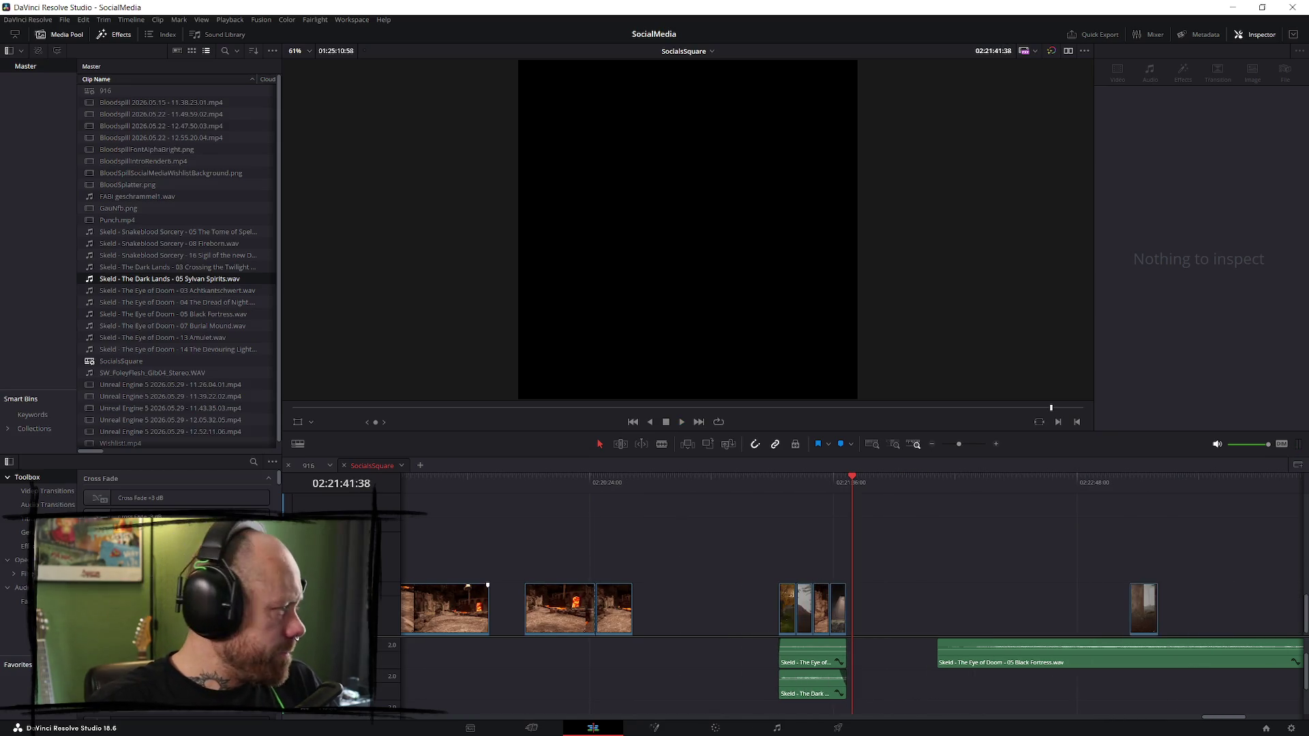
{"action": "left_click", "coordinate": [228, 292]}
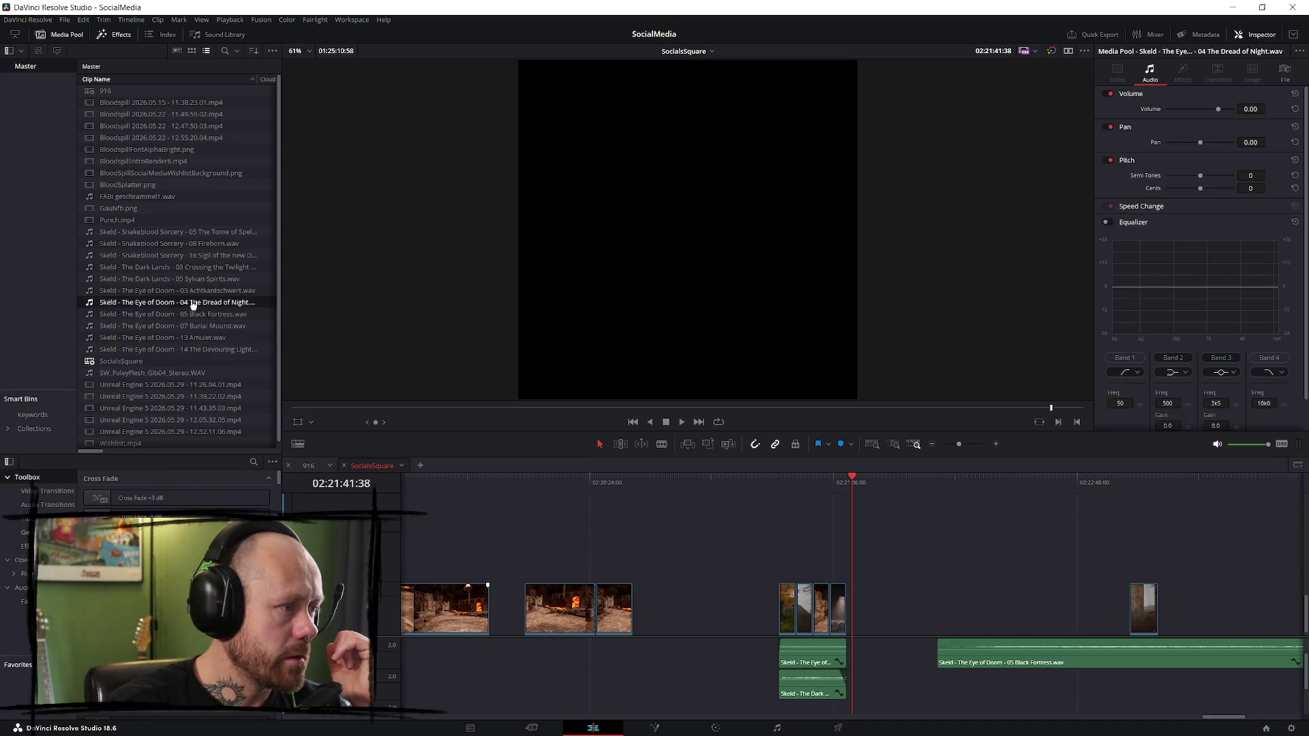
{"action": "mouse_move", "coordinate": [200, 295]}
{"action": "left_mouse_down"}
{"action": "mouse_move", "coordinate": [748, 654]}
{"action": "mouse_move", "coordinate": [886, 674]}
{"action": "mouse_move", "coordinate": [818, 681]}
{"action": "left_mouse_up"}
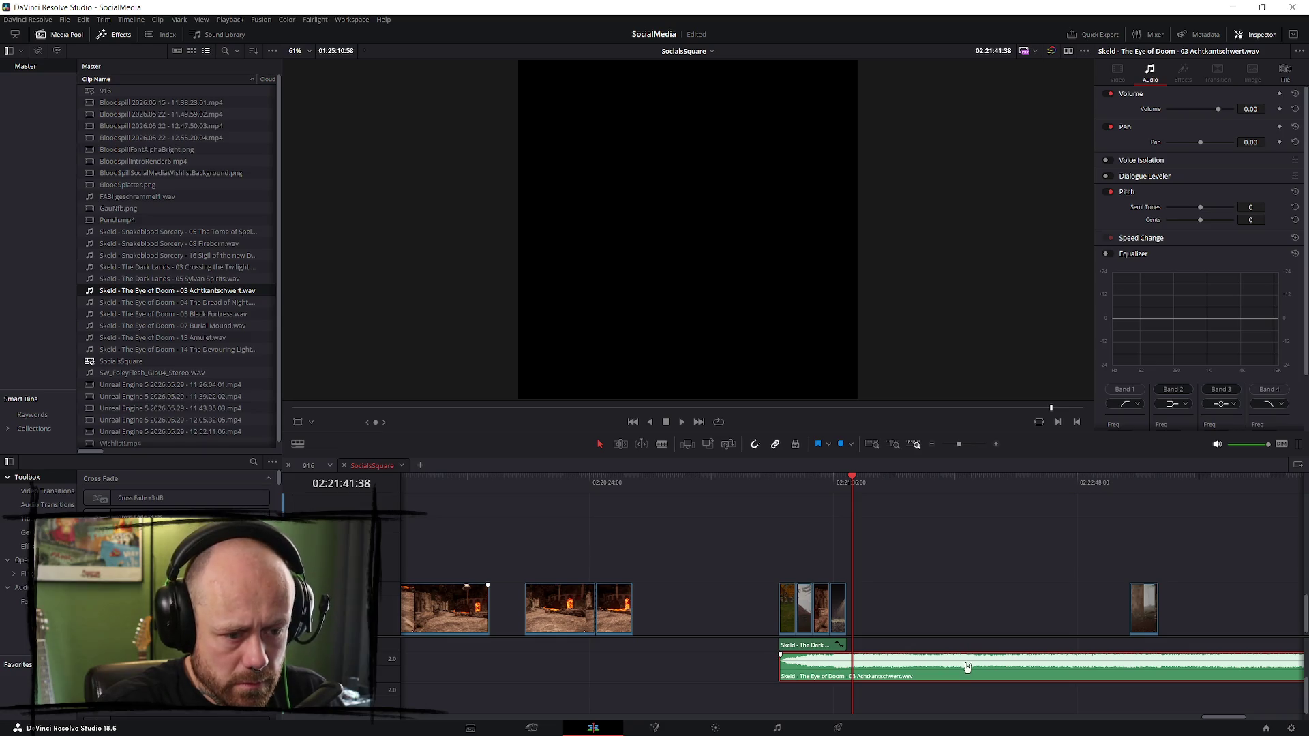
{"action": "left_click_drag", "start_coordinate": [966, 658], "coordinate": [967, 674]}
{"action": "left_click", "coordinate": [801, 488]}
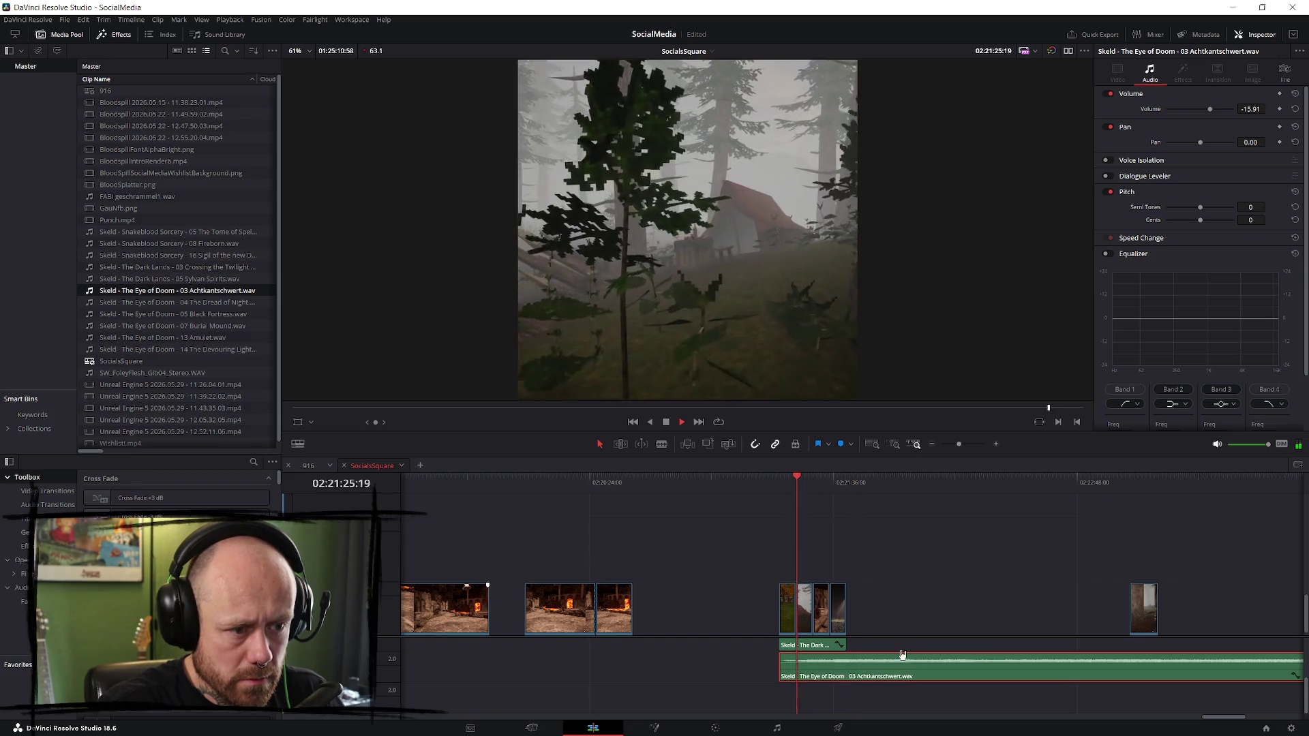
{"action": "left_click", "coordinate": [789, 674]}
{"action": "scroll", "coordinate": [728, 692], "scroll_direction": "up", "scroll_amount": 1}
{"action": "scroll", "coordinate": [728, 692], "scroll_direction": "up", "scroll_amount": 1}
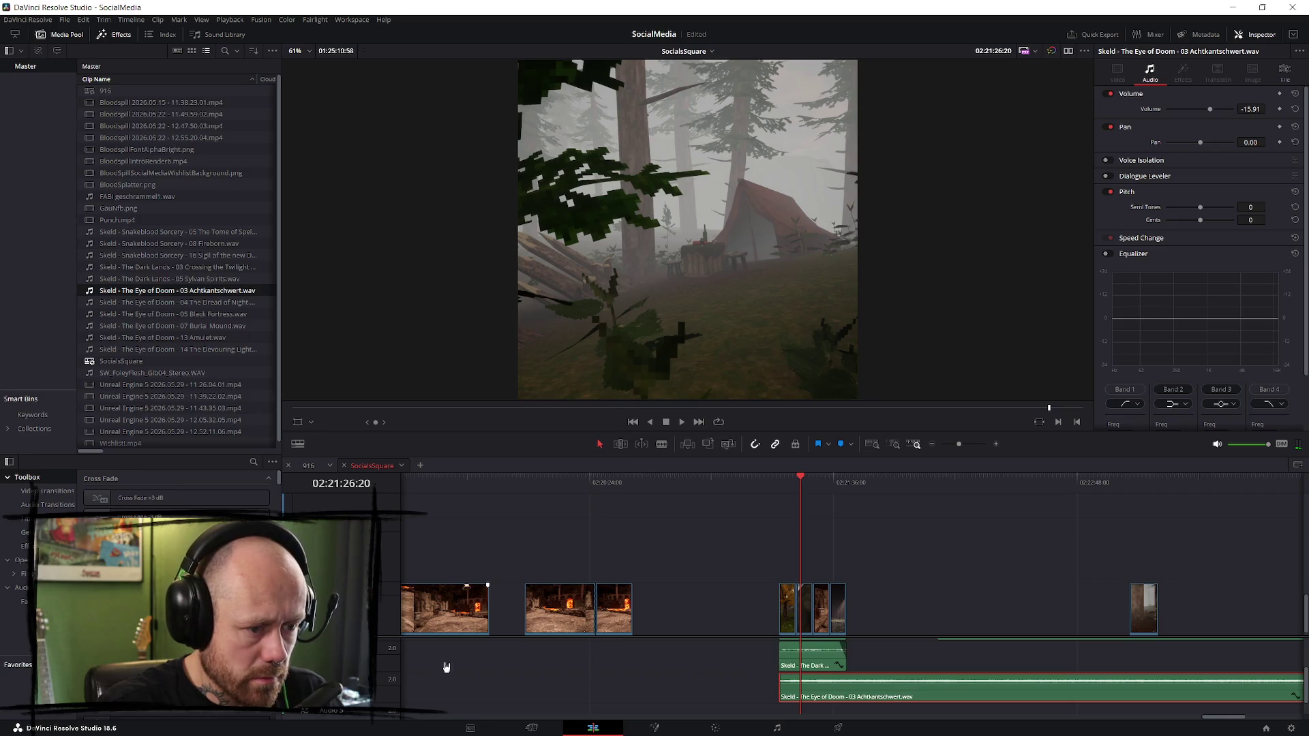
{"action": "key", "text": "space"}
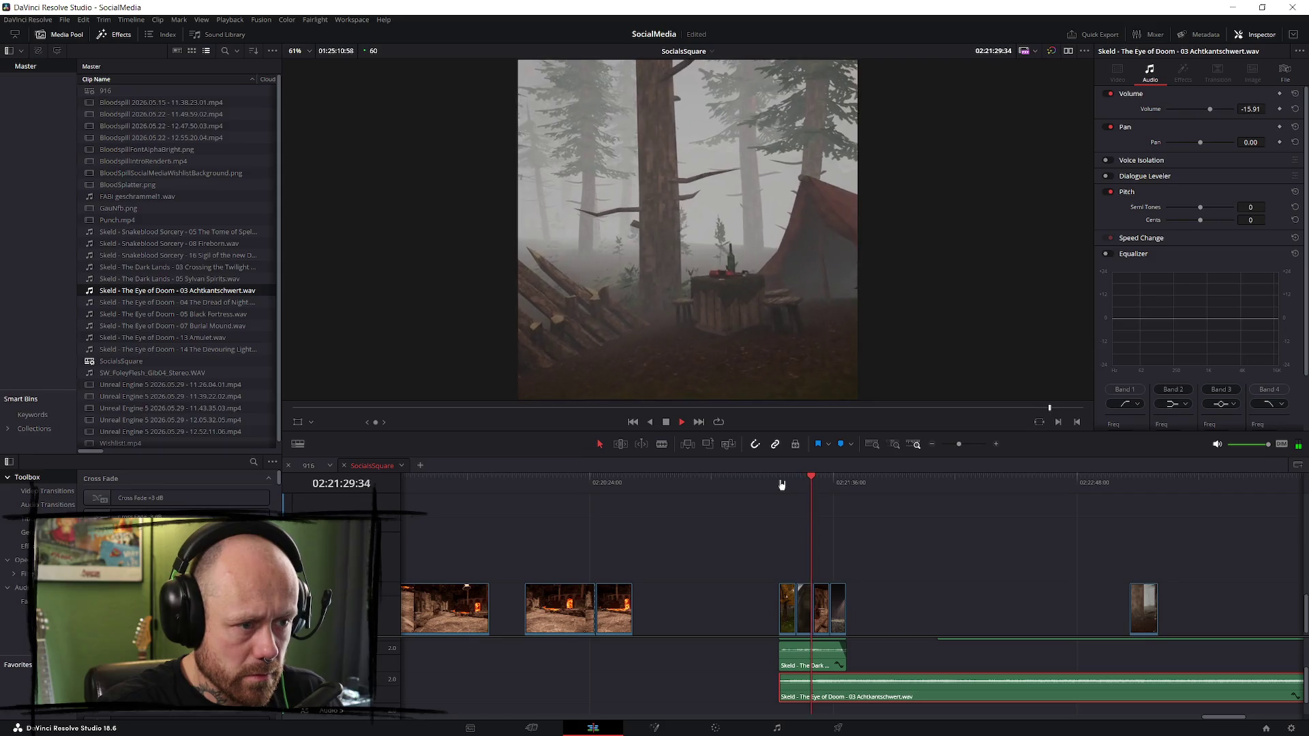
{"action": "key", "text": "Up"}
{"action": "left_click_drag", "start_coordinate": [890, 681], "coordinate": [894, 688]}
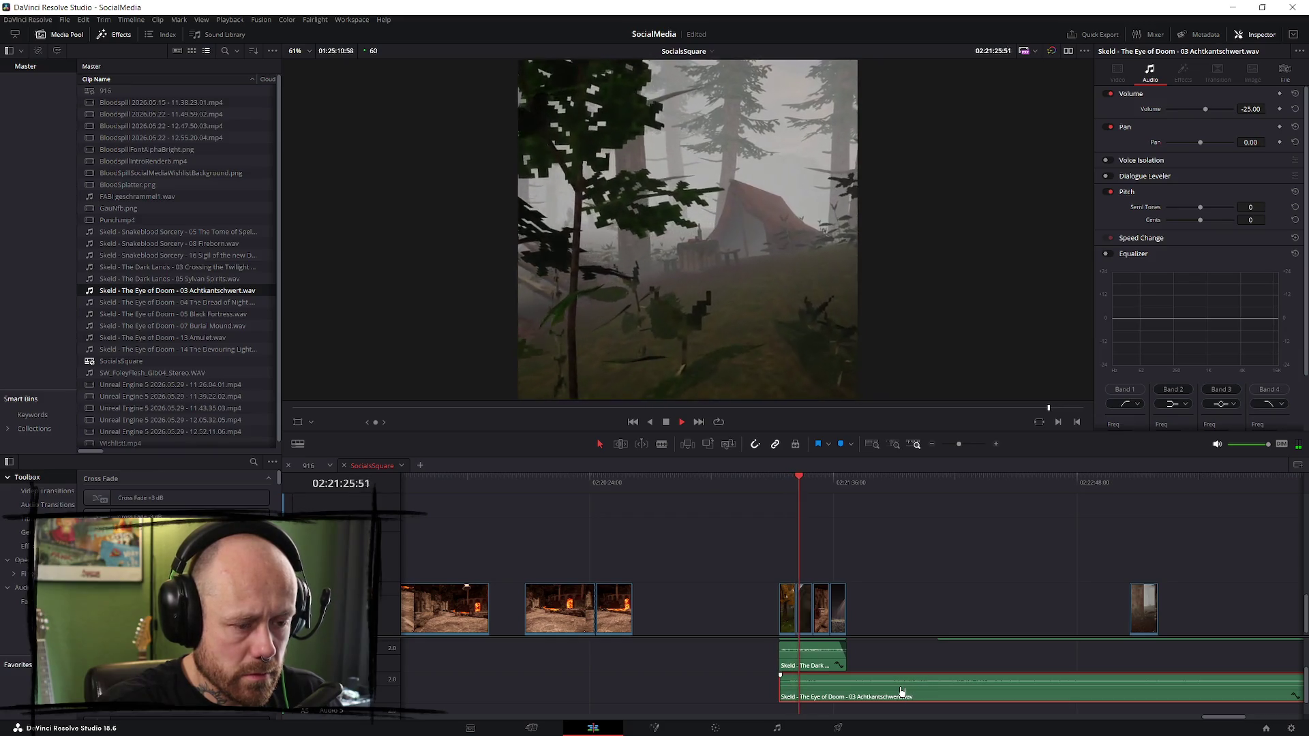
{"action": "key", "text": "Delete"}
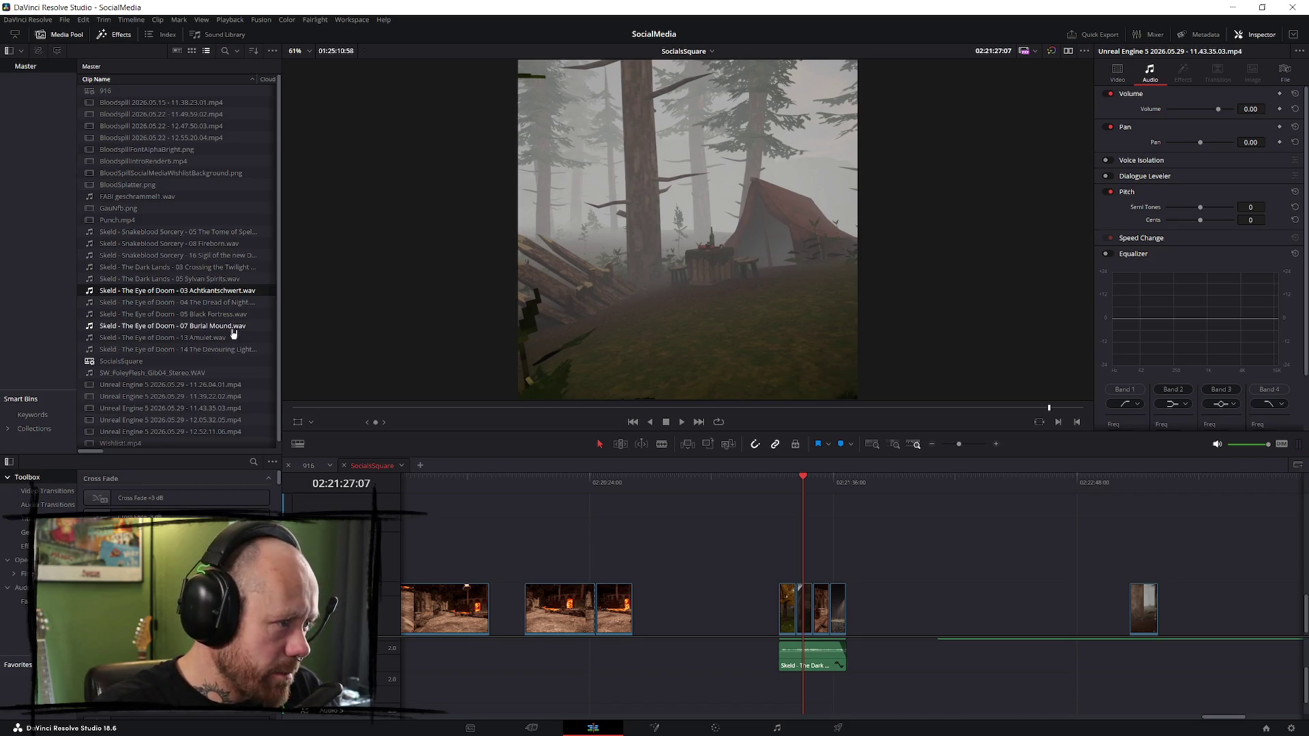
- Try the 13 Amulet track under the final clips, preview it, then delete it
{"action": "left_click", "coordinate": [212, 342]}
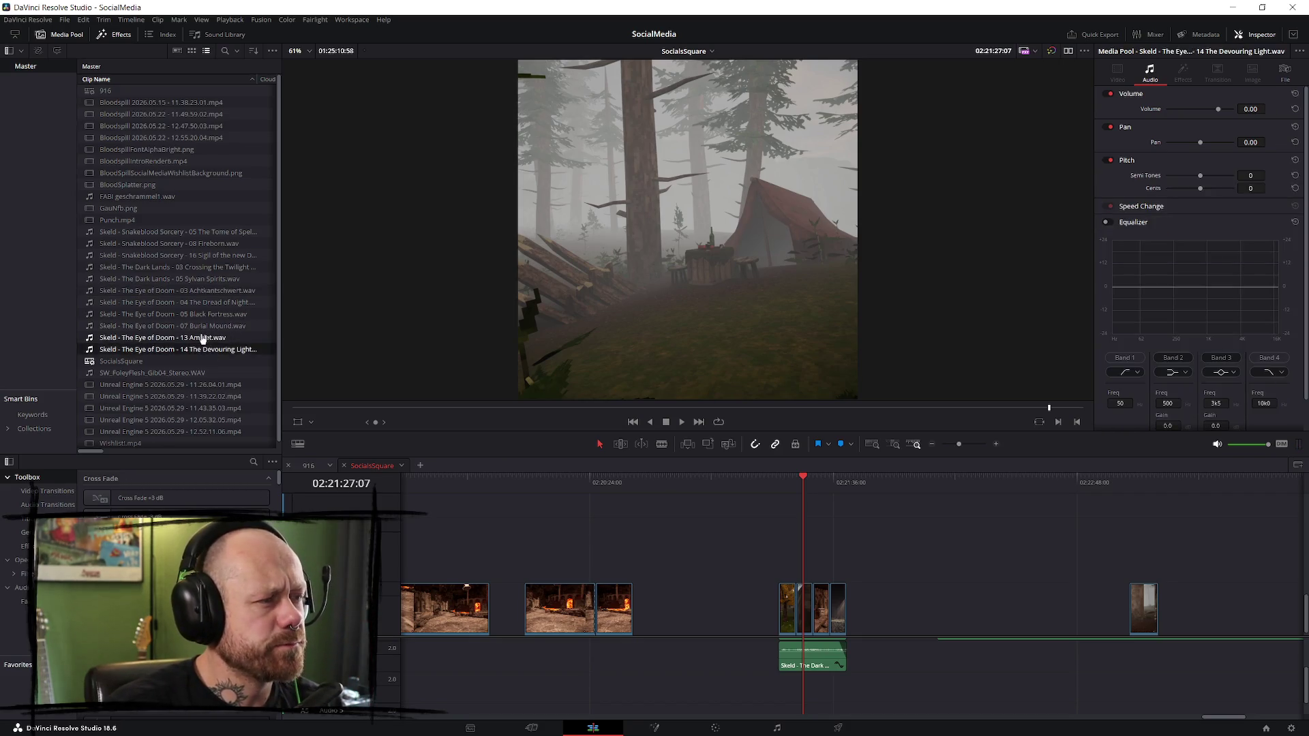
{"action": "mouse_move", "coordinate": [263, 359]}
{"action": "left_mouse_down"}
{"action": "mouse_move", "coordinate": [1062, 693]}
{"action": "mouse_move", "coordinate": [1009, 694]}
{"action": "left_mouse_up"}
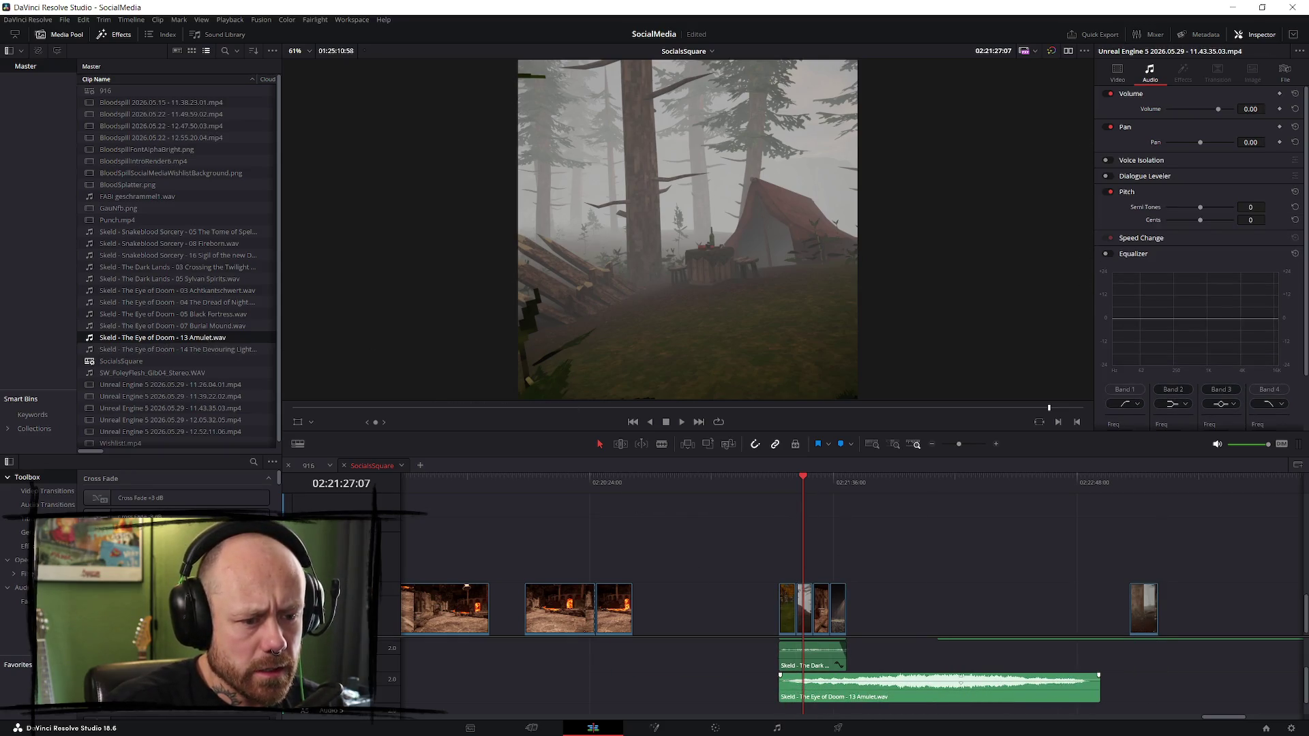
{"action": "key", "text": "space"}
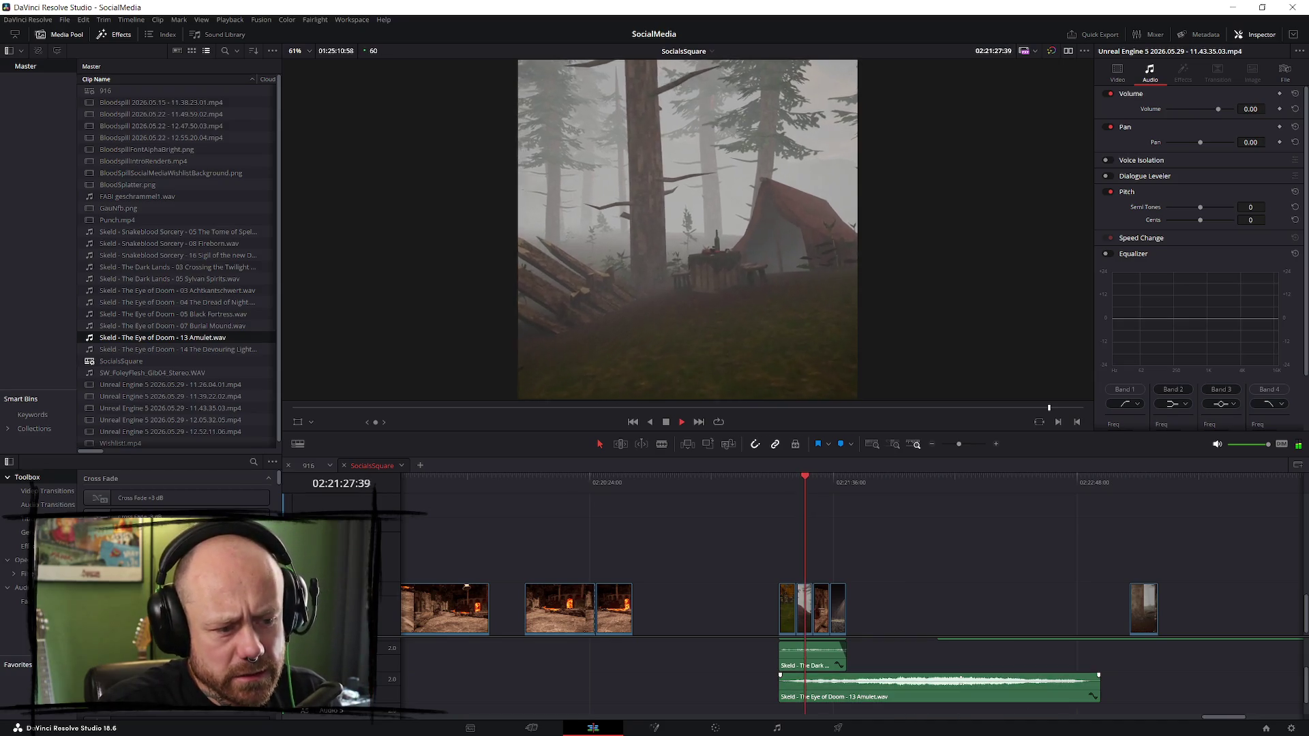
{"action": "left_click_drag", "start_coordinate": [890, 682], "coordinate": [890, 683]}
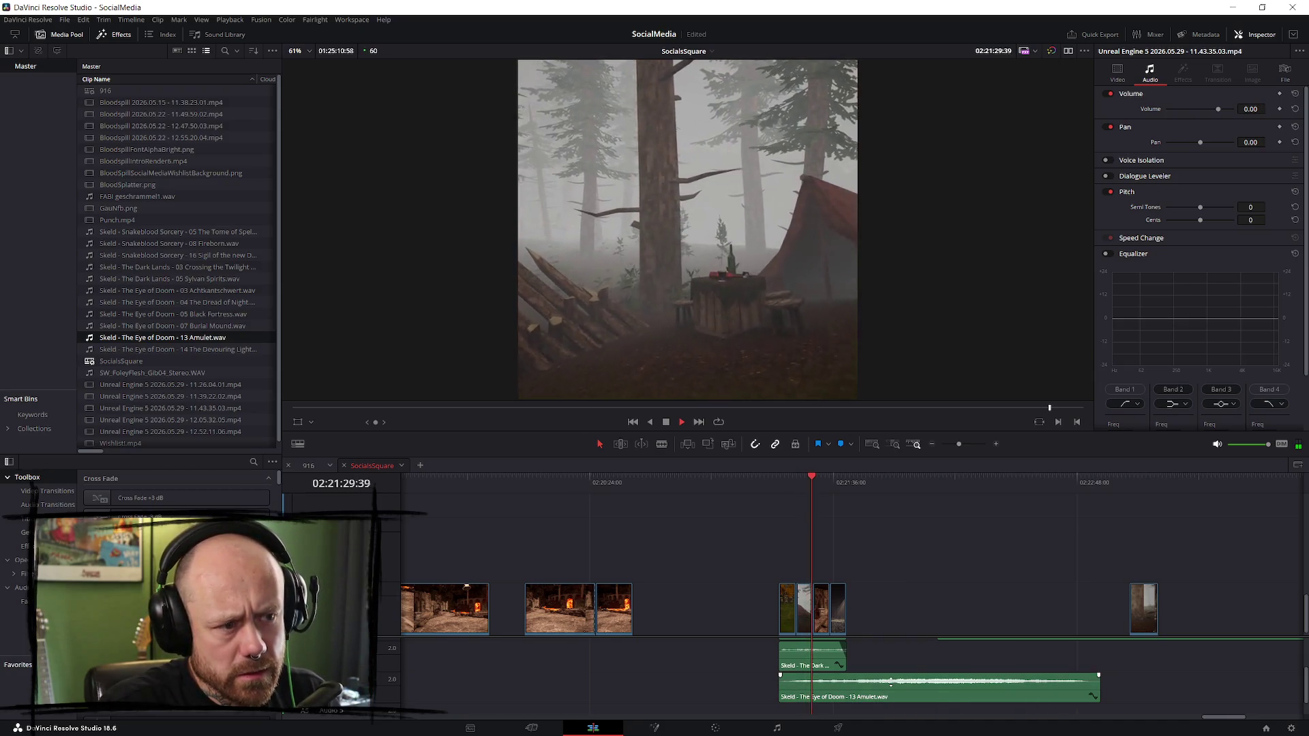
{"action": "left_click", "coordinate": [779, 488]}
{"action": "key", "text": "space"}
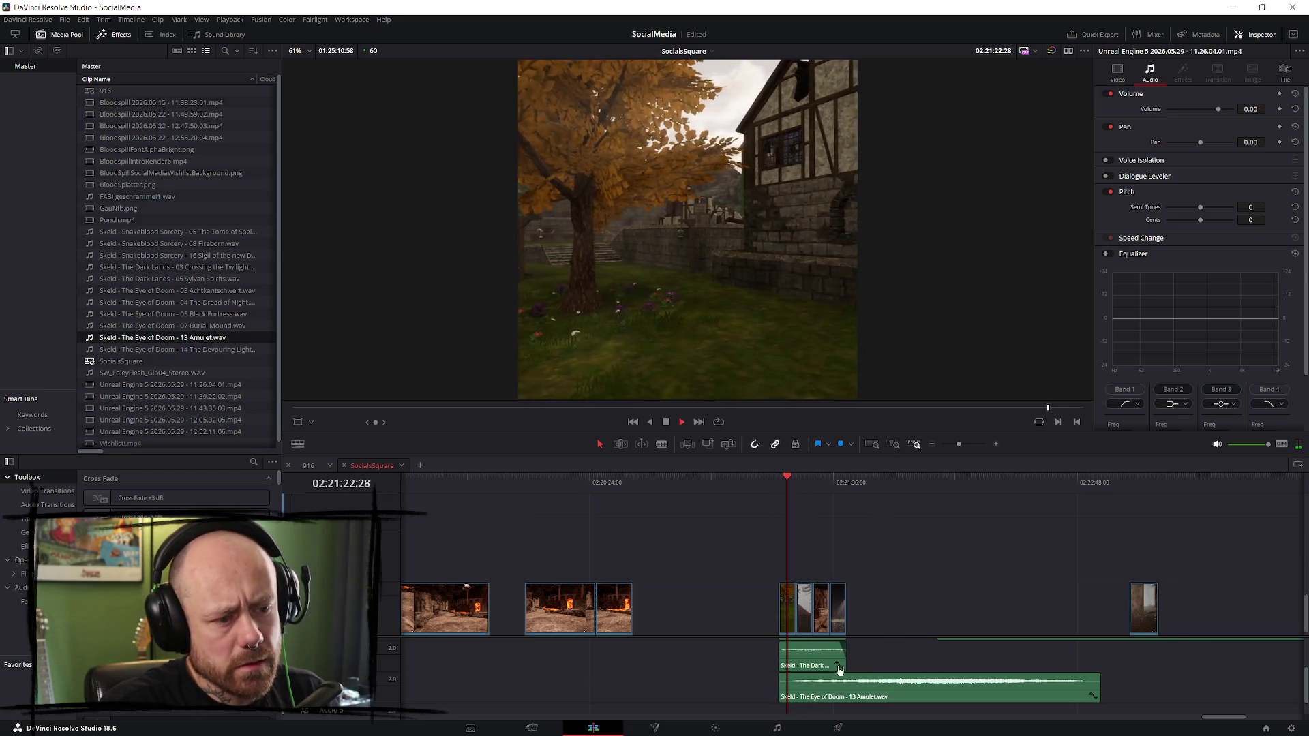
{"action": "scroll", "coordinate": [865, 672], "scroll_direction": "up", "scroll_amount": 2}
{"action": "scroll", "coordinate": [864, 673], "scroll_direction": "down", "scroll_amount": 2}
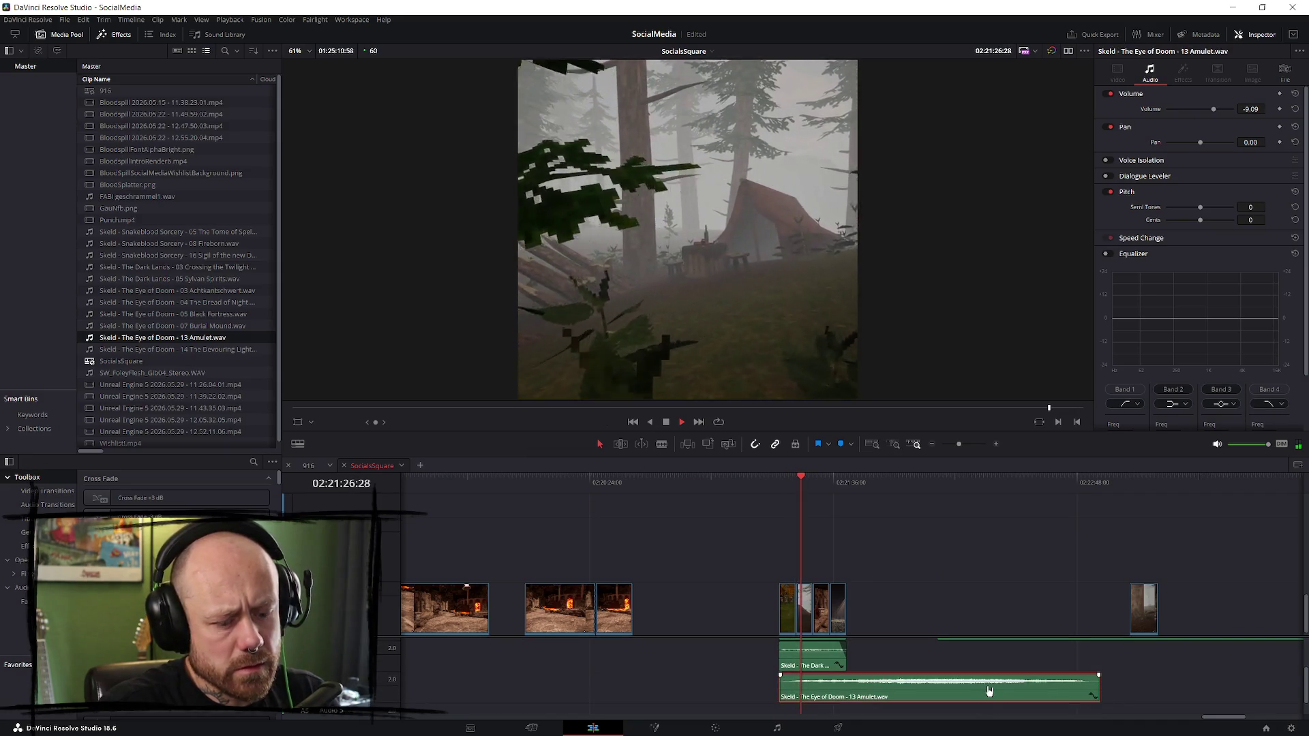
{"action": "key", "text": "Delete"}
- Add 07 Burial Mound.wav to the lower audio track beneath the final clips
{"action": "left_click", "coordinate": [187, 350]}
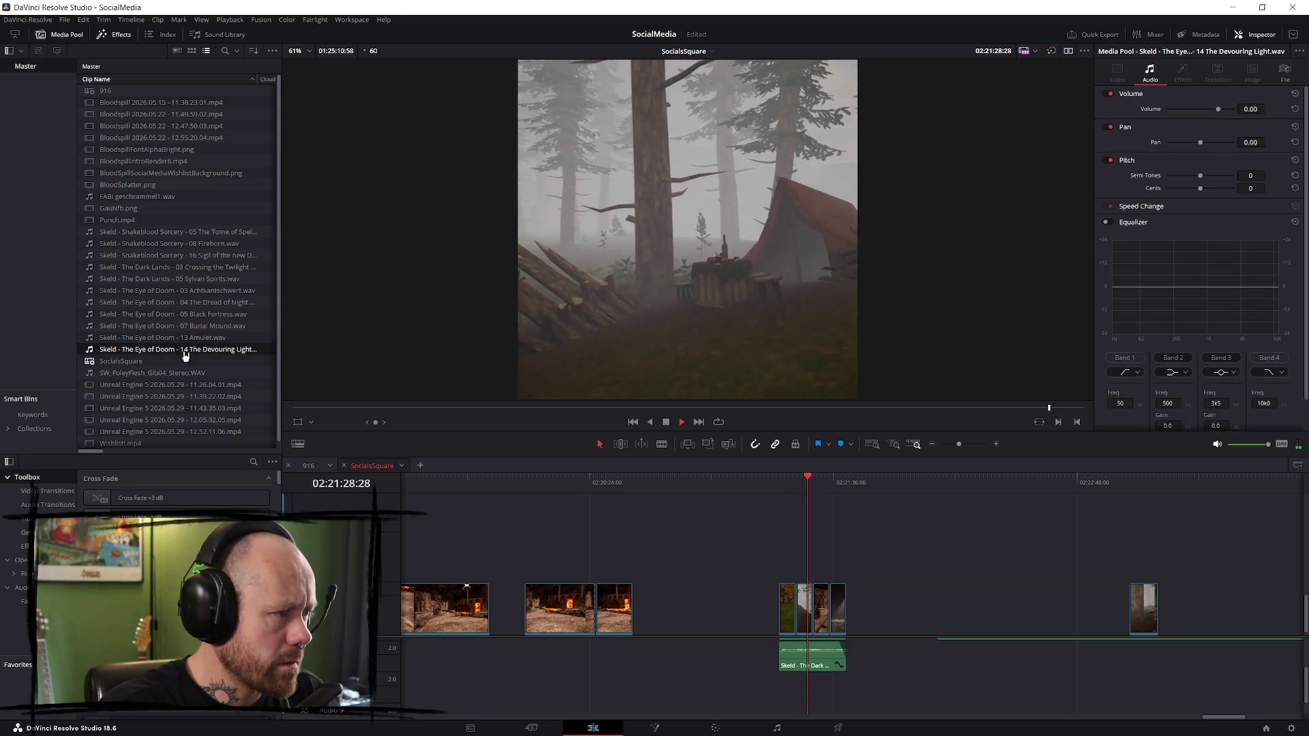
{"action": "mouse_move", "coordinate": [723, 563]}
{"action": "left_mouse_down"}
{"action": "mouse_move", "coordinate": [146, 321]}
{"action": "mouse_move", "coordinate": [189, 340]}
{"action": "left_mouse_up"}
{"action": "left_click", "coordinate": [177, 327]}
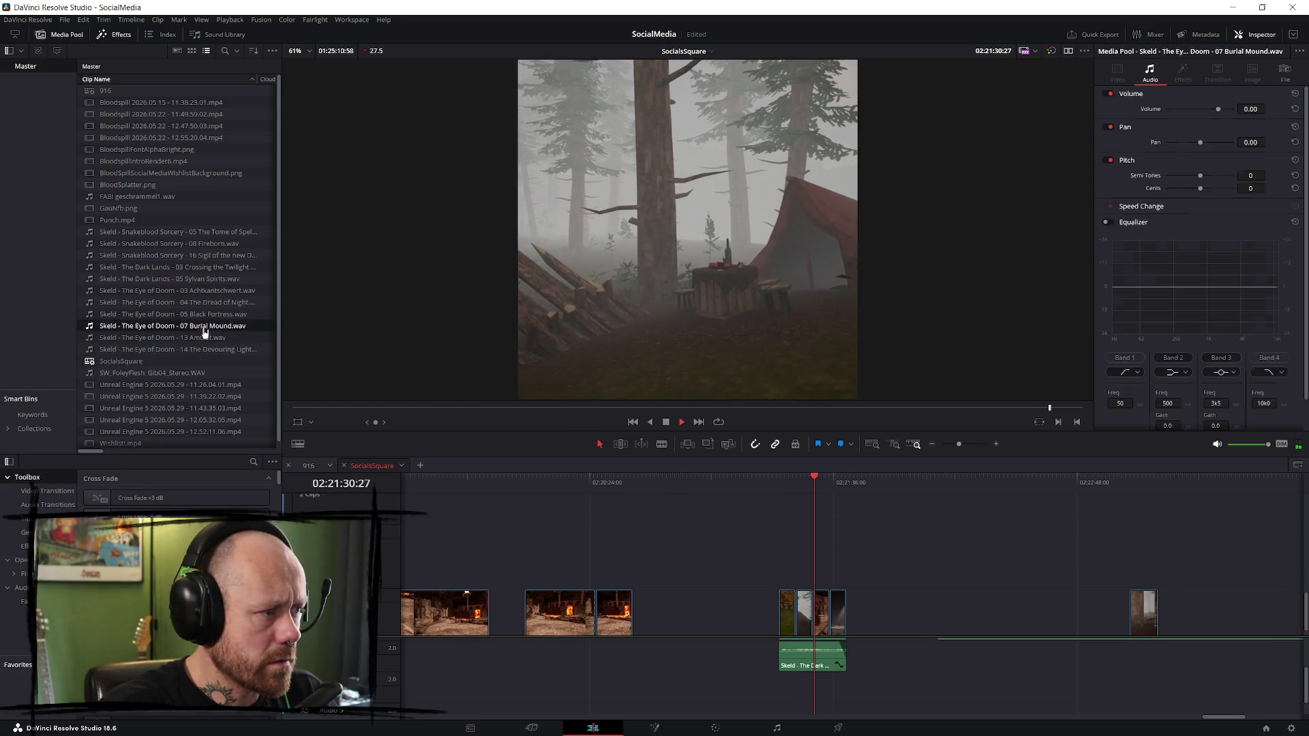
{"action": "left_click_drag", "start_coordinate": [190, 328], "coordinate": [799, 685]}
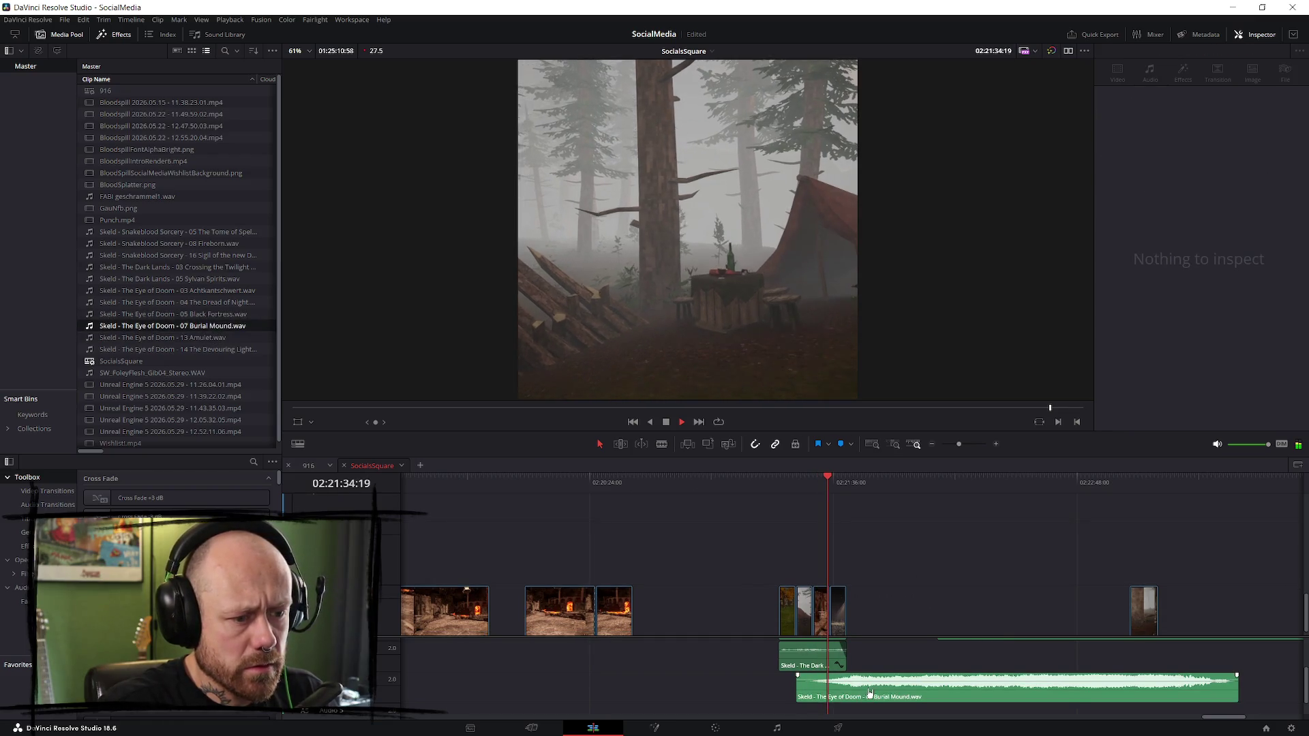
- Lower the Burial Mound volume and trim its start, previewing the result
{"action": "left_click", "coordinate": [892, 687]}
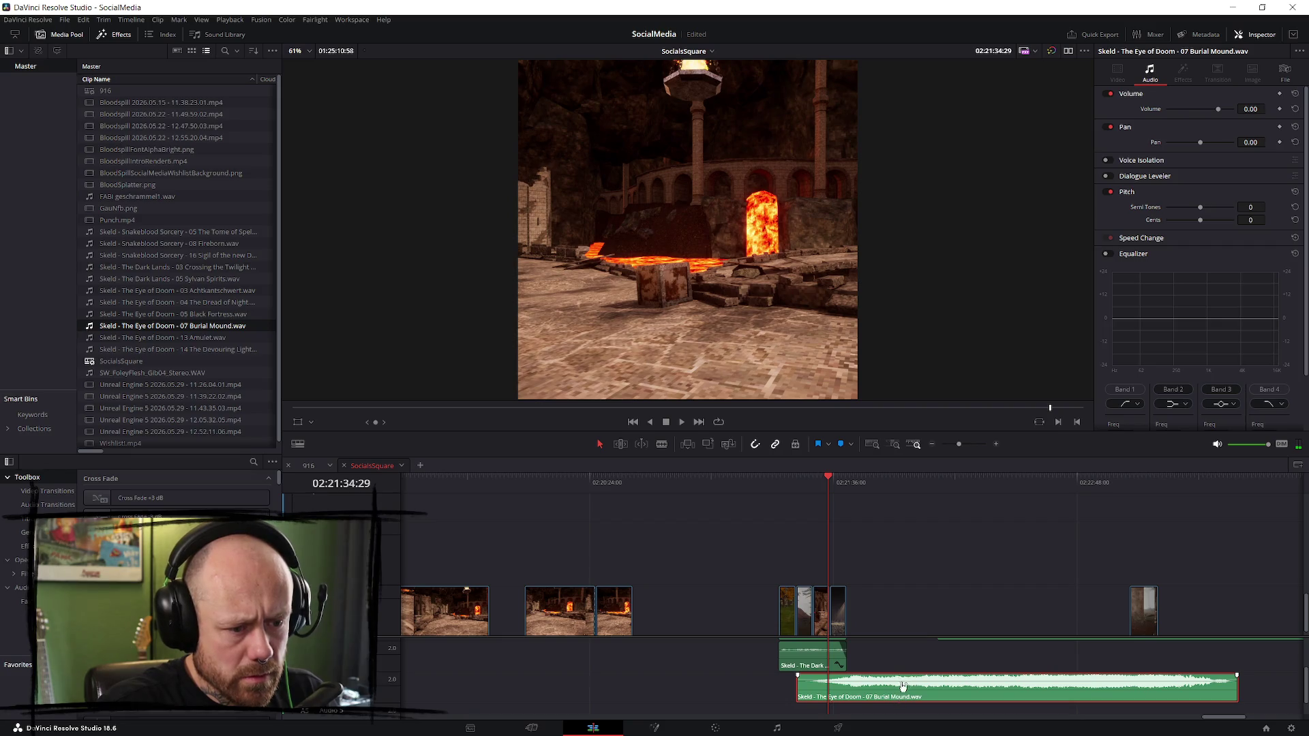
{"action": "left_click_drag", "start_coordinate": [903, 685], "coordinate": [901, 689]}
{"action": "left_click_drag", "start_coordinate": [797, 687], "coordinate": [846, 690]}
{"action": "left_click", "coordinate": [778, 503]}
{"action": "key", "text": "space"}
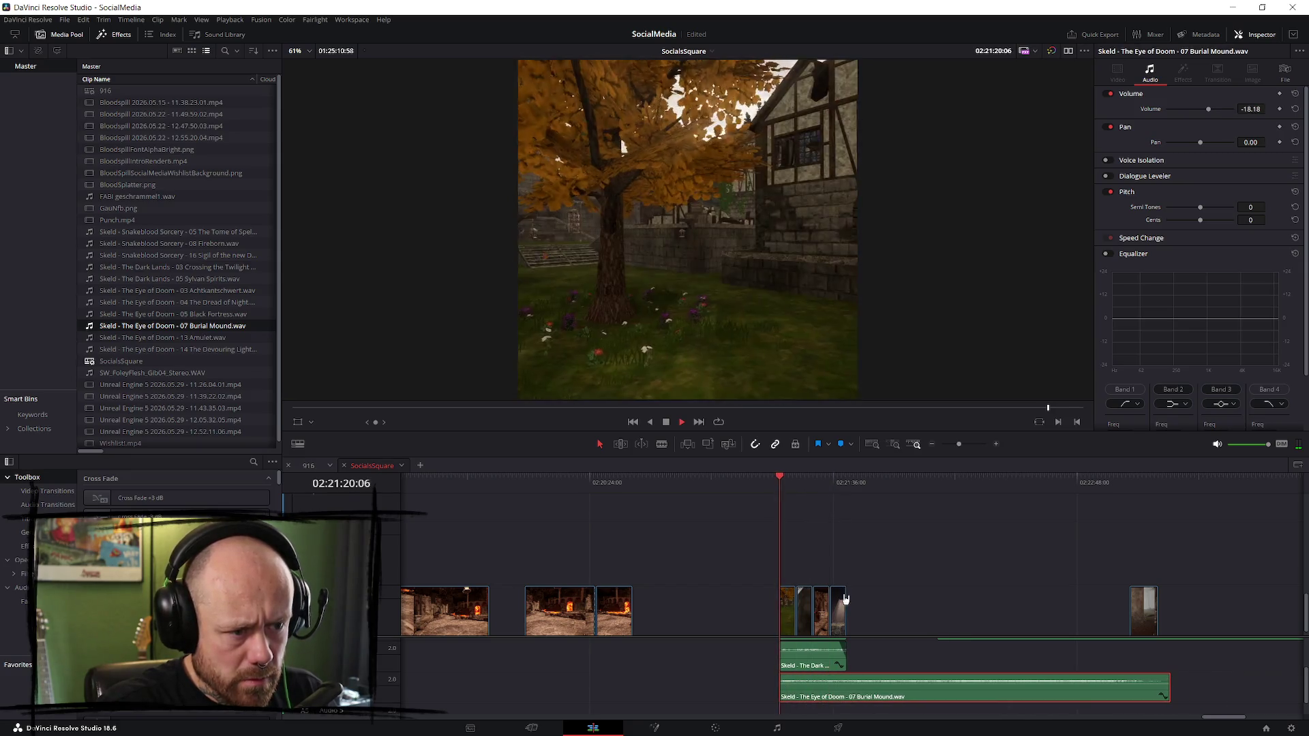
{"action": "scroll", "coordinate": [842, 599], "scroll_direction": "up", "scroll_amount": 2}
{"action": "left_click_drag", "start_coordinate": [850, 675], "coordinate": [856, 679]}
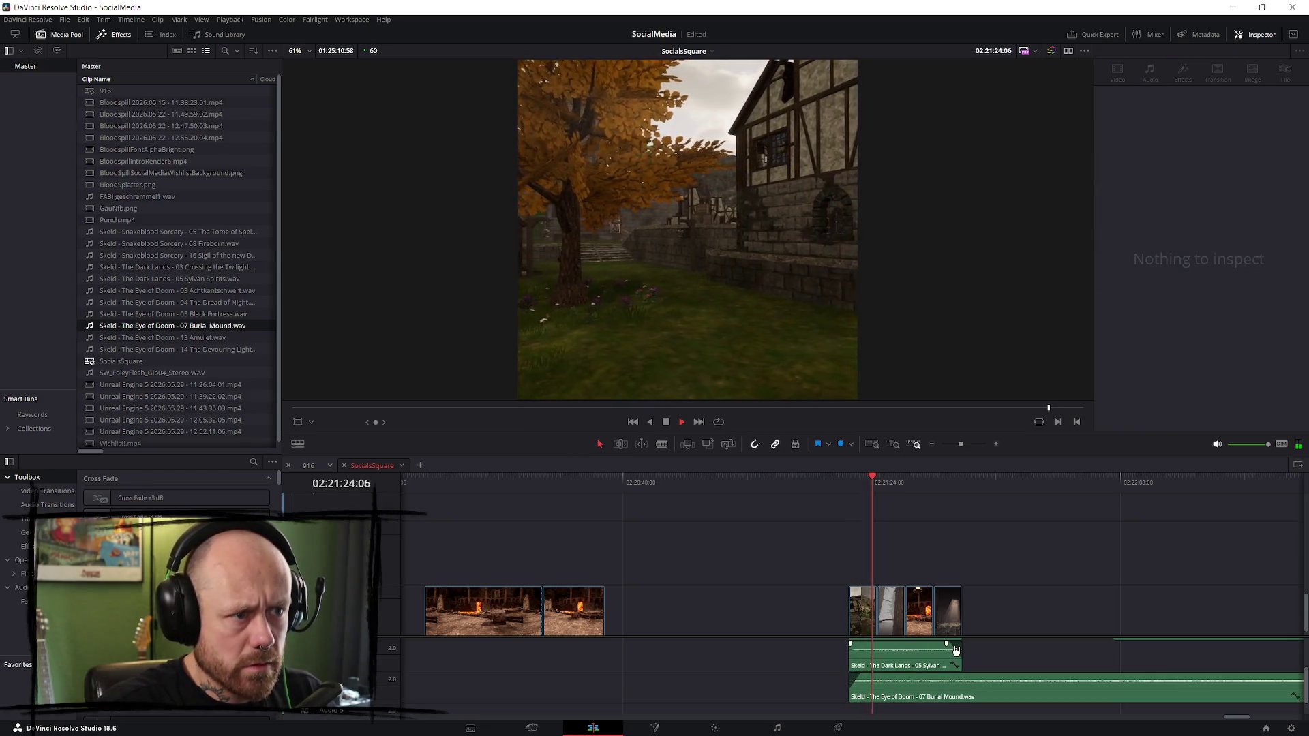
{"action": "scroll", "coordinate": [1091, 688], "scroll_direction": "down", "scroll_amount": 3}
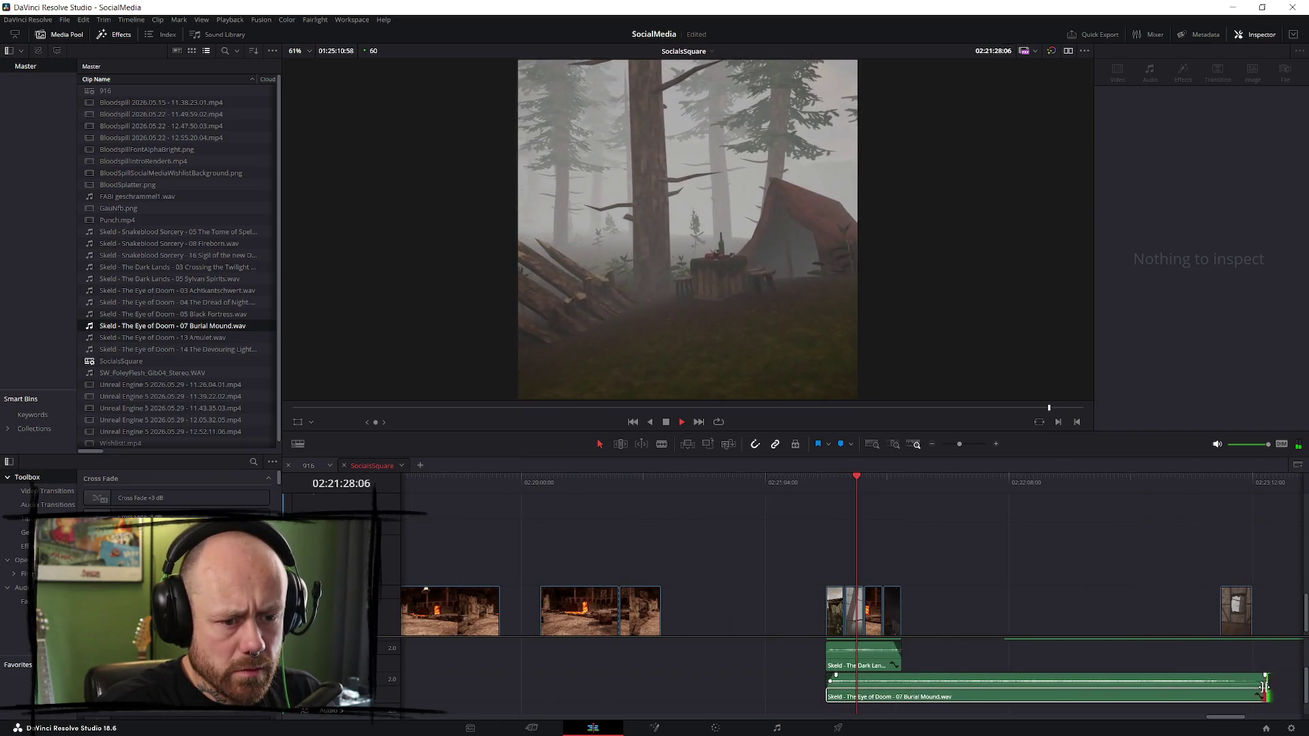
- End the Burial Mound music with the Dark Lands clip, add a fade-out, and replay
{"action": "left_click_drag", "start_coordinate": [1263, 688], "coordinate": [899, 685]}
{"action": "scroll", "coordinate": [1064, 699], "scroll_direction": "up", "scroll_amount": 2}
{"action": "scroll", "coordinate": [1064, 698], "scroll_direction": "up", "scroll_amount": 2}
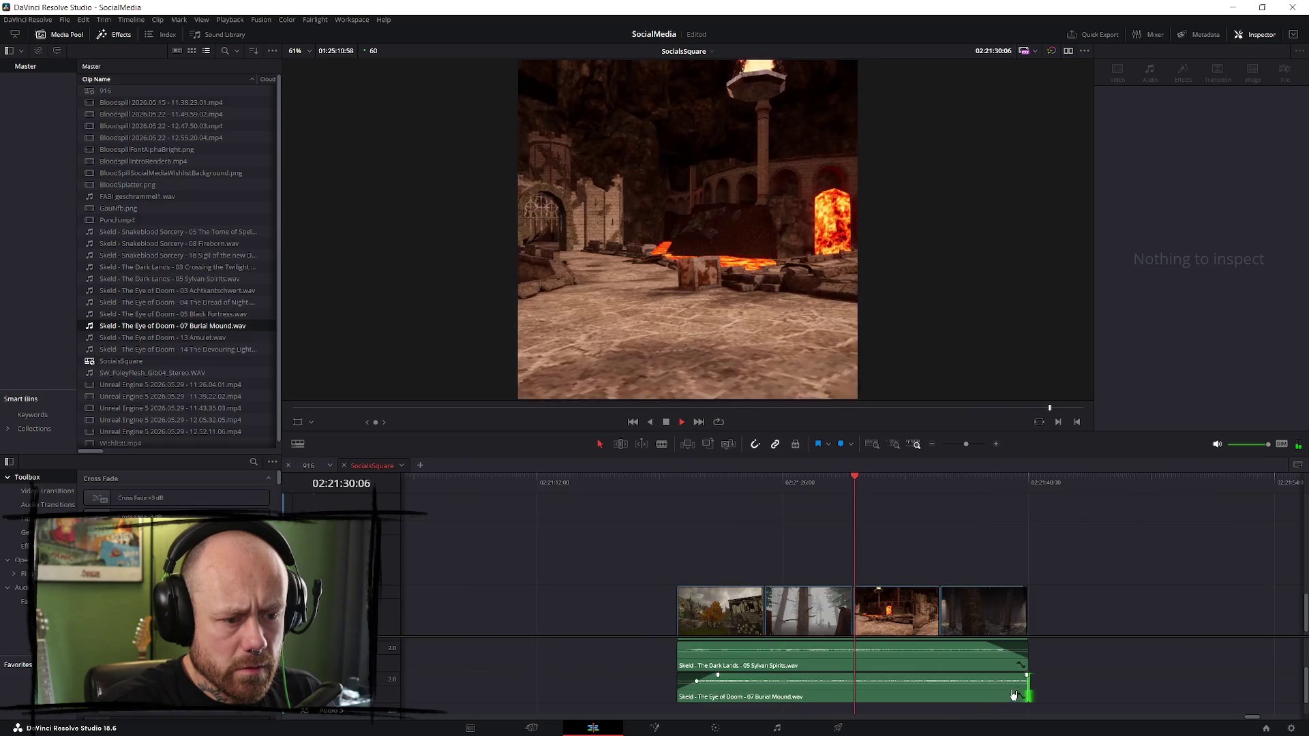
{"action": "left_click_drag", "start_coordinate": [1026, 675], "coordinate": [990, 676]}
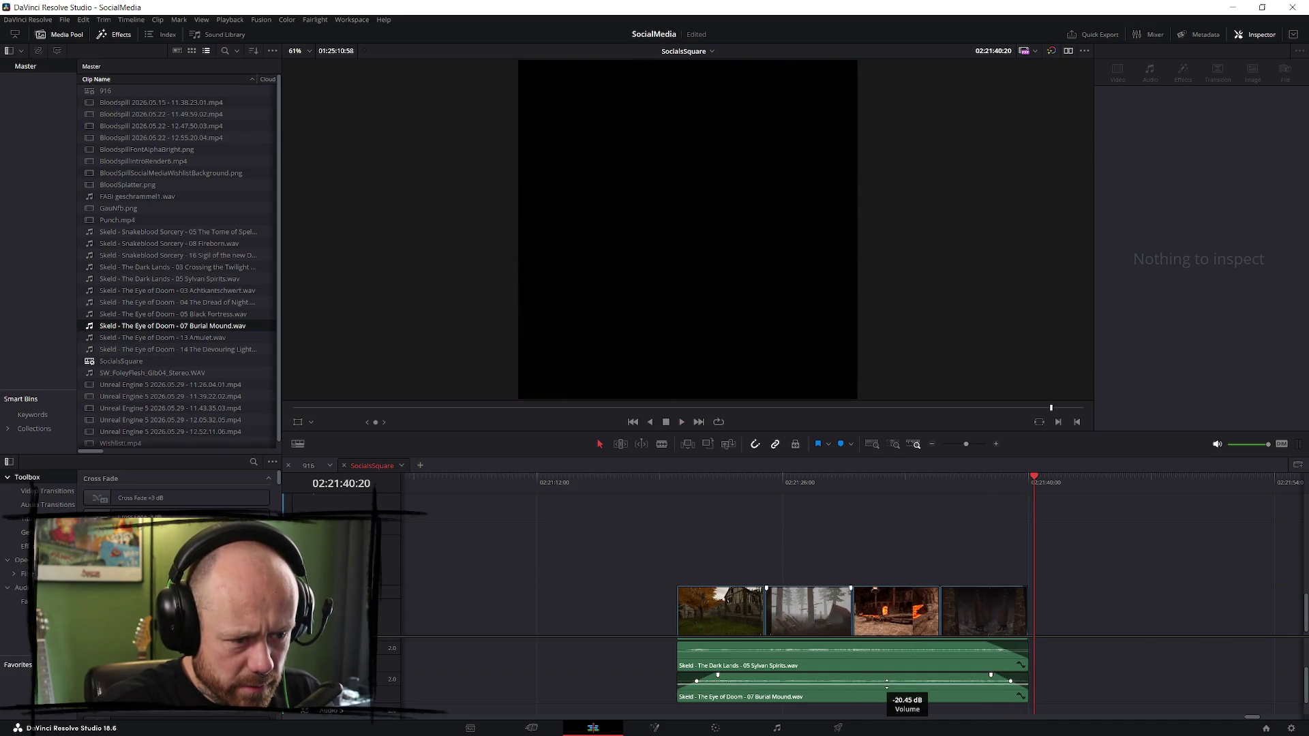
{"action": "scroll", "coordinate": [803, 649], "scroll_direction": "up", "scroll_amount": 2}
{"action": "scroll", "coordinate": [464, 671], "scroll_direction": "down", "scroll_amount": 1}
{"action": "scroll", "coordinate": [463, 671], "scroll_direction": "down", "scroll_amount": 1}
{"action": "left_click", "coordinate": [675, 493]}
{"action": "key", "text": "space"}
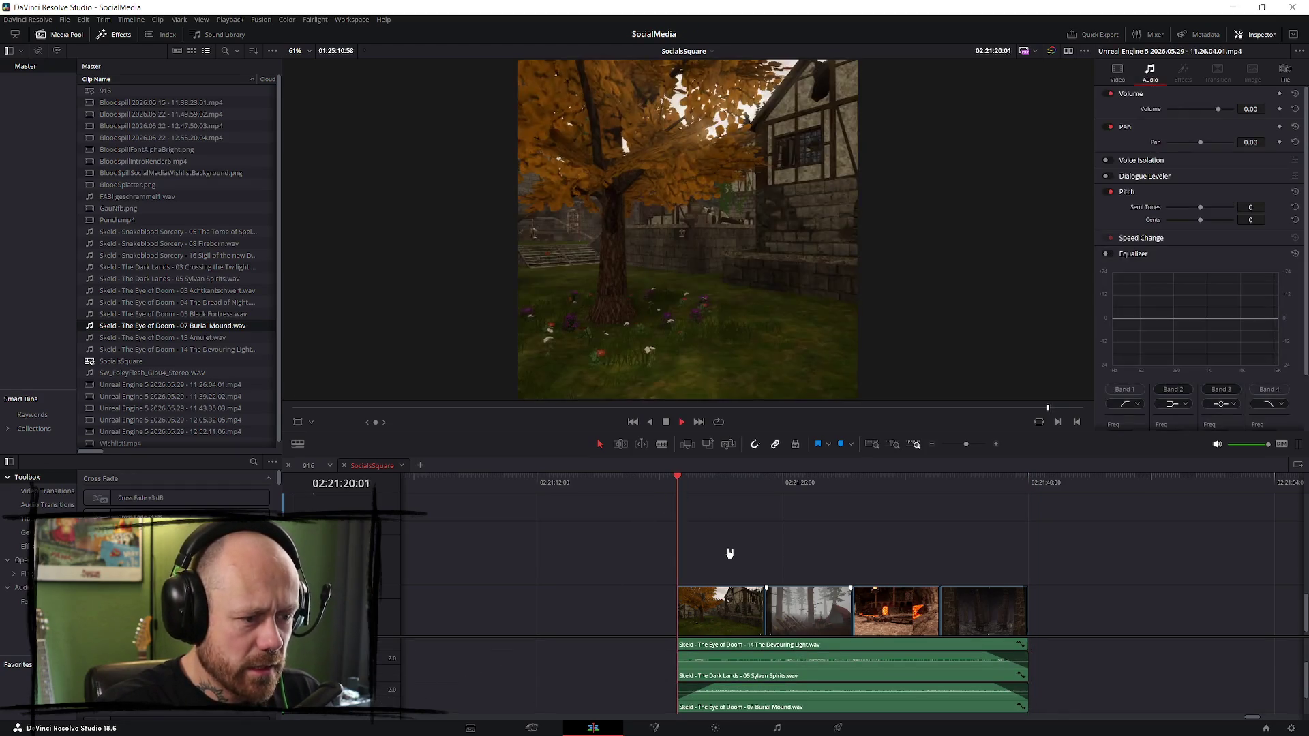
- Give the Devouring Light music a fade-in of about 00:51 at the timeline start
{"action": "scroll", "coordinate": [873, 688], "scroll_direction": "up", "scroll_amount": 1}
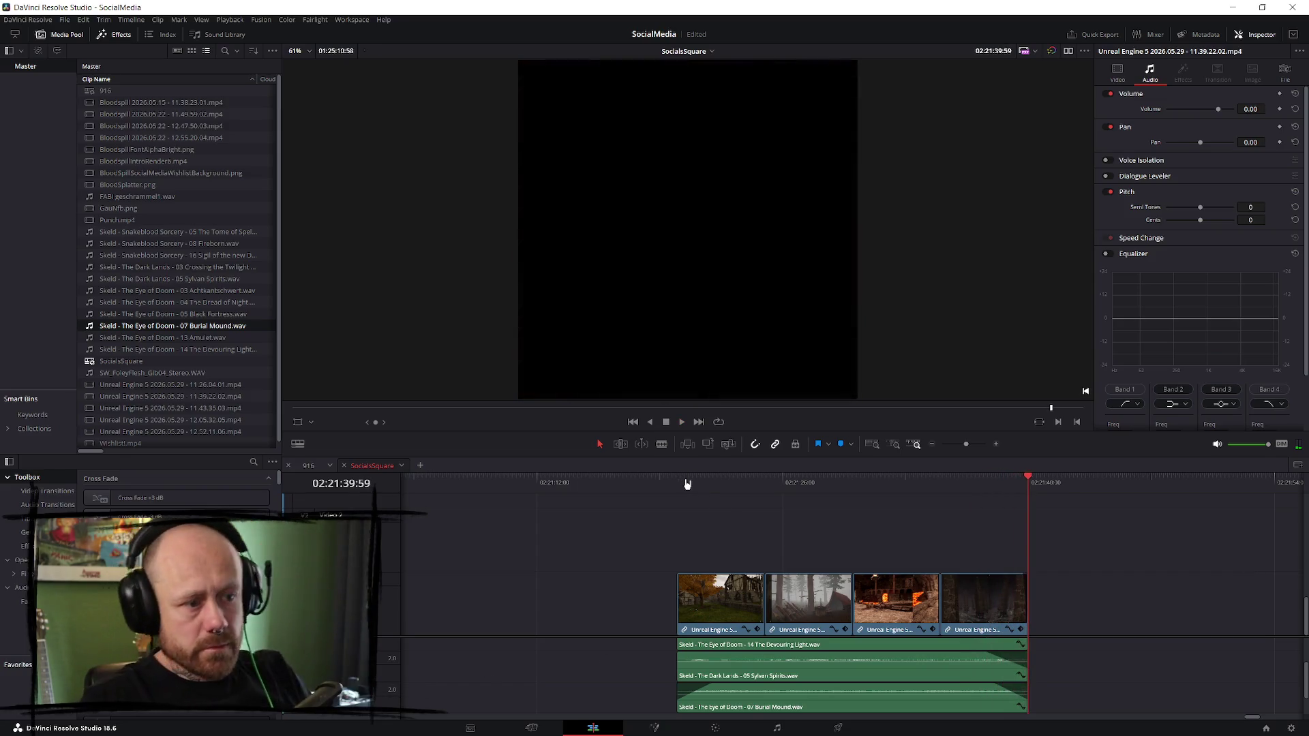
{"action": "left_click", "coordinate": [687, 484]}
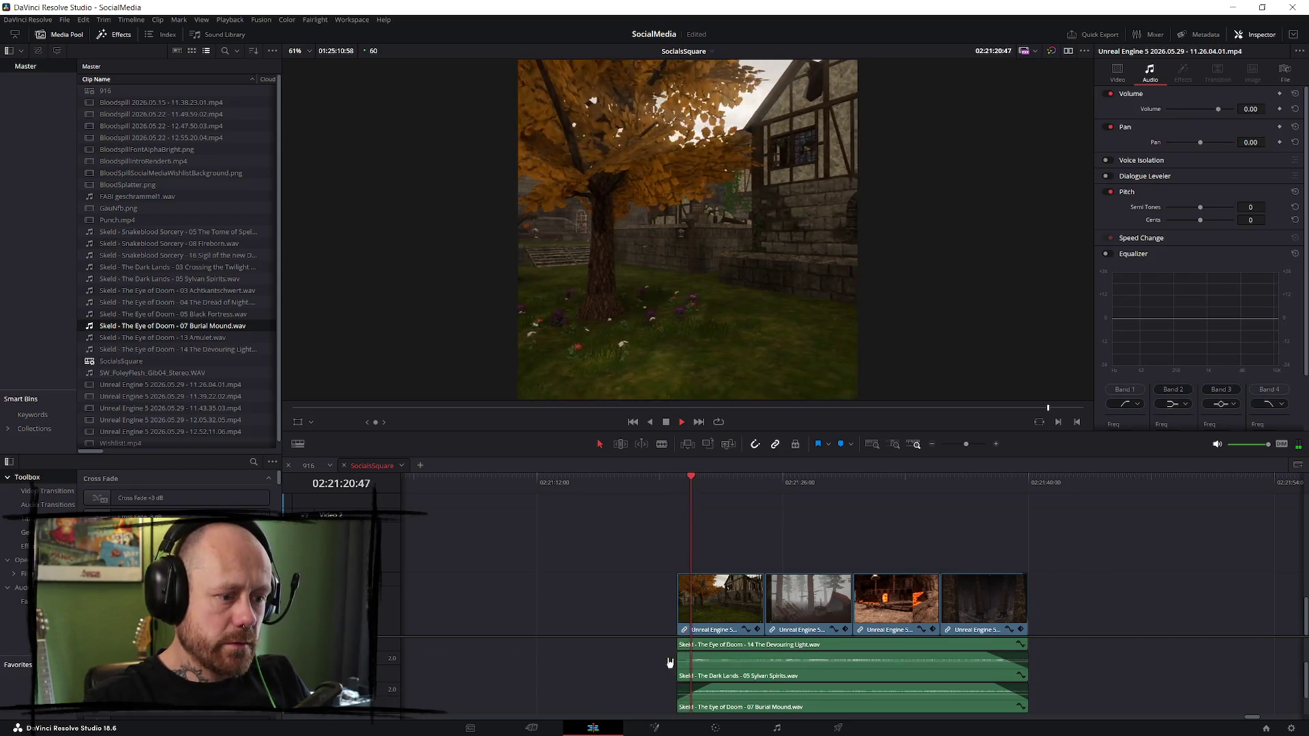
{"action": "scroll", "coordinate": [669, 661], "scroll_direction": "up", "scroll_amount": 1}
{"action": "left_click_drag", "start_coordinate": [679, 675], "coordinate": [694, 675]}
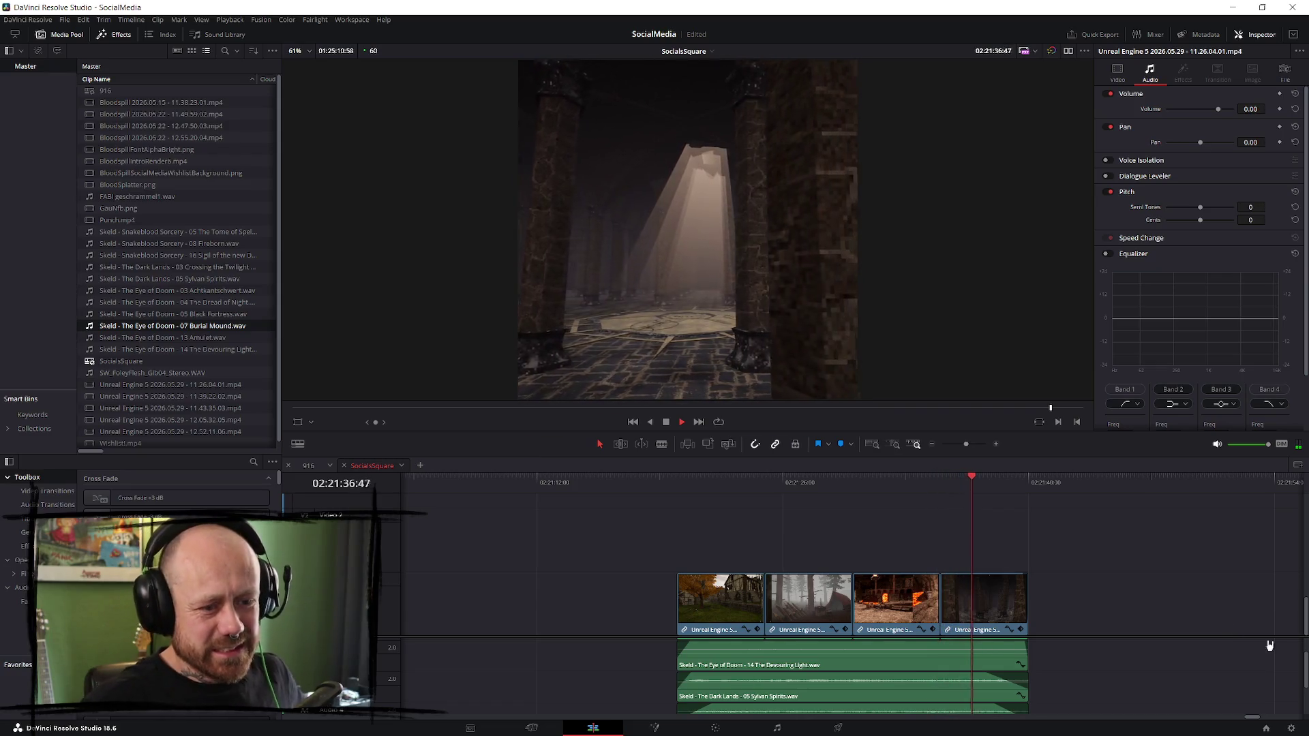
{"action": "scroll", "coordinate": [1138, 685], "scroll_direction": "down", "scroll_amount": 1}
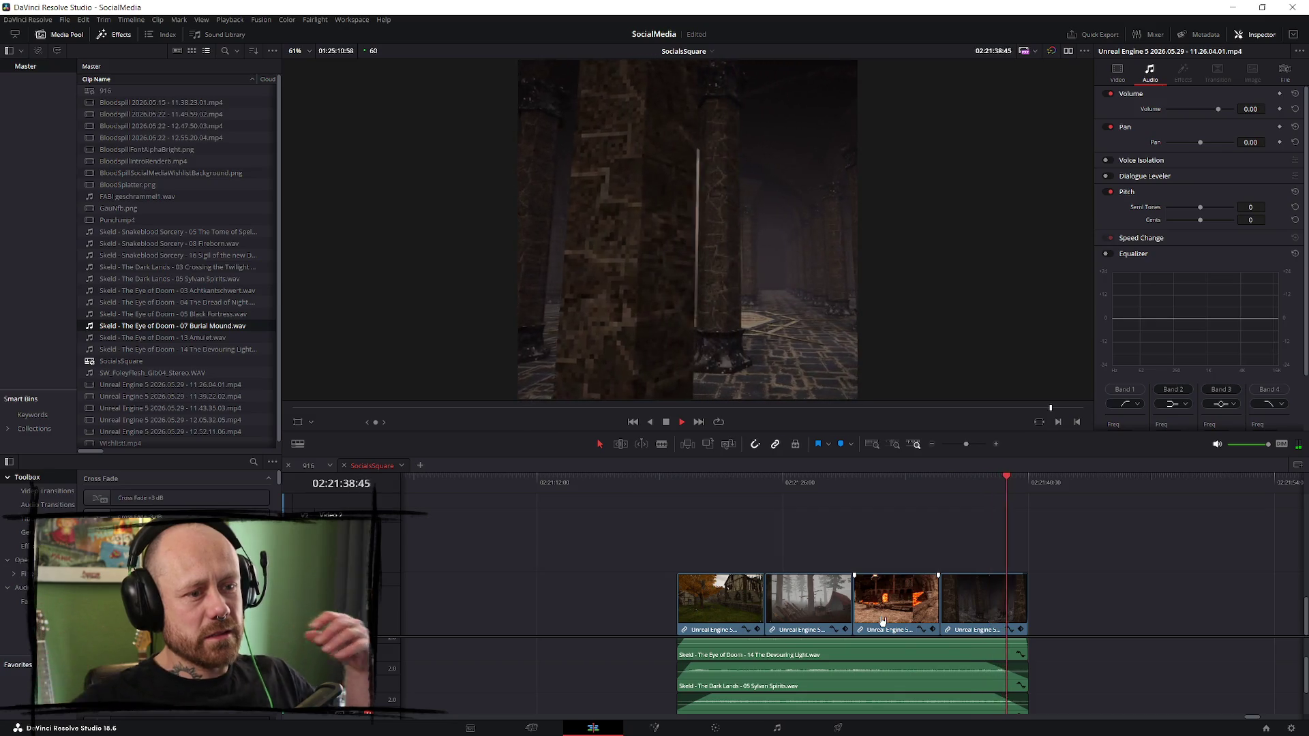
{"action": "scroll", "coordinate": [1073, 671], "scroll_direction": "up", "scroll_amount": 2}
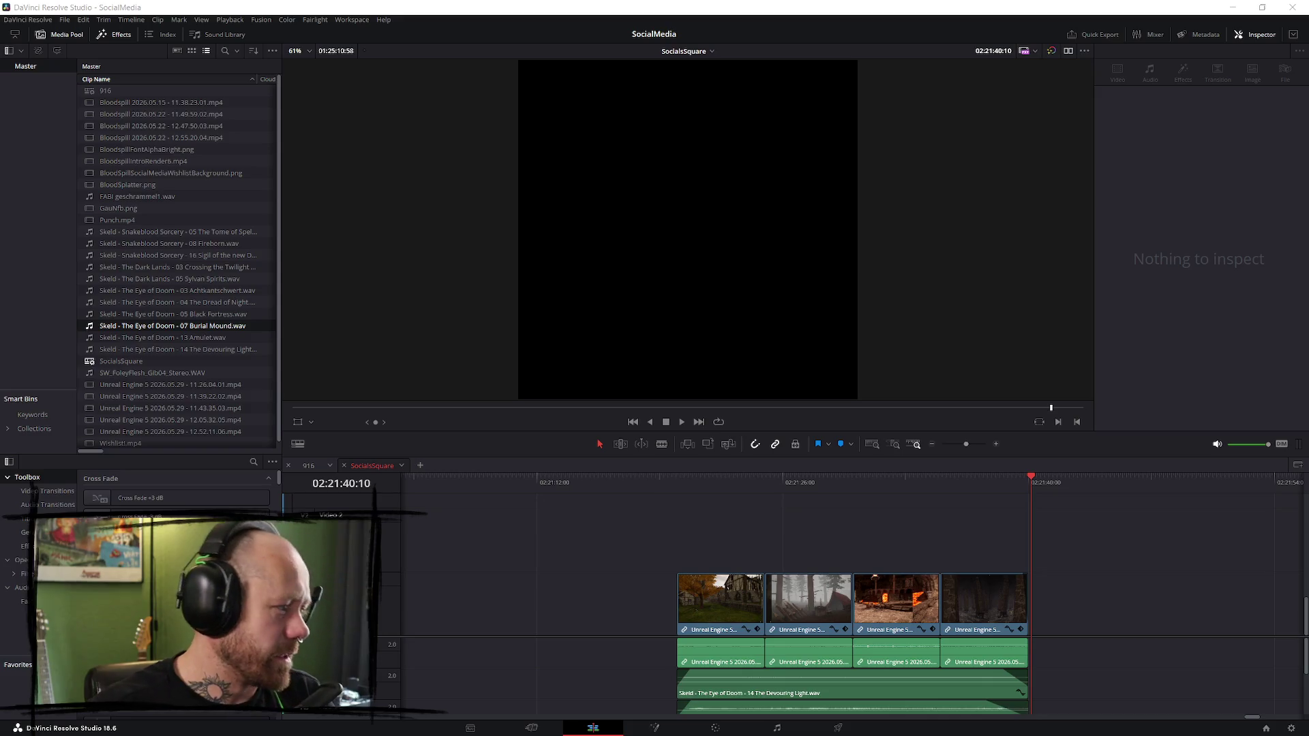
{"action": "key", "text": "alt+Tab"}
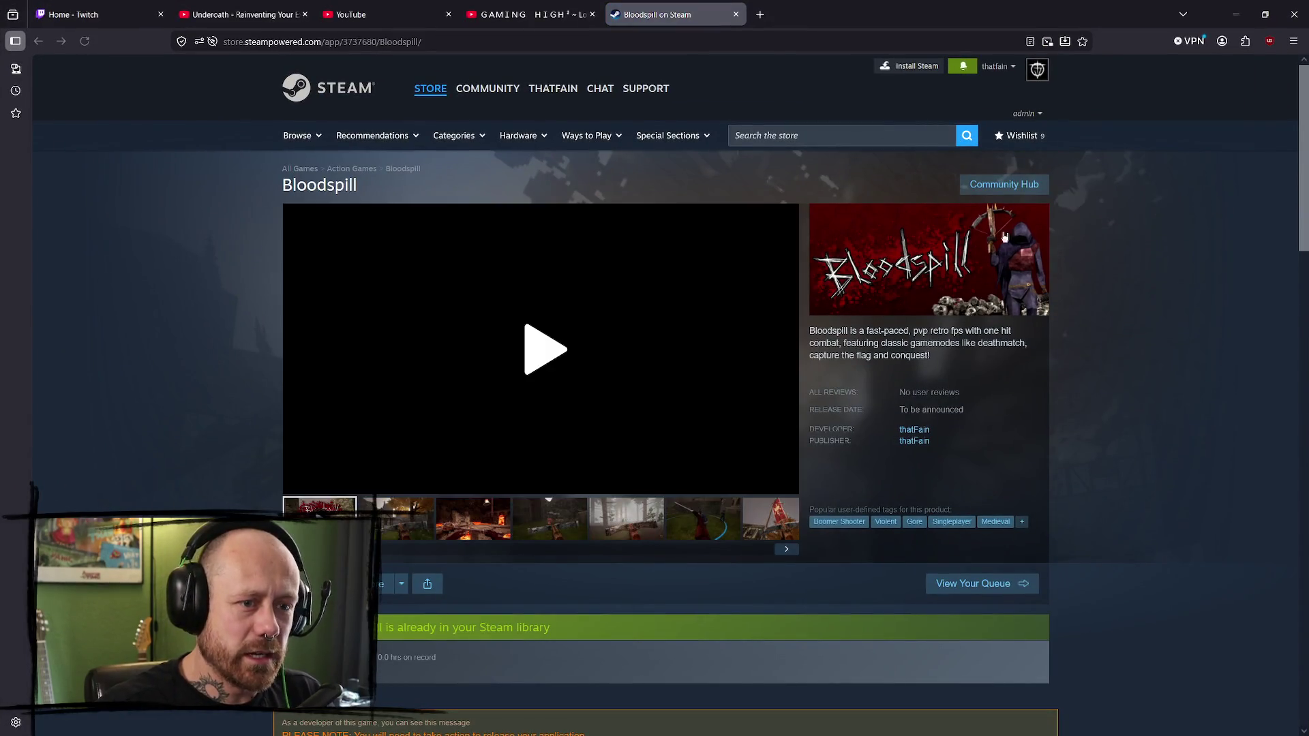
{"action": "left_click", "coordinate": [562, 362]}
{"action": "left_click", "coordinate": [317, 482]}
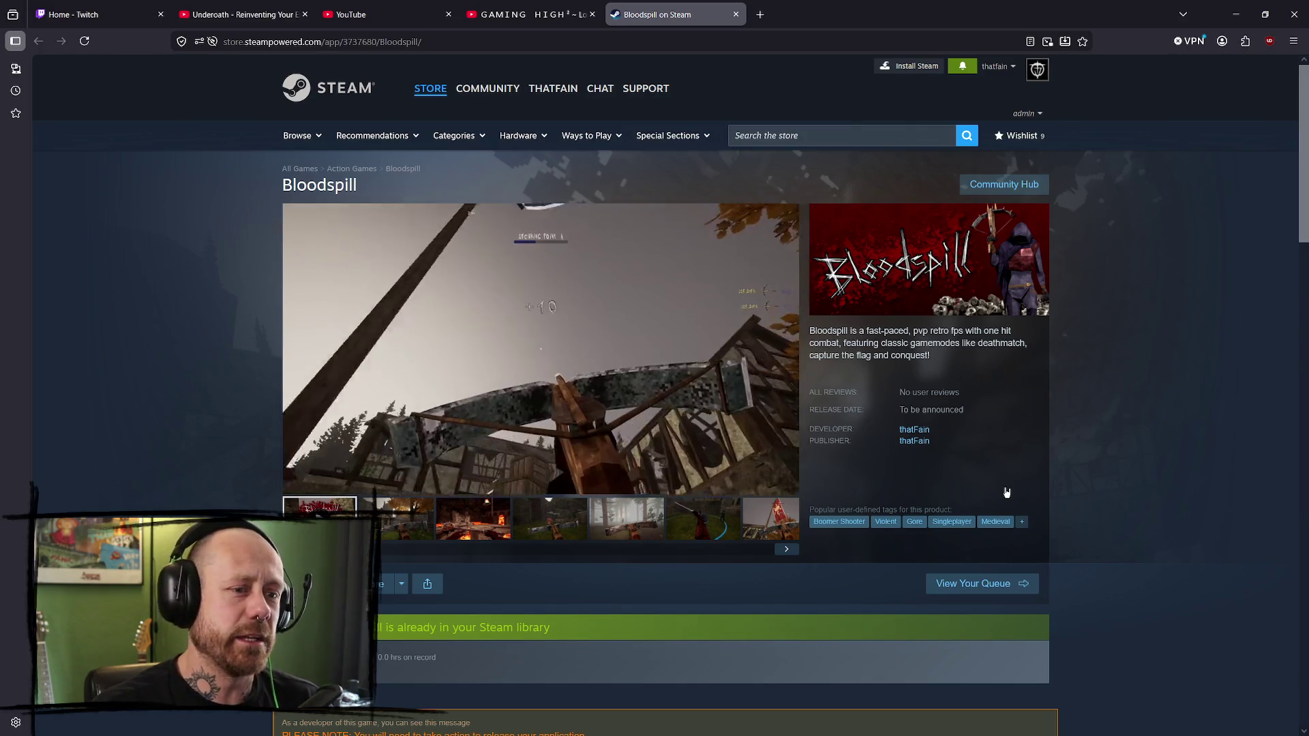
{"action": "scroll", "coordinate": [1006, 492], "scroll_direction": "down", "scroll_amount": 15}
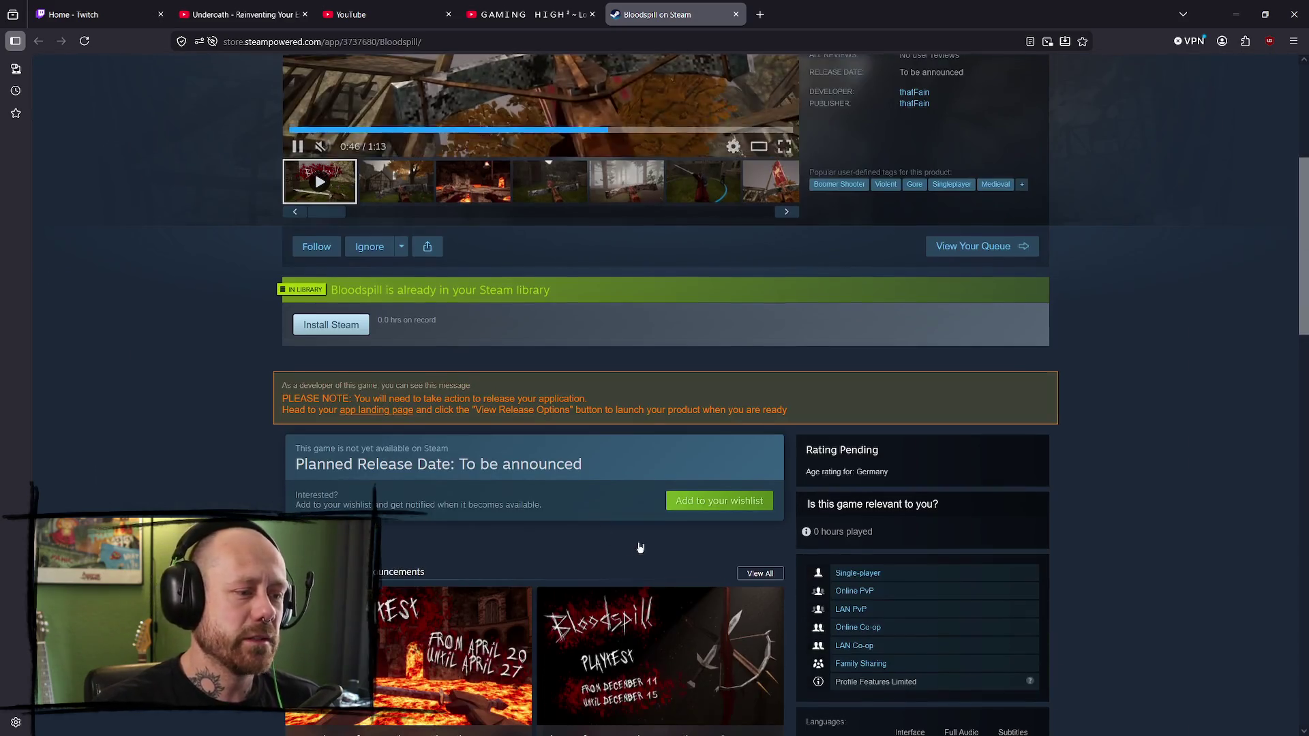
{"action": "scroll", "coordinate": [551, 361], "scroll_direction": "down", "scroll_amount": 5}
{"action": "scroll", "coordinate": [655, 341], "scroll_direction": "up", "scroll_amount": 20}
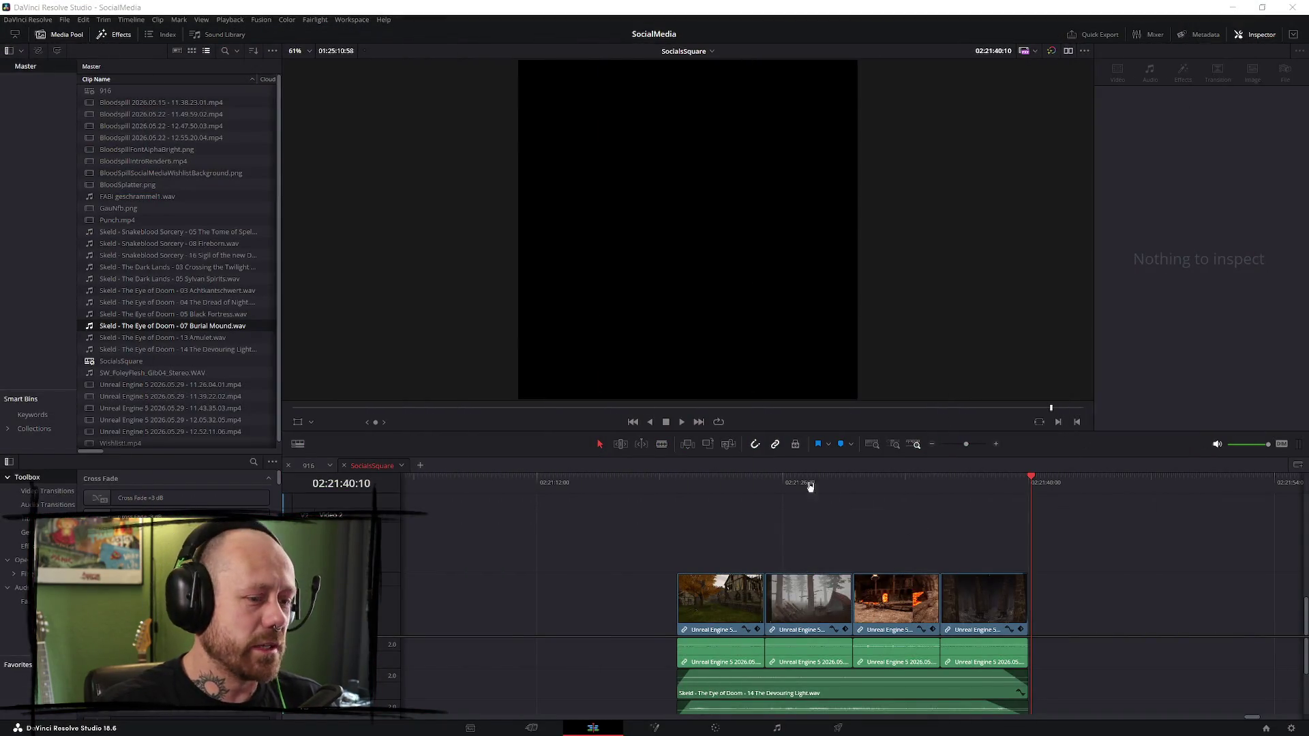
{"action": "key", "text": "Home"}
{"action": "key", "text": "space"}
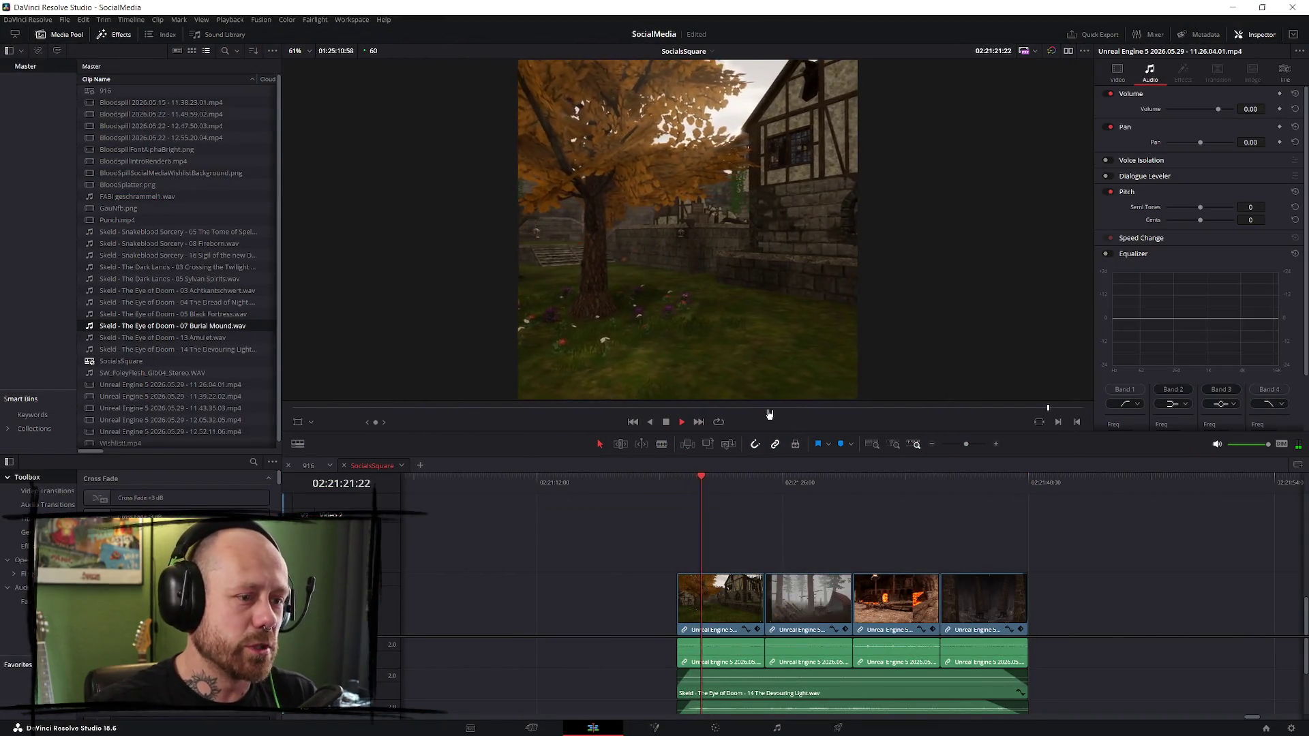
- Review the square cut full screen and from its start, then show the OpenFX effects
{"action": "key", "text": "ctrl+f"}
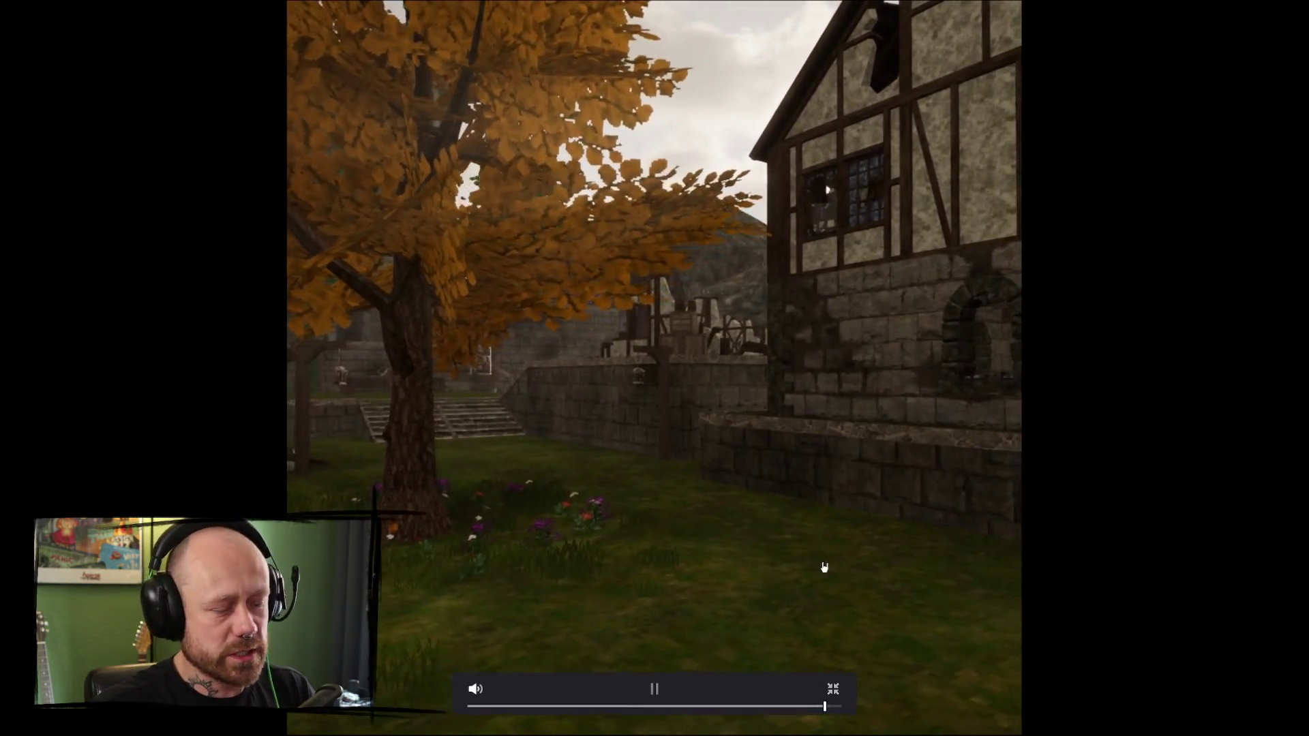
{"action": "key", "text": "Escape"}
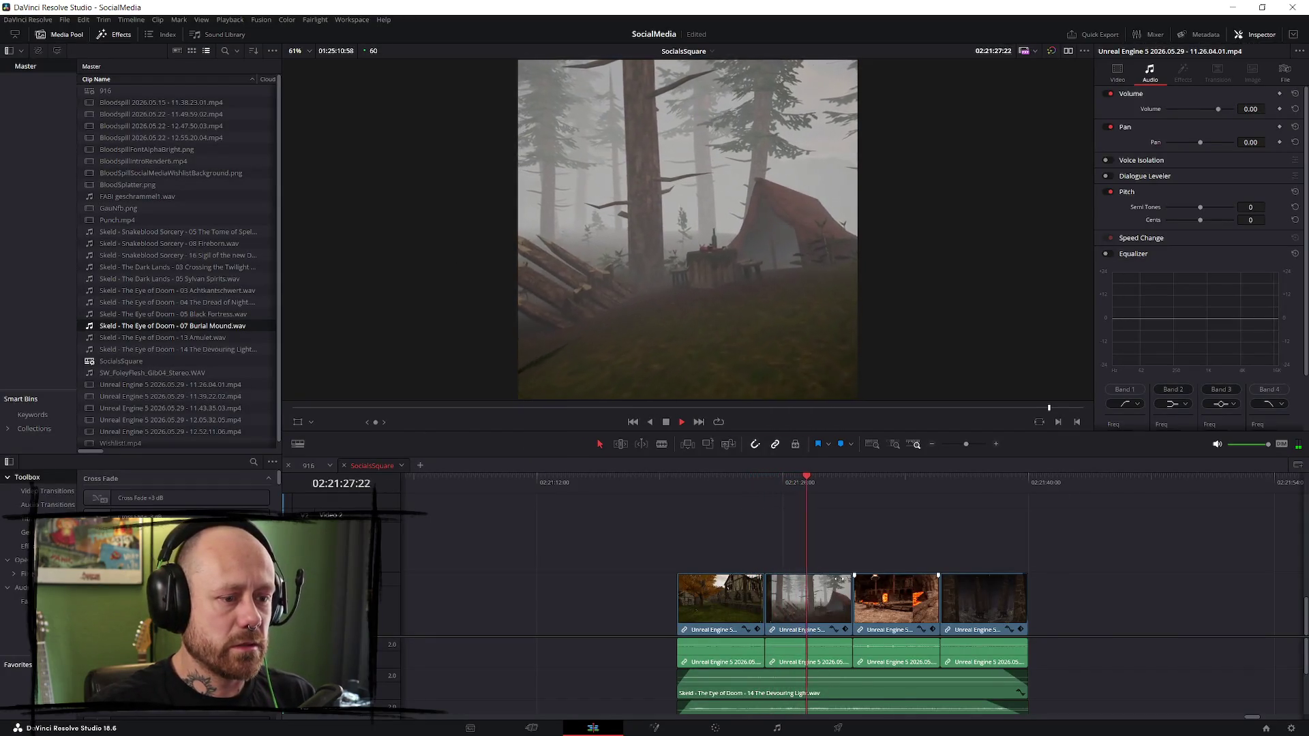
{"action": "scroll", "coordinate": [468, 668], "scroll_direction": "down", "scroll_amount": 2}
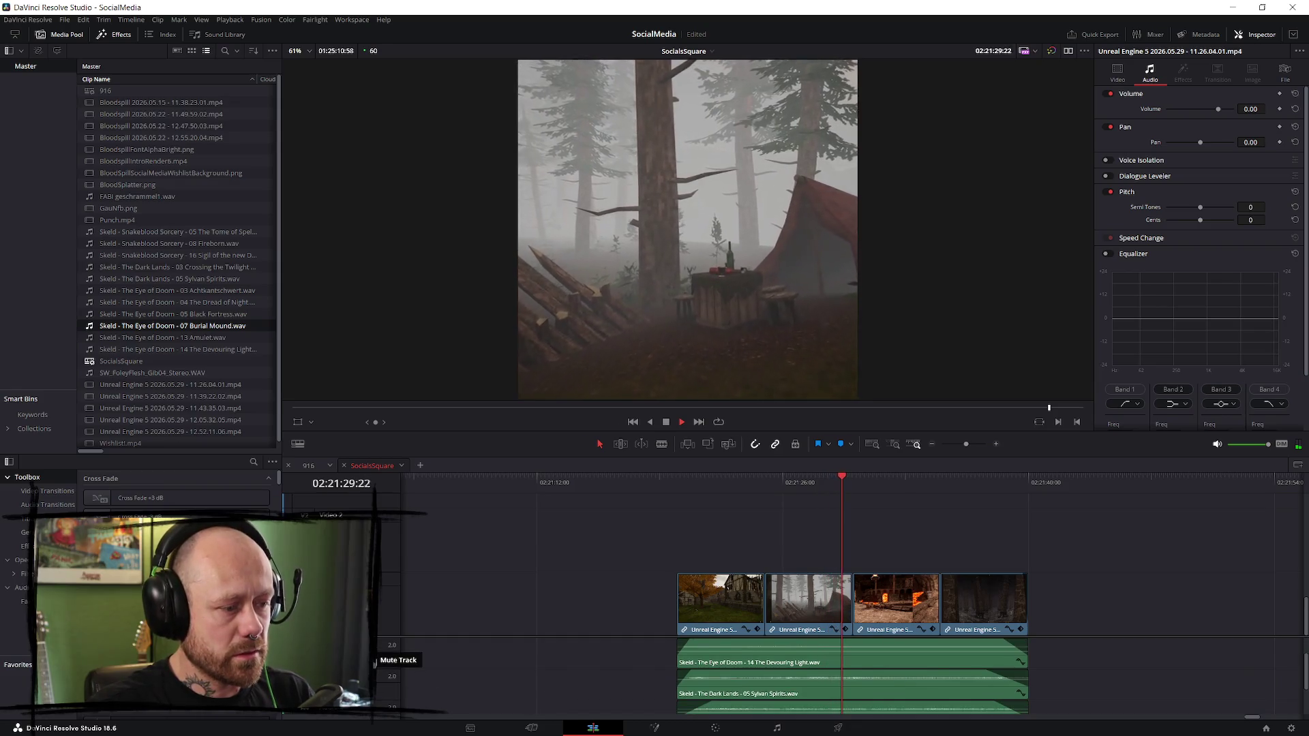
{"action": "left_click", "coordinate": [679, 492]}
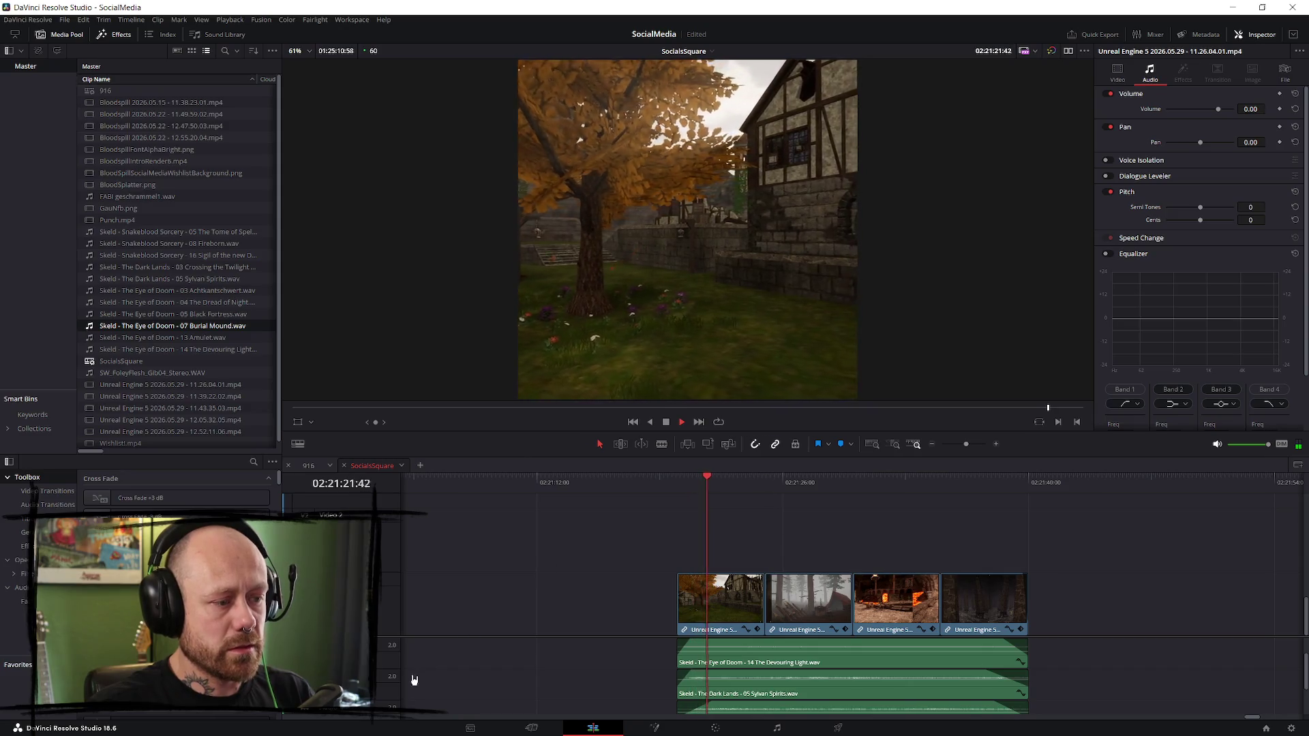
{"action": "scroll", "coordinate": [376, 695], "scroll_direction": "down", "scroll_amount": 1}
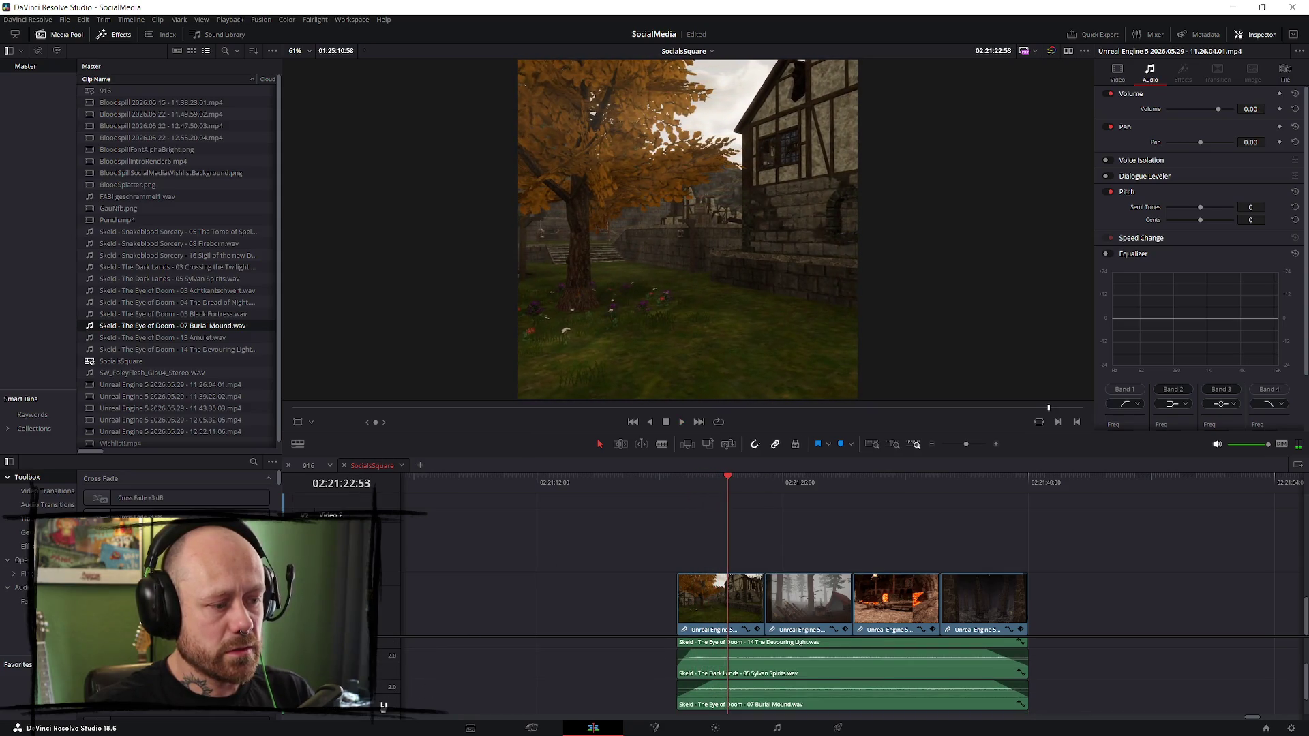
{"action": "left_click", "coordinate": [687, 479]}
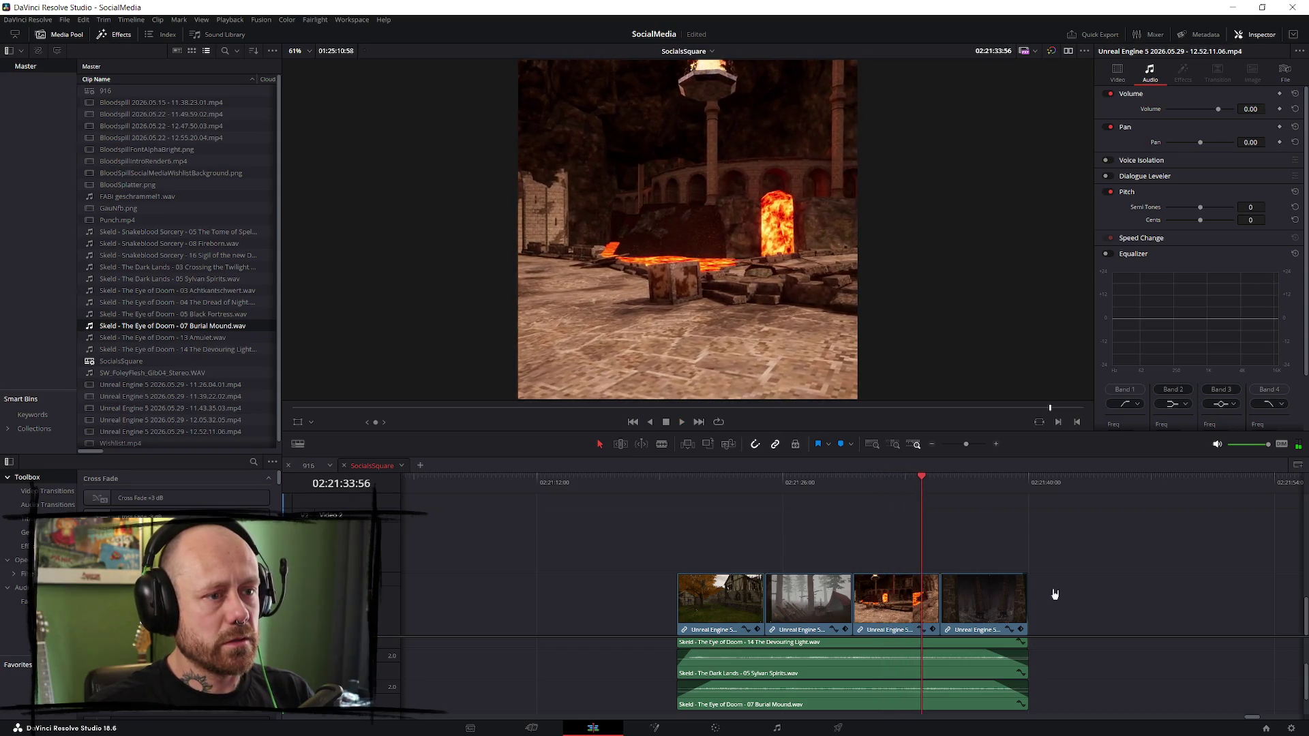
{"action": "left_click", "coordinate": [856, 558]}
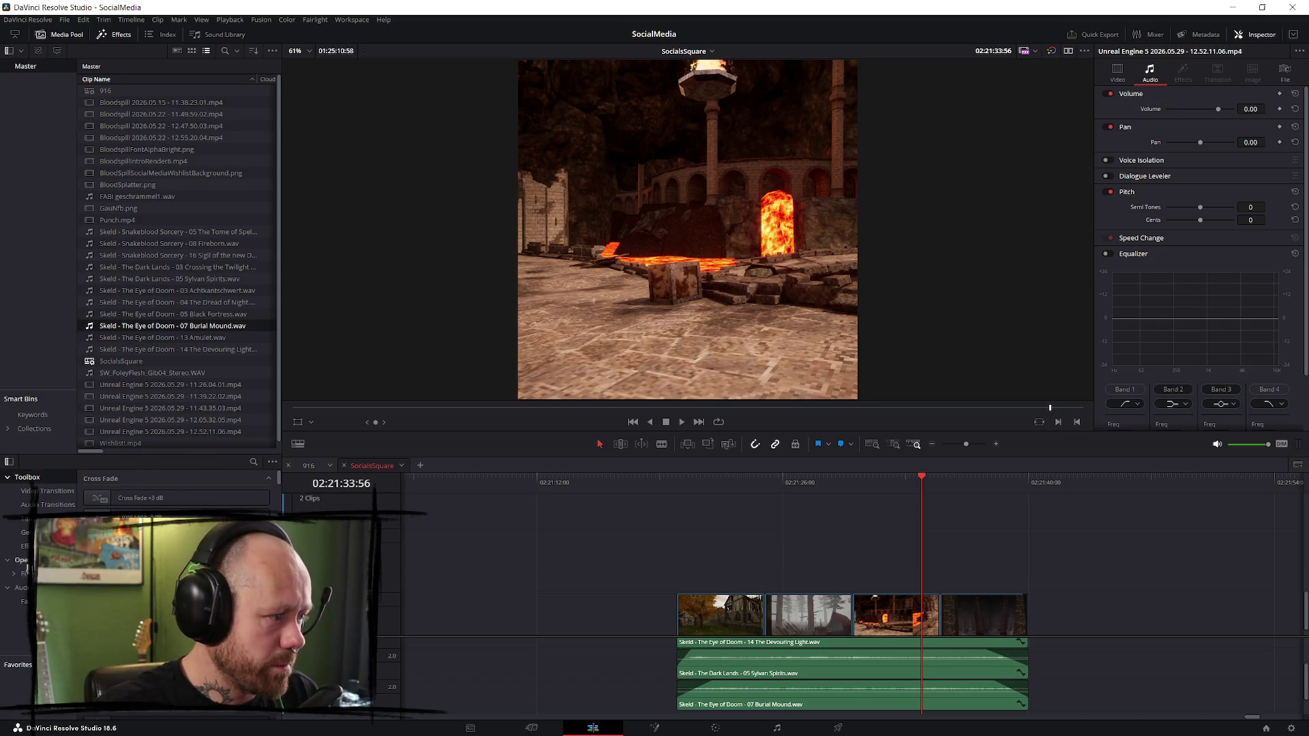
{"action": "left_click", "coordinate": [25, 560]}
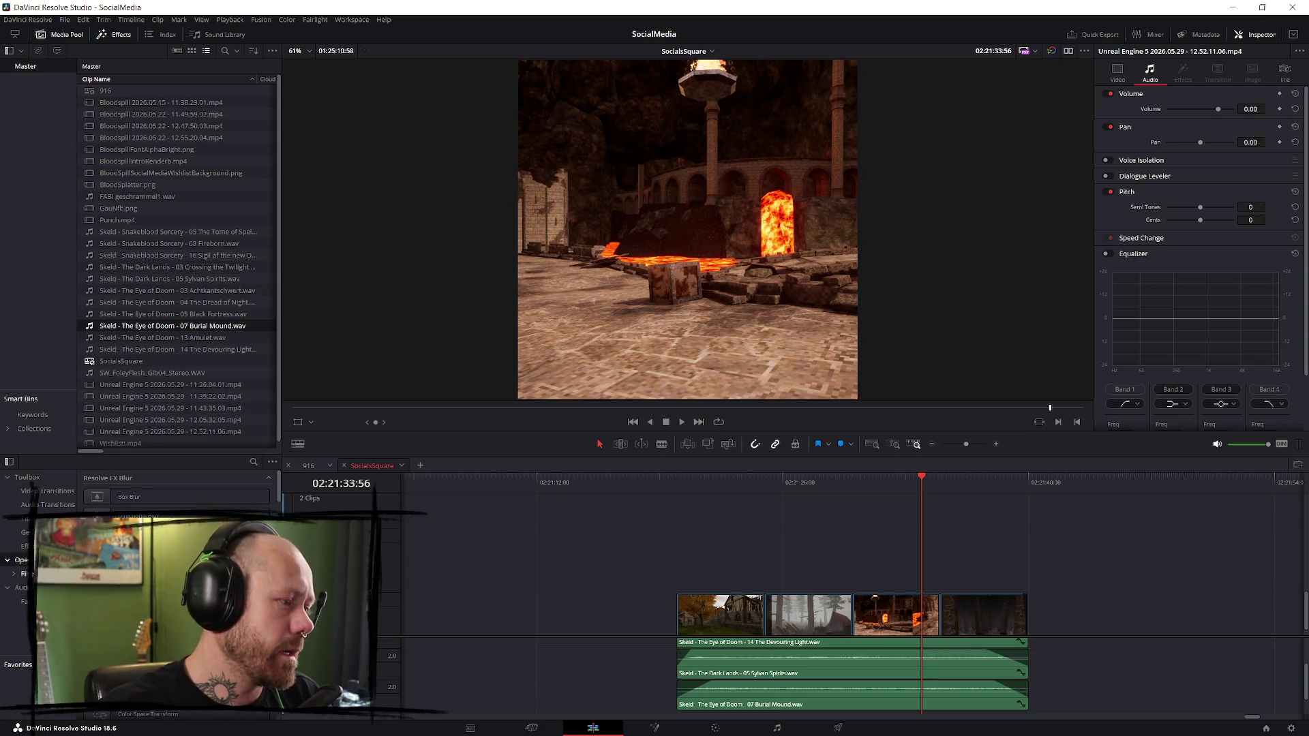
- Search the effects for Text+ and place a title above the first video clip
{"action": "left_click", "coordinate": [27, 477]}
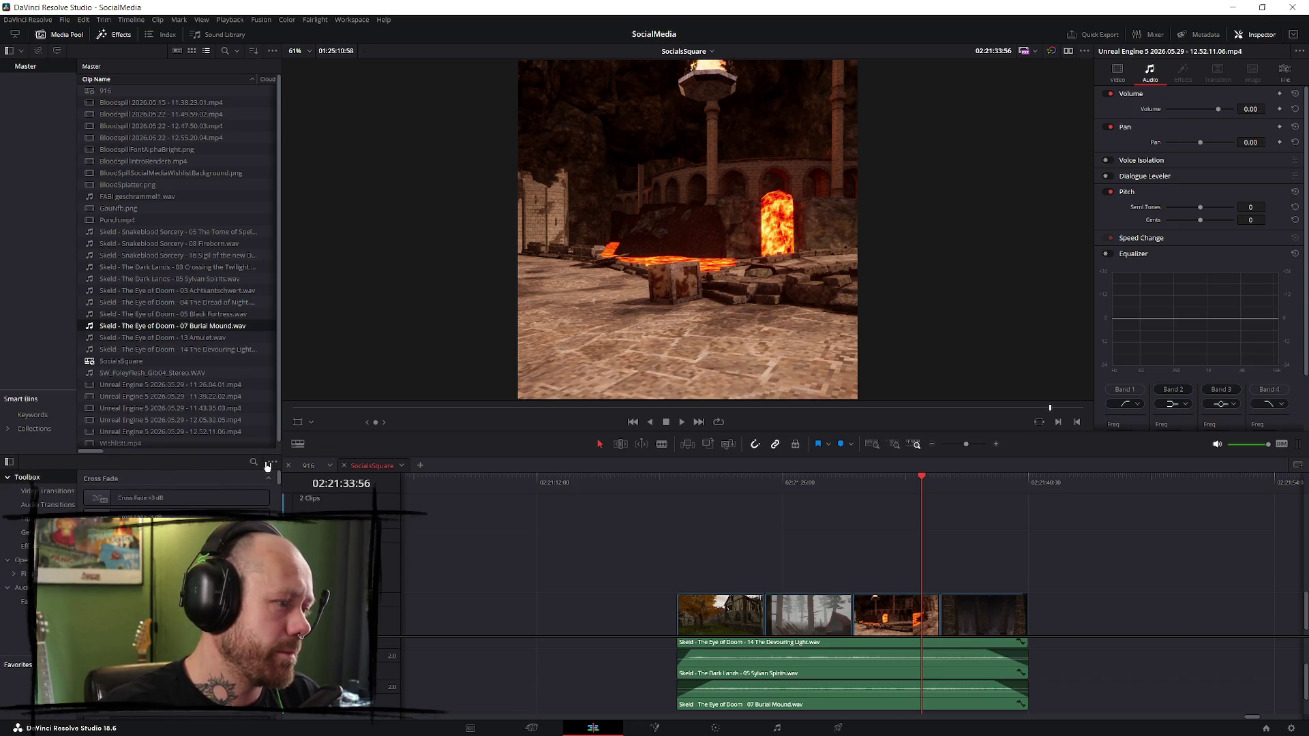
{"action": "left_click", "coordinate": [254, 463]}
{"action": "type", "text": "text"}
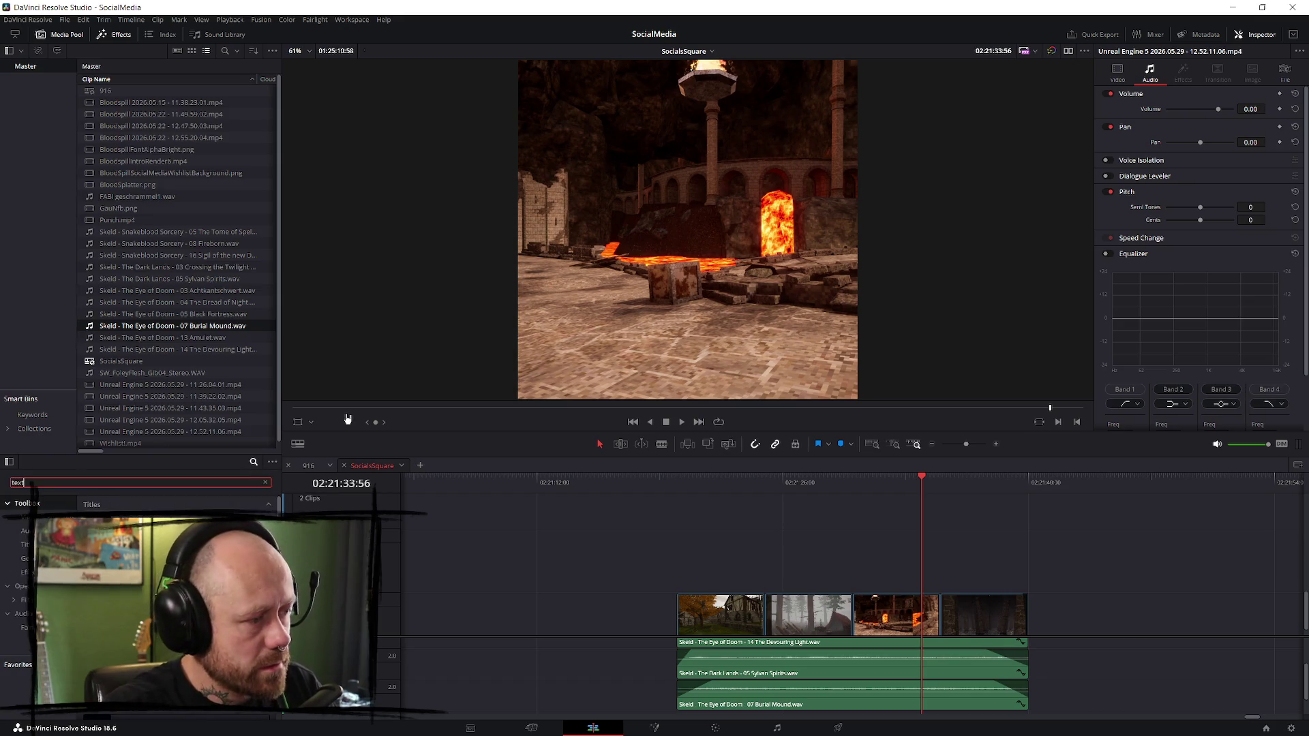
{"action": "left_click_drag", "start_coordinate": [170, 539], "coordinate": [723, 545]}
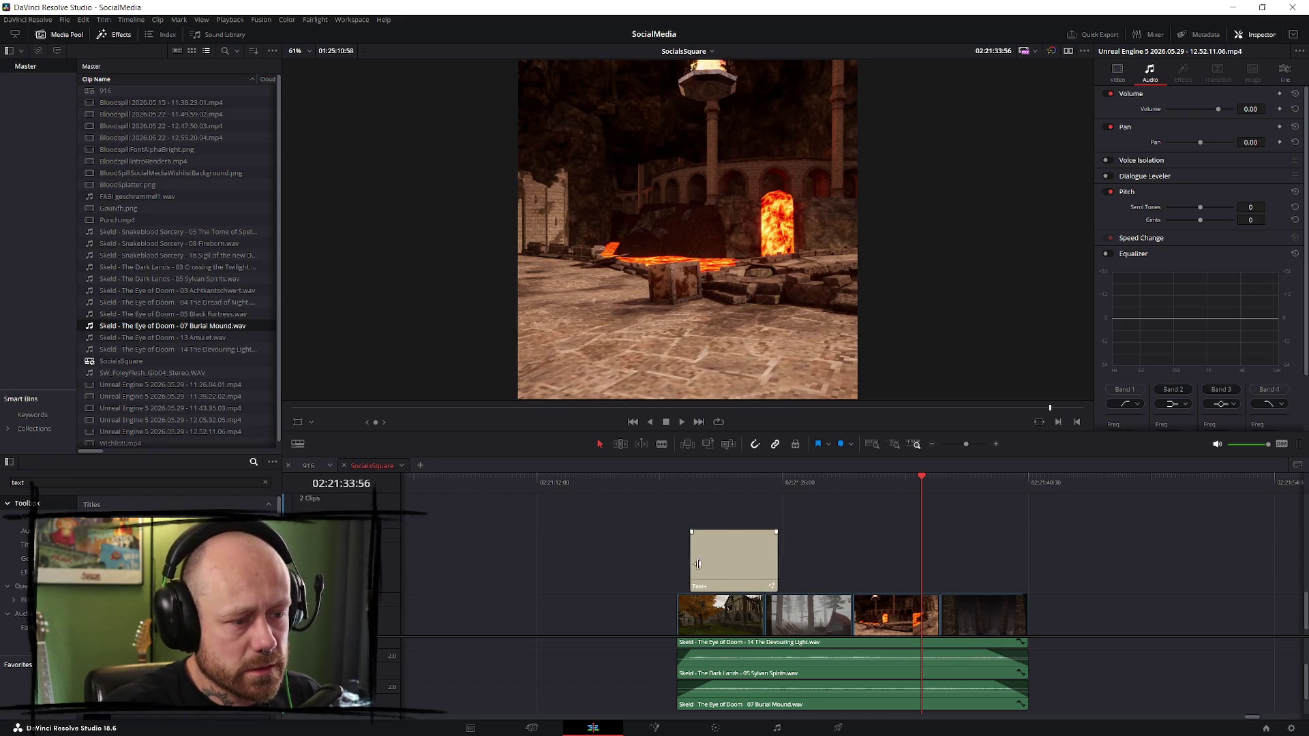
{"action": "key", "text": "Up"}
{"action": "key", "text": "space"}
- Replace the placeholder title text with 'besides all the chaos of a fps'
{"action": "left_click", "coordinate": [753, 562]}
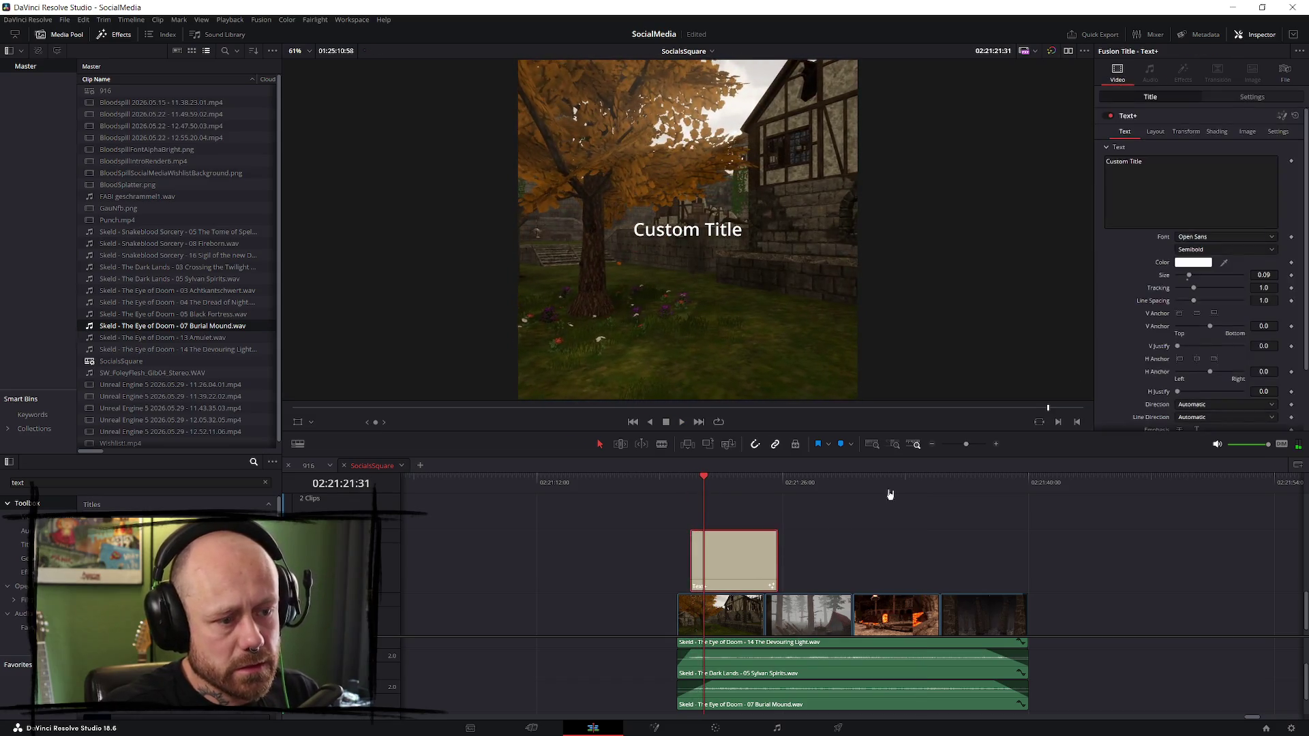
{"action": "triple_click", "coordinate": [1185, 160]}
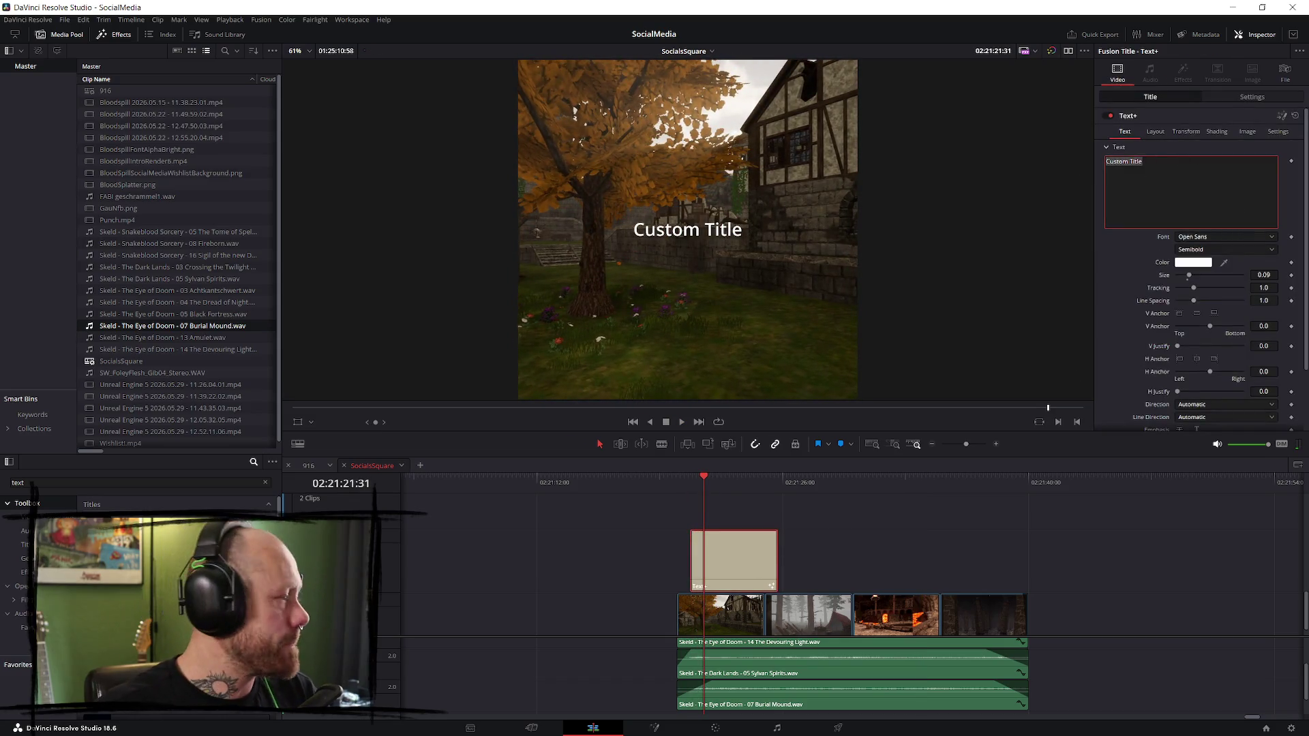
{"action": "key", "text": "alt+Tab"}
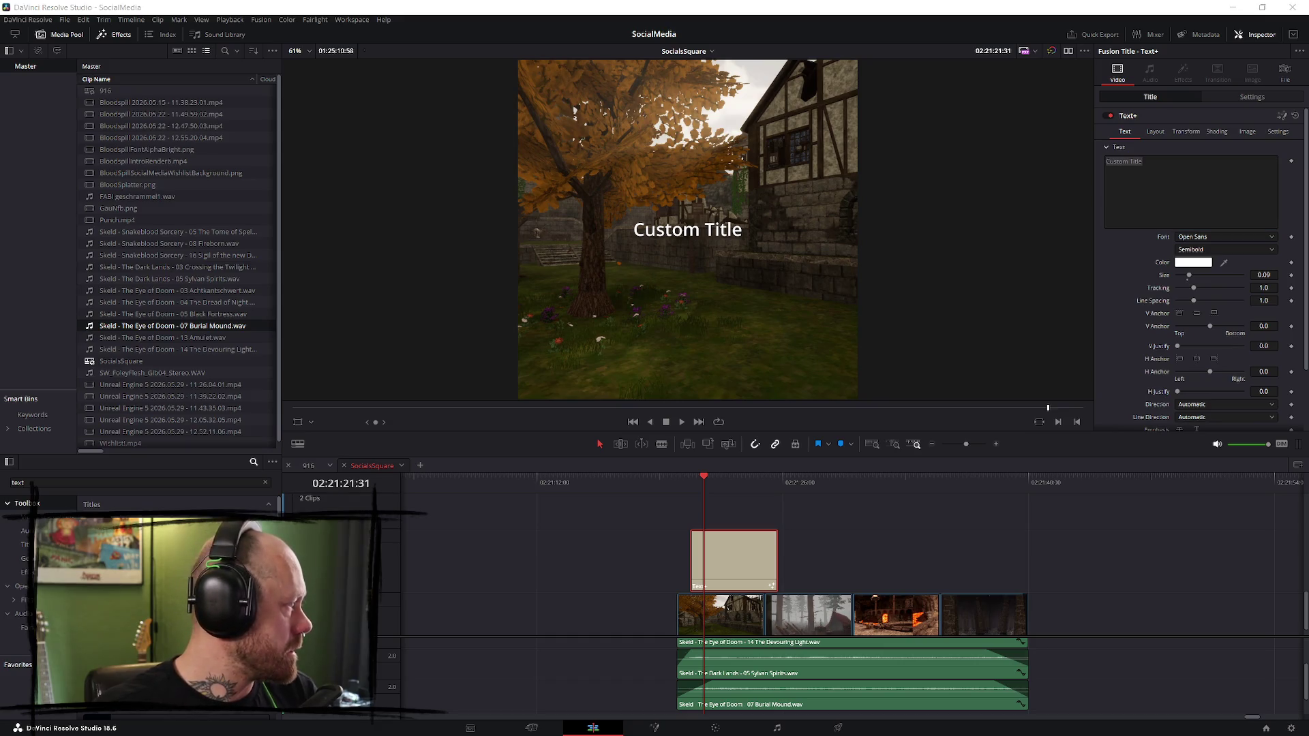
{"action": "key", "text": "alt+Tab"}
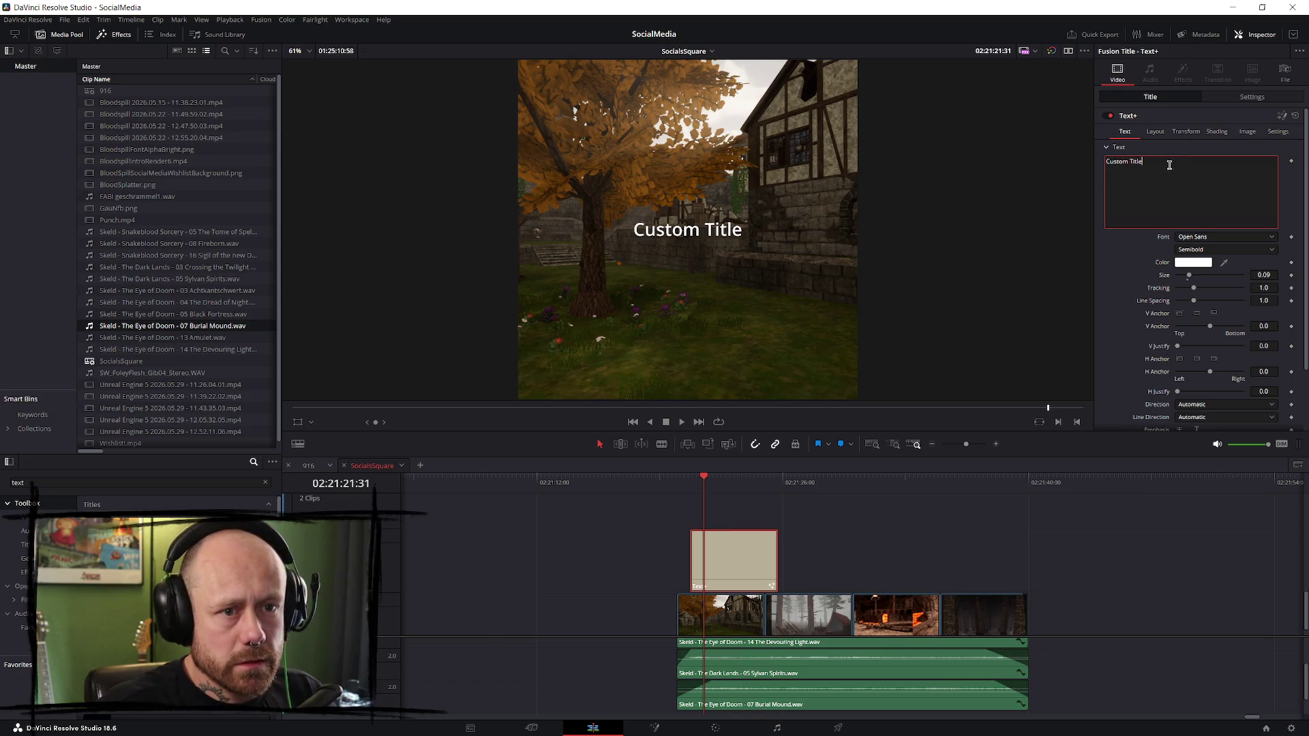
{"action": "type", "text": "besi"}
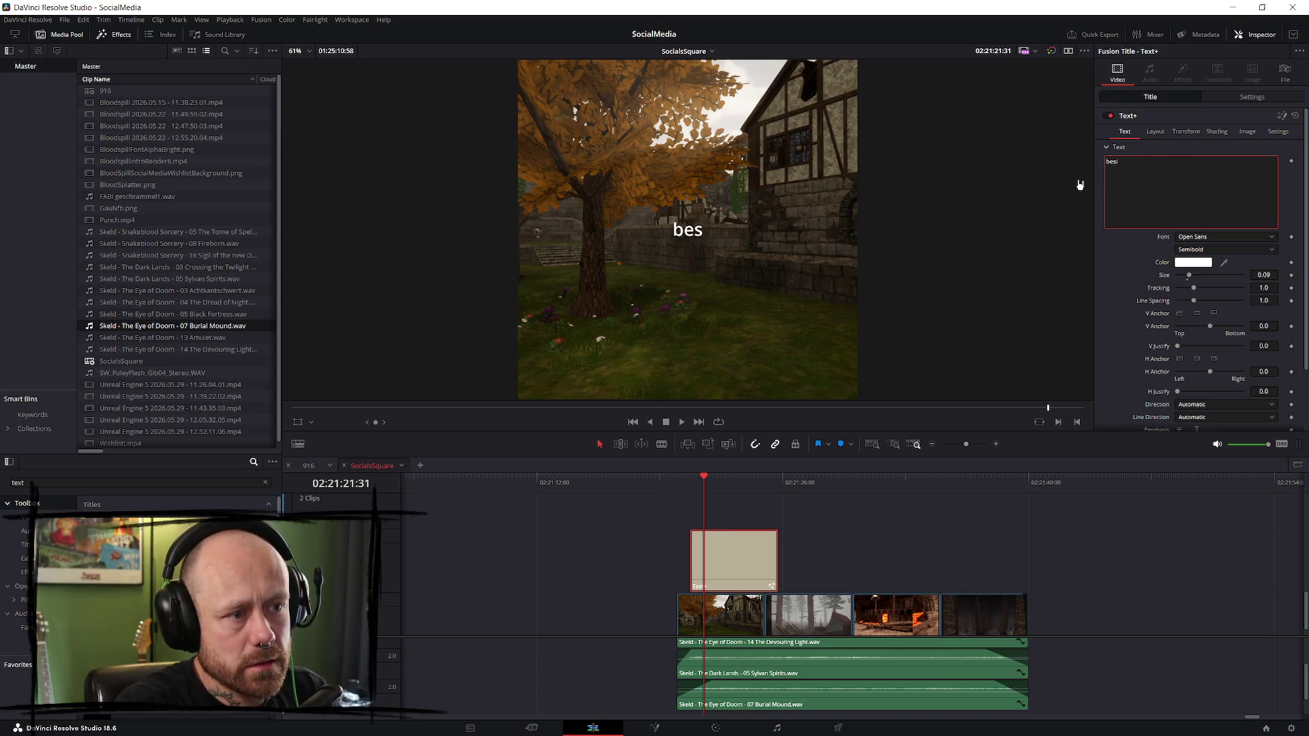
{"action": "type", "text": "des all the"}
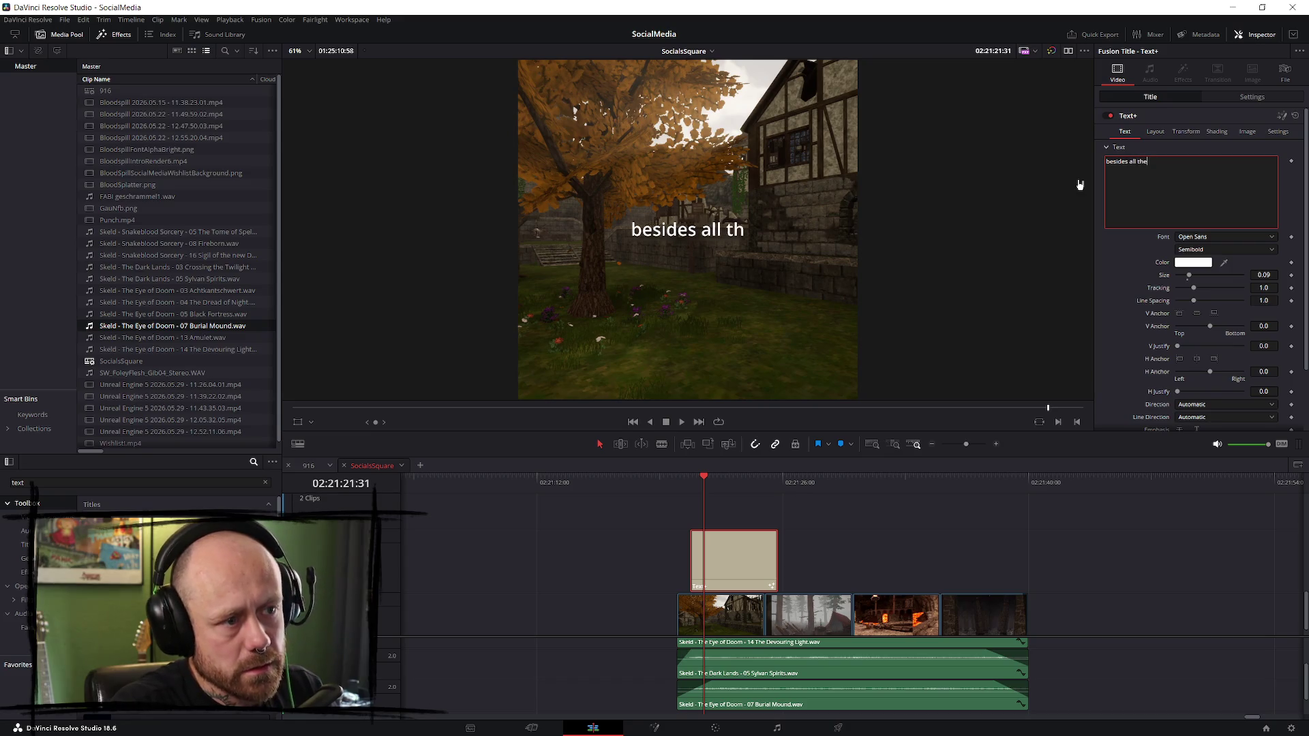
{"action": "type", "text": " cha"}
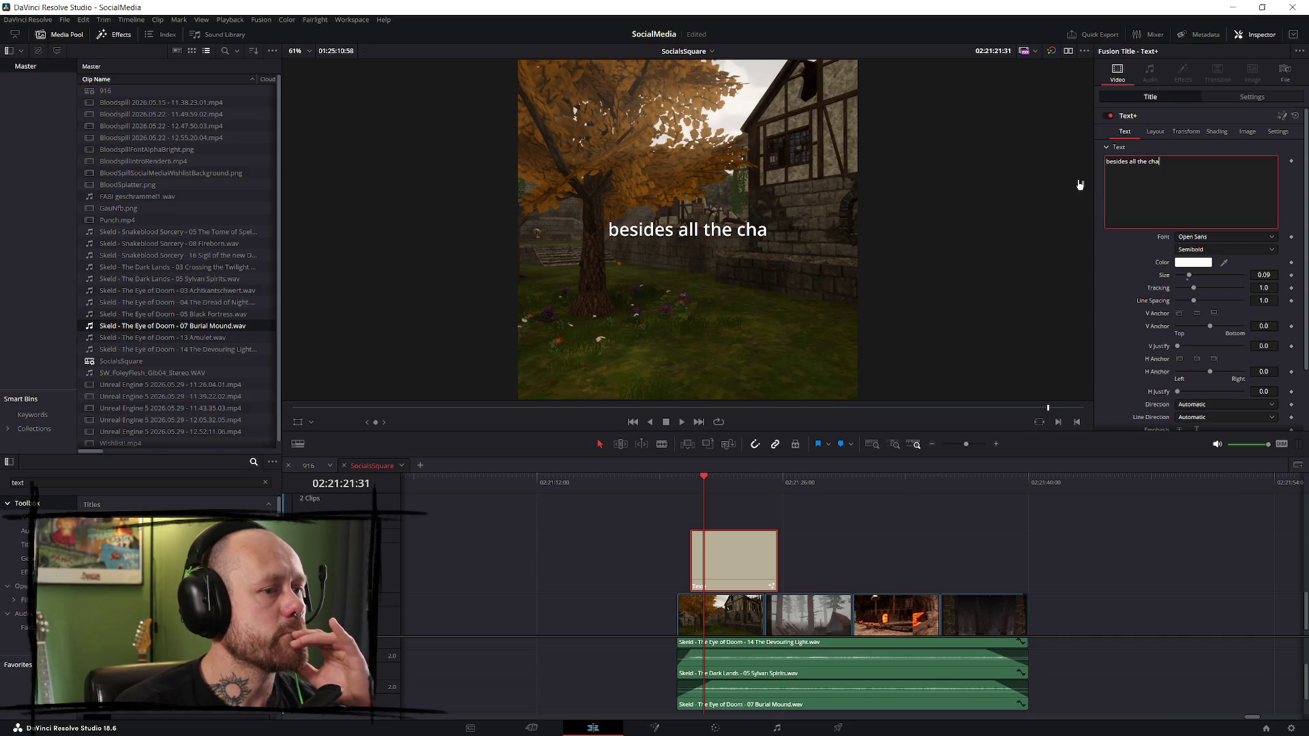
{"action": "type", "text": "os of "}
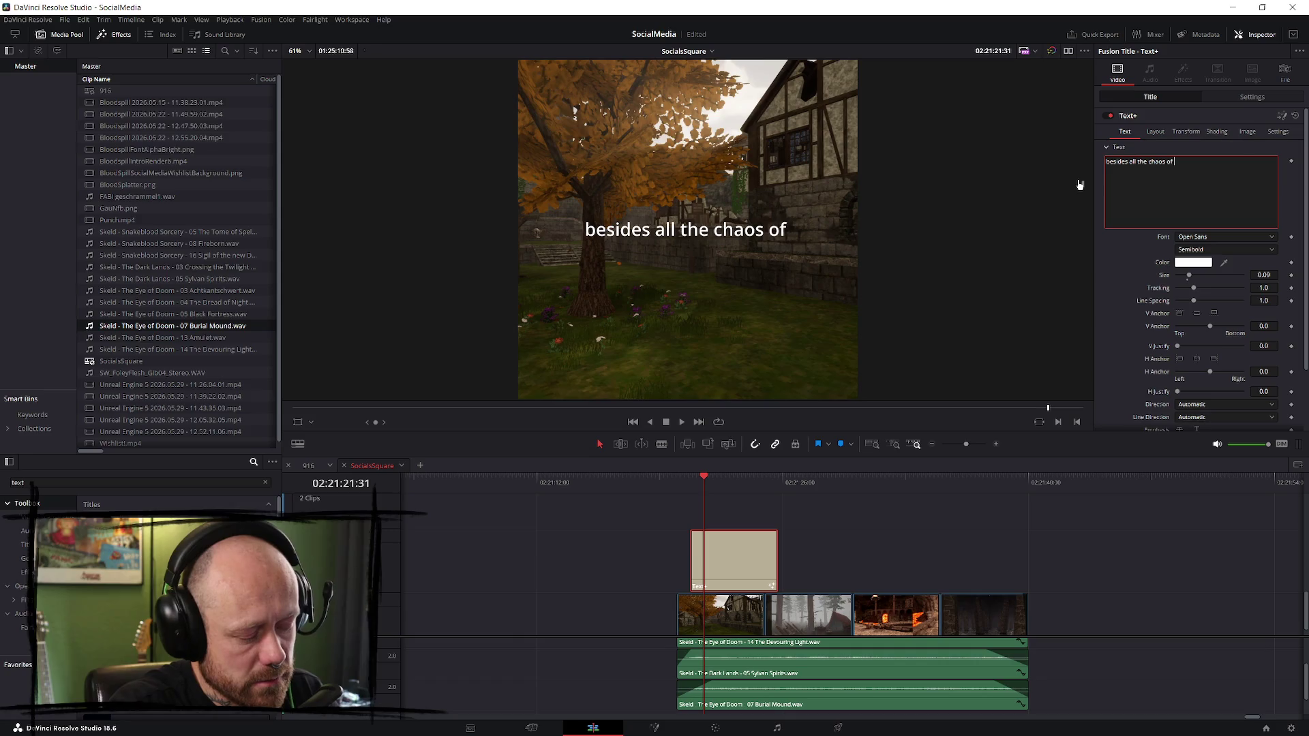
{"action": "type", "text": "a"}
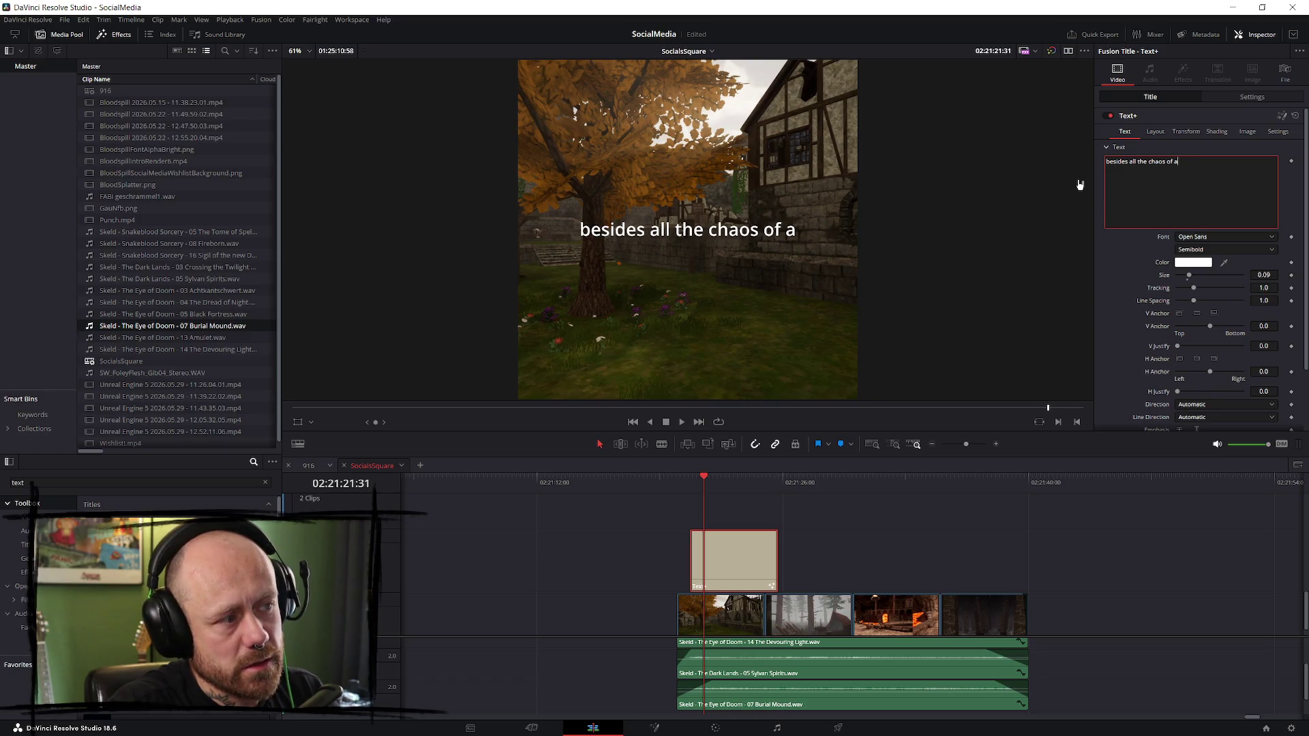
{"action": "type", "text": " fps"}
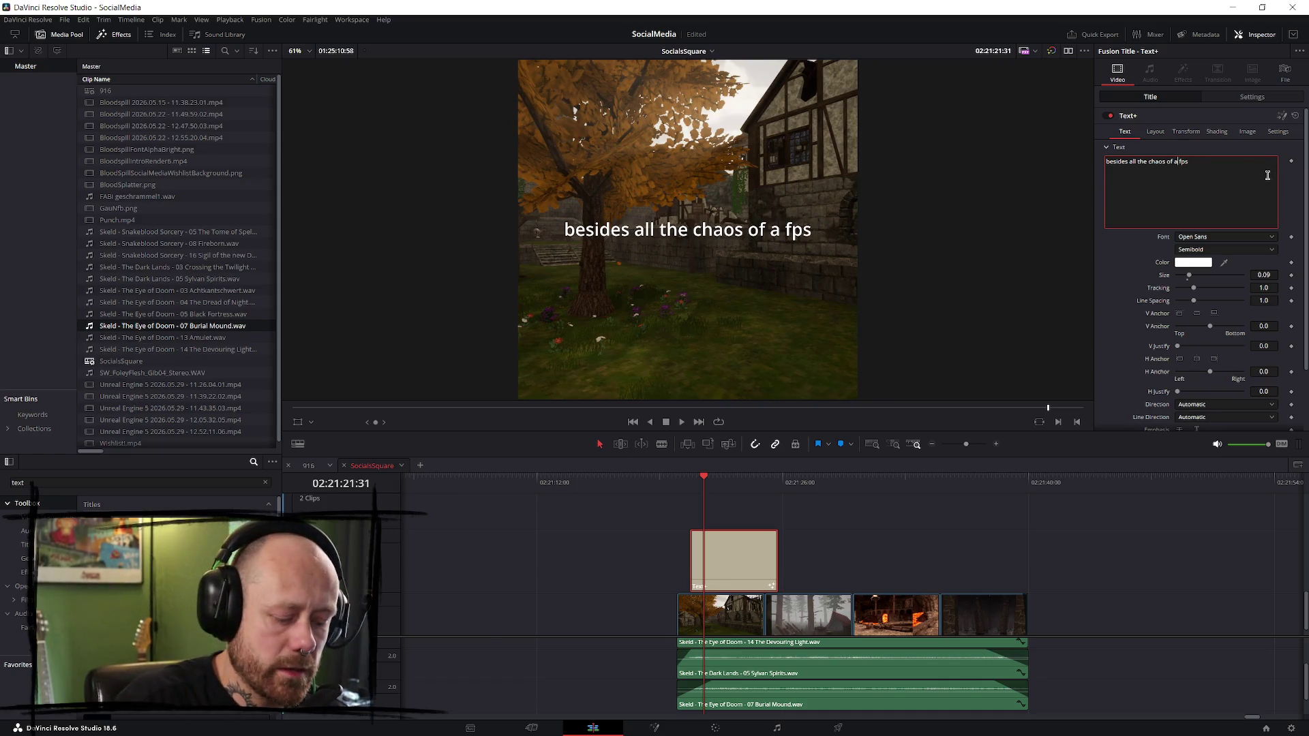
{"action": "type", "text": "n"}
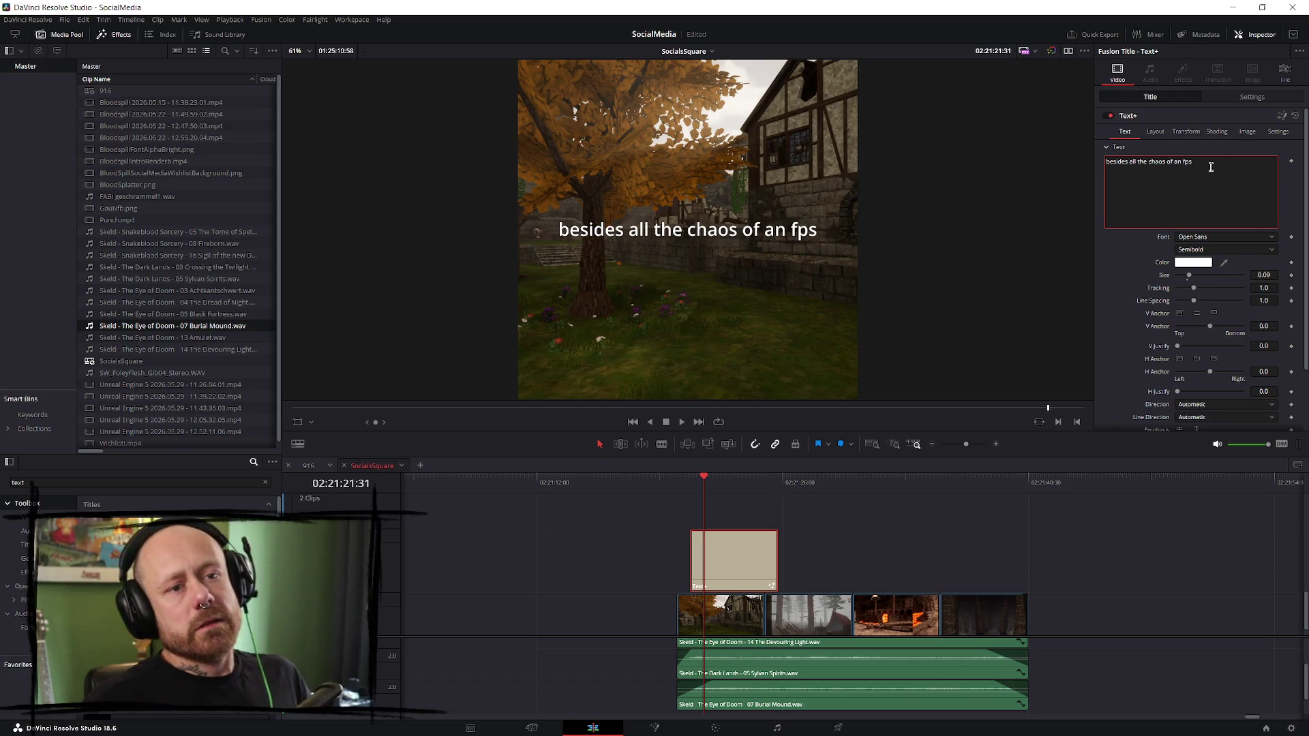
- Replace the caption's trailing 'of an fps' with 'of bloodspill'
{"action": "left_click", "coordinate": [1234, 175]}
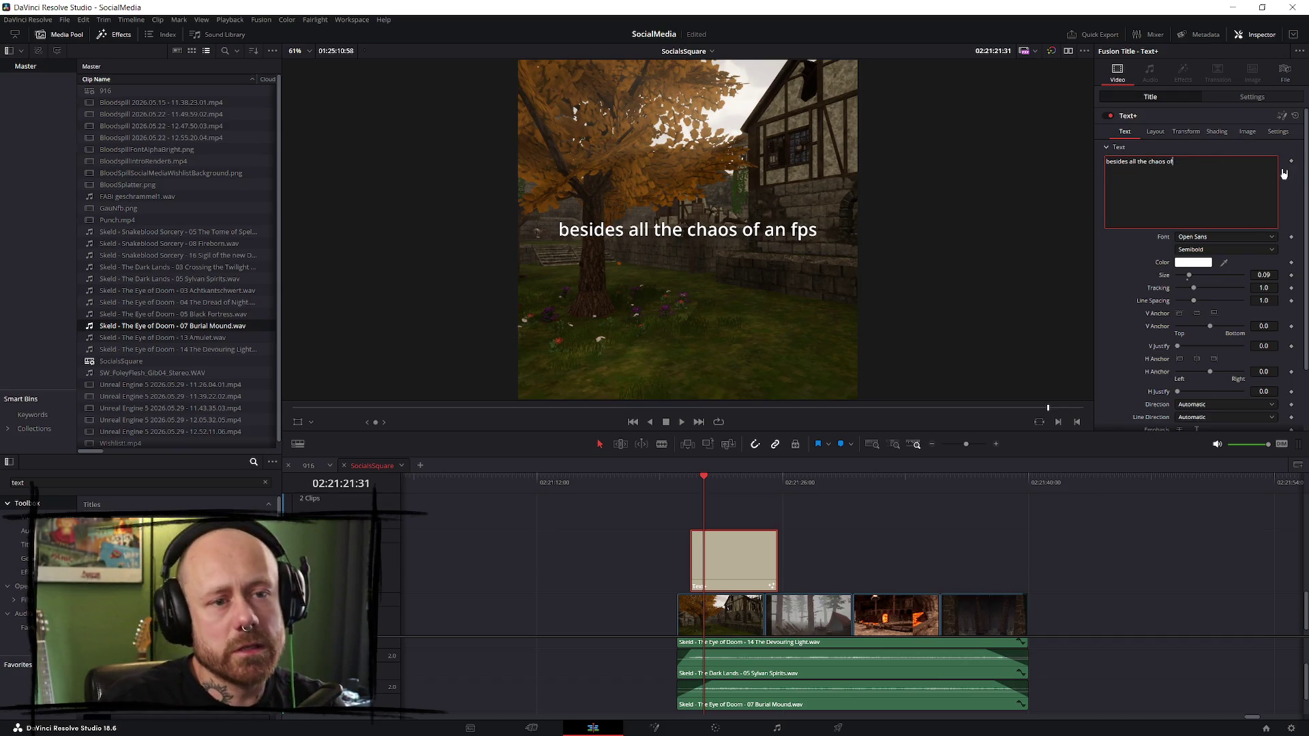
{"action": "key", "text": "BackSpace"}
{"action": "key", "text": "BackSpace"}
{"action": "key", "text": "BackSpace"}
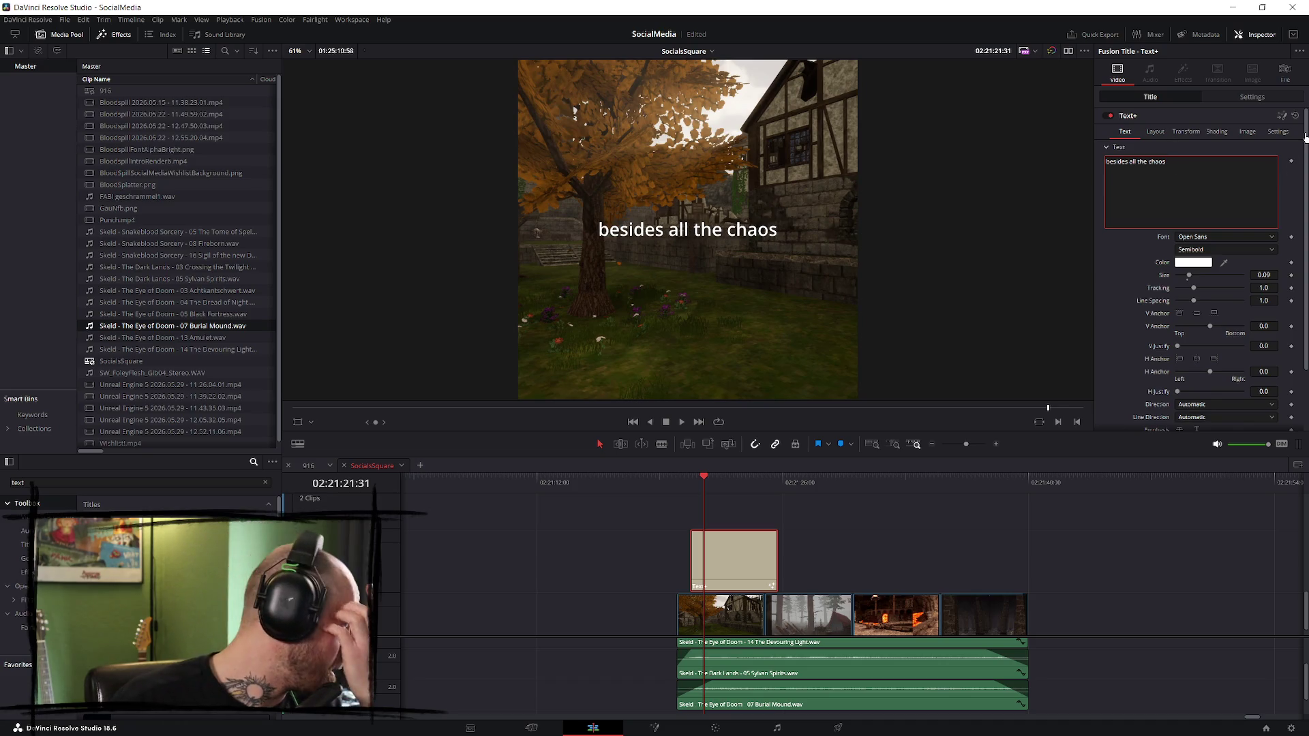
{"action": "key", "text": "BackSpace"}
{"action": "type", "text": "s."}
{"action": "key", "text": "BackSpace"}
{"action": "type", "text": "of bloodspill"}
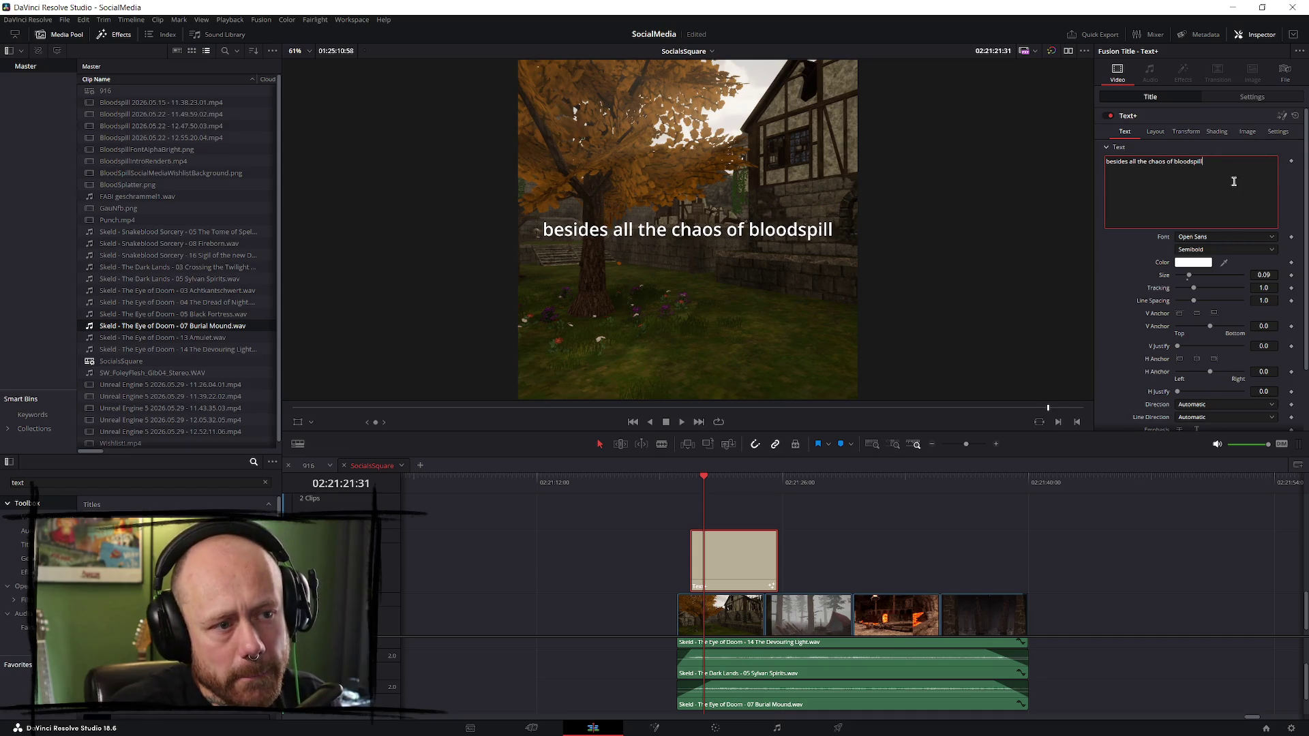
- Set the caption font to Noto Serif and look through the title settings sections
{"action": "left_click", "coordinate": [1233, 238]}
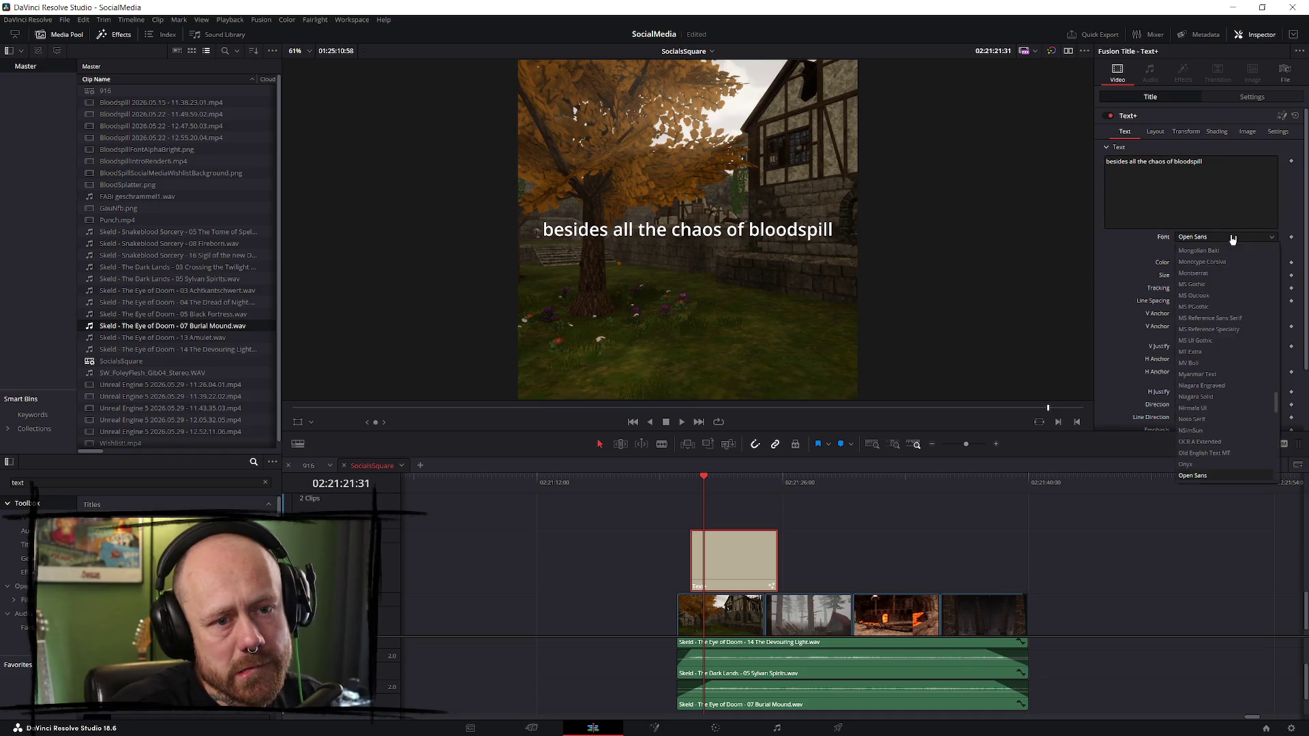
{"action": "left_click", "coordinate": [1210, 419]}
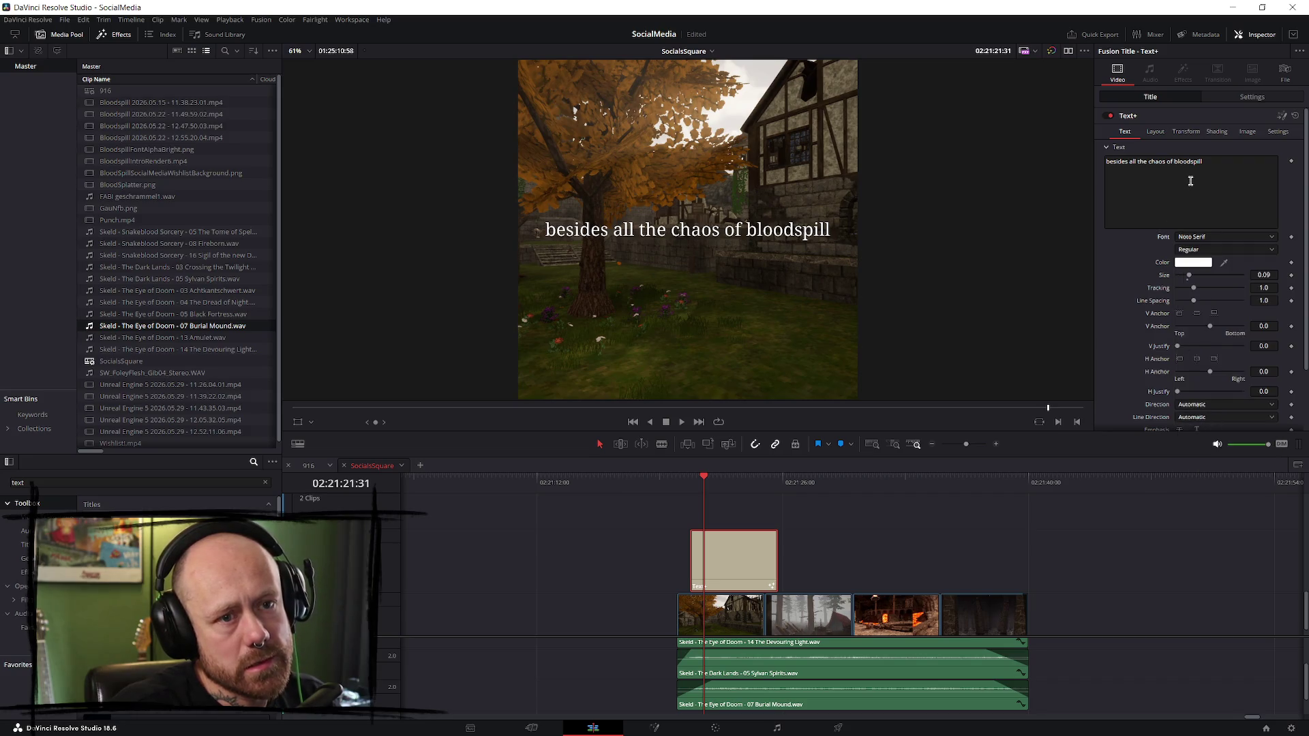
{"action": "left_click", "coordinate": [1183, 132]}
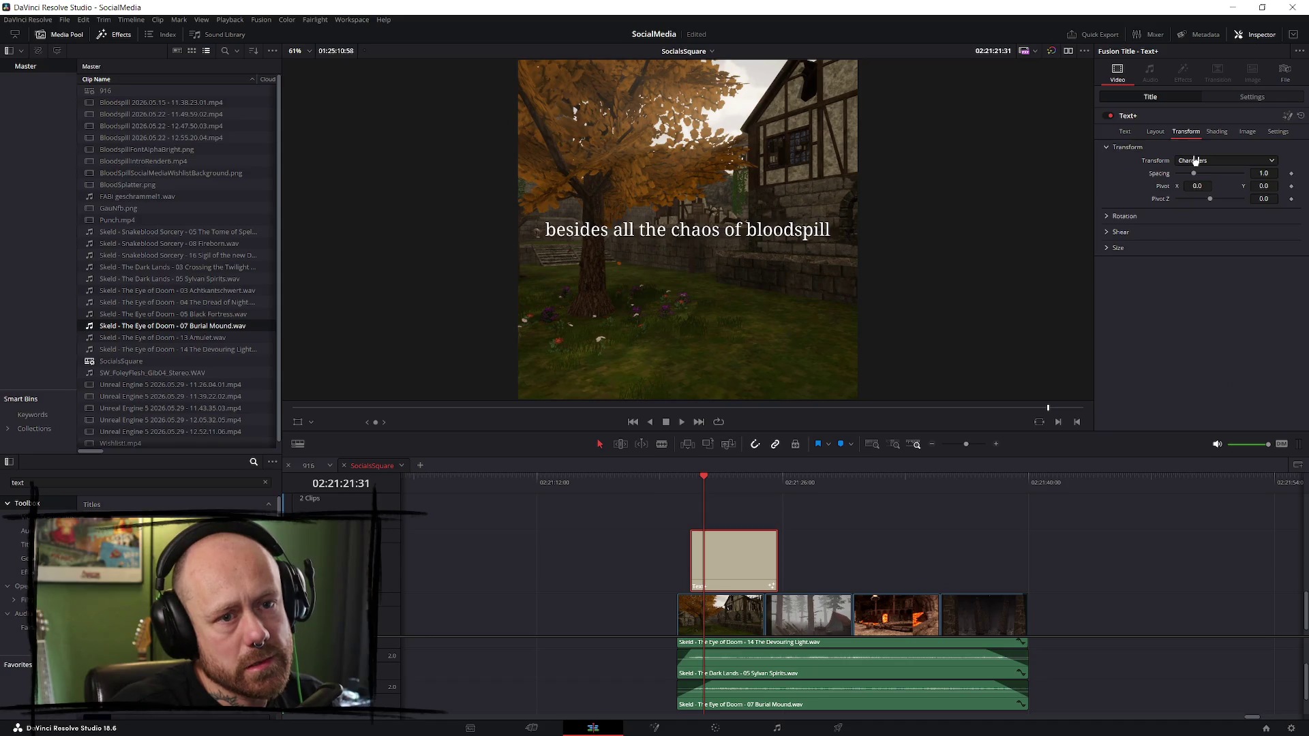
{"action": "left_click", "coordinate": [1160, 133]}
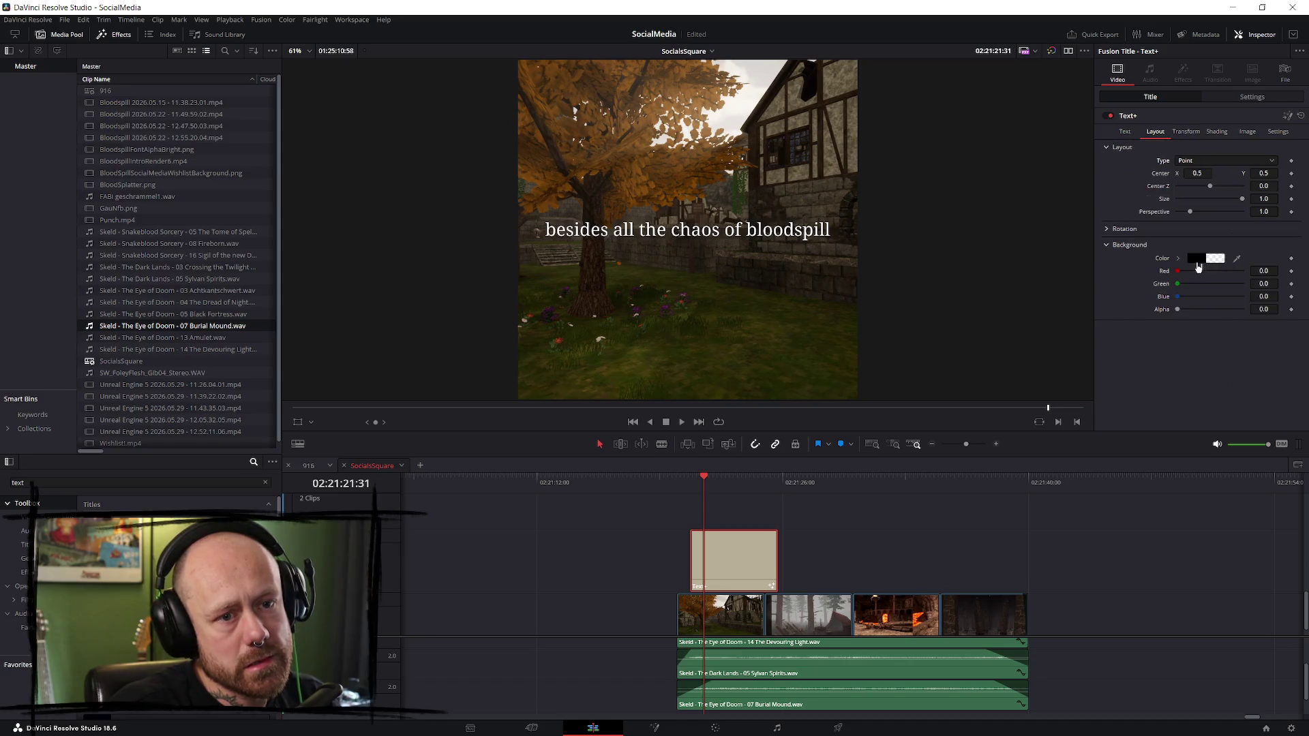
{"action": "left_click", "coordinate": [1217, 133]}
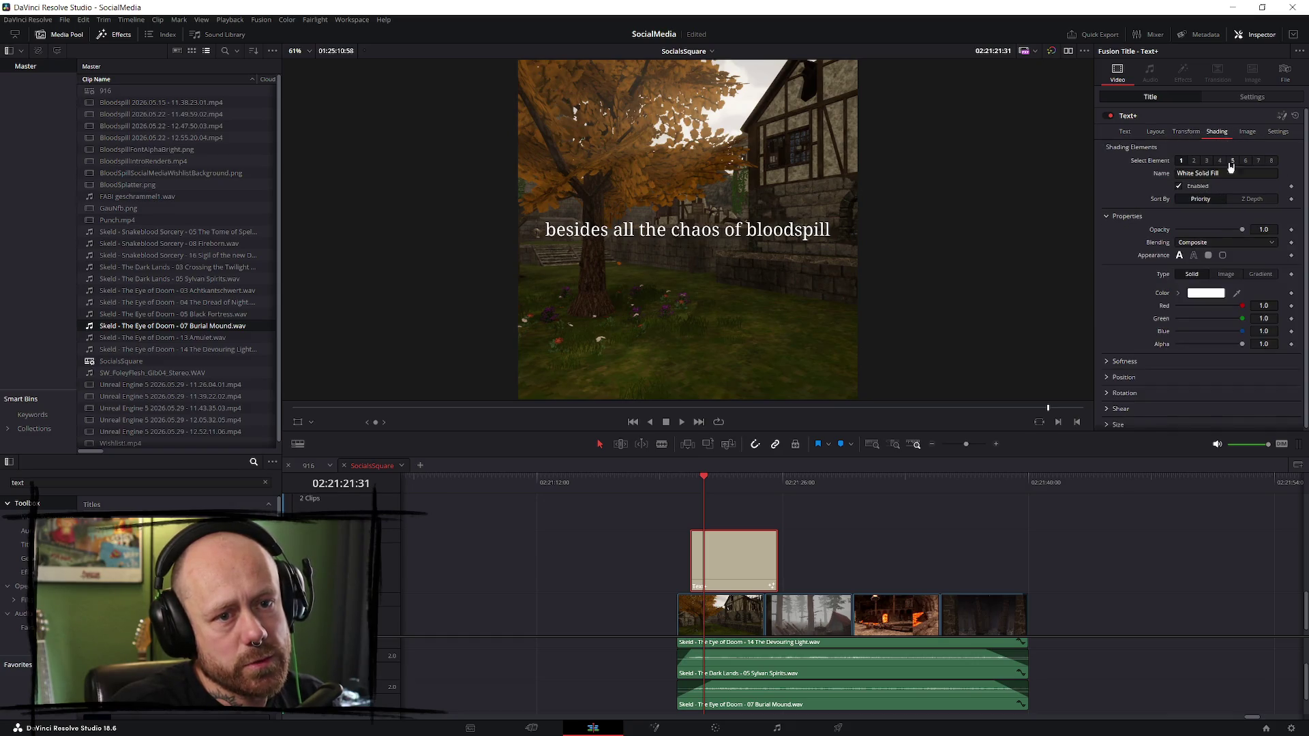
{"action": "left_click", "coordinate": [1244, 138]}
{"action": "left_click", "coordinate": [1223, 137]}
- Enable the Red Outline shading element and colour it black
{"action": "left_click", "coordinate": [1194, 162]}
{"action": "left_click", "coordinate": [1207, 162]}
{"action": "left_click", "coordinate": [1179, 187]}
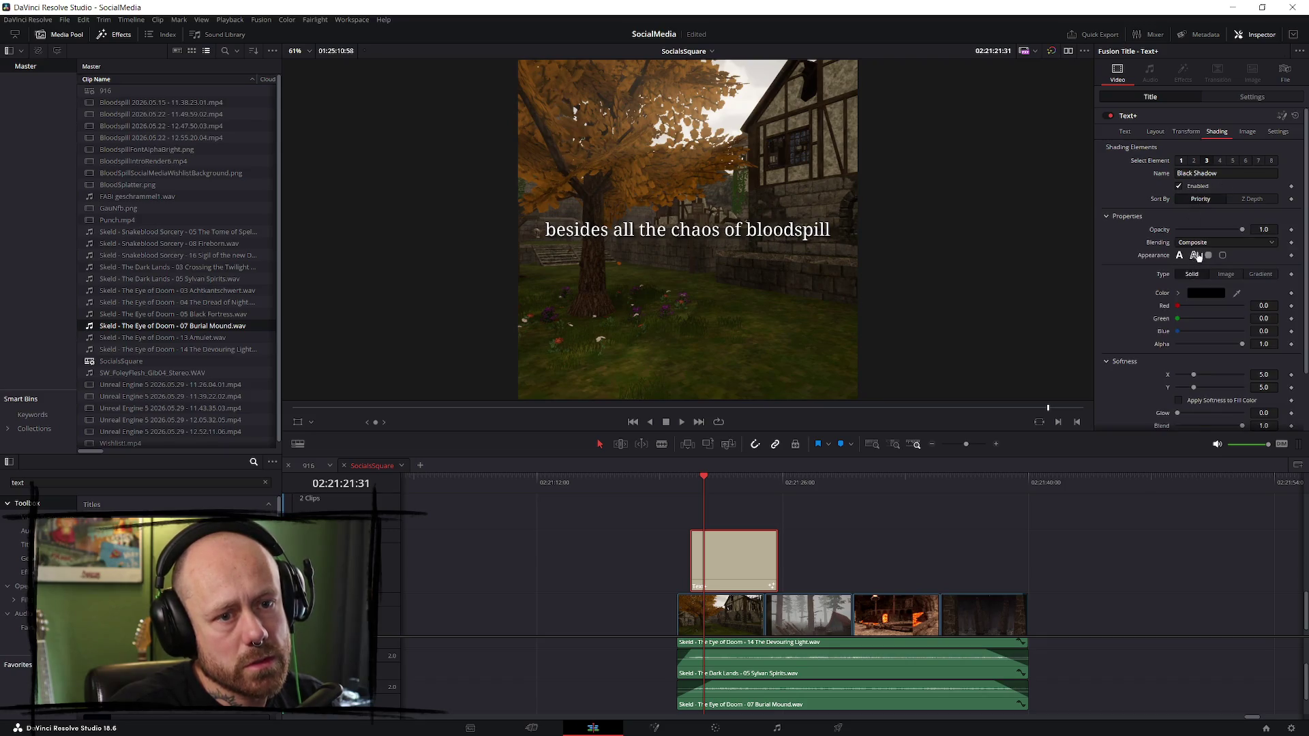
{"action": "left_click", "coordinate": [1195, 162]}
{"action": "left_click", "coordinate": [1181, 186]}
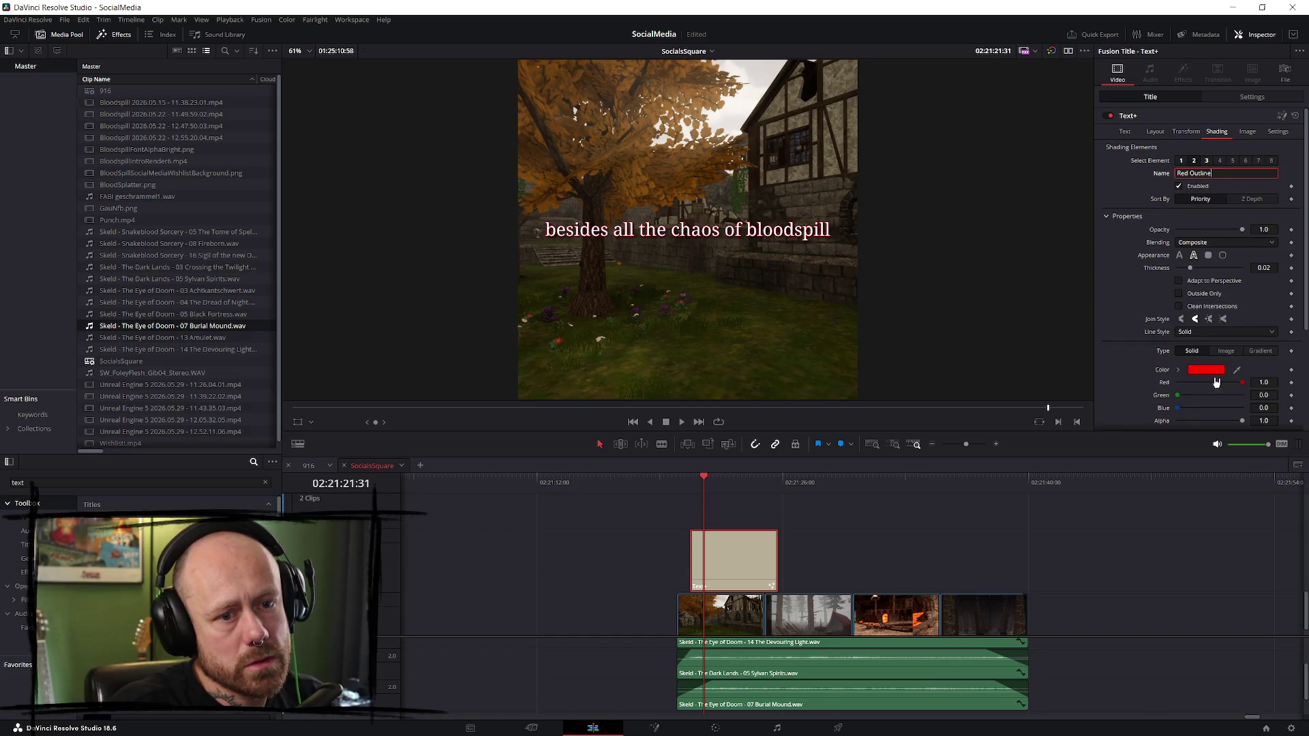
{"action": "left_click", "coordinate": [1204, 370]}
{"action": "left_click_drag", "start_coordinate": [777, 326], "coordinate": [769, 445]}
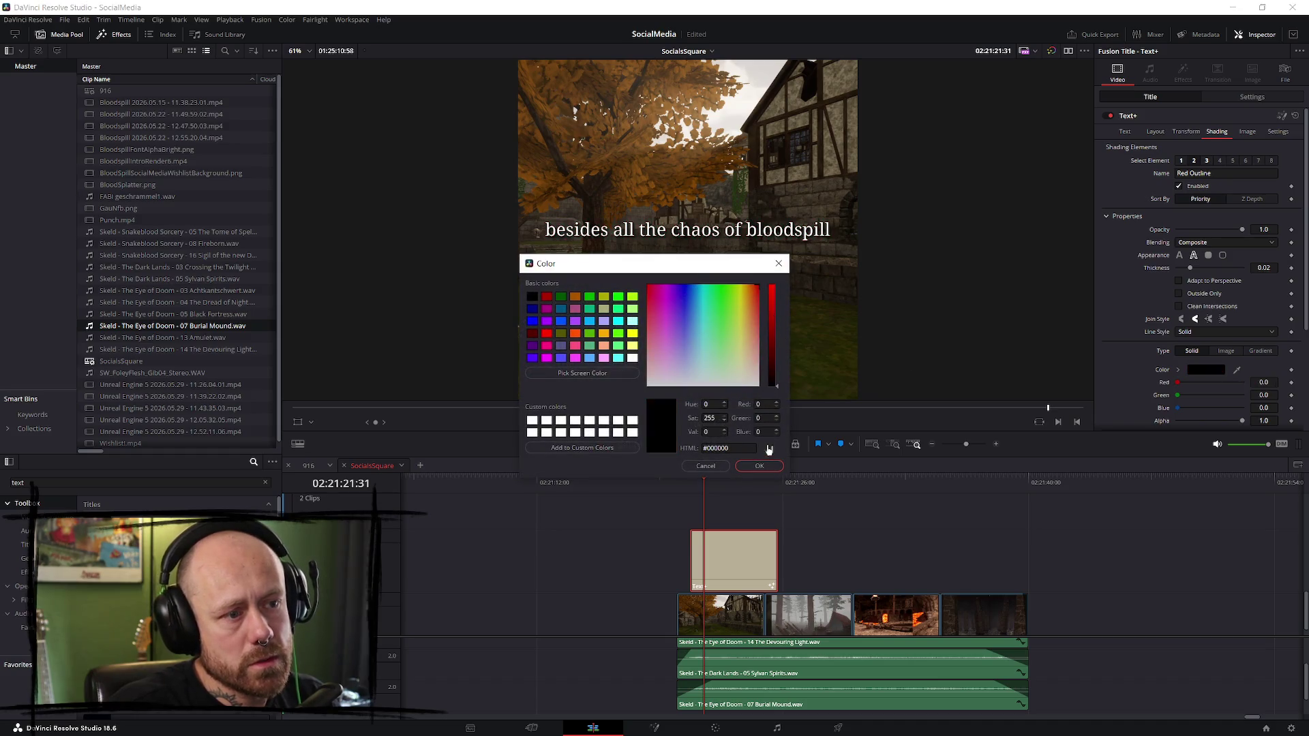
{"action": "left_click", "coordinate": [760, 466]}
{"action": "scroll", "coordinate": [1014, 317], "scroll_direction": "down", "scroll_amount": 4}
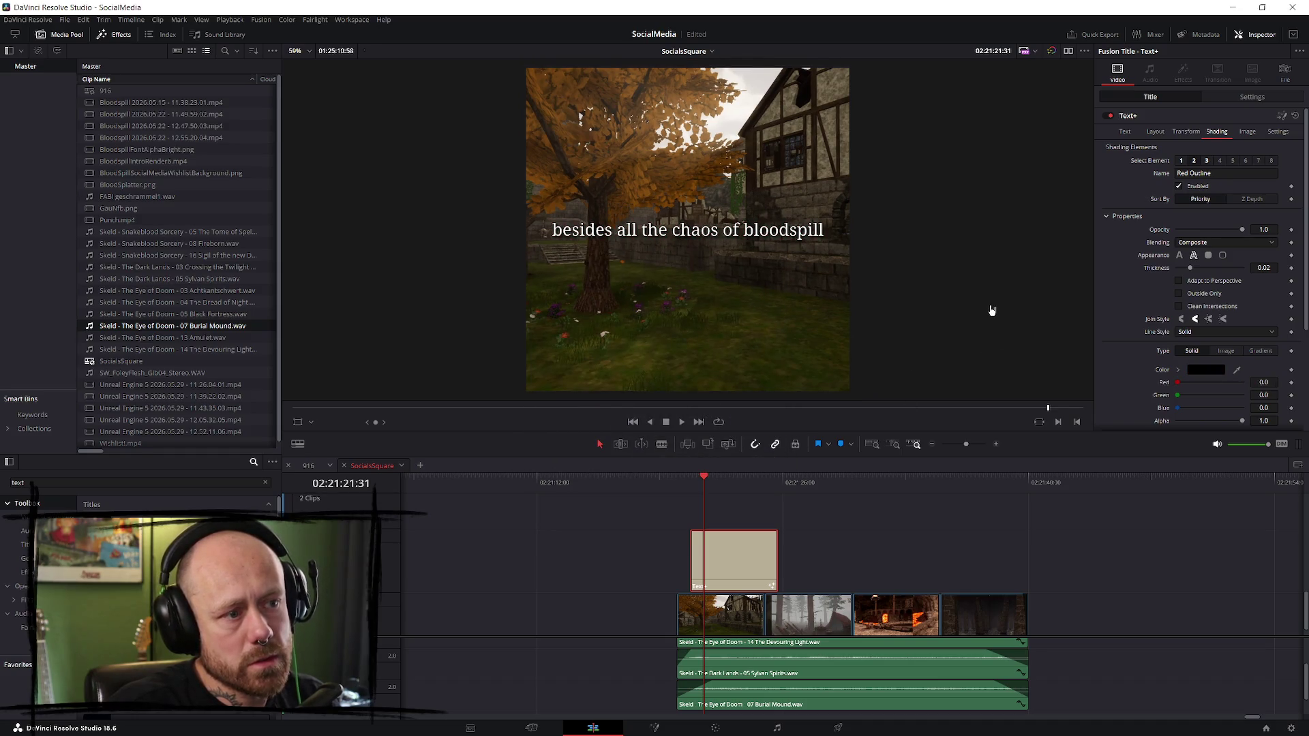
{"action": "scroll", "coordinate": [973, 252], "scroll_direction": "up", "scroll_amount": 1}
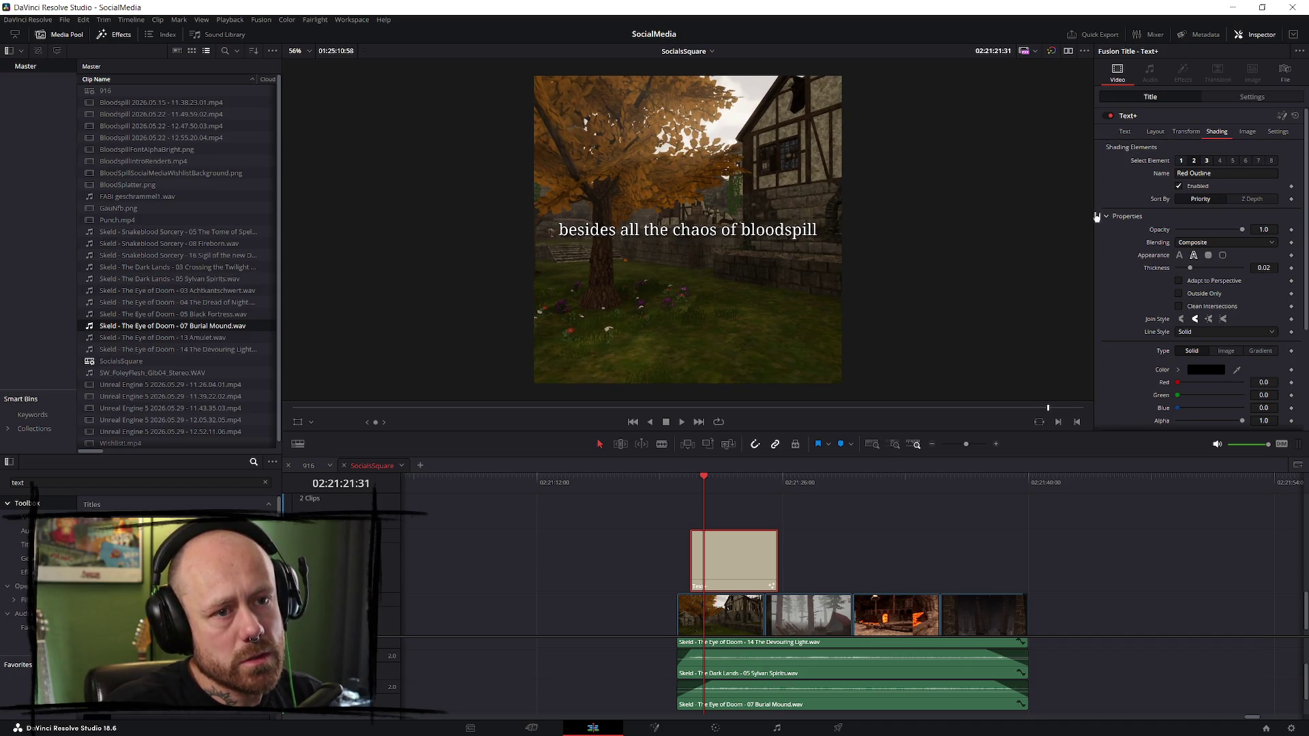
- Enlarge the caption to 1.02 zoom and change 'of' to 'in' in its text
{"action": "left_click", "coordinate": [1126, 132]}
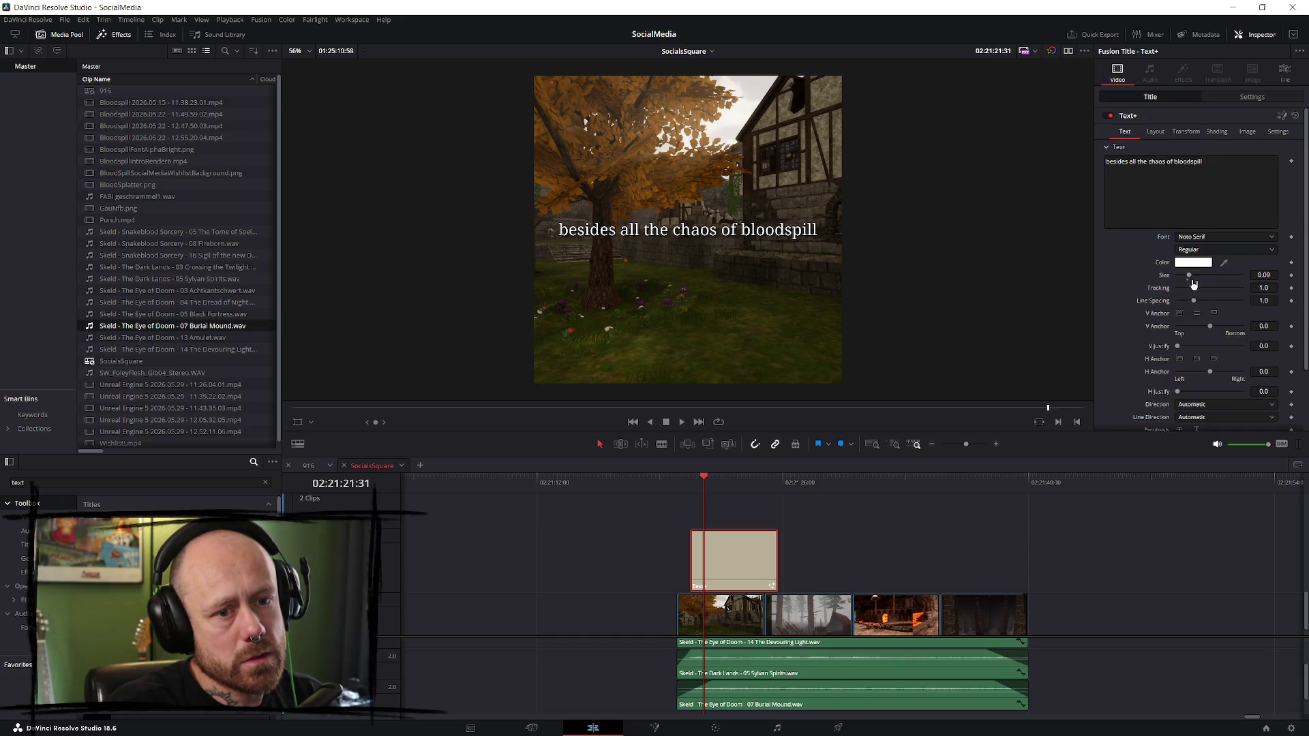
{"action": "left_click", "coordinate": [1253, 99]}
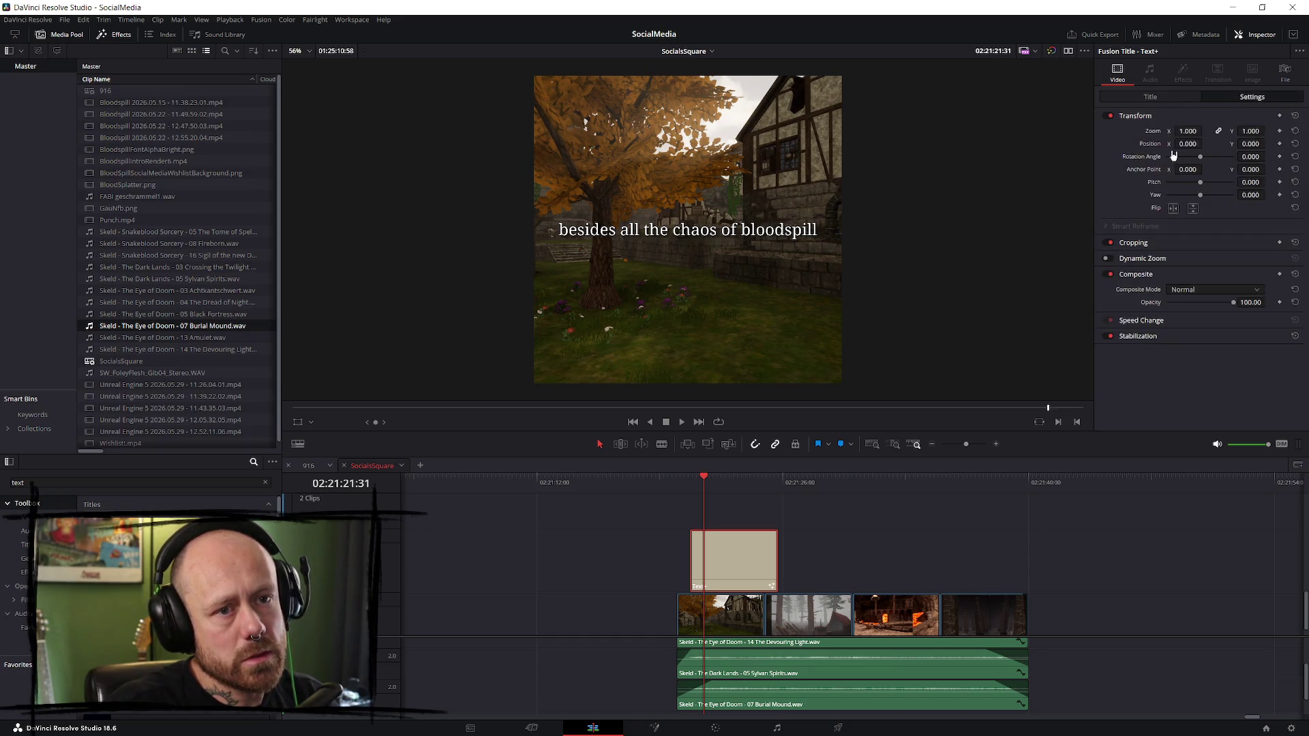
{"action": "left_click_drag", "start_coordinate": [1190, 131], "coordinate": [1182, 144]}
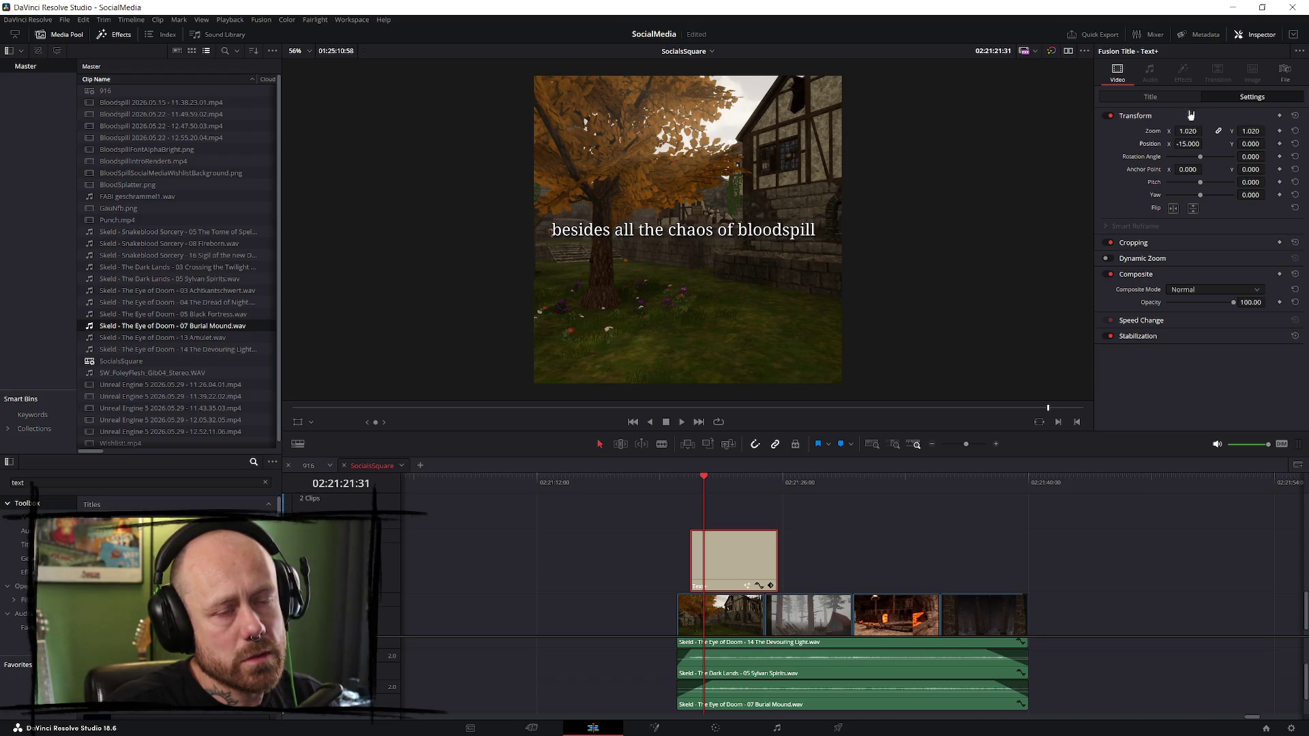
{"action": "left_click", "coordinate": [1156, 99]}
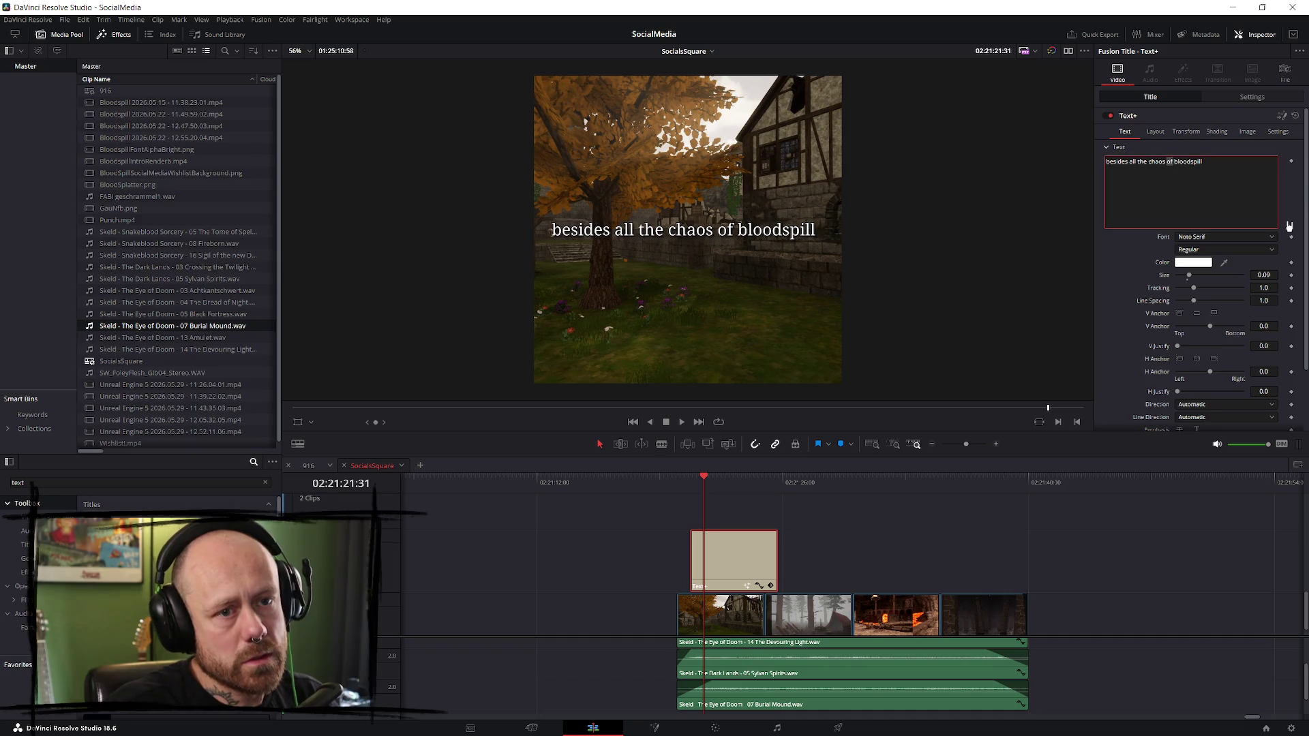
{"action": "type", "text": "in"}
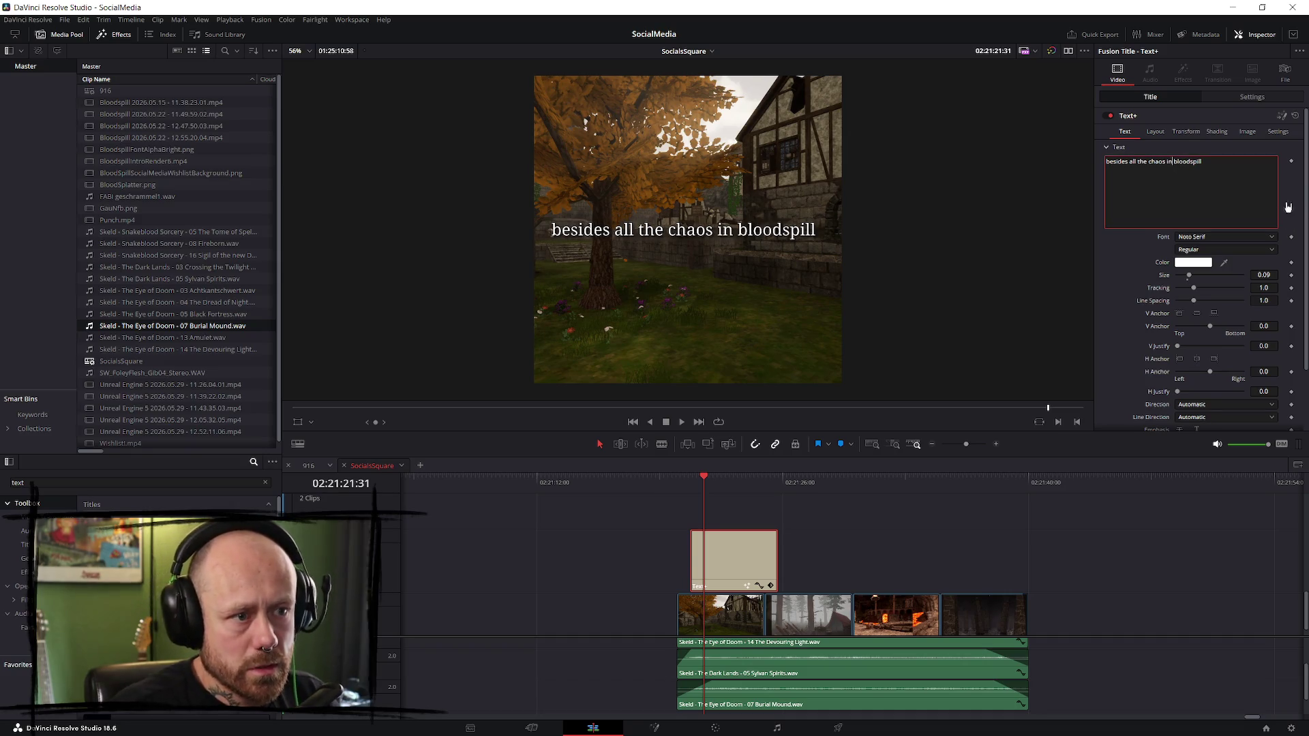
- Rotate the caption 5 degrees and raise it to Y 342, centred horizontally
{"action": "left_click", "coordinate": [1193, 136]}
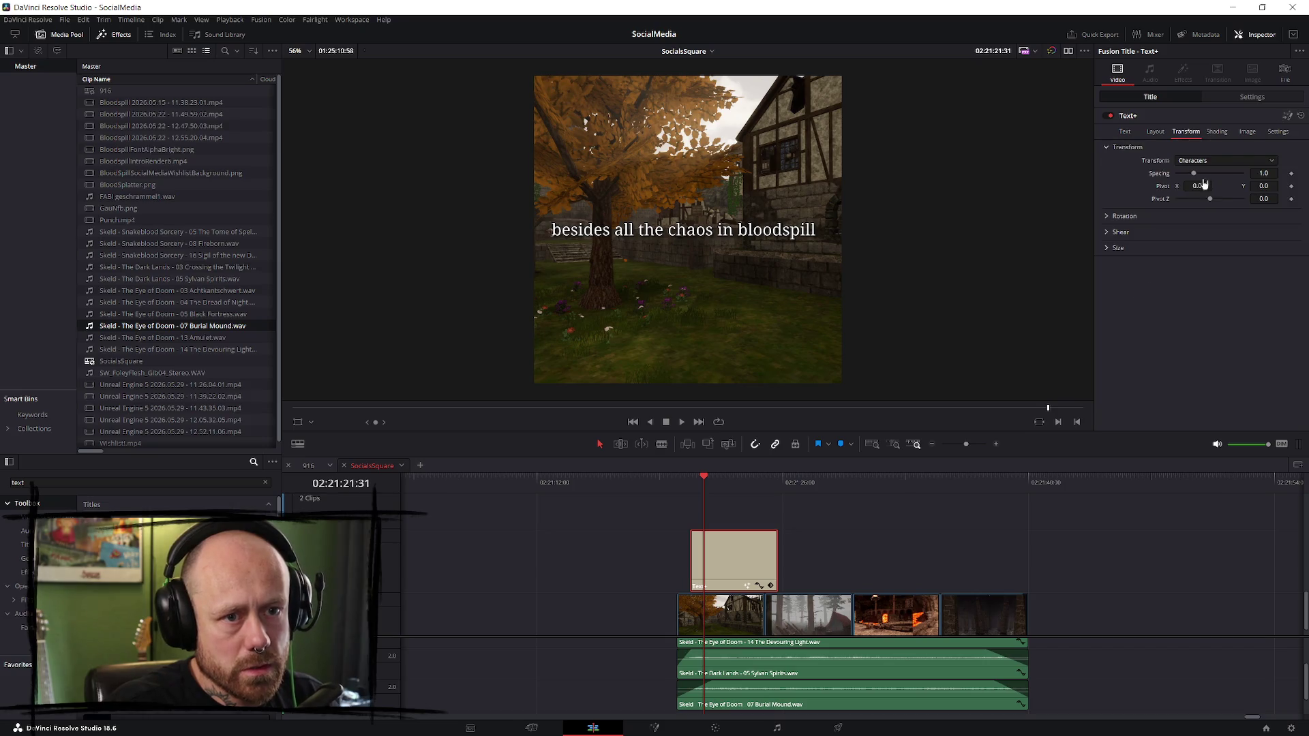
{"action": "left_click", "coordinate": [1252, 97]}
{"action": "mouse_move", "coordinate": [1186, 144]}
{"action": "left_mouse_down"}
{"action": "mouse_move", "coordinate": [1268, 144]}
{"action": "mouse_move", "coordinate": [1249, 144]}
{"action": "left_mouse_up"}
{"action": "left_click", "coordinate": [1294, 144]}
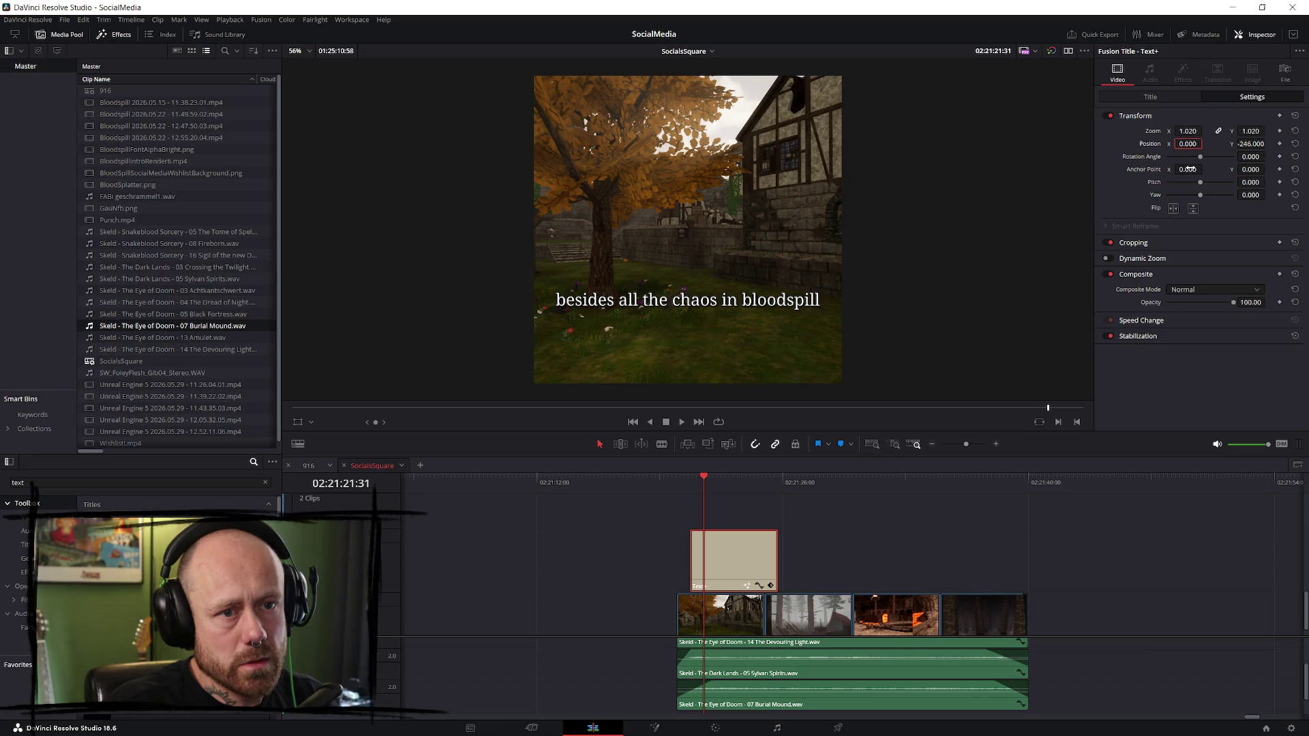
{"action": "left_click_drag", "start_coordinate": [1207, 160], "coordinate": [1214, 159]}
{"action": "left_click", "coordinate": [1258, 156]}
{"action": "type", "text": "5"}
{"action": "key", "text": "Return"}
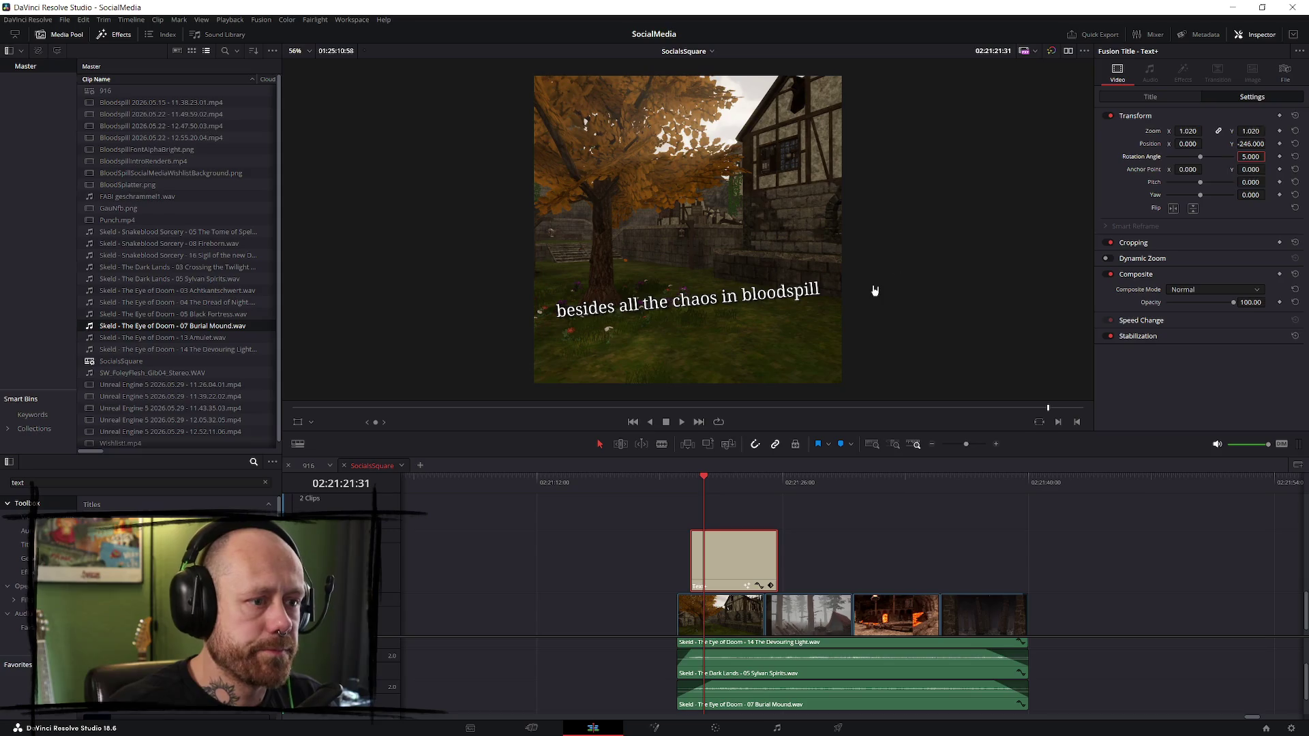
{"action": "mouse_move", "coordinate": [1189, 145]}
{"action": "left_mouse_down"}
{"action": "mouse_move", "coordinate": [1299, 144]}
{"action": "mouse_move", "coordinate": [1233, 143]}
{"action": "left_mouse_up"}
{"action": "left_click", "coordinate": [1295, 143]}
- Preview the caption playing from just before its title clip
{"action": "key", "text": "space"}
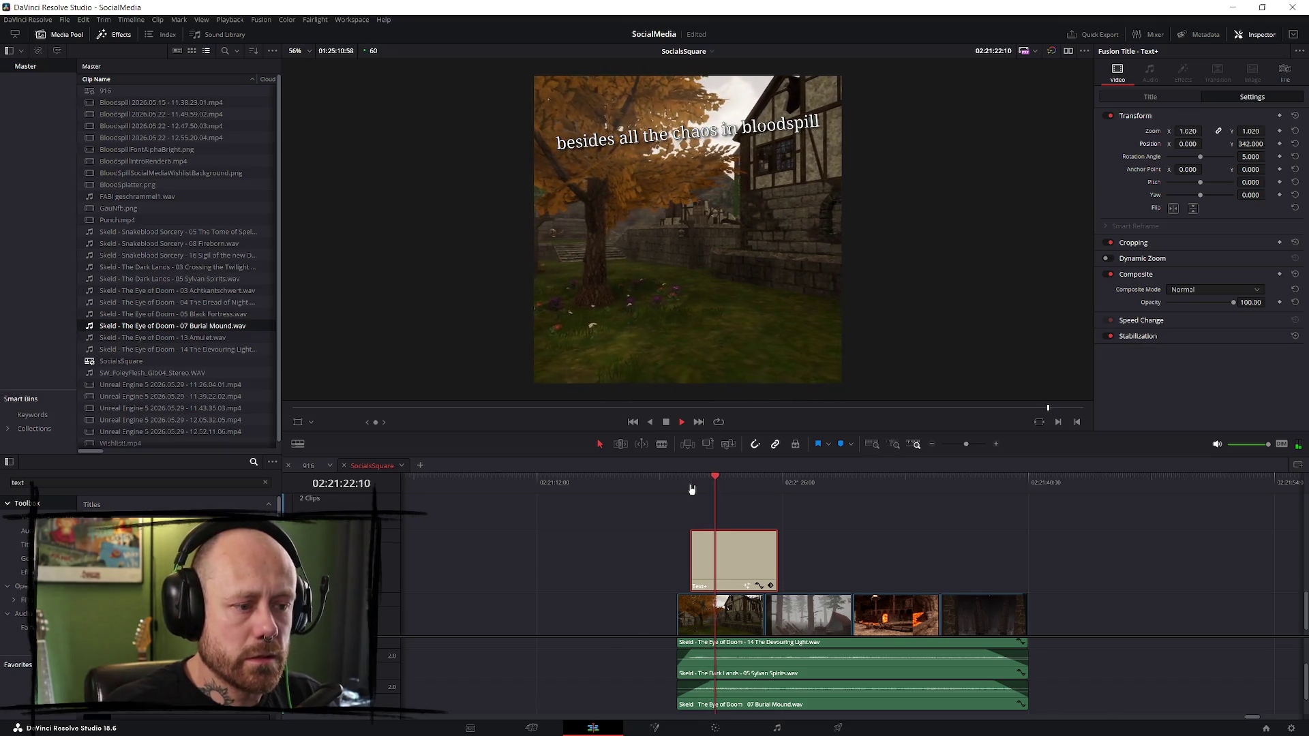
{"action": "left_click", "coordinate": [696, 483]}
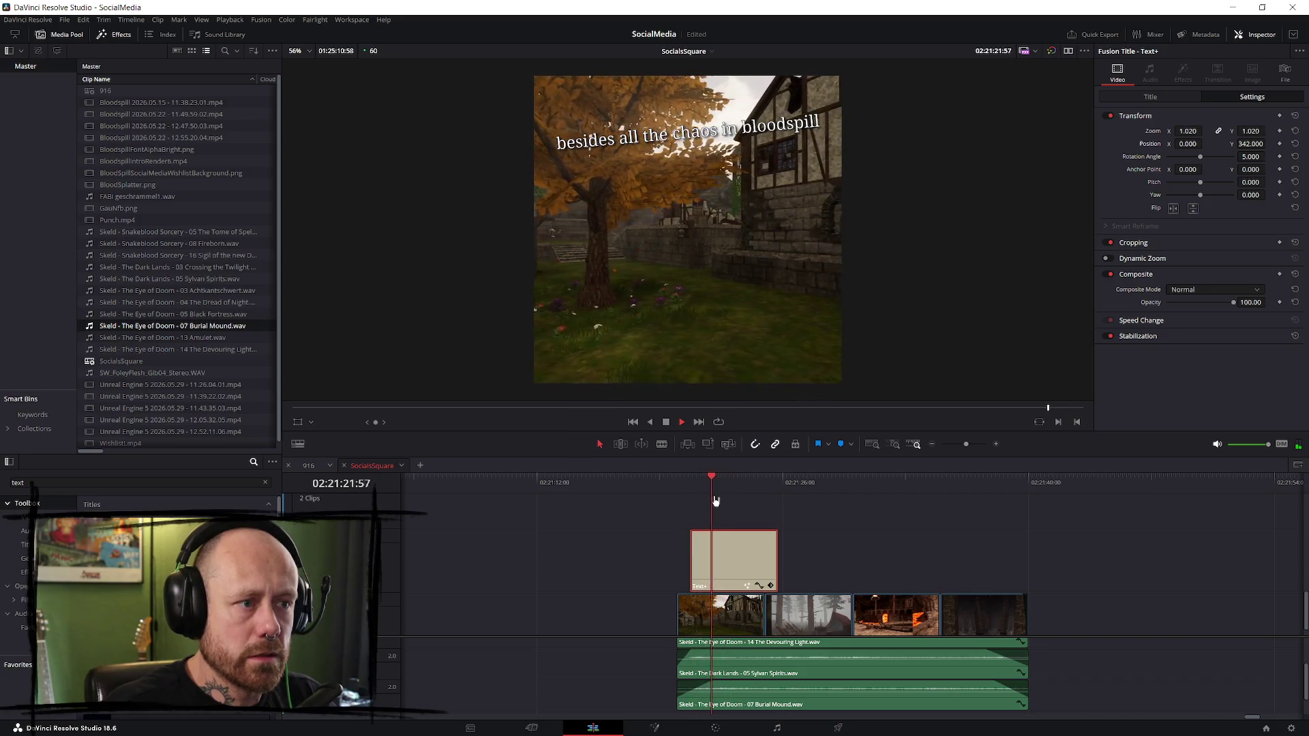
{"action": "left_click", "coordinate": [687, 485]}
{"action": "key", "text": "space"}
{"action": "left_click", "coordinate": [687, 485]}
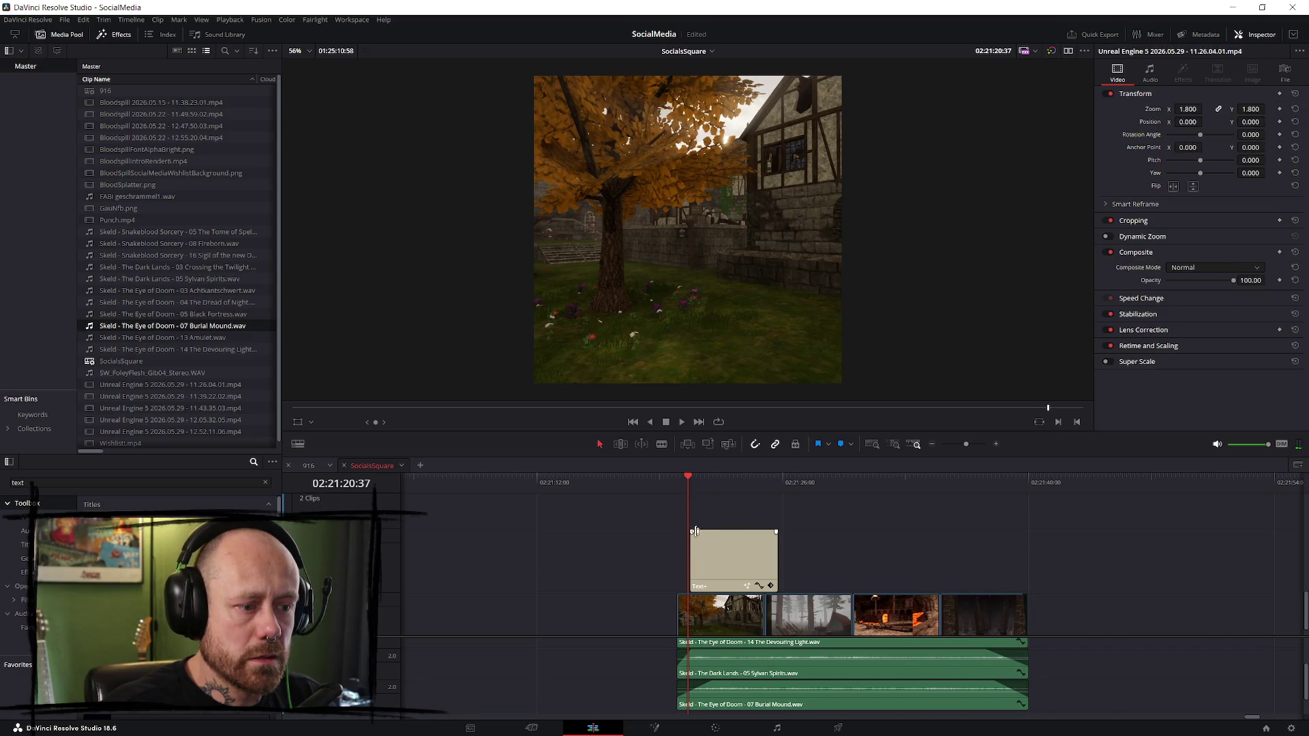
{"action": "key", "text": "space"}
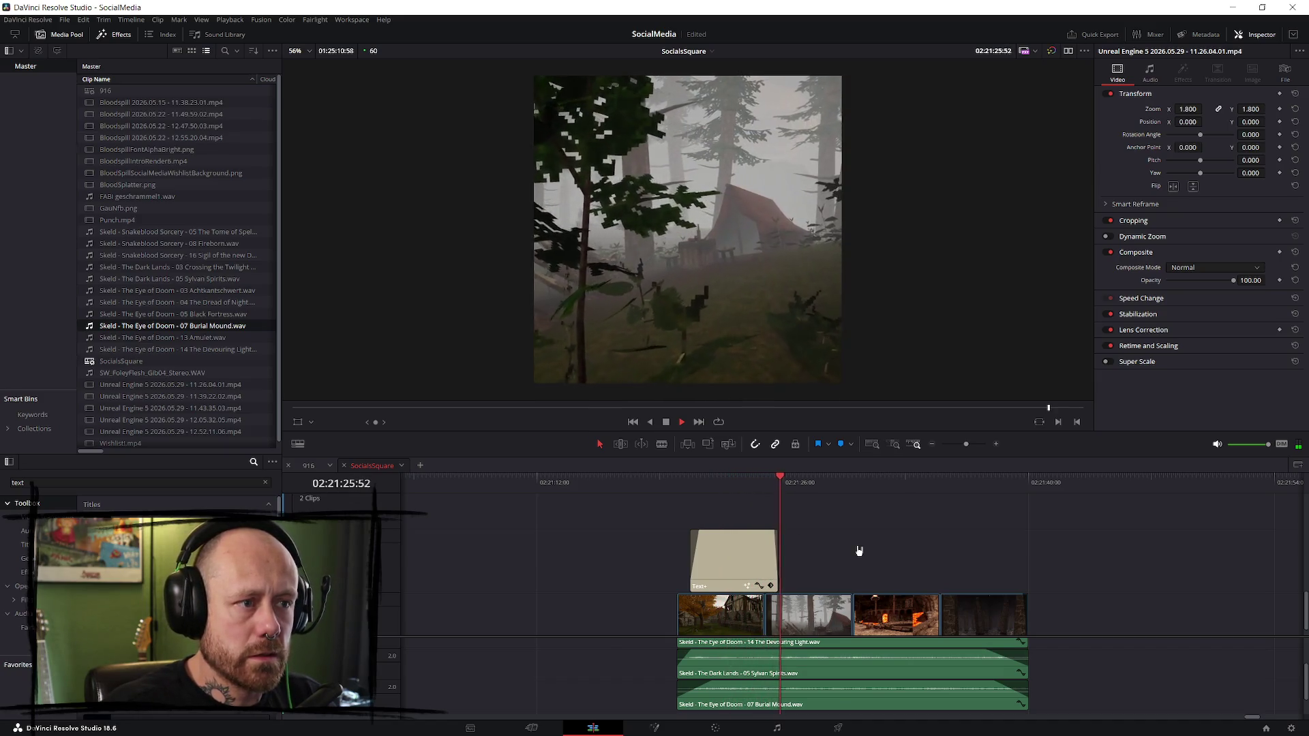
{"action": "key", "text": "space"}
- Shorten the caption clip's end and delay its start by 00:41, then replay it
{"action": "left_click_drag", "start_coordinate": [772, 556], "coordinate": [681, 553]}
{"action": "key", "text": "Up"}
{"action": "key", "text": "space"}
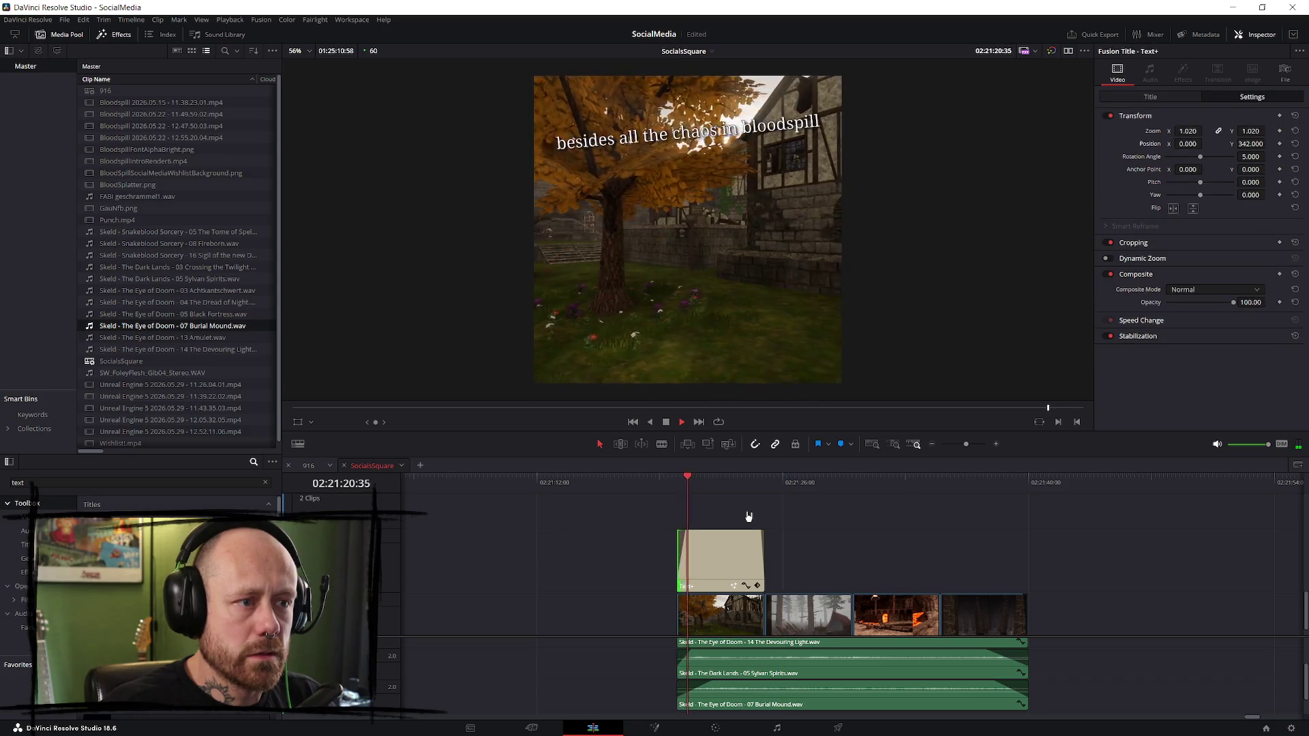
{"action": "left_click", "coordinate": [665, 483]}
{"action": "left_click", "coordinate": [723, 559]}
{"action": "left_click_drag", "start_coordinate": [684, 554], "coordinate": [690, 554]}
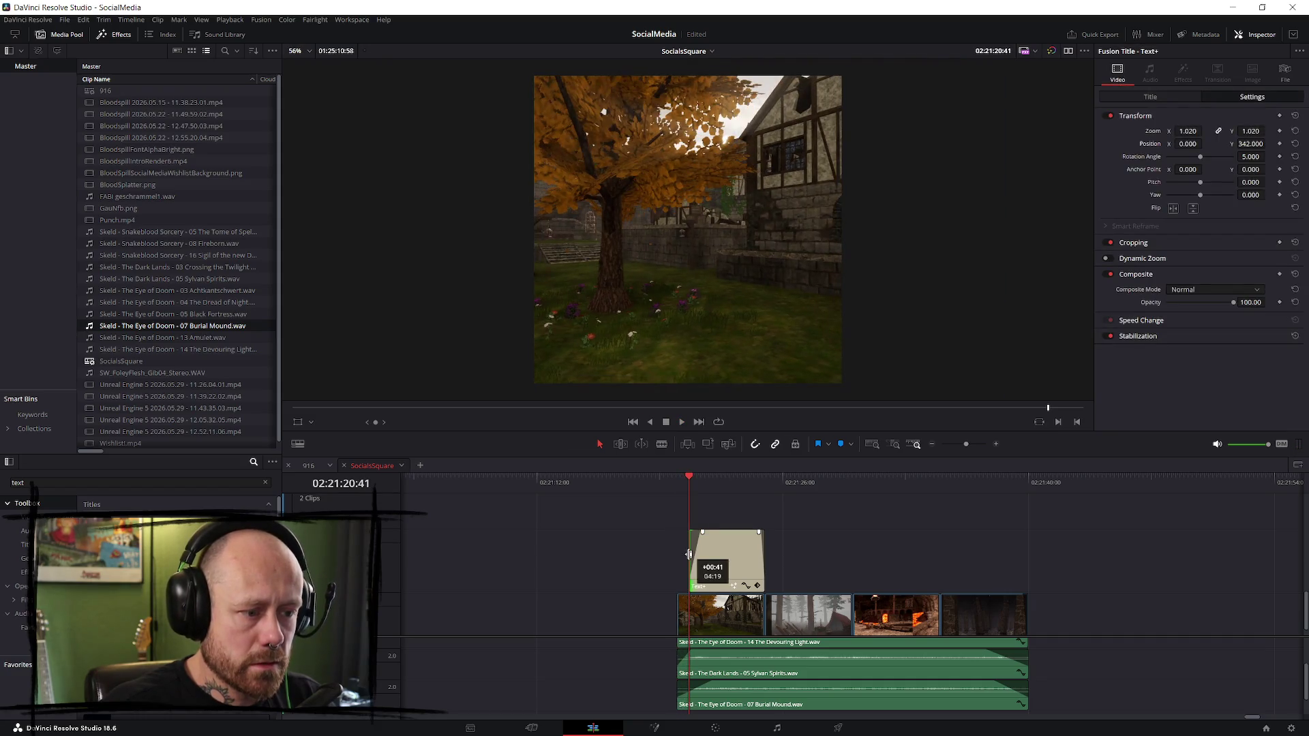
{"action": "key", "text": "space"}
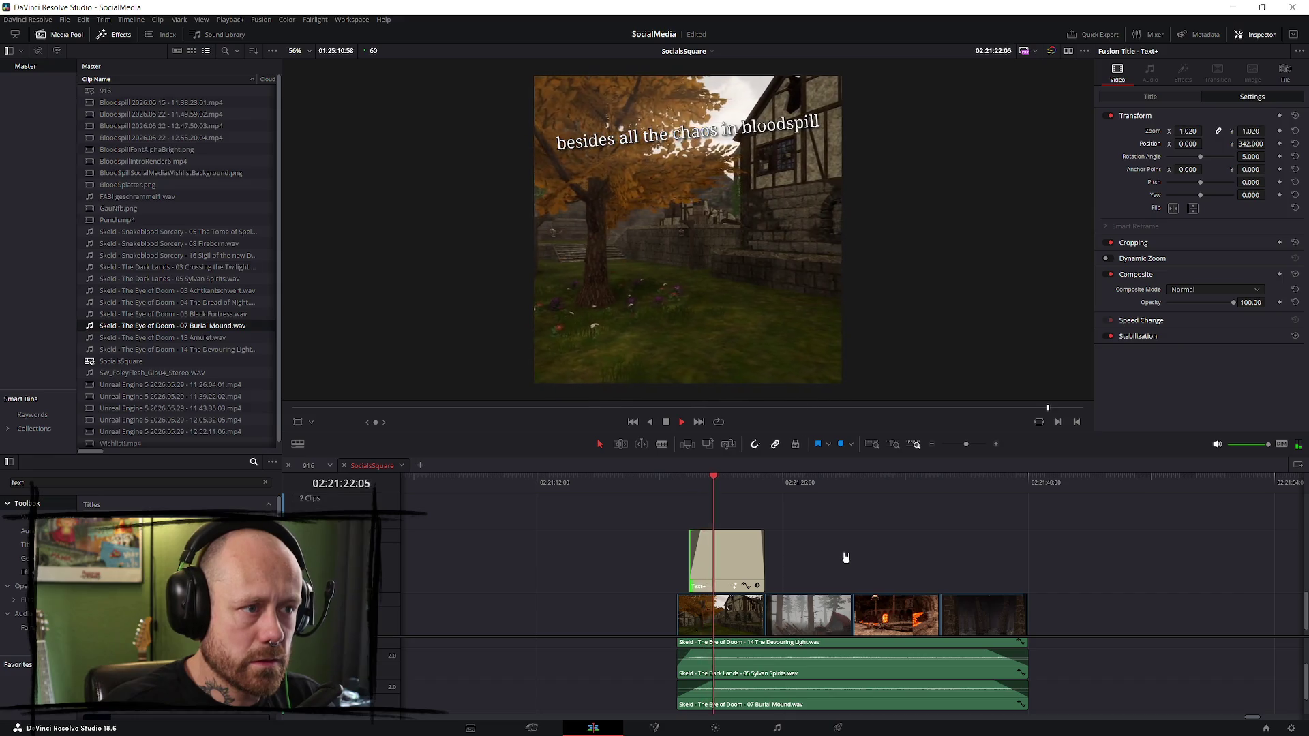
{"action": "key", "text": "space"}
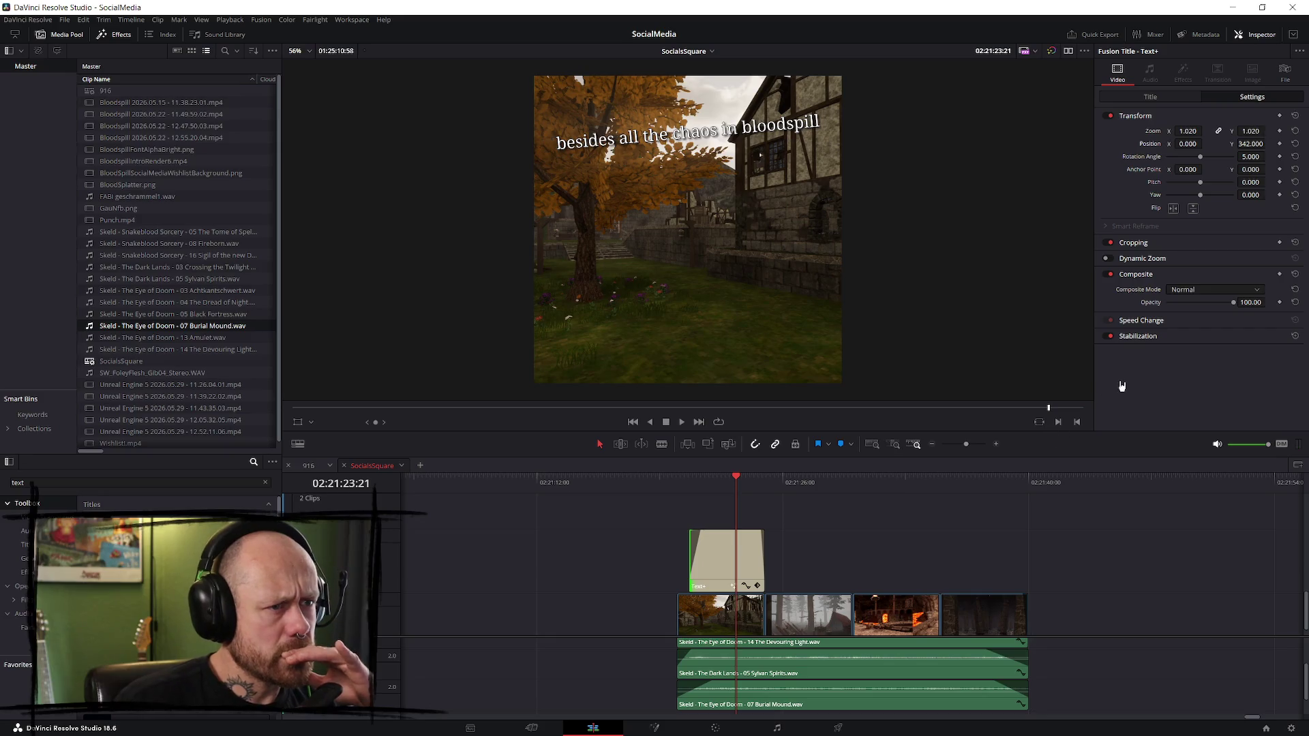
{"action": "left_click", "coordinate": [1169, 97]}
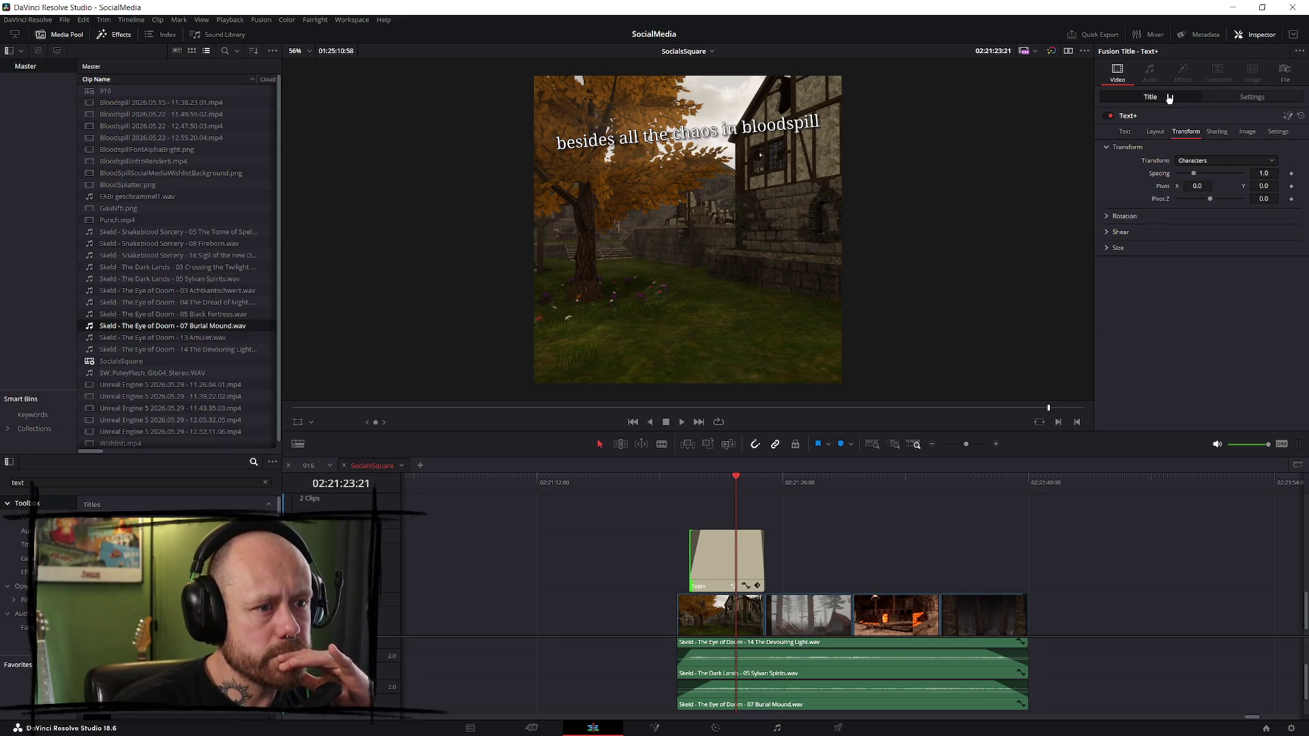
- Enable the Blue Border shading element and widen it to Extend Horizontal 1.65
{"action": "left_click", "coordinate": [1217, 132]}
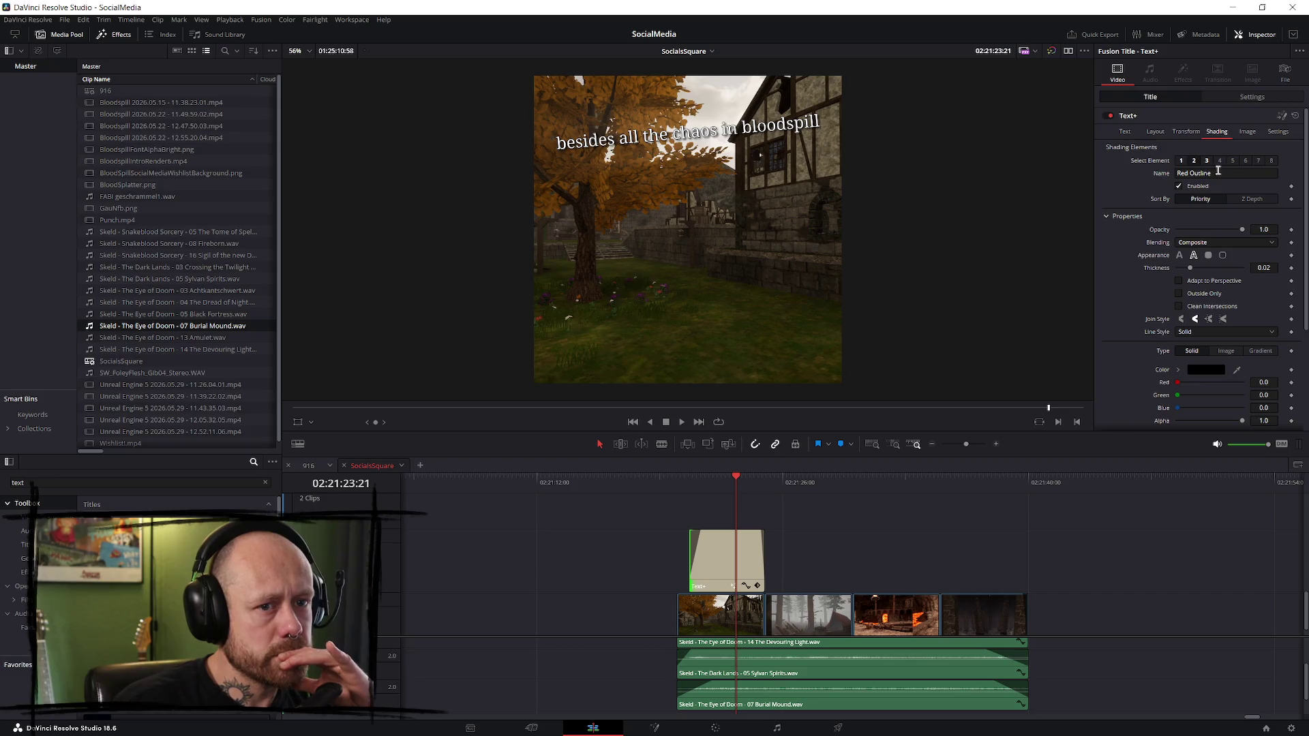
{"action": "left_click", "coordinate": [1220, 161]}
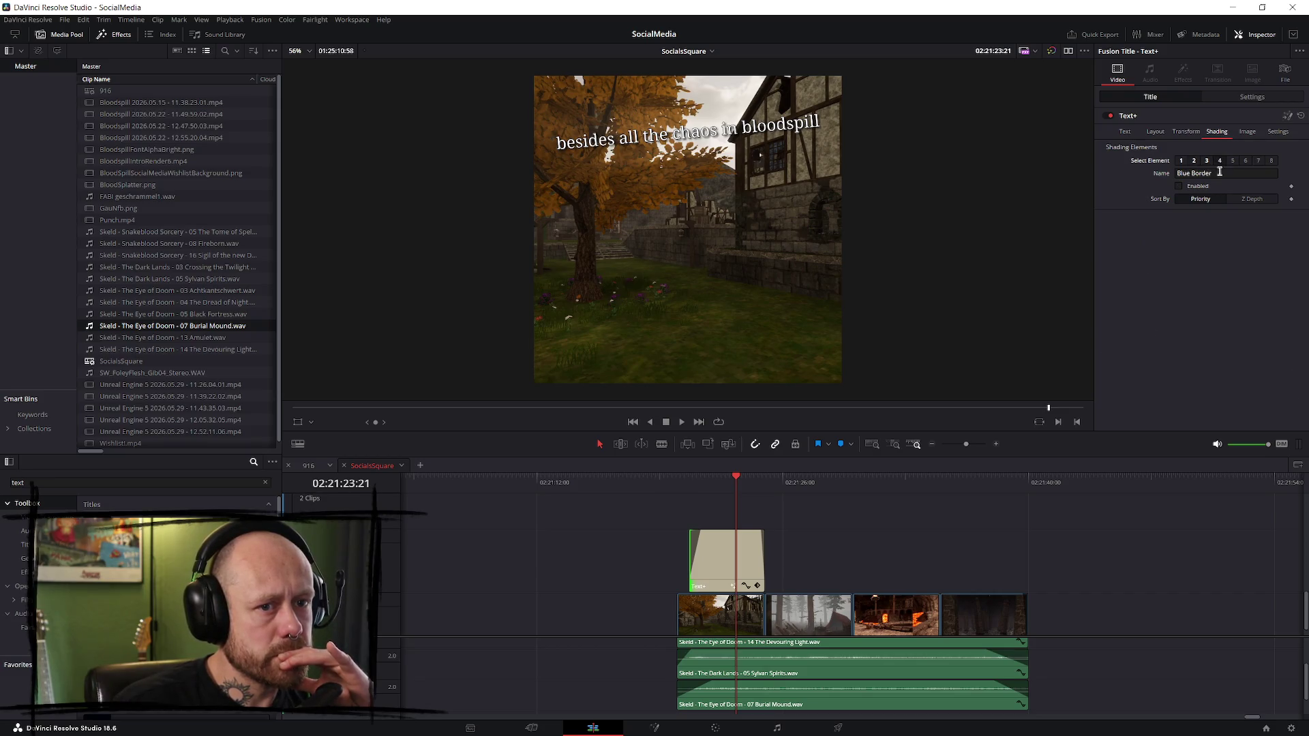
{"action": "left_click", "coordinate": [1181, 187]}
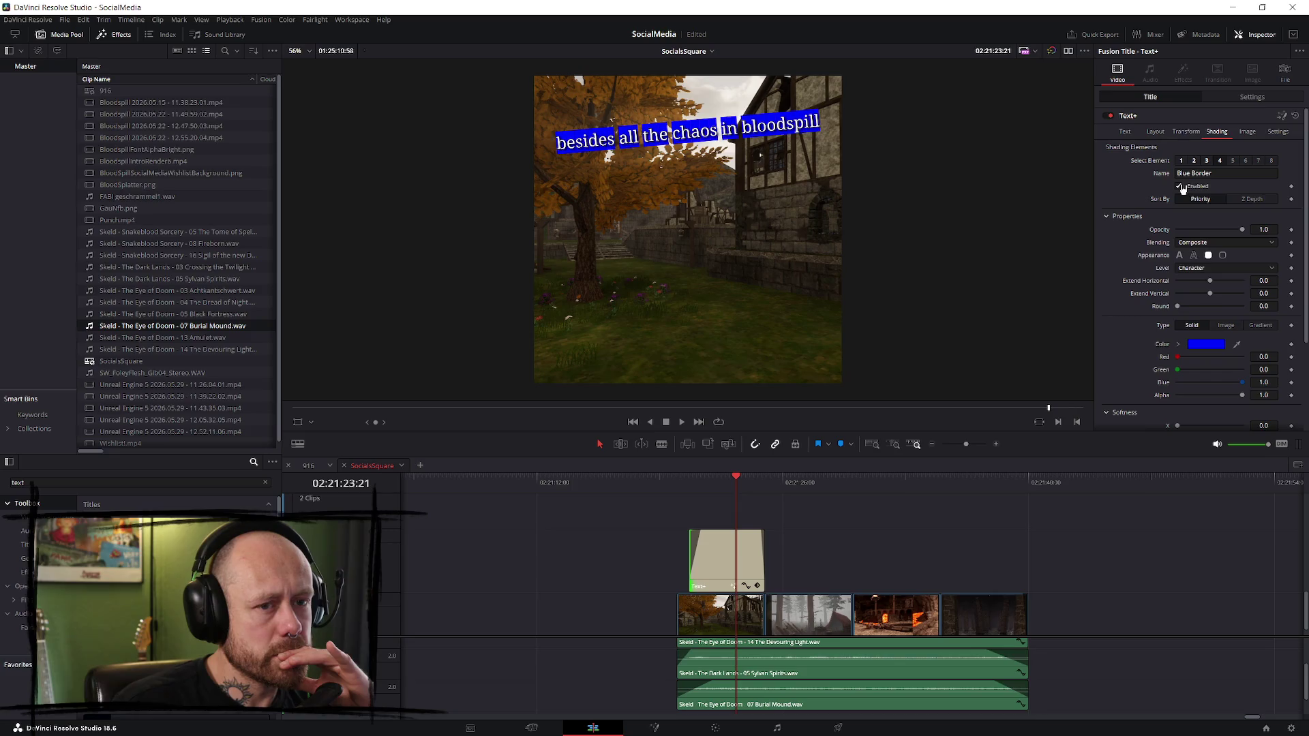
{"action": "left_click_drag", "start_coordinate": [1212, 285], "coordinate": [1230, 285]}
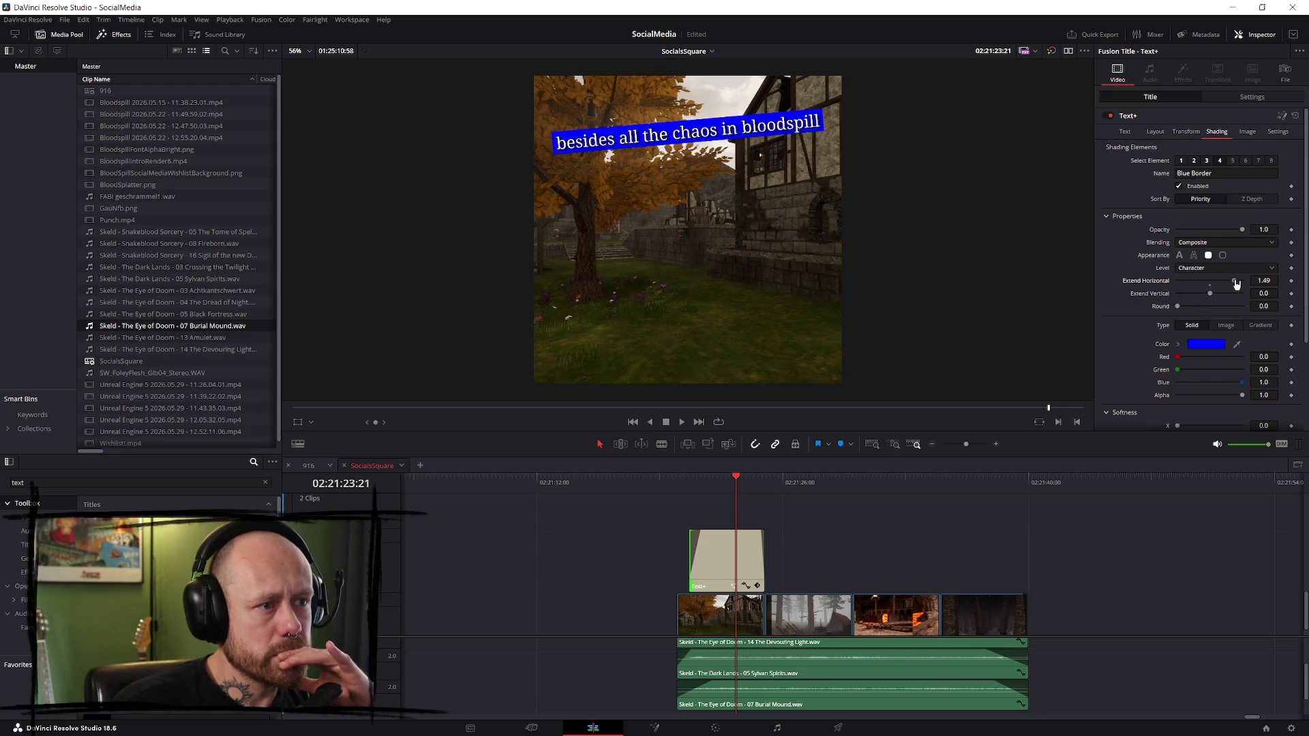
- Colour the caption box grey and make it partly transparent
{"action": "left_click", "coordinate": [1206, 344]}
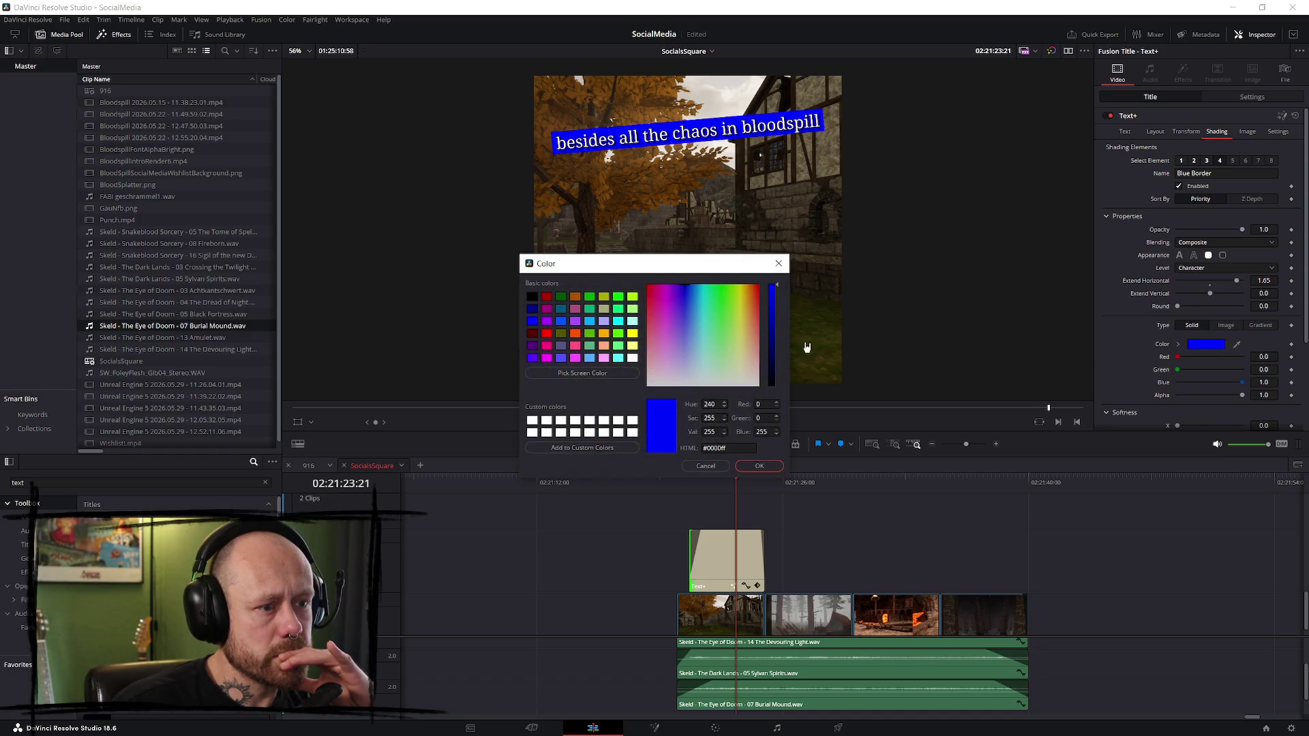
{"action": "left_click", "coordinate": [534, 424]}
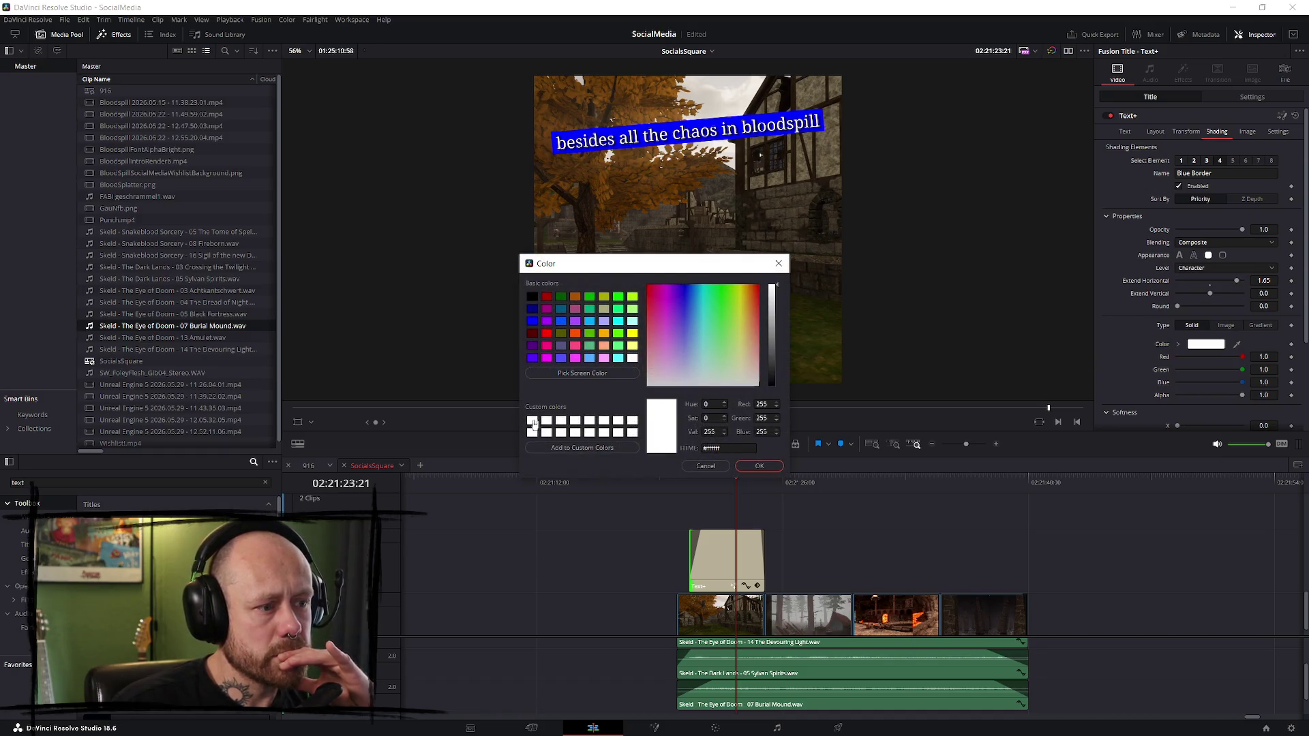
{"action": "left_click_drag", "start_coordinate": [773, 299], "coordinate": [775, 364]}
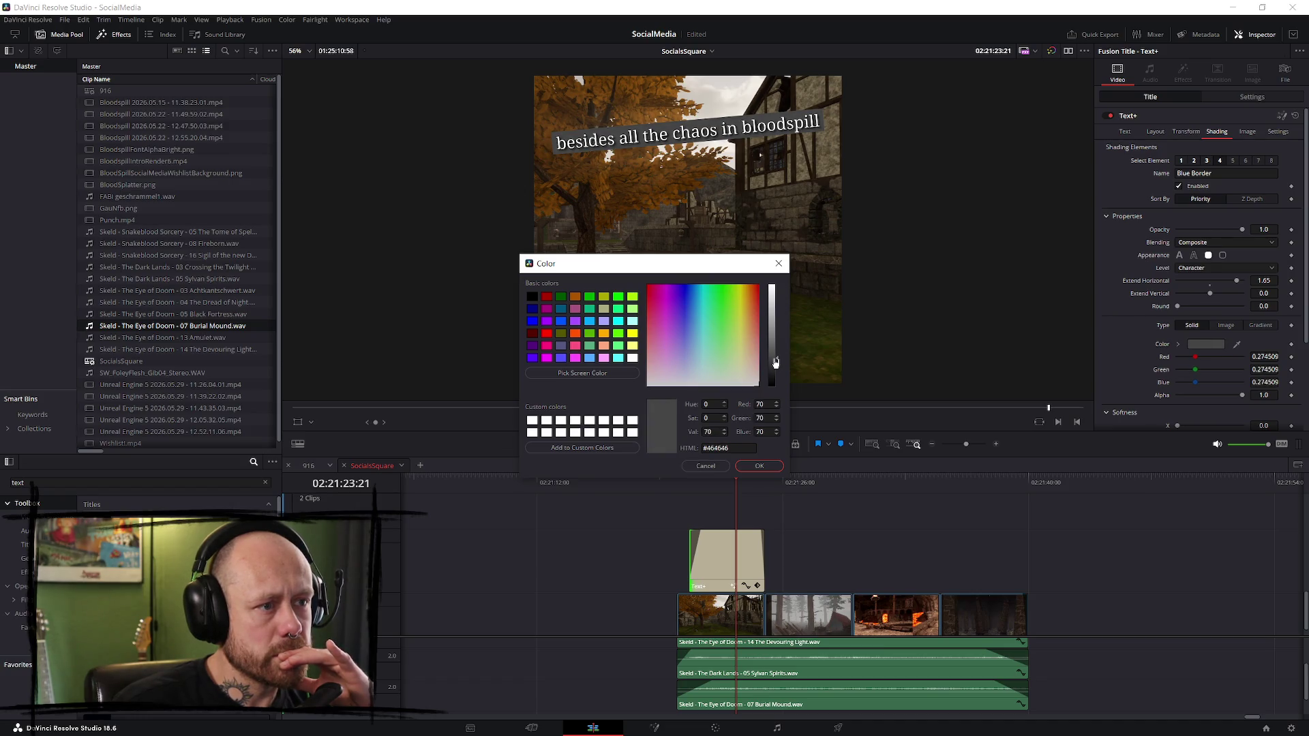
{"action": "left_click_drag", "start_coordinate": [775, 364], "coordinate": [775, 362]}
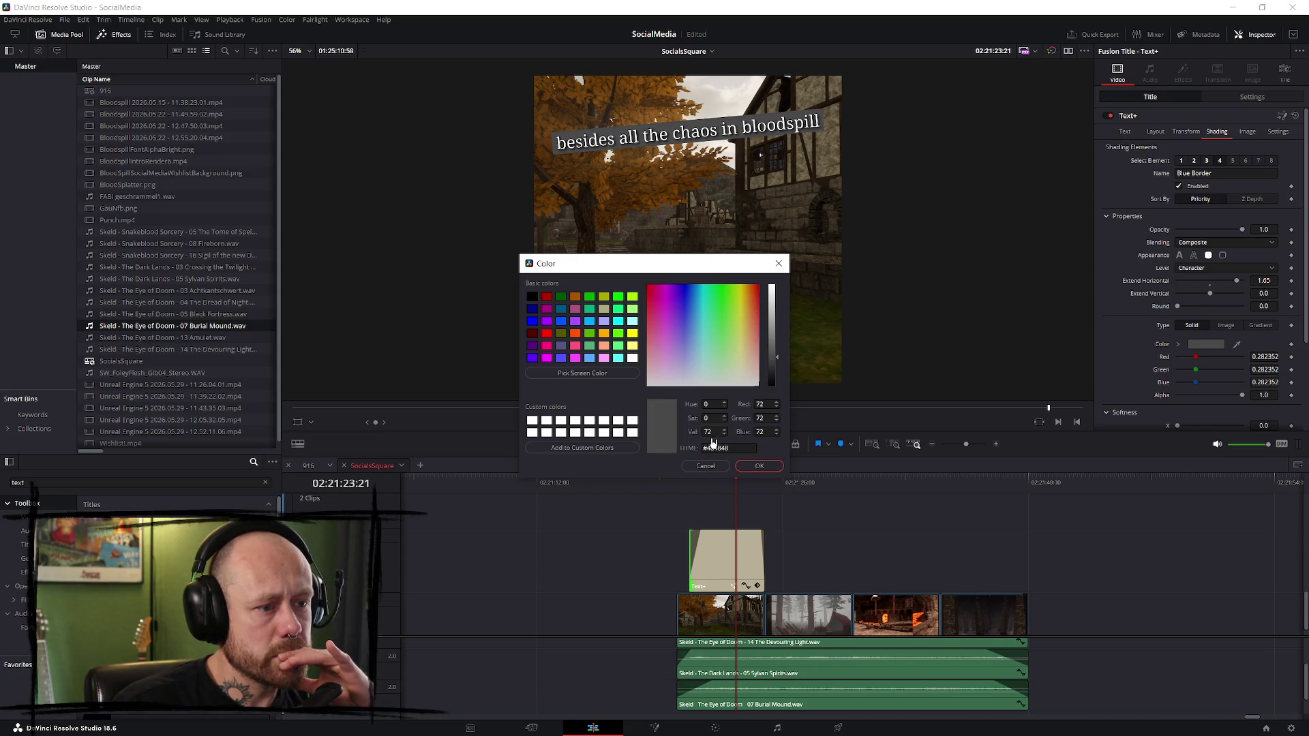
{"action": "scroll", "coordinate": [726, 433], "scroll_direction": "down", "scroll_amount": 9}
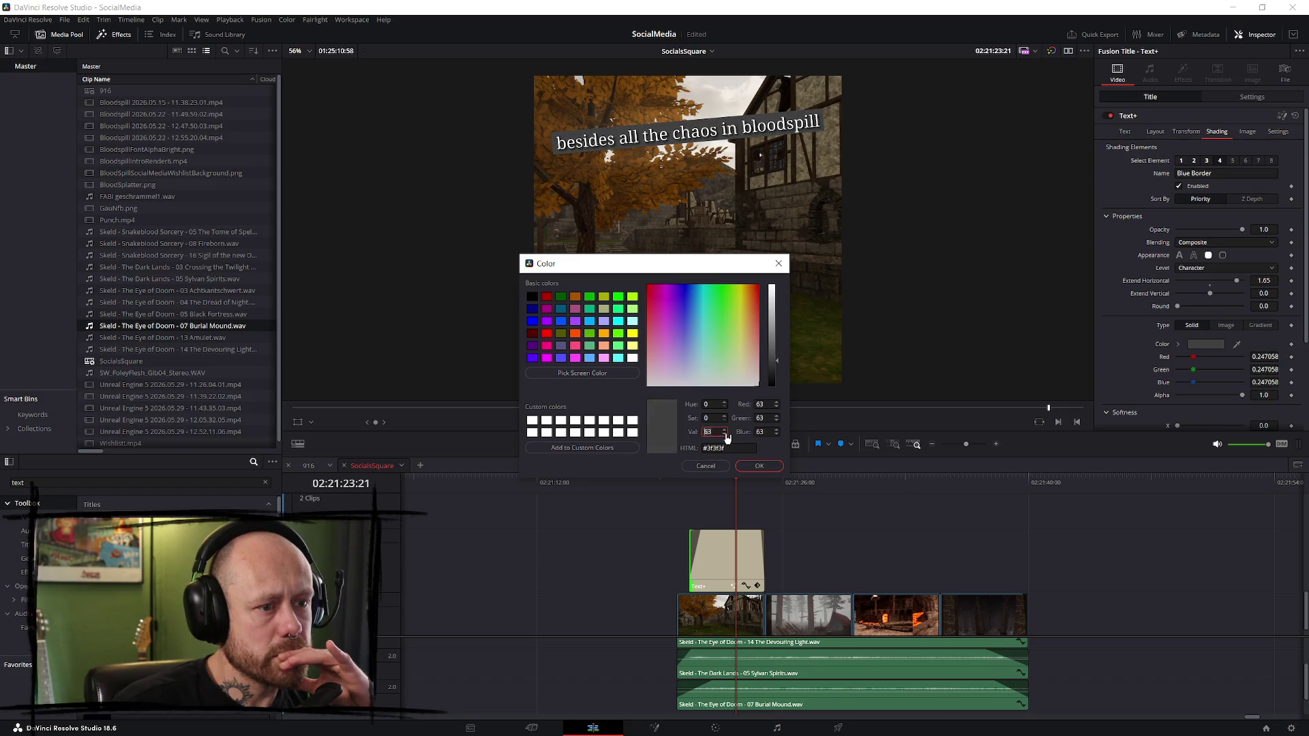
{"action": "left_click", "coordinate": [779, 361]}
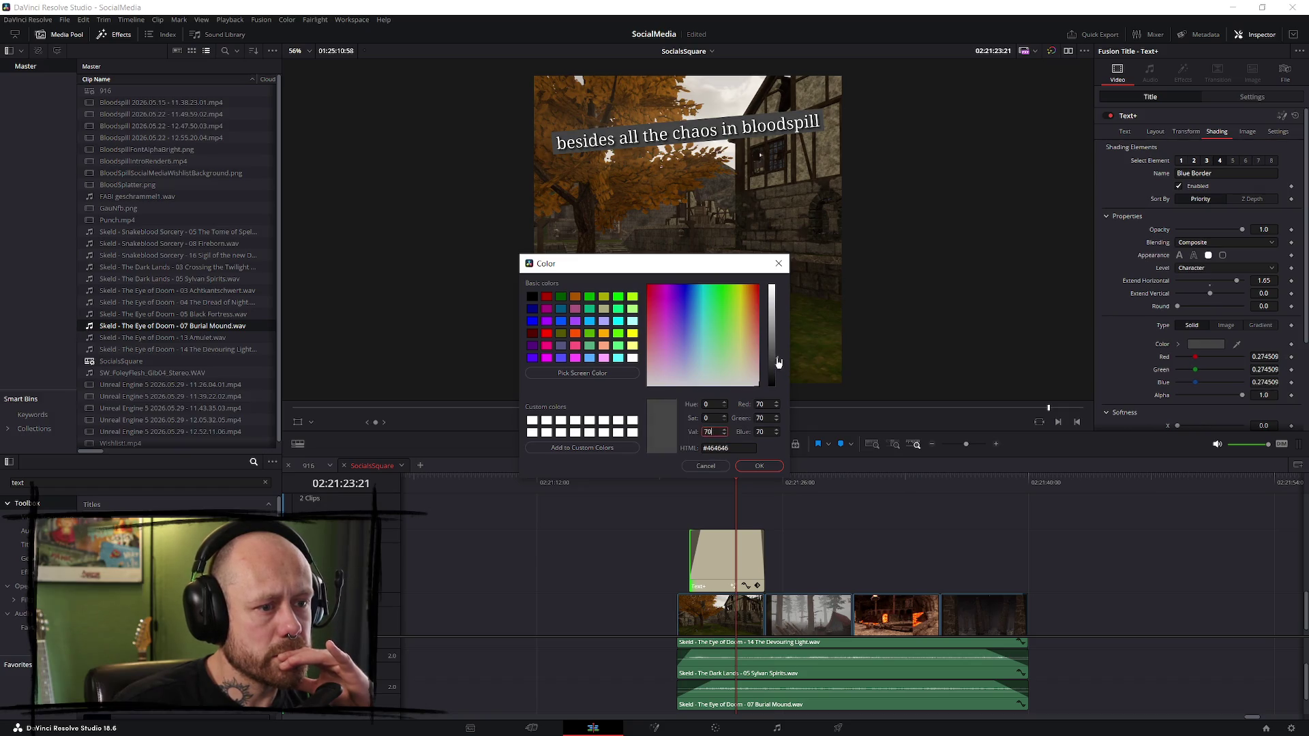
{"action": "left_click", "coordinate": [759, 468]}
{"action": "mouse_move", "coordinate": [1242, 396]}
{"action": "left_mouse_down"}
{"action": "mouse_move", "coordinate": [1152, 409]}
{"action": "mouse_move", "coordinate": [1219, 410]}
{"action": "left_mouse_up"}
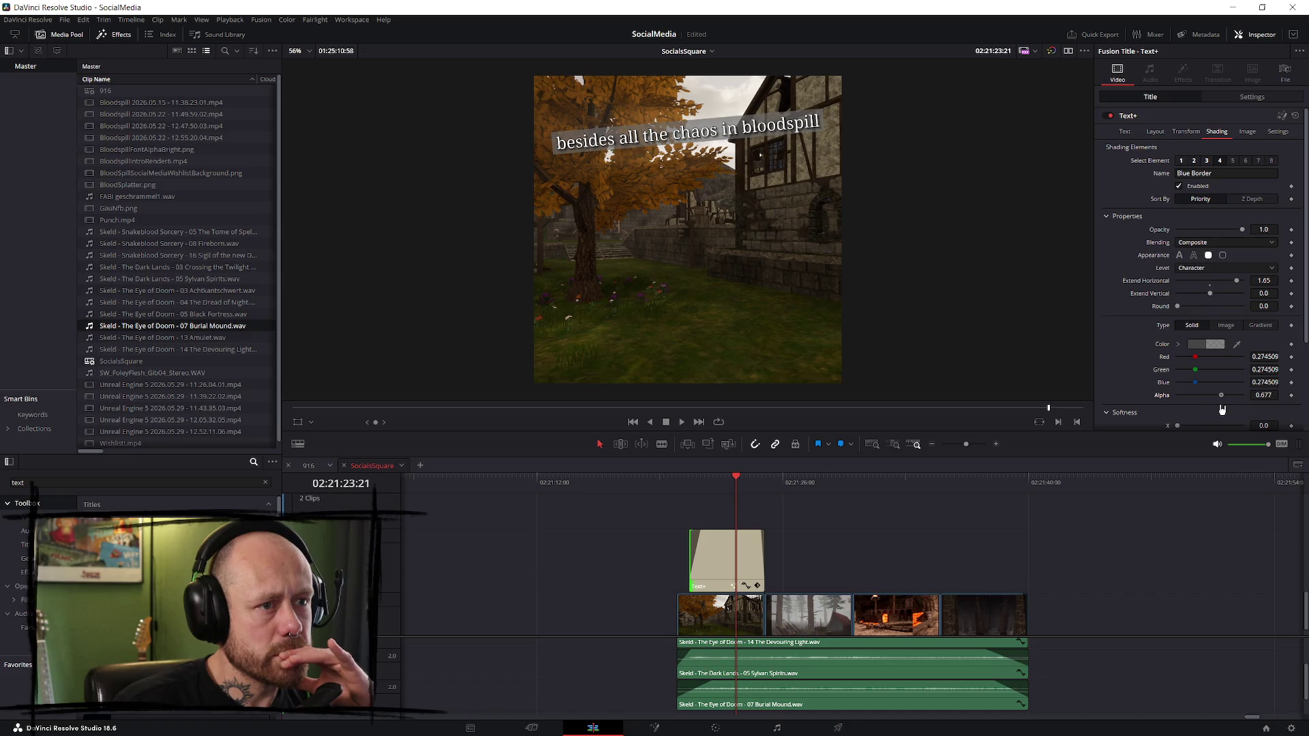
- After a preview, darken the box to #161616 and lower its alpha to 0.567
{"action": "key", "text": "space"}
{"action": "key", "text": "Up"}
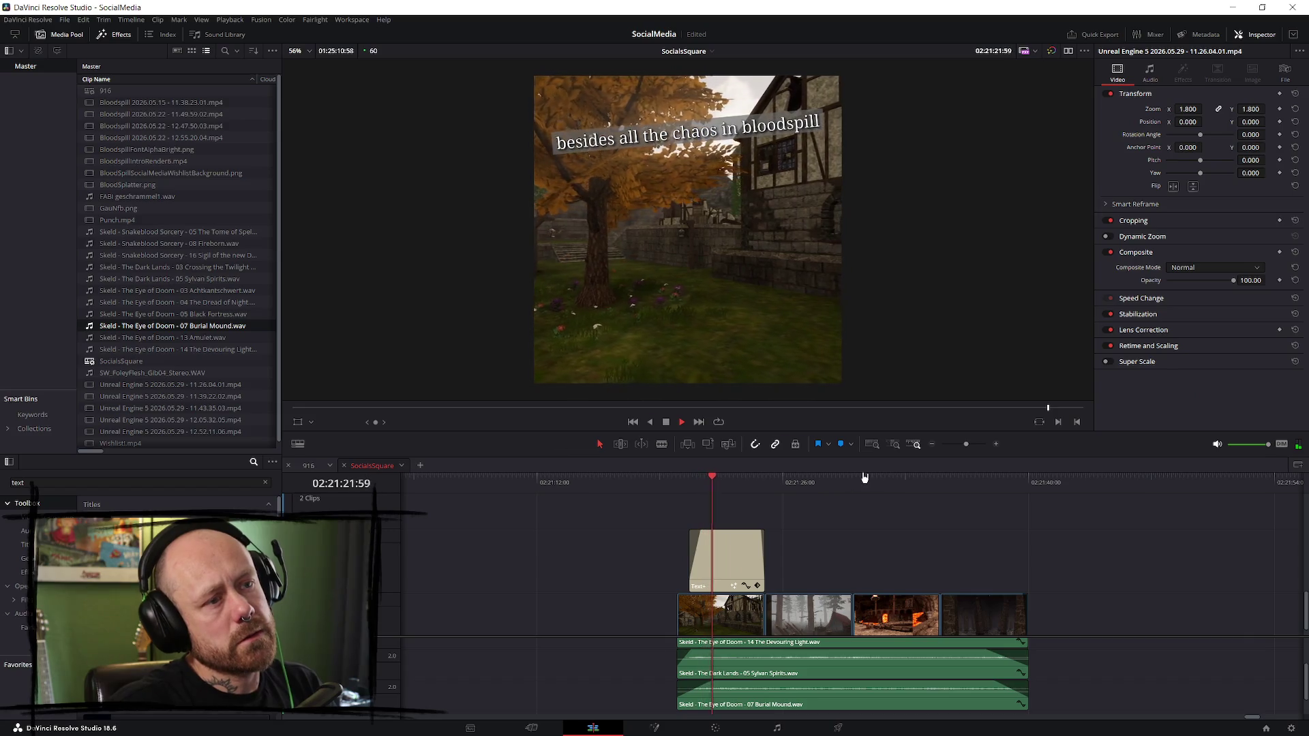
{"action": "key", "text": "space"}
{"action": "left_click", "coordinate": [1198, 346]}
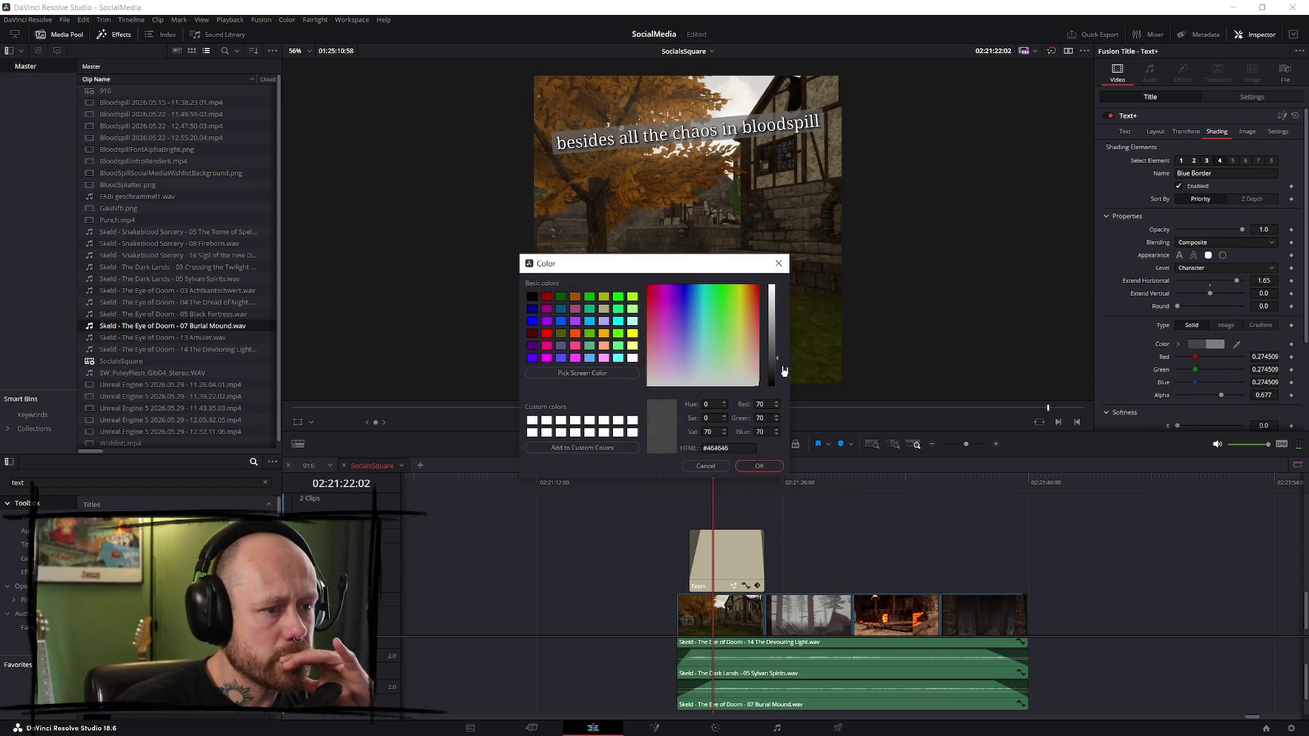
{"action": "left_click_drag", "start_coordinate": [779, 367], "coordinate": [776, 381]}
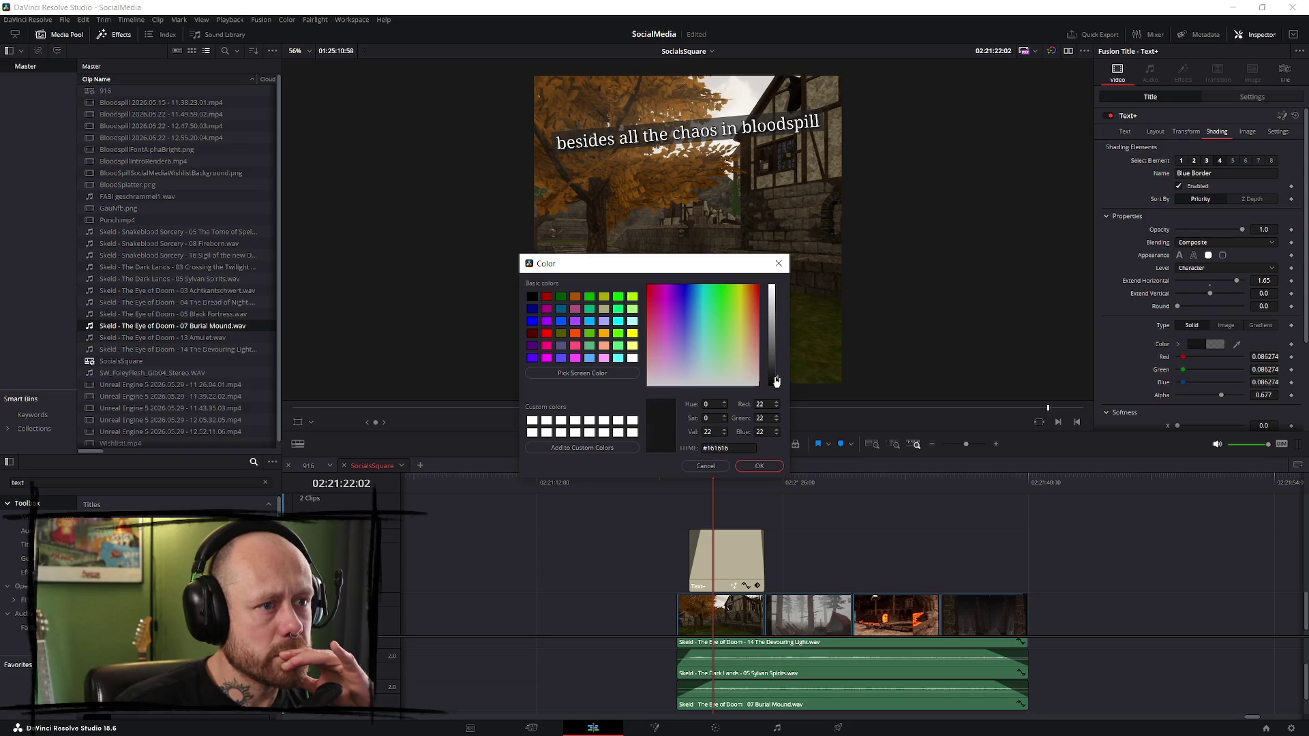
{"action": "left_click", "coordinate": [758, 466]}
{"action": "left_click_drag", "start_coordinate": [1221, 395], "coordinate": [1217, 400]}
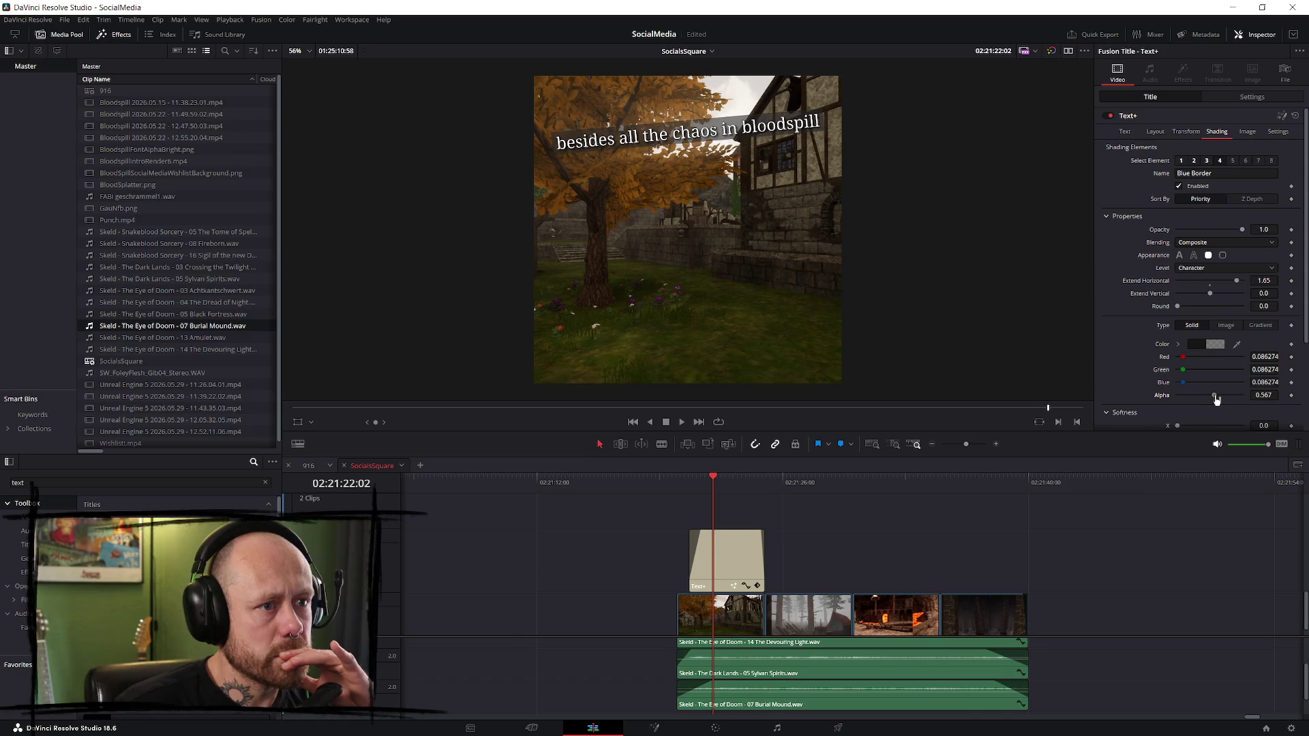
{"action": "key", "text": "/"}
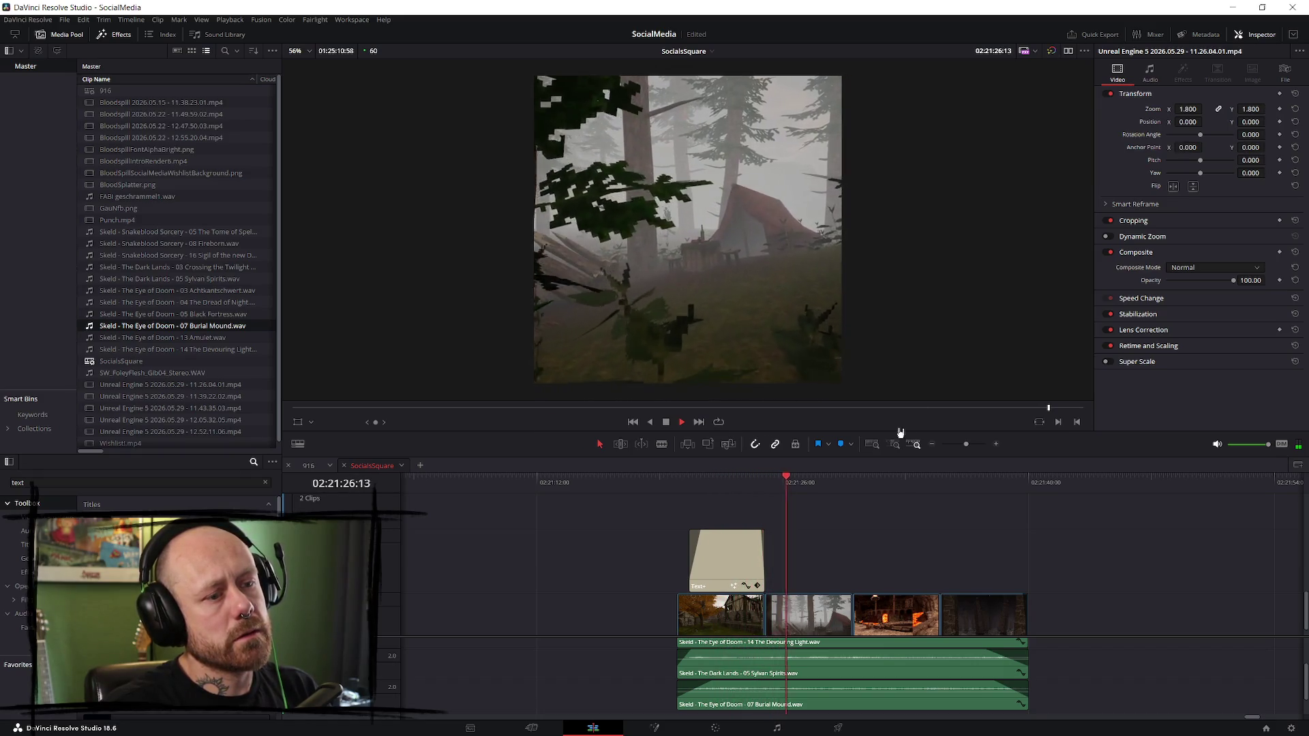
- Replay the first caption from its start to review its grey box
{"action": "key", "text": "space"}
{"action": "left_click", "coordinate": [768, 488]}
{"action": "key", "text": "space"}
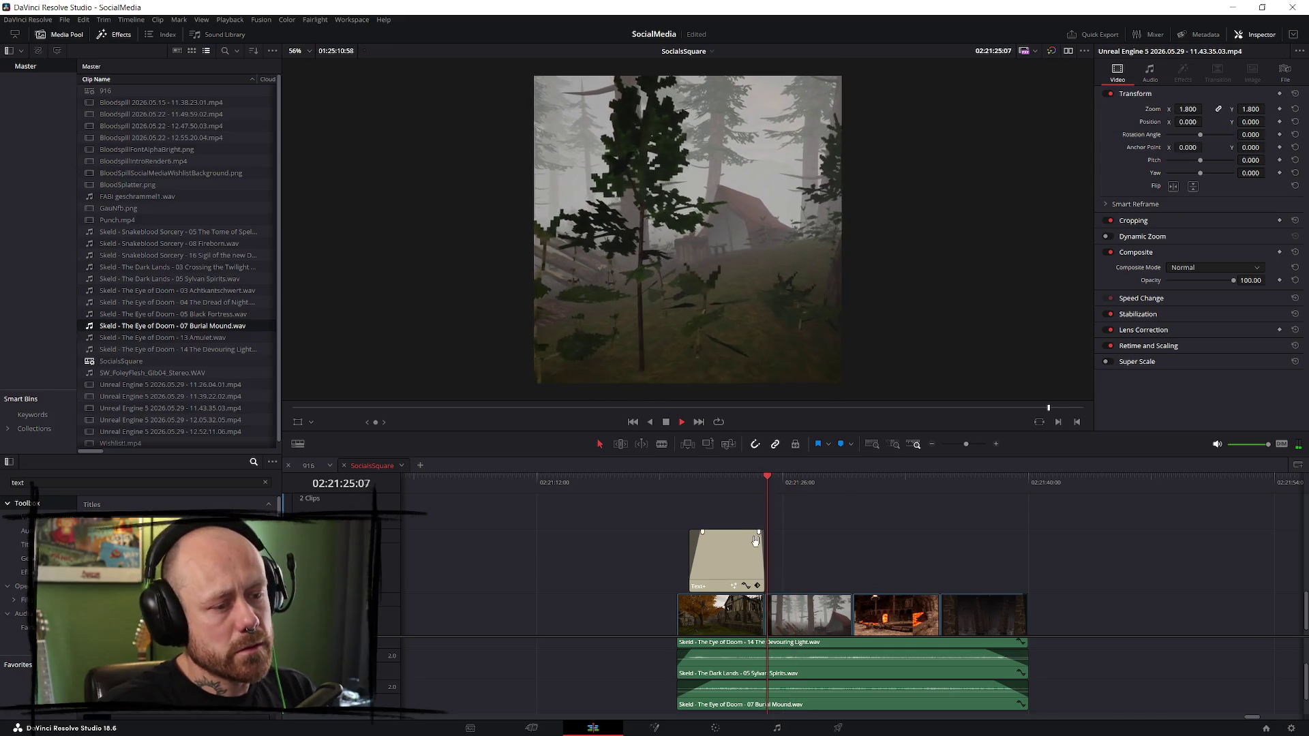
{"action": "left_click_drag", "start_coordinate": [761, 556], "coordinate": [722, 557]}
{"action": "left_click", "coordinate": [728, 563], "text": "ctrl"}
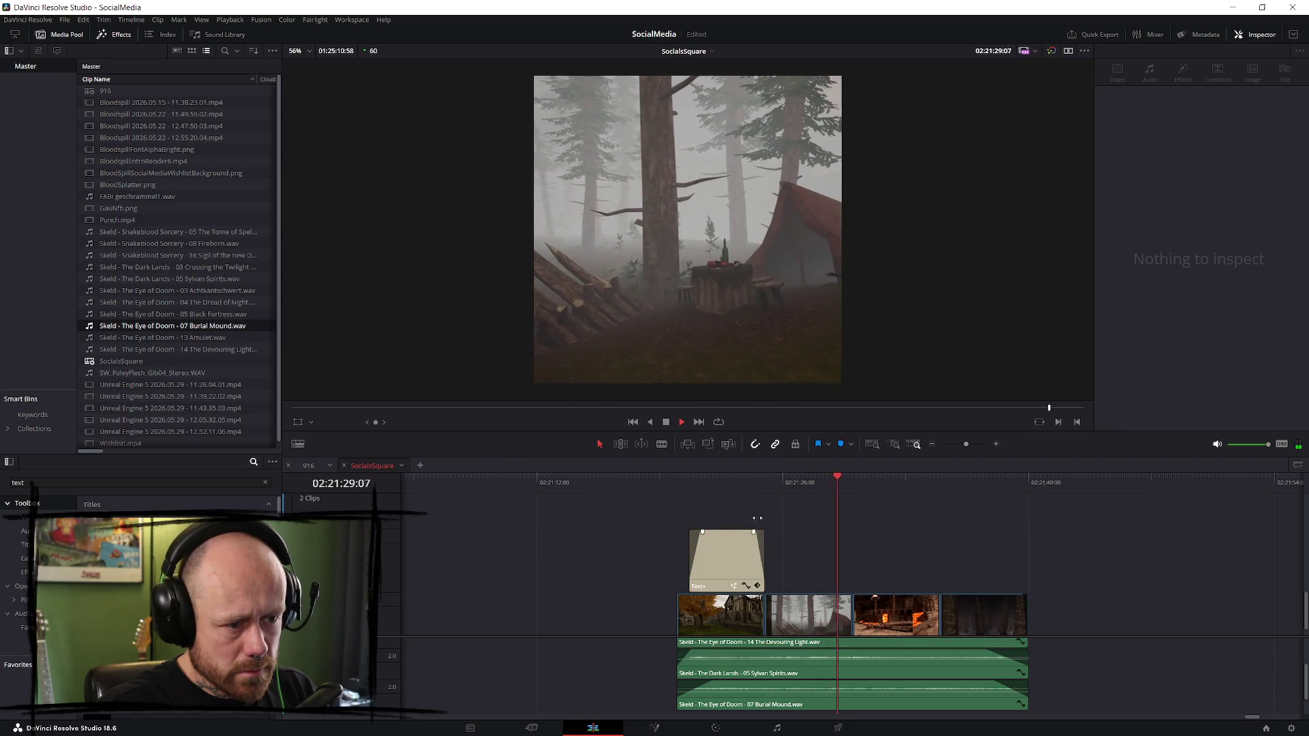
{"action": "left_click", "coordinate": [732, 567]}
{"action": "left_click", "coordinate": [692, 485]}
{"action": "key", "text": "space"}
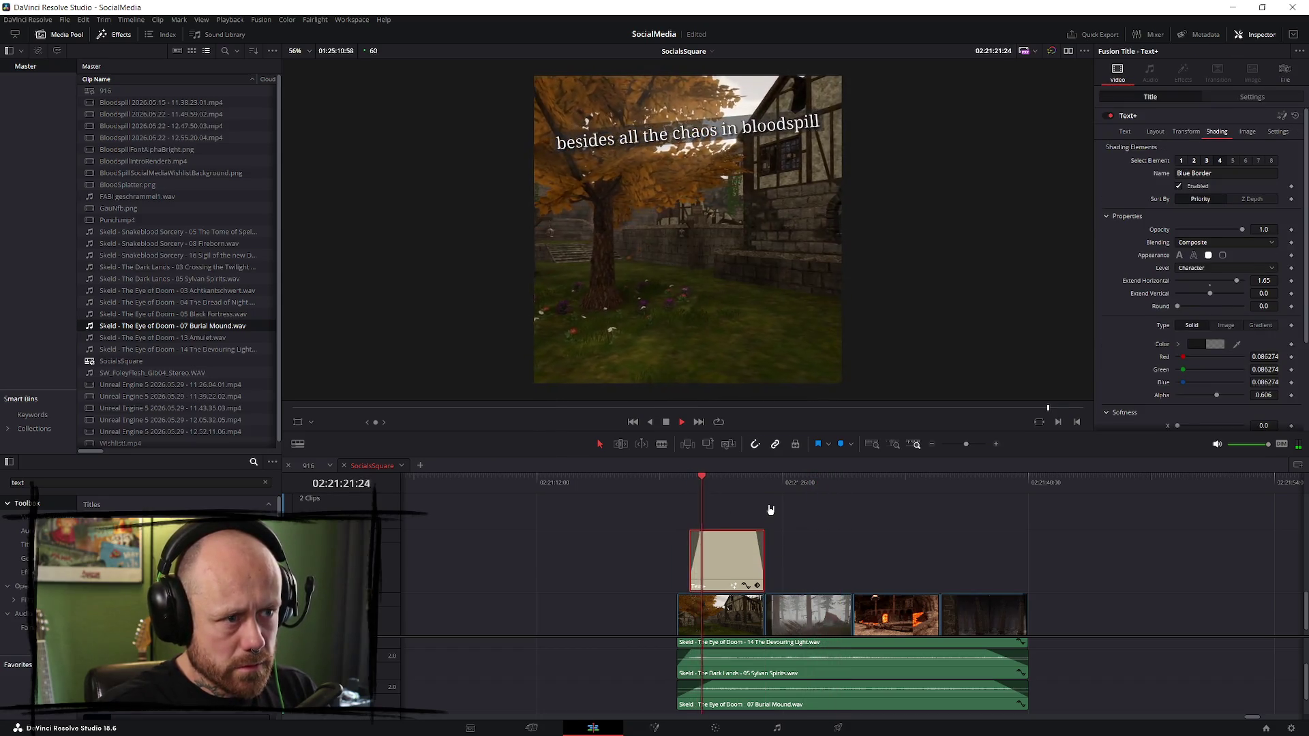
{"action": "left_click", "coordinate": [676, 493]}
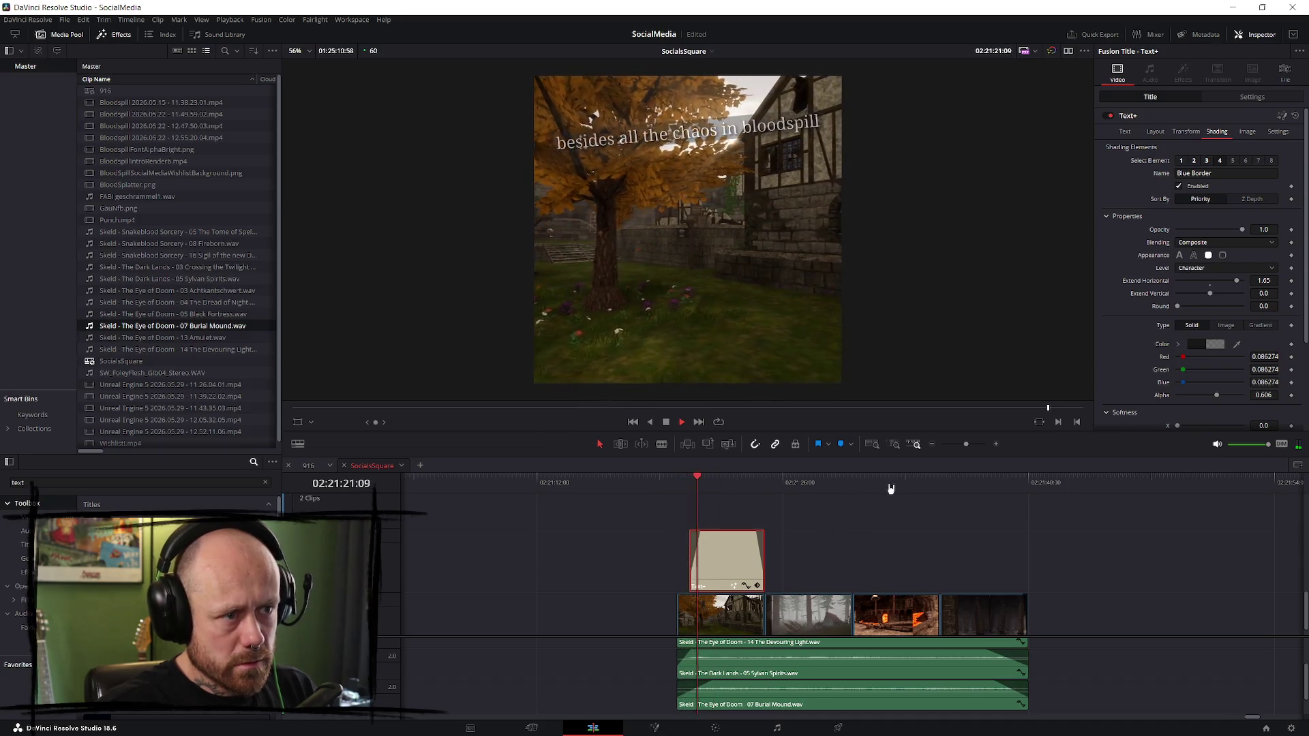
- Watch the caption in full-screen preview, then paste a copy after it and lengthen it
{"action": "key", "text": "space"}
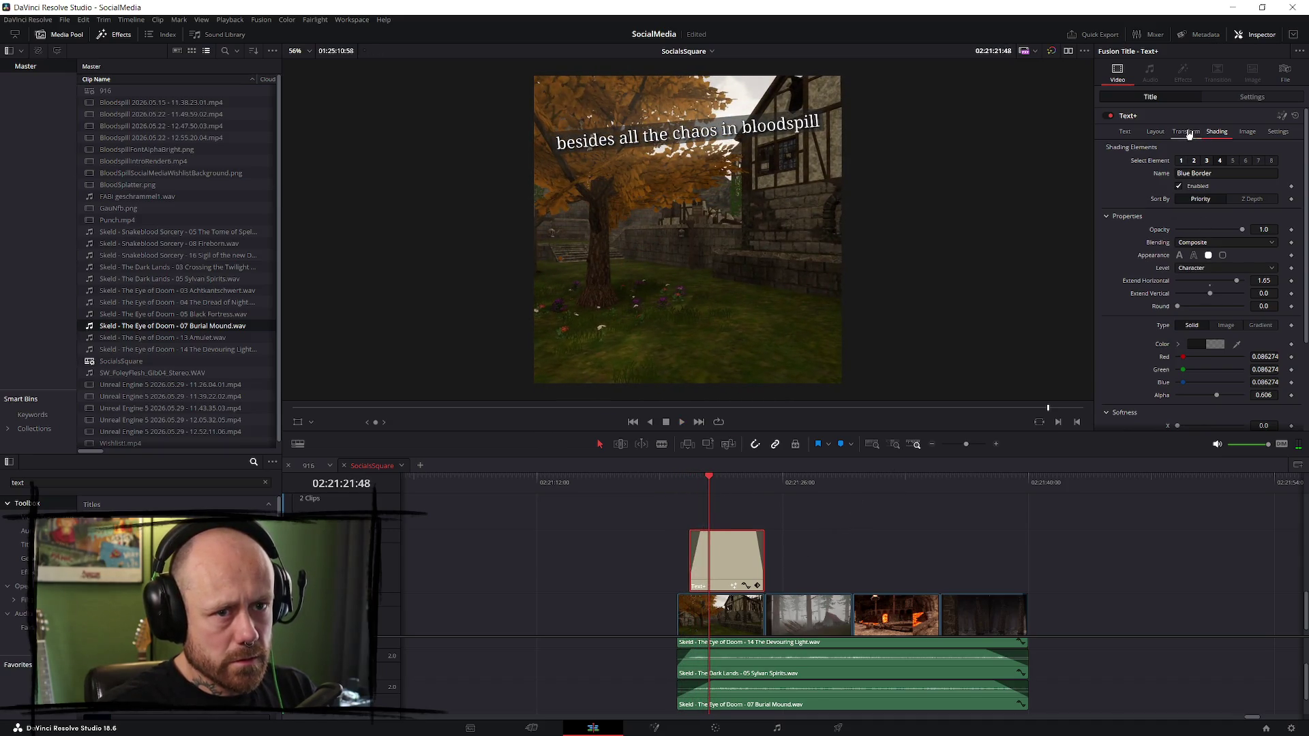
{"action": "left_click", "coordinate": [681, 484]}
{"action": "key", "text": "space"}
{"action": "key", "text": "ctrl+f"}
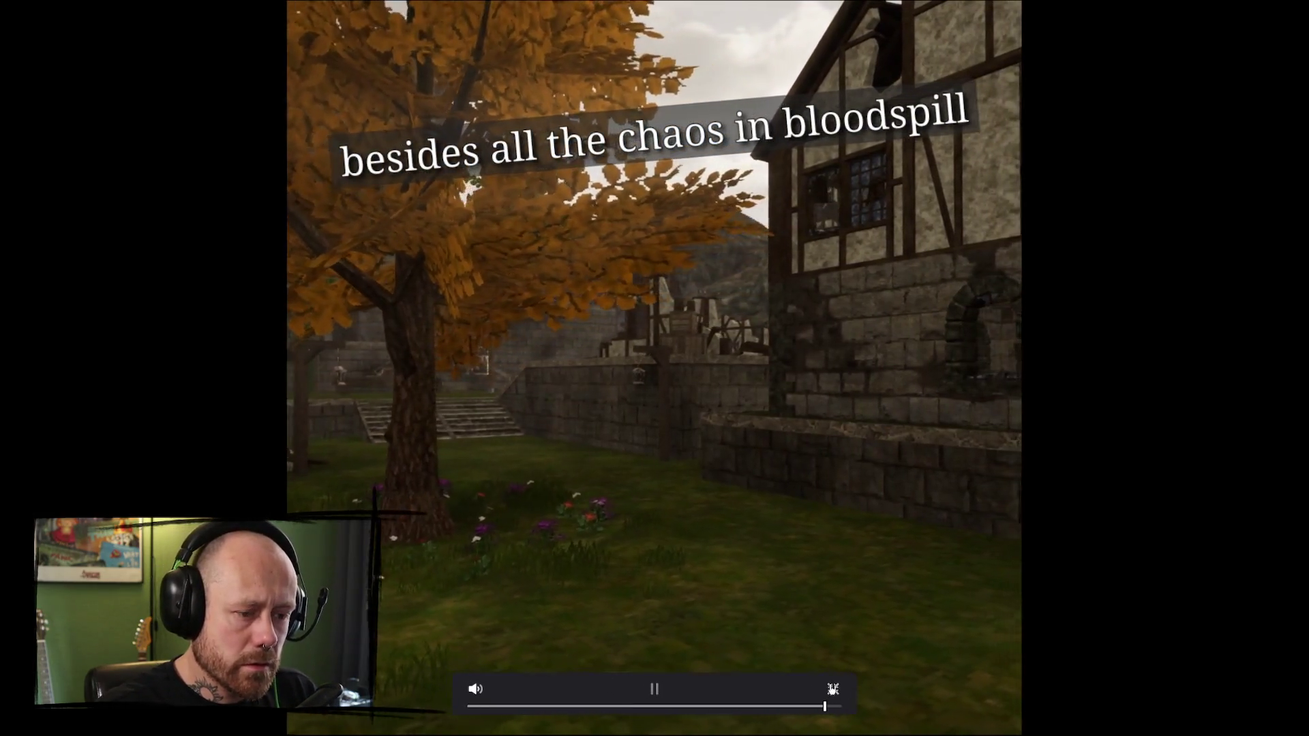
{"action": "left_click", "coordinate": [833, 690]}
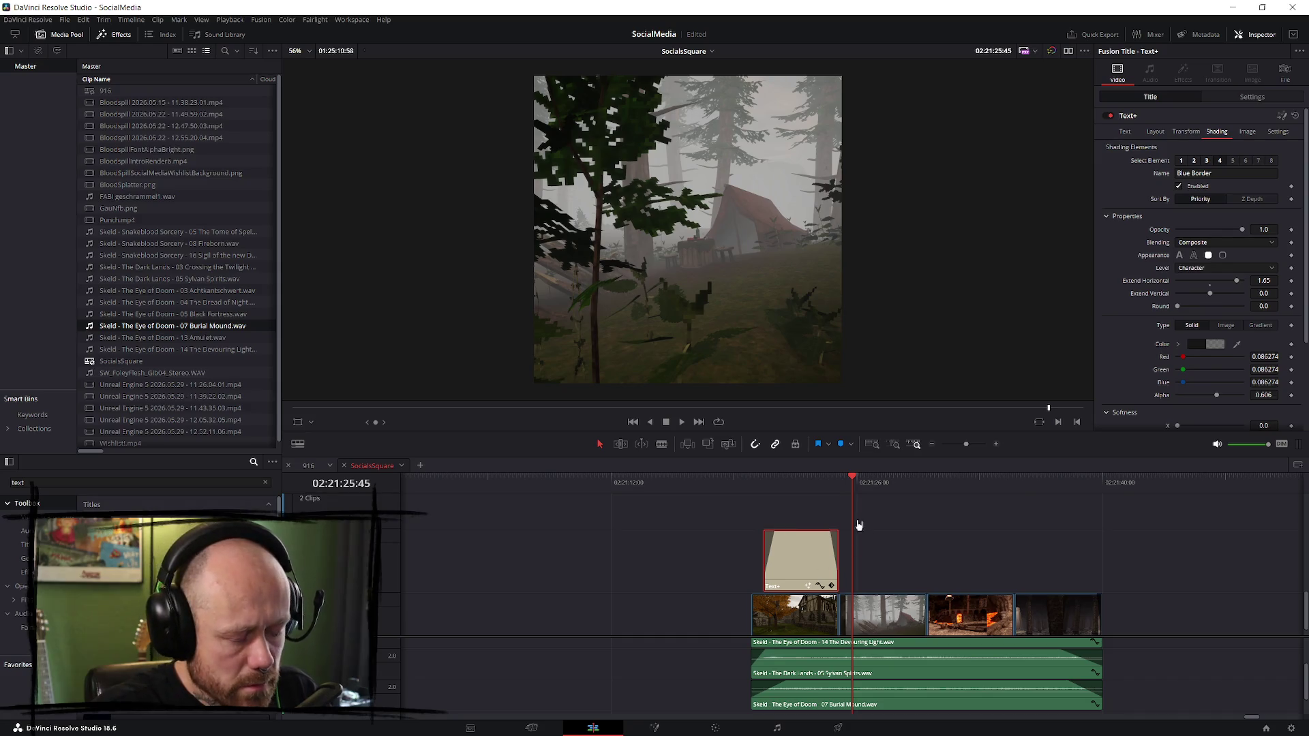
{"action": "key", "text": "ctrl+v"}
{"action": "mouse_move", "coordinate": [923, 564]}
{"action": "left_mouse_down"}
{"action": "mouse_move", "coordinate": [1039, 562]}
{"action": "mouse_move", "coordinate": [976, 560]}
{"action": "left_mouse_up"}
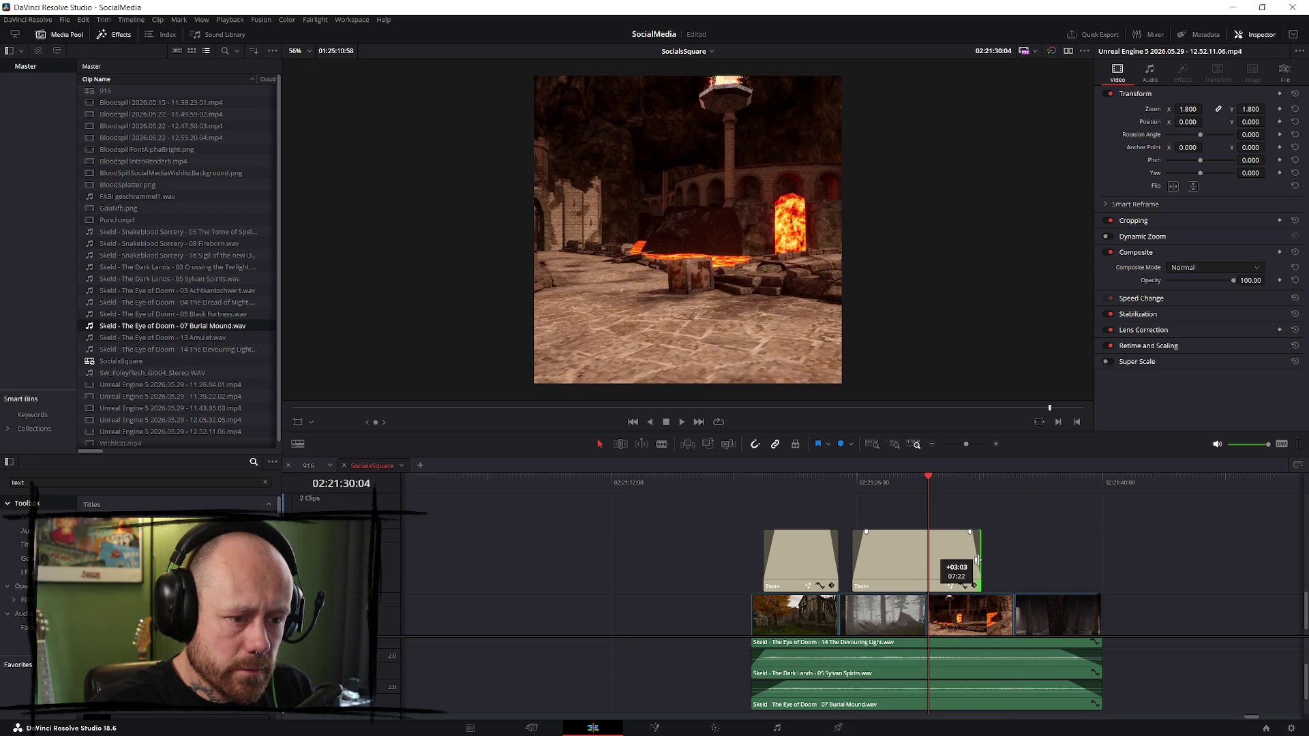
- Replace the copied caption's text with 'you can still find / some peace and quite' and preview it
{"action": "key", "text": "space"}
{"action": "key", "text": "space"}
{"action": "left_click", "coordinate": [1155, 166]}
{"action": "key", "text": "ctrl+a"}
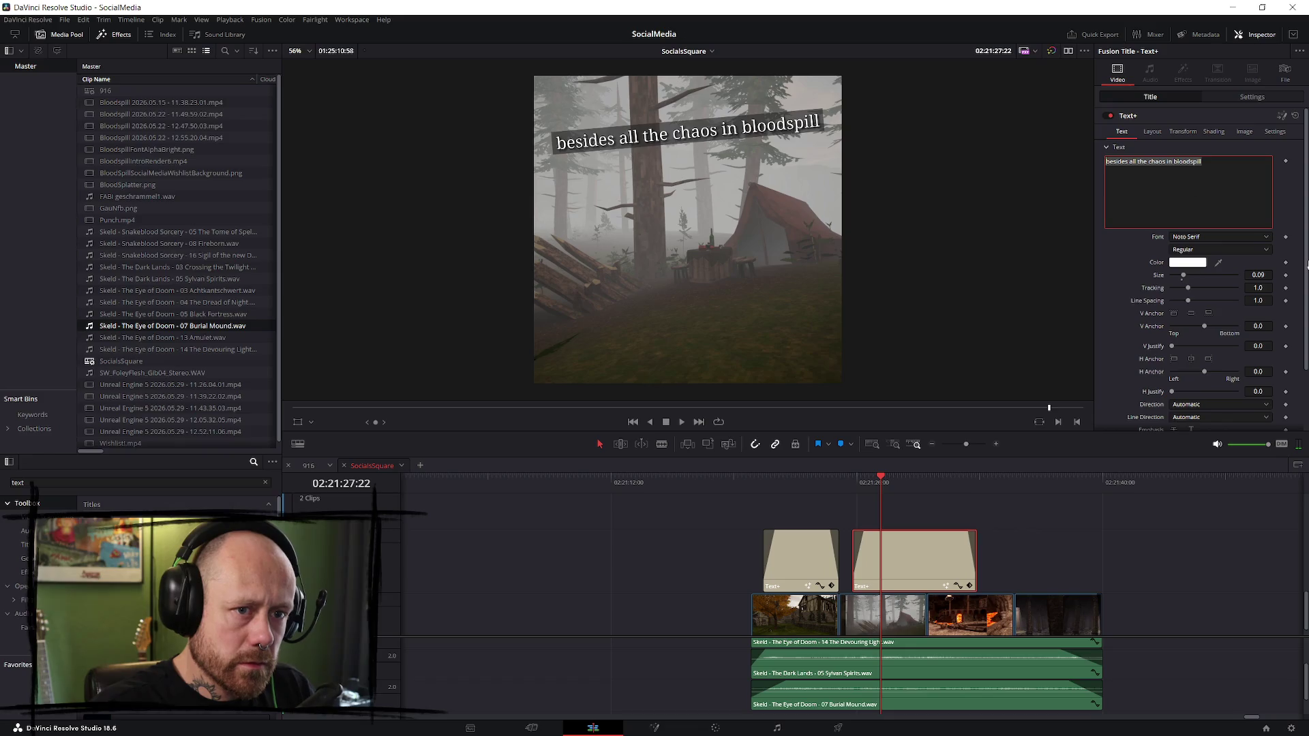
{"action": "type", "text": "you can still"}
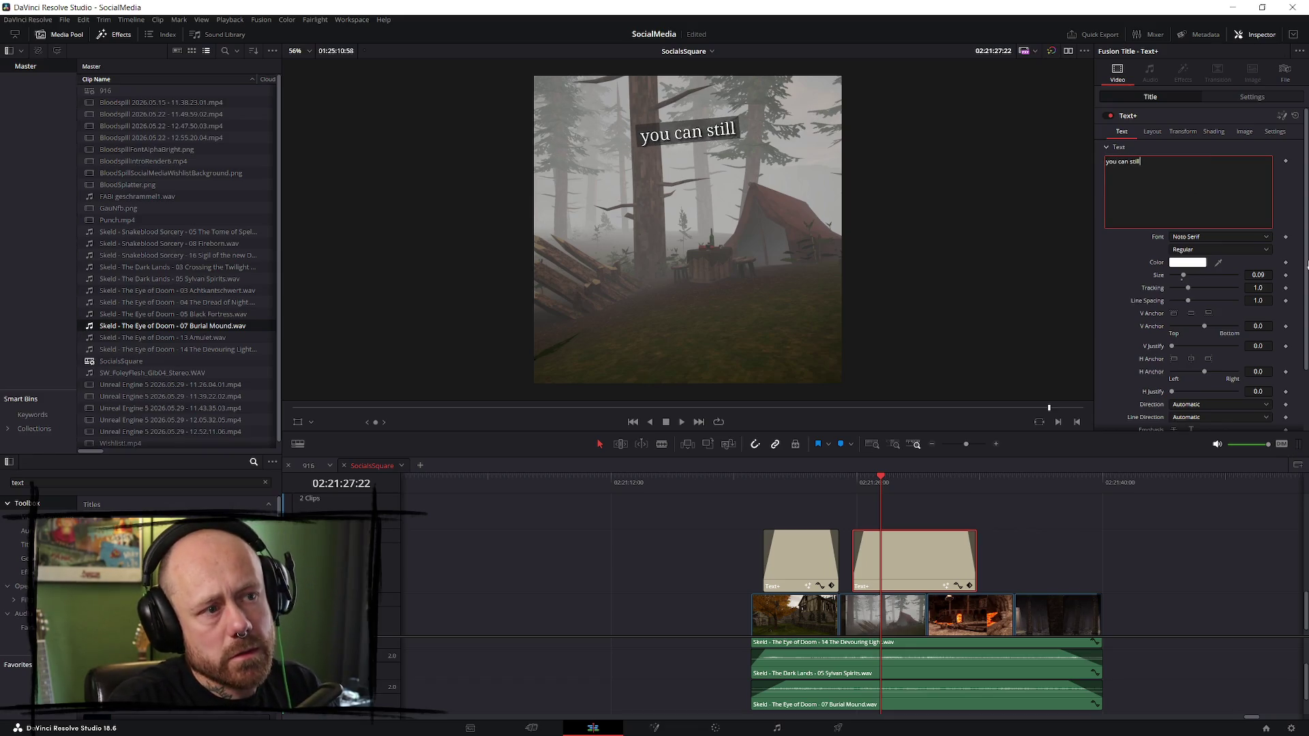
{"action": "type", "text": " d"}
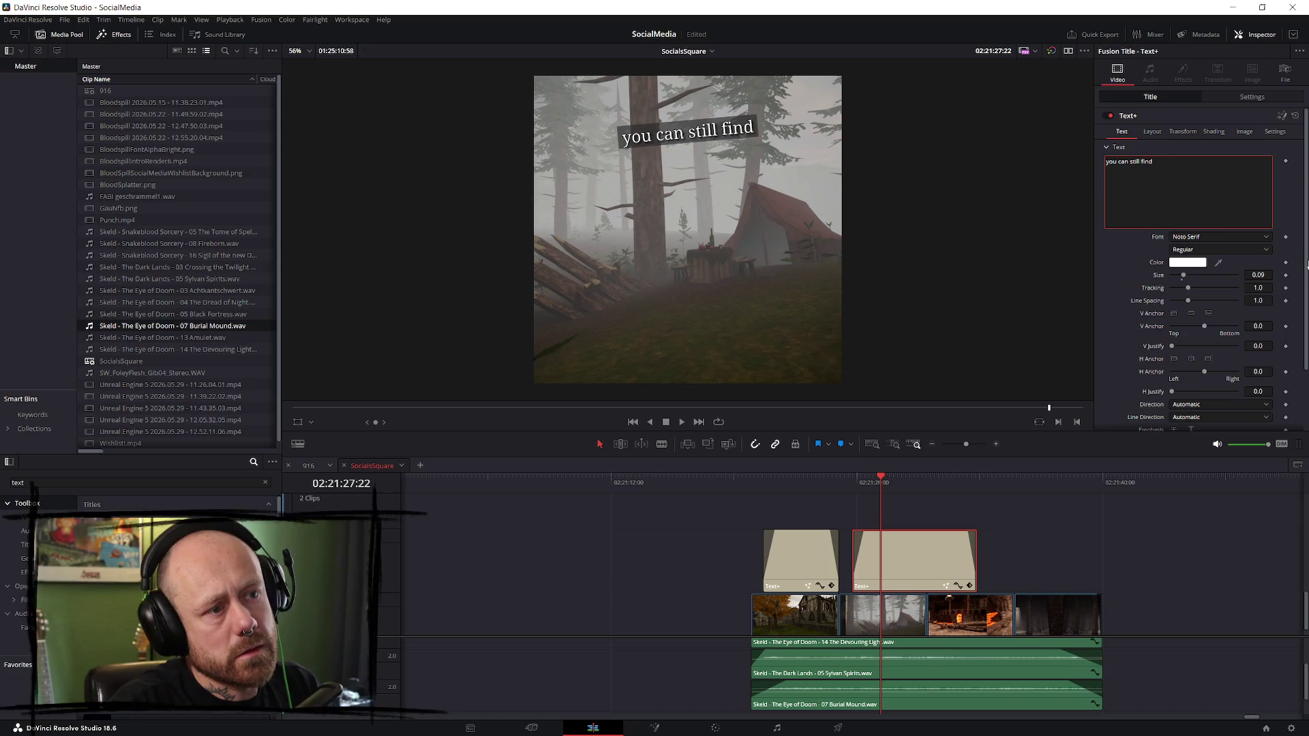
{"action": "type", "text": "ind some "}
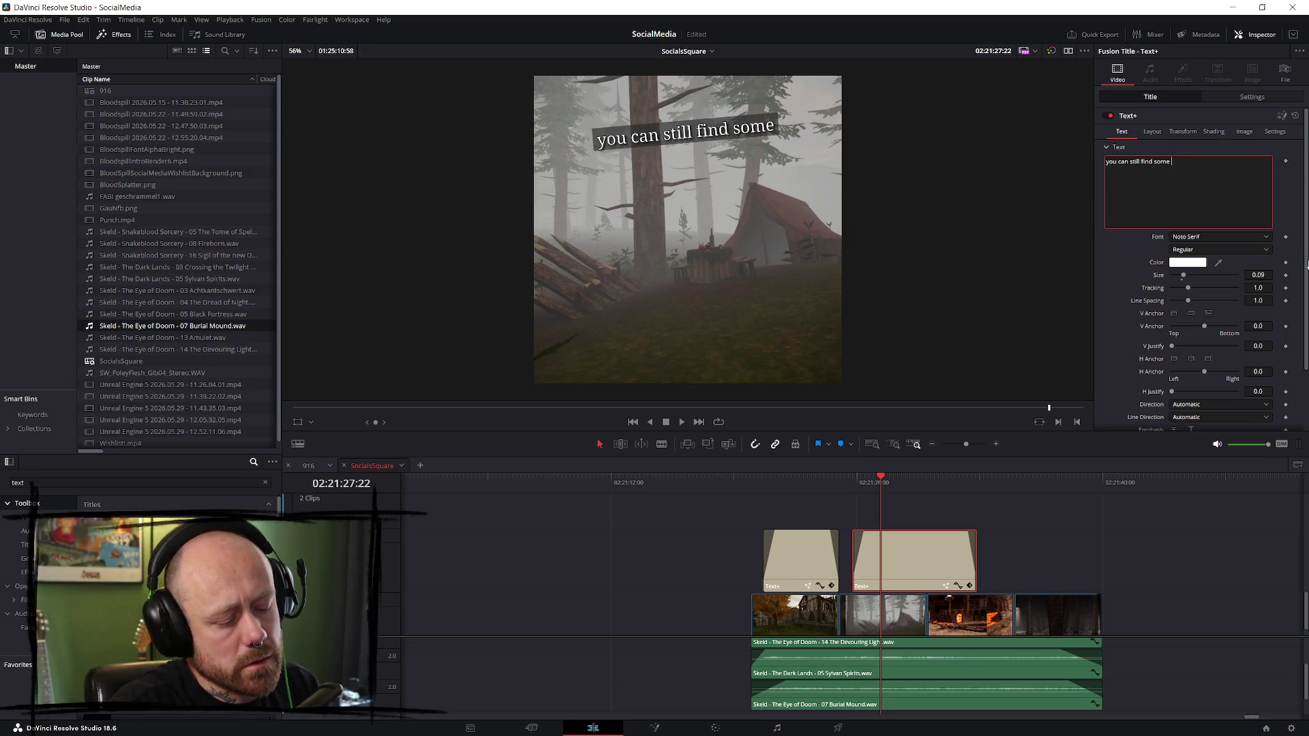
{"action": "type", "text": "p"}
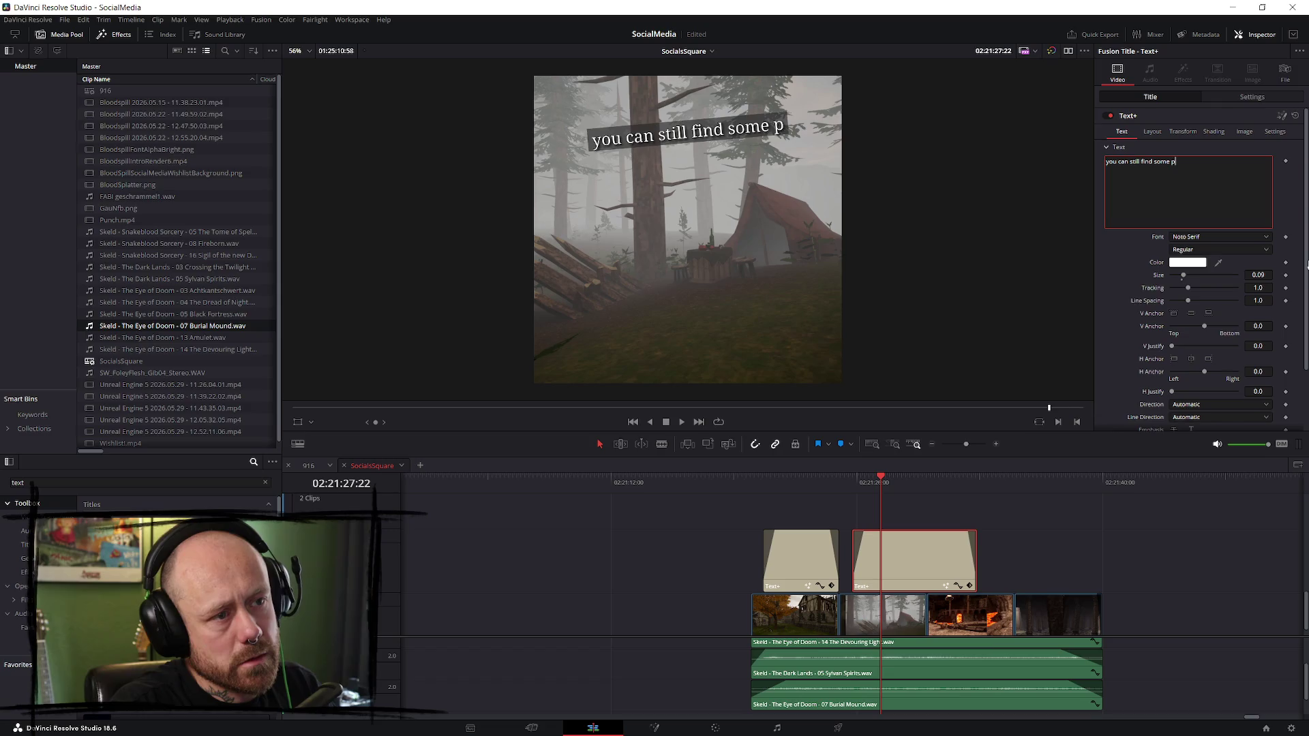
{"action": "type", "text": "eace and quite"}
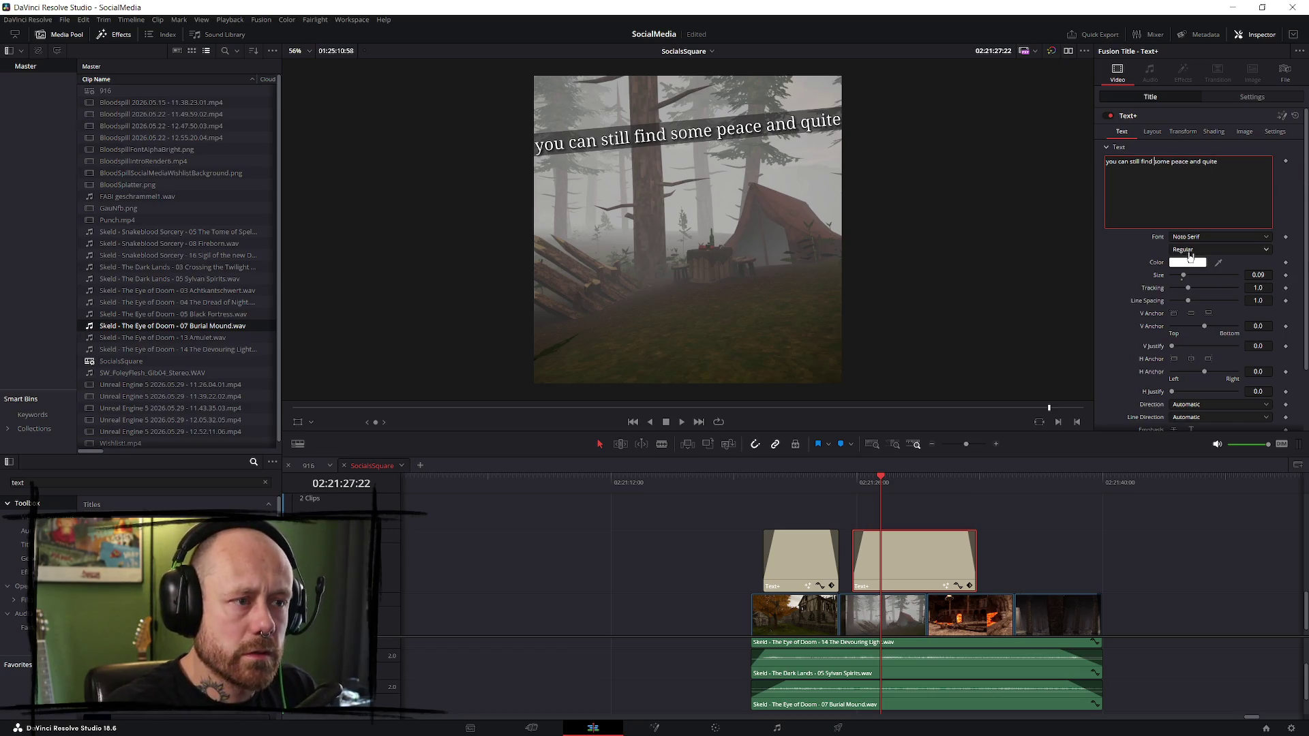
{"action": "key", "text": "Return"}
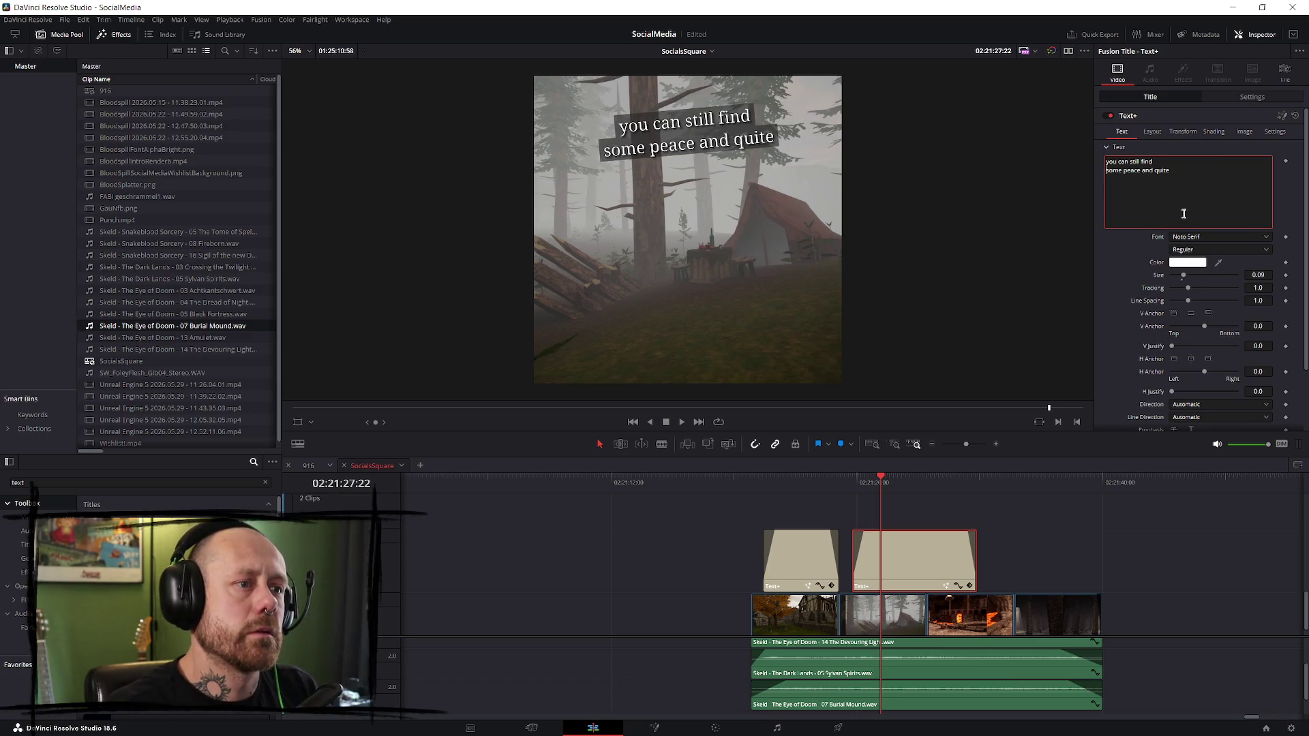
{"action": "left_click", "coordinate": [764, 485]}
{"action": "key", "text": "space"}
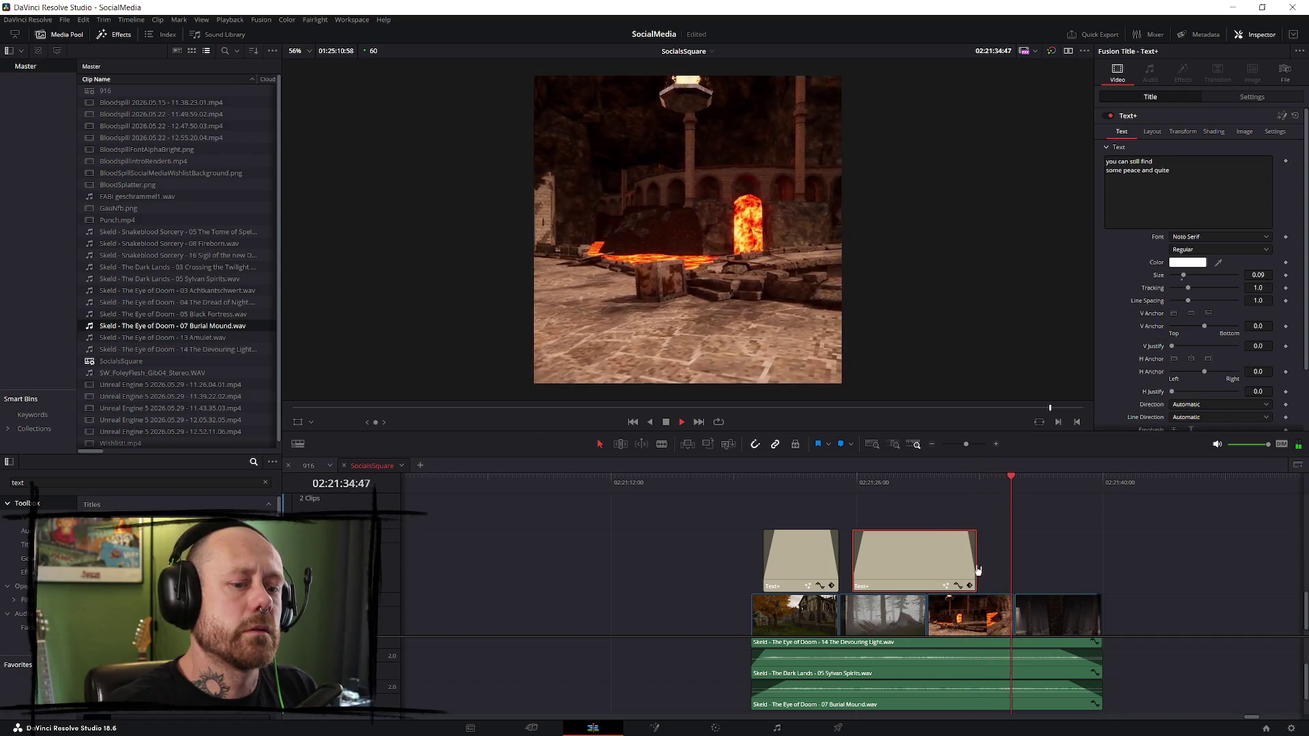
- Drag the second caption clip's end further right so it lasts longer
{"action": "left_click_drag", "start_coordinate": [975, 555], "coordinate": [1041, 554]}
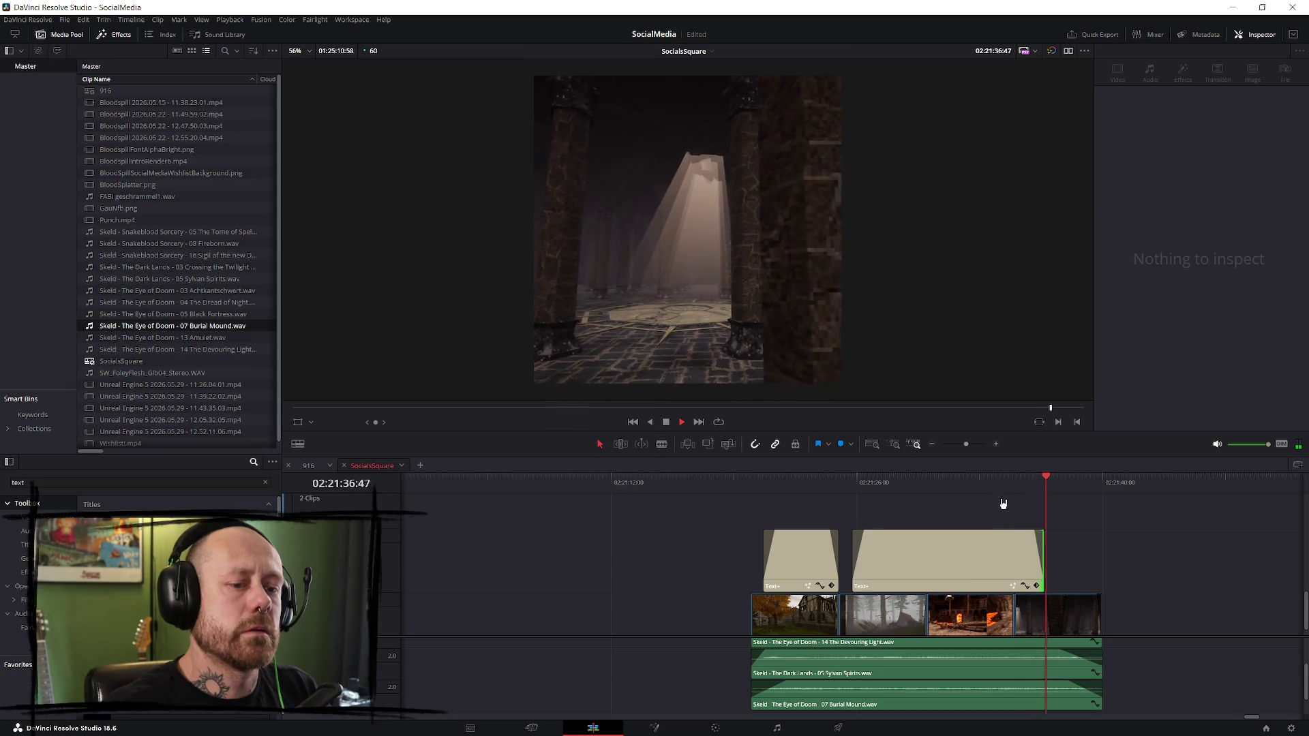
{"action": "left_click", "coordinate": [982, 479]}
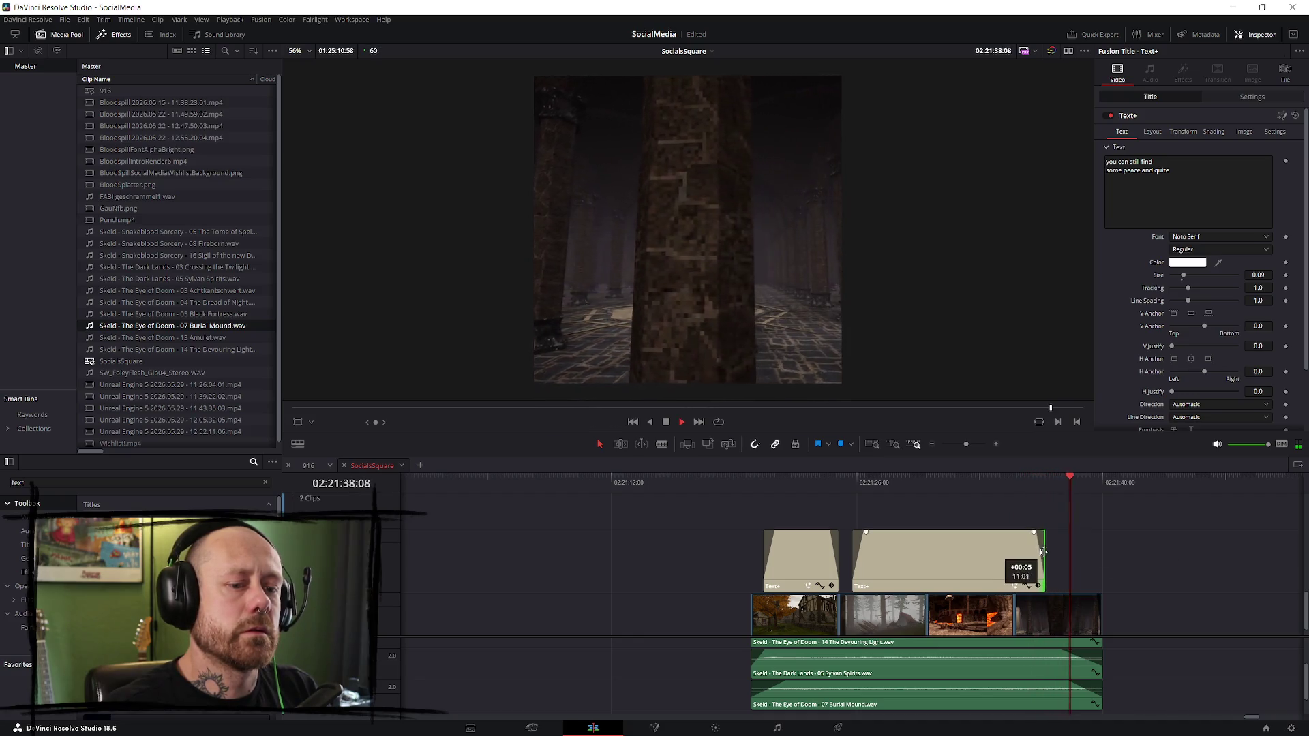
{"action": "left_click_drag", "start_coordinate": [1040, 552], "coordinate": [1043, 530]}
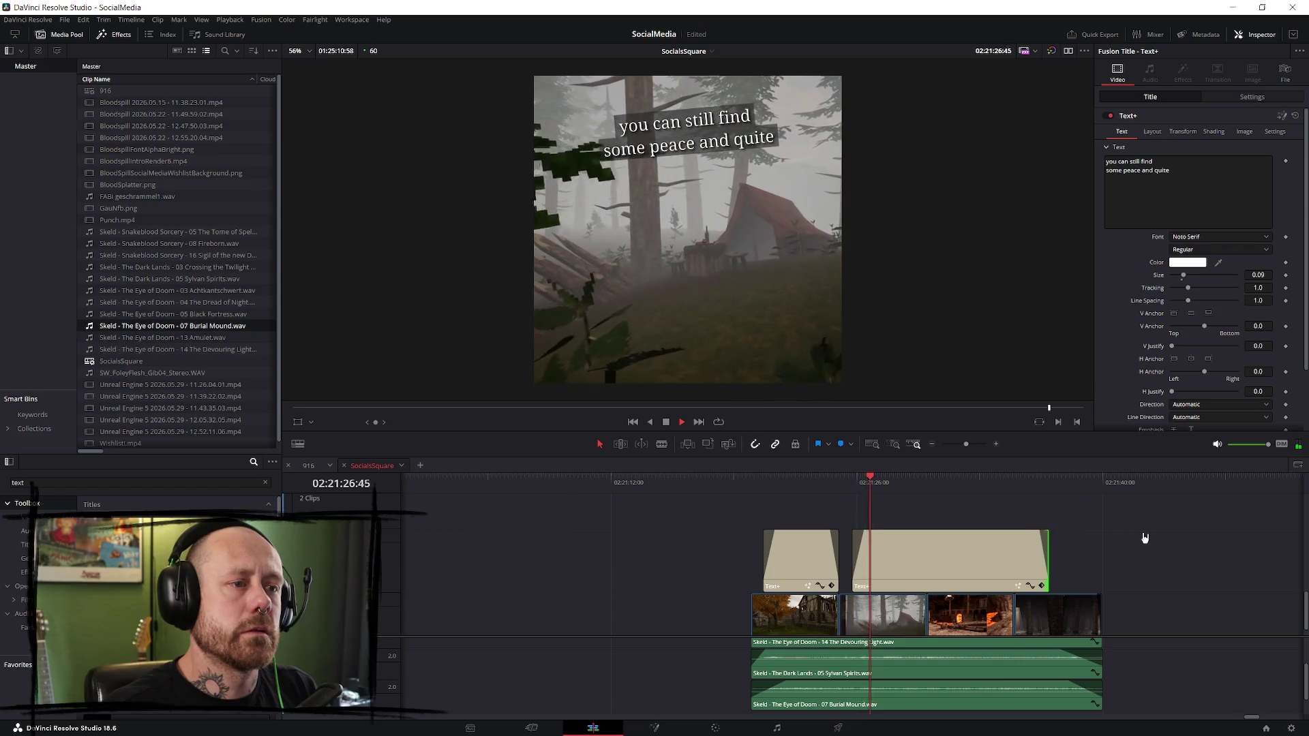
{"action": "key", "text": "space"}
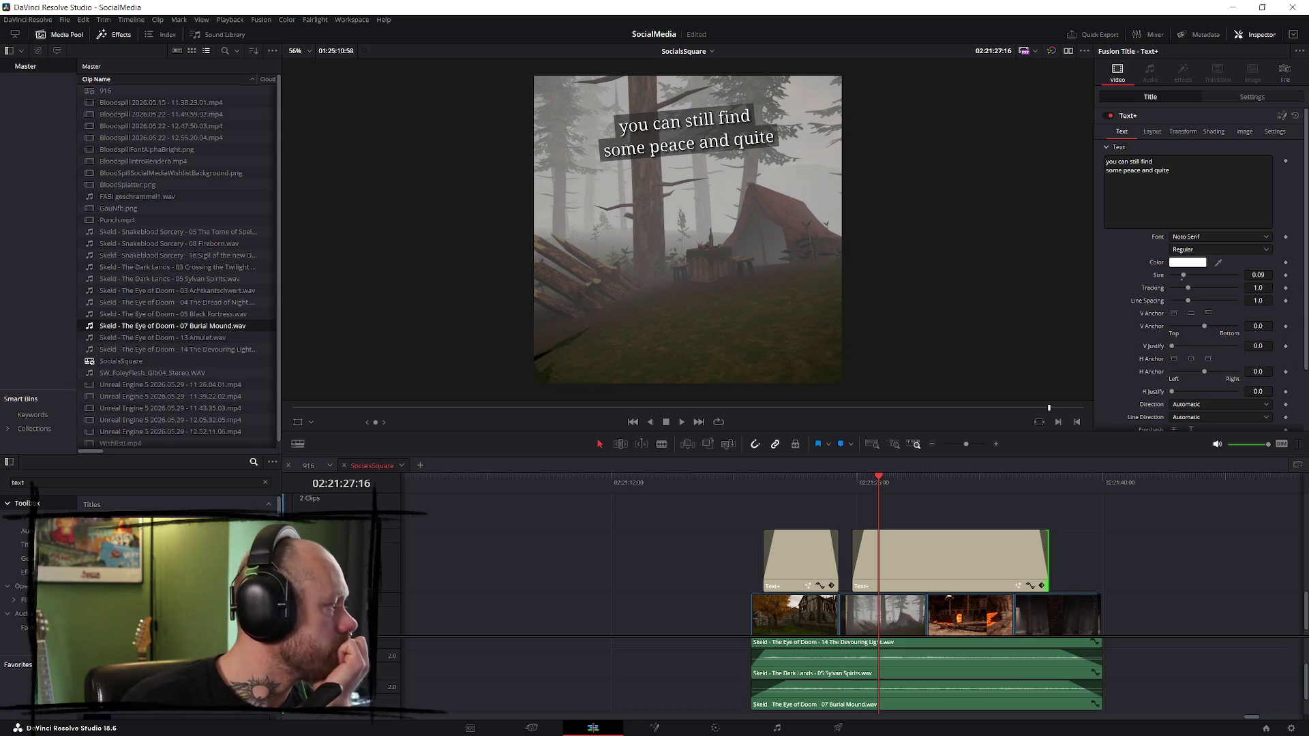
- Replay from the first caption, then select it and show its text settings
{"action": "left_click", "coordinate": [766, 486]}
{"action": "key", "text": "space"}
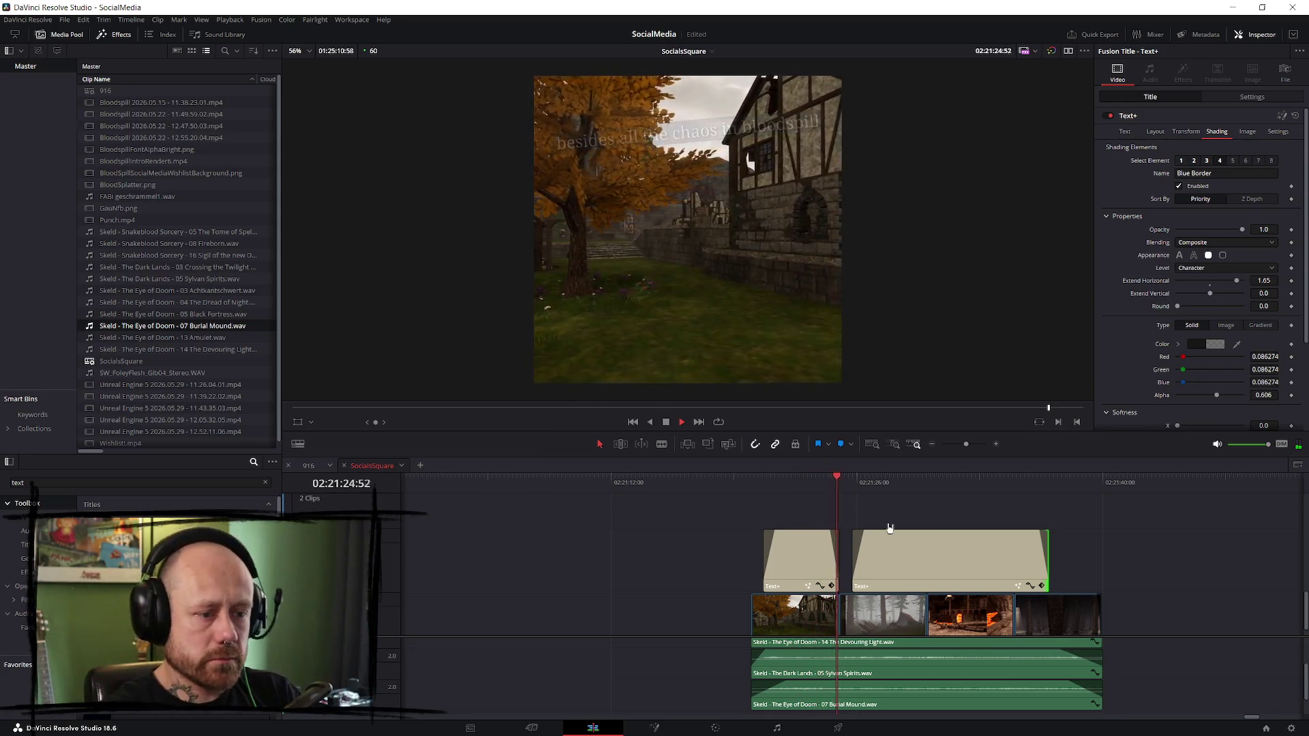
{"action": "key", "text": "space"}
{"action": "left_click", "coordinate": [810, 558]}
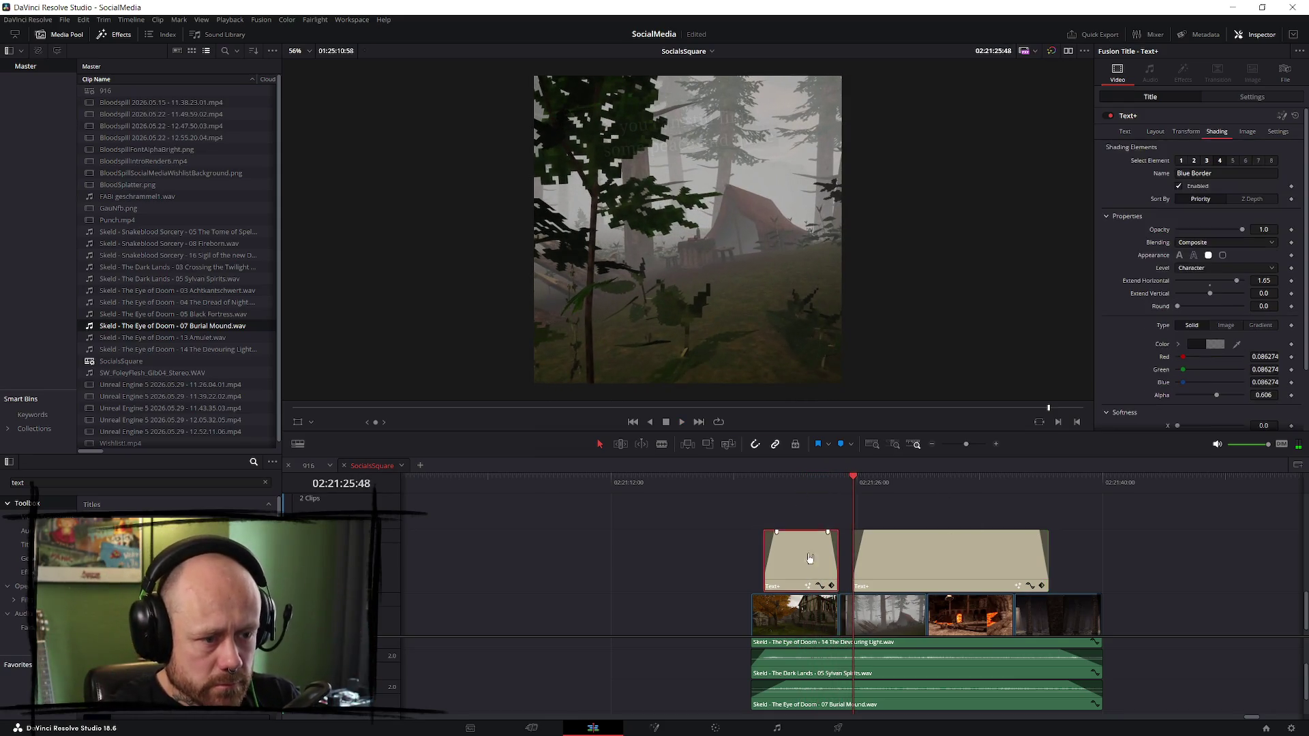
{"action": "left_click", "coordinate": [803, 486]}
{"action": "left_click", "coordinate": [1124, 132]}
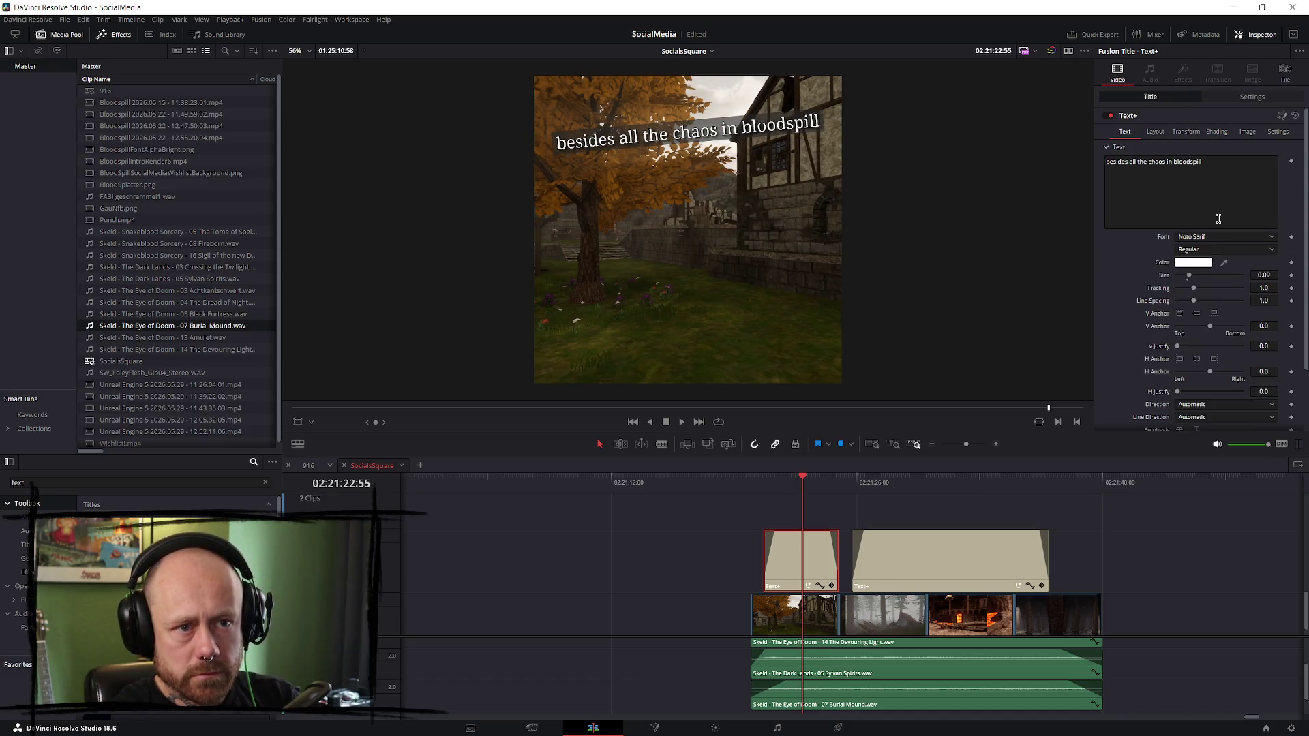
- Change 'bloodspill' to 'Bloodspill' in the first caption and play it back
{"action": "left_click", "coordinate": [1176, 161]}
{"action": "type", "text": "B"}
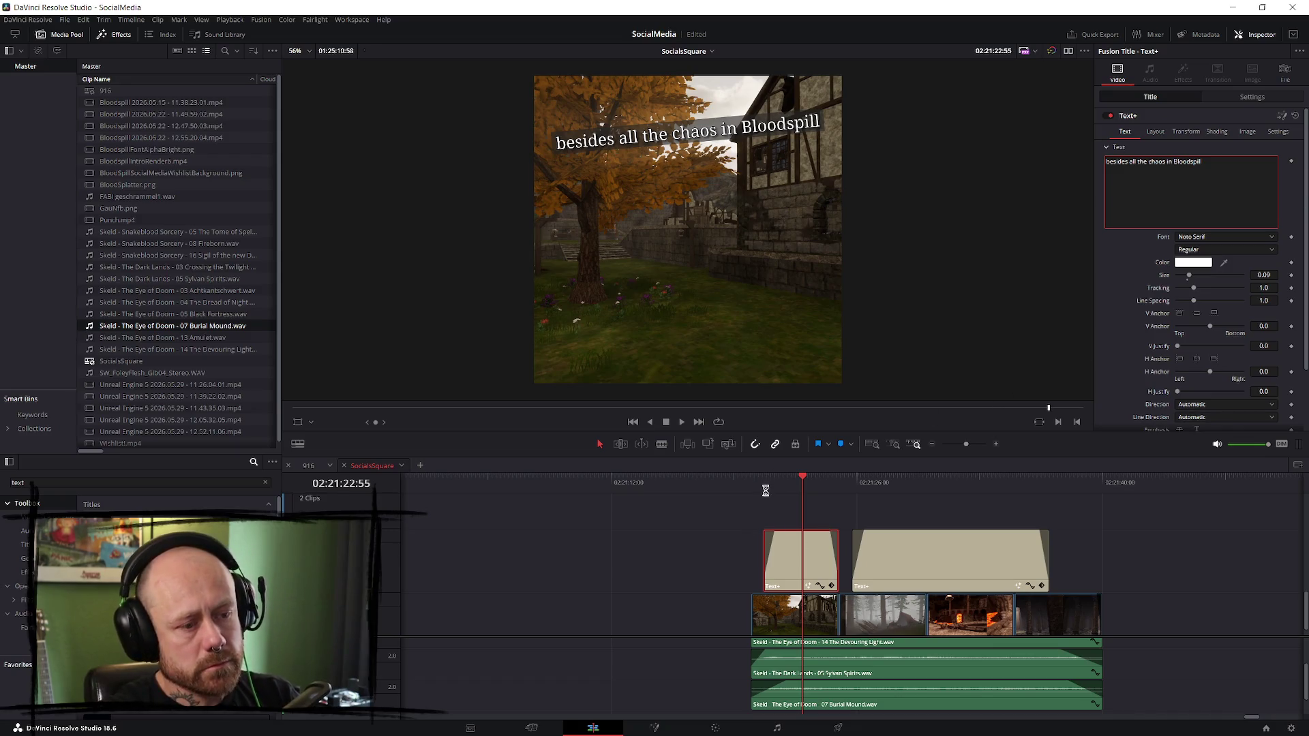
{"action": "key", "text": "slash"}
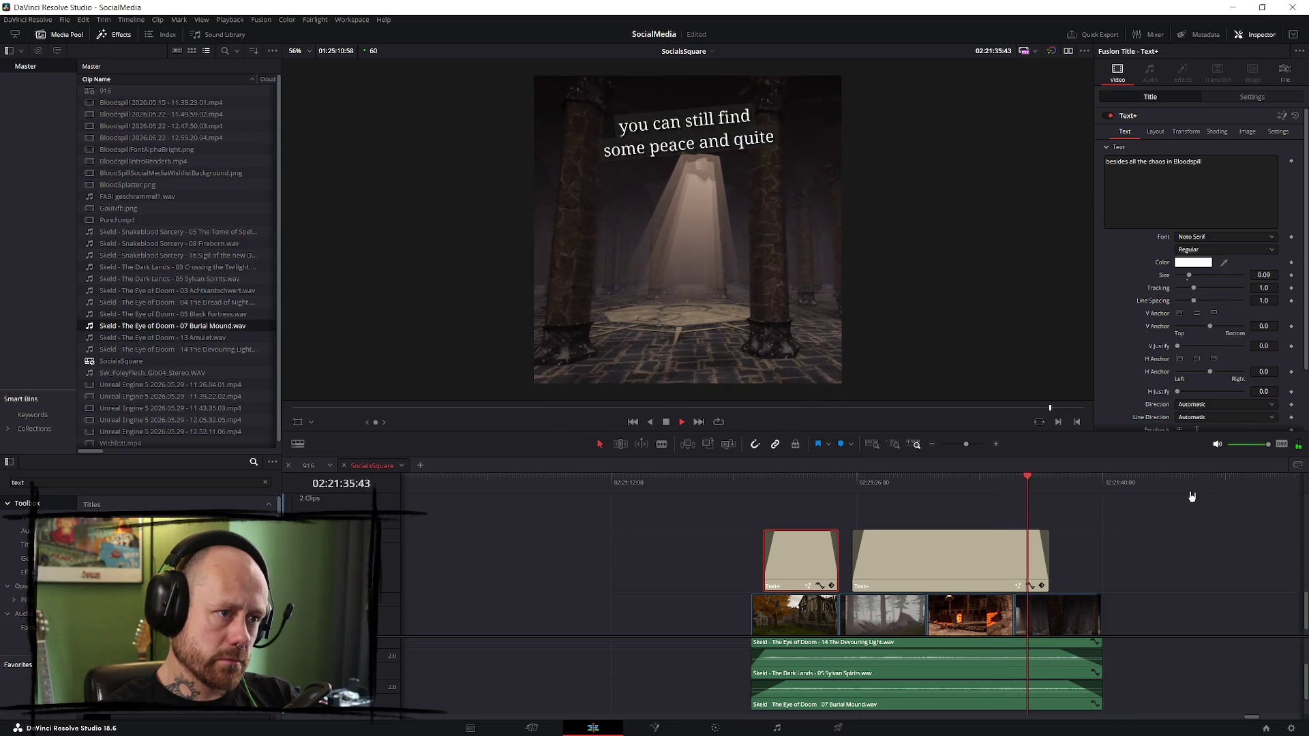
- Check the second caption's transform settings, then select both caption clips
{"action": "key", "text": "space"}
{"action": "left_click", "coordinate": [977, 558]}
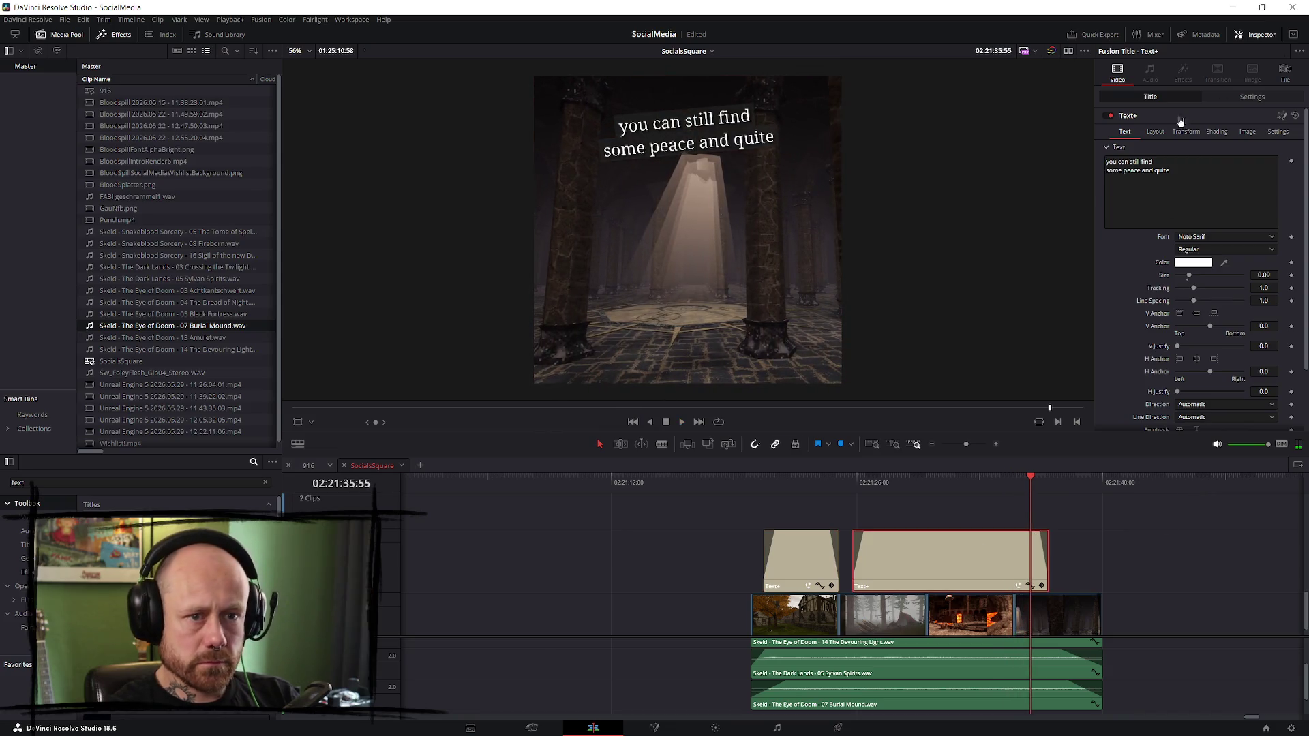
{"action": "left_click", "coordinate": [1267, 103]}
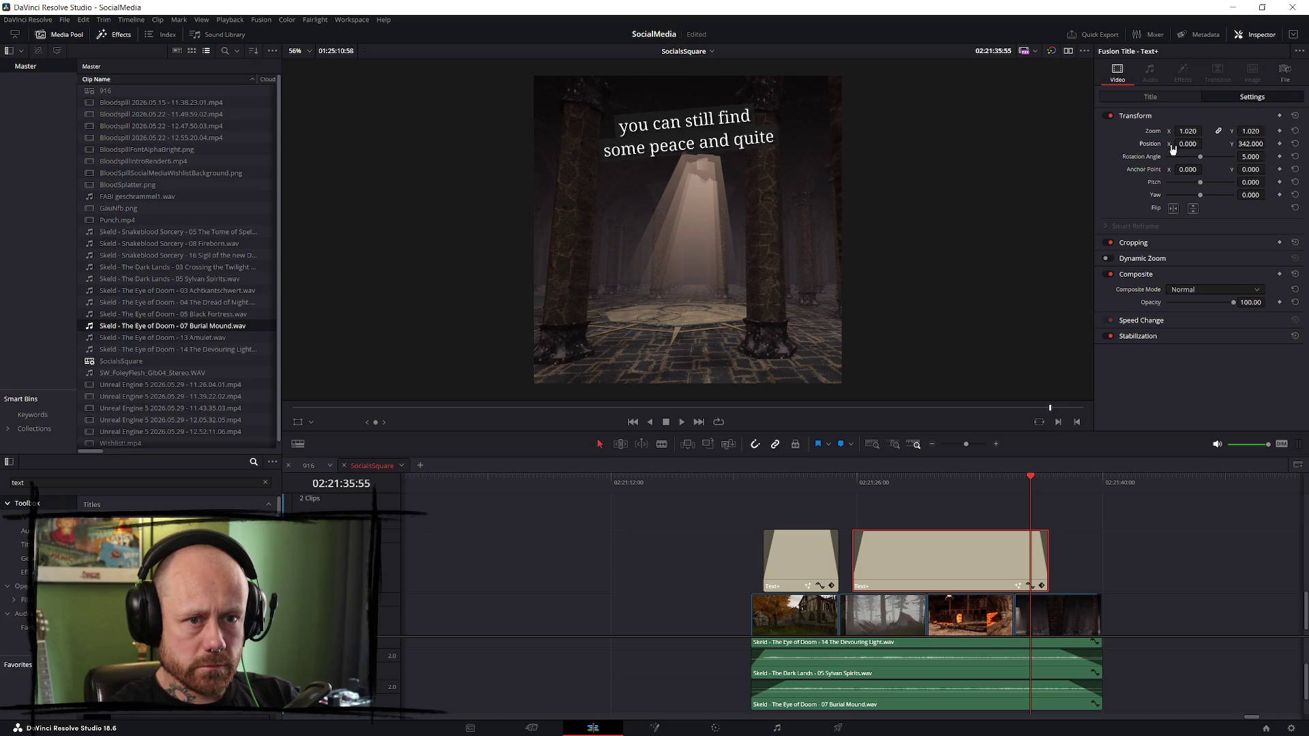
{"action": "left_click", "coordinate": [1131, 549]}
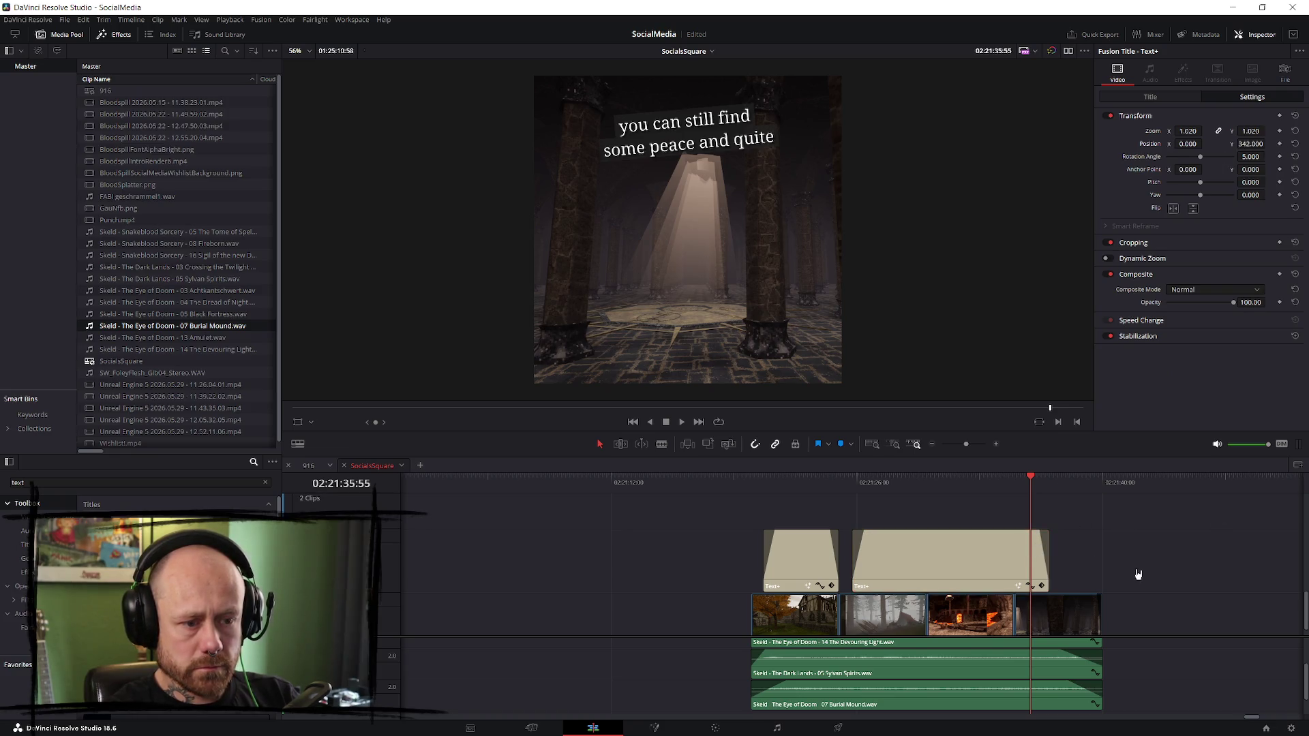
{"action": "scroll", "coordinate": [1137, 564], "scroll_direction": "down", "scroll_amount": 2, "text": "ctrl"}
{"action": "left_click_drag", "start_coordinate": [948, 559], "coordinate": [614, 576]}
- Mark In at 02:21:20:00 and Out at 02:21:40:00, then go to the Deliver page
{"action": "left_click", "coordinate": [685, 497]}
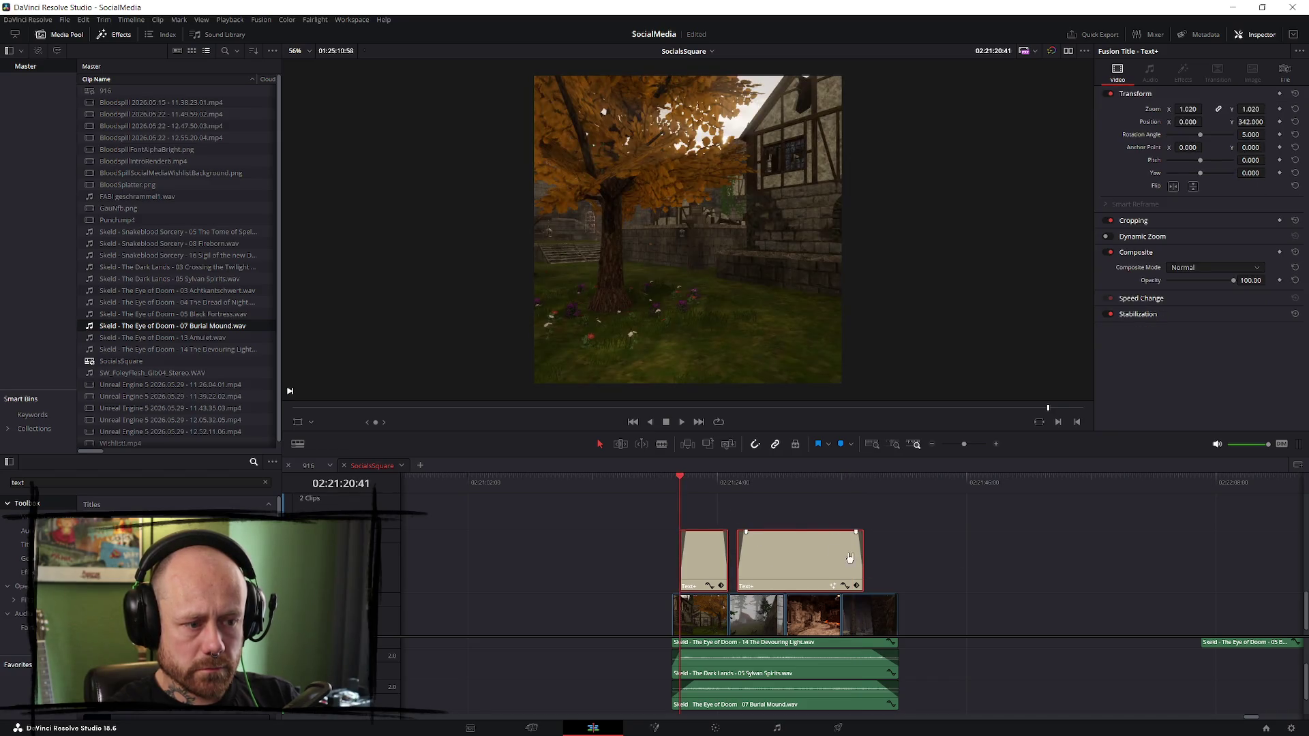
{"action": "left_click_drag", "start_coordinate": [682, 479], "coordinate": [672, 483]}
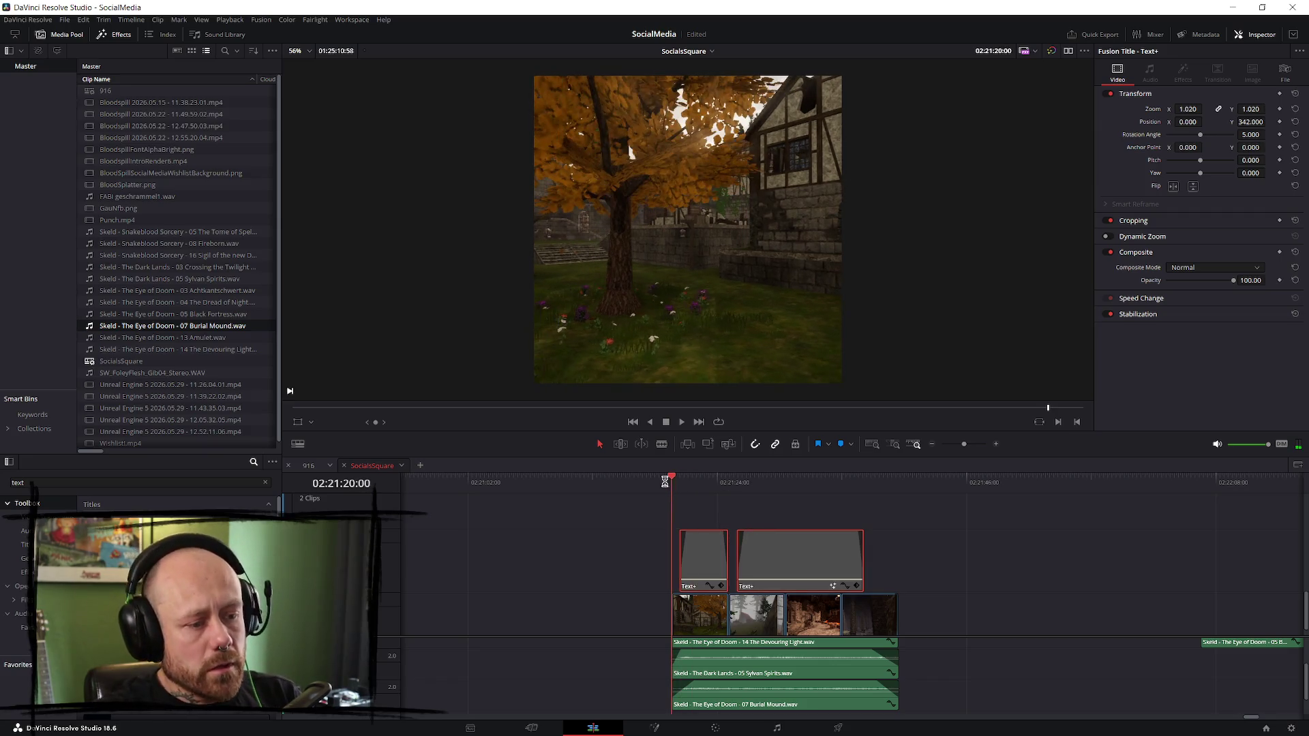
{"action": "key", "text": "i"}
{"action": "left_click_drag", "start_coordinate": [726, 477], "coordinate": [899, 485]}
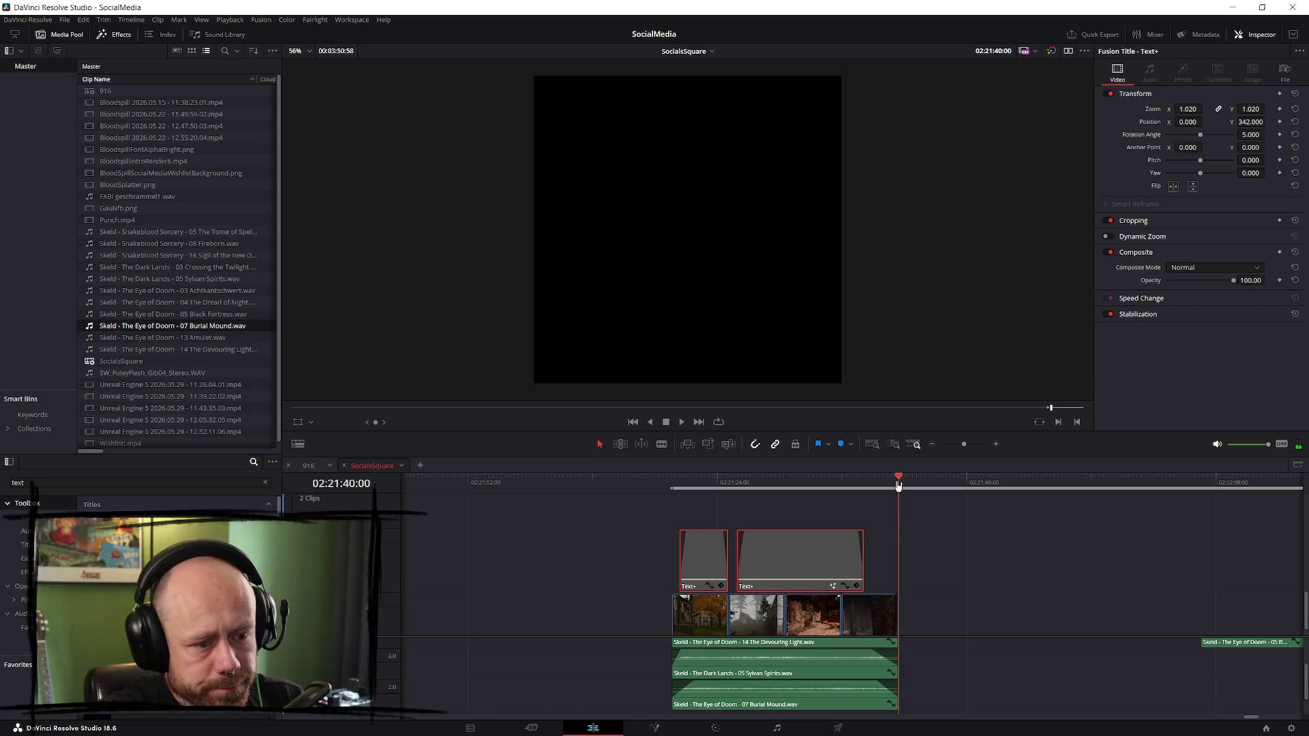
{"action": "key", "text": "o"}
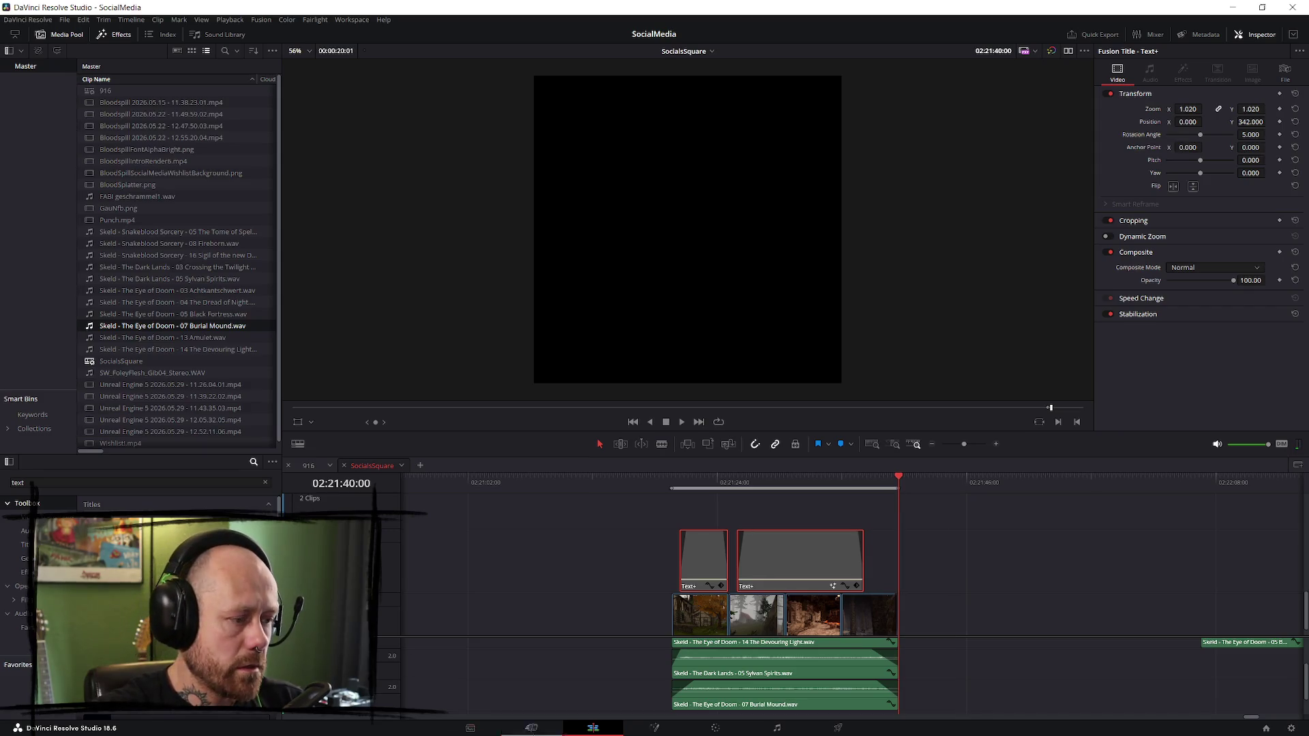
{"action": "left_click", "coordinate": [838, 728]}
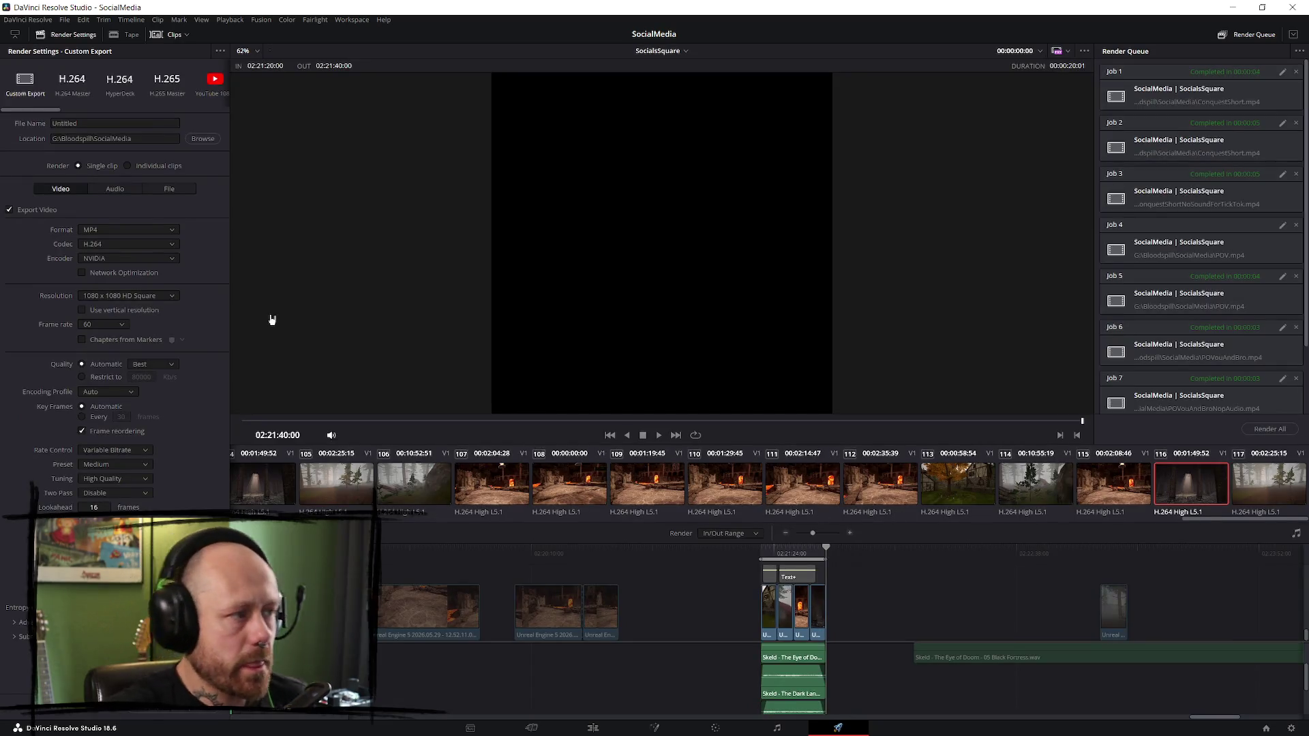
- Set the render file name to 'Peace', preview 02:21:30:00, and return to the Edit page
{"action": "left_click", "coordinate": [100, 123]}
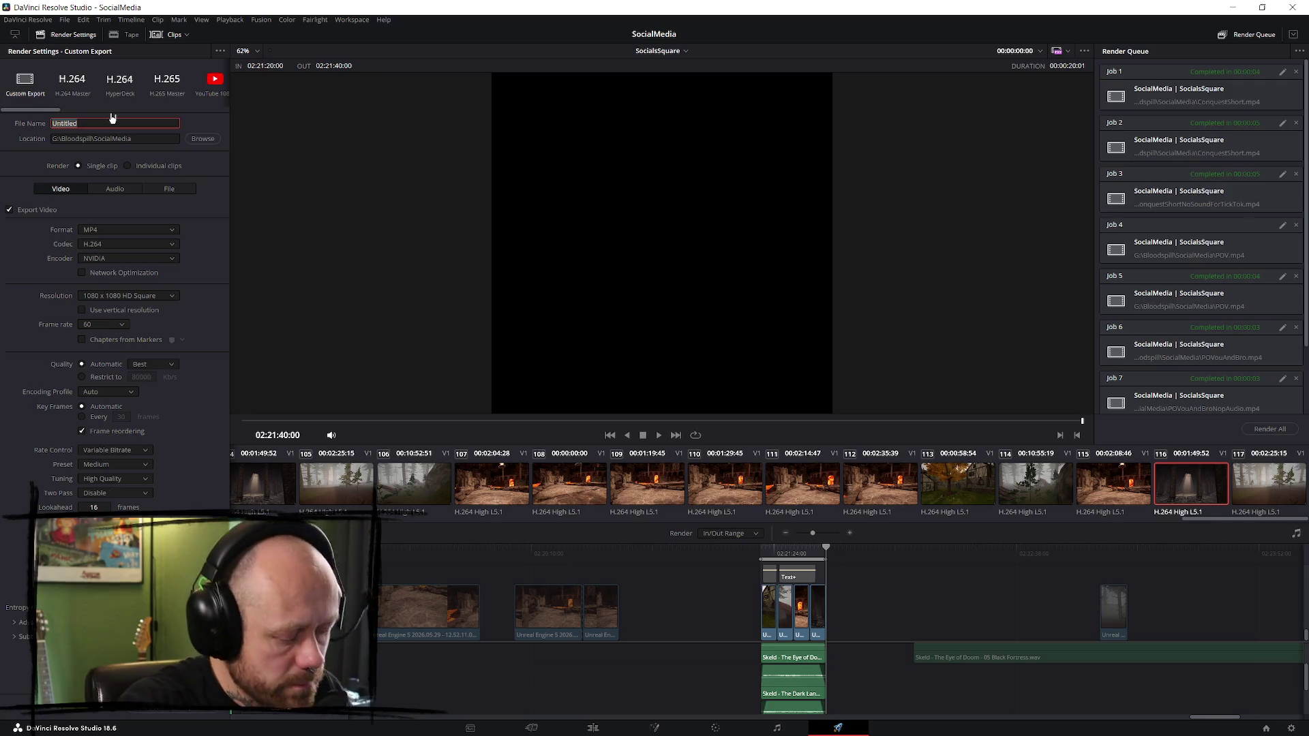
{"action": "type", "text": "Peace"}
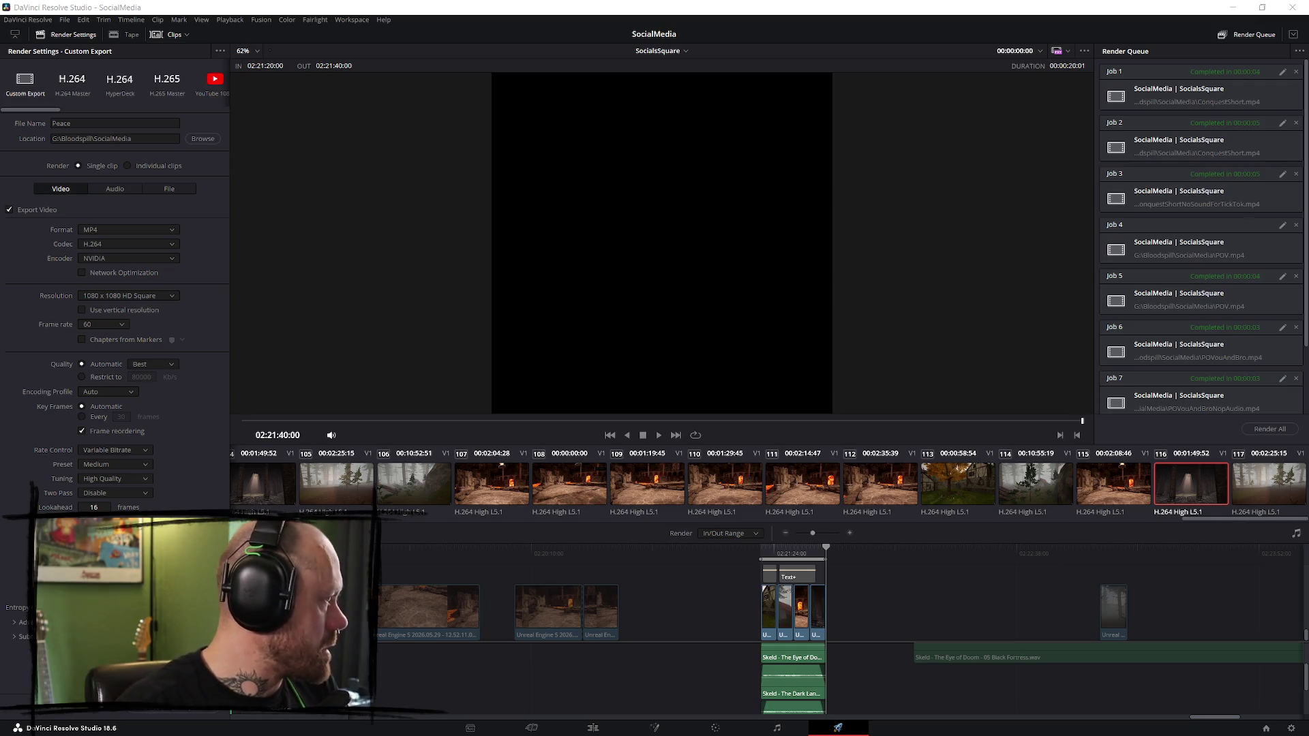
{"action": "left_click", "coordinate": [795, 554]}
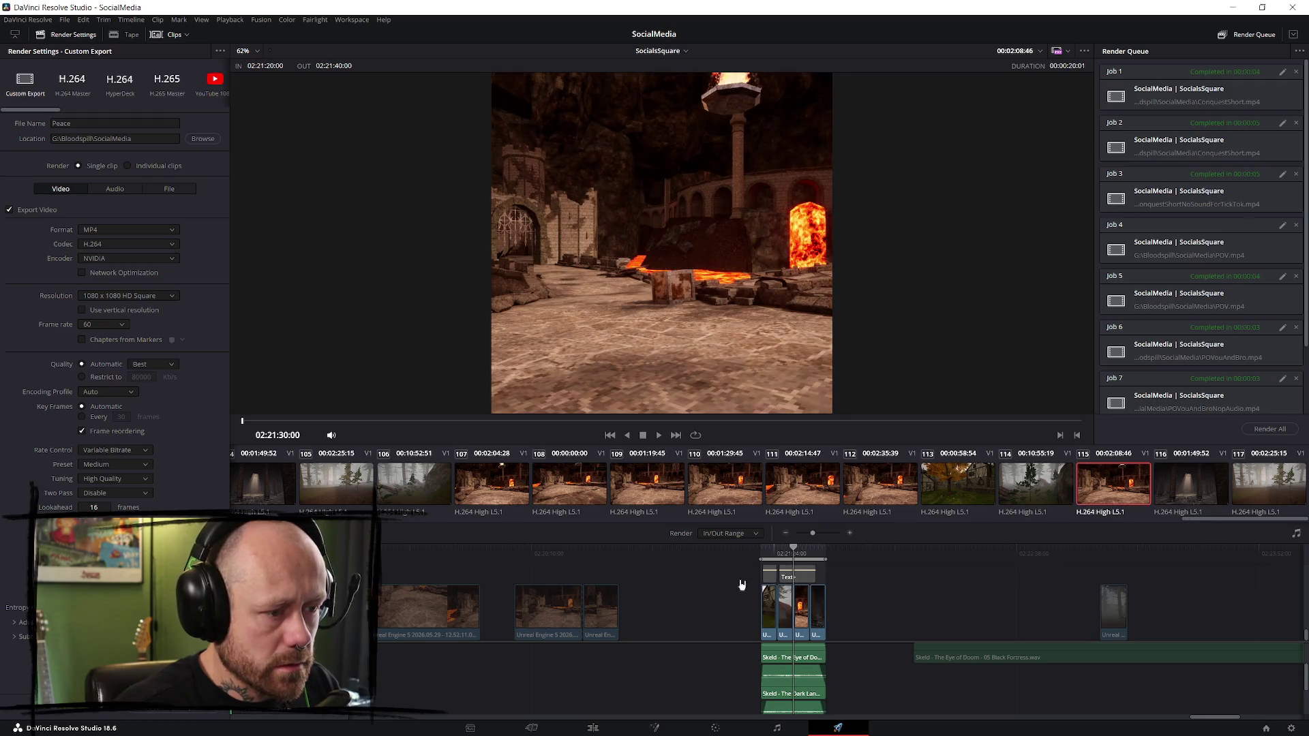
{"action": "scroll", "coordinate": [546, 600], "scroll_direction": "up", "scroll_amount": 2}
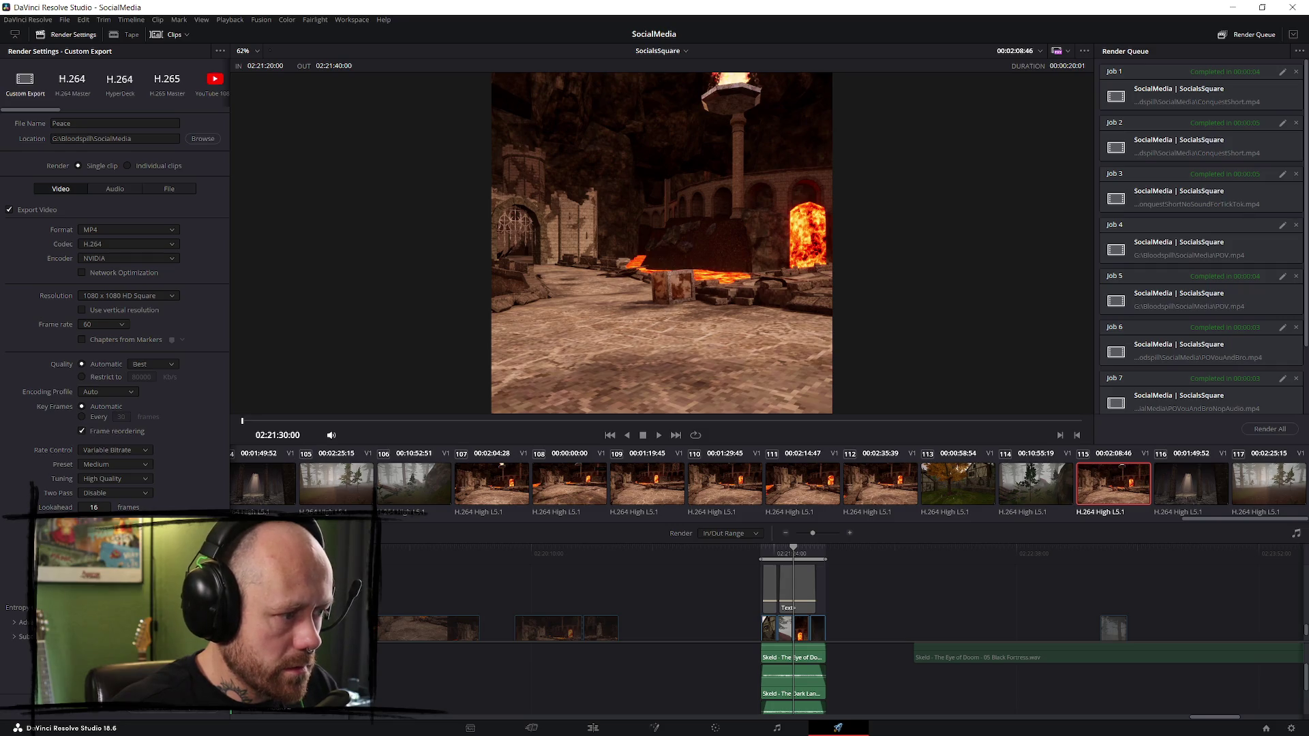
{"action": "left_click", "coordinate": [608, 728]}
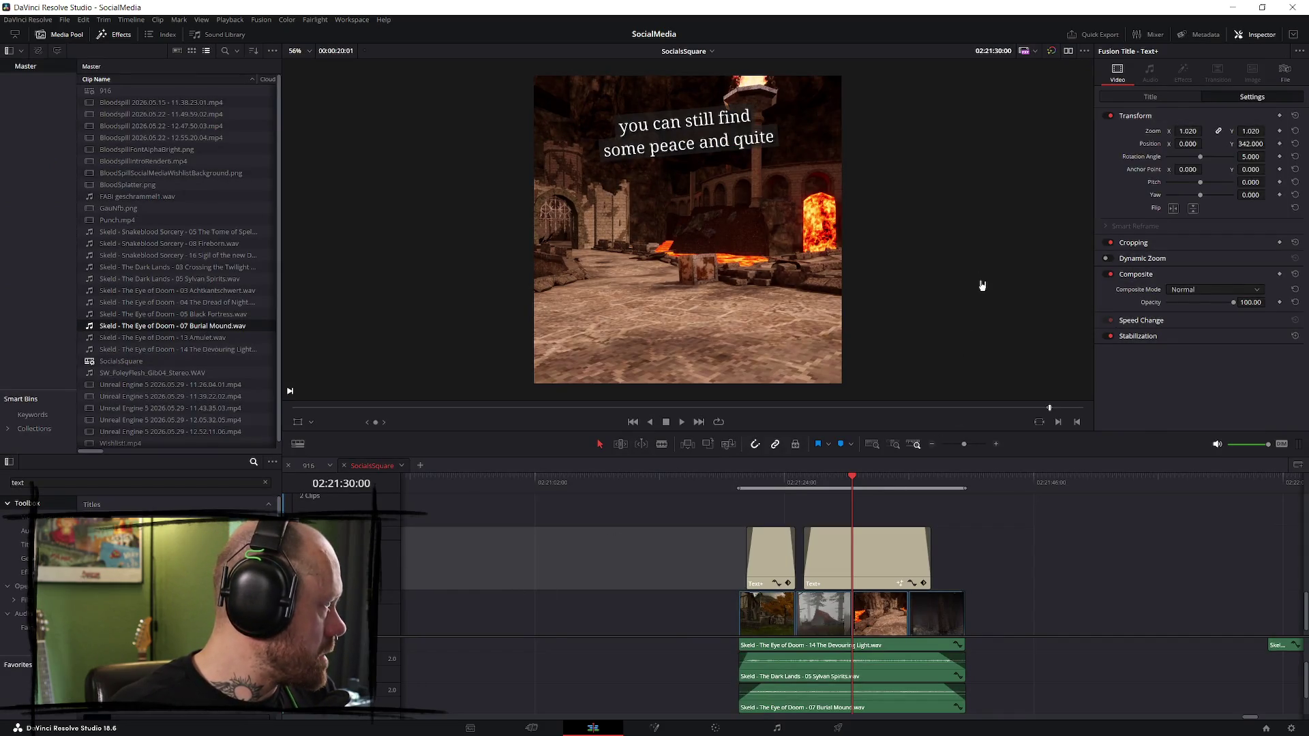
- Correct 'quite' to 'quiet' and add 'moments' in the second caption, then replay both captions
{"action": "left_click", "coordinate": [1150, 98]}
{"action": "left_click", "coordinate": [1187, 172]}
{"action": "key", "text": "BackSpace"}
{"action": "key", "text": "BackSpace"}
{"action": "type", "text": "et"}
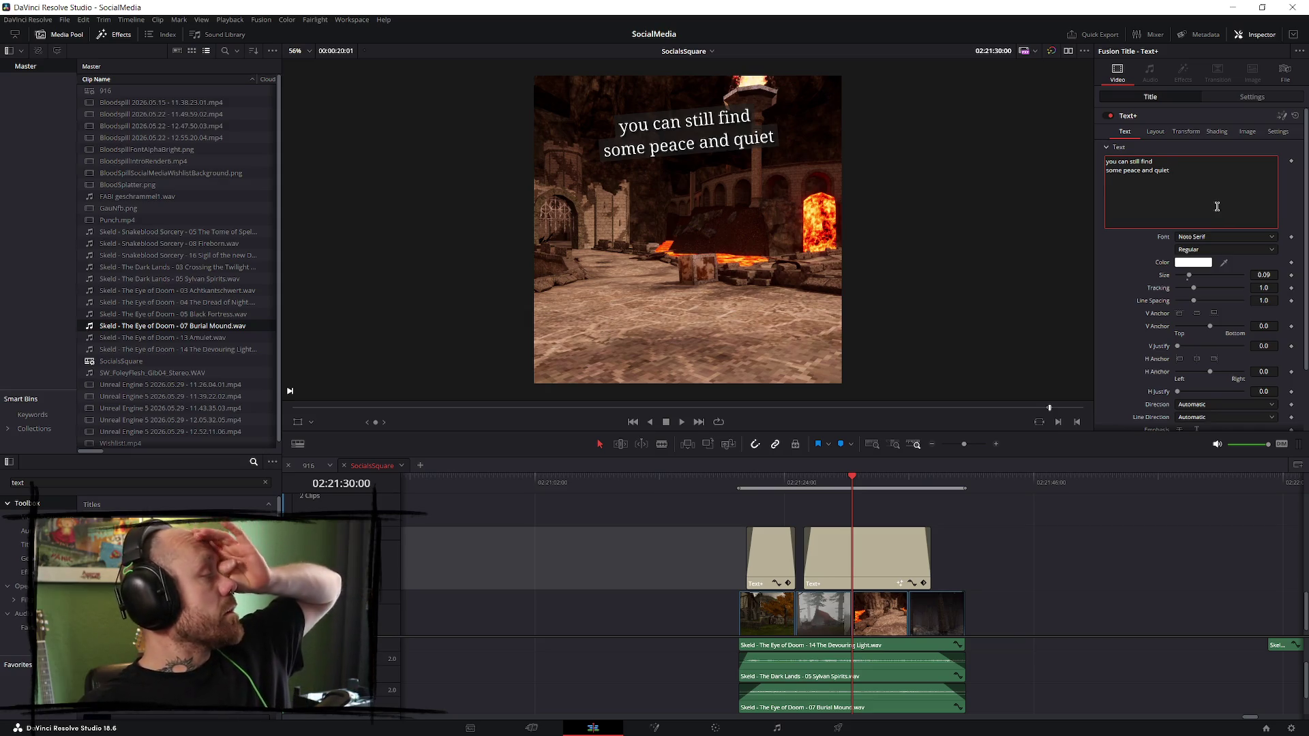
{"action": "type", "text": " mo"}
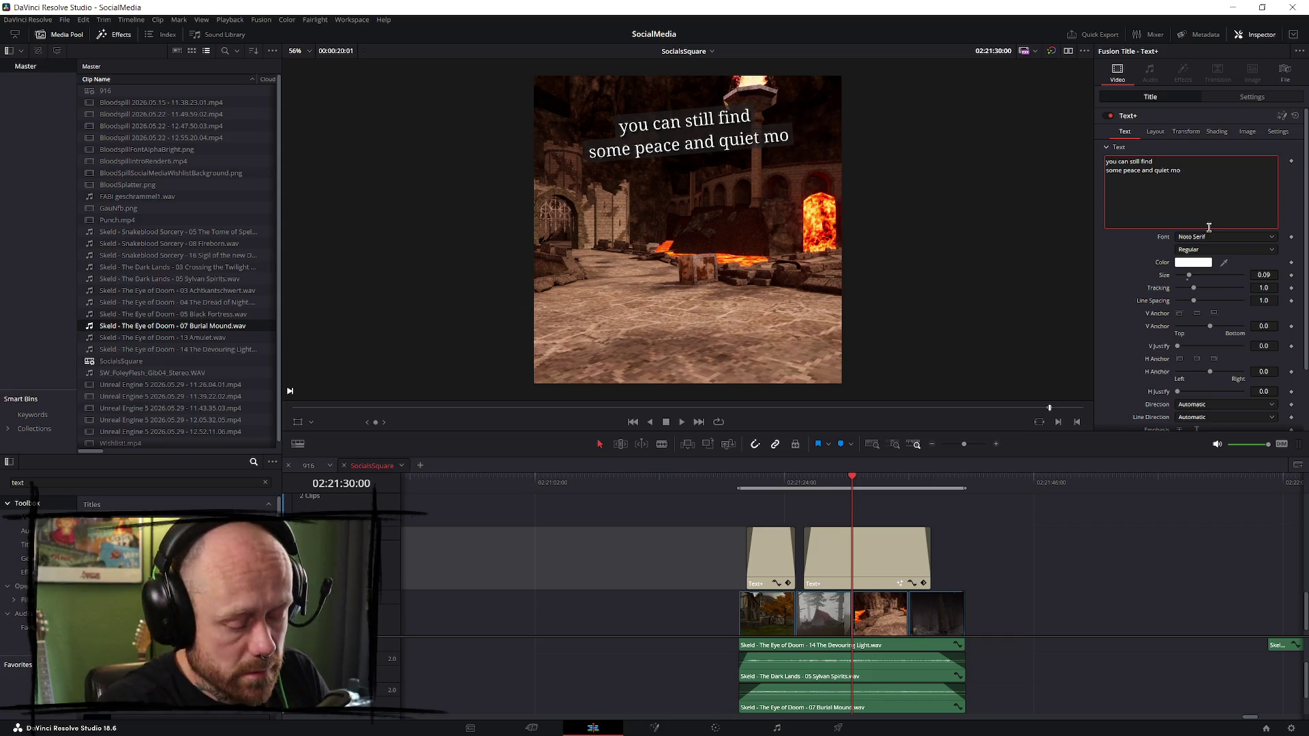
{"action": "type", "text": "ments"}
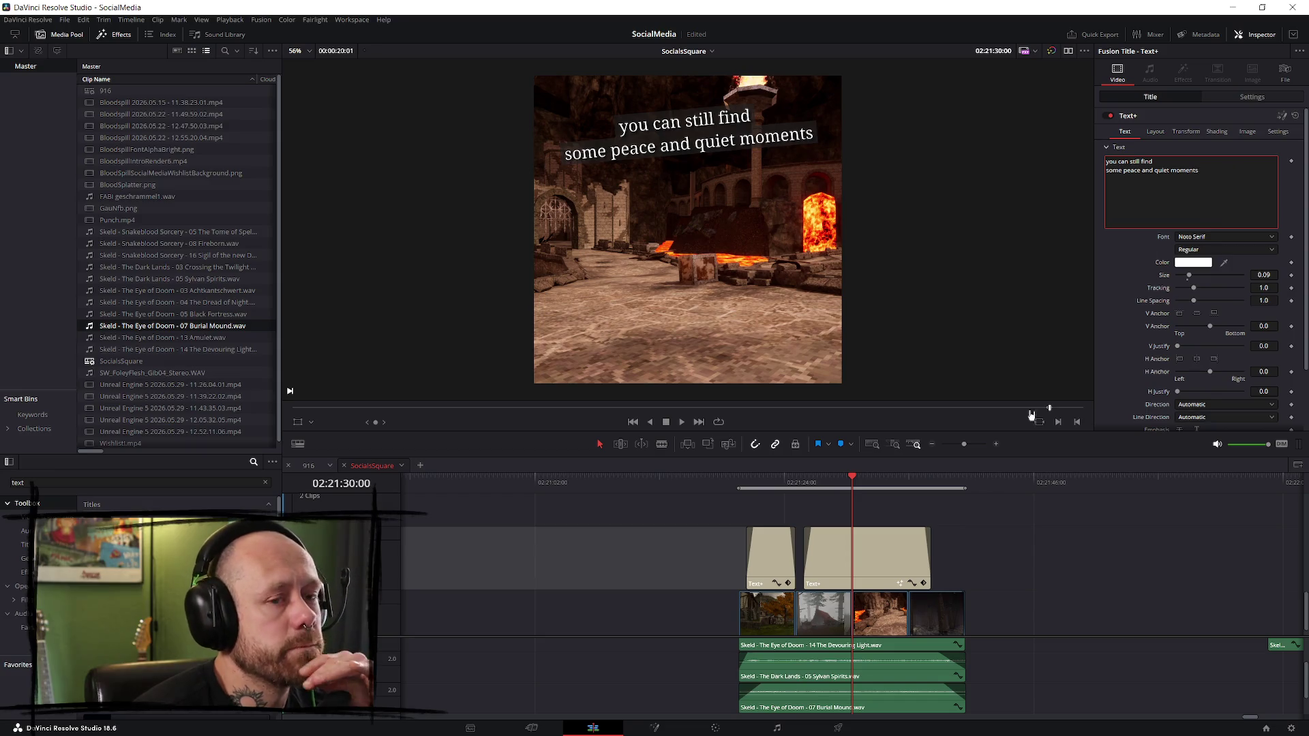
{"action": "left_click", "coordinate": [748, 478]}
{"action": "key", "text": "space"}
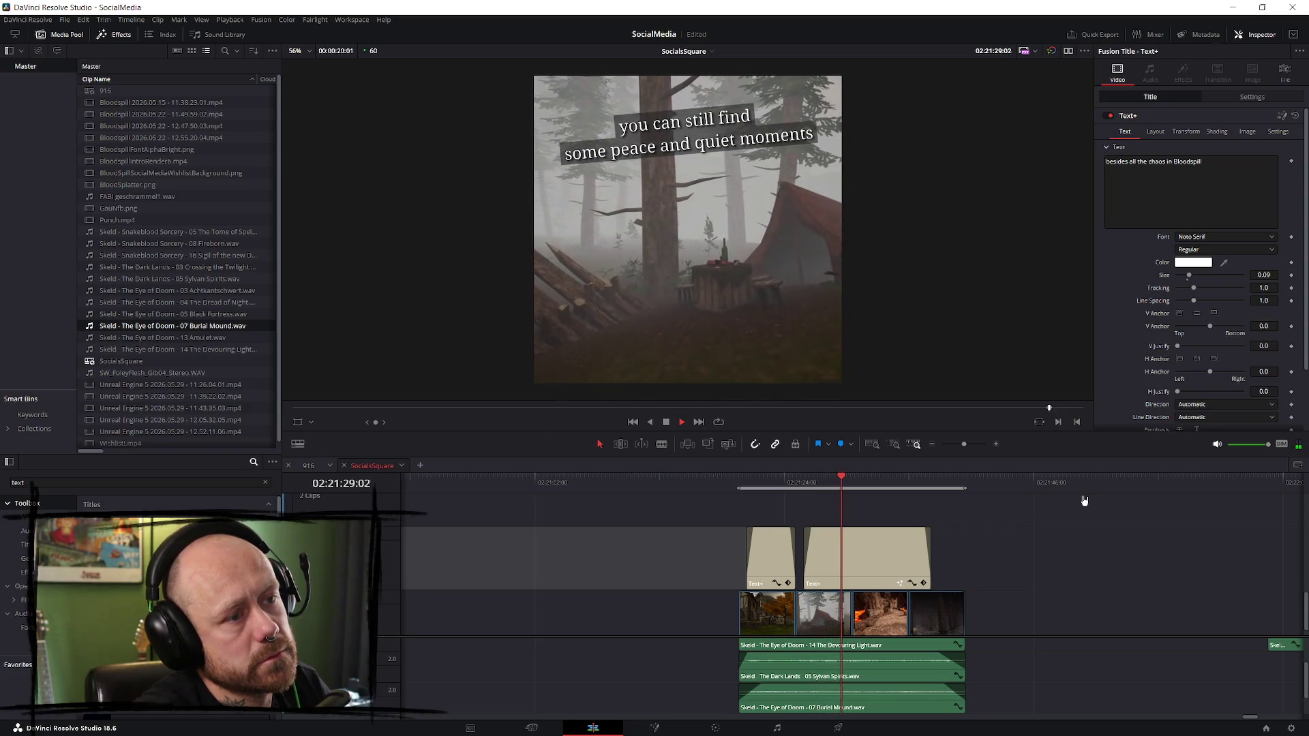
{"action": "key", "text": "space"}
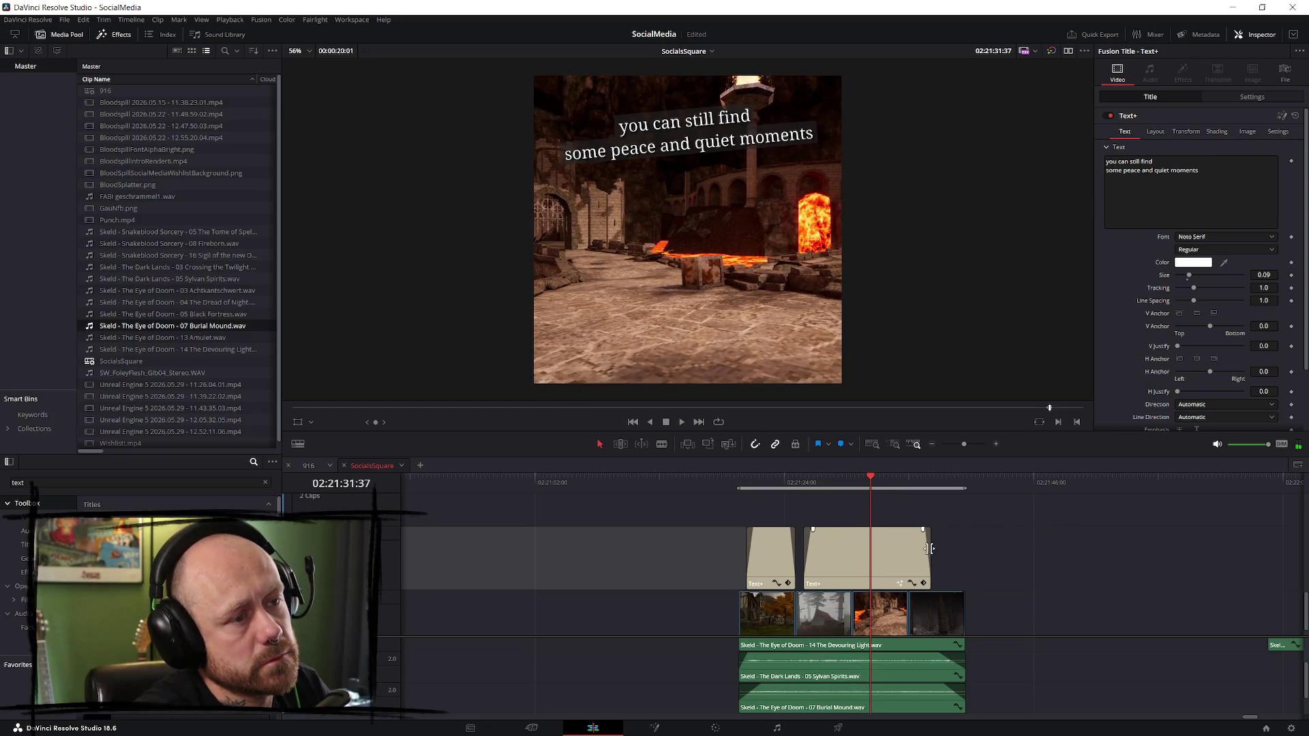
- Trim the second caption clip's end back to the playhead and replay it
{"action": "left_click_drag", "start_coordinate": [927, 549], "coordinate": [869, 548]}
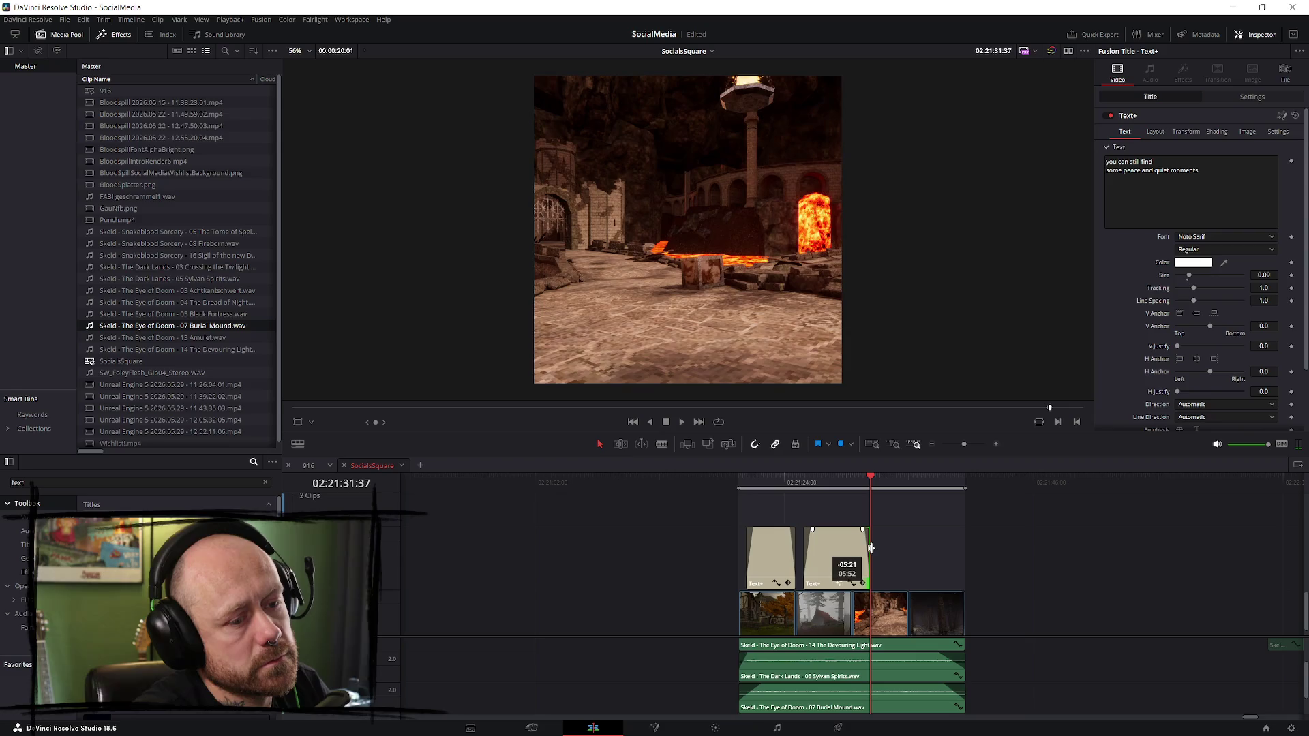
{"action": "key", "text": "space"}
{"action": "left_click", "coordinate": [818, 482]}
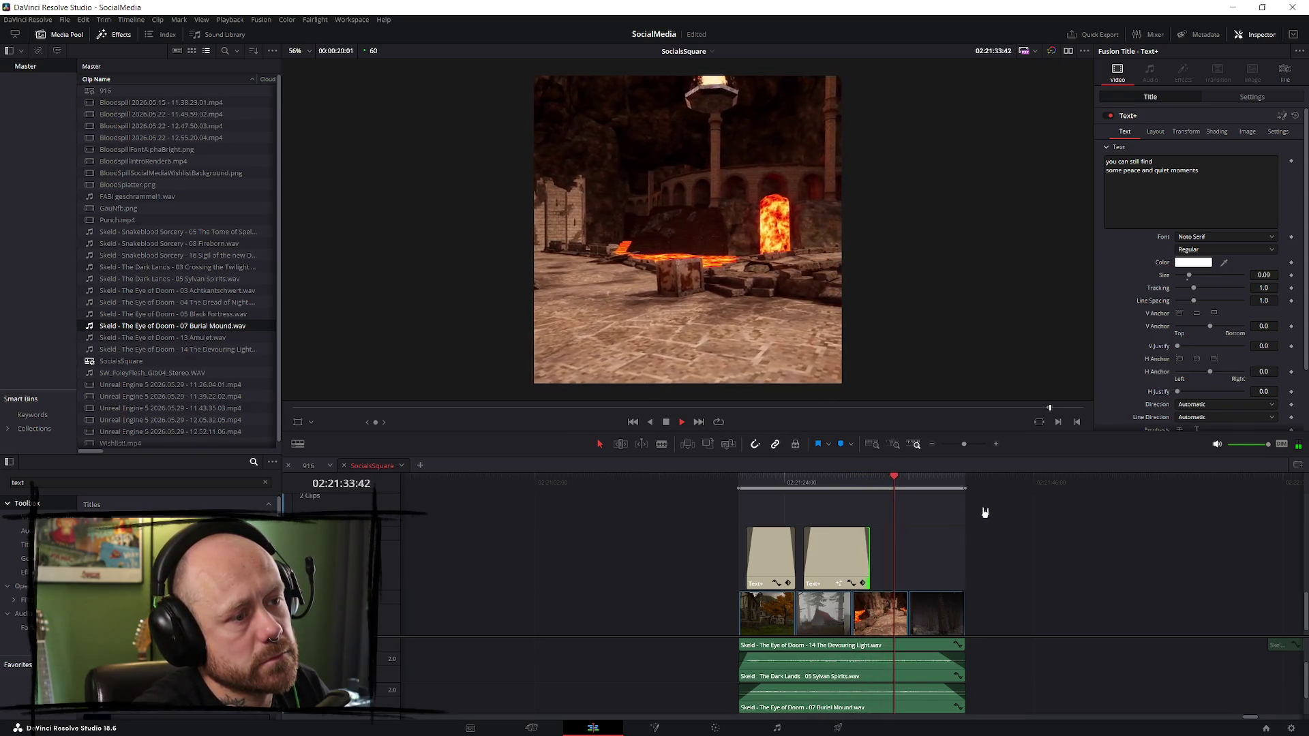
{"action": "key", "text": "space"}
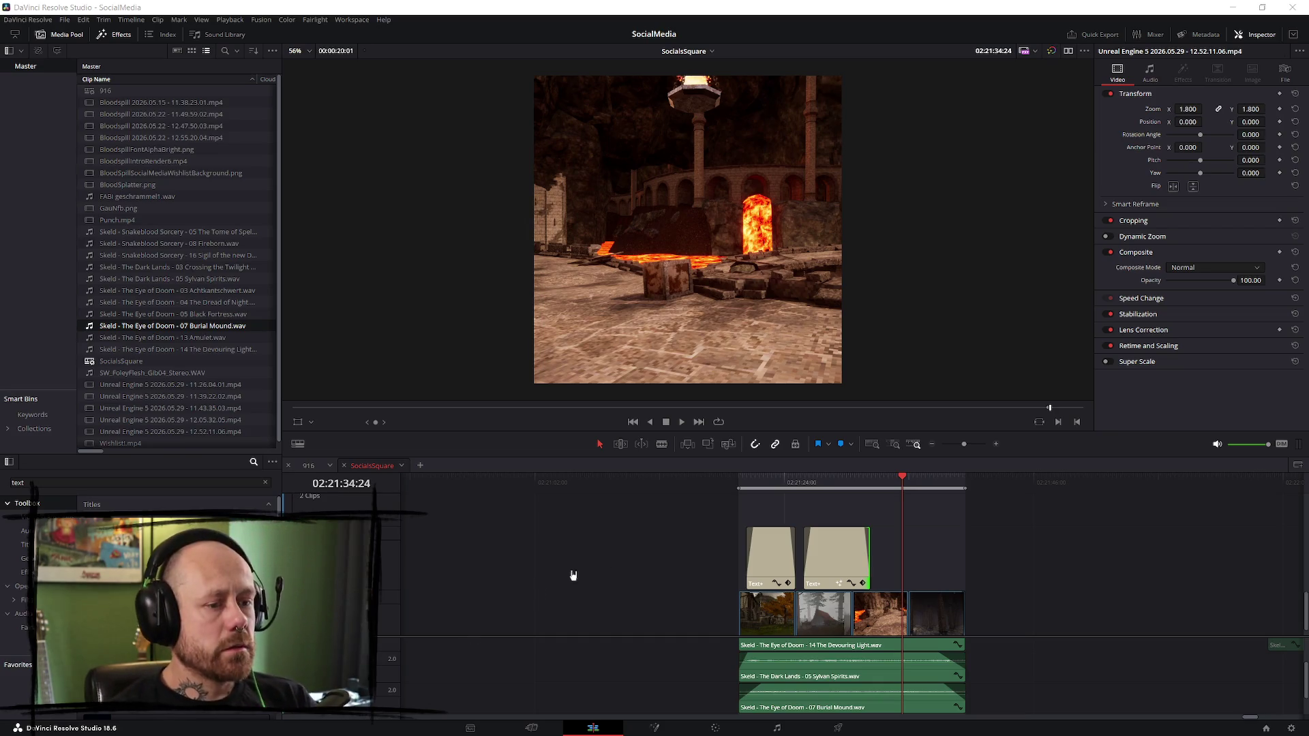
{"action": "left_click", "coordinate": [810, 491]}
- Insert 'moments of' into the second caption and delete the duplicate trailing 'moments'
{"action": "key", "text": "space"}
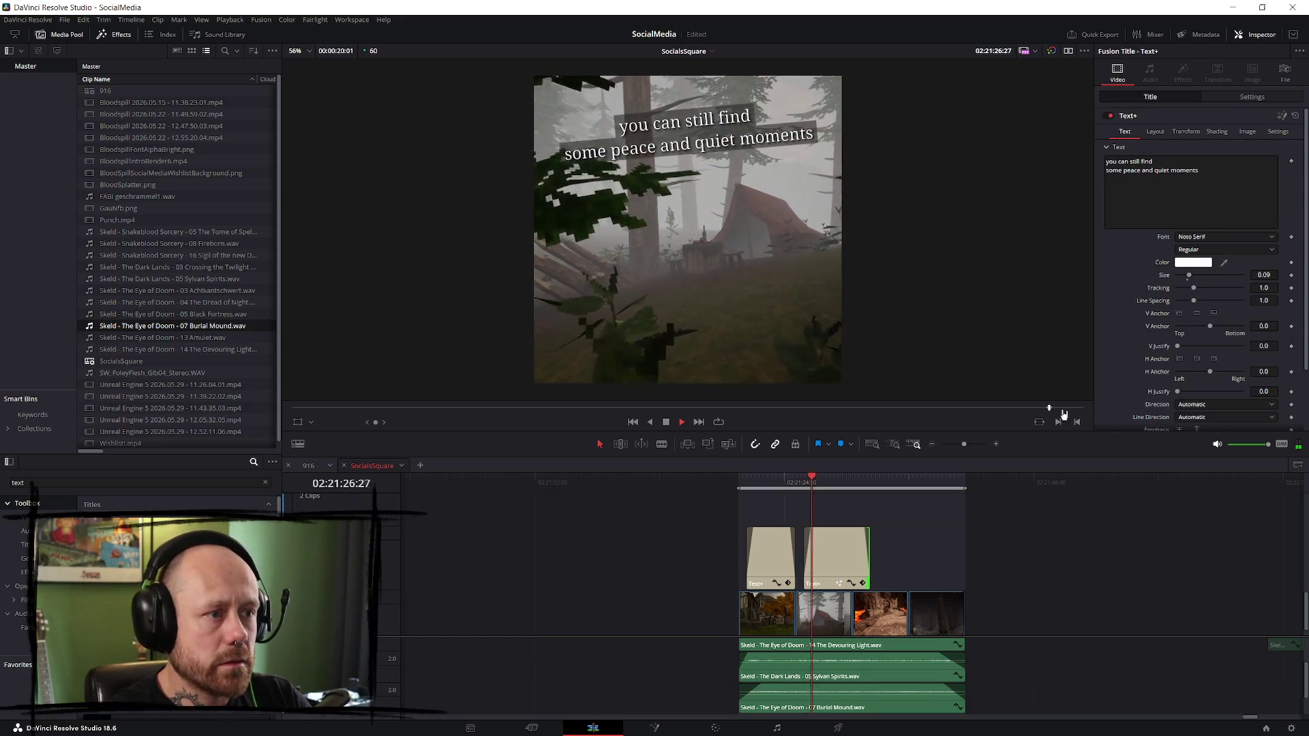
{"action": "key", "text": "space"}
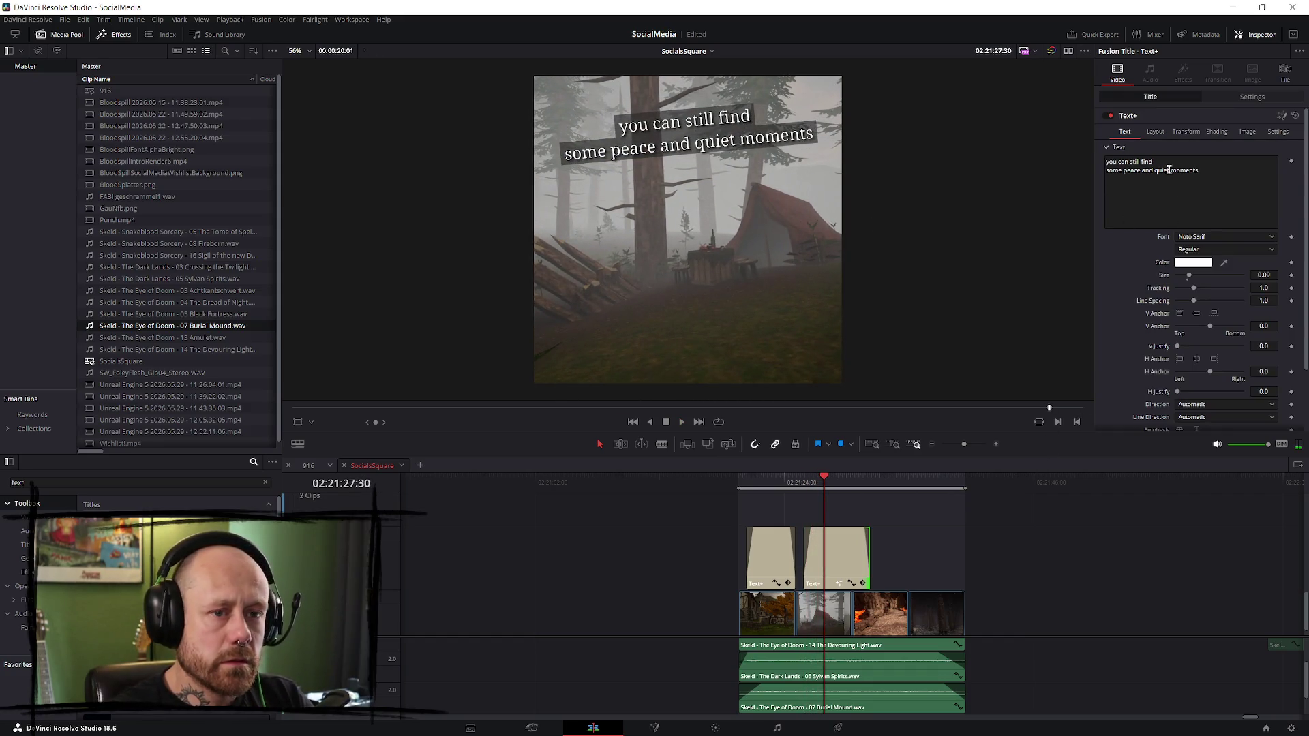
{"action": "left_click", "coordinate": [1125, 170]}
{"action": "type", "text": "moments of"}
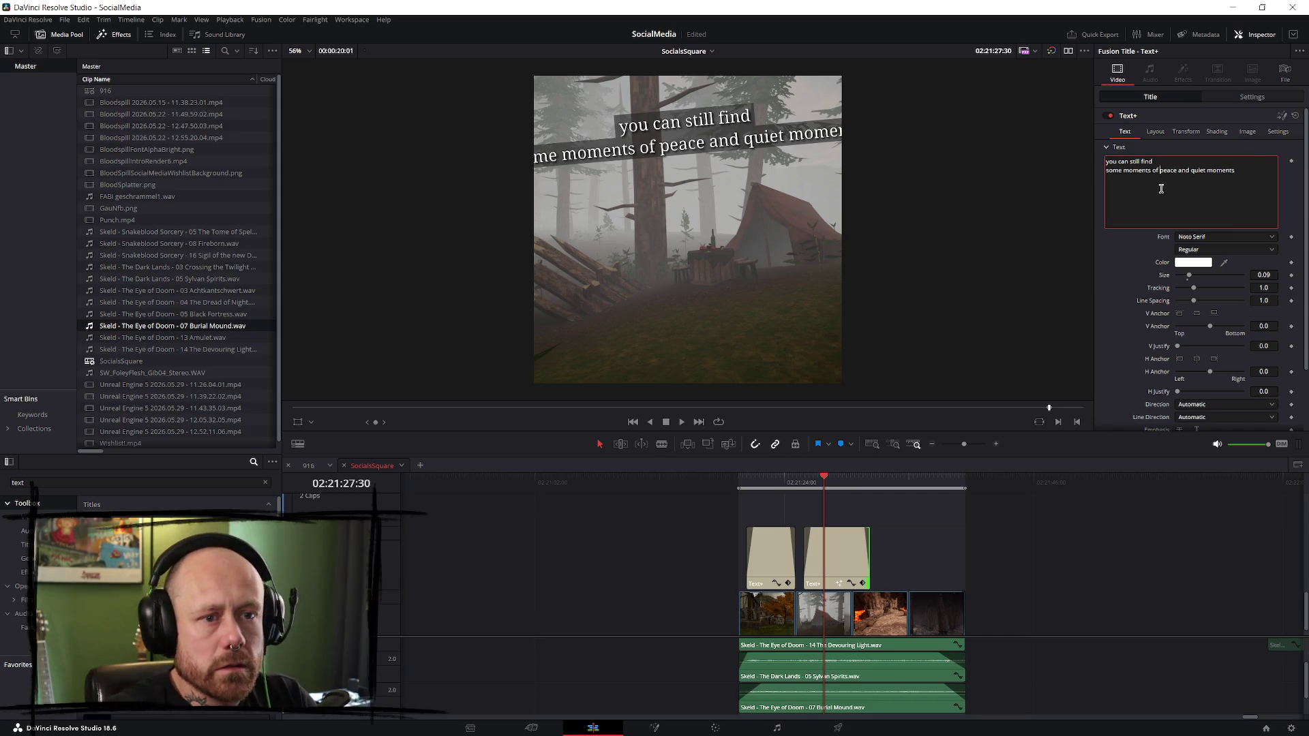
{"action": "double_click", "coordinate": [1134, 171]}
{"action": "double_click", "coordinate": [1223, 170]}
{"action": "key", "text": "BackSpace"}
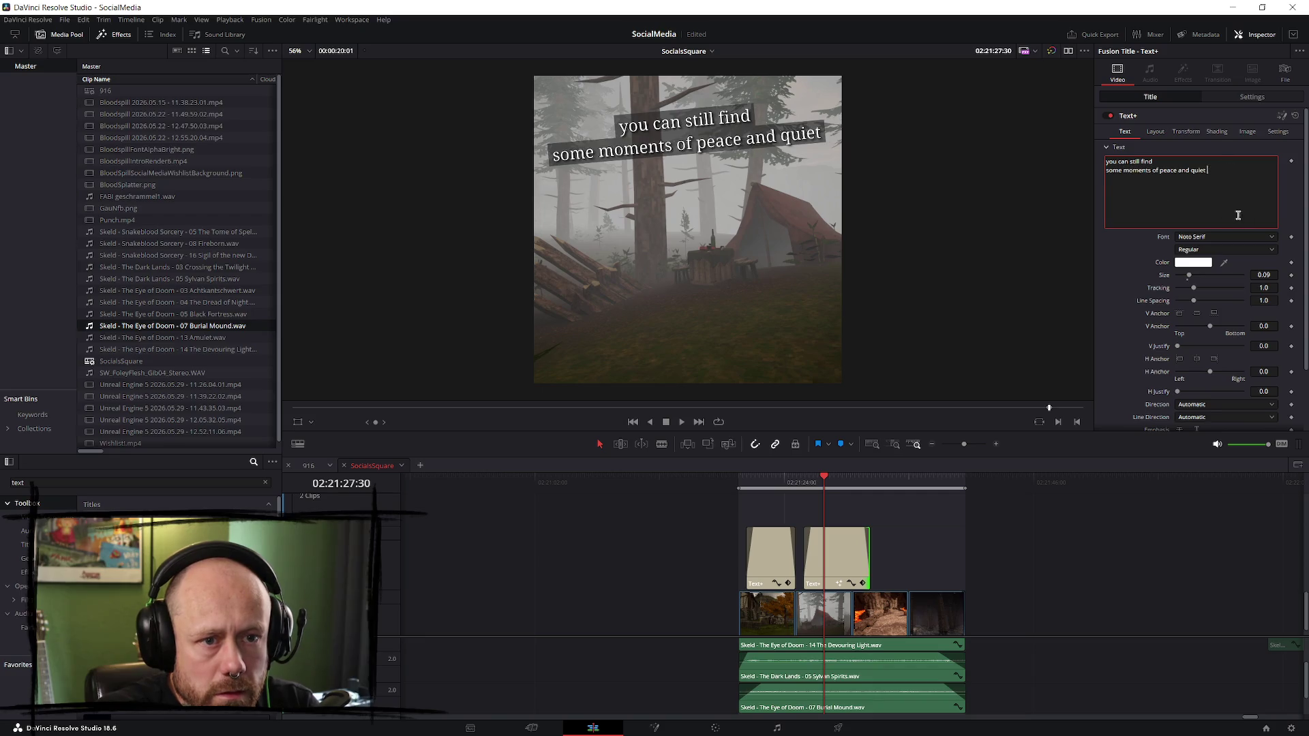
{"action": "key", "text": "BackSpace"}
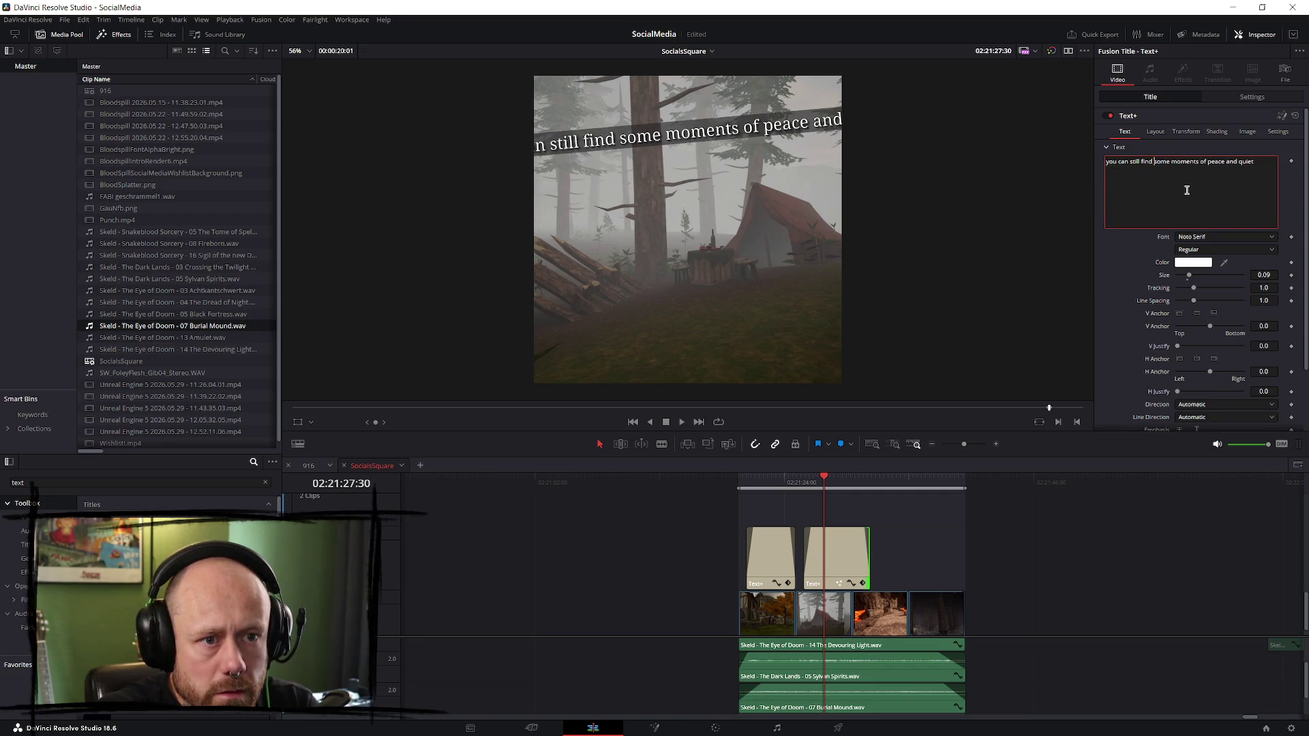
{"action": "key", "text": "Return"}
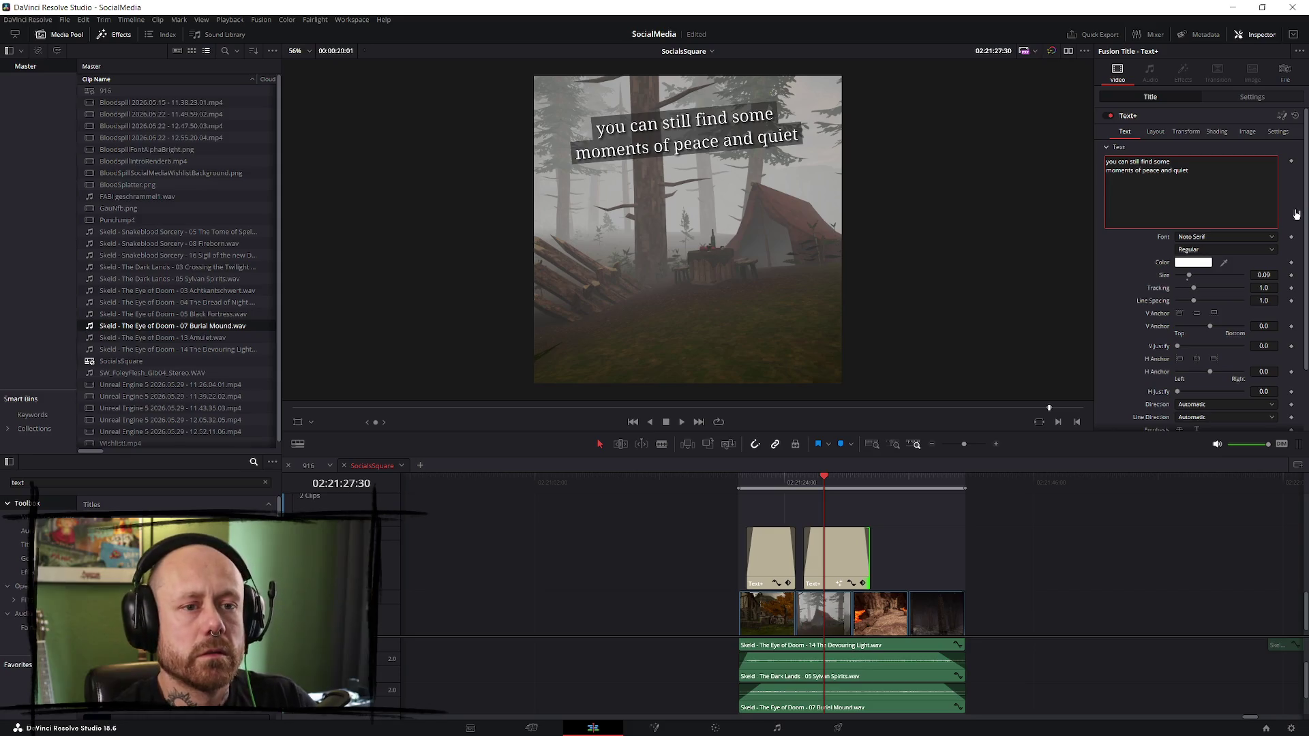
{"action": "key", "text": "Return"}
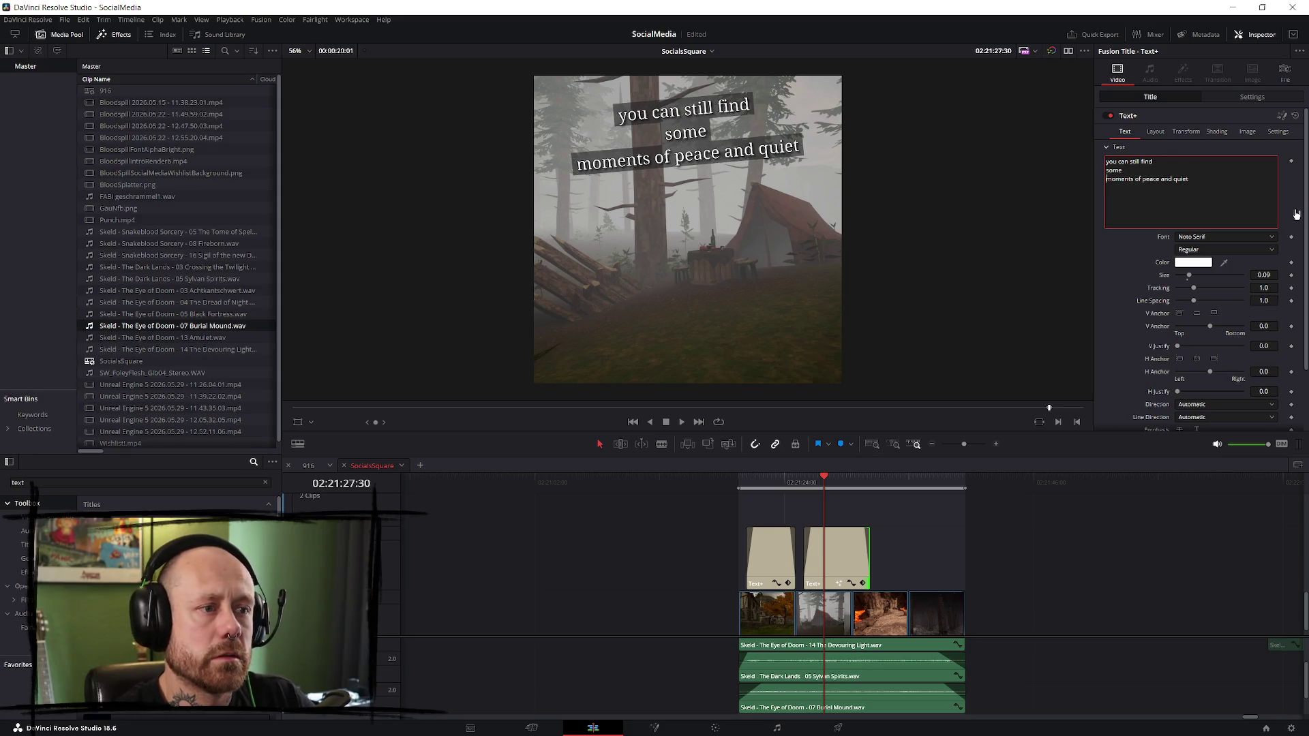
{"action": "key", "text": "BackSpace"}
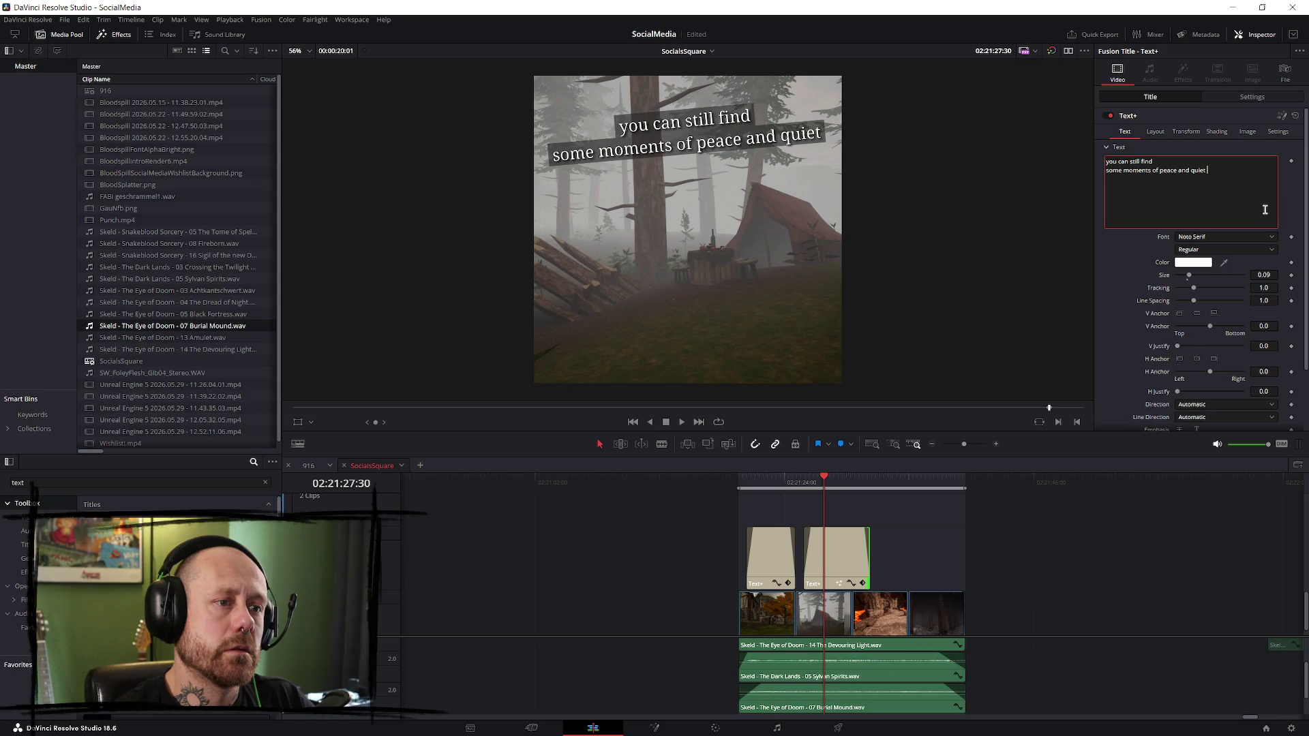
- Remove 'some', keep the line break after 'find', and replay the captions
{"action": "left_click", "coordinate": [754, 477]}
{"action": "key", "text": "space"}
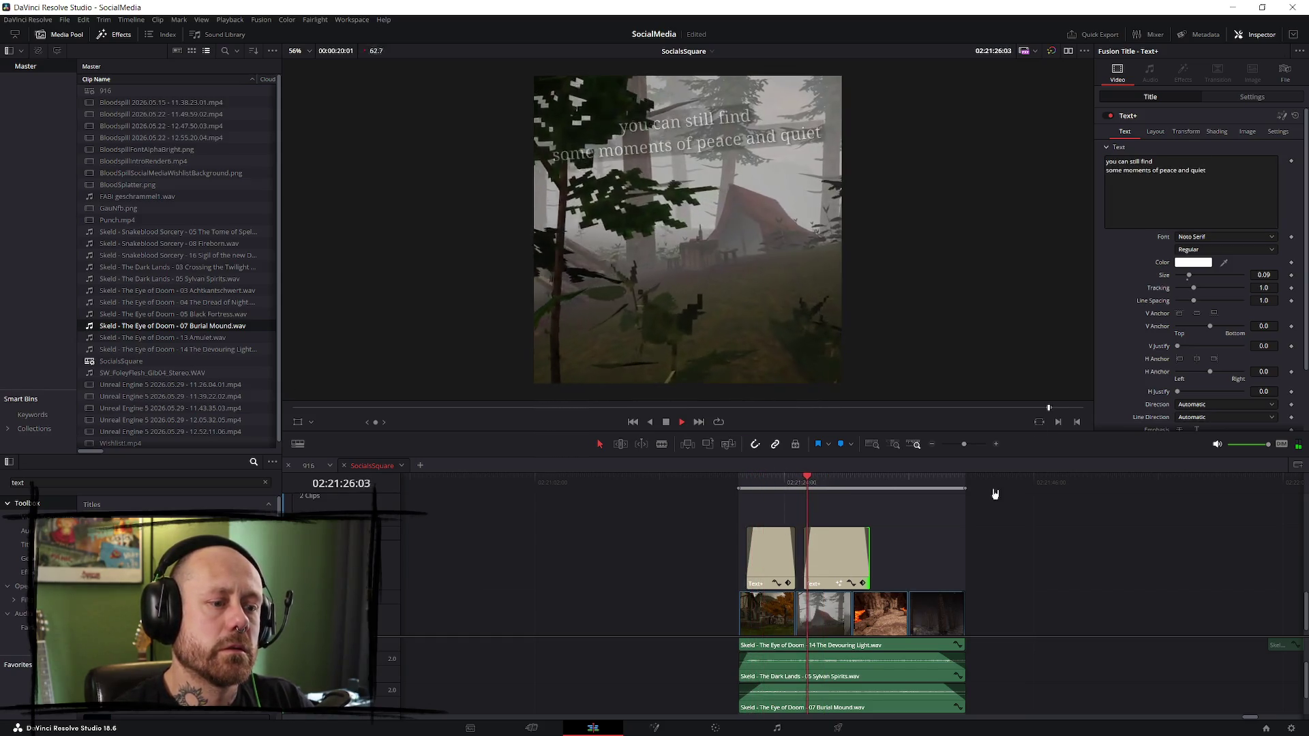
{"action": "key", "text": "space"}
{"action": "left_click", "coordinate": [1125, 169]}
{"action": "key", "text": "BackSpace"}
{"action": "key", "text": "BackSpace"}
{"action": "key", "text": "BackSpace"}
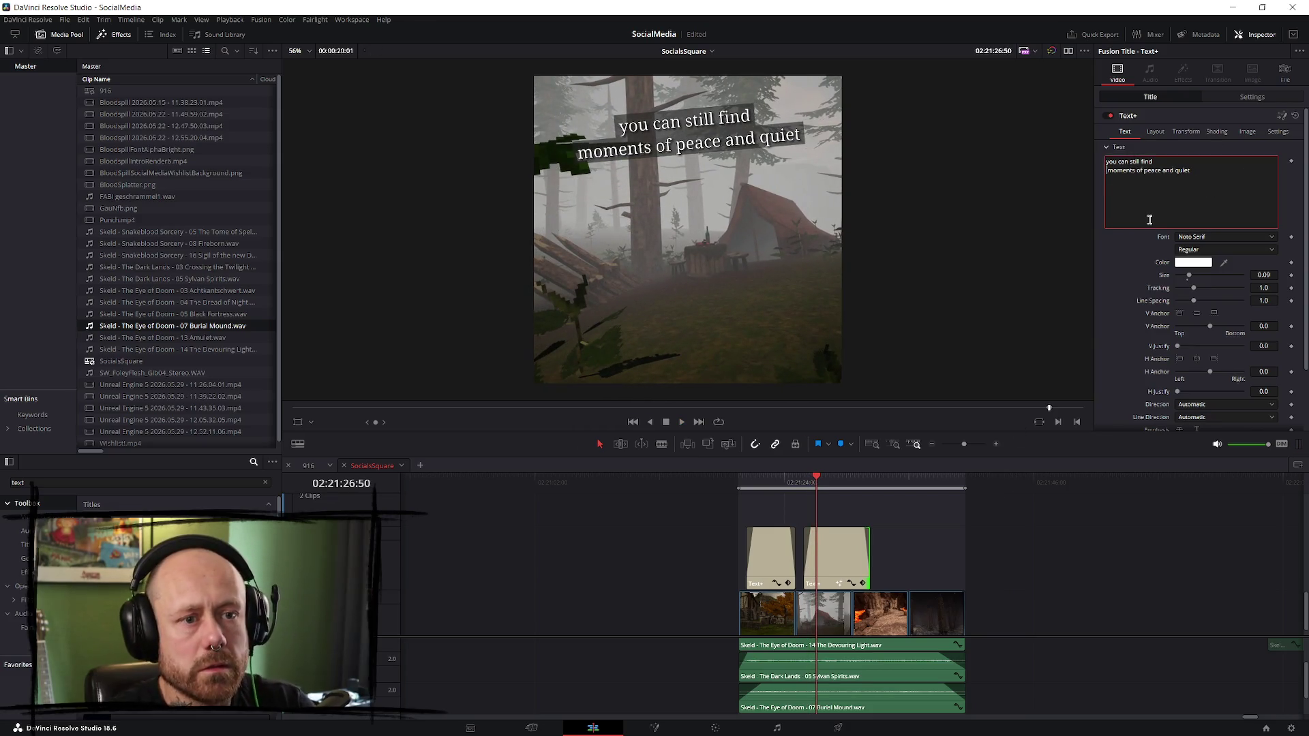
{"action": "key", "text": "BackSpace"}
{"action": "key", "text": "Return"}
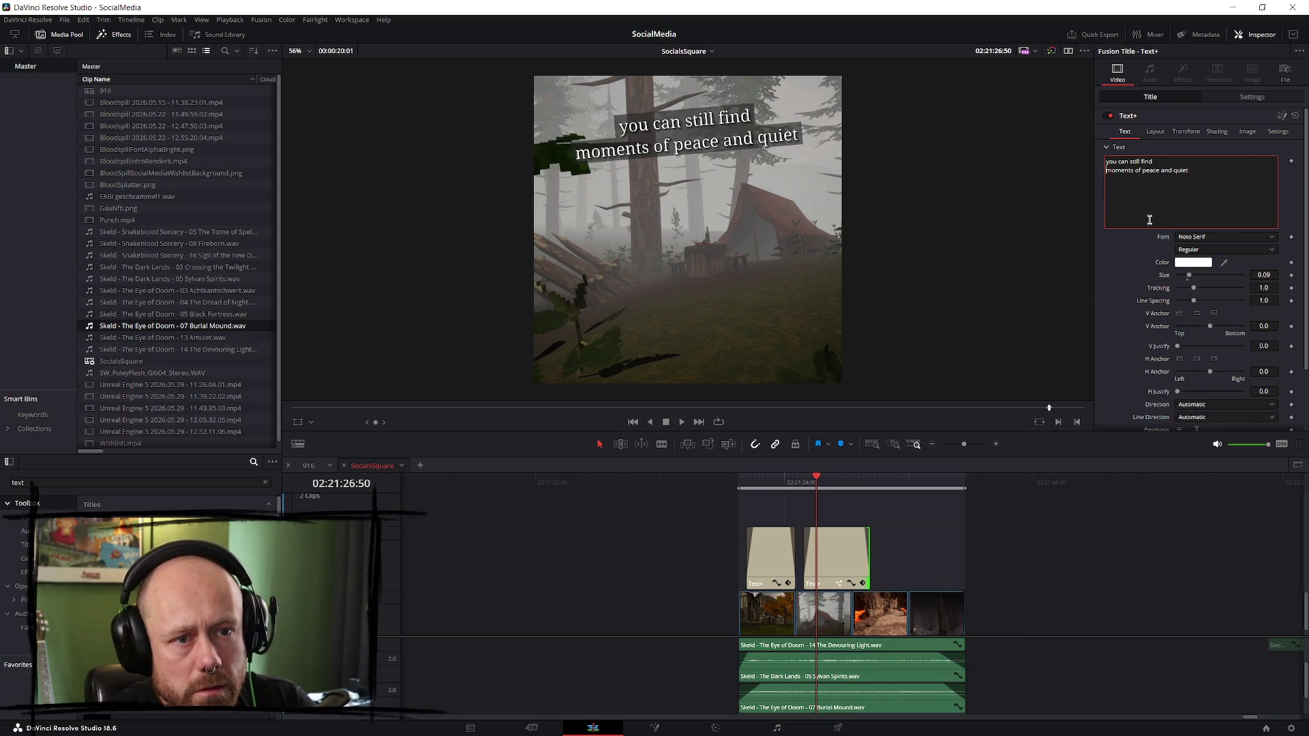
{"action": "key", "text": "BackSpace"}
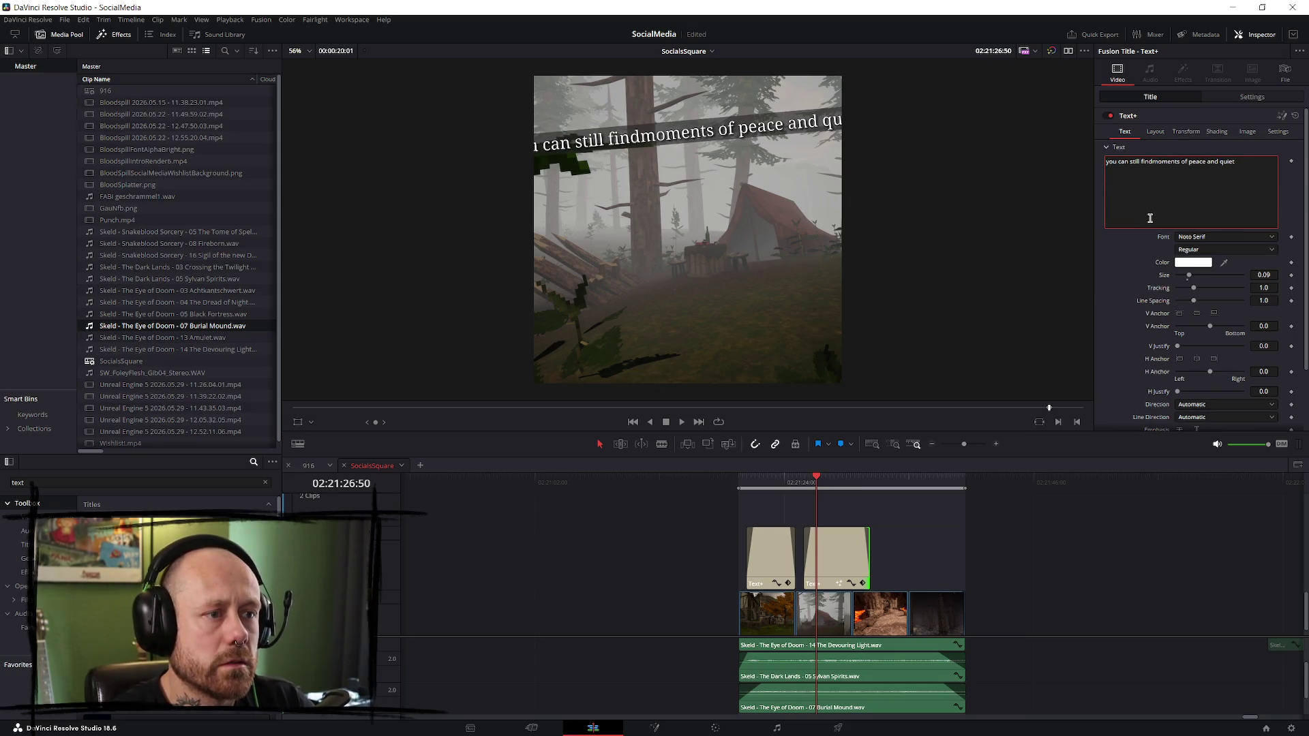
{"action": "key", "text": "Return"}
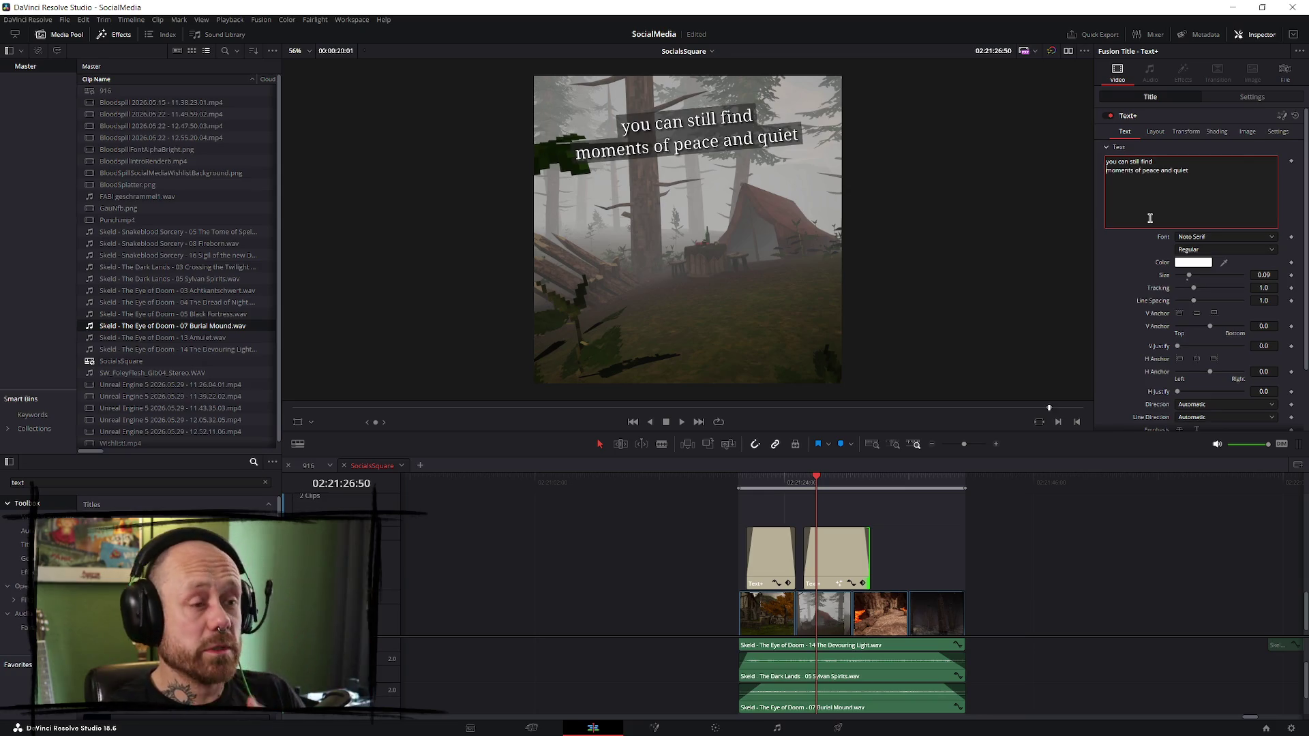
{"action": "left_click", "coordinate": [747, 484]}
{"action": "key", "text": "space"}
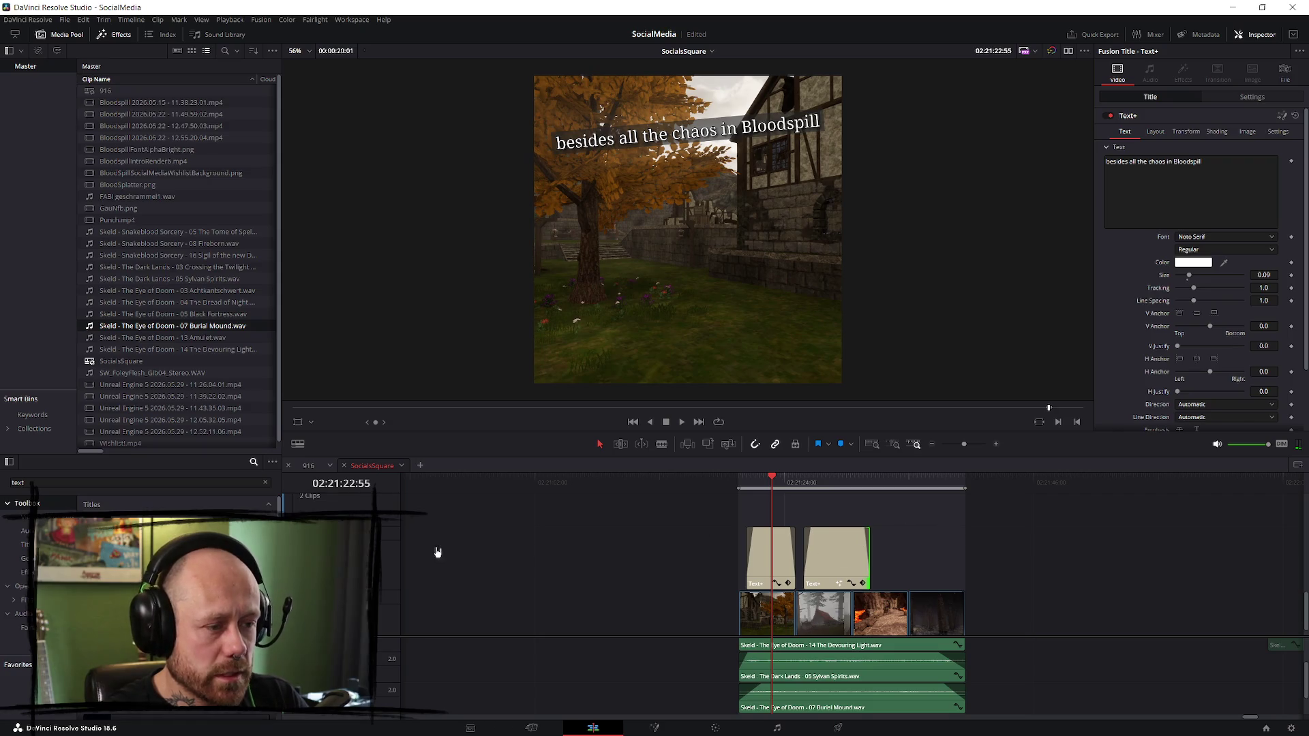
- Rename the output MomentsOfPeaceAndQuiet, keep MP4, add it to the queue and render
{"action": "left_click", "coordinate": [855, 731]}
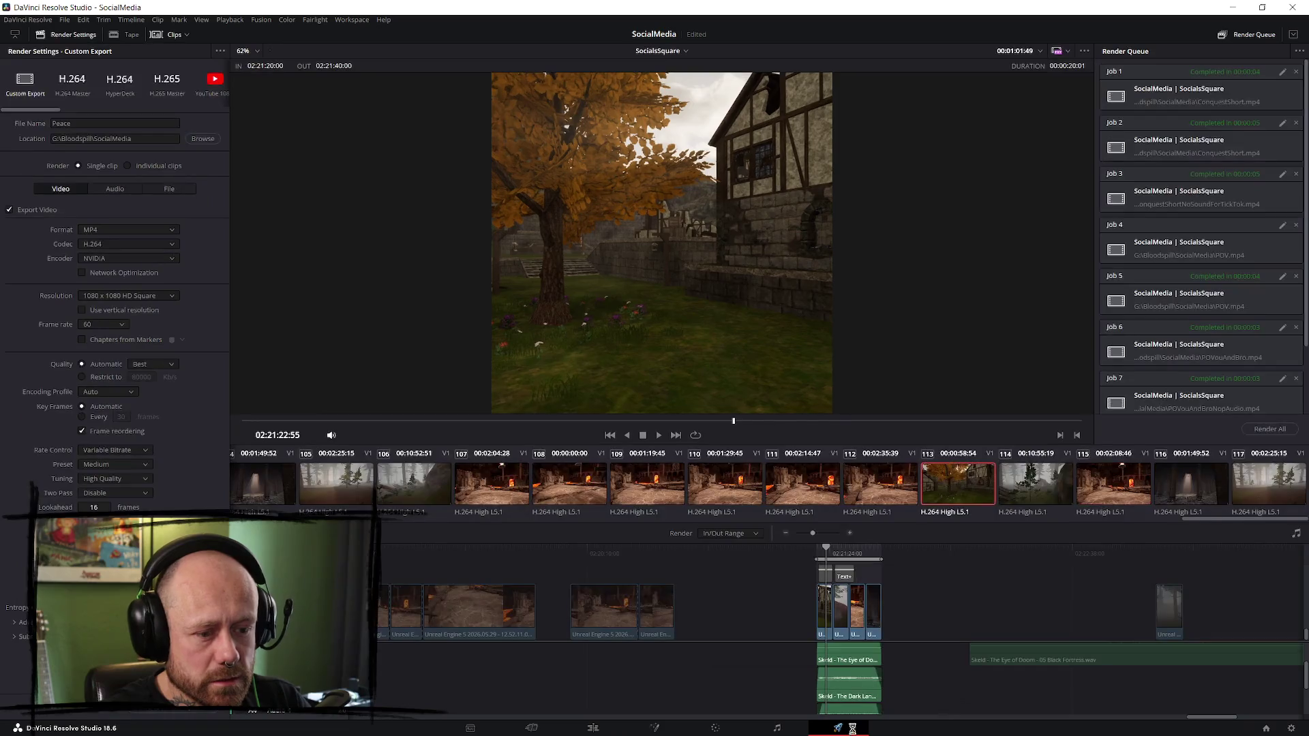
{"action": "double_click", "coordinate": [107, 121]}
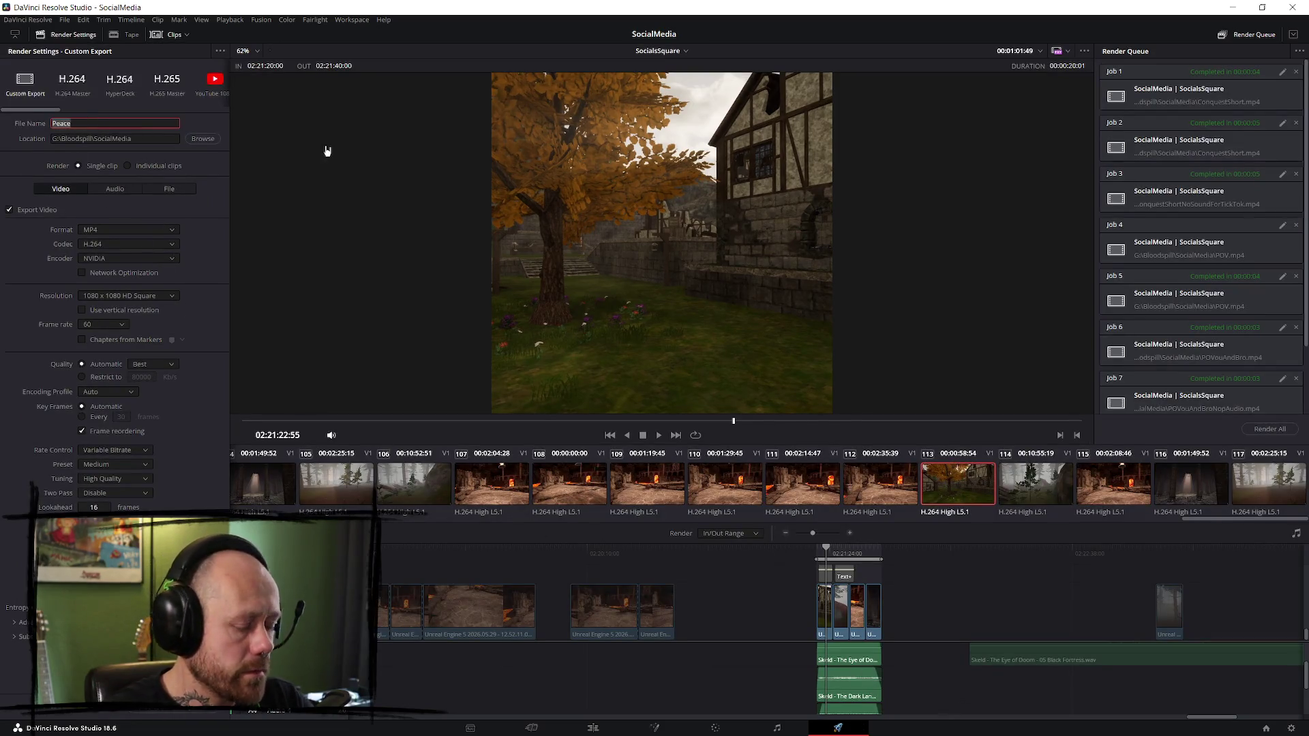
{"action": "type", "text": "MomentsOf"}
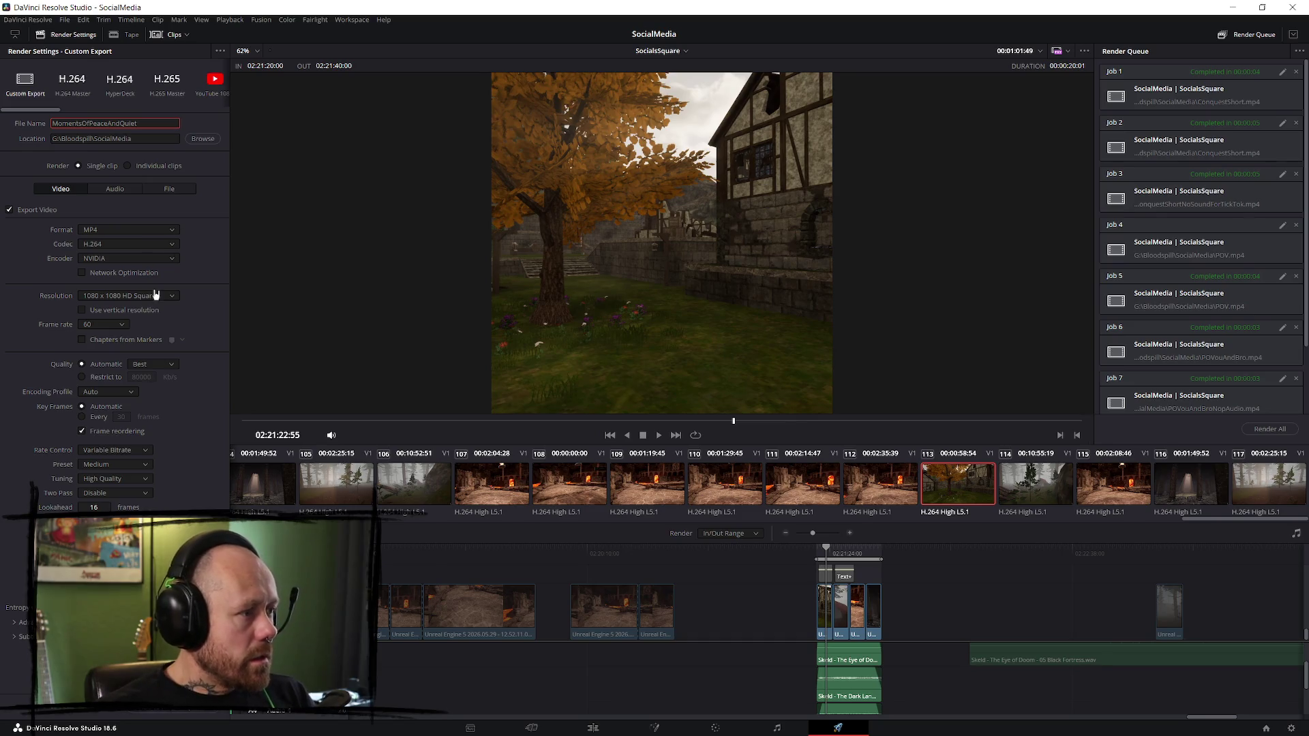
{"action": "left_click", "coordinate": [129, 233]}
{"action": "left_click", "coordinate": [130, 233]}
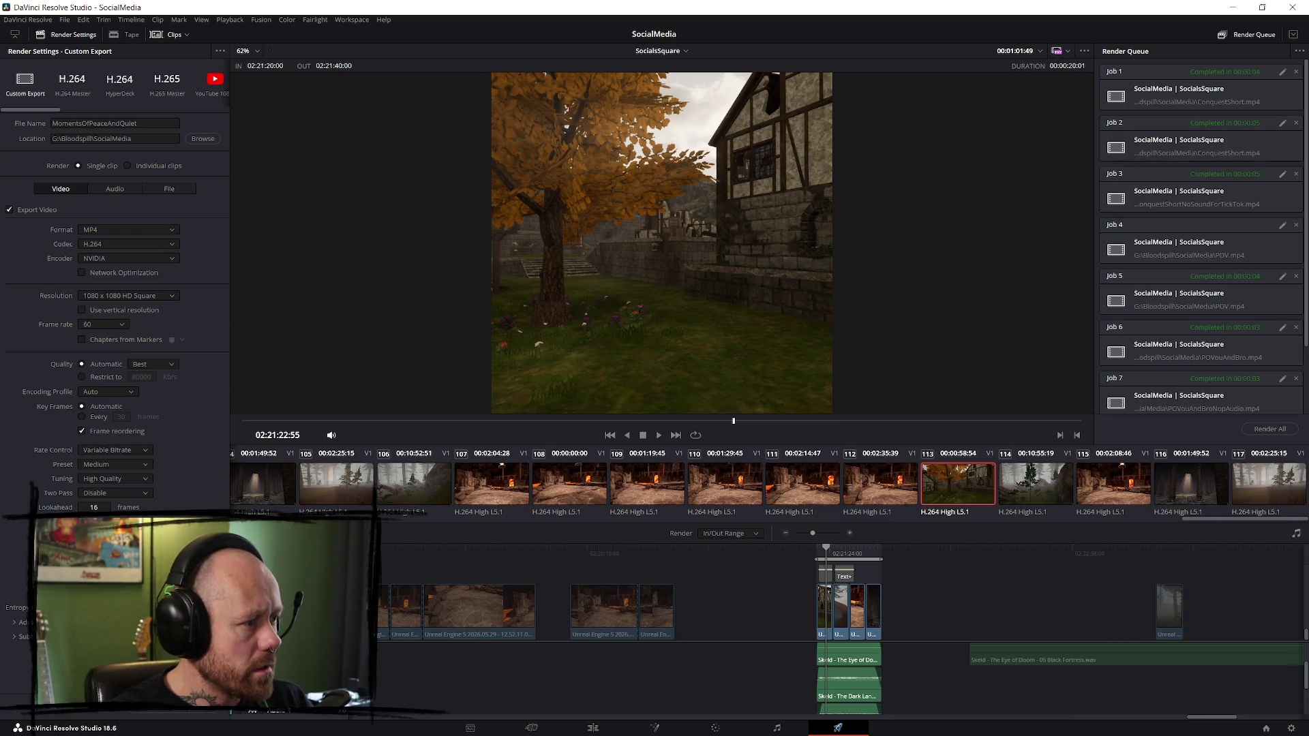
{"action": "left_click", "coordinate": [175, 711]}
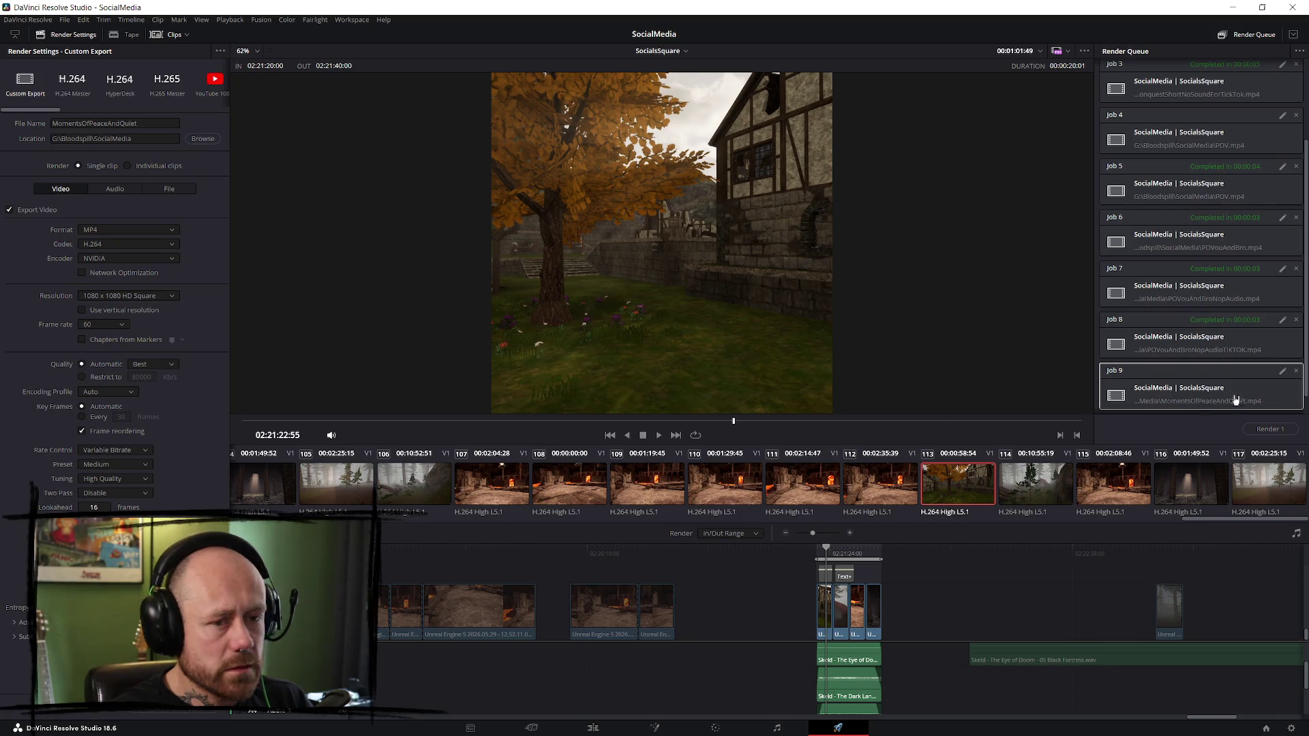
{"action": "left_click", "coordinate": [1270, 429]}
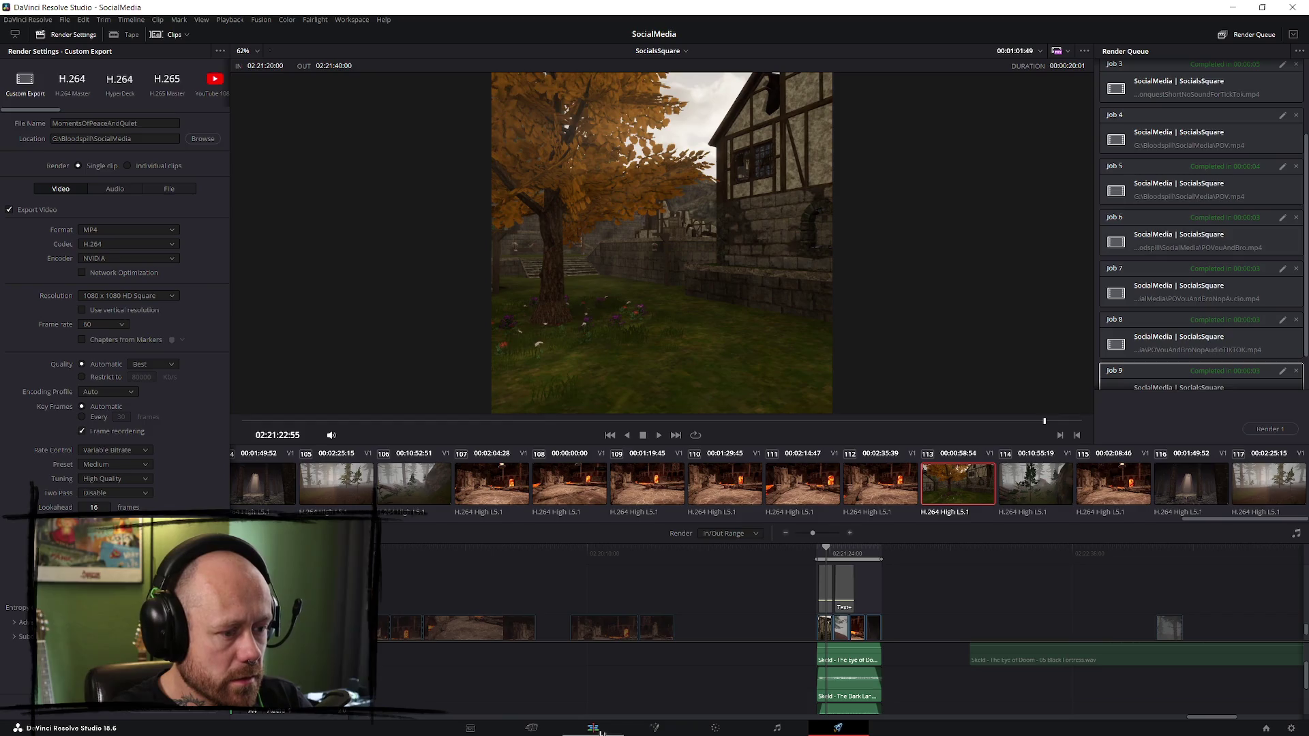
- Enable the title track, rename the output MomentsOfPeaceAndQuietText, queue it as a new job and render
{"action": "left_click", "coordinate": [593, 728]}
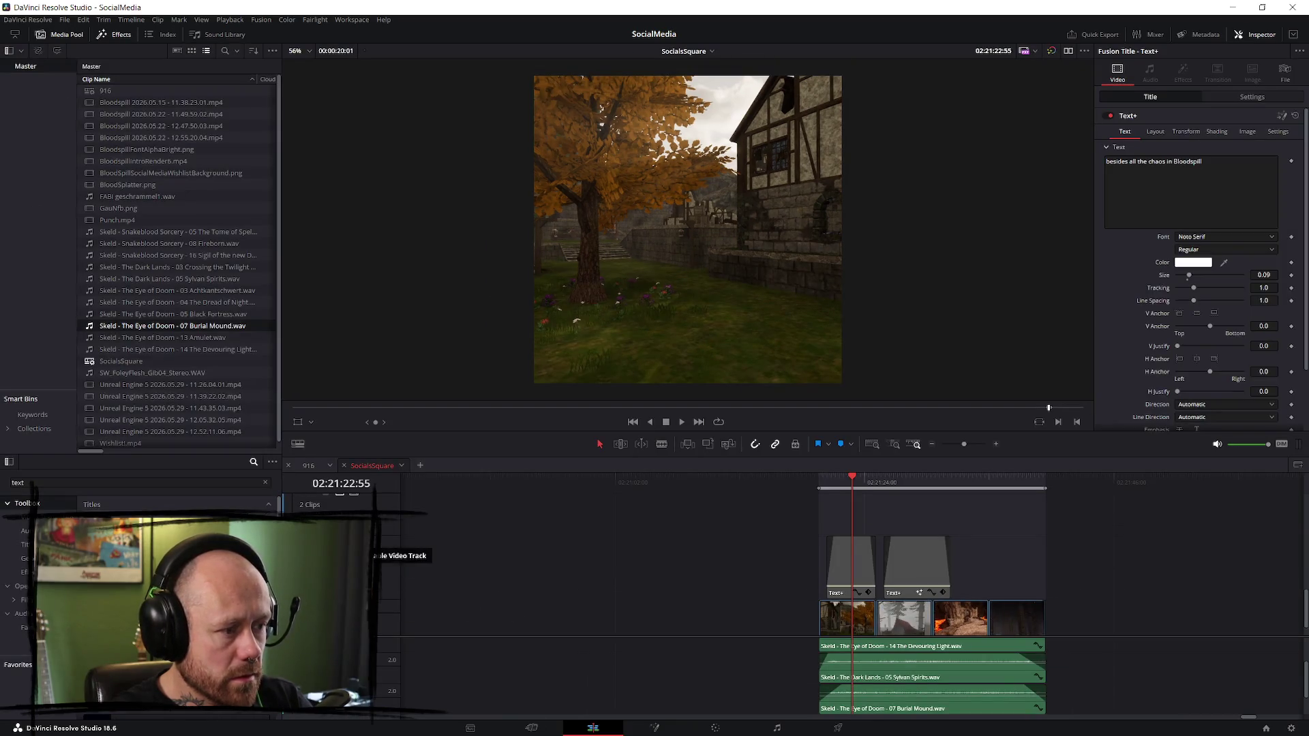
{"action": "left_click", "coordinate": [835, 731]}
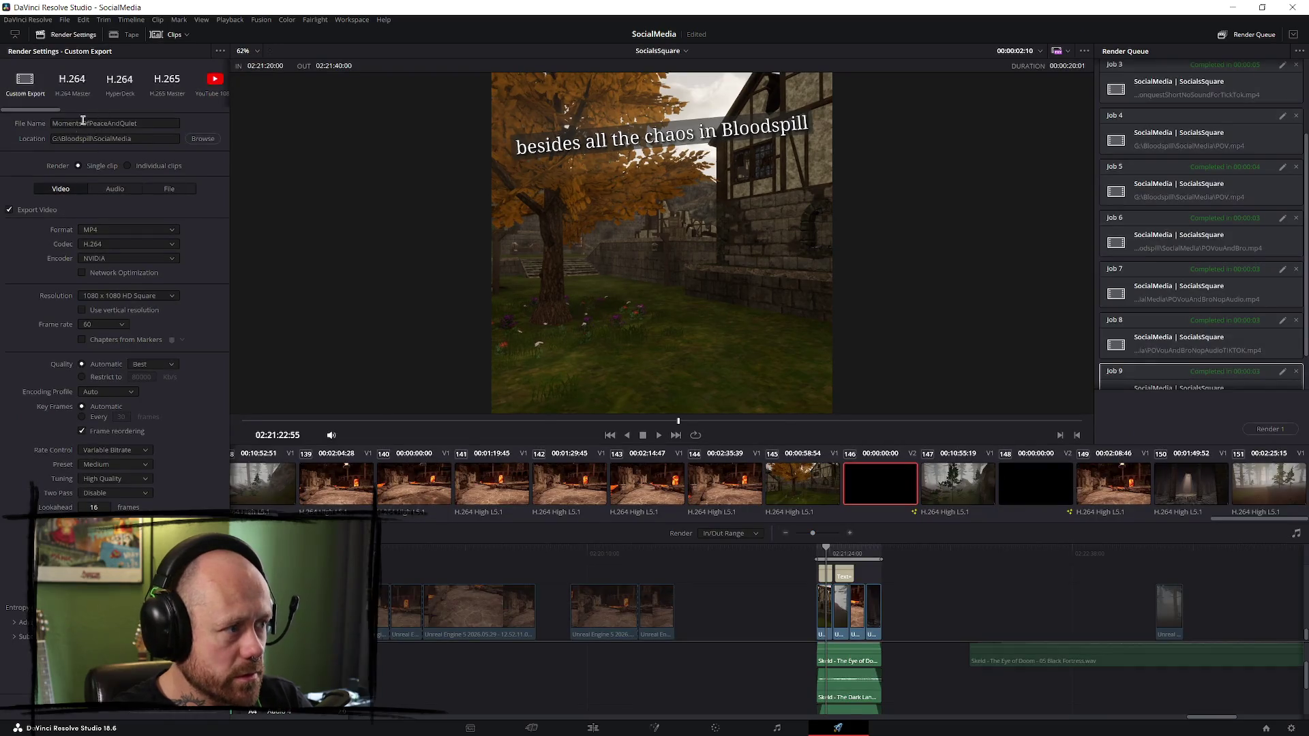
{"action": "left_click", "coordinate": [136, 123]}
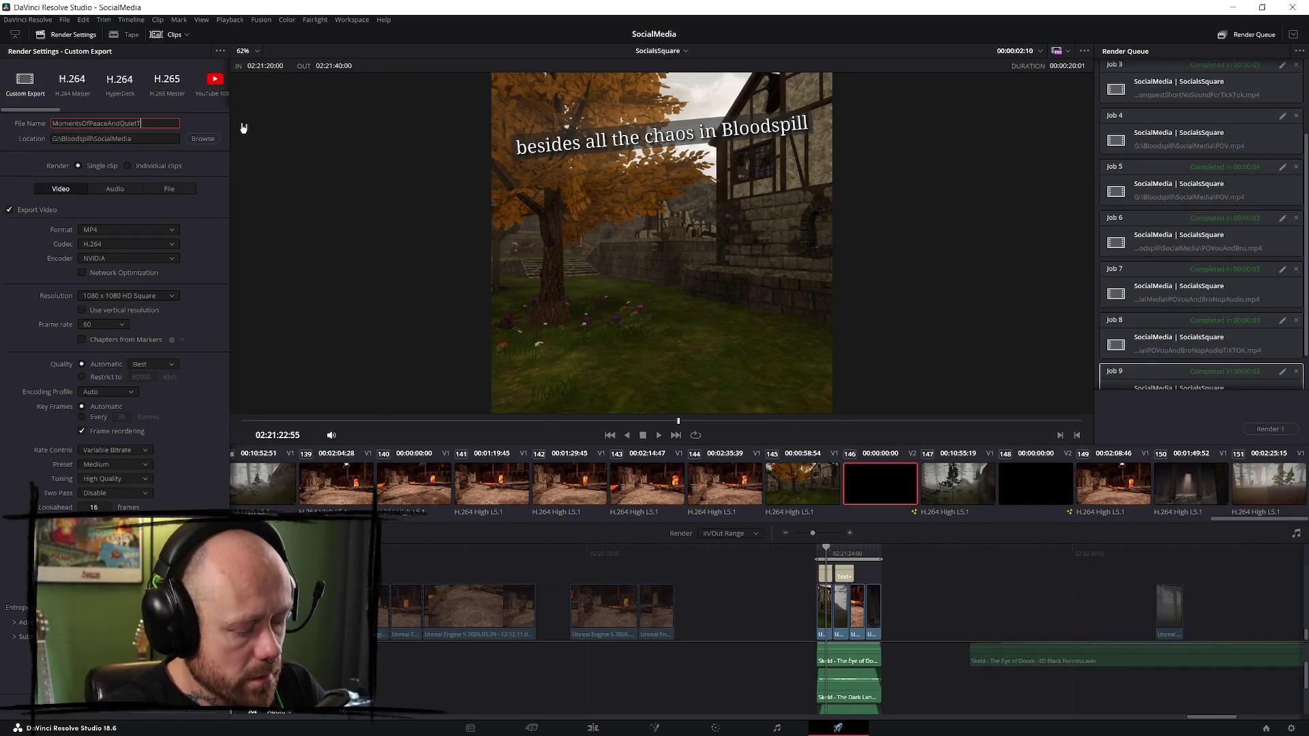
{"action": "left_click", "coordinate": [173, 709]}
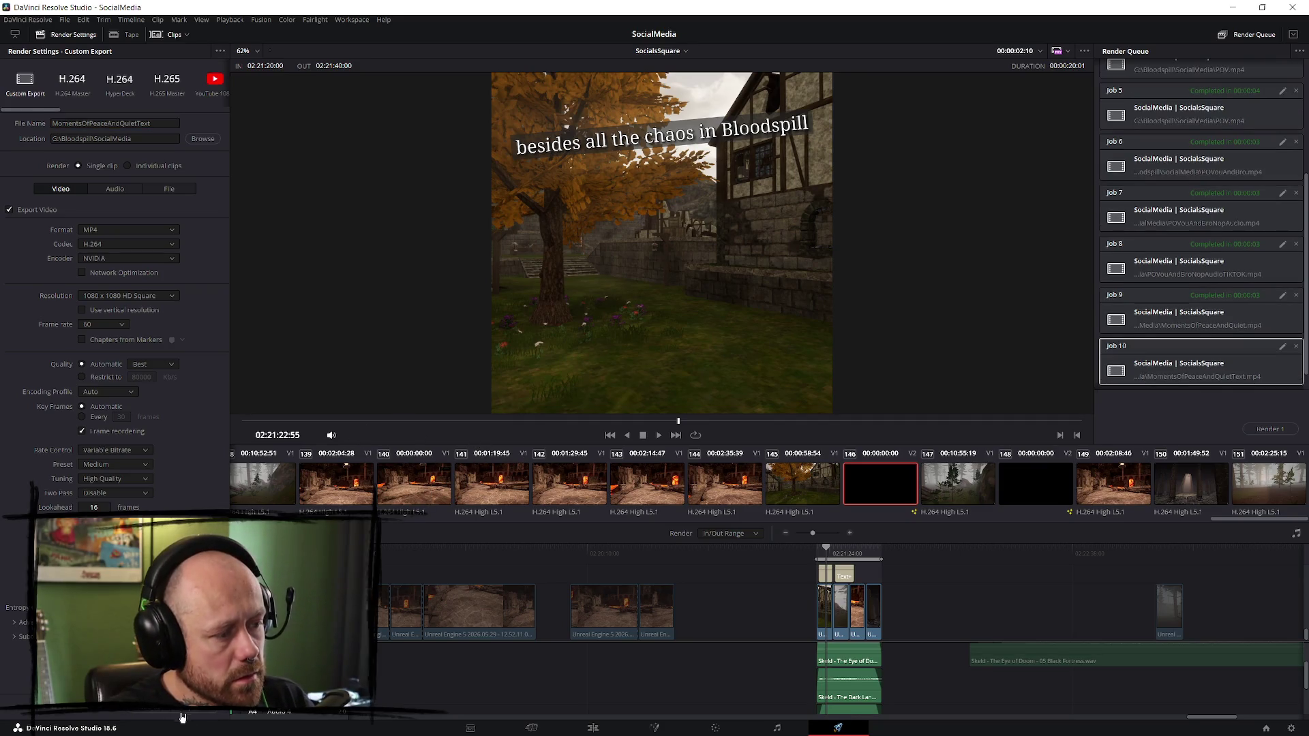
{"action": "left_click", "coordinate": [1266, 429]}
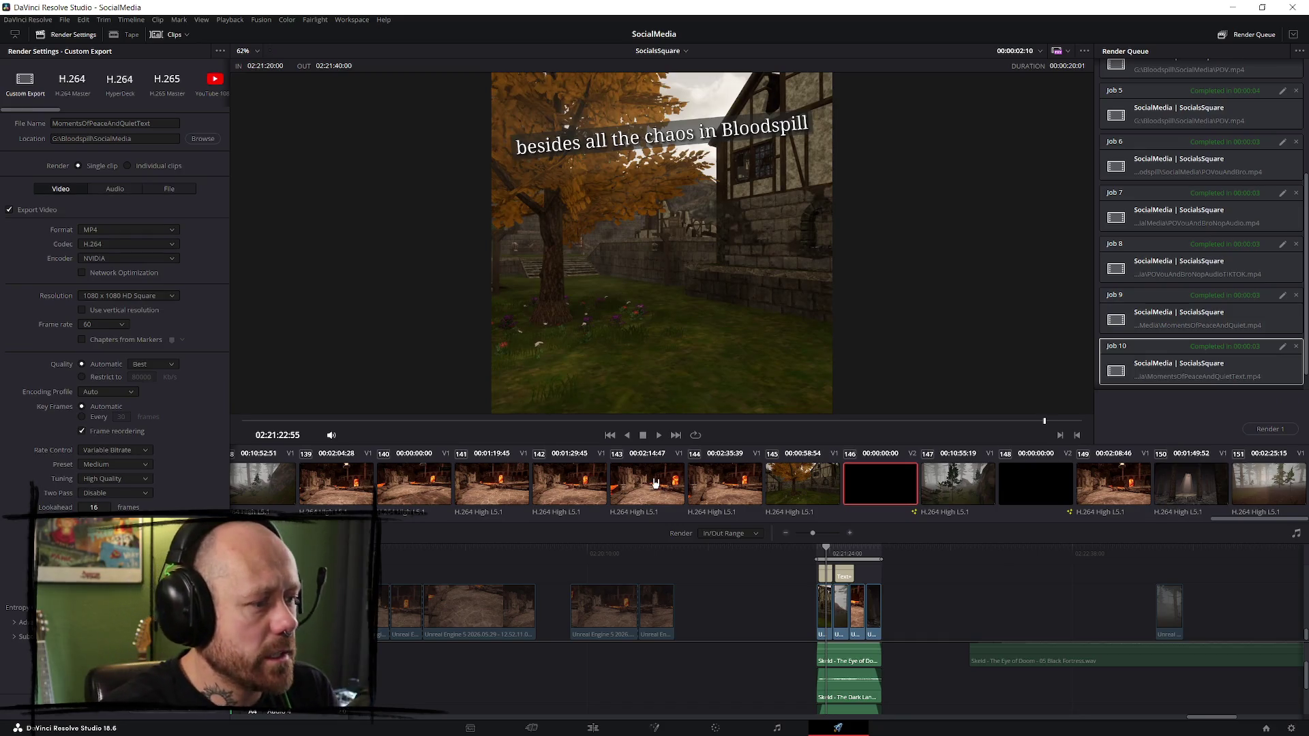
- Browse the menu bar's timeline commands, then switch back to the Edit page
{"action": "left_click", "coordinate": [131, 20]}
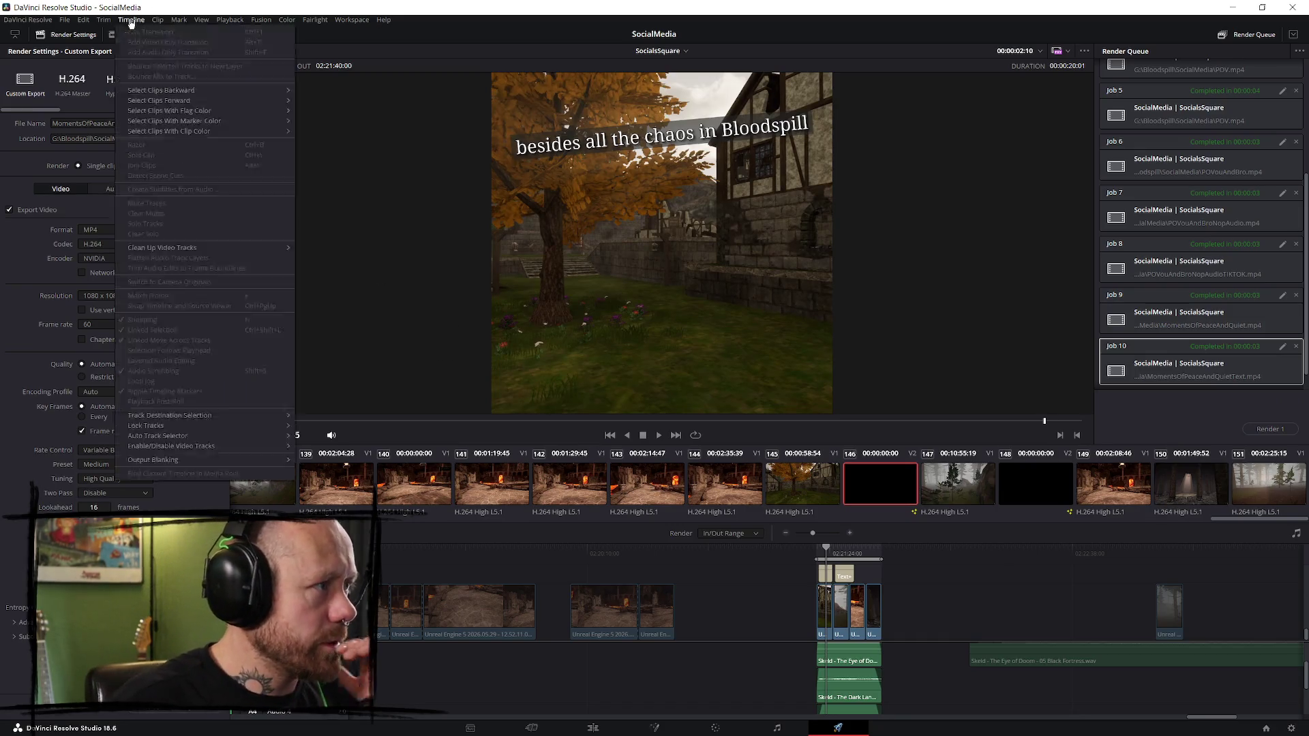
{"action": "left_click", "coordinate": [131, 19]}
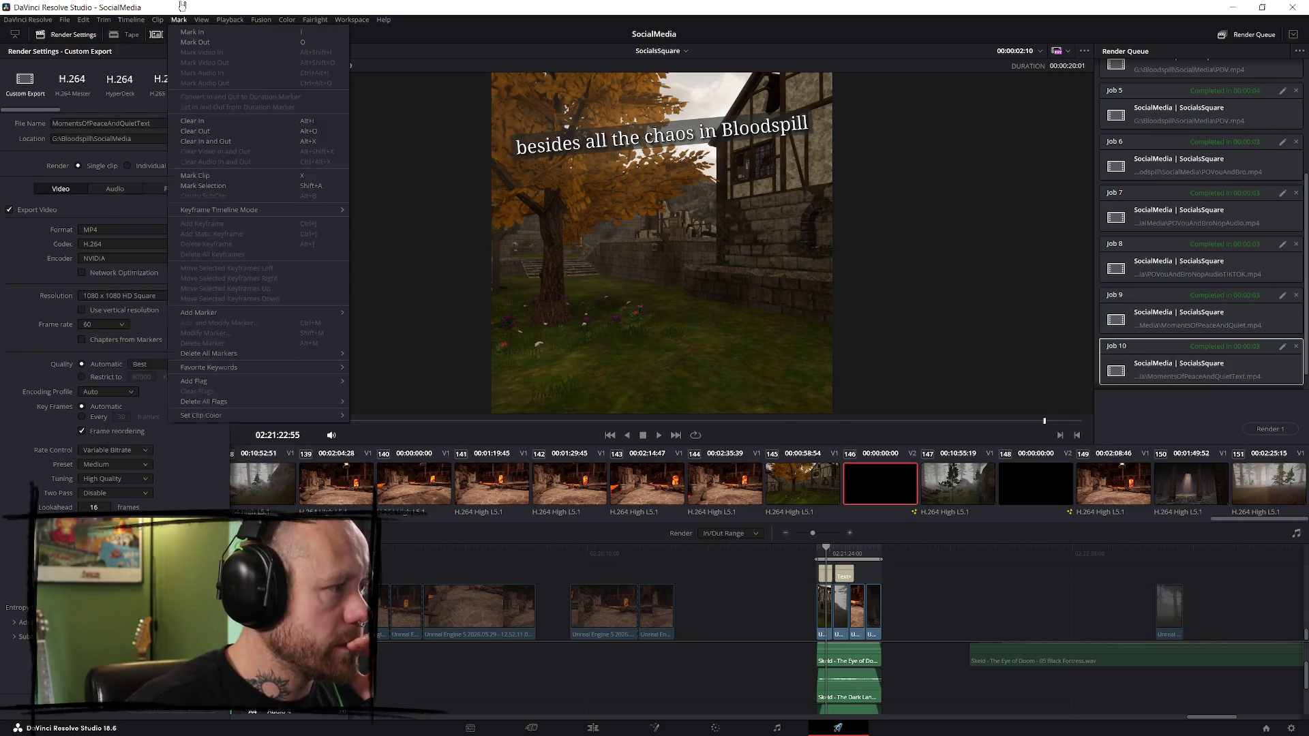
{"action": "left_click", "coordinate": [128, 21]}
{"action": "left_click", "coordinate": [128, 20]}
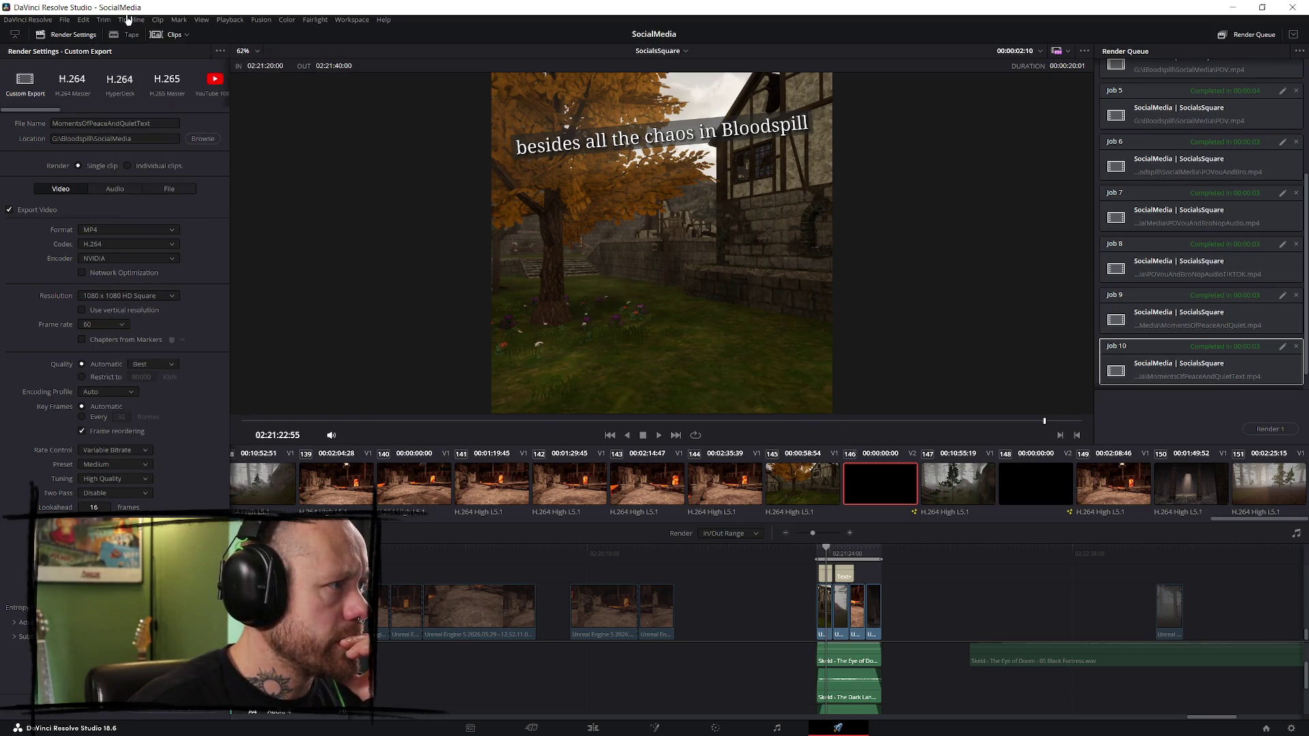
{"action": "left_click", "coordinate": [593, 728]}
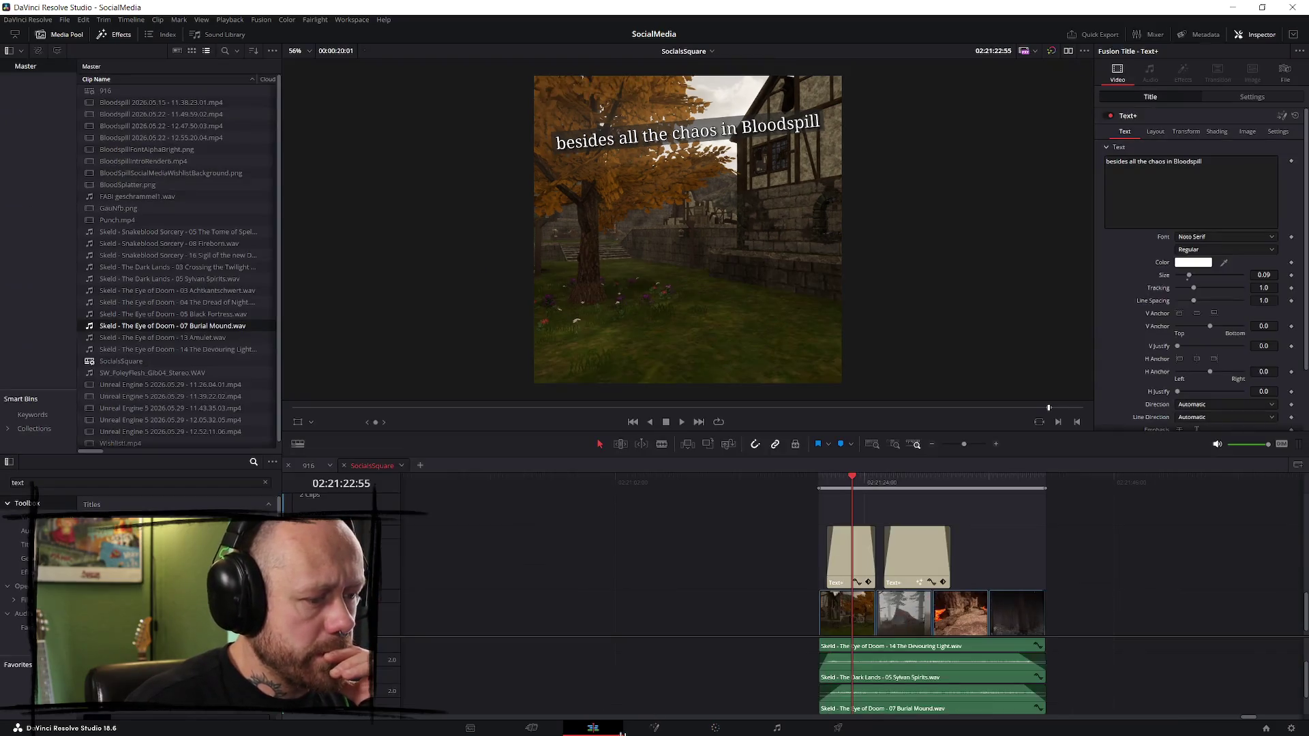
- Start File > New Timeline and cancel the Create New Timeline dialog
{"action": "left_click", "coordinate": [133, 21]}
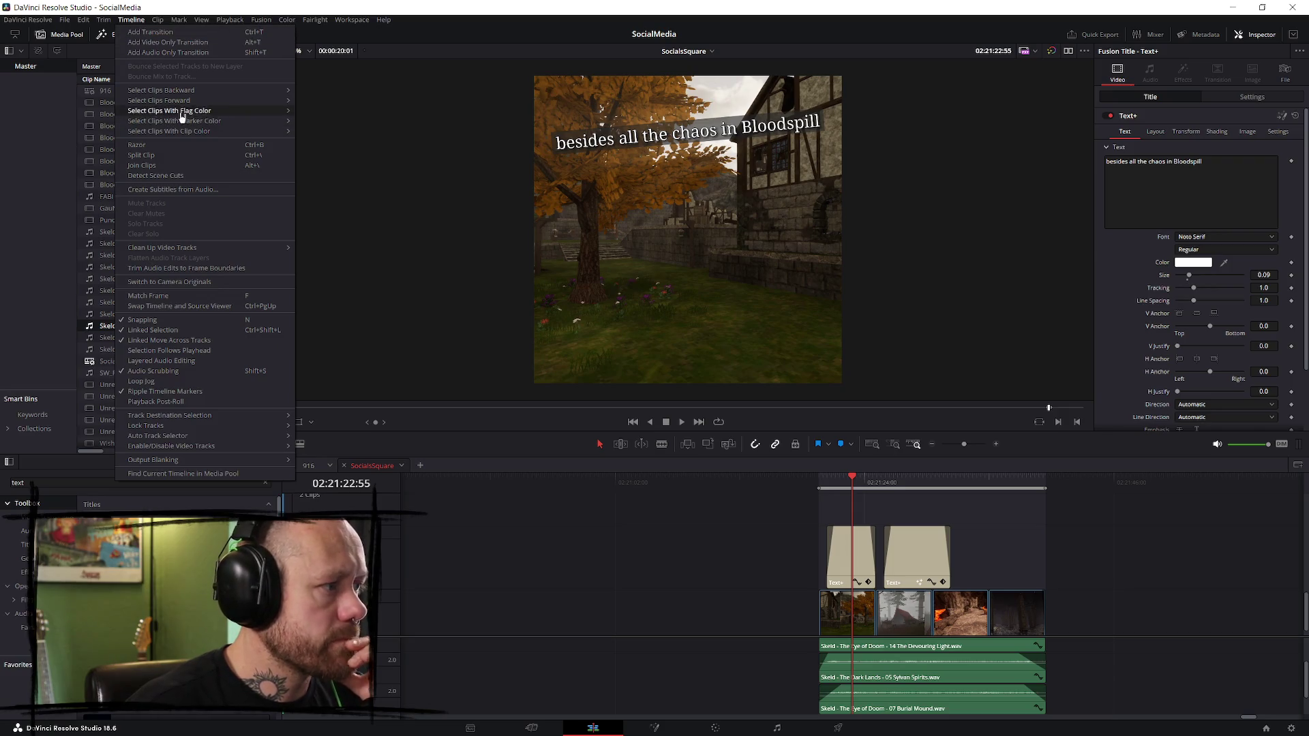
{"action": "left_click", "coordinate": [131, 21]}
{"action": "left_click", "coordinate": [129, 20]}
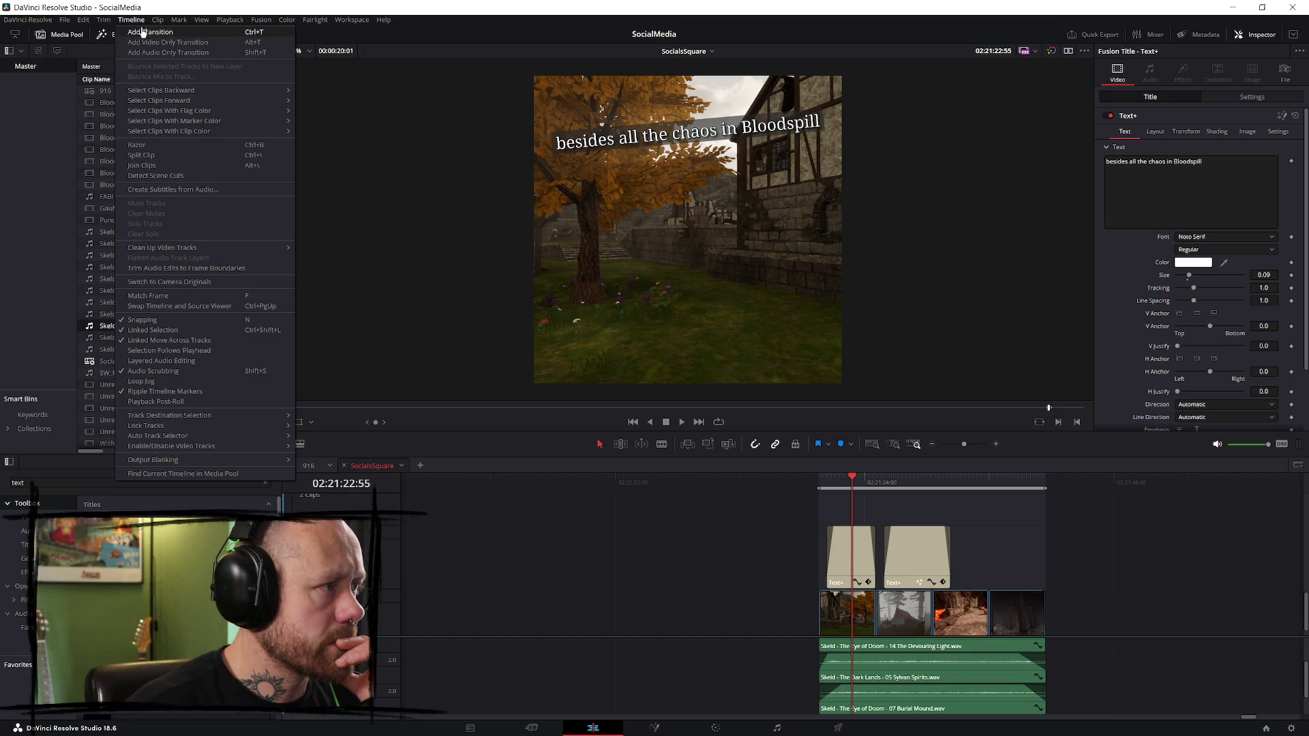
{"action": "mouse_move", "coordinate": [66, 22]}
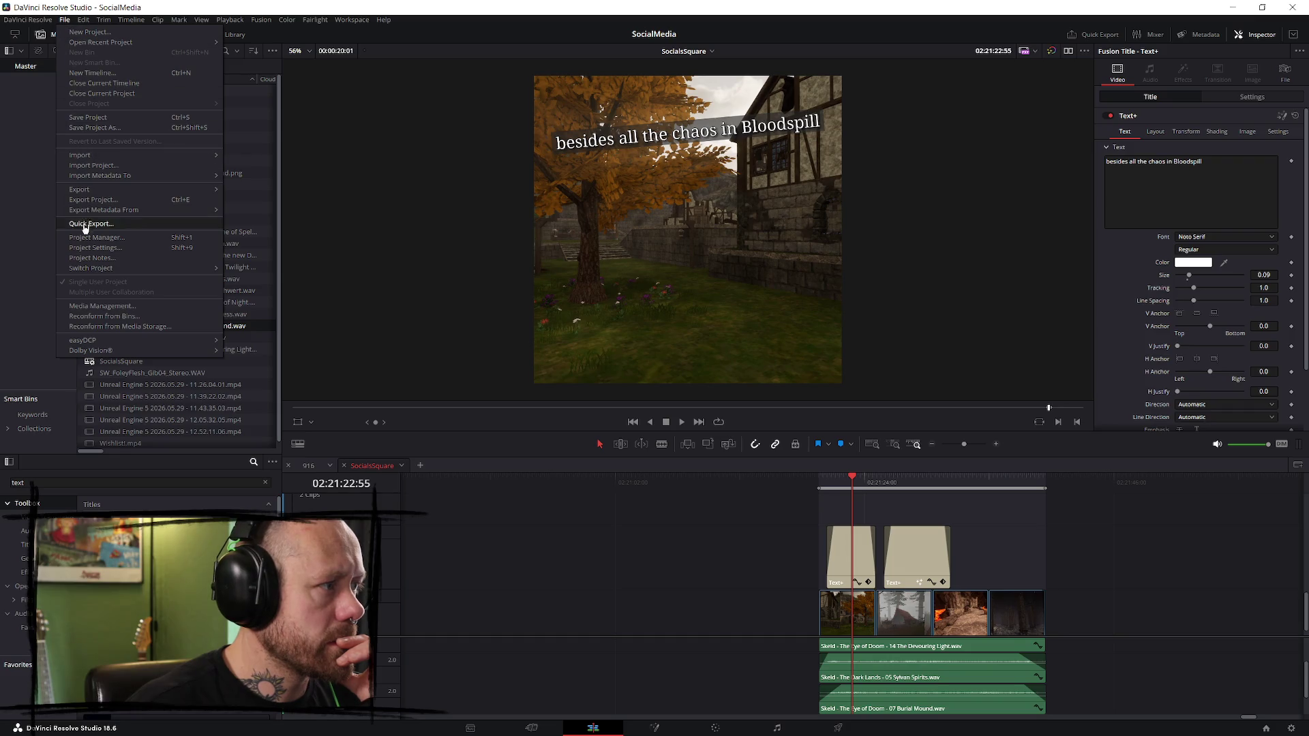
{"action": "left_click", "coordinate": [107, 78]}
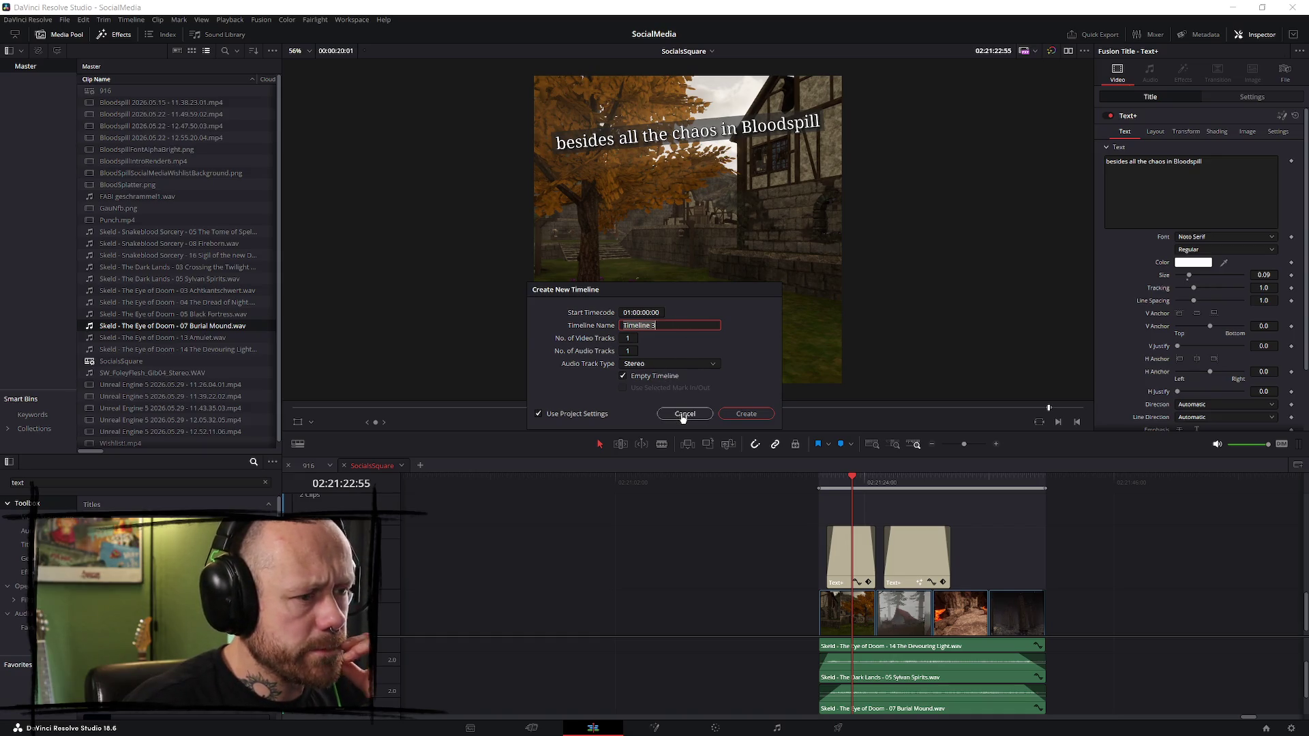
{"action": "left_click", "coordinate": [684, 414]}
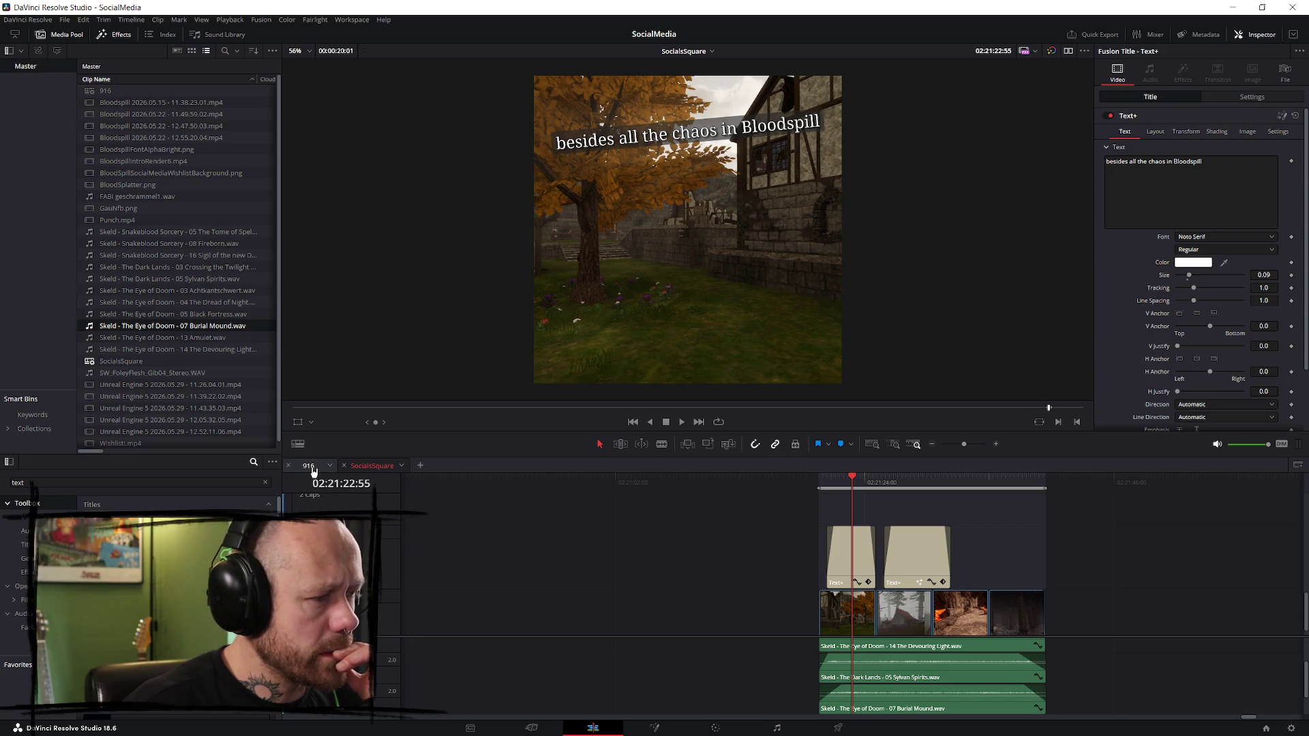
- Box-select every SocialsSquare clip, music and caption, then bring up the 916 timeline
{"action": "left_click", "coordinate": [311, 465]}
{"action": "left_click", "coordinate": [374, 468]}
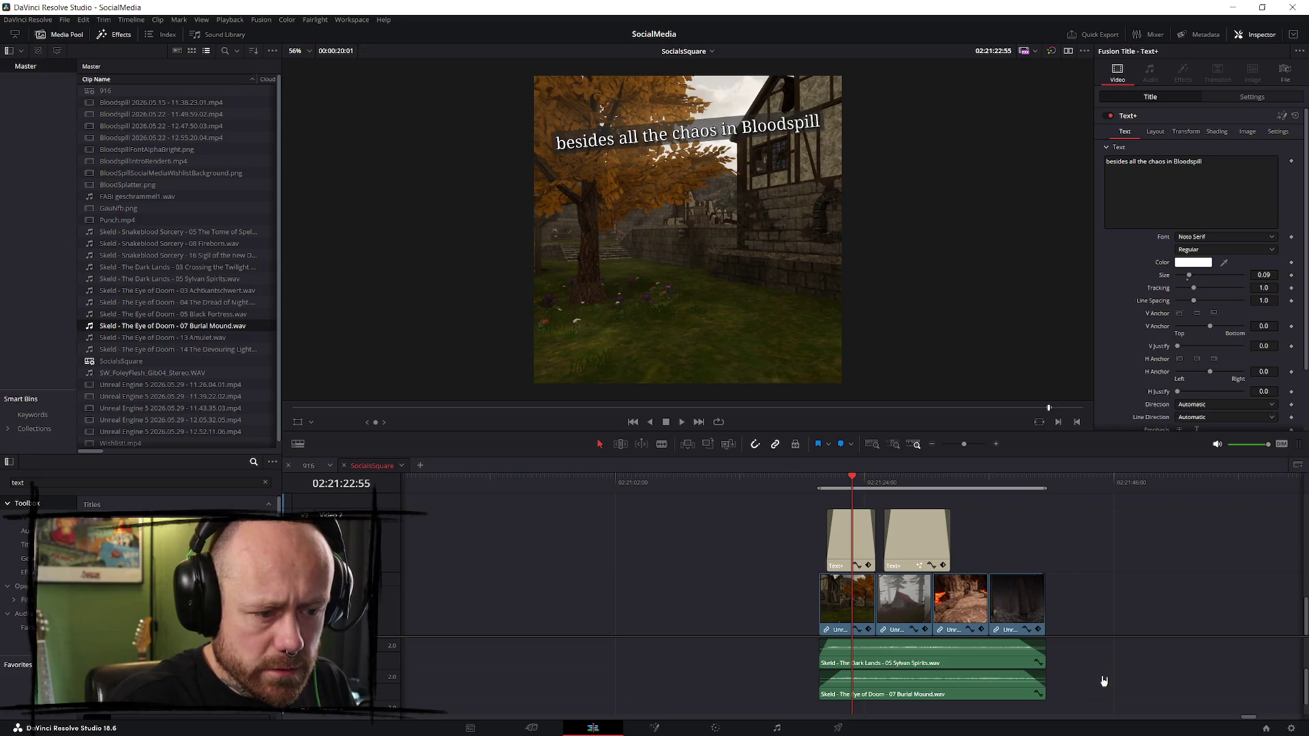
{"action": "left_click", "coordinate": [952, 686]}
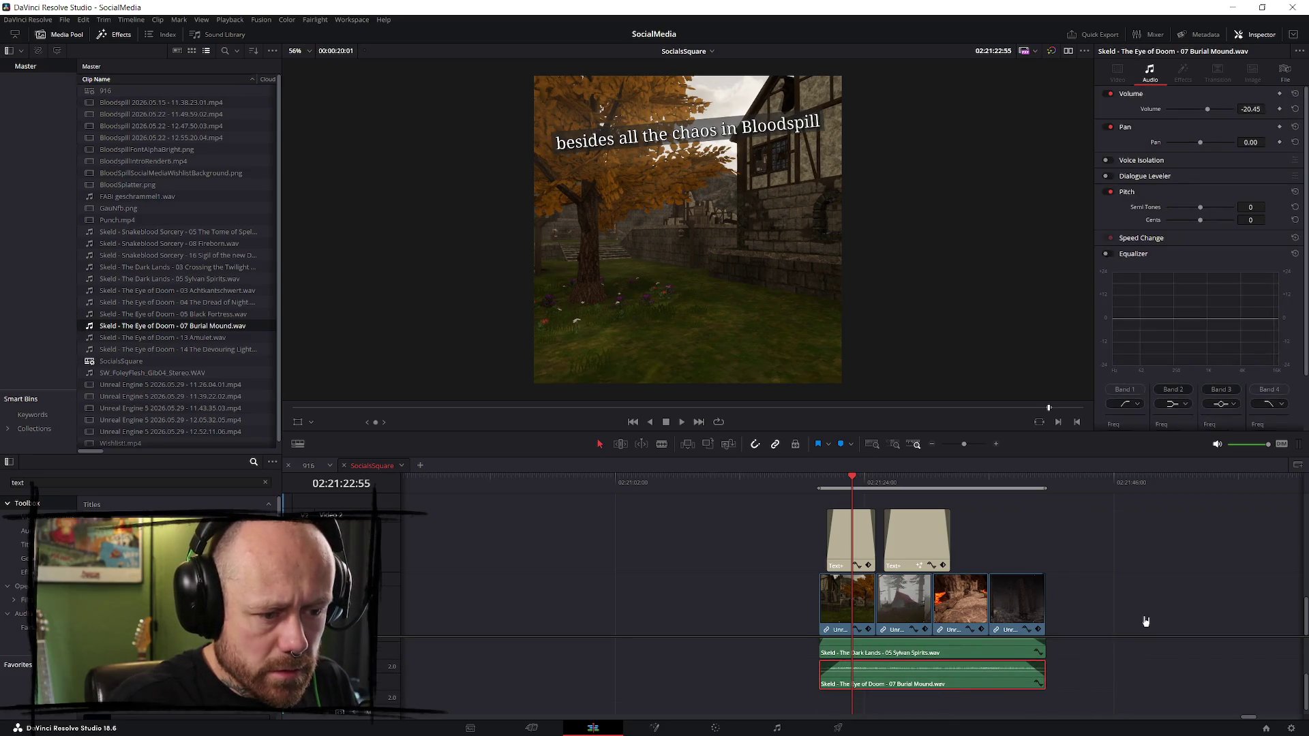
{"action": "scroll", "coordinate": [1145, 621], "scroll_direction": "up", "scroll_amount": 3}
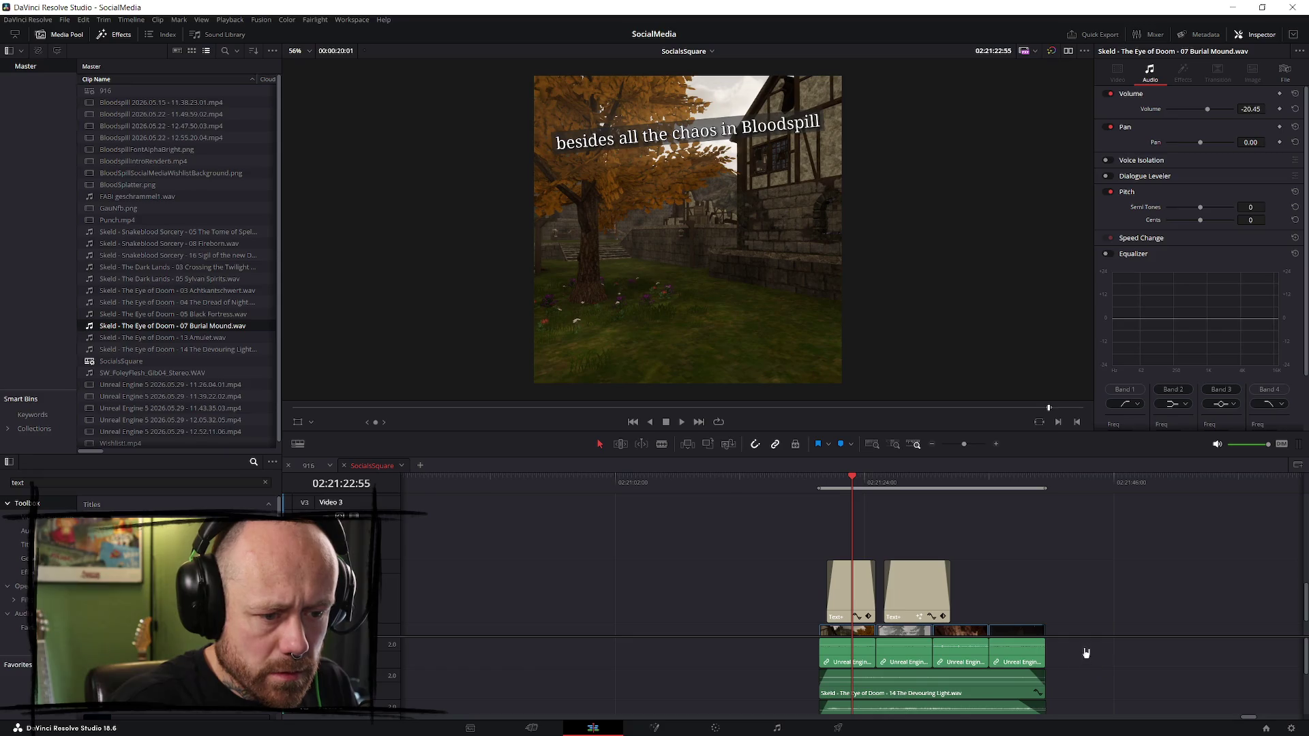
{"action": "scroll", "coordinate": [1067, 571], "scroll_direction": "down", "scroll_amount": 3}
{"action": "left_click_drag", "start_coordinate": [1092, 658], "coordinate": [789, 515]}
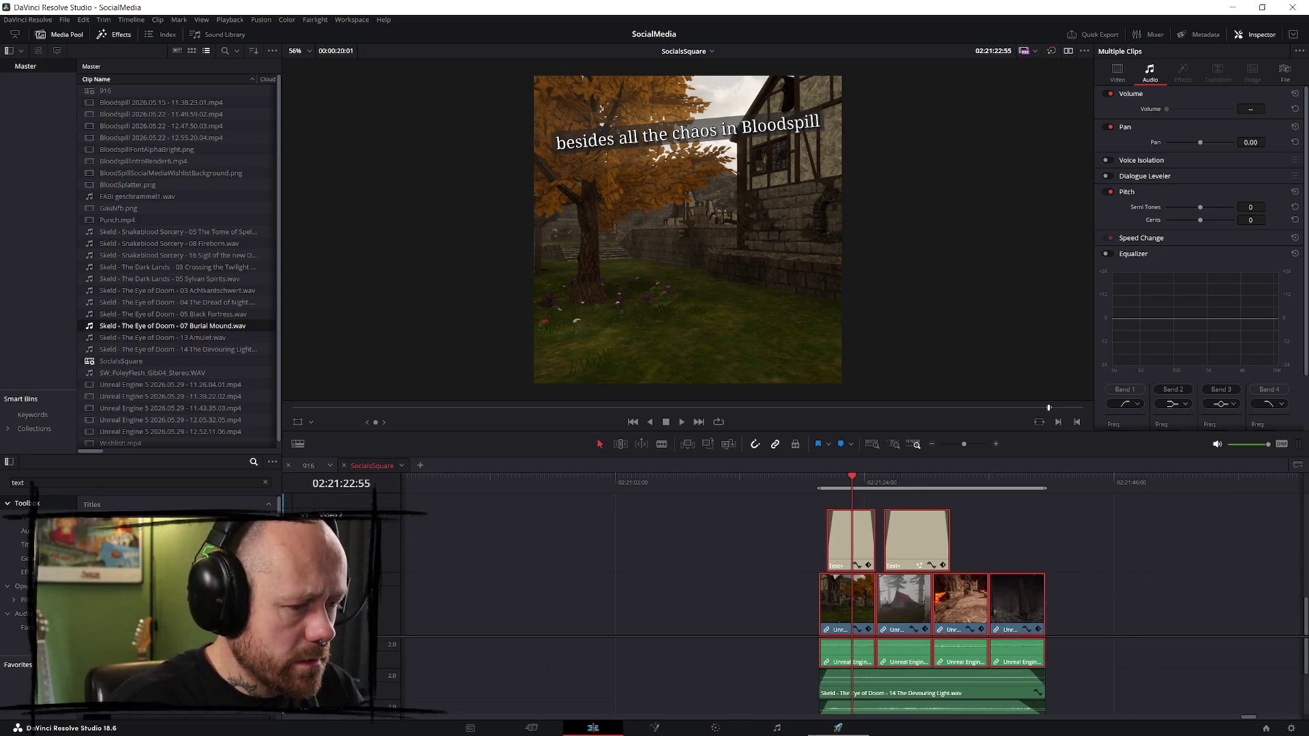
{"action": "left_click", "coordinate": [310, 466]}
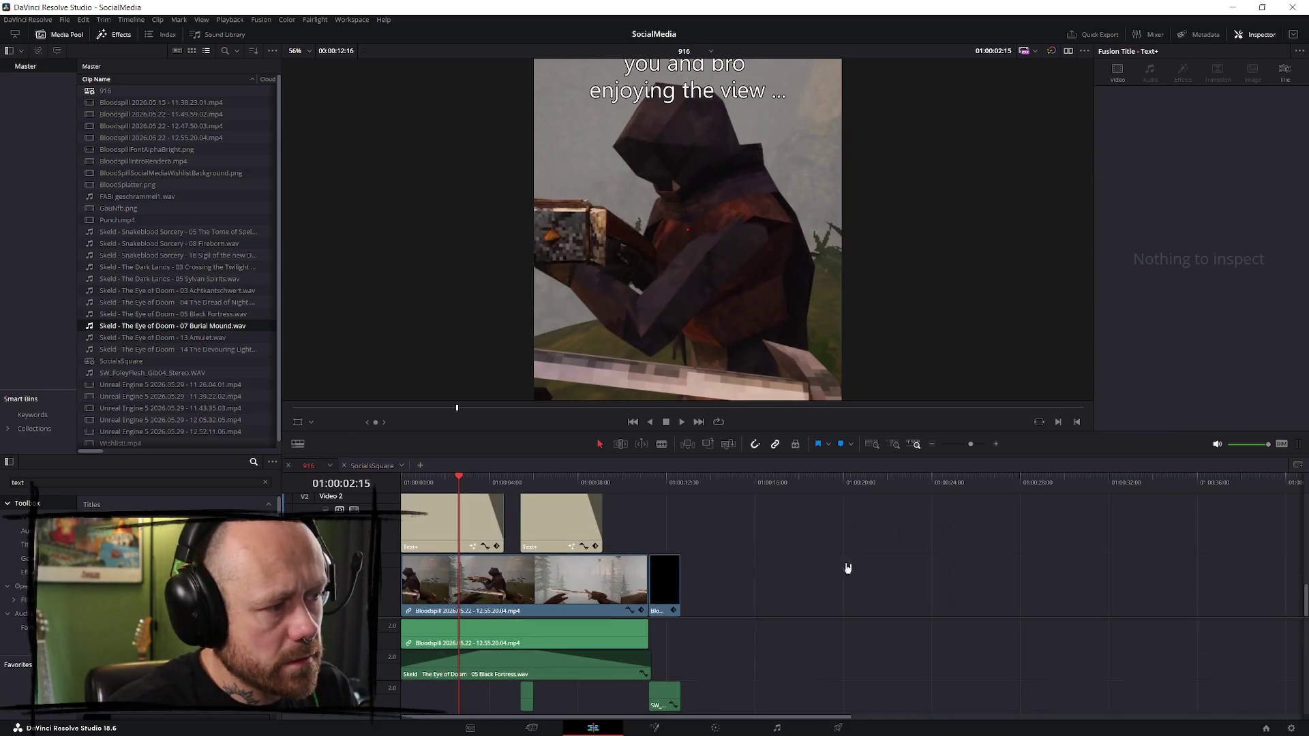
- Paste the copied SocialsSquare clips into the 916 timeline and save the project
{"action": "left_click", "coordinate": [753, 484]}
{"action": "key", "text": "ctrl+v"}
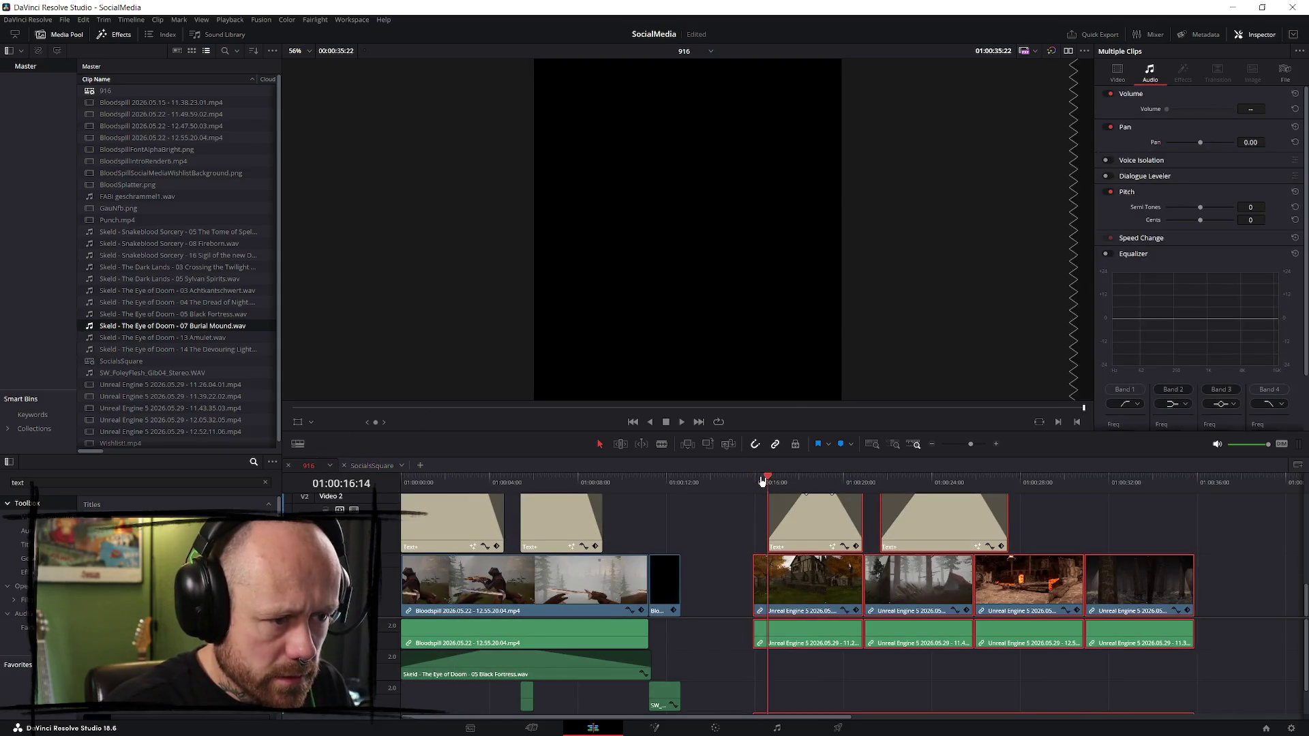
{"action": "left_click", "coordinate": [768, 481]}
{"action": "key", "text": "ctrl+s"}
- Adjust the first pasted game clip's Transform Zoom, trying 1.0, 0.87 and 1.8
{"action": "left_click", "coordinate": [1085, 545]}
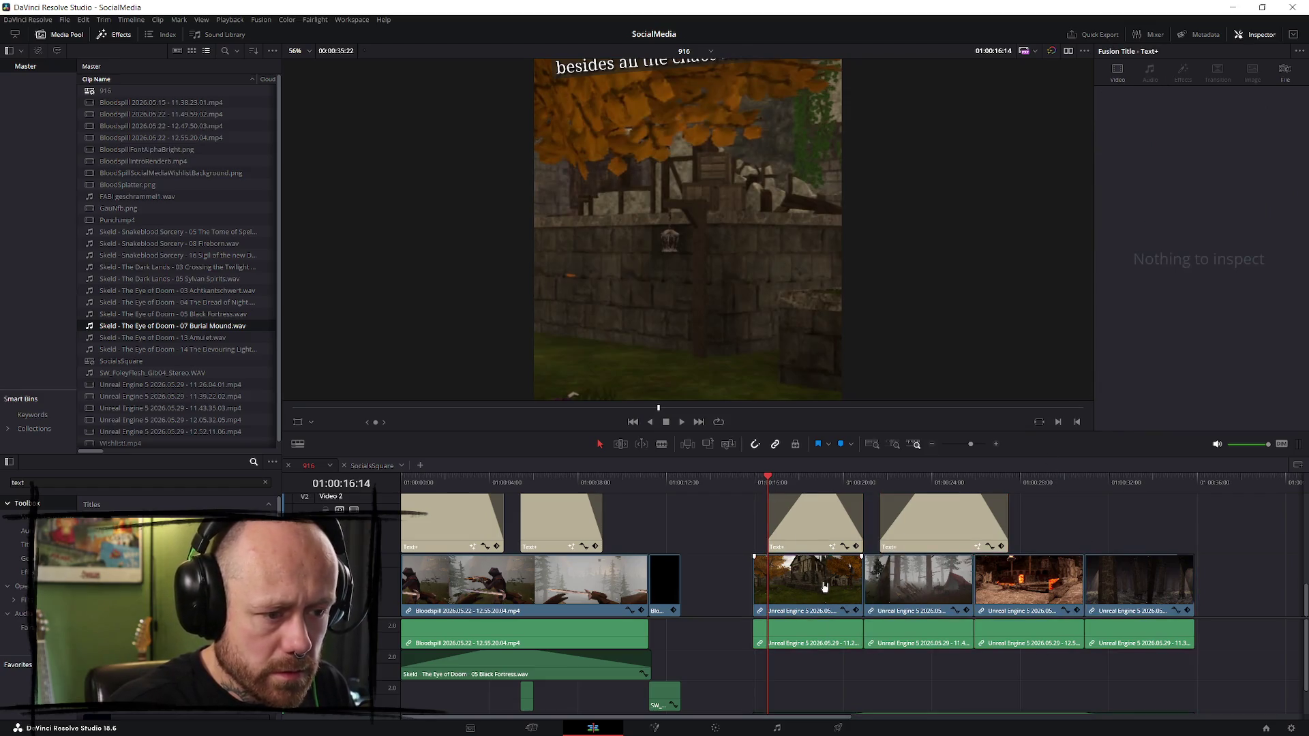
{"action": "left_click", "coordinate": [1121, 73]}
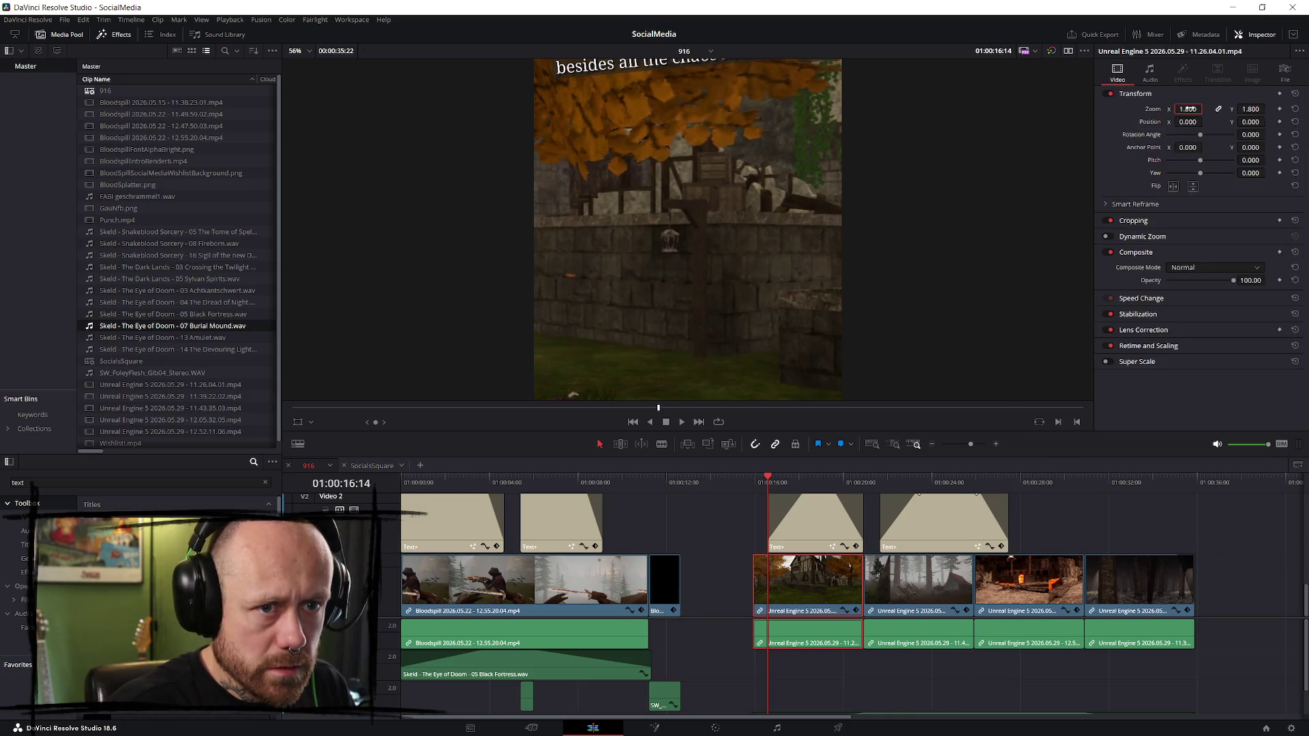
{"action": "left_click", "coordinate": [1188, 109]}
{"action": "type", "text": "1"}
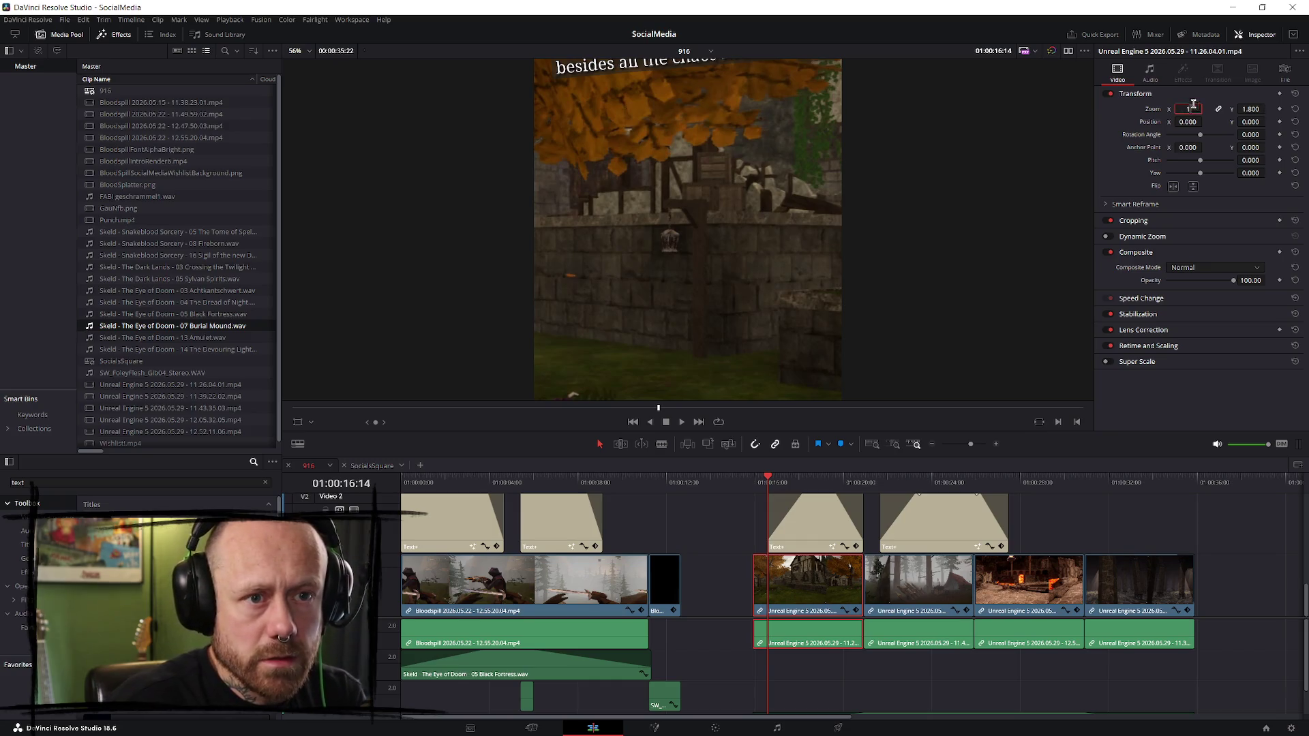
{"action": "key", "text": "Return"}
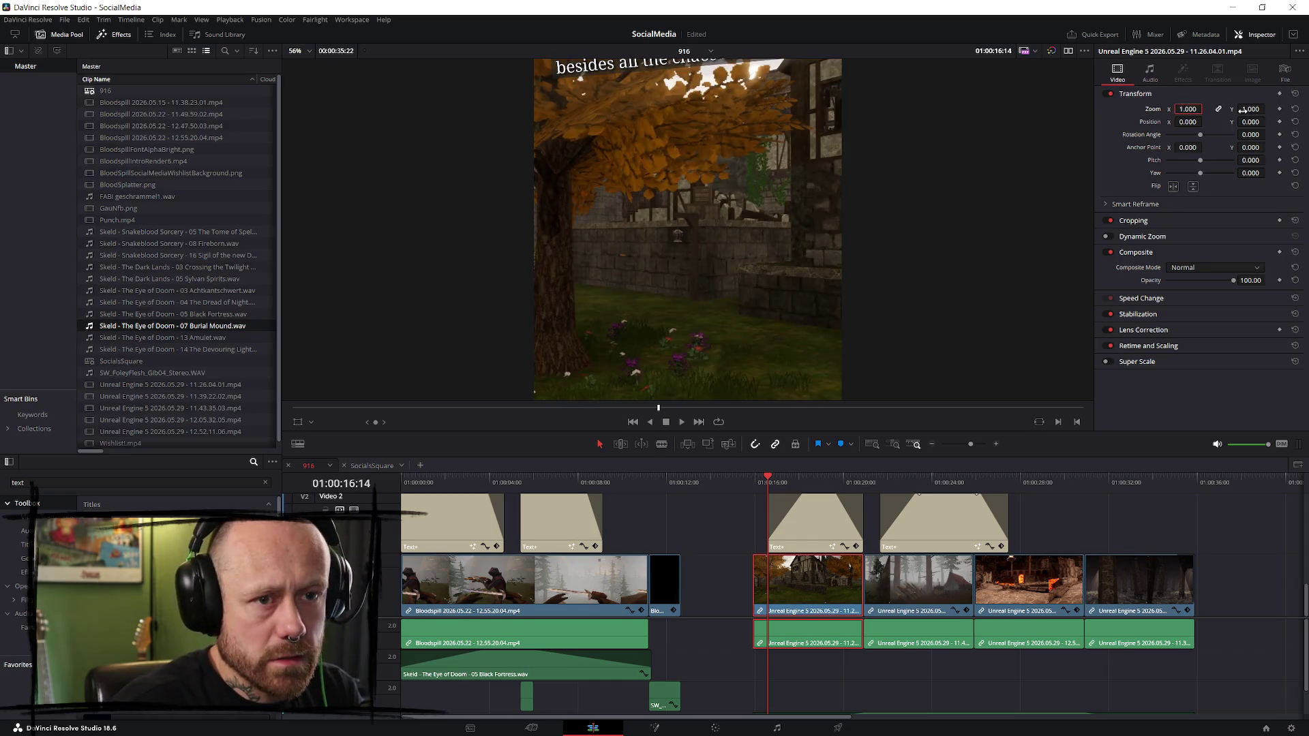
{"action": "left_click_drag", "start_coordinate": [1244, 111], "coordinate": [1205, 109]}
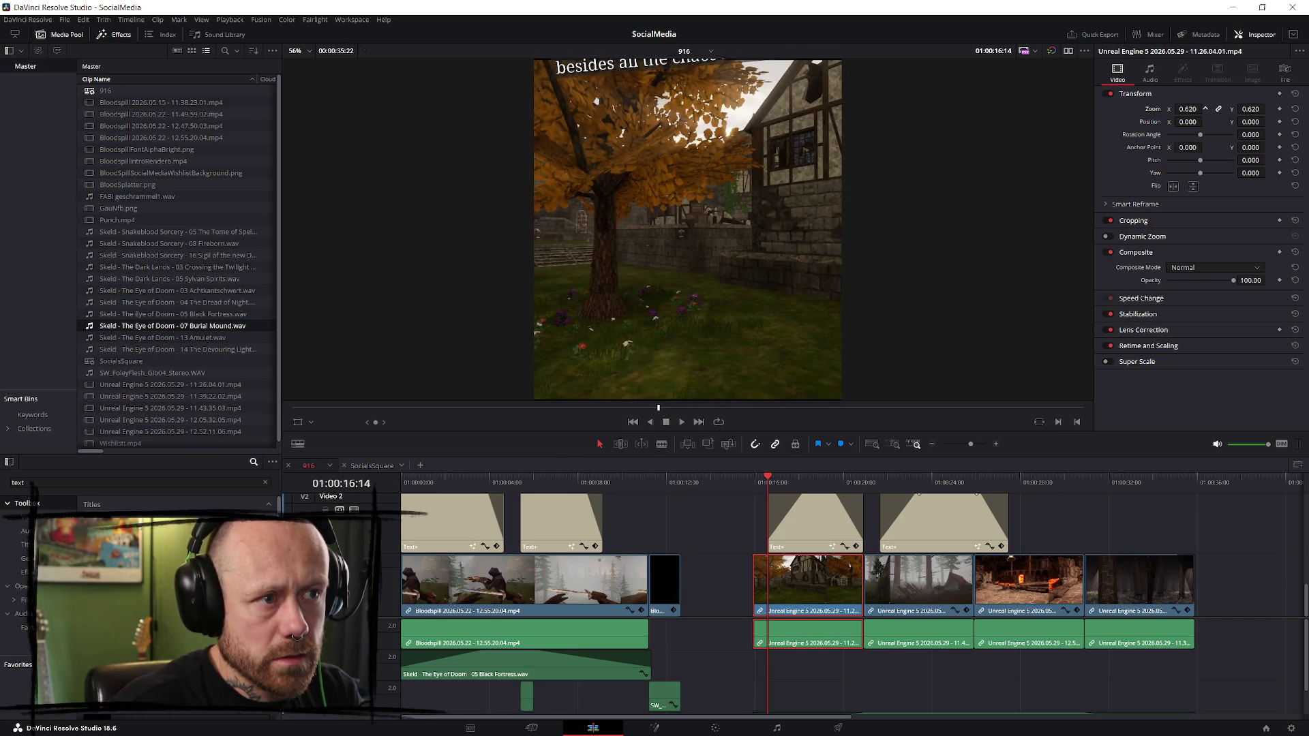
{"action": "scroll", "coordinate": [909, 216], "scroll_direction": "down", "scroll_amount": 5}
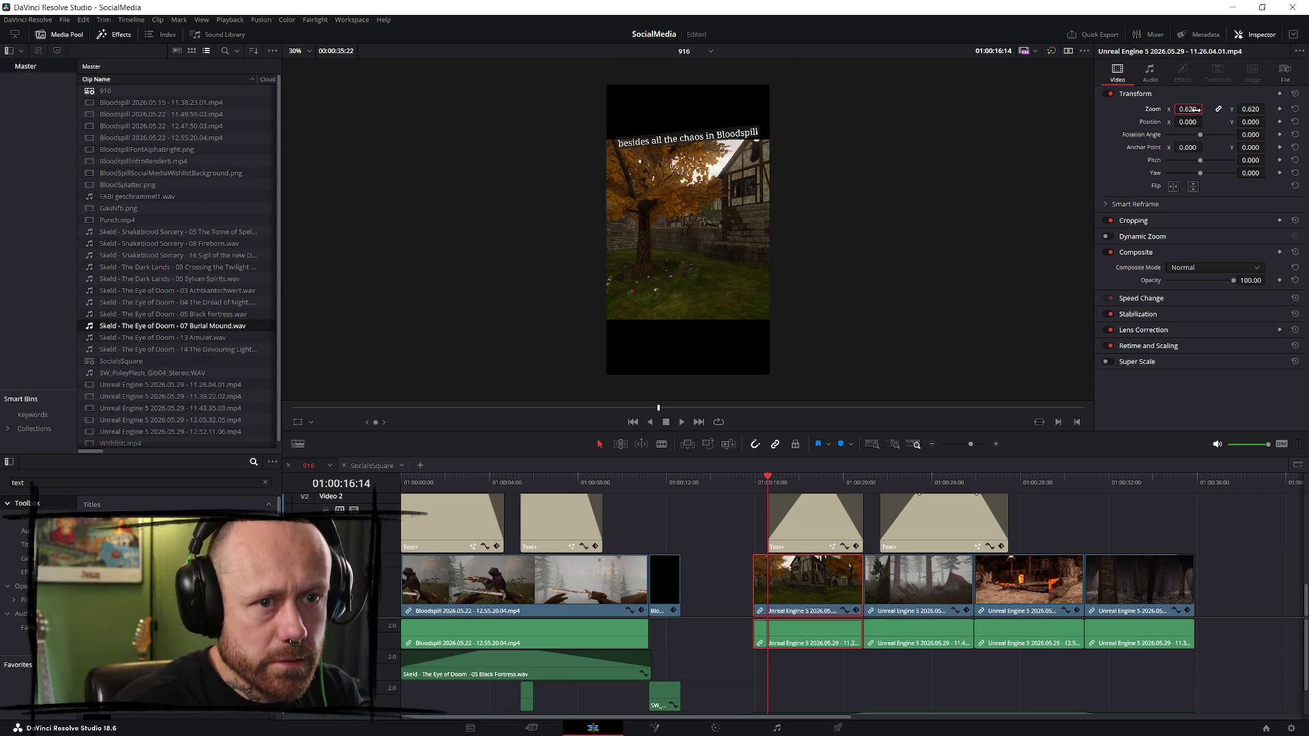
{"action": "type", "text": "1"}
{"action": "key", "text": "Return"}
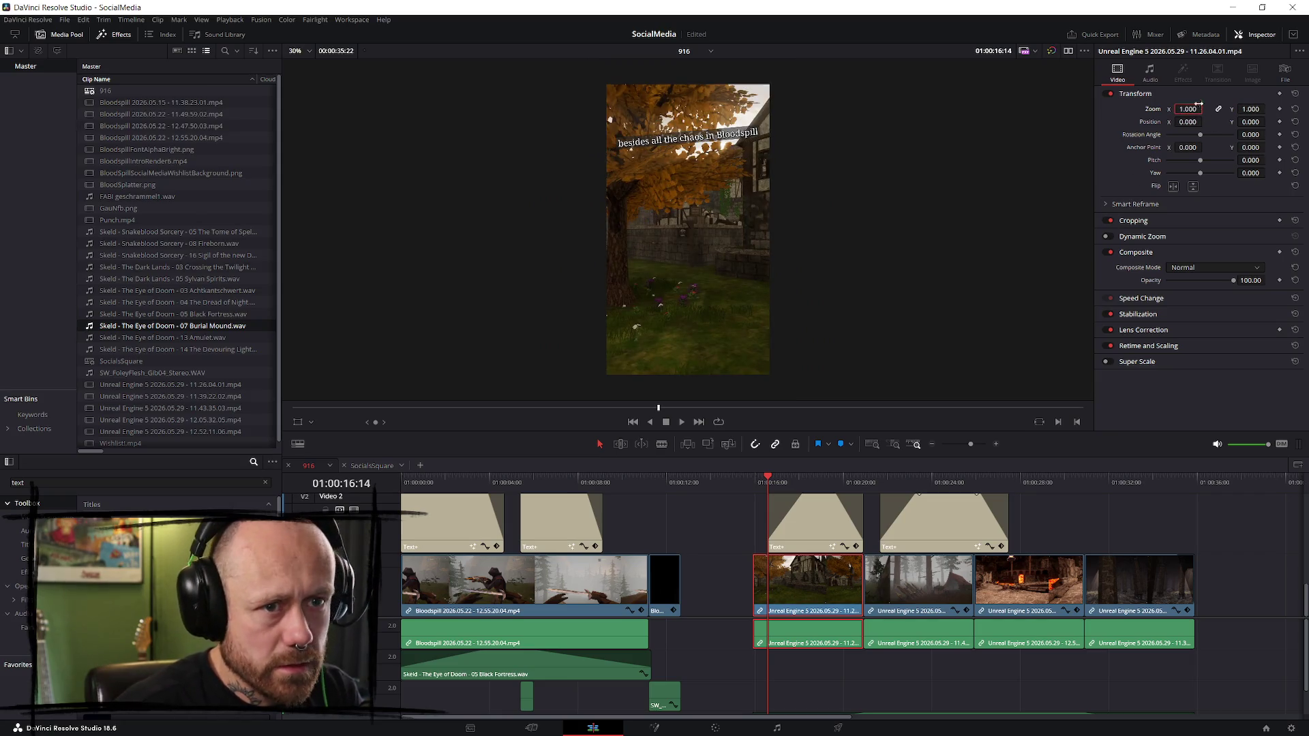
{"action": "left_click_drag", "start_coordinate": [1195, 108], "coordinate": [1191, 110]}
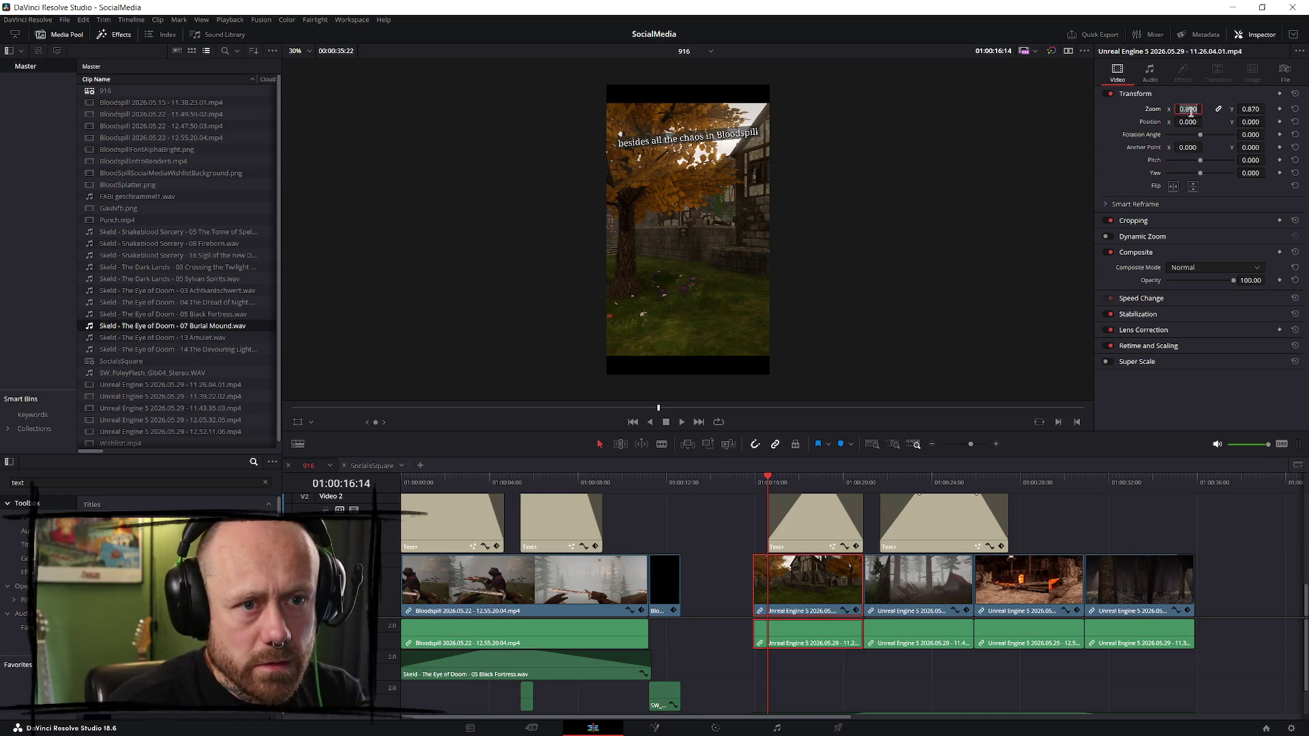
{"action": "type", "text": "1.8"}
{"action": "key", "text": "Return"}
- Set Zoom to 1.0 on the forest clip and the lava clip
{"action": "left_click", "coordinate": [913, 596]}
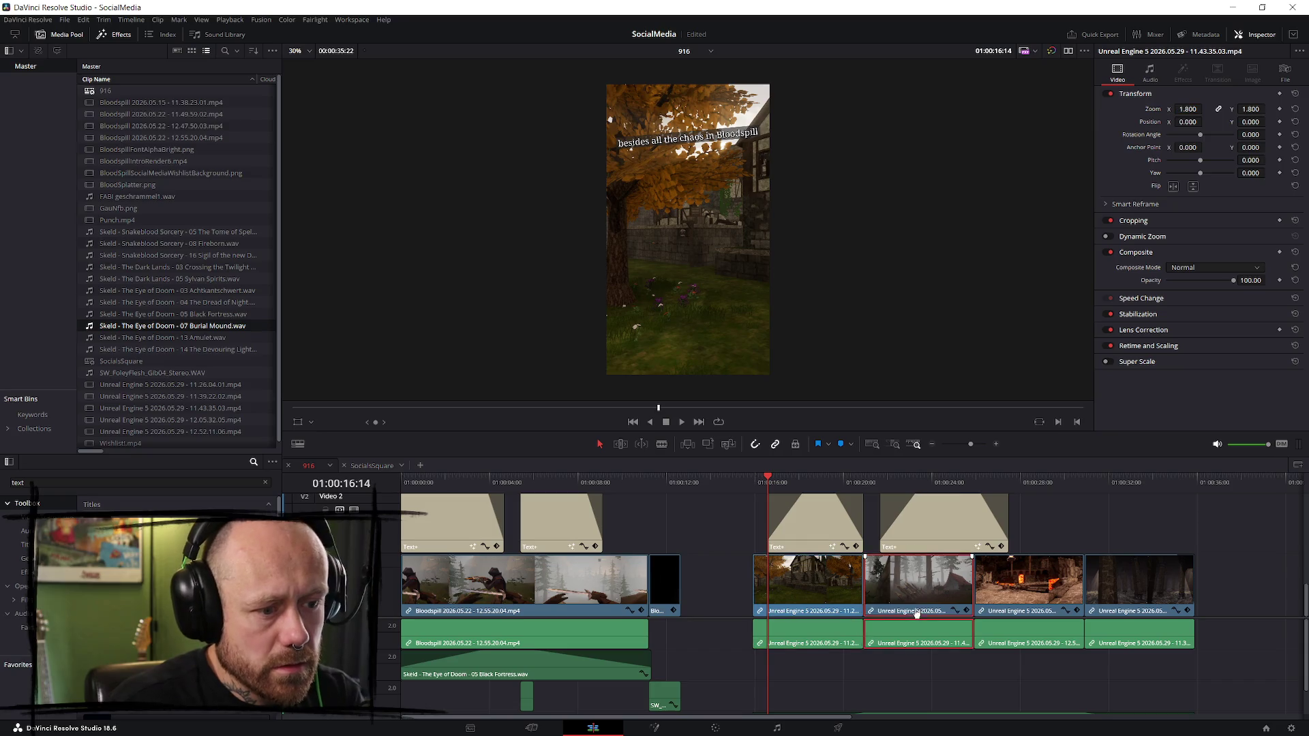
{"action": "left_click", "coordinate": [891, 483]}
{"action": "left_click", "coordinate": [1188, 109]}
{"action": "type", "text": "1"}
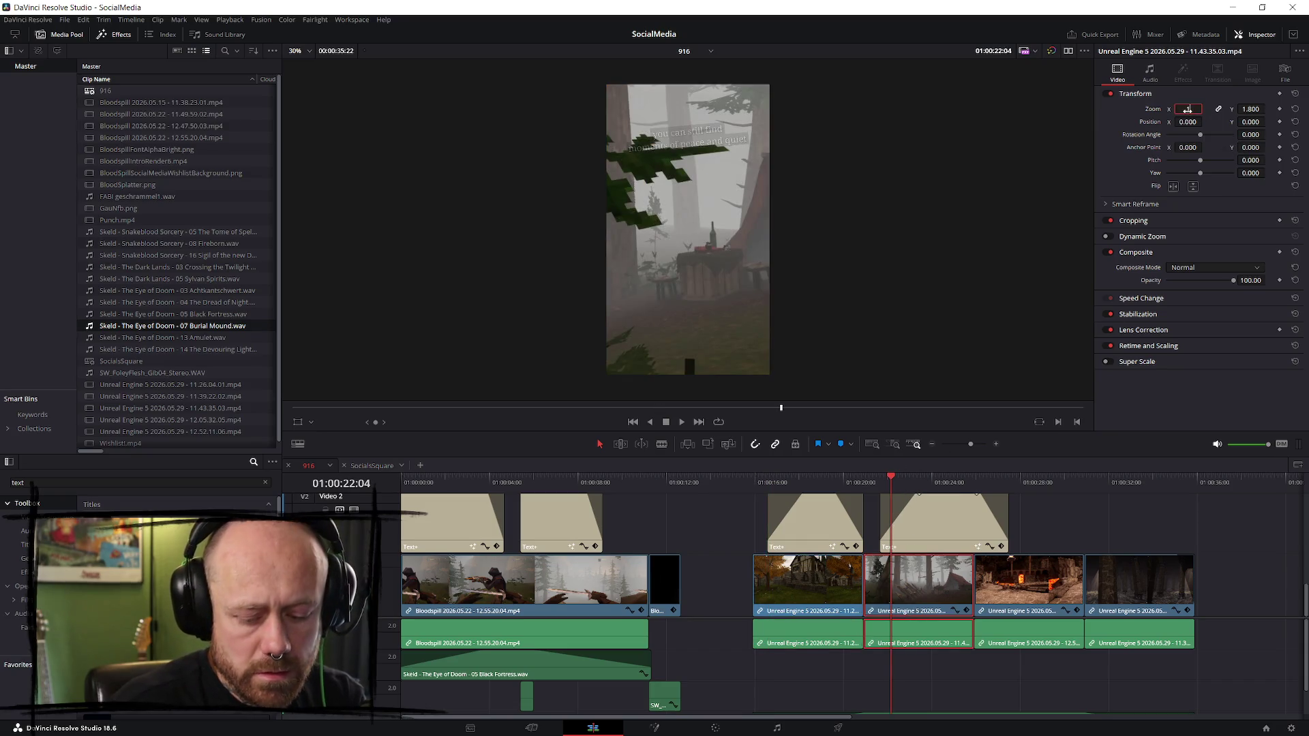
{"action": "key", "text": "Return"}
{"action": "left_click", "coordinate": [1079, 511]}
{"action": "left_click", "coordinate": [1022, 485]}
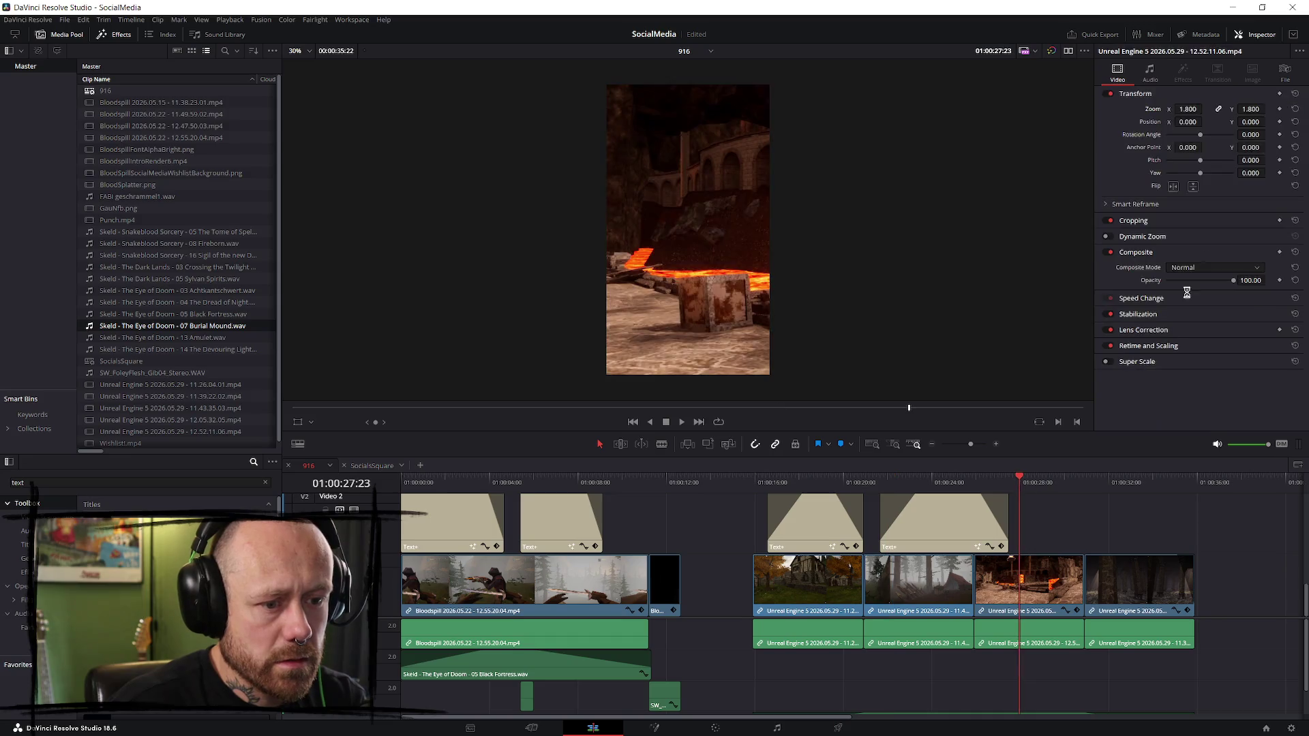
{"action": "left_click", "coordinate": [1187, 109]}
{"action": "type", "text": "1"}
{"action": "key", "text": "Return"}
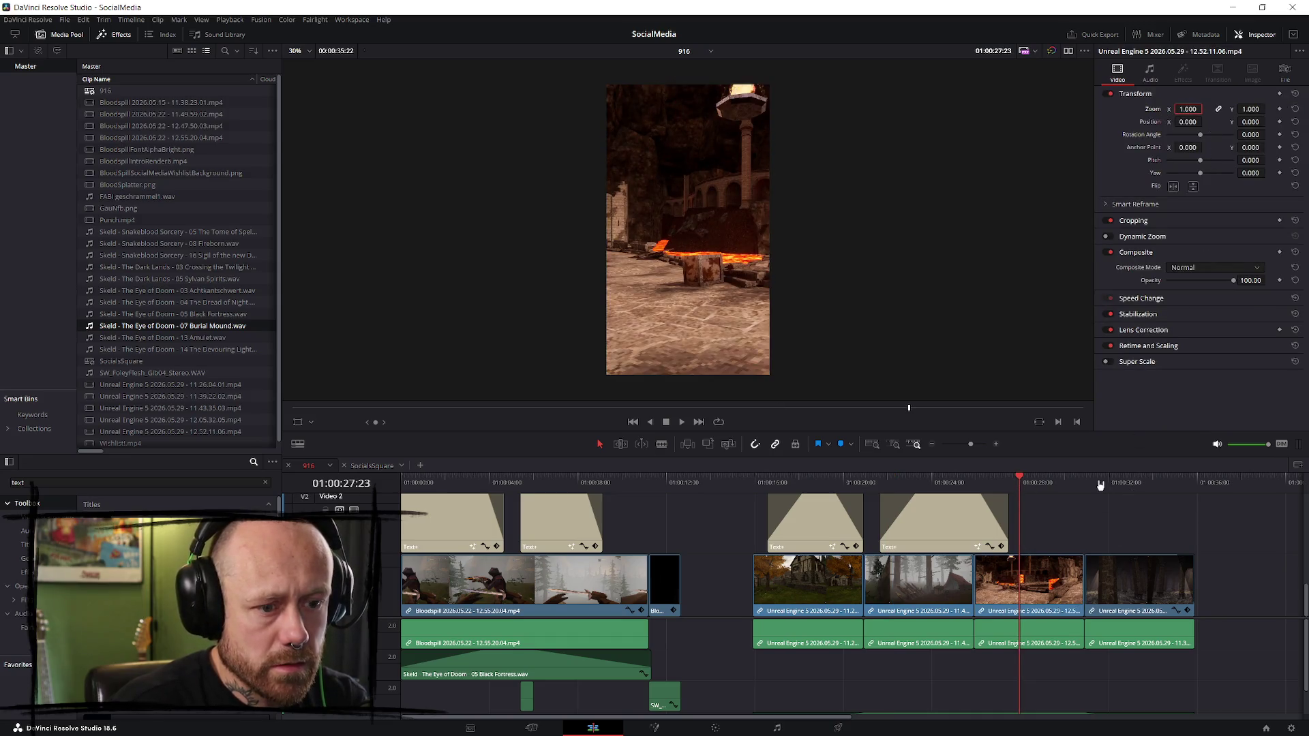
- Shift the light-pillar clip to Position X 118
{"action": "left_click", "coordinate": [1097, 483]}
{"action": "left_click", "coordinate": [1188, 121]}
{"action": "type", "text": "118"}
{"action": "key", "text": "Return"}
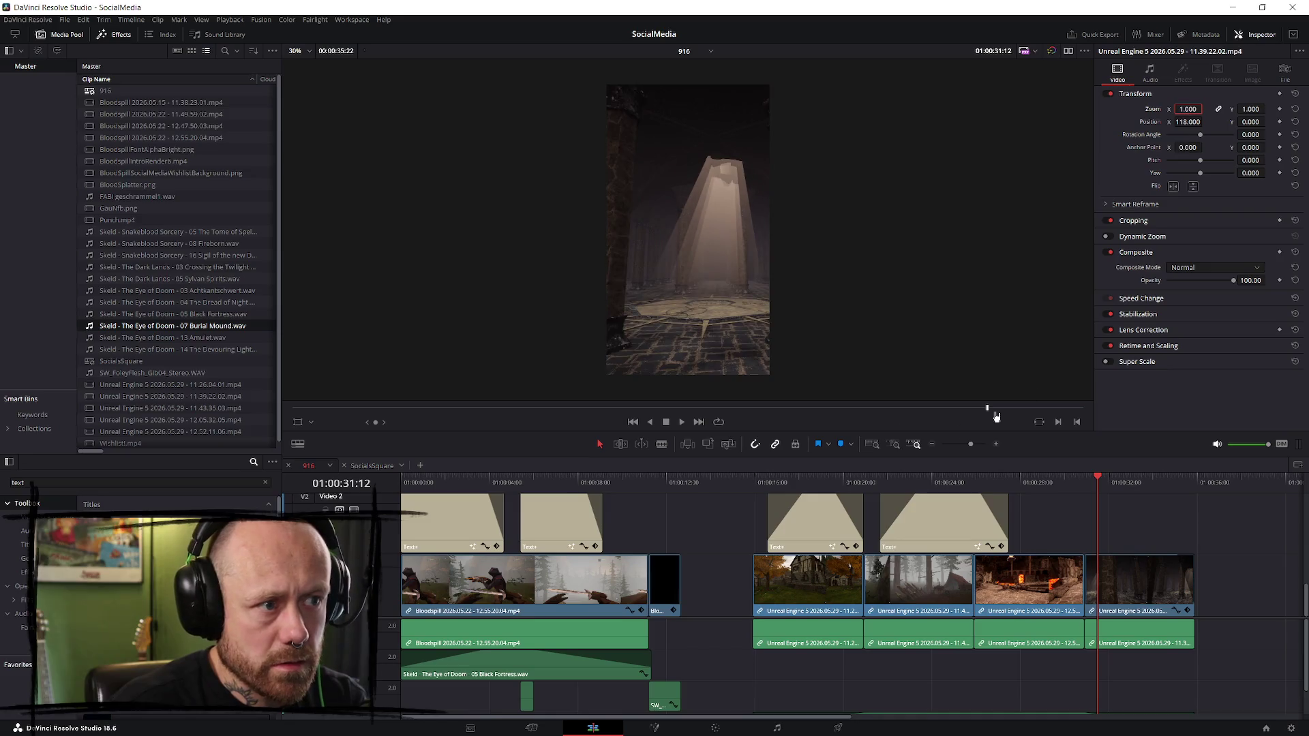
{"action": "left_click", "coordinate": [758, 483]}
- Play back the vertical edit to review its captions around 01:00:21:16
{"action": "key", "text": "space"}
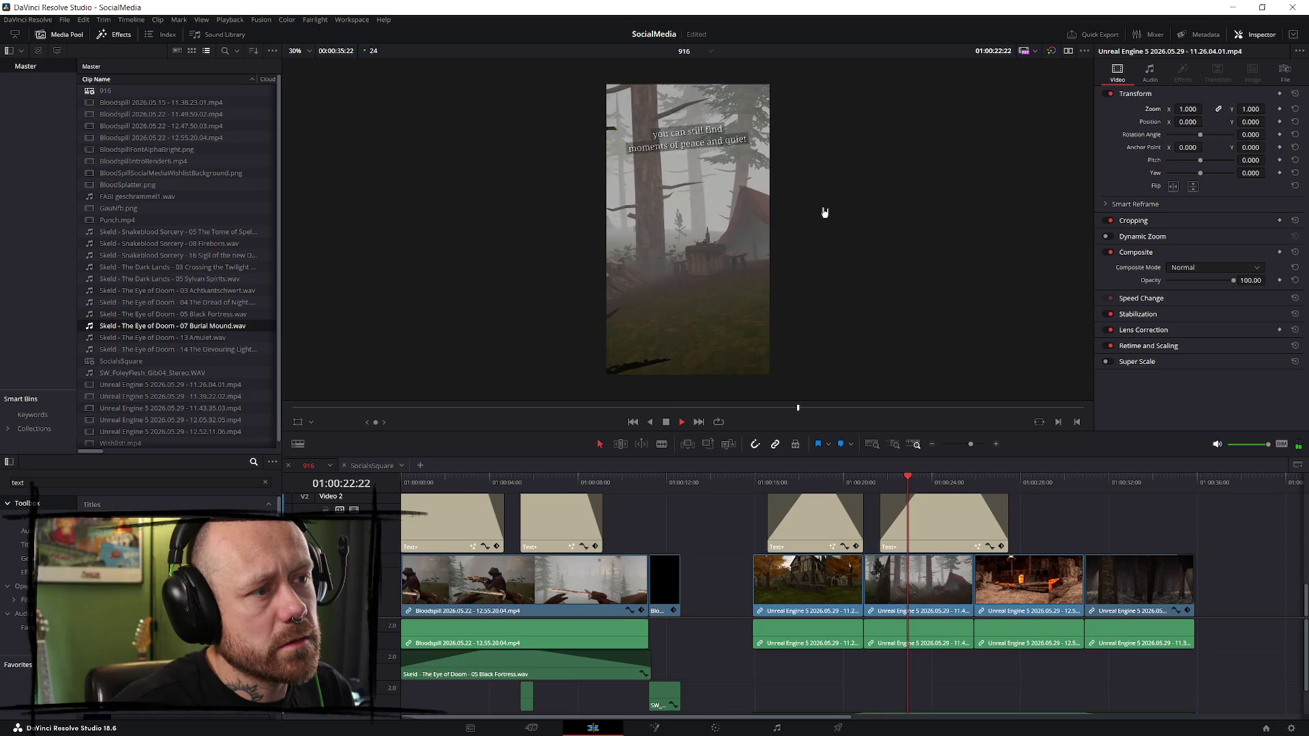
{"action": "left_click", "coordinate": [853, 482]}
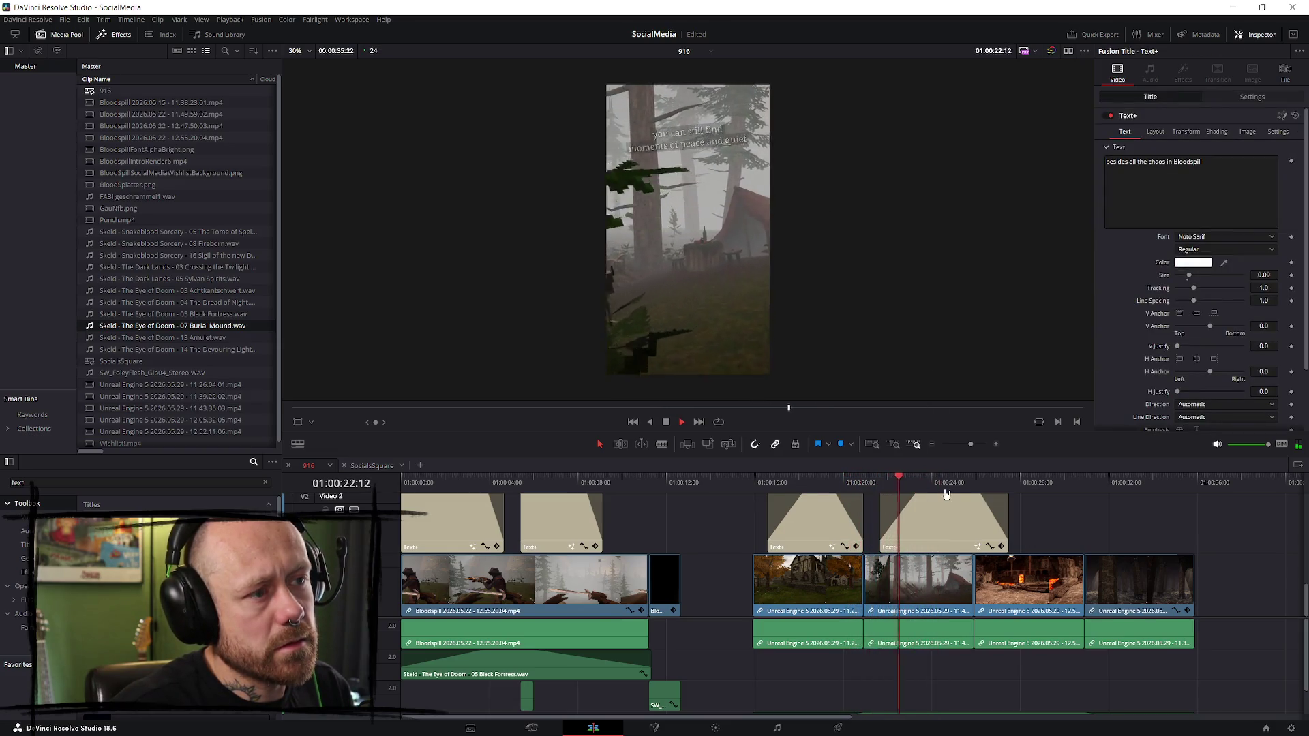
{"action": "key", "text": "space"}
{"action": "scroll", "coordinate": [953, 517], "scroll_direction": "up", "scroll_amount": 2}
{"action": "scroll", "coordinate": [953, 516], "scroll_direction": "up", "scroll_amount": 1}
{"action": "left_click_drag", "start_coordinate": [852, 482], "coordinate": [425, 479]}
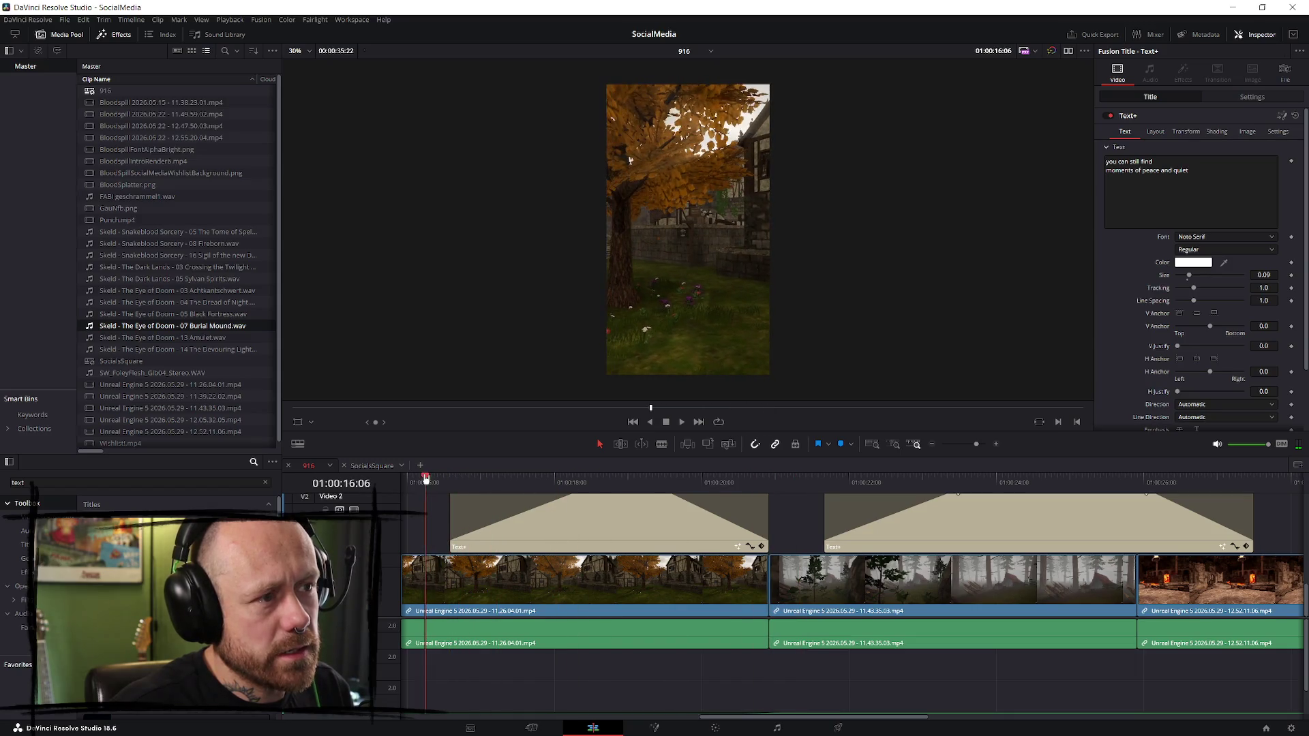
{"action": "key", "text": "space"}
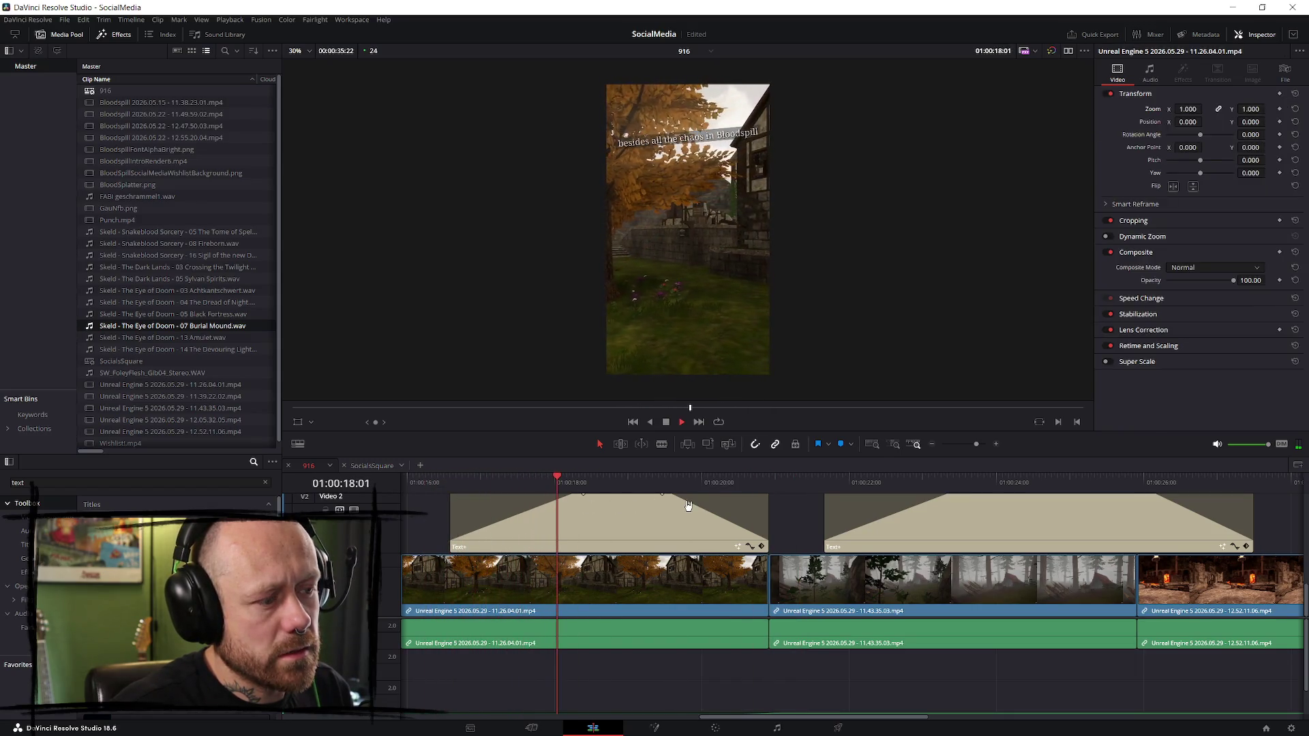
{"action": "left_click", "coordinate": [688, 505]}
{"action": "scroll", "coordinate": [592, 567], "scroll_direction": "down", "scroll_amount": 2}
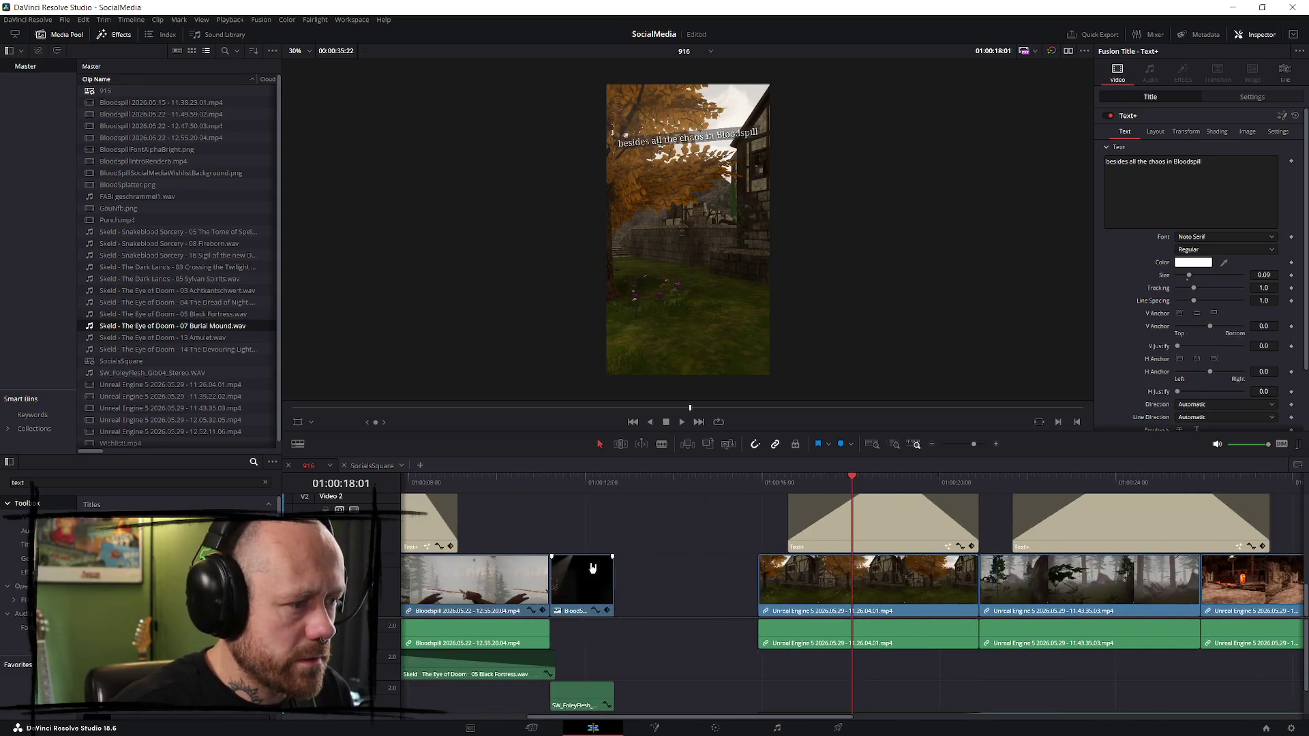
- Compare against the SocialsSquare cut's caption playback and text settings
{"action": "left_click", "coordinate": [371, 465]}
{"action": "left_click", "coordinate": [834, 489]}
{"action": "key", "text": "space"}
{"action": "key", "text": "ctrl+equal"}
{"action": "left_click", "coordinate": [750, 483]}
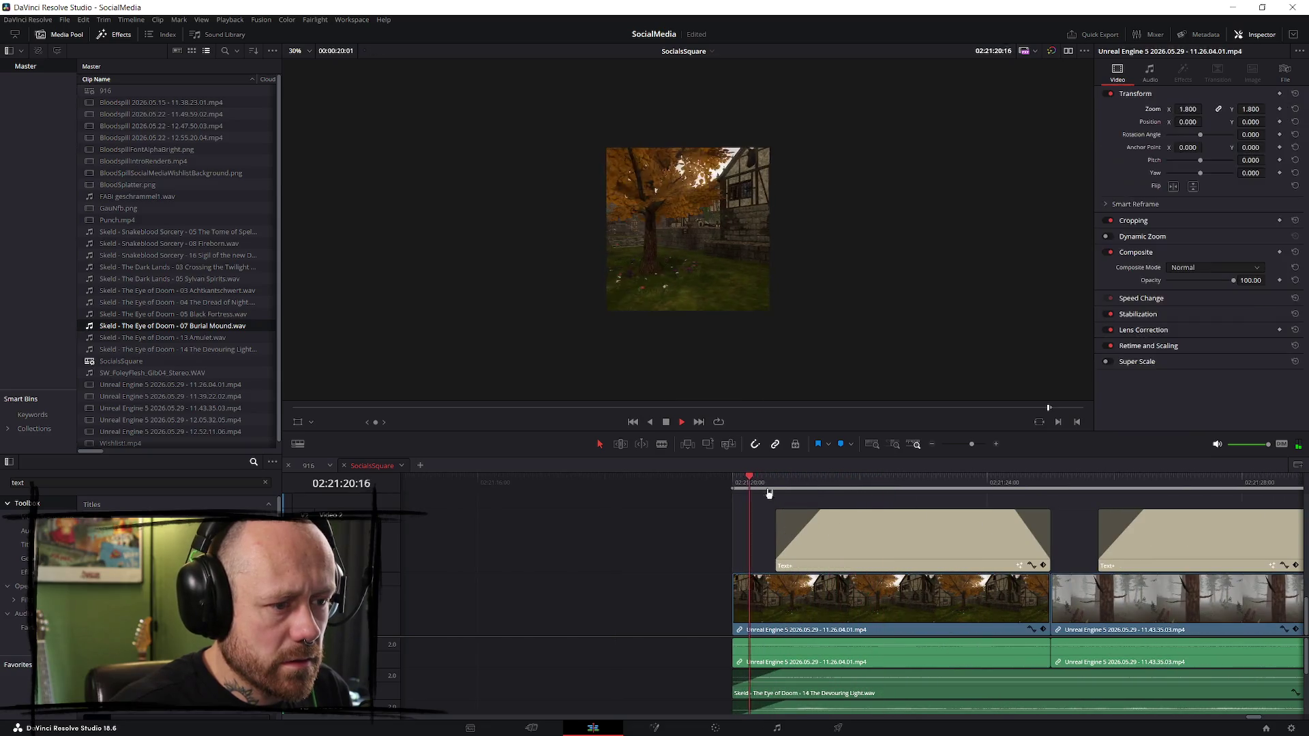
{"action": "left_click", "coordinate": [763, 482]}
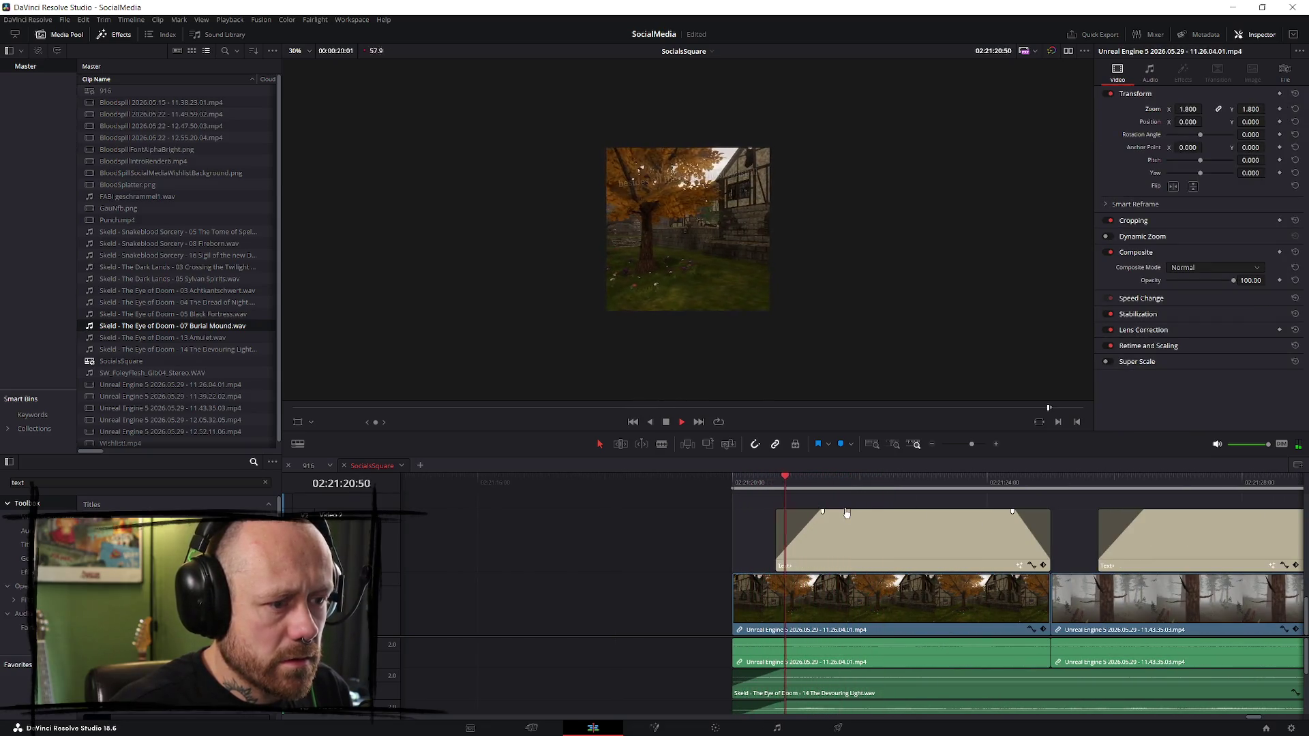
{"action": "left_click", "coordinate": [837, 517]}
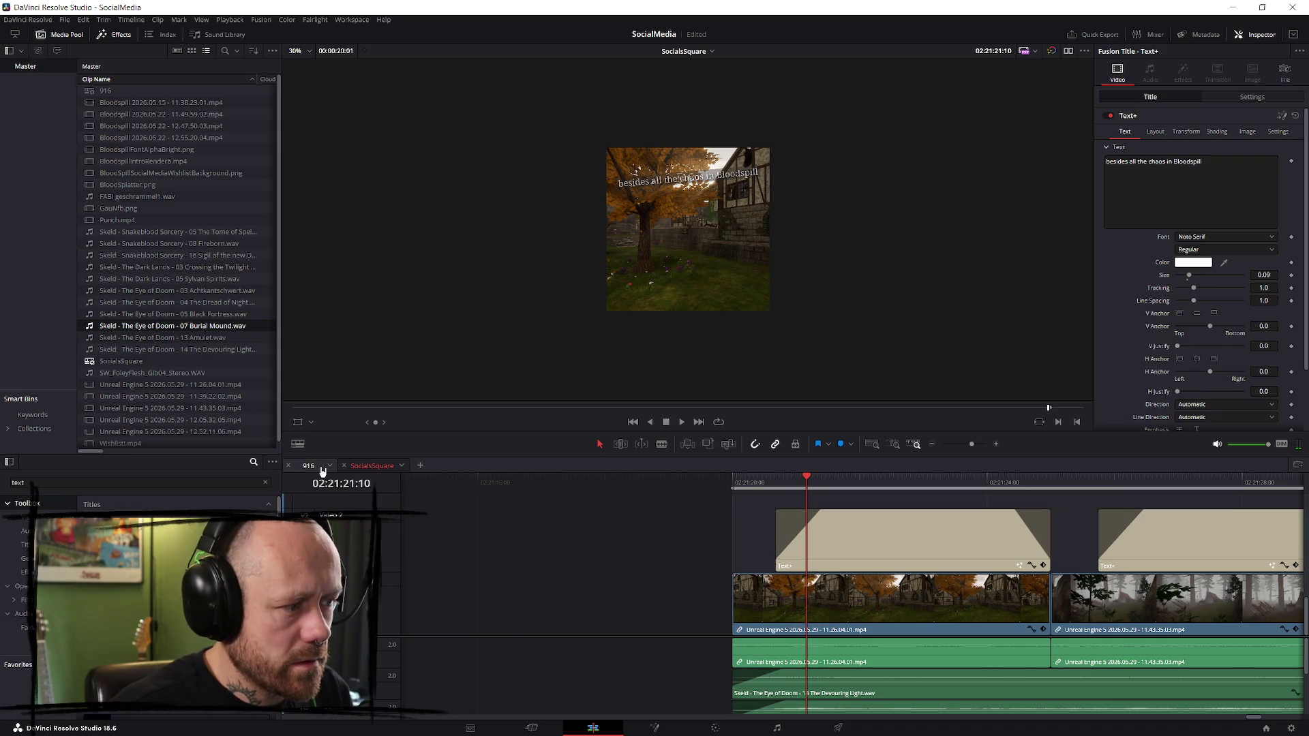
- Remove the fade-in from the forest caption in the 916 timeline and replay it
{"action": "left_click", "coordinate": [323, 469]}
{"action": "left_click", "coordinate": [882, 535]}
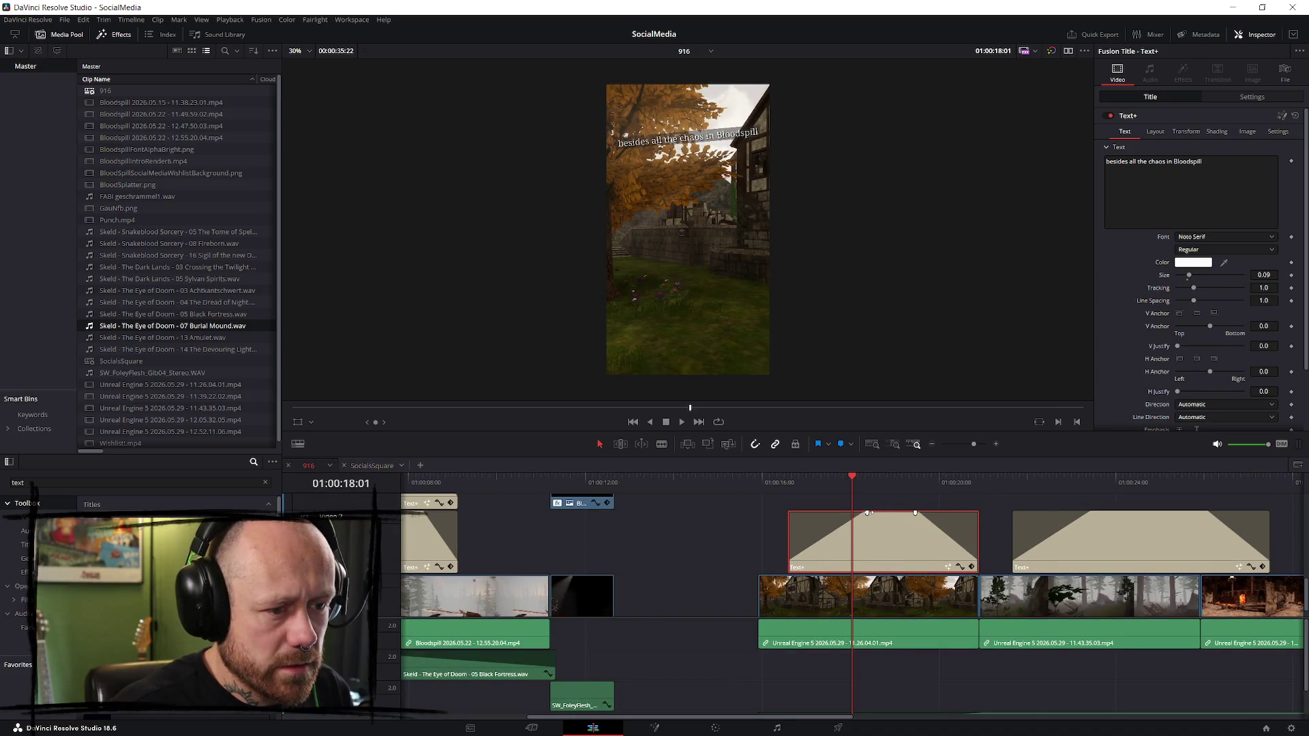
{"action": "left_click_drag", "start_coordinate": [869, 512], "coordinate": [749, 520]}
{"action": "mouse_move", "coordinate": [920, 517]}
{"action": "left_mouse_down"}
{"action": "mouse_move", "coordinate": [1028, 529]}
{"action": "mouse_move", "coordinate": [935, 530]}
{"action": "left_mouse_up"}
{"action": "left_click", "coordinate": [781, 497]}
{"action": "key", "text": "space"}
- Tweak the forest caption's start point, check its transform settings and replay the section
{"action": "left_click", "coordinate": [844, 533]}
{"action": "left_click_drag", "start_coordinate": [812, 513], "coordinate": [812, 512]}
{"action": "key", "text": "space"}
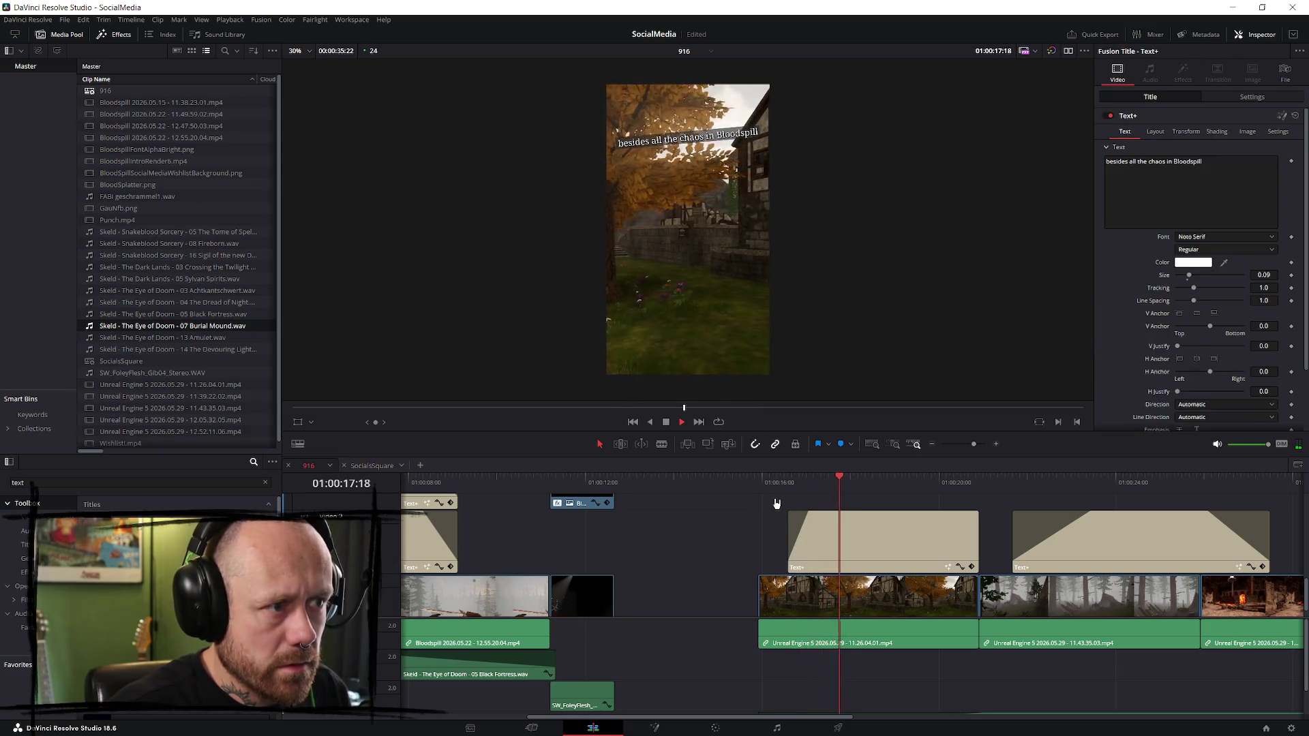
{"action": "left_click", "coordinate": [783, 483]}
{"action": "left_click", "coordinate": [788, 482]}
{"action": "mouse_move", "coordinate": [787, 482]}
{"action": "left_mouse_down"}
{"action": "mouse_move", "coordinate": [765, 489]}
{"action": "mouse_move", "coordinate": [812, 484]}
{"action": "mouse_move", "coordinate": [799, 485]}
{"action": "left_mouse_up"}
{"action": "key", "text": "shift+Left"}
{"action": "left_click", "coordinate": [916, 537]}
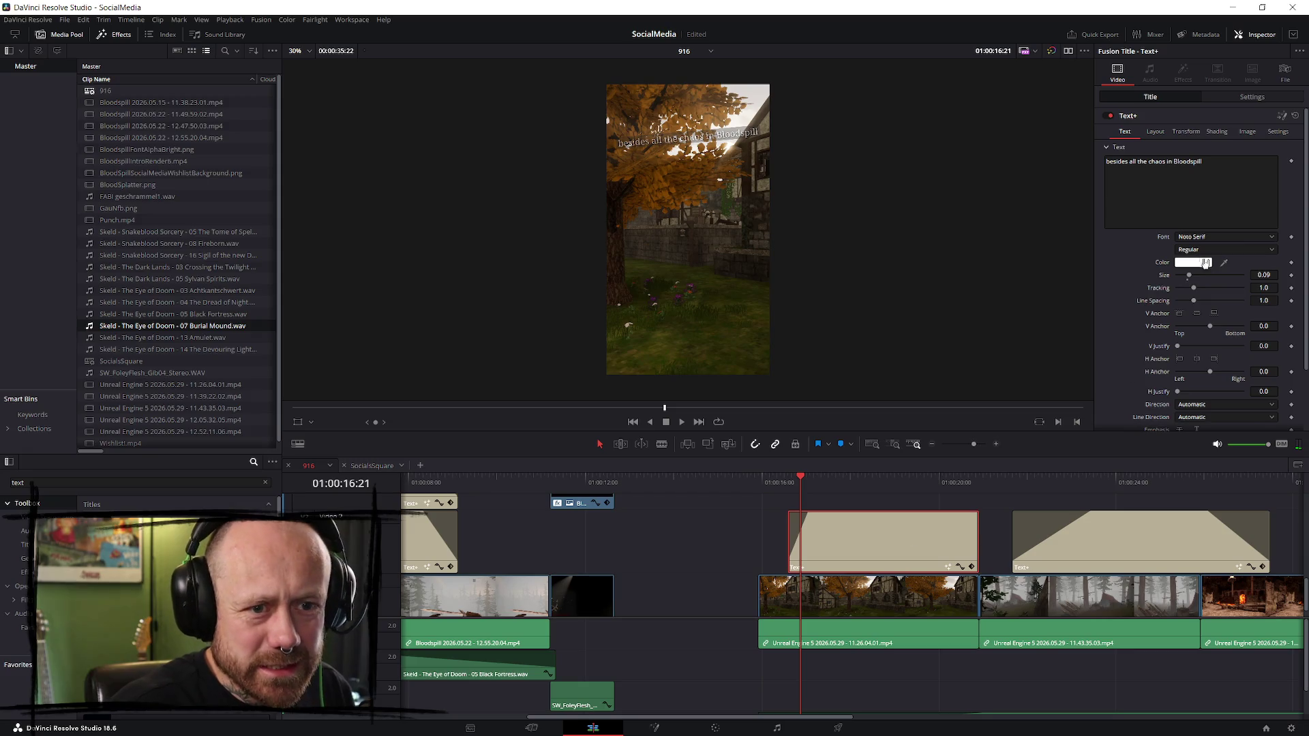
{"action": "left_click", "coordinate": [1224, 103]}
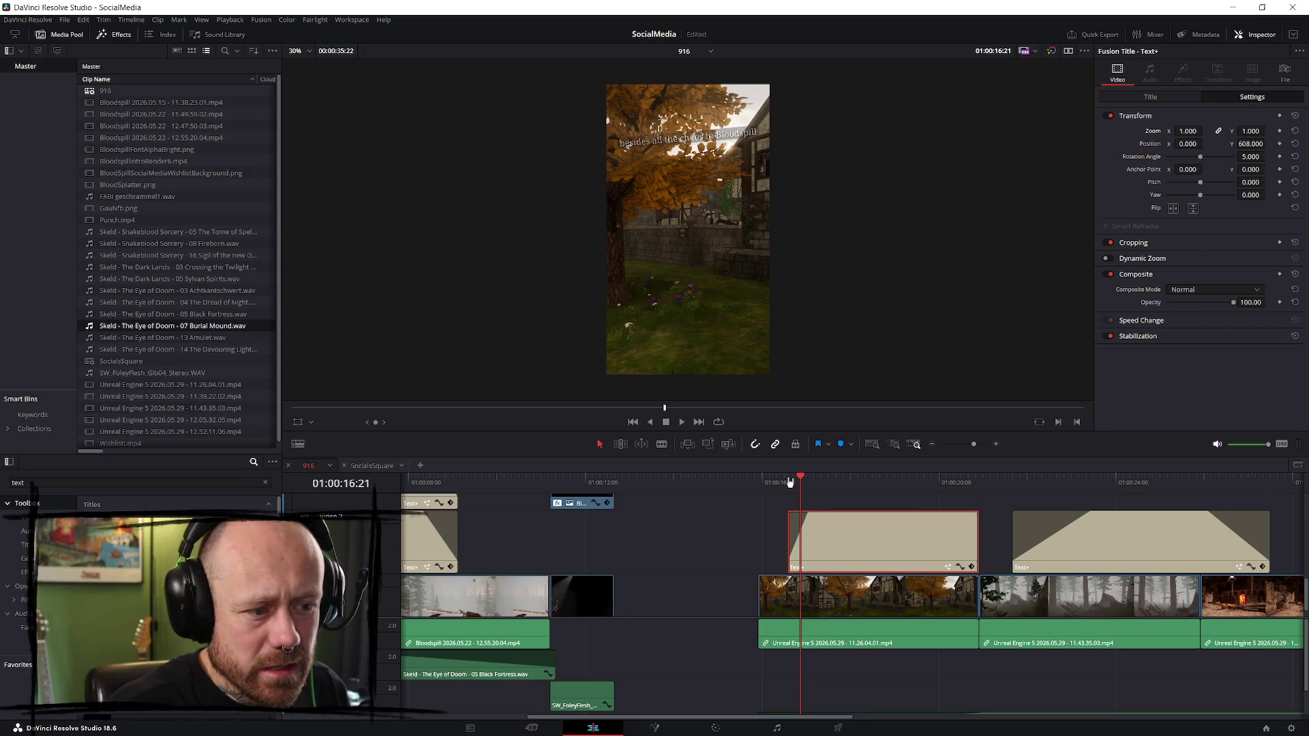
{"action": "key", "text": "space"}
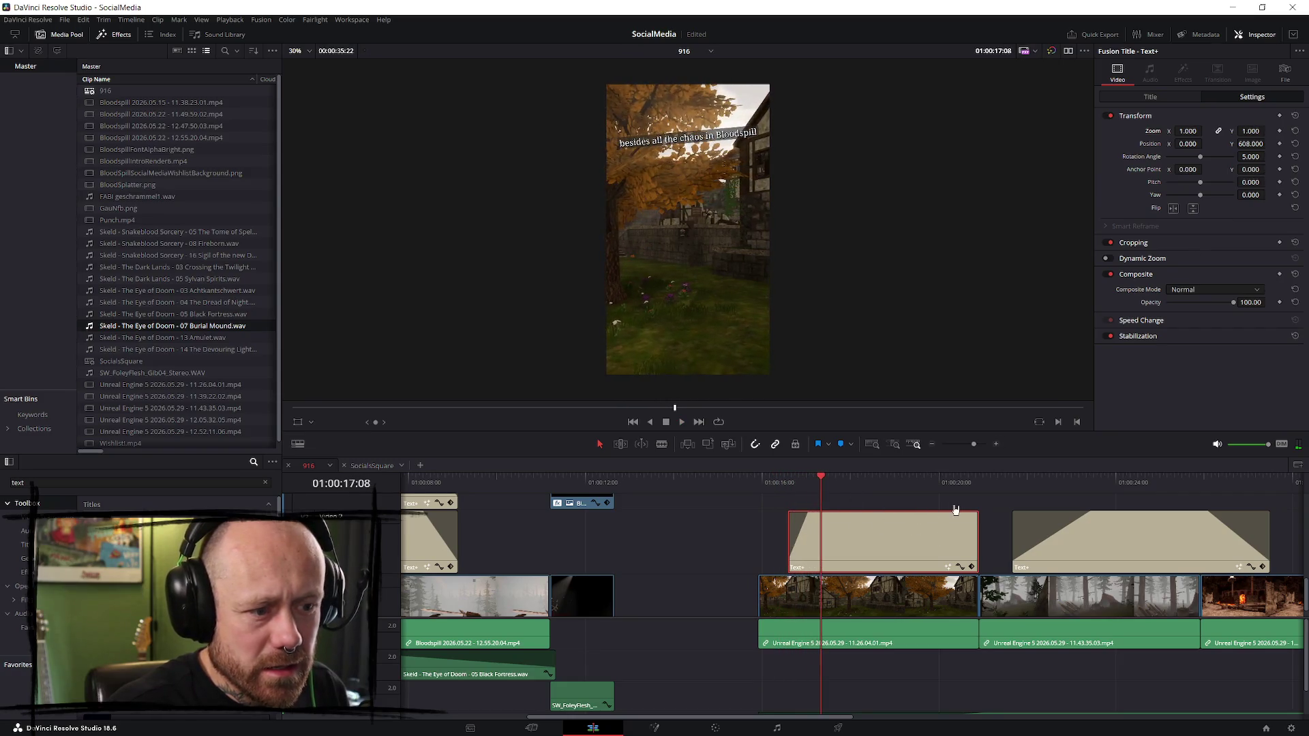
- Review the opening and forest captions, then delete the second forest caption
{"action": "scroll", "coordinate": [917, 538], "scroll_direction": "down", "scroll_amount": 2}
{"action": "left_click", "coordinate": [501, 476]}
{"action": "scroll", "coordinate": [1032, 515], "scroll_direction": "up", "scroll_amount": 2}
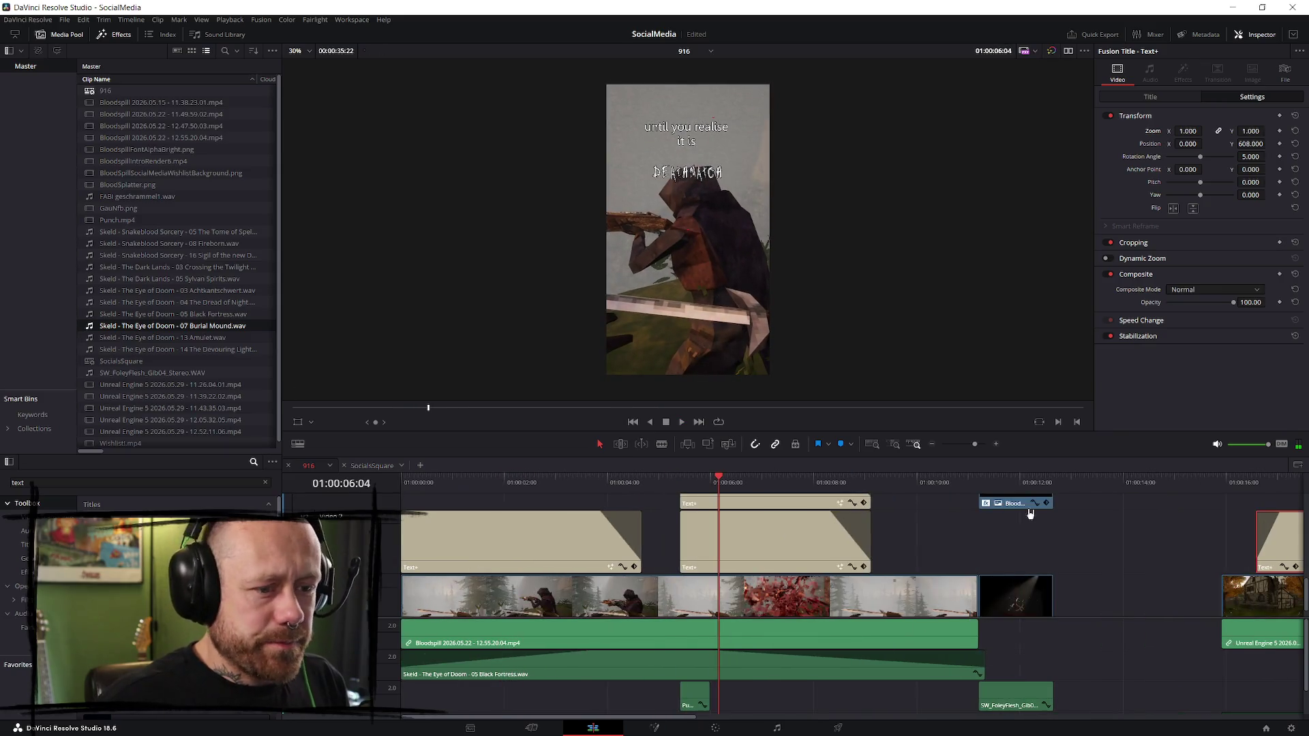
{"action": "scroll", "coordinate": [1032, 515], "scroll_direction": "down", "scroll_amount": 4}
{"action": "left_click", "coordinate": [880, 485]}
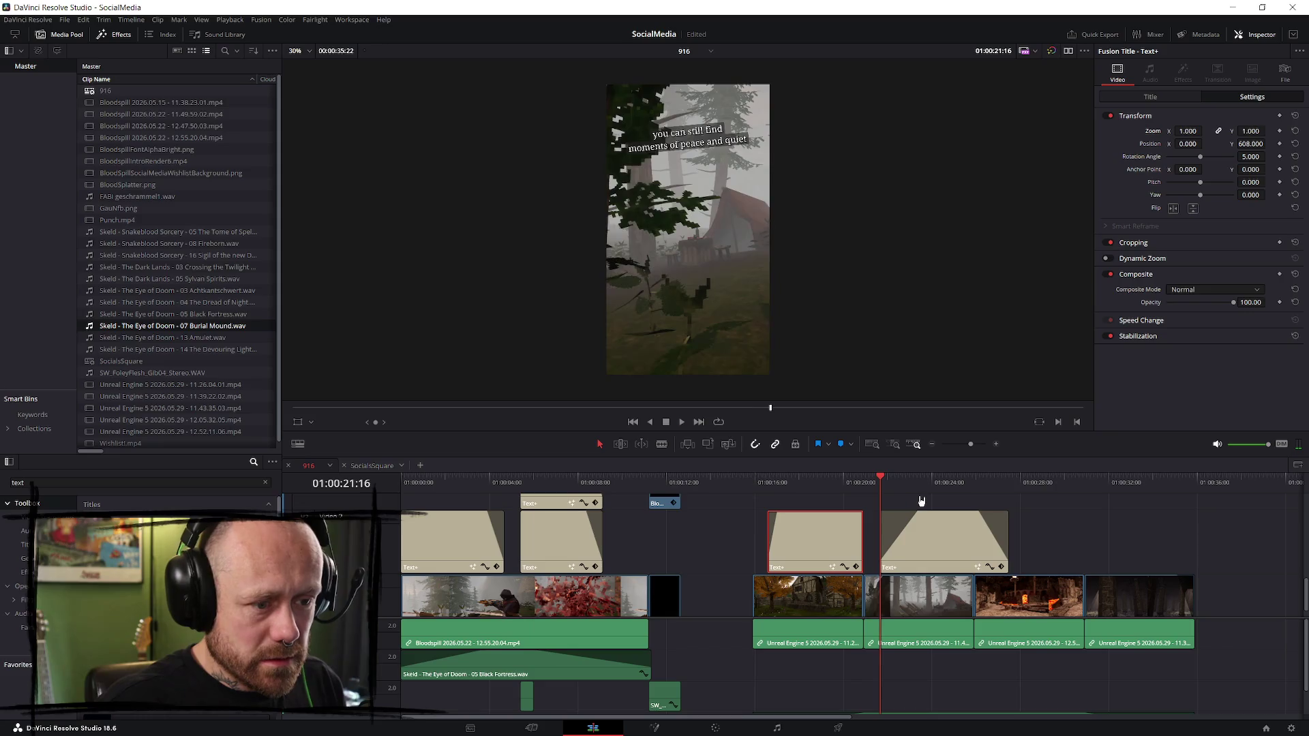
{"action": "scroll", "coordinate": [1074, 523], "scroll_direction": "up", "scroll_amount": 1}
{"action": "scroll", "coordinate": [1074, 523], "scroll_direction": "up", "scroll_amount": 1}
{"action": "left_click", "coordinate": [917, 543]}
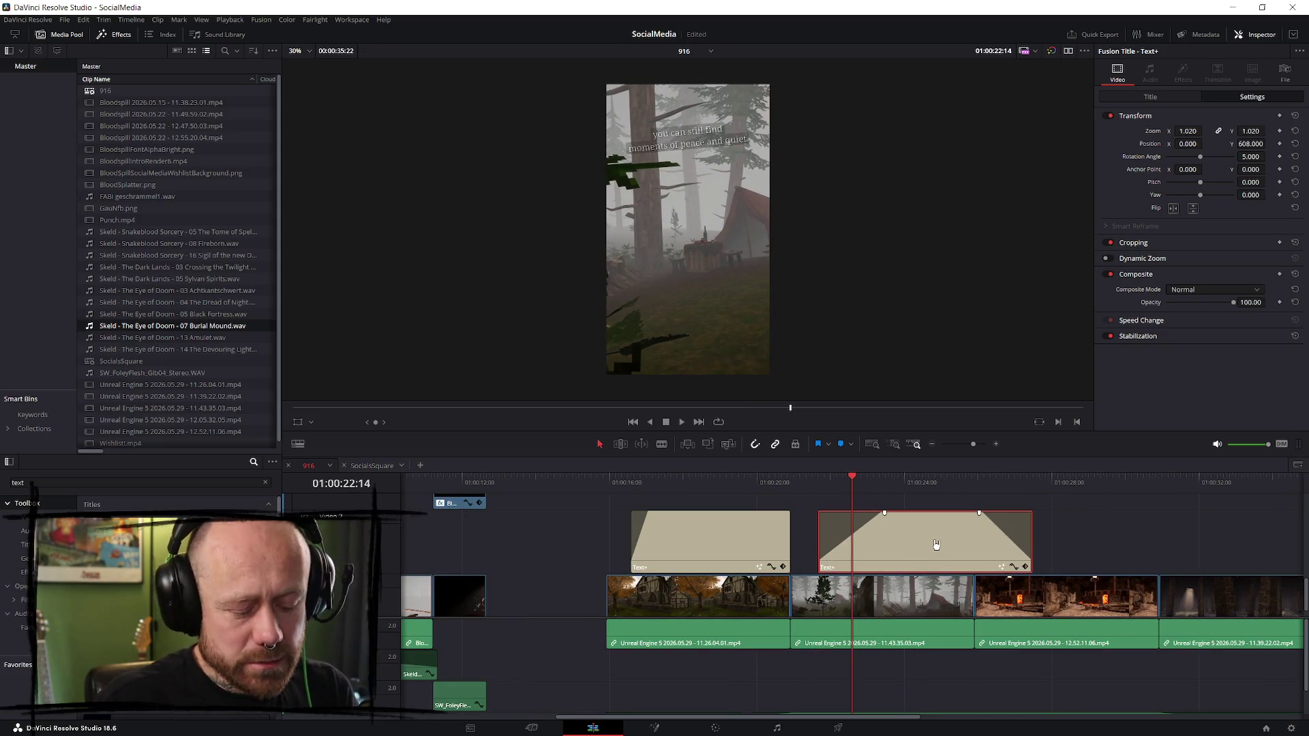
{"action": "key", "text": "Delete"}
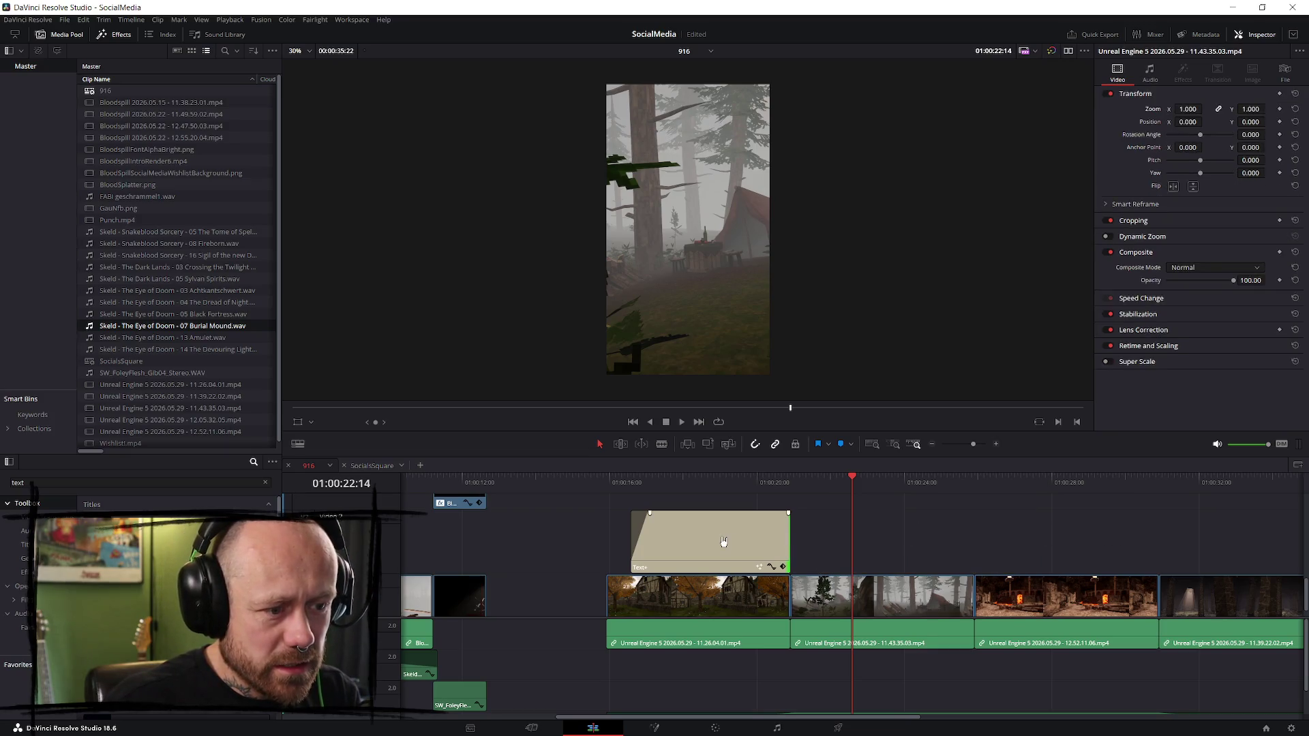
- Drag the Burial Mound music up onto the Black Fortress music track
{"action": "left_click", "coordinate": [724, 542]}
{"action": "key", "text": "Delete"}
{"action": "key", "text": "Up"}
{"action": "key", "text": "space"}
{"action": "scroll", "coordinate": [945, 566], "scroll_direction": "down", "scroll_amount": 2}
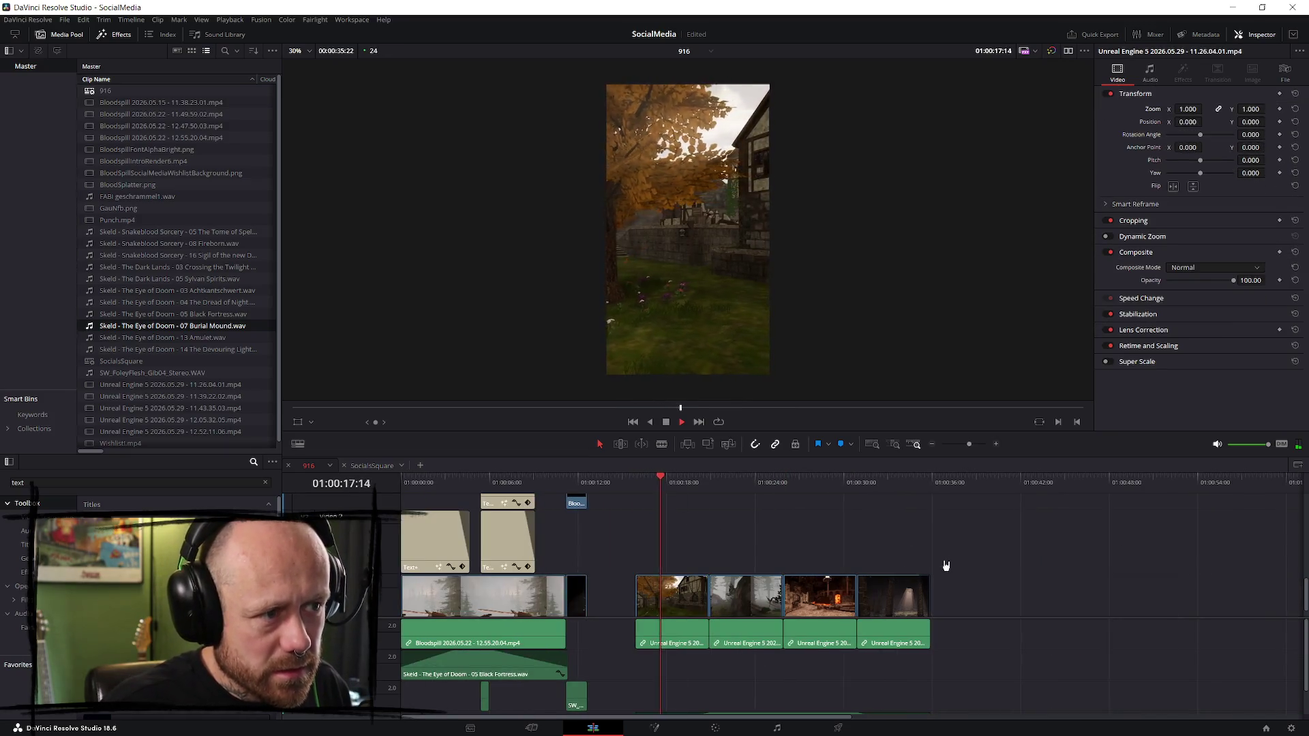
{"action": "scroll", "coordinate": [1133, 530], "scroll_direction": "up", "scroll_amount": 3}
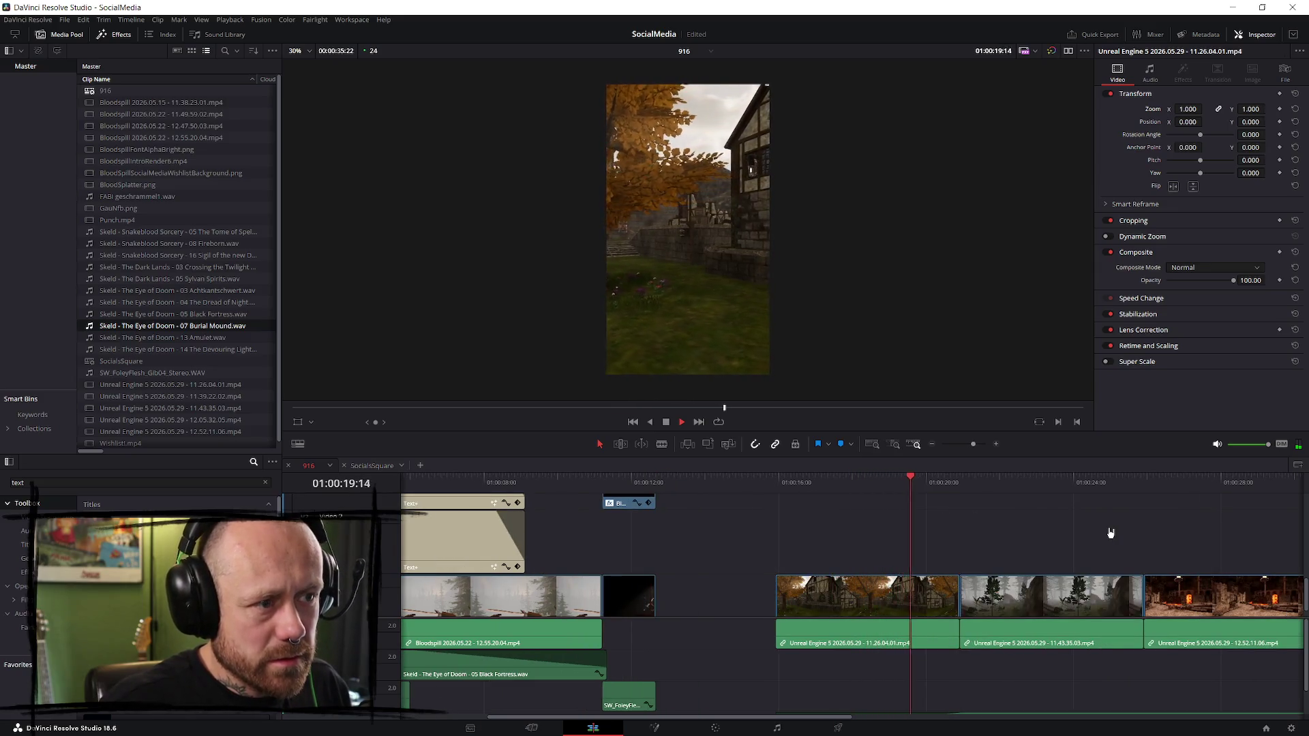
{"action": "scroll", "coordinate": [1109, 533], "scroll_direction": "down", "scroll_amount": 1}
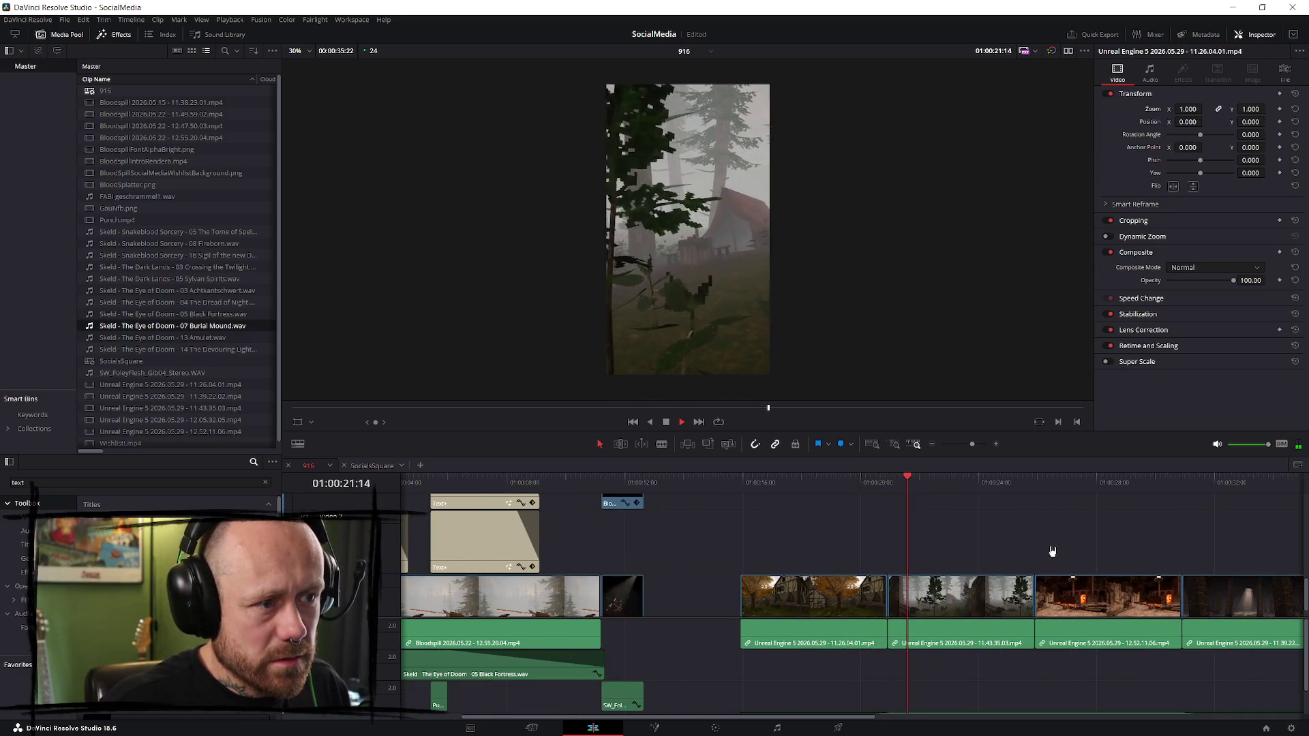
{"action": "scroll", "coordinate": [1052, 551], "scroll_direction": "down", "scroll_amount": 5}
{"action": "scroll", "coordinate": [600, 668], "scroll_direction": "down", "scroll_amount": 2}
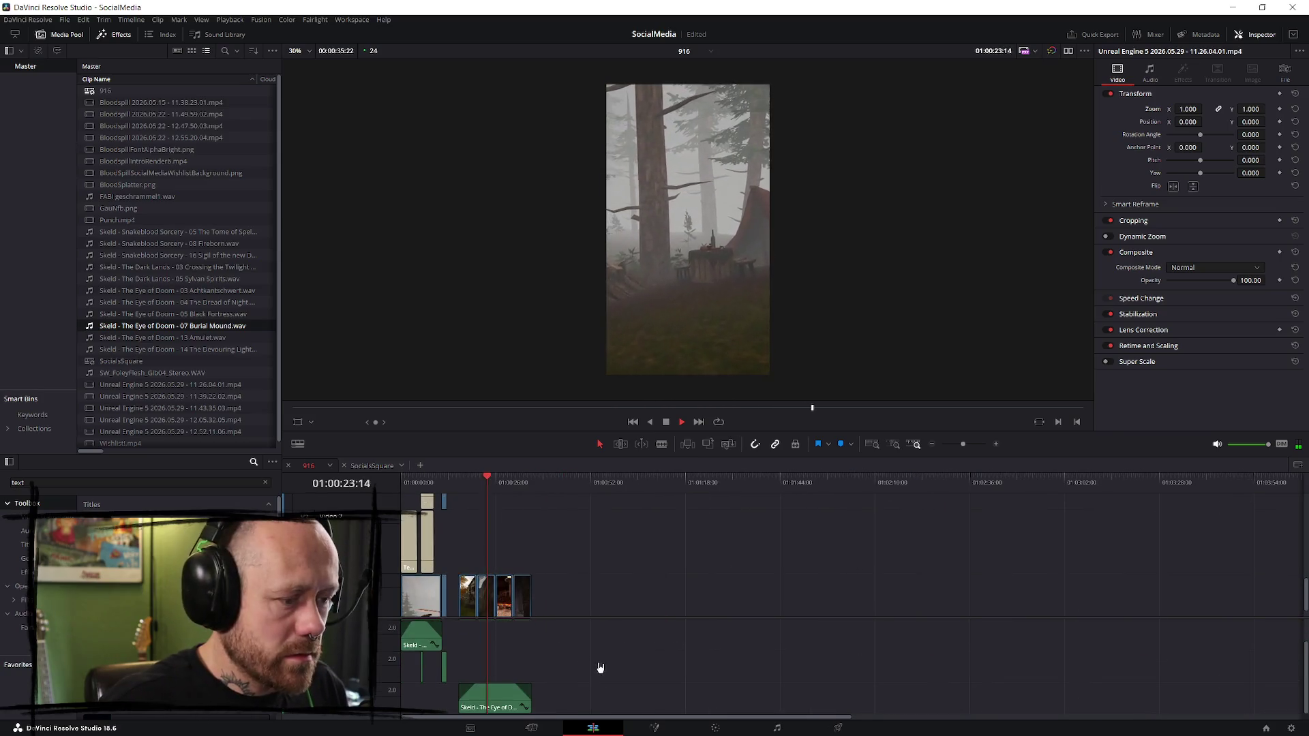
{"action": "left_click_drag", "start_coordinate": [500, 707], "coordinate": [499, 650]}
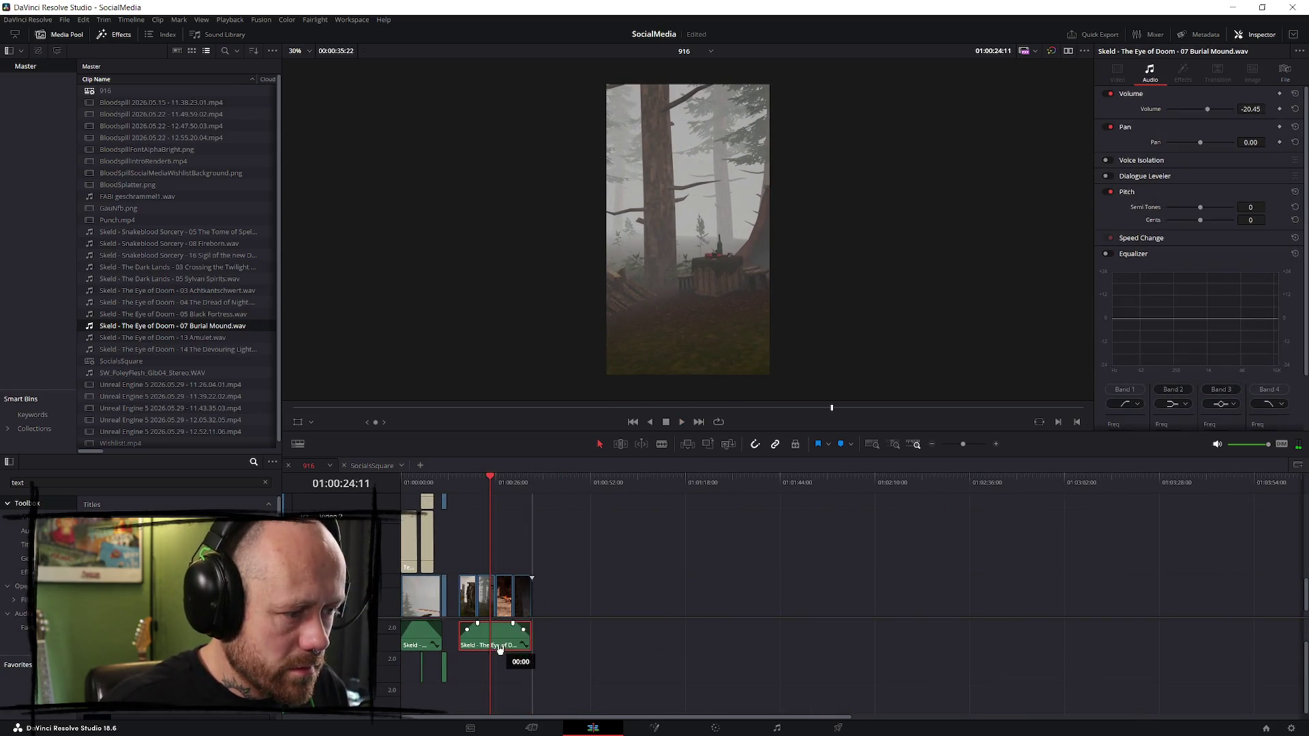
- Play back the music transition, compare with SocialsSquare, then replay the 916 cut
{"action": "left_click", "coordinate": [461, 477]}
{"action": "key", "text": "space"}
{"action": "scroll", "coordinate": [870, 636], "scroll_direction": "up", "scroll_amount": 5}
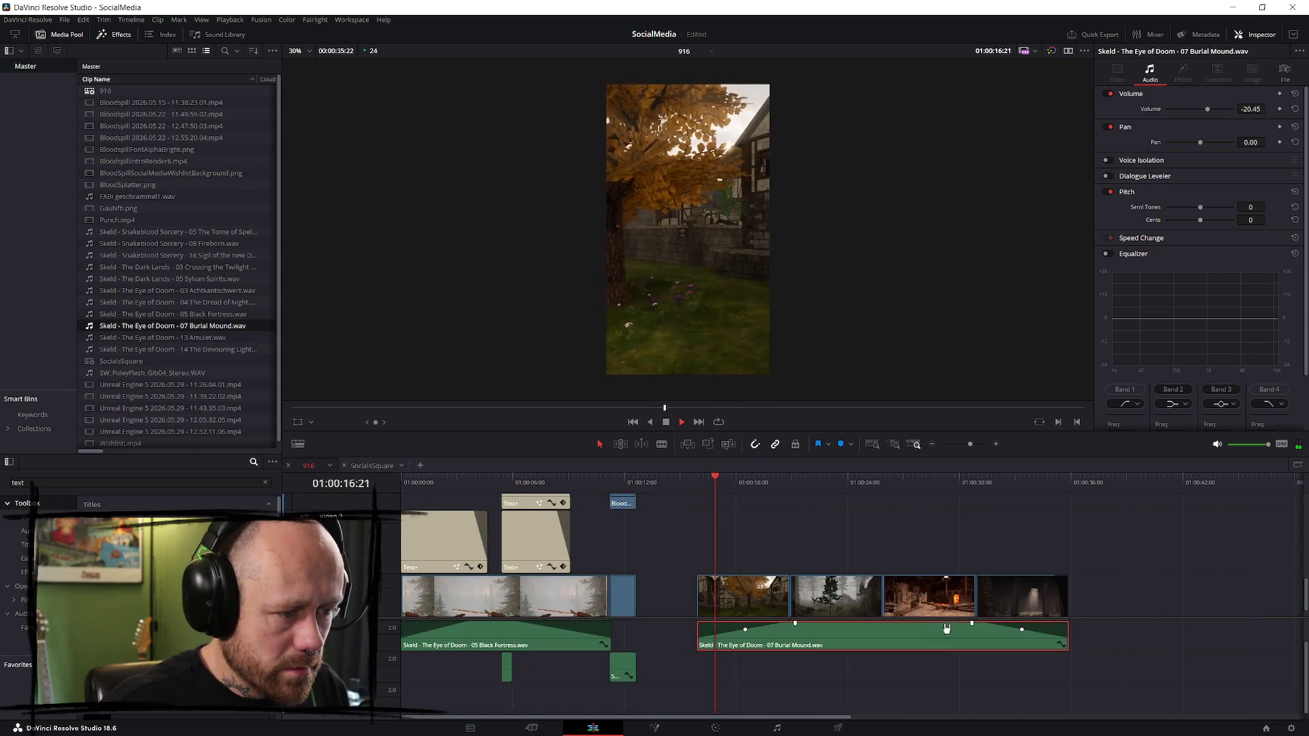
{"action": "key", "text": "space"}
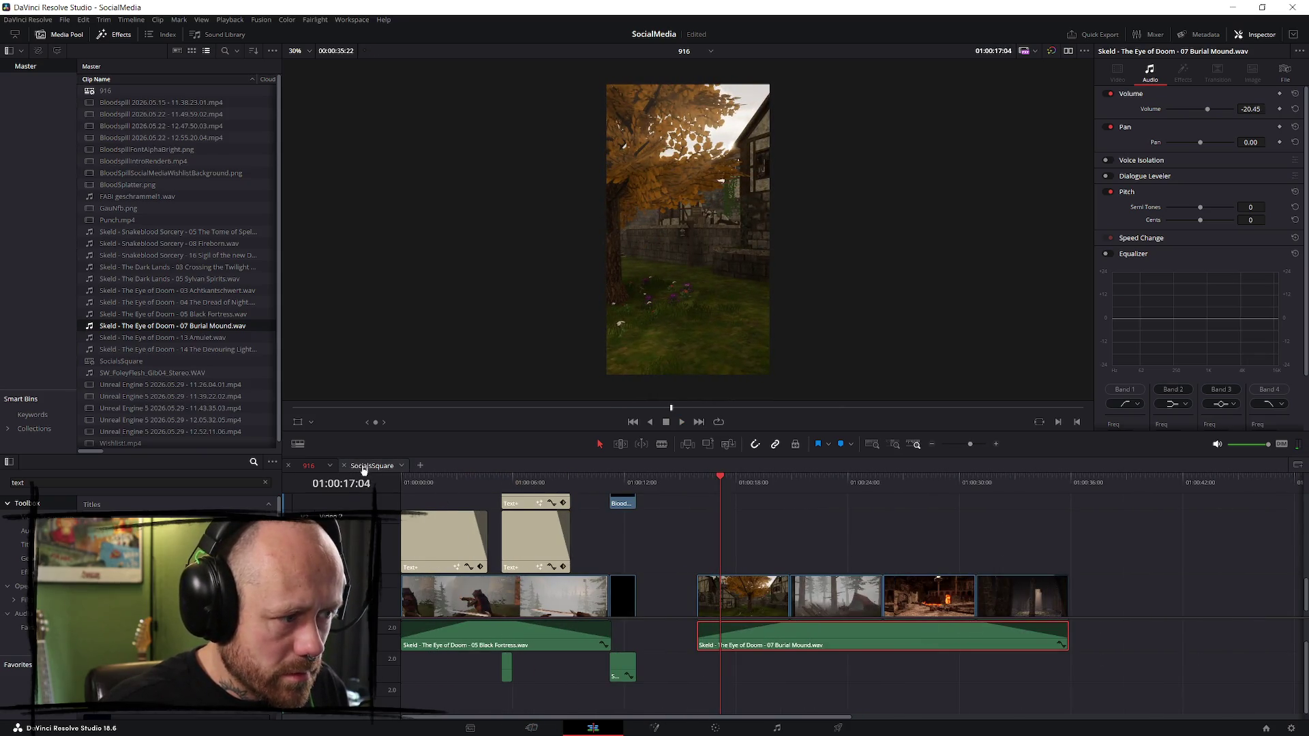
{"action": "left_click", "coordinate": [363, 469]}
{"action": "scroll", "coordinate": [932, 617], "scroll_direction": "down", "scroll_amount": 2}
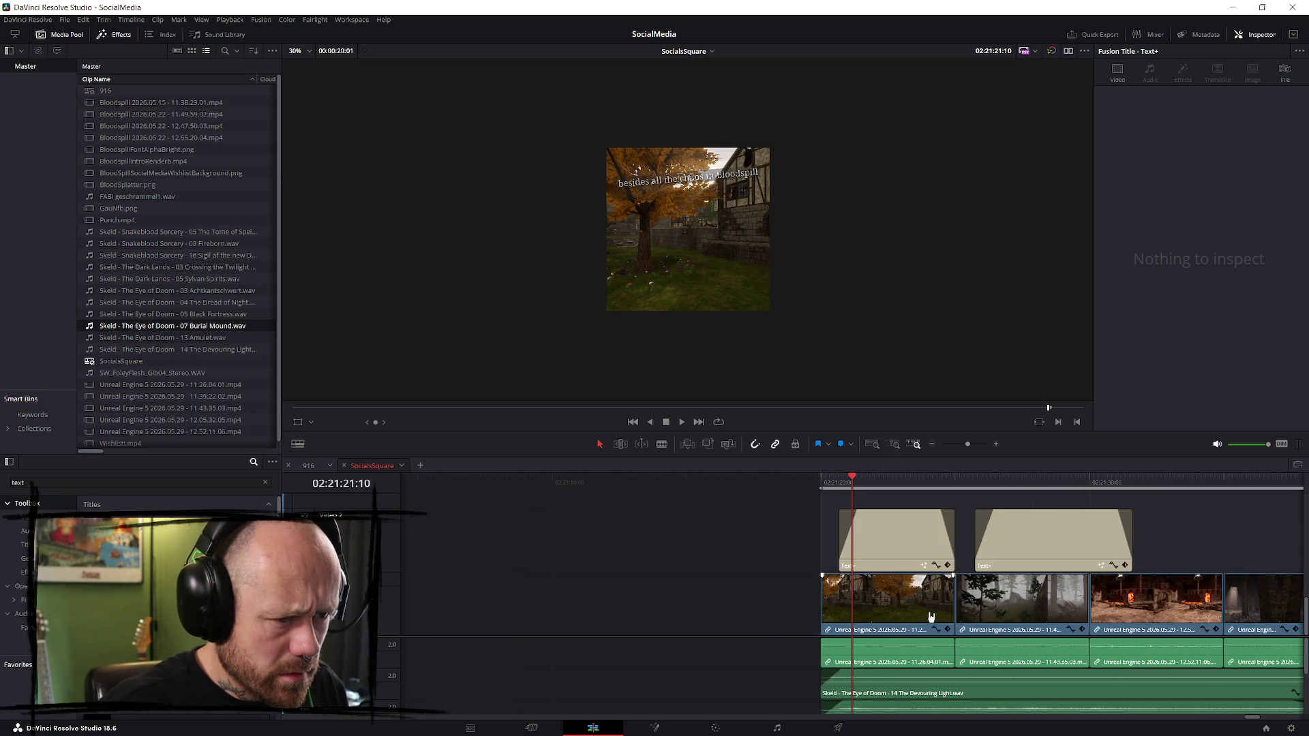
{"action": "scroll", "coordinate": [931, 616], "scroll_direction": "up", "scroll_amount": 1}
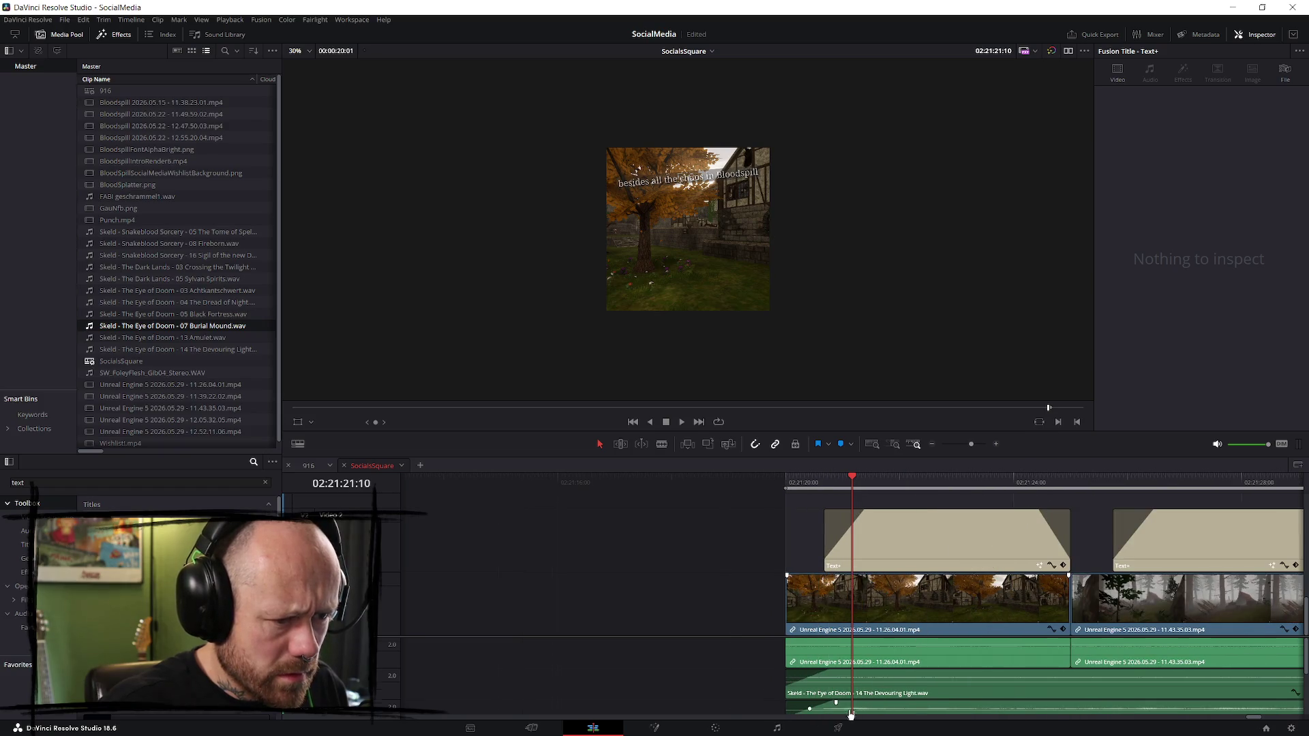
{"action": "scroll", "coordinate": [848, 708], "scroll_direction": "down", "scroll_amount": 1}
{"action": "scroll", "coordinate": [827, 691], "scroll_direction": "down", "scroll_amount": 1}
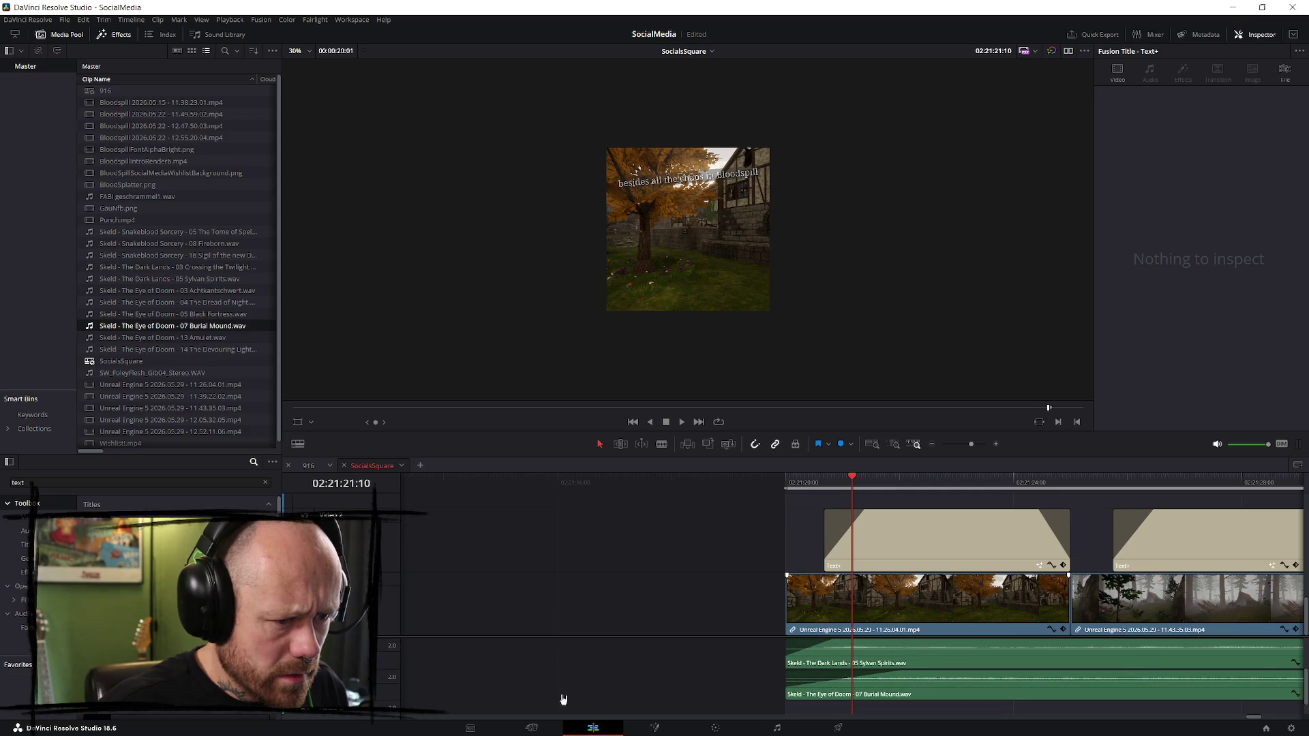
{"action": "left_click", "coordinate": [865, 514]}
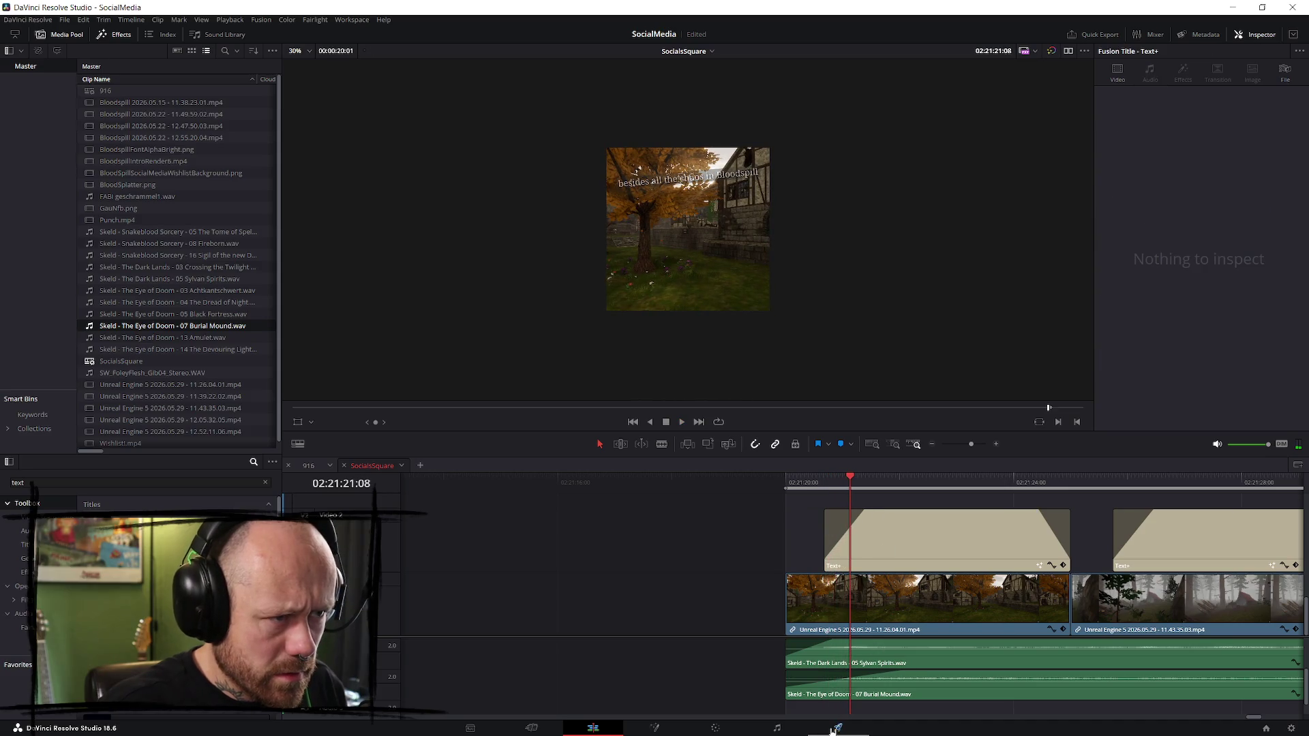
{"action": "left_click", "coordinate": [303, 466]}
{"action": "key", "text": "space"}
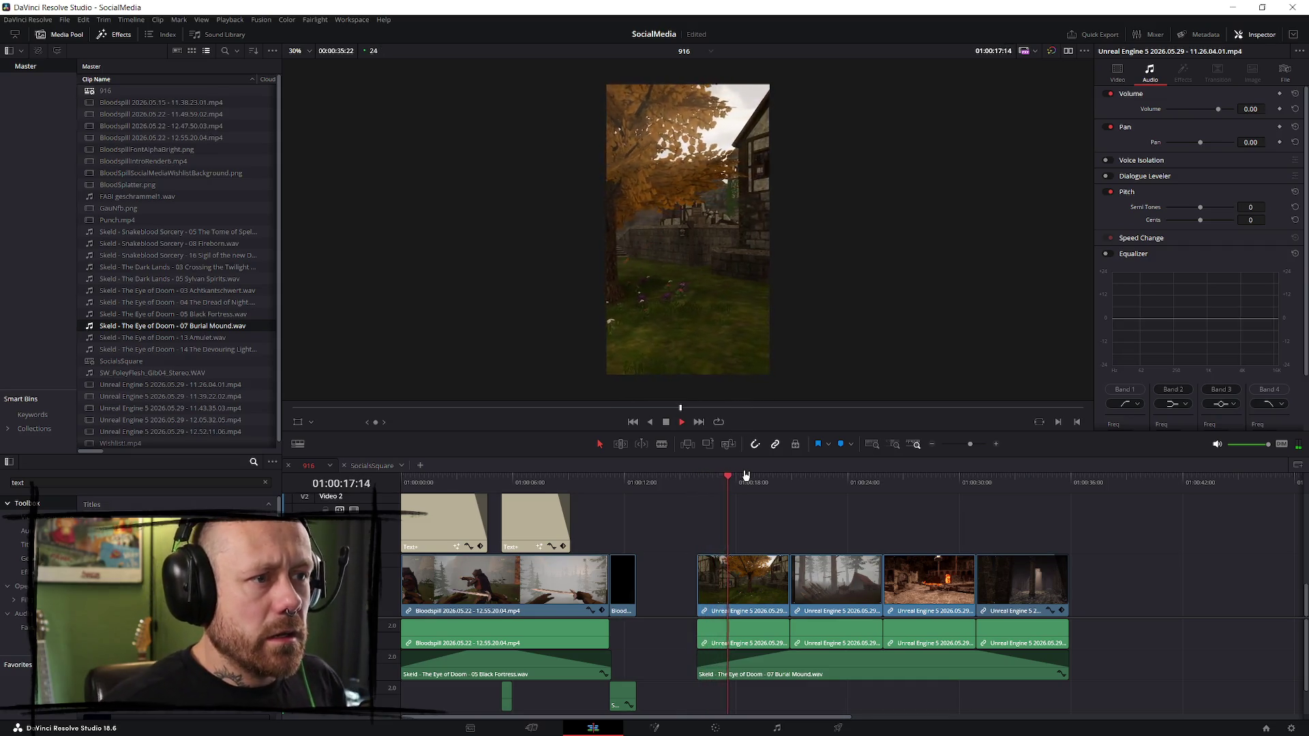
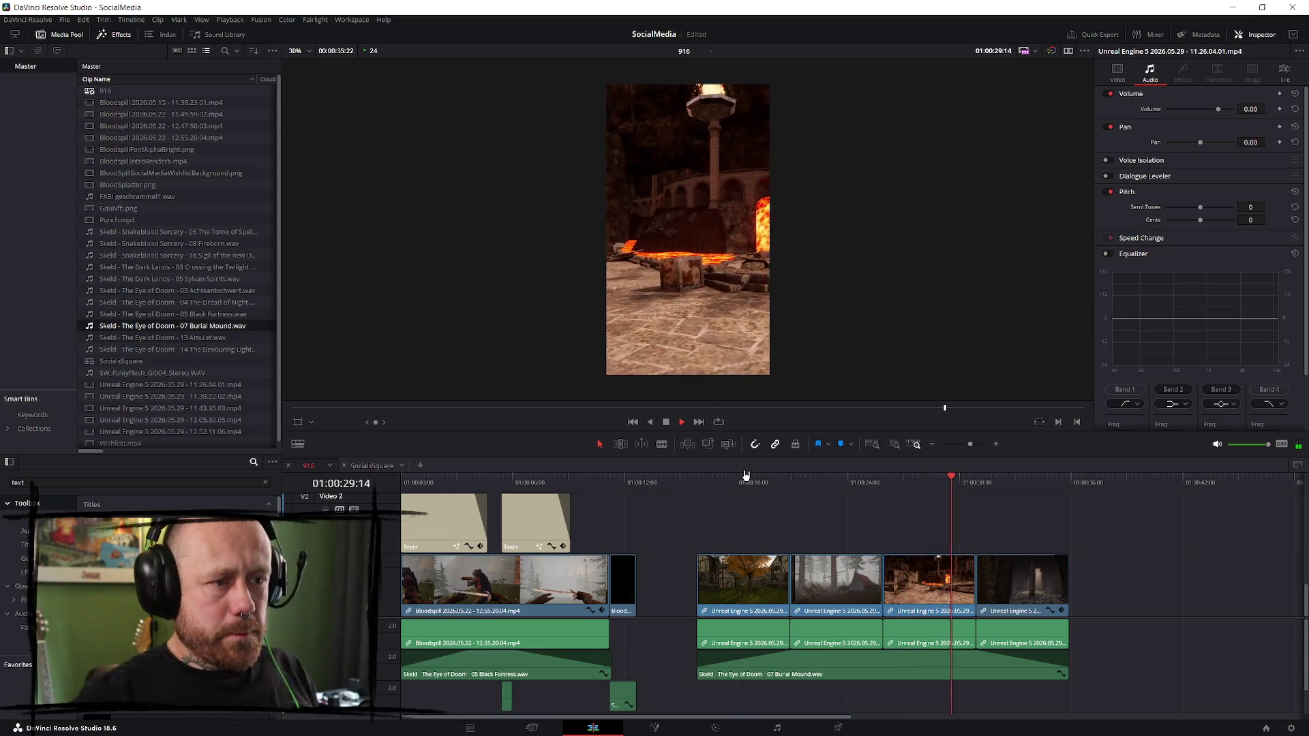
- Reframe the torch-lit hall clip further left to Position X −111 and replay it
{"action": "left_click", "coordinate": [885, 483]}
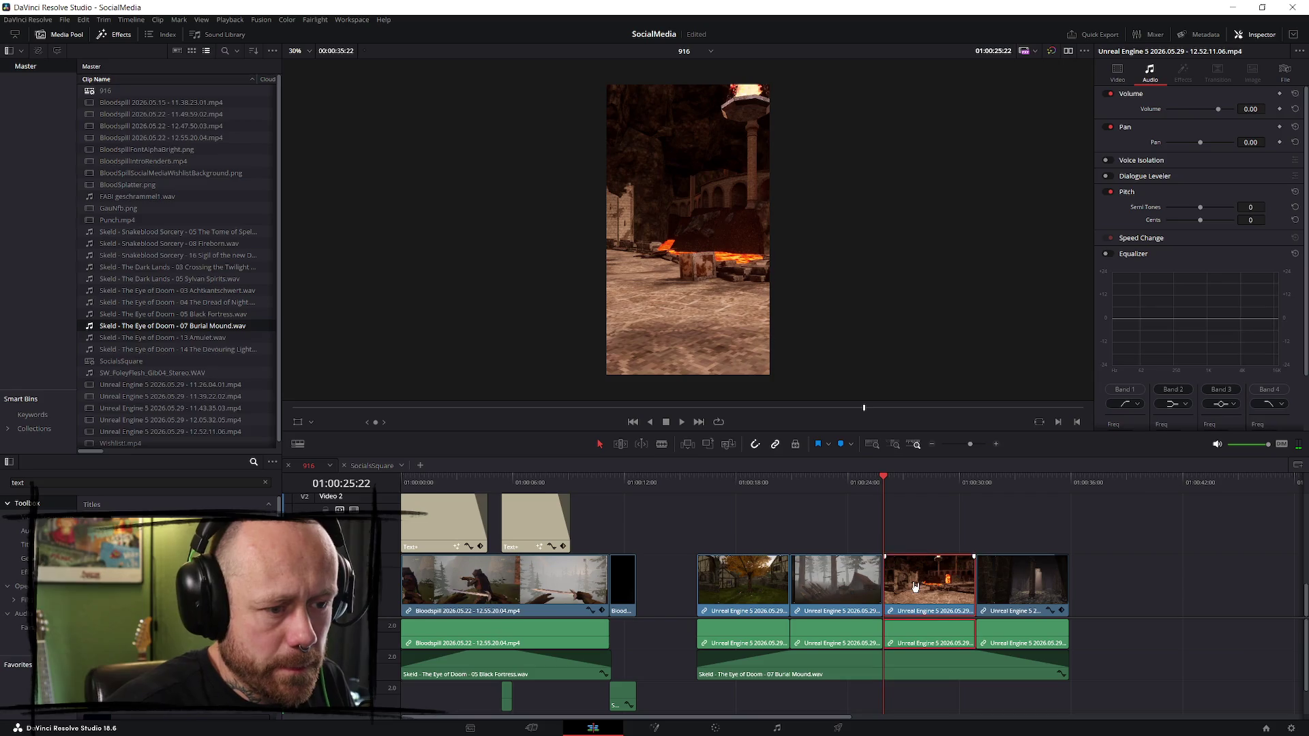
{"action": "left_click", "coordinate": [1118, 71]}
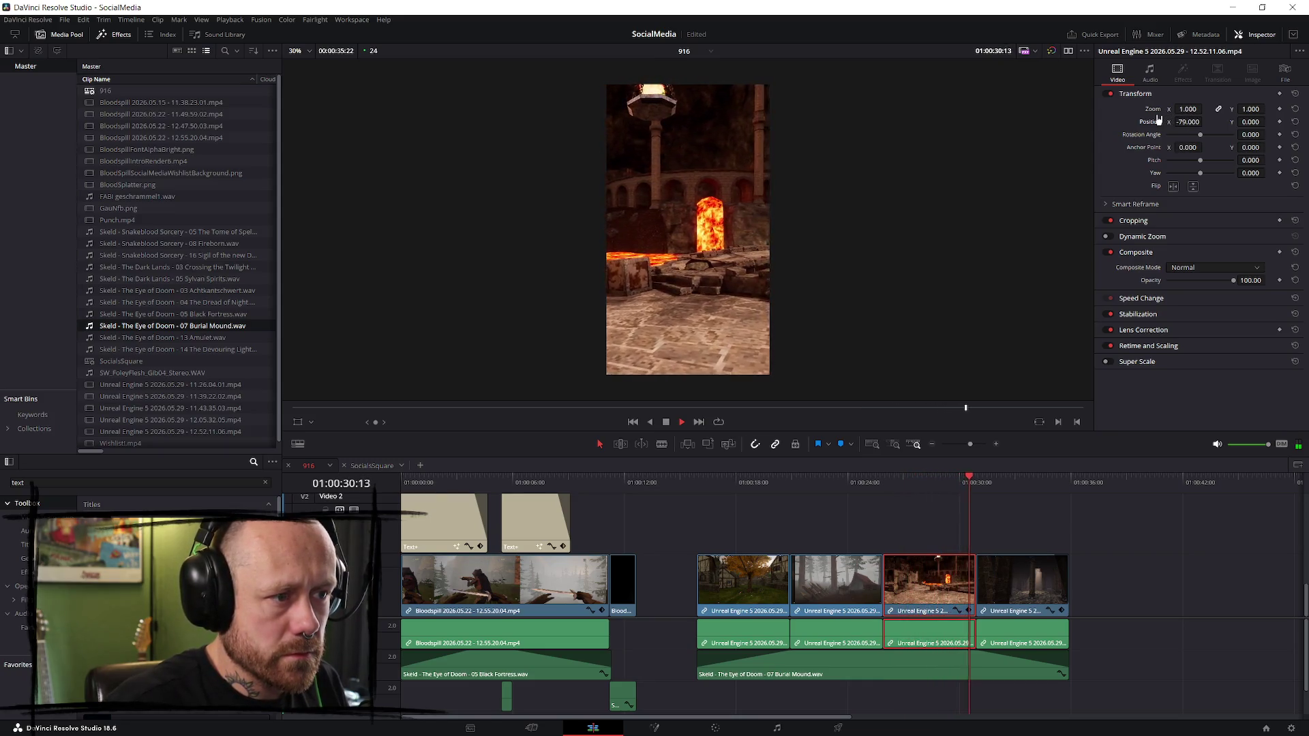
{"action": "key", "text": "space"}
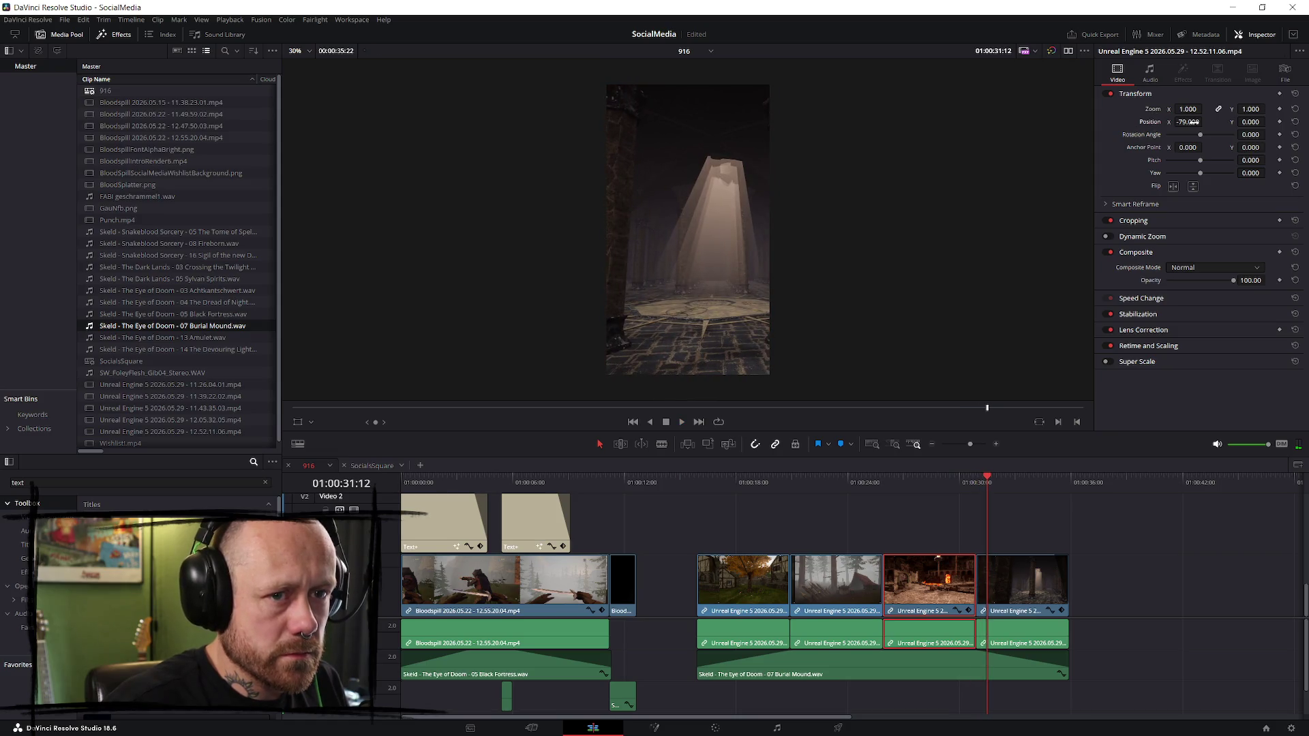
{"action": "left_click_drag", "start_coordinate": [917, 512], "coordinate": [920, 513]}
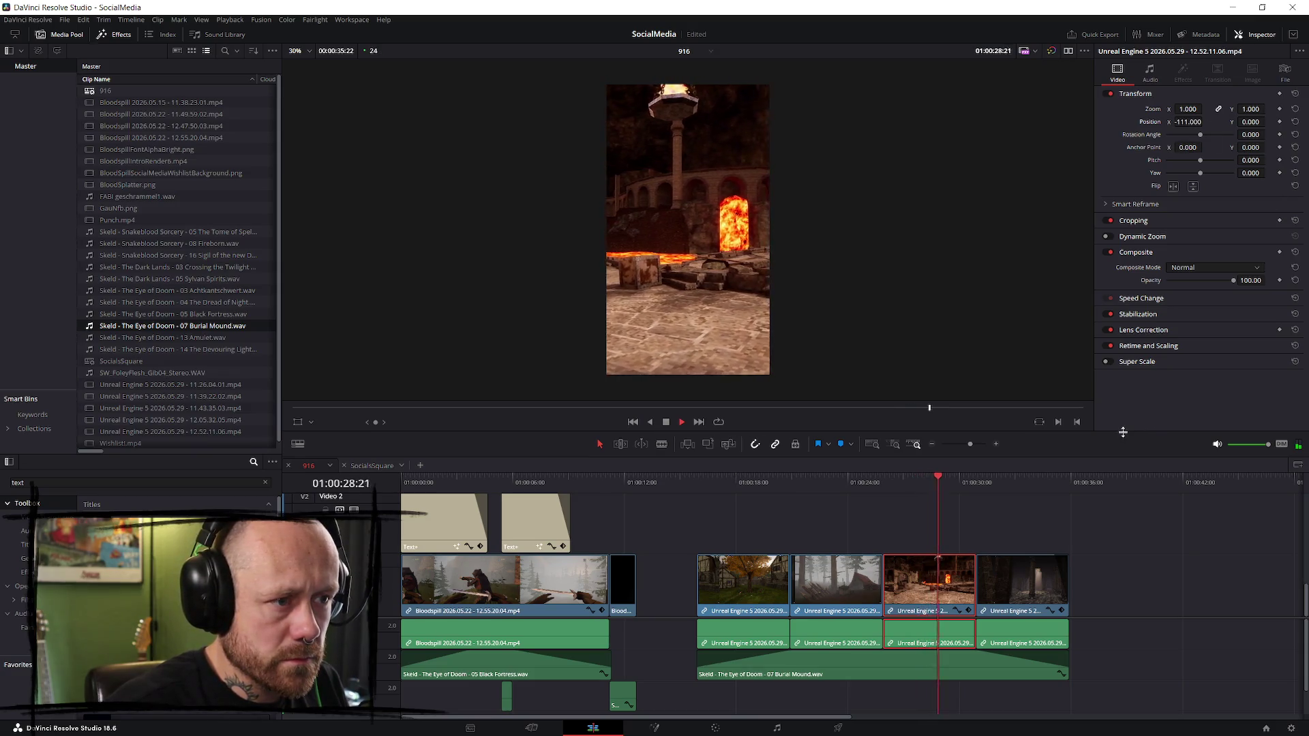
{"action": "left_click", "coordinate": [881, 482]}
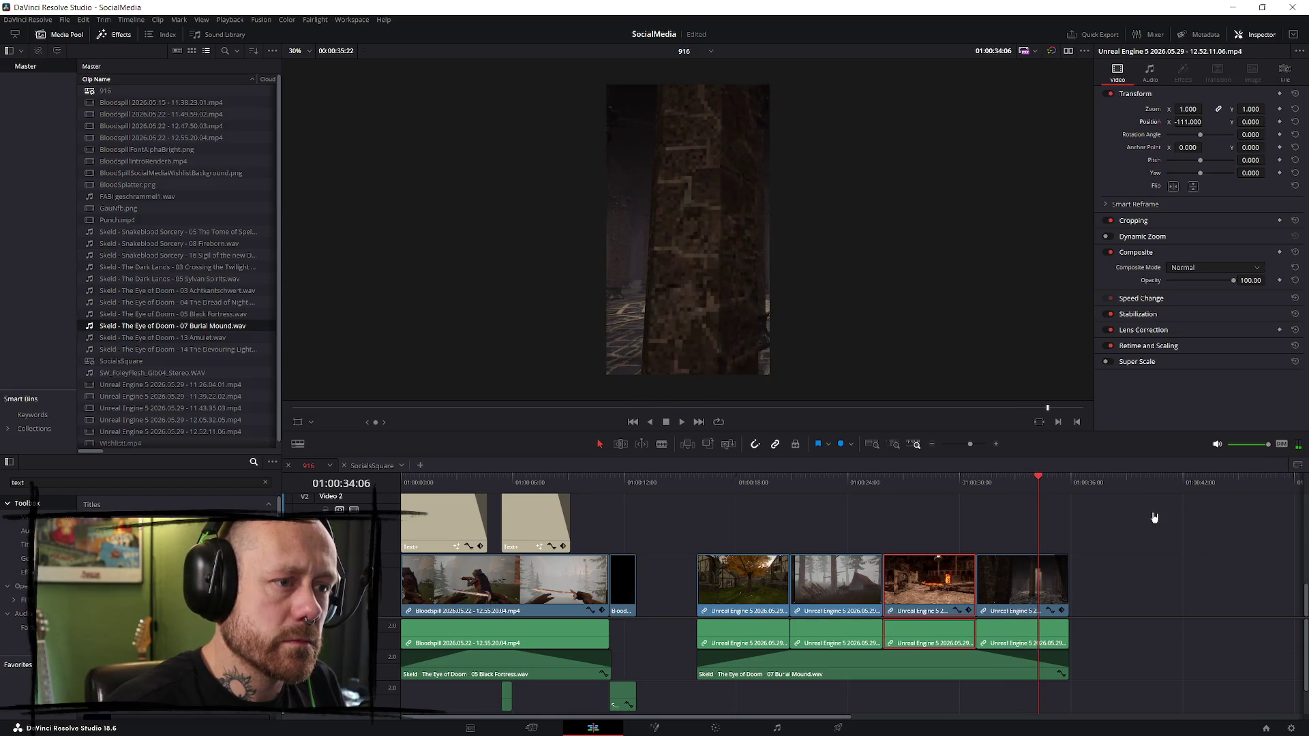
- Review the ending and drag the music fade-out keyframe later
{"action": "left_click", "coordinate": [988, 487]}
{"action": "key", "text": "space"}
{"action": "left_click", "coordinate": [1043, 584]}
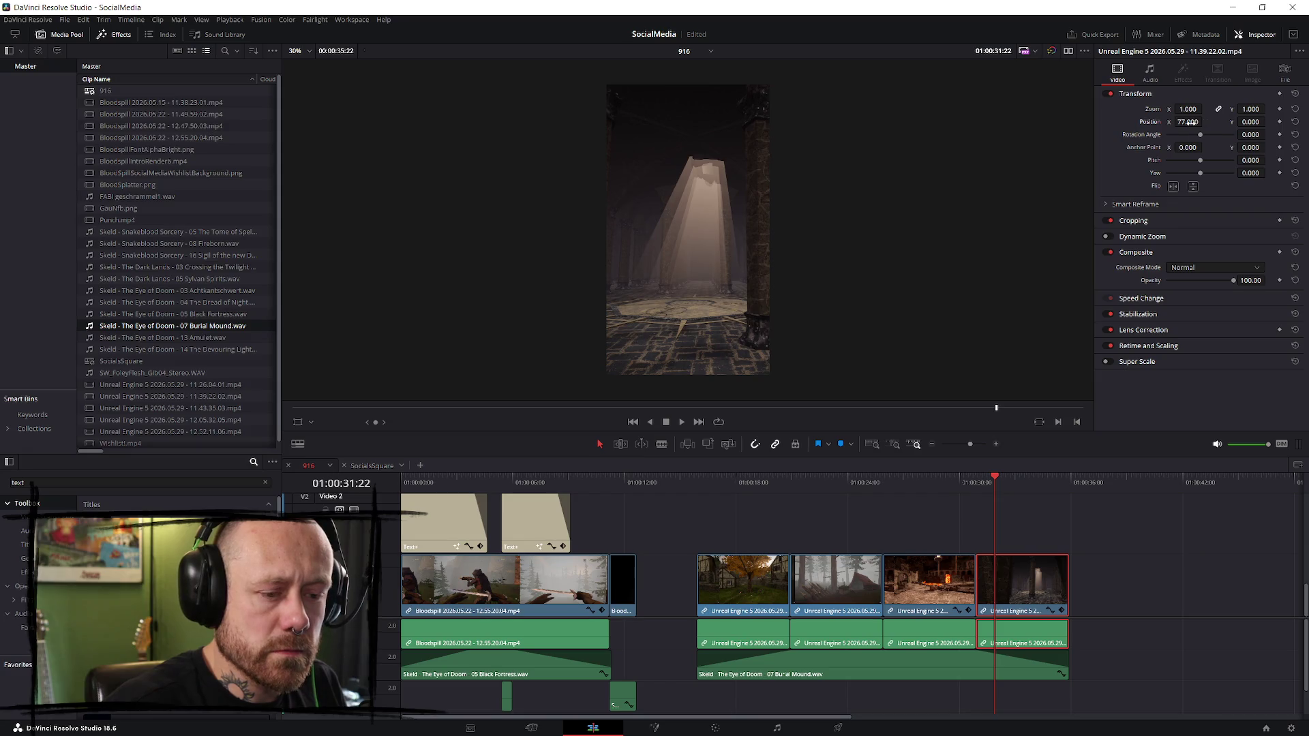
{"action": "key", "text": "space"}
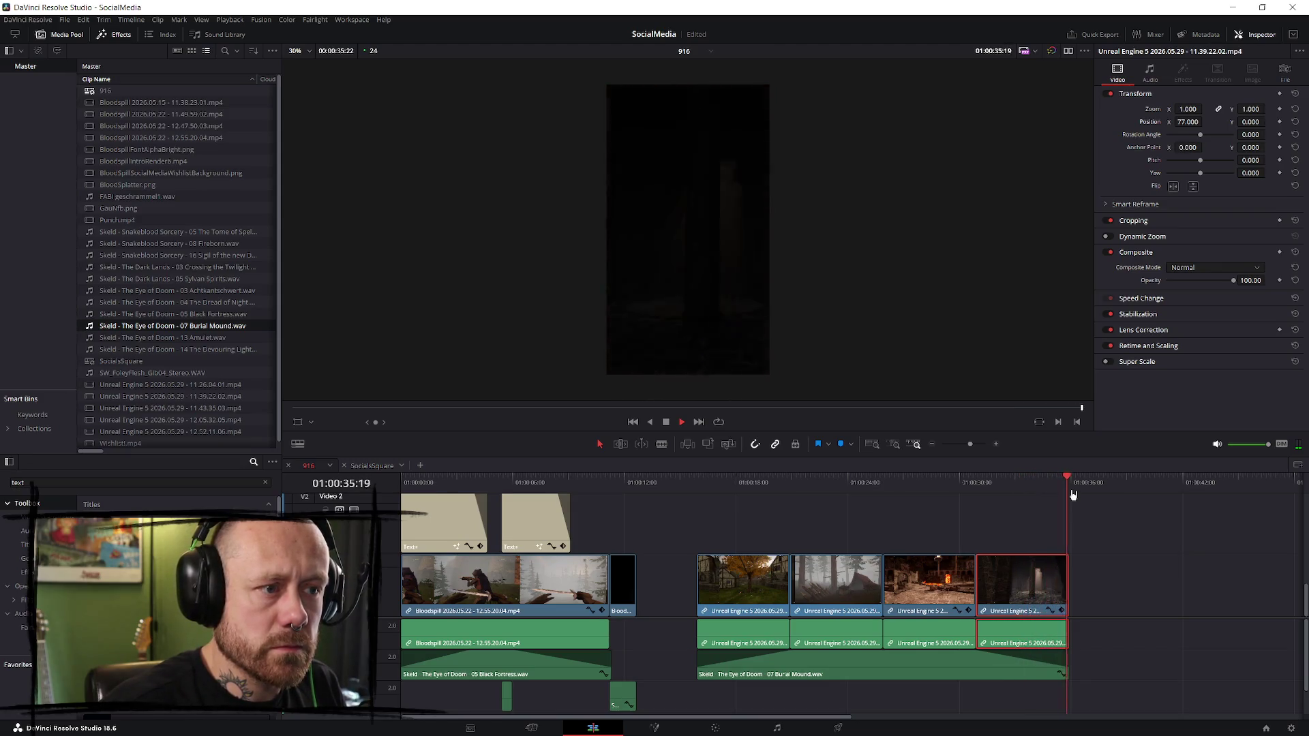
{"action": "left_click_drag", "start_coordinate": [973, 653], "coordinate": [984, 653]}
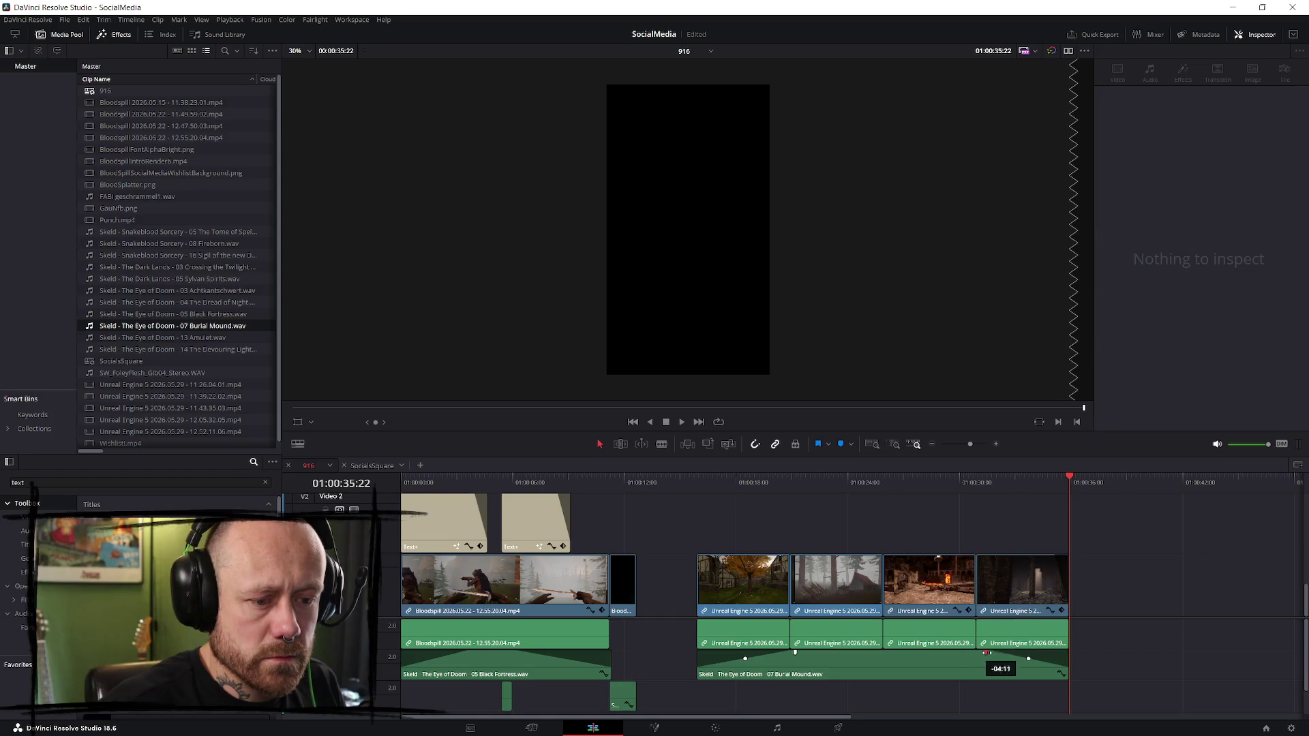
- Replay the ending and push the music fade-out keyframe further right
{"action": "left_click", "coordinate": [993, 488]}
{"action": "key", "text": "space"}
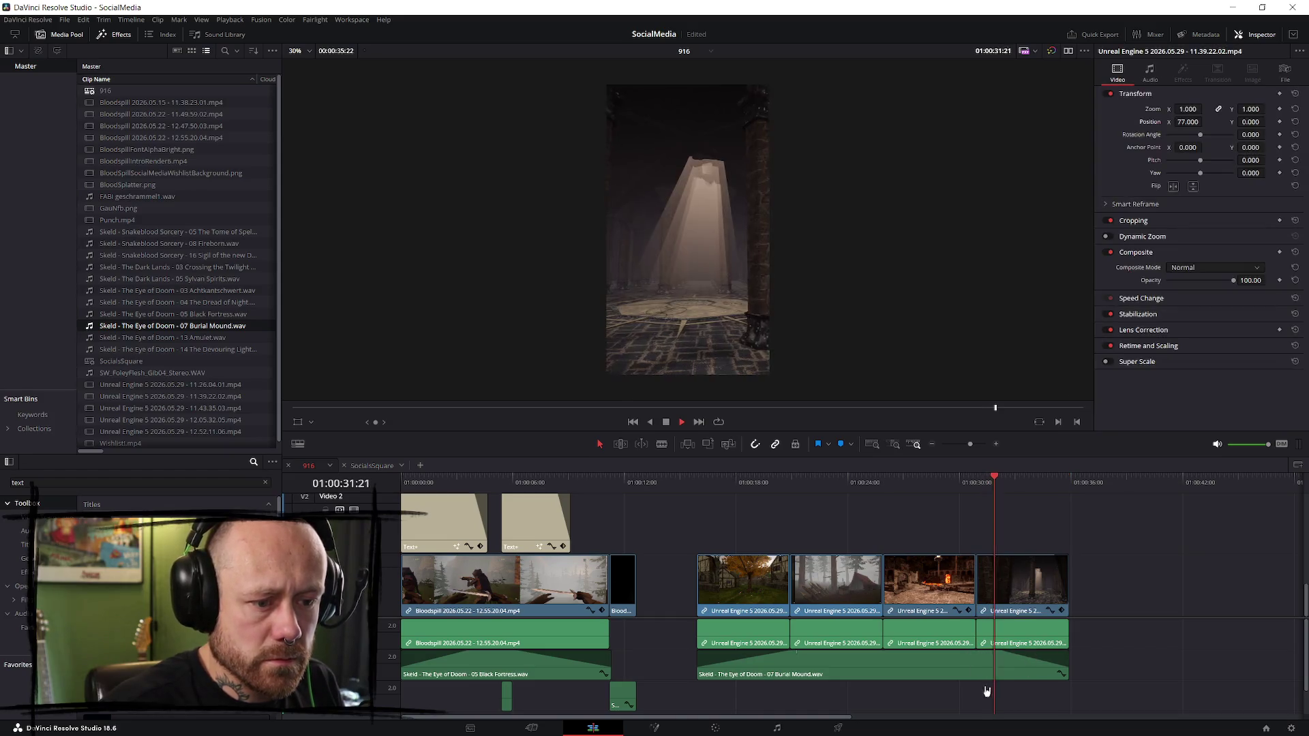
{"action": "left_click_drag", "start_coordinate": [984, 653], "coordinate": [1016, 653]}
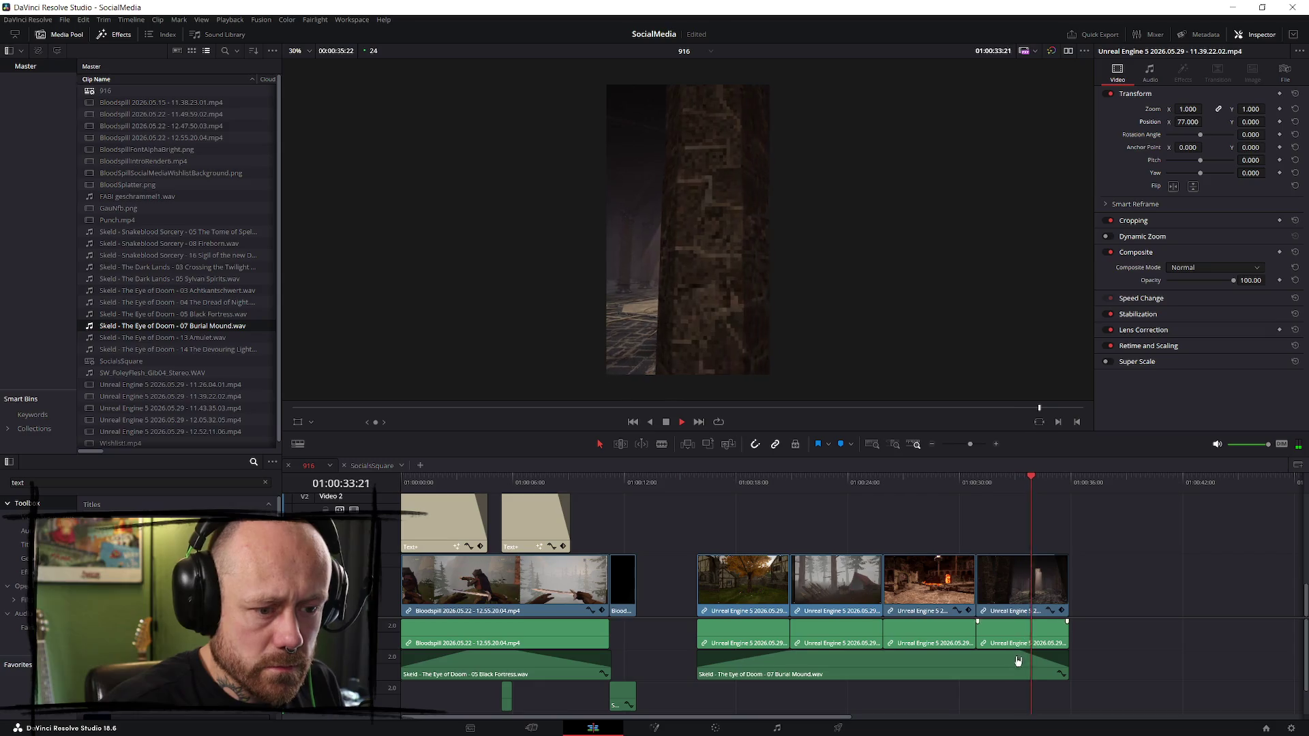
{"action": "left_click", "coordinate": [696, 482]}
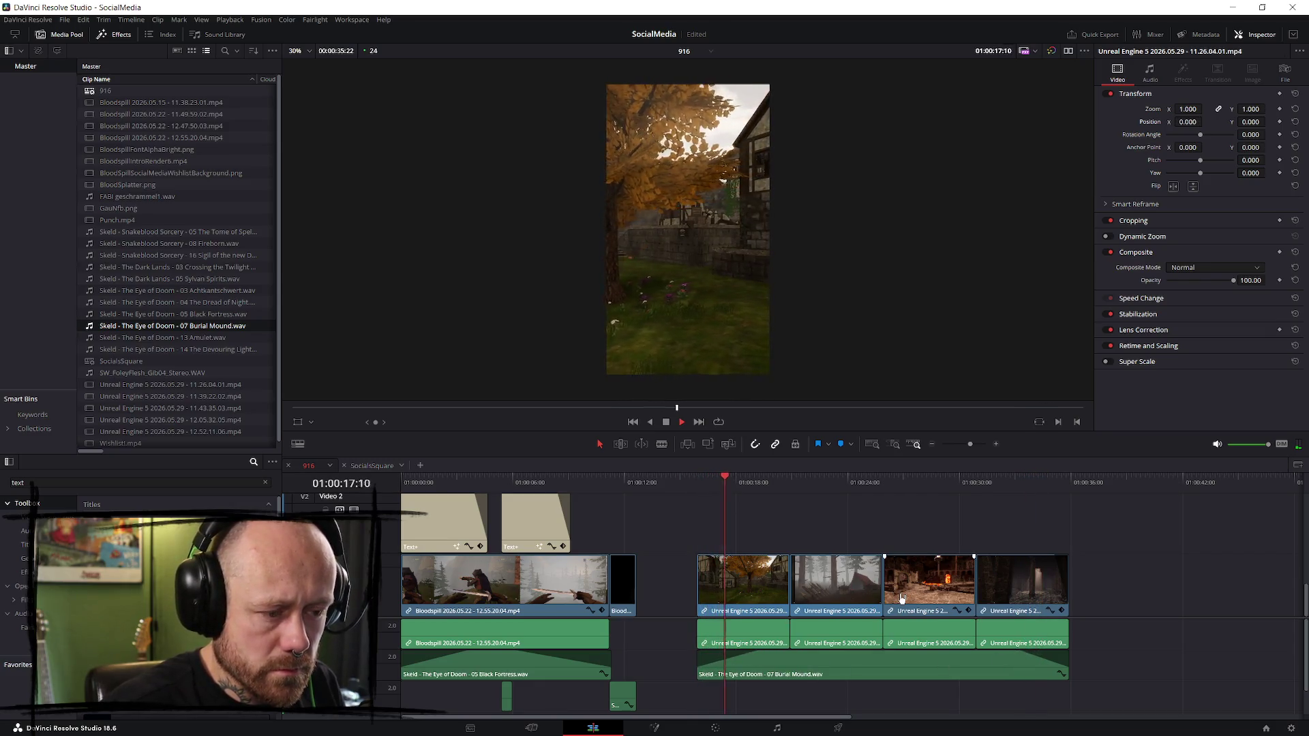
{"action": "key", "text": "space"}
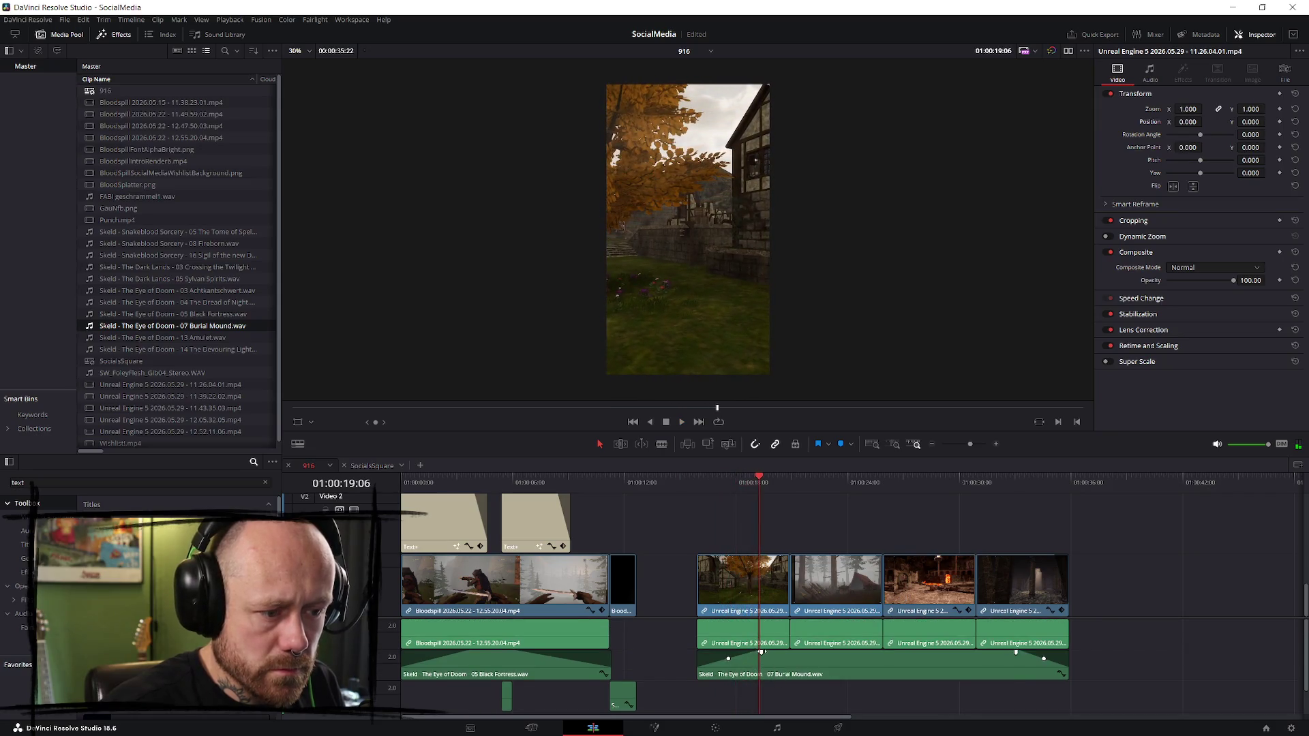
- Mark an In point at the first Unreal Engine clip and an Out point at the montage end
{"action": "left_click", "coordinate": [692, 482]}
{"action": "key", "text": "space"}
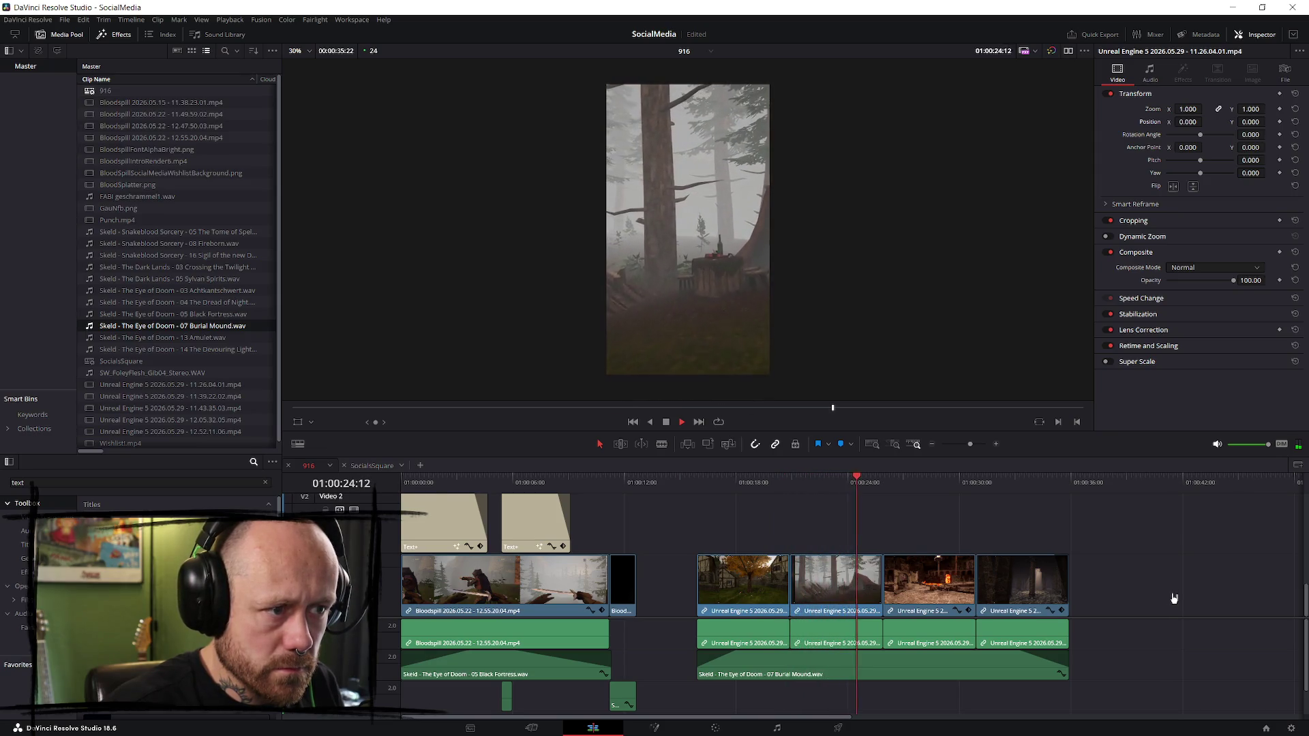
{"action": "left_click", "coordinate": [959, 580]}
{"action": "left_click", "coordinate": [696, 483]}
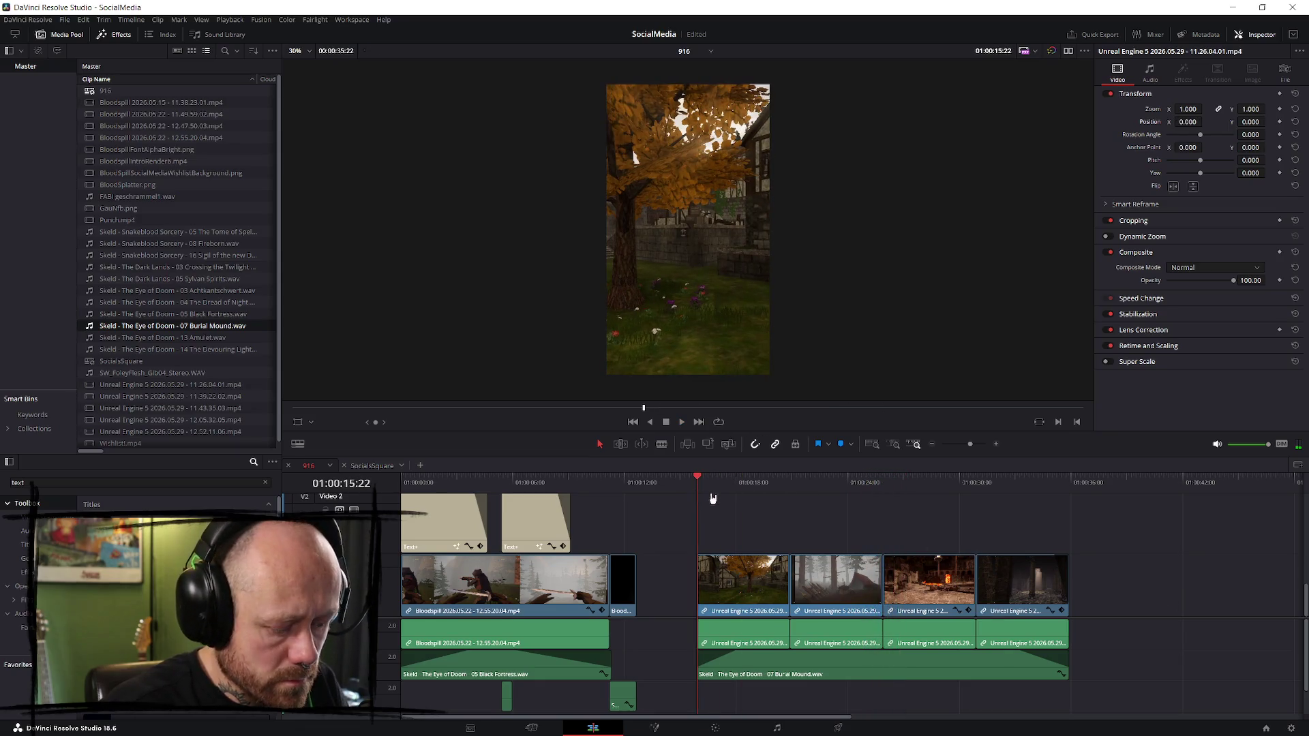
{"action": "key", "text": "i"}
{"action": "left_click_drag", "start_coordinate": [763, 483], "coordinate": [1070, 482]}
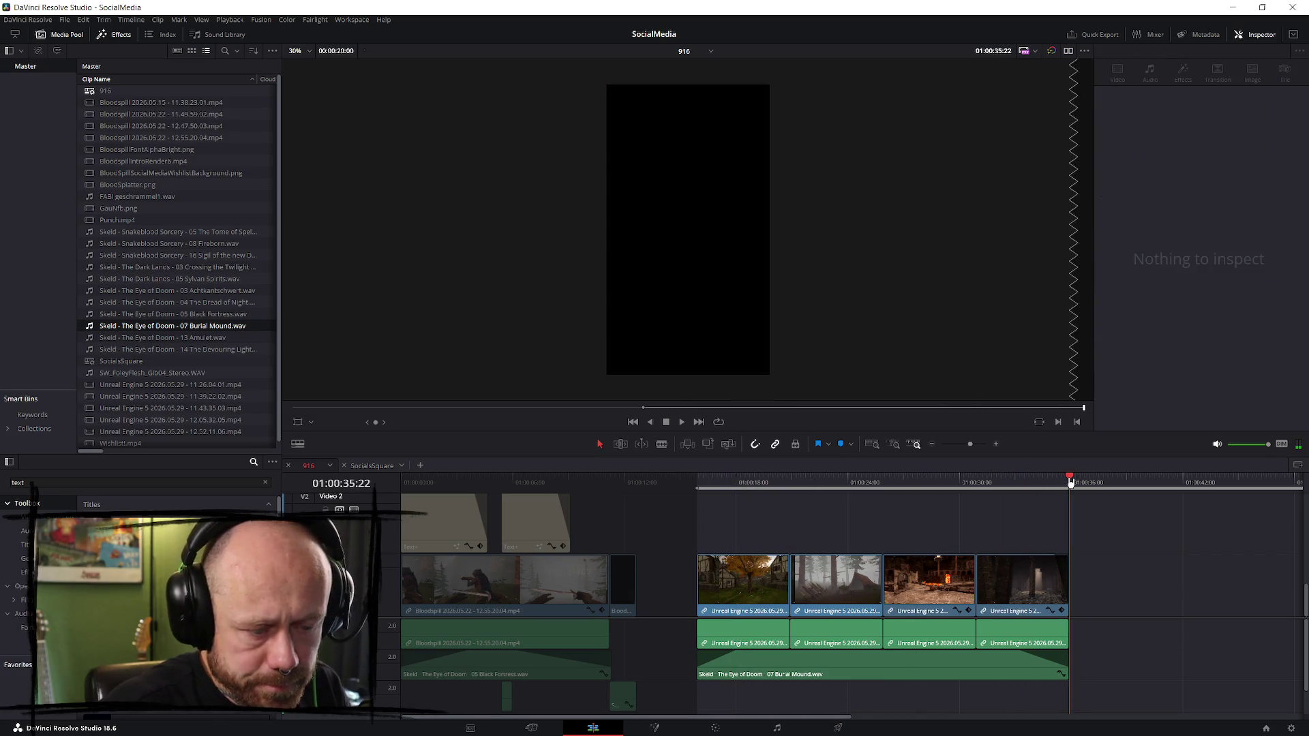
{"action": "key", "text": "o"}
{"action": "key", "text": "shift+8"}
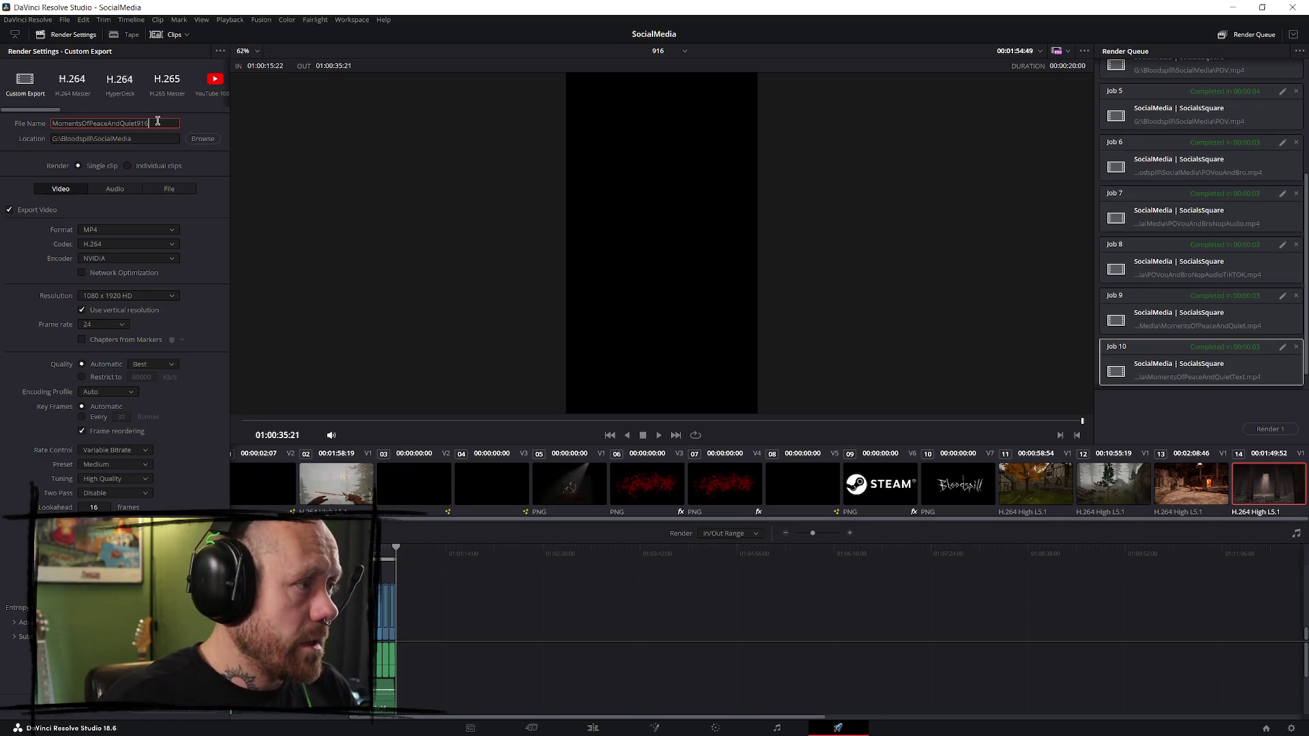
- Queue and render the marked range as MomentsOfPeaceAndQuiet916.mp4, then go back to the Edit page
{"action": "left_click", "coordinate": [188, 712]}
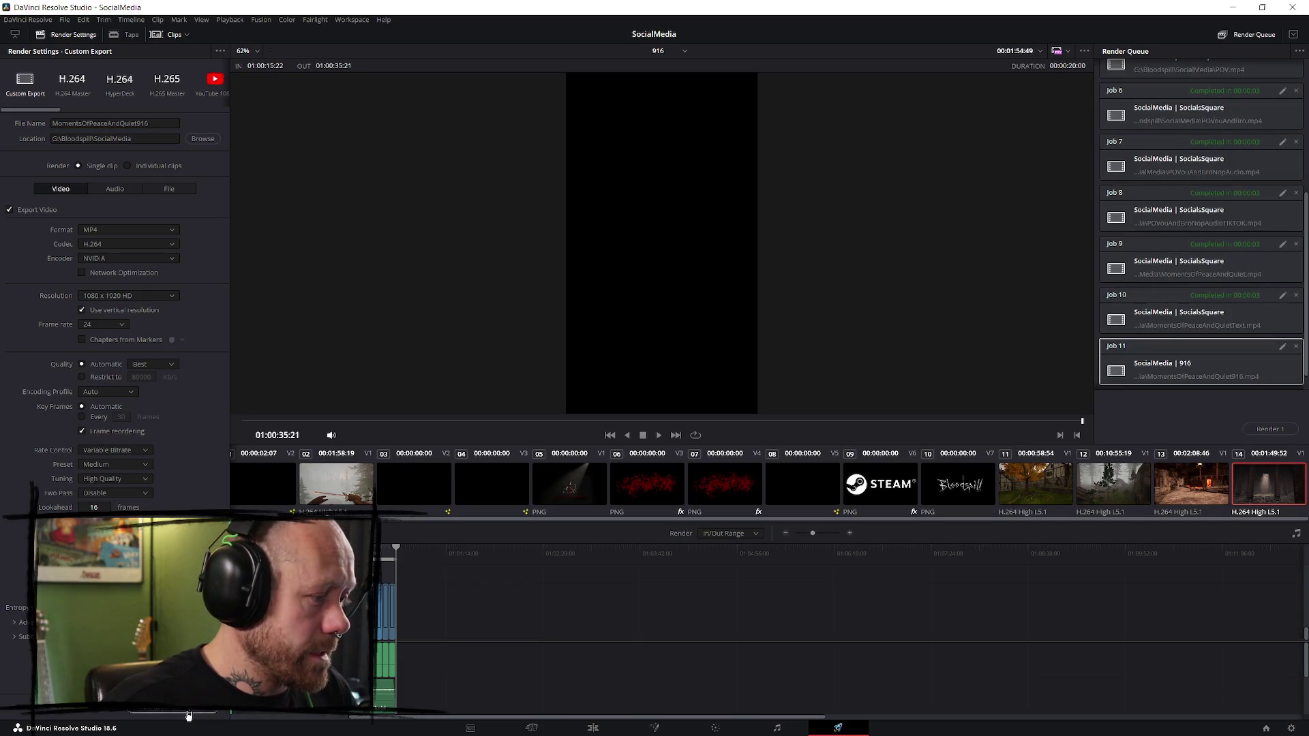
{"action": "left_click", "coordinate": [1259, 430]}
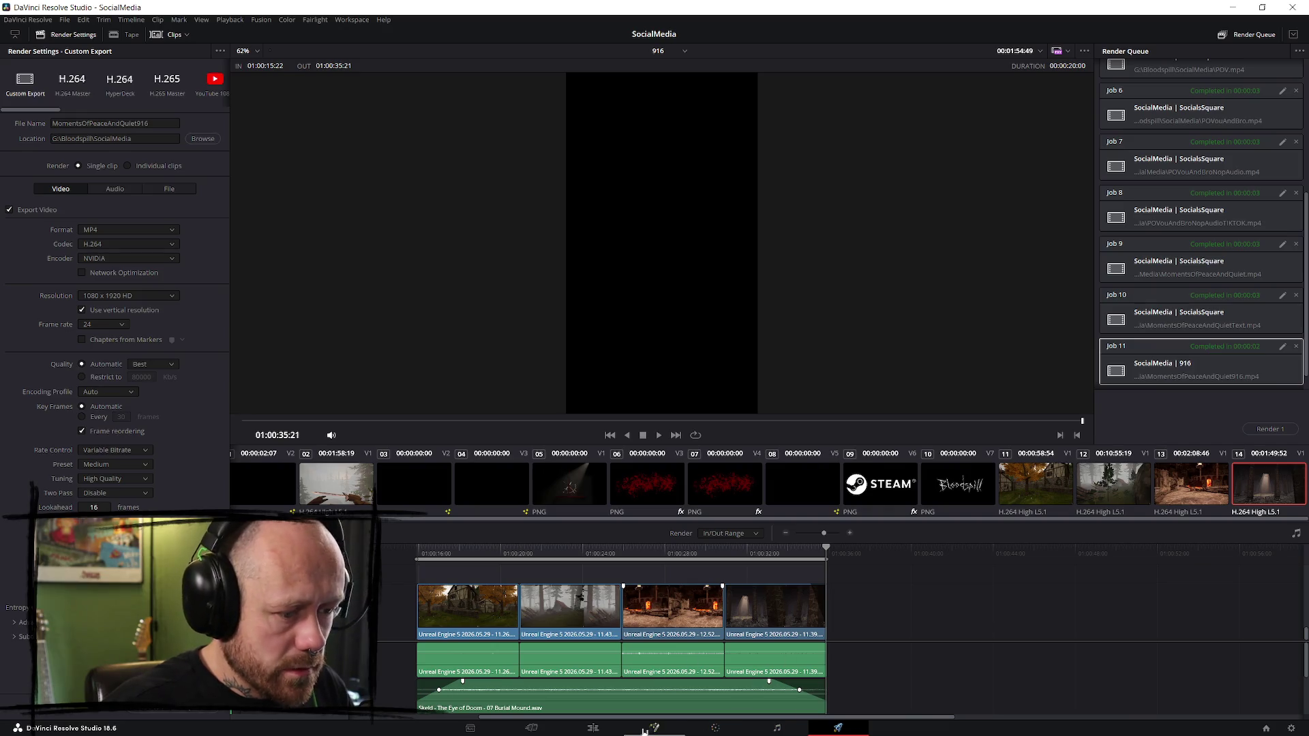
{"action": "left_click", "coordinate": [593, 728]}
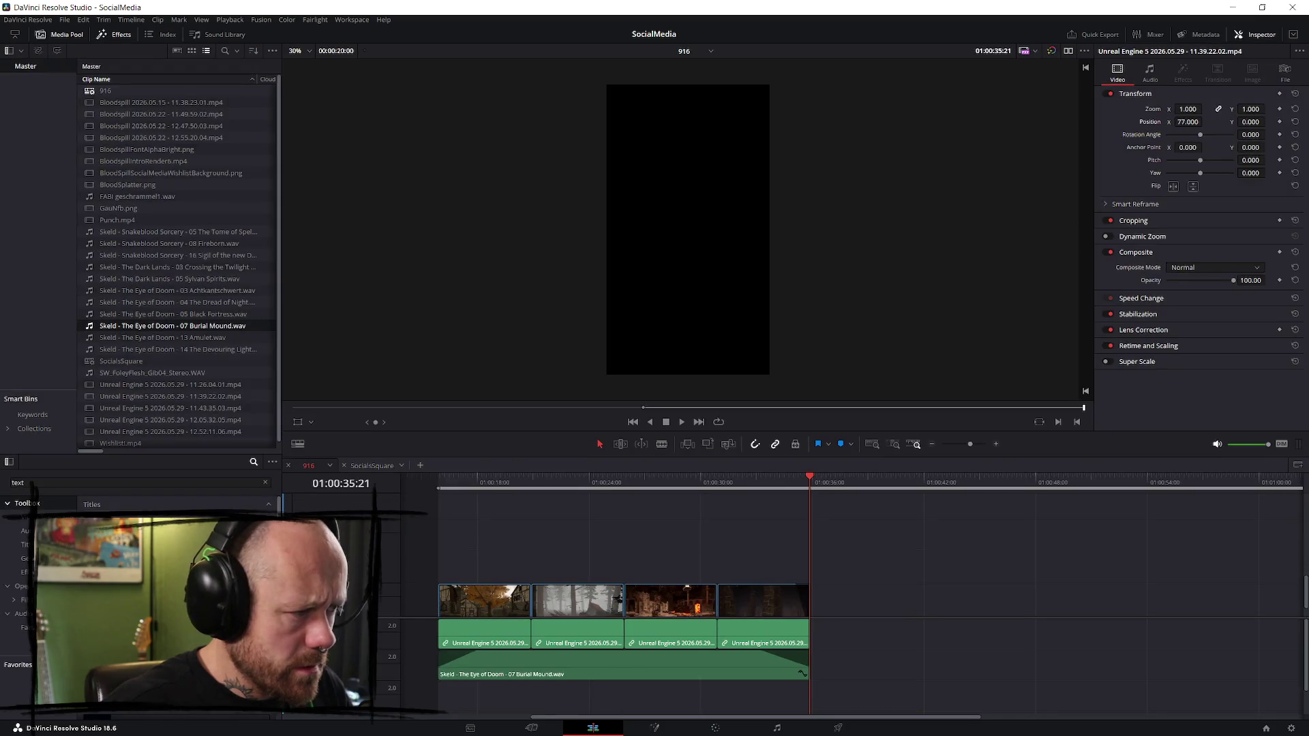
- Drop a Text+ title on V2 above the first Unreal clip and trim it to that clip's end
{"action": "mouse_move", "coordinate": [171, 539]}
{"action": "left_mouse_down"}
{"action": "mouse_move", "coordinate": [481, 552]}
{"action": "mouse_move", "coordinate": [448, 552]}
{"action": "mouse_move", "coordinate": [473, 565]}
{"action": "left_mouse_up"}
{"action": "left_click", "coordinate": [458, 482]}
{"action": "key", "text": "shift+z"}
{"action": "key", "text": "shift+z"}
{"action": "scroll", "coordinate": [781, 549], "scroll_direction": "up", "scroll_amount": 2}
{"action": "left_click_drag", "start_coordinate": [996, 556], "coordinate": [982, 556]}
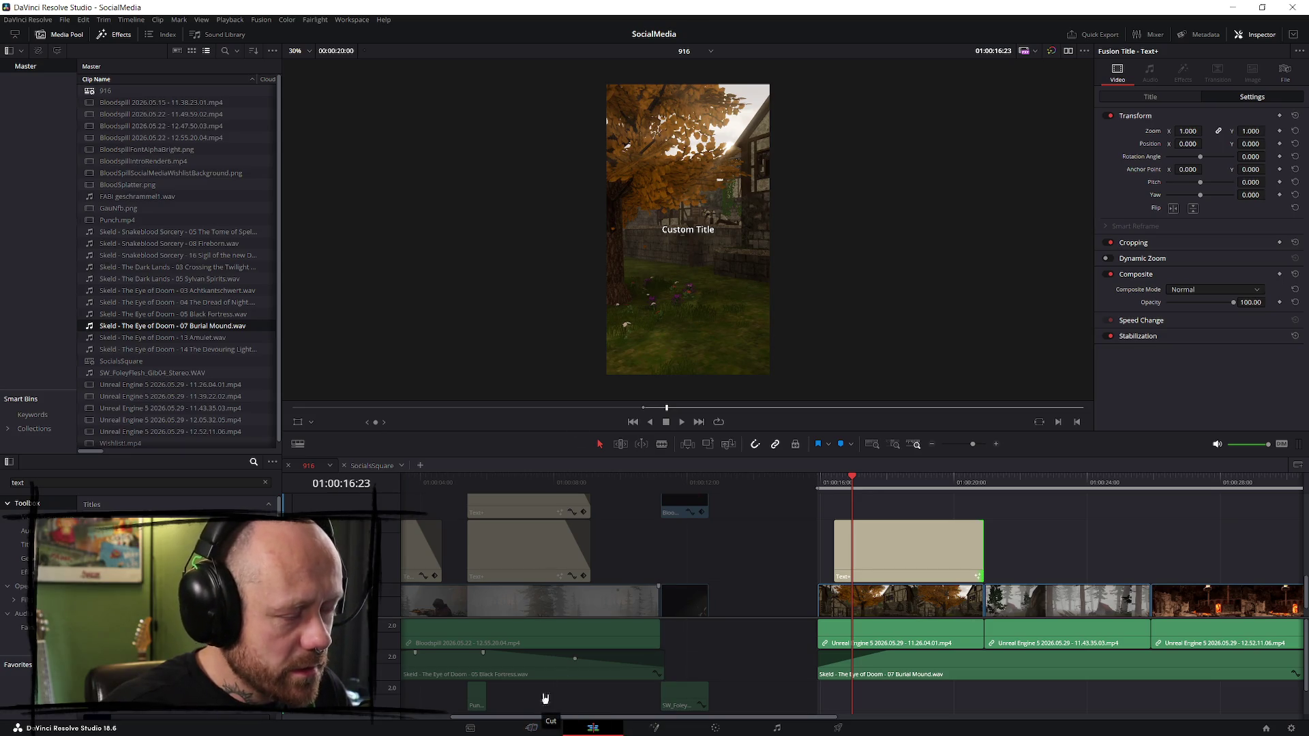
- Compare with the SocialsSquare timeline, try moving the title, undo those changes and reselect it
{"action": "left_click", "coordinate": [361, 466]}
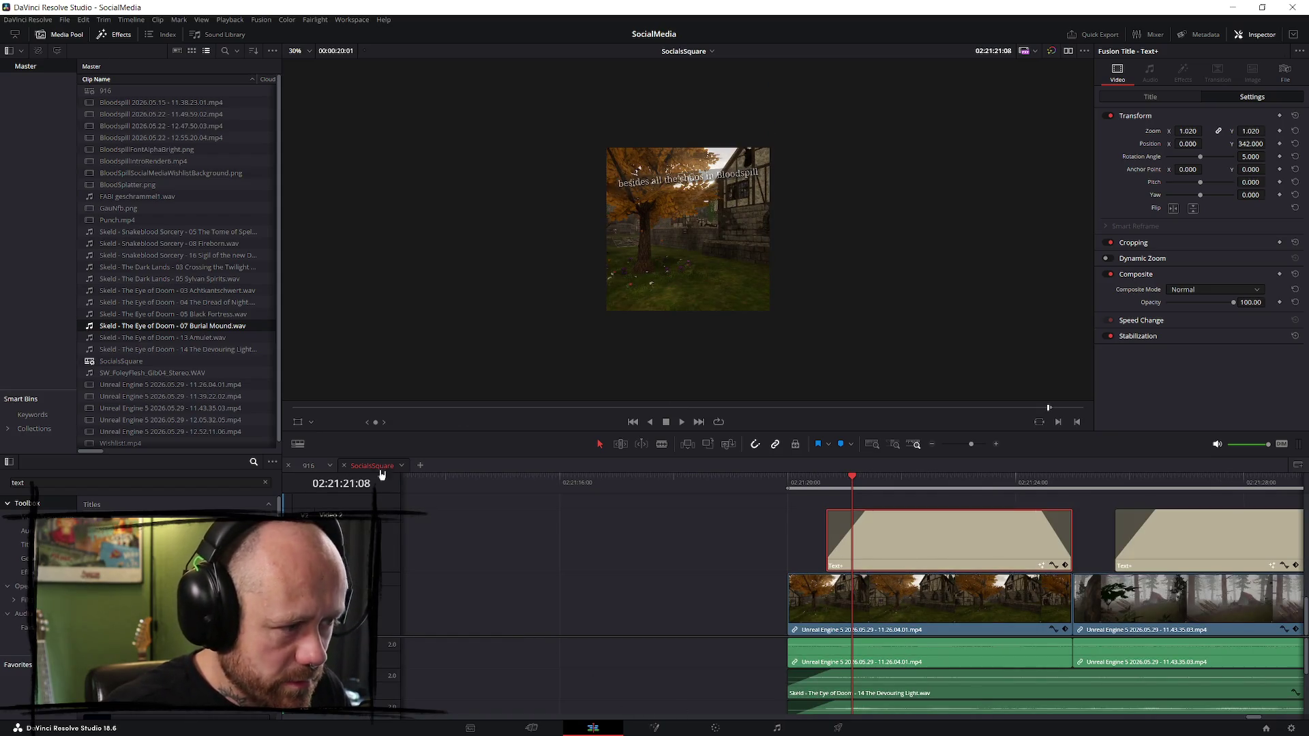
{"action": "left_click", "coordinate": [304, 466]}
{"action": "left_click", "coordinate": [1022, 485]}
{"action": "key", "text": "ctrl+z"}
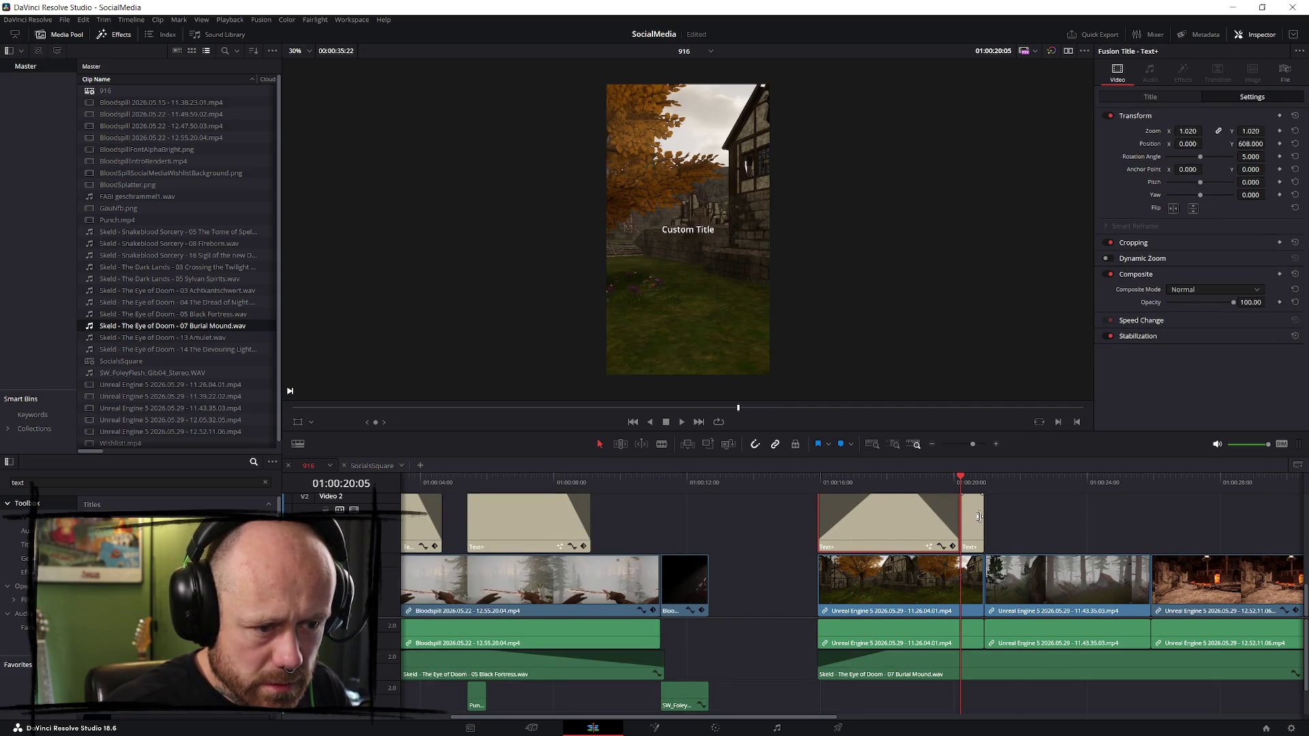
{"action": "key", "text": "ctrl+s"}
{"action": "key", "text": "Up"}
{"action": "key", "text": "space"}
{"action": "left_click_drag", "start_coordinate": [890, 522], "coordinate": [915, 534]}
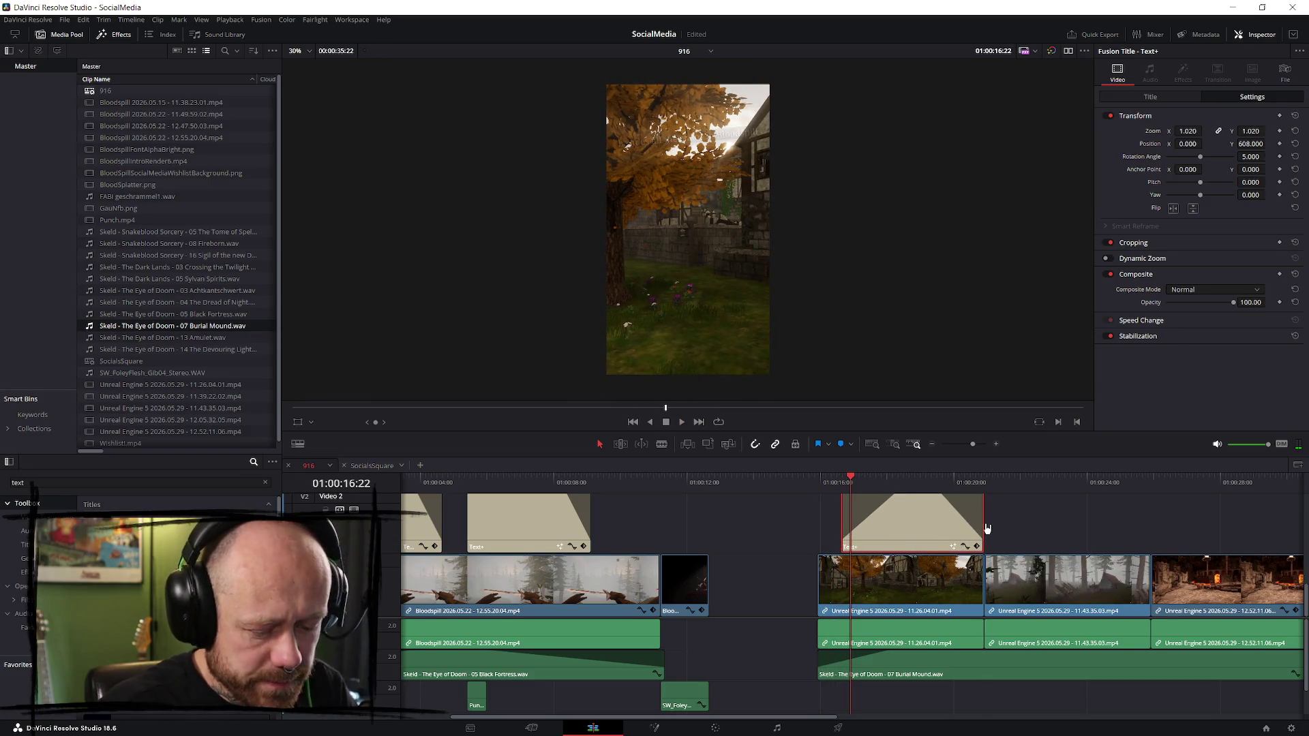
{"action": "key", "text": "shift+Delete"}
{"action": "key", "text": "ctrl+z"}
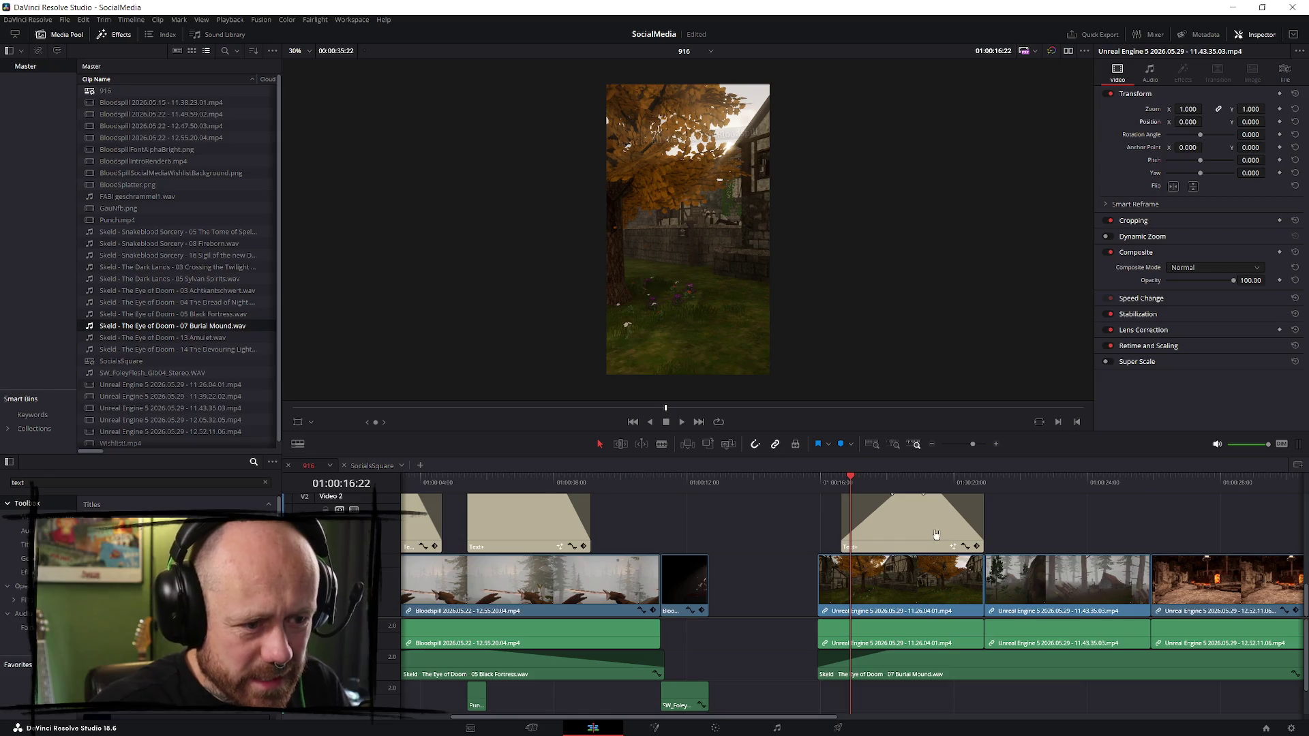
{"action": "key", "text": "ctrl+z"}
{"action": "key", "text": "ctrl+z"}
{"action": "key", "text": "ctrl+z"}
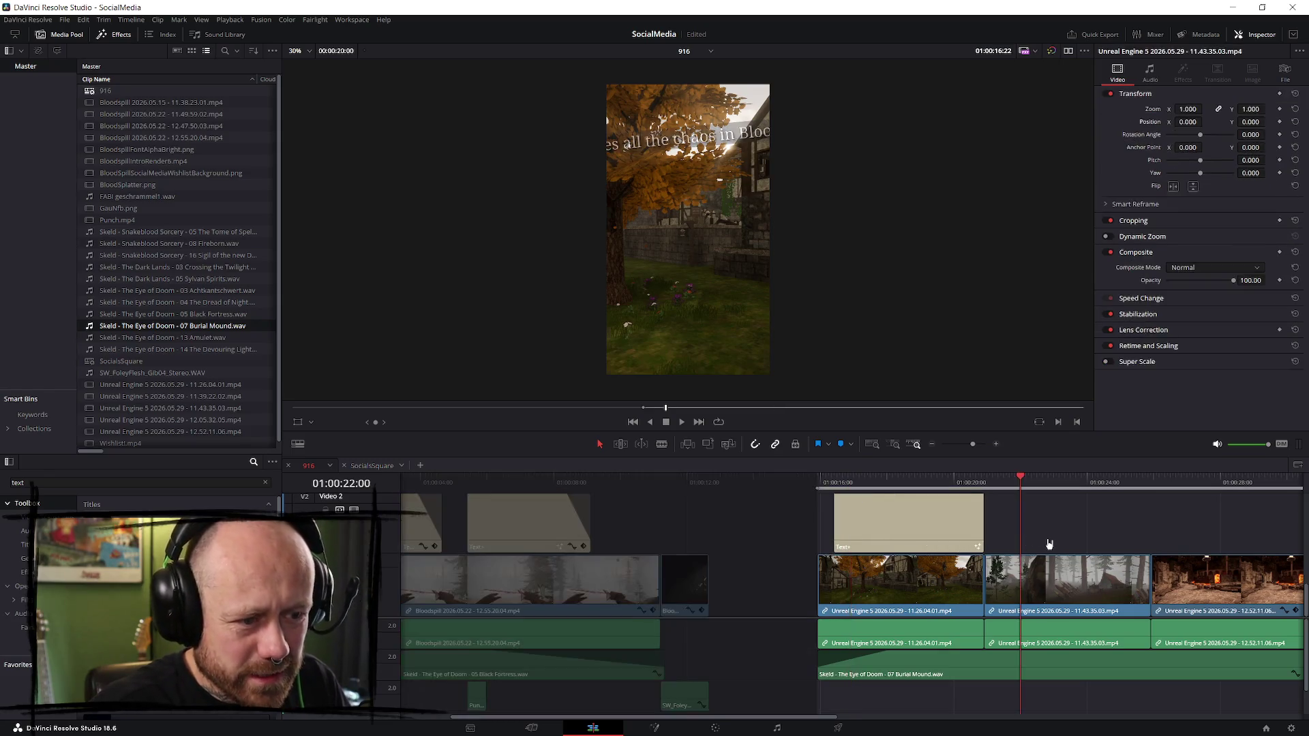
{"action": "left_click", "coordinate": [905, 524]}
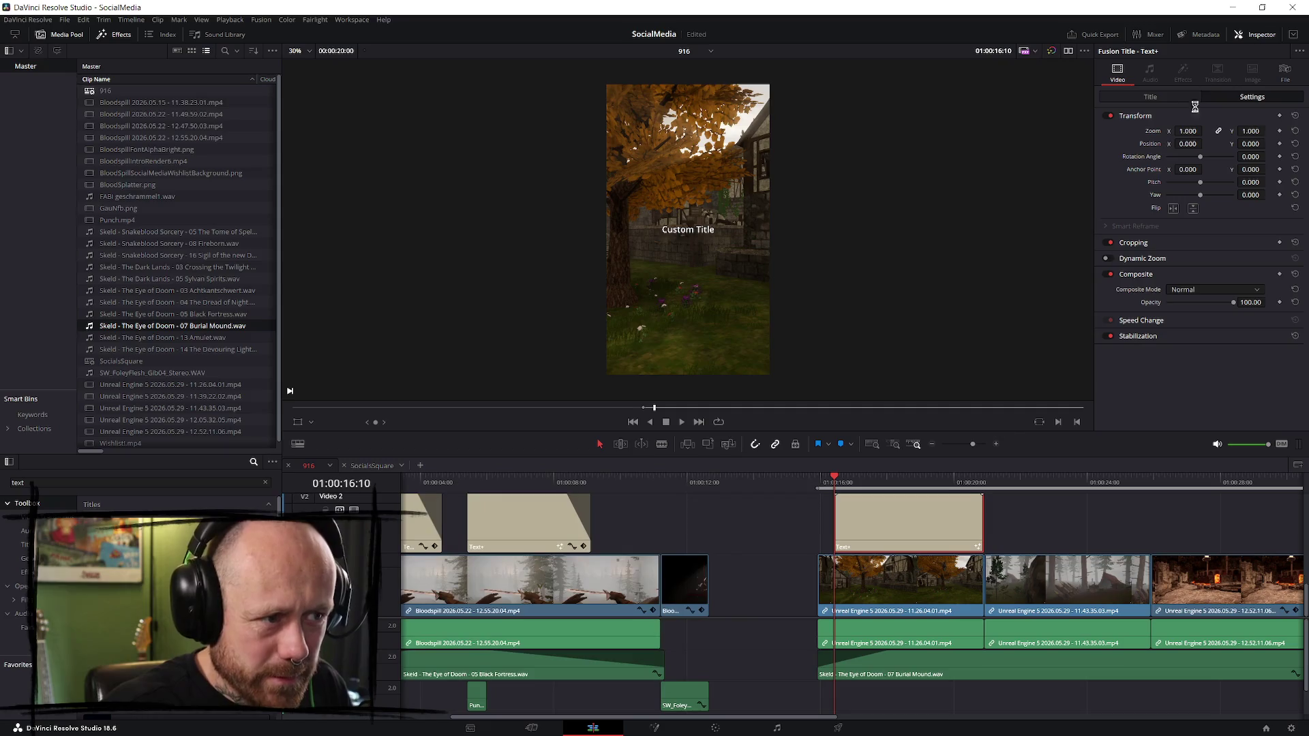
{"action": "left_click", "coordinate": [1149, 97]}
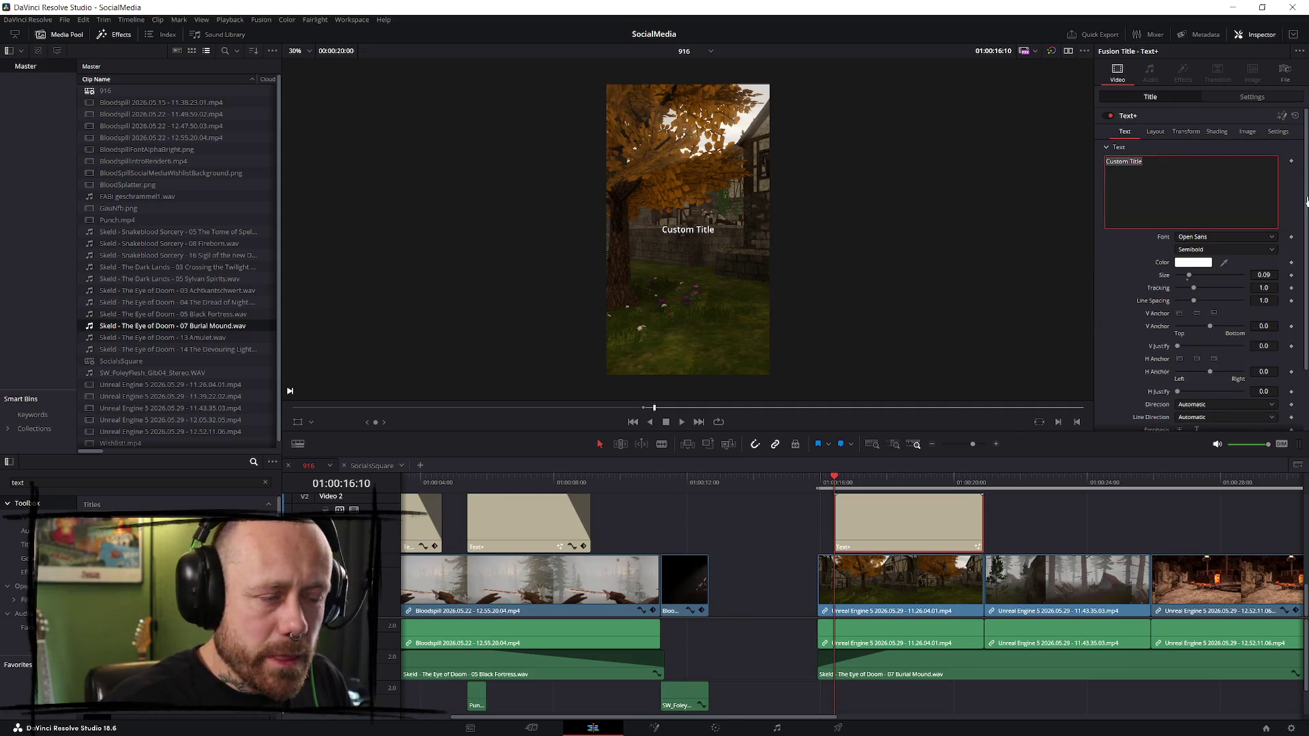
{"action": "type", "text": "besides a"}
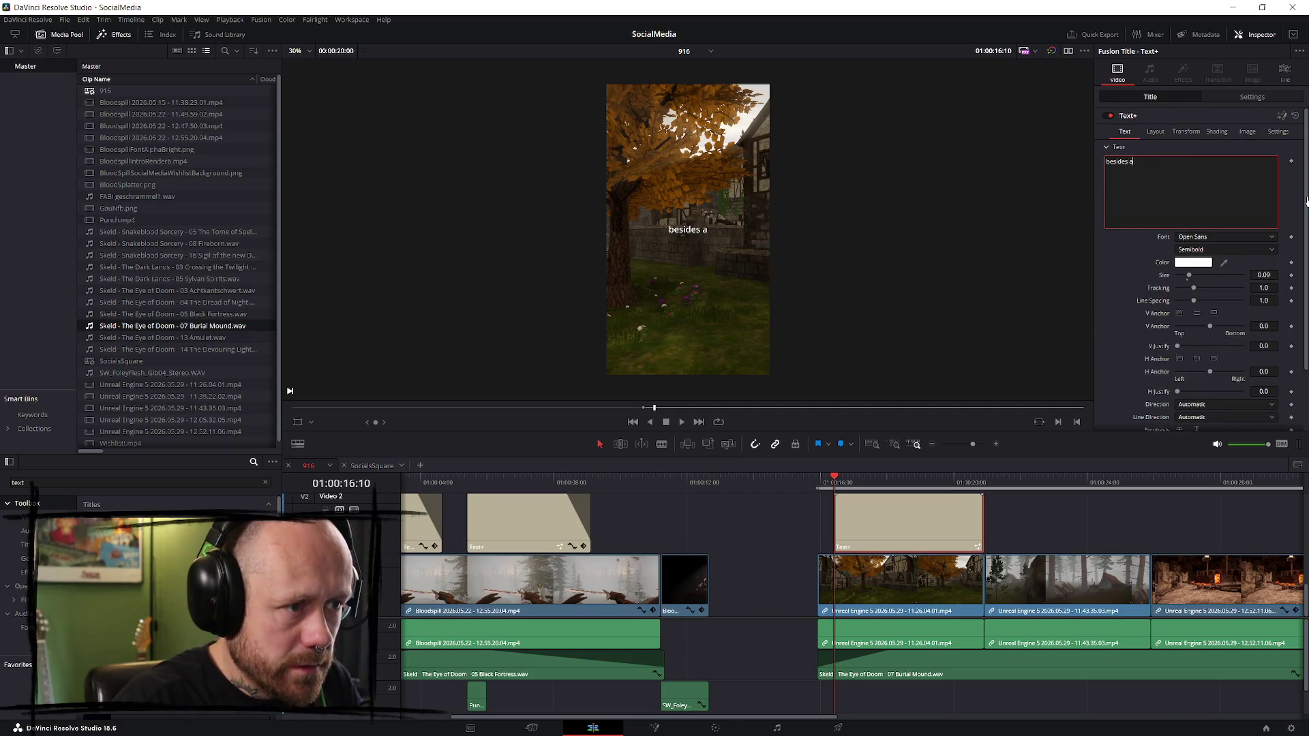
{"action": "type", "text": "ll the chaos in B"}
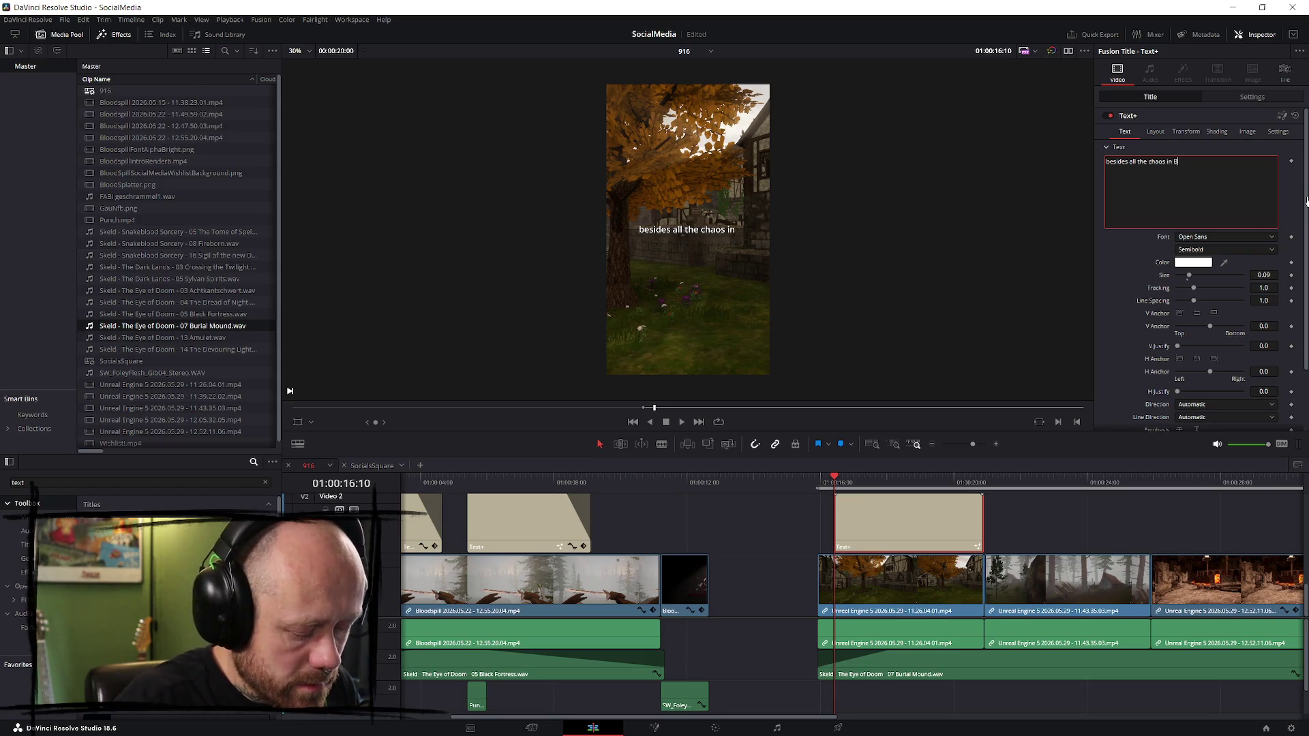
{"action": "type", "text": "loodspill"}
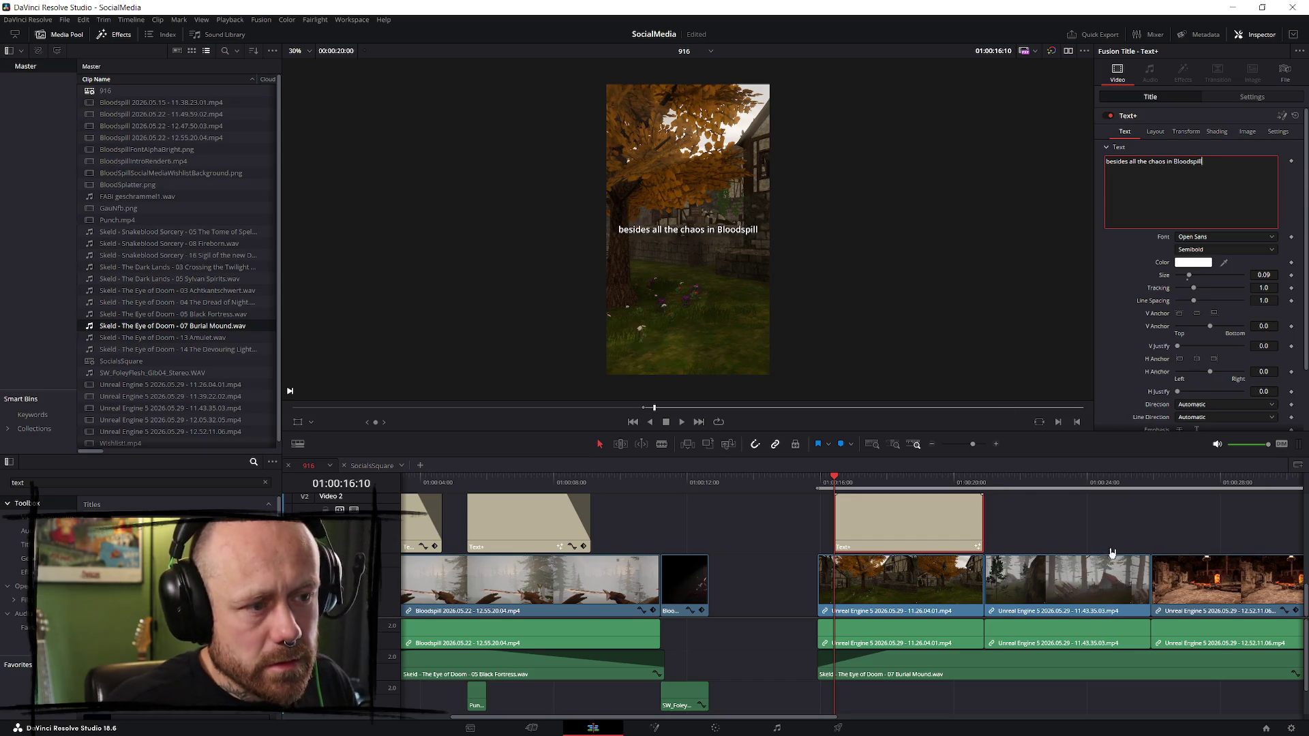
{"action": "scroll", "coordinate": [1154, 518], "scroll_direction": "up", "scroll_amount": 3}
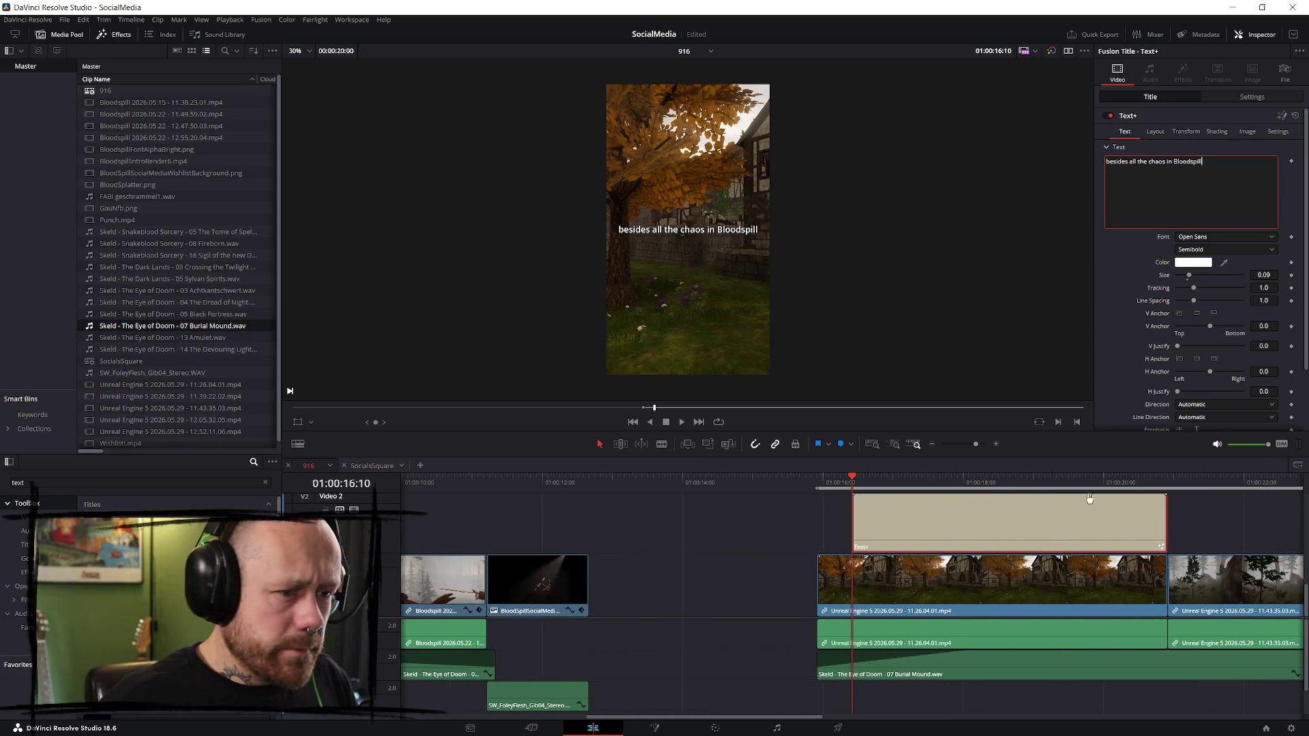
{"action": "left_click_drag", "start_coordinate": [1220, 163], "coordinate": [1026, 161]}
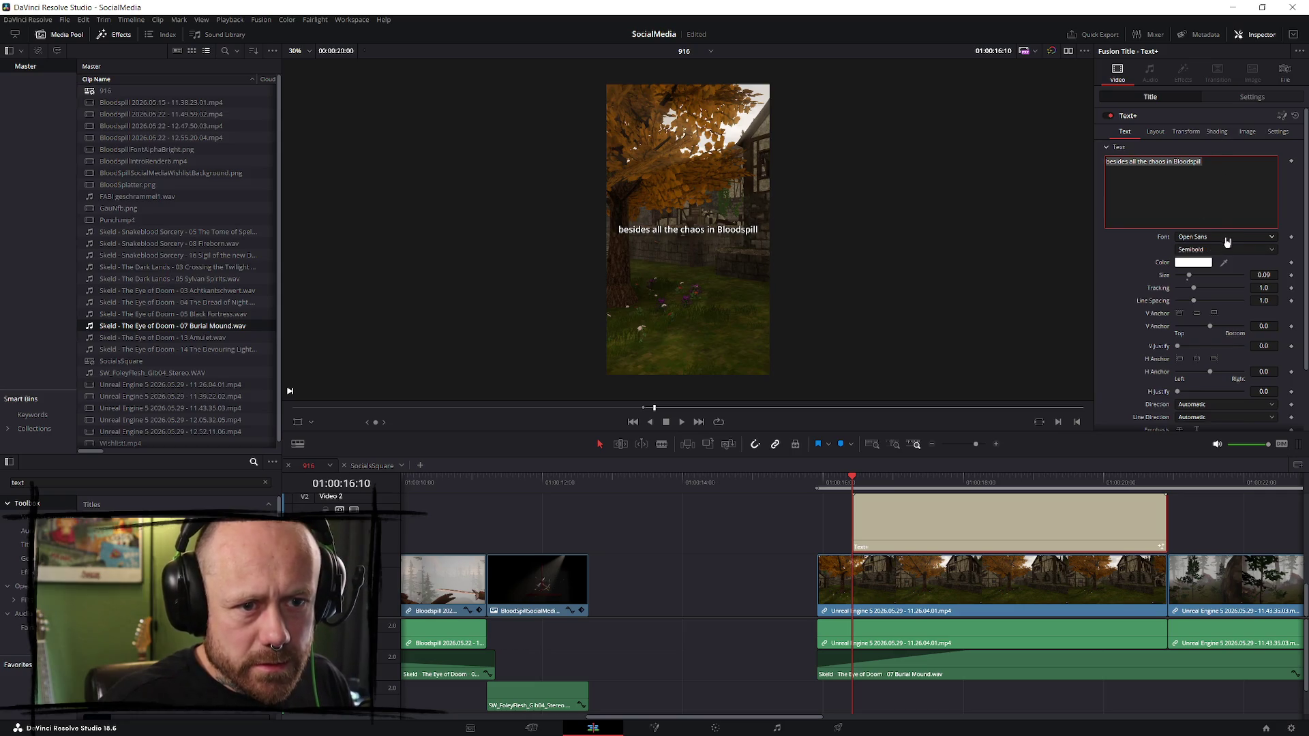
{"action": "left_click", "coordinate": [373, 465]}
{"action": "left_click", "coordinate": [925, 485]}
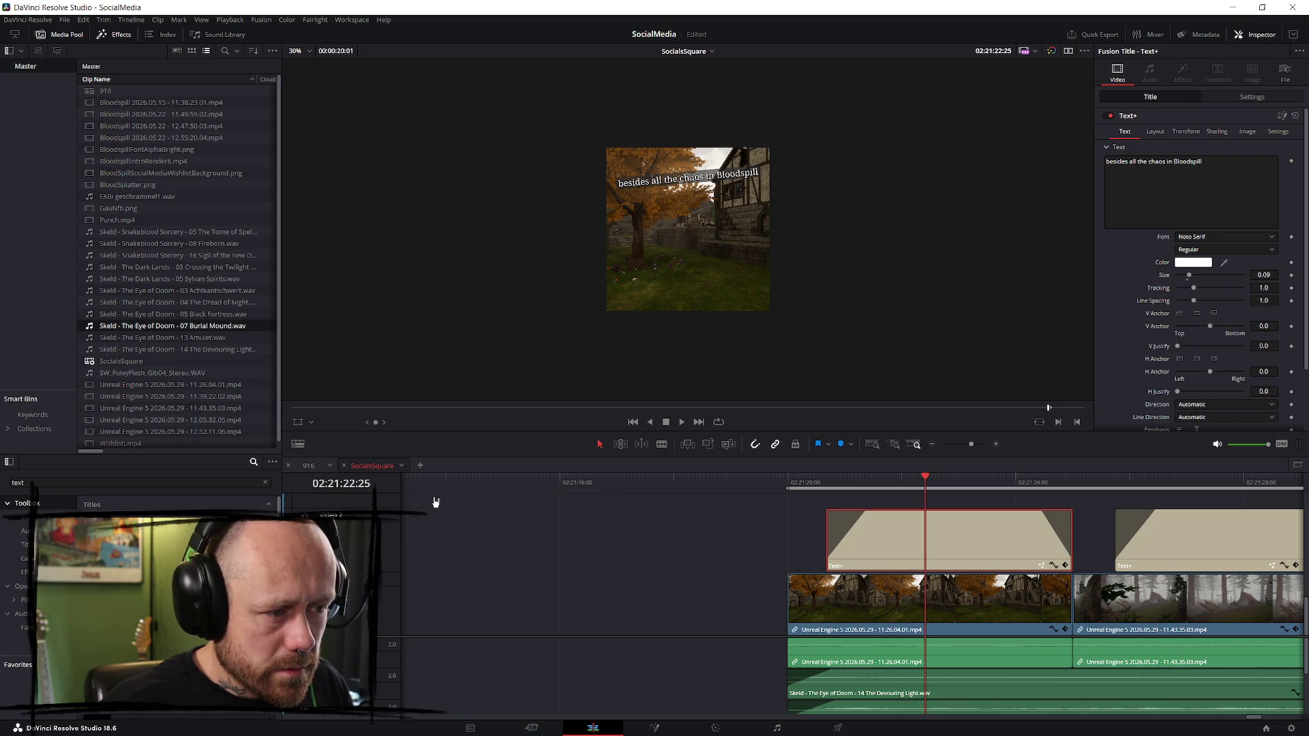
{"action": "left_click", "coordinate": [307, 466]}
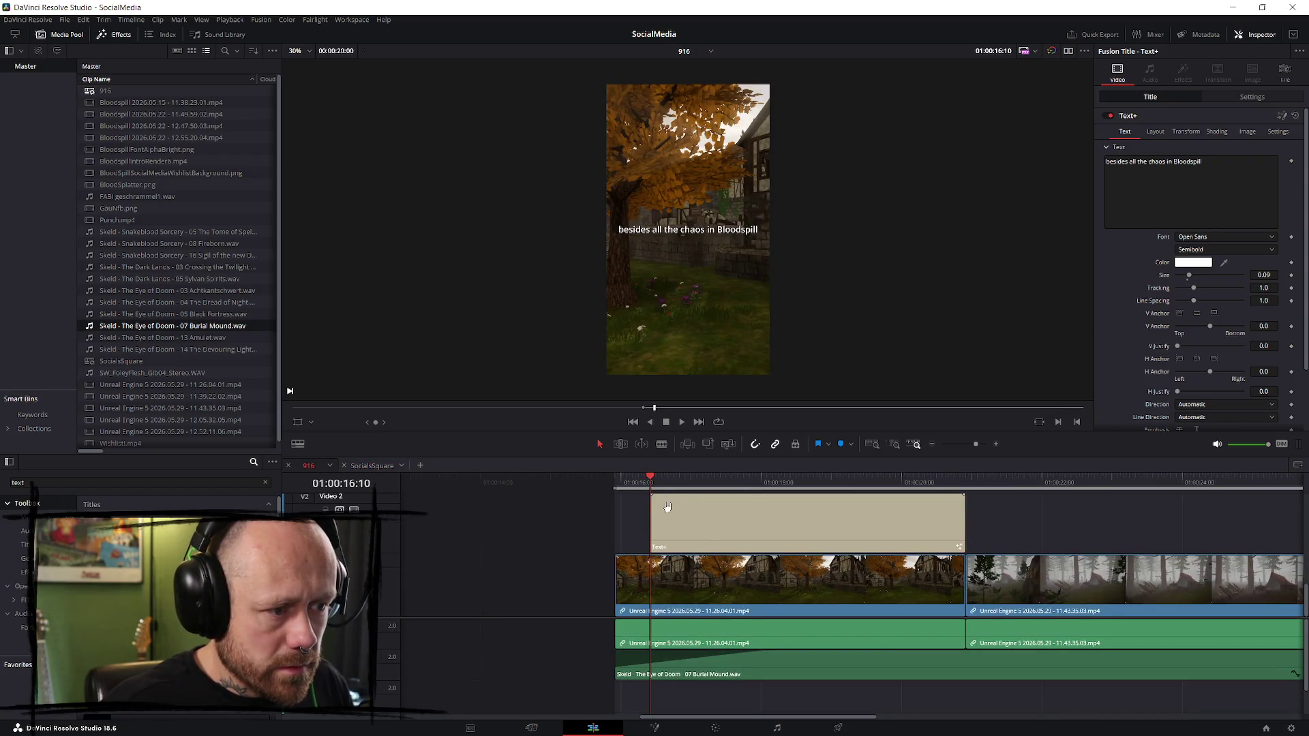
- Change the caption's font to Noto Serif
{"action": "left_click", "coordinate": [711, 531]}
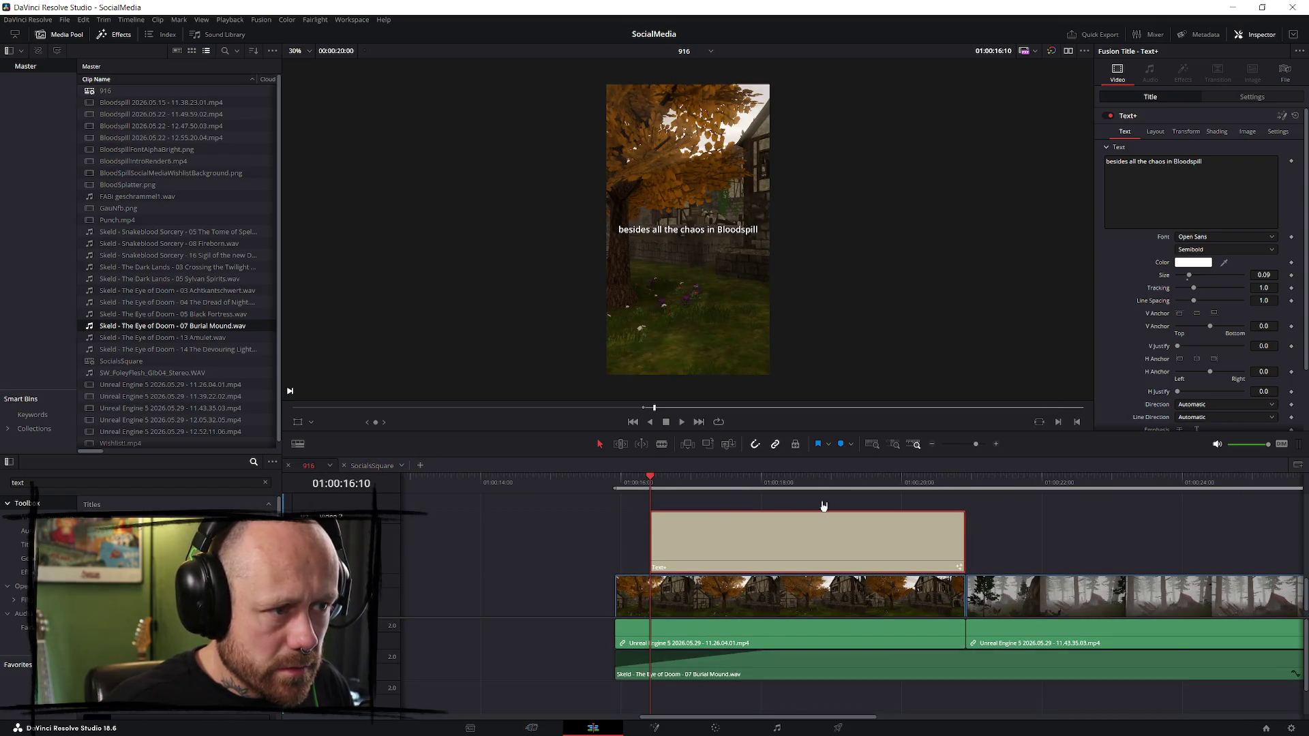
{"action": "left_click", "coordinate": [1234, 238]}
{"action": "key", "text": "Up"}
{"action": "key", "text": "Up"}
{"action": "key", "text": "Up"}
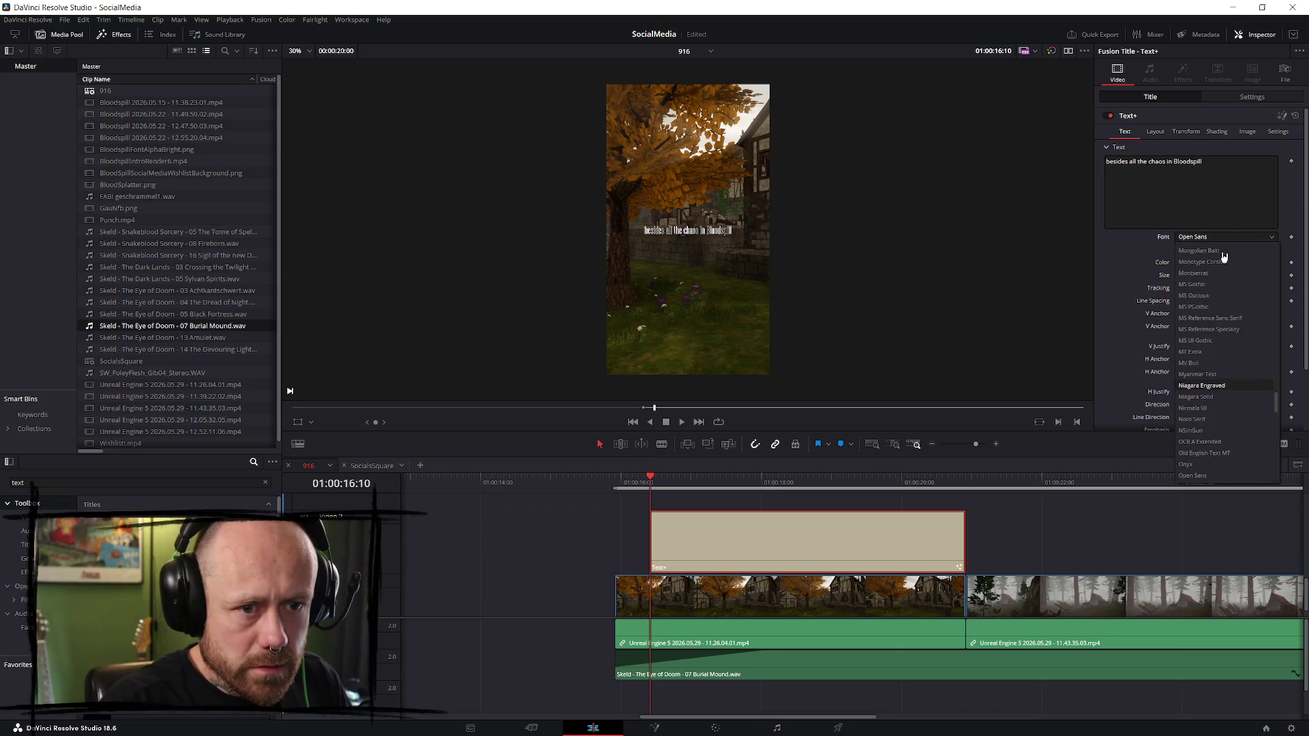
{"action": "key", "text": "Down"}
{"action": "key", "text": "Down"}
{"action": "key", "text": "Down"}
{"action": "key", "text": "Return"}
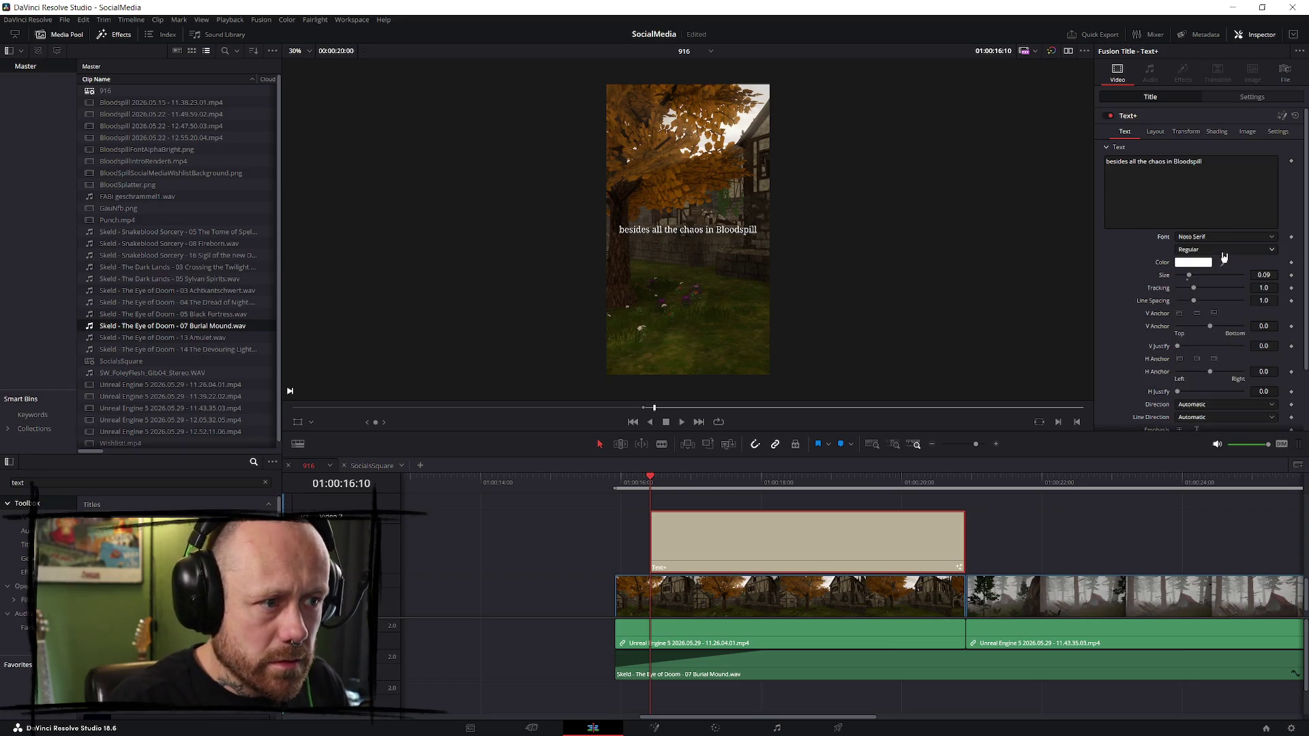
{"action": "scroll", "coordinate": [873, 243], "scroll_direction": "up", "scroll_amount": 2}
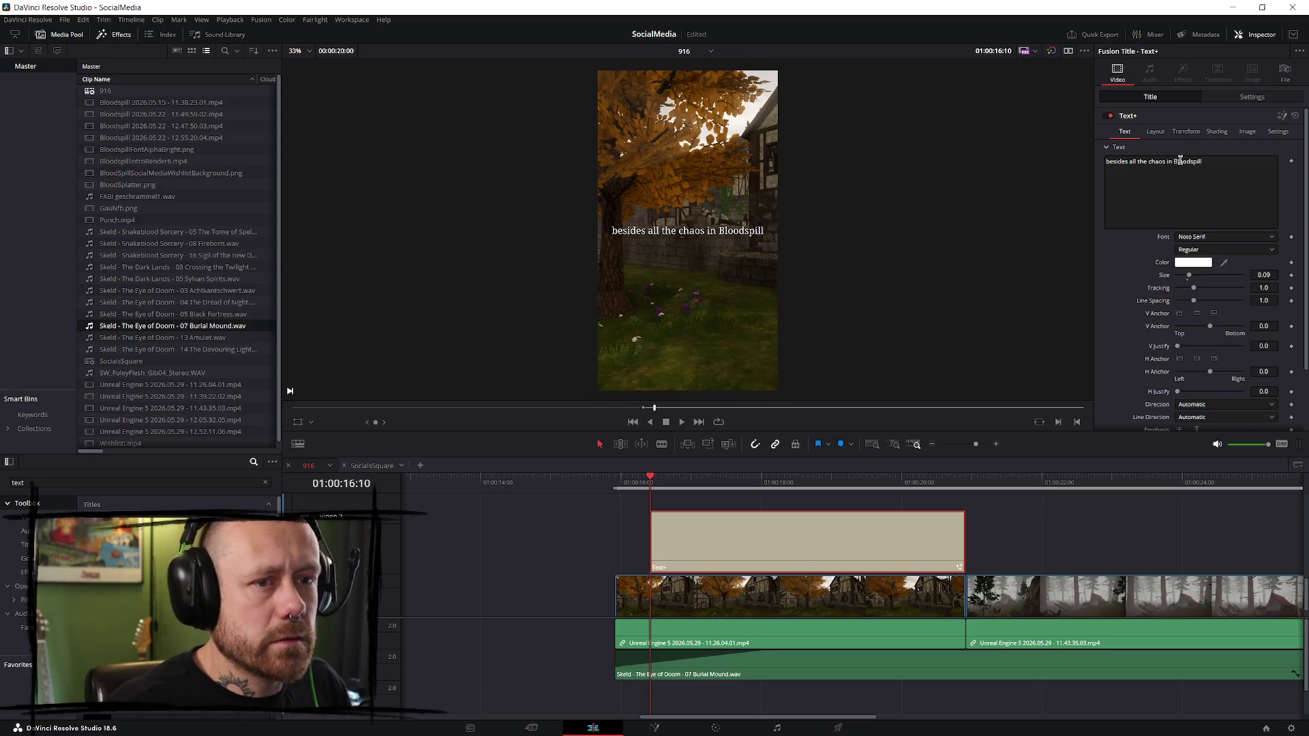
{"action": "left_click_drag", "start_coordinate": [1190, 279], "coordinate": [1190, 282]}
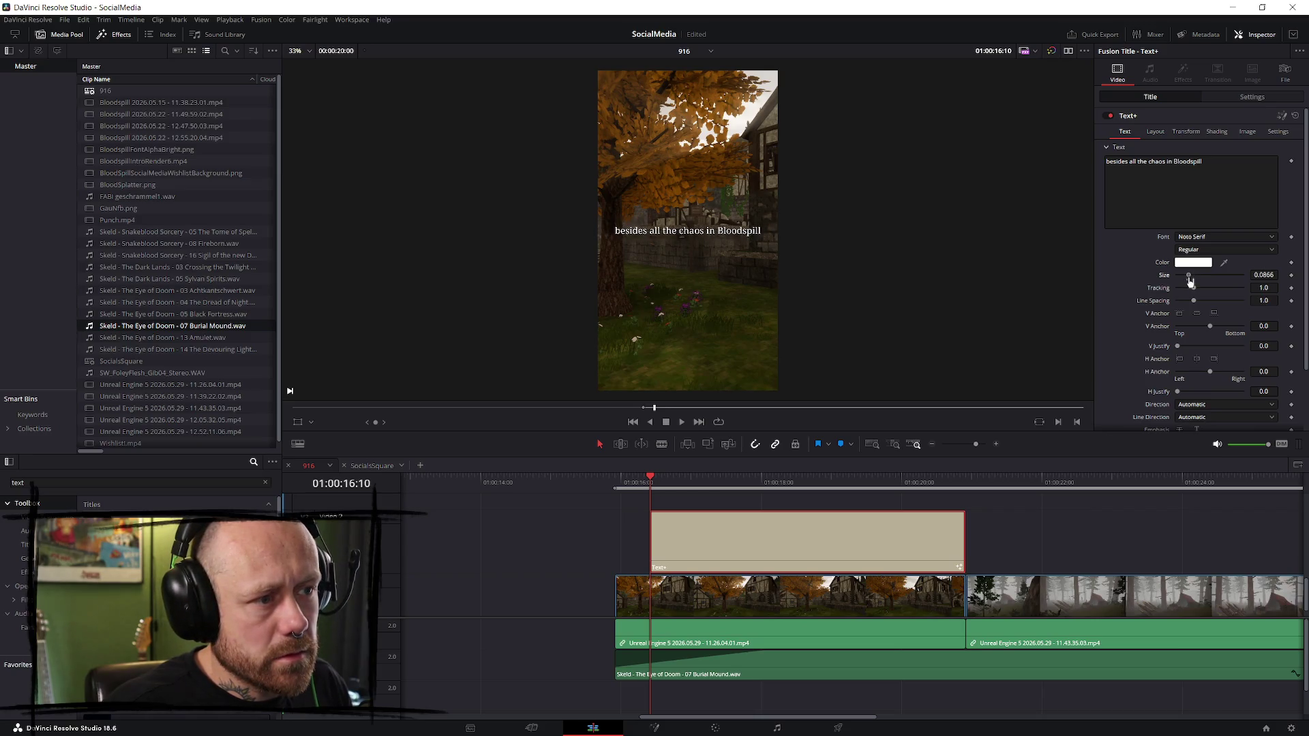
- Break the caption onto two lines after 'chaos', enlarge it to size 0.122 and preview it
{"action": "left_click", "coordinate": [1164, 164]}
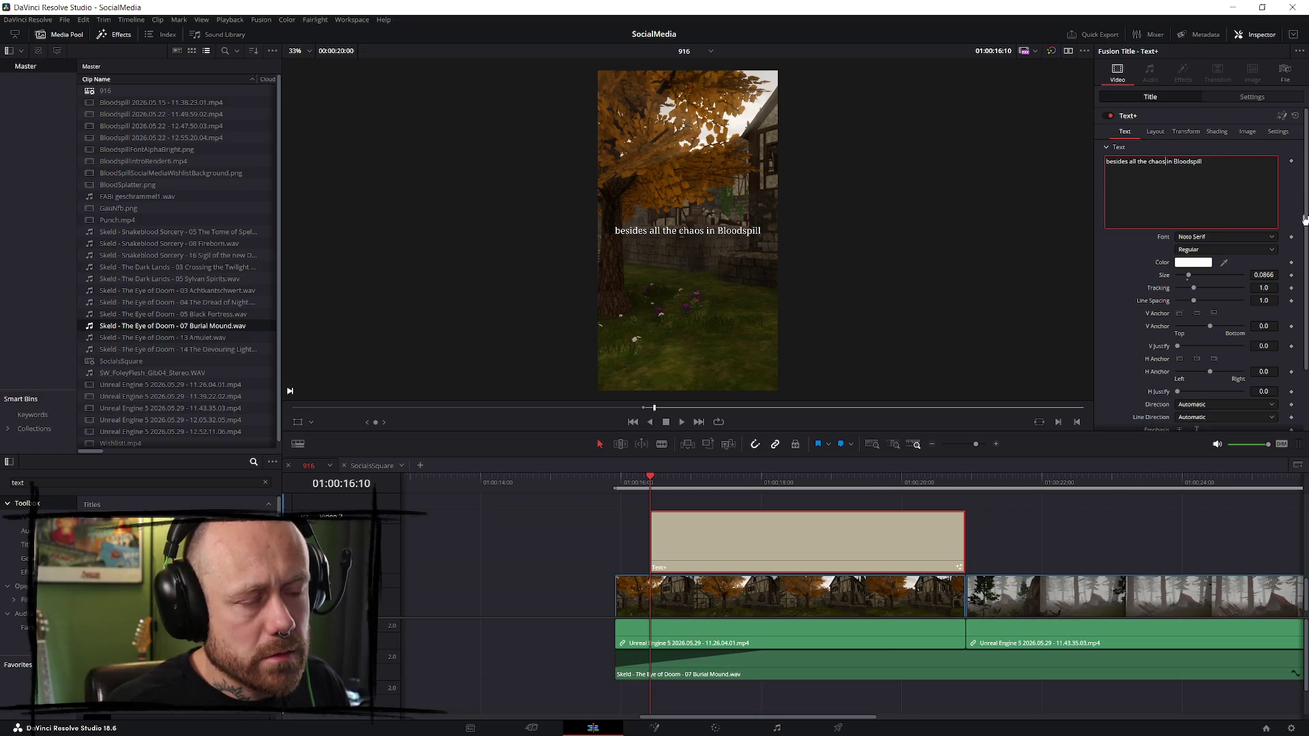
{"action": "key", "text": "Return"}
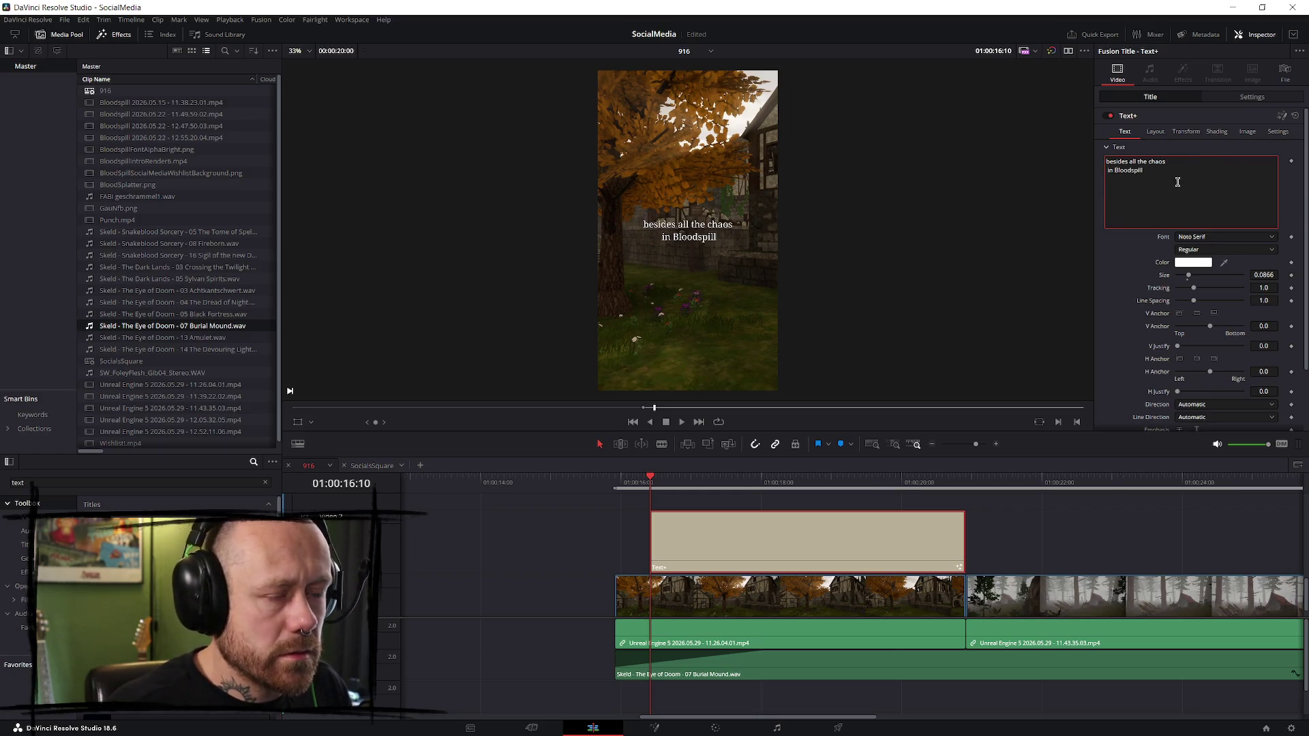
{"action": "left_click_drag", "start_coordinate": [1188, 279], "coordinate": [1193, 279]}
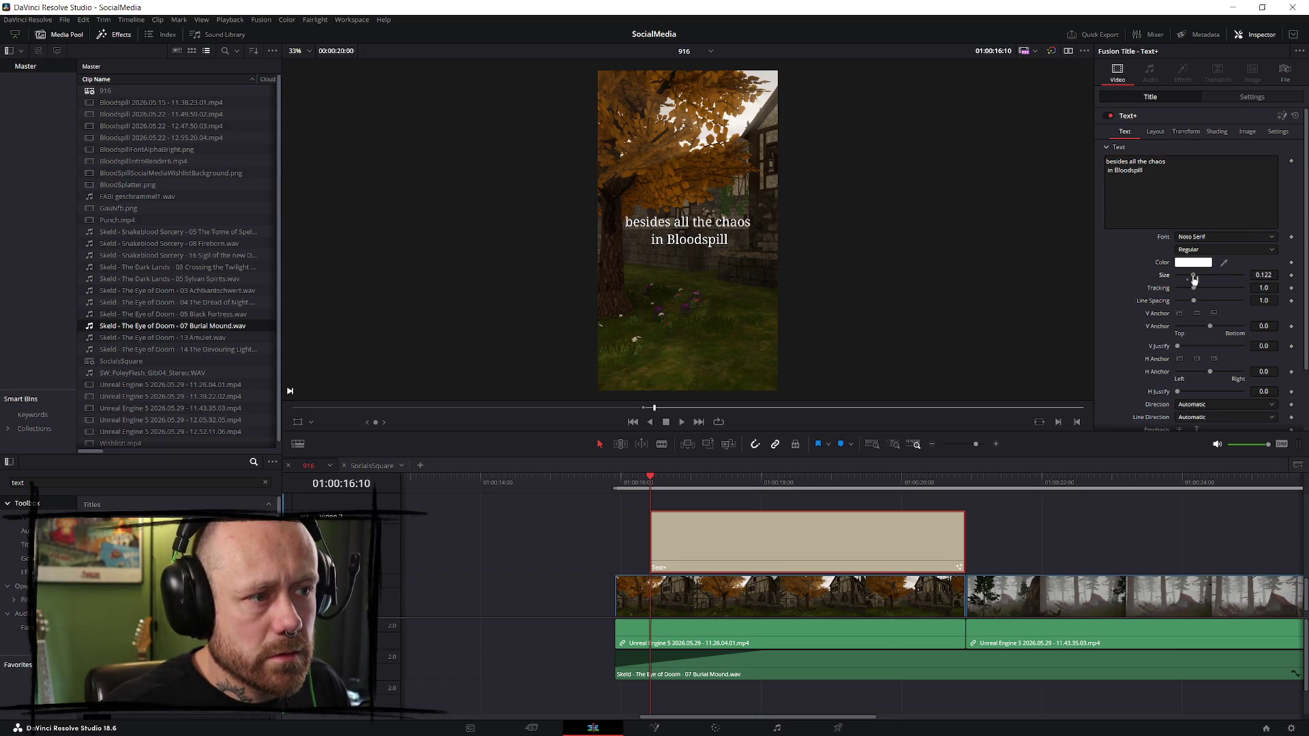
{"action": "scroll", "coordinate": [821, 216], "scroll_direction": "down", "scroll_amount": 3}
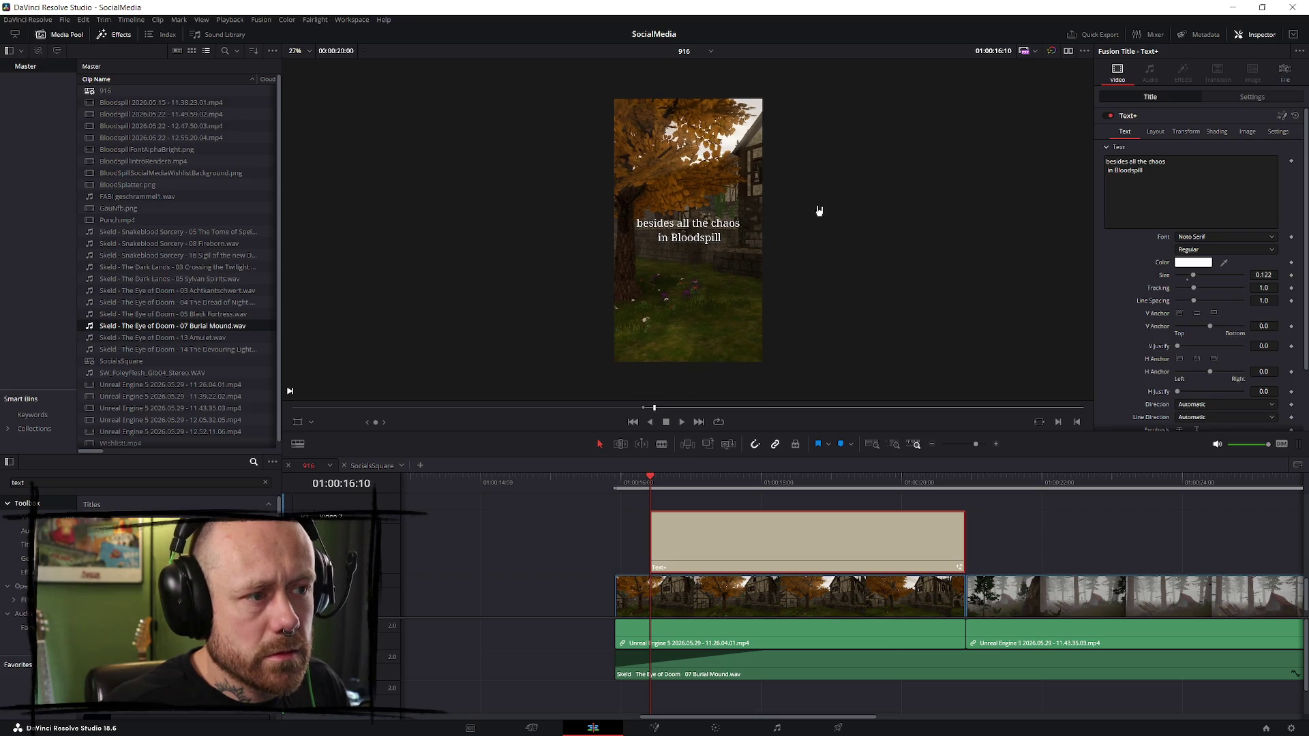
{"action": "scroll", "coordinate": [859, 248], "scroll_direction": "up", "scroll_amount": 2}
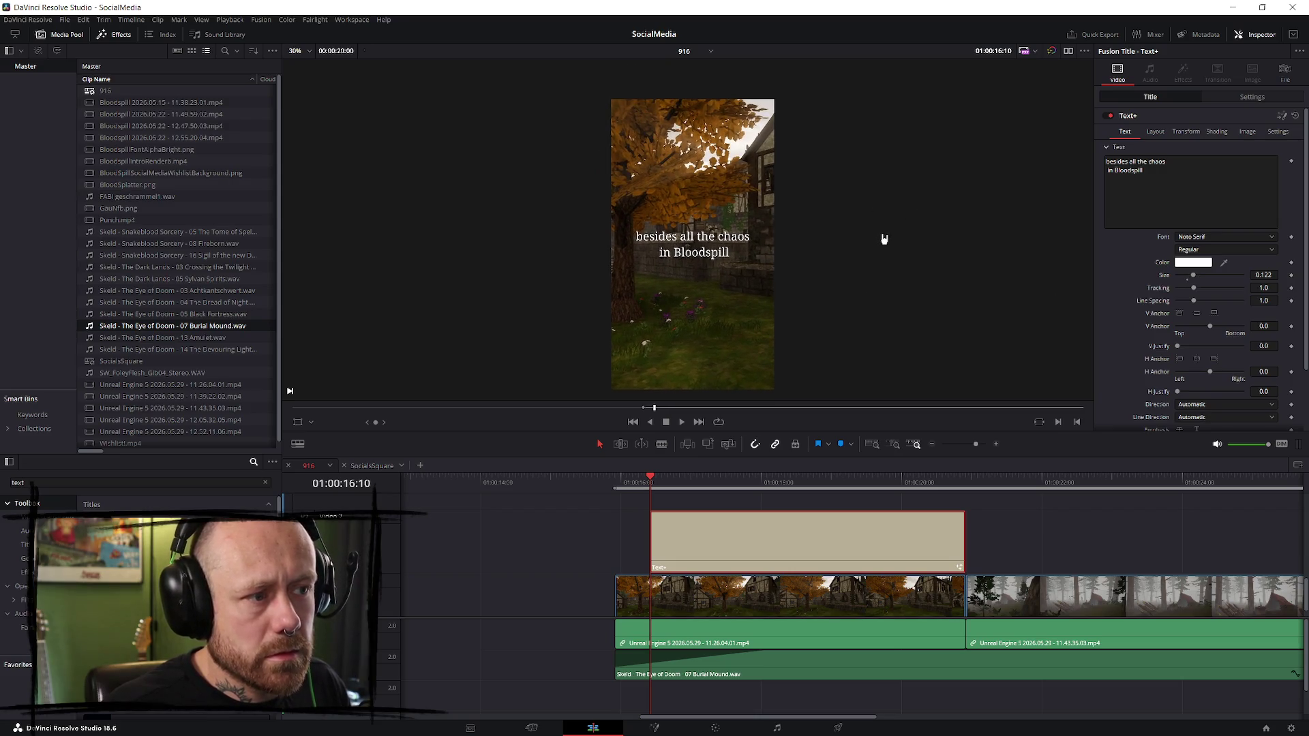
{"action": "left_click_drag", "start_coordinate": [617, 488], "coordinate": [705, 488]}
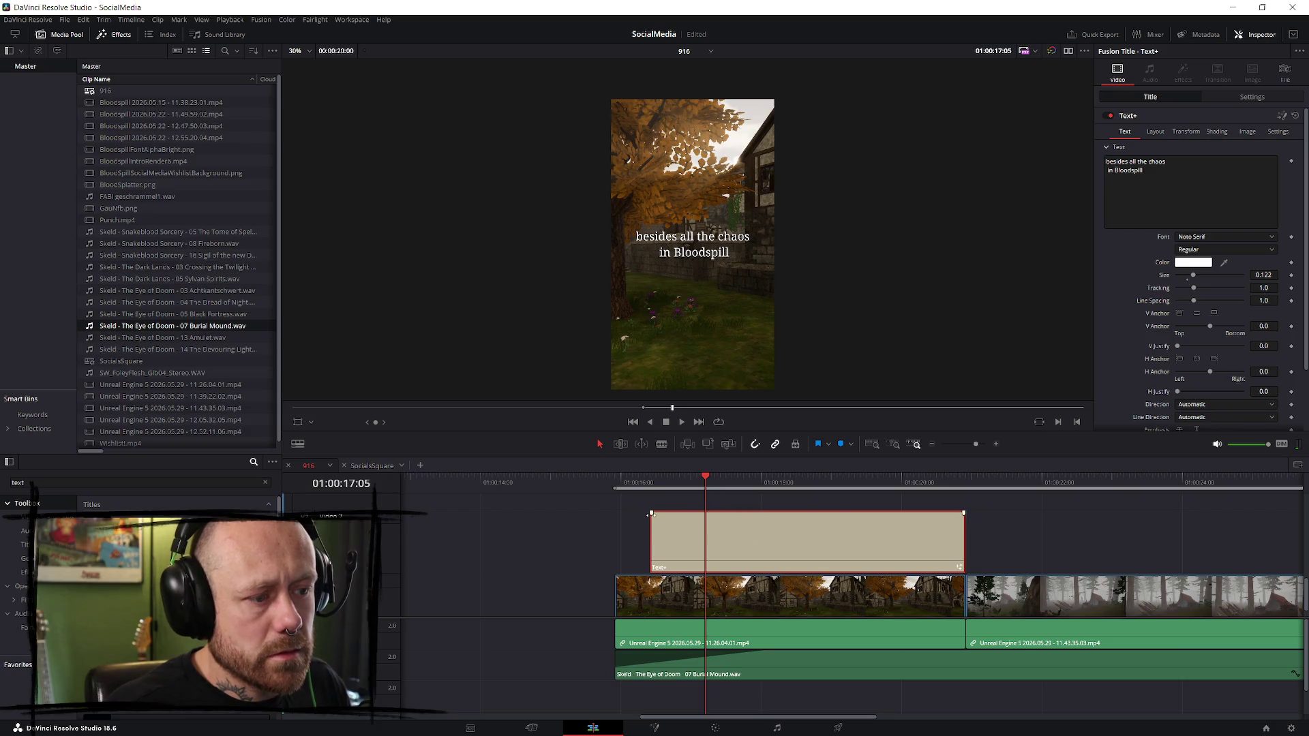
{"action": "mouse_move", "coordinate": [667, 486]}
{"action": "left_mouse_down"}
{"action": "mouse_move", "coordinate": [652, 488]}
{"action": "mouse_move", "coordinate": [696, 488]}
{"action": "left_mouse_up"}
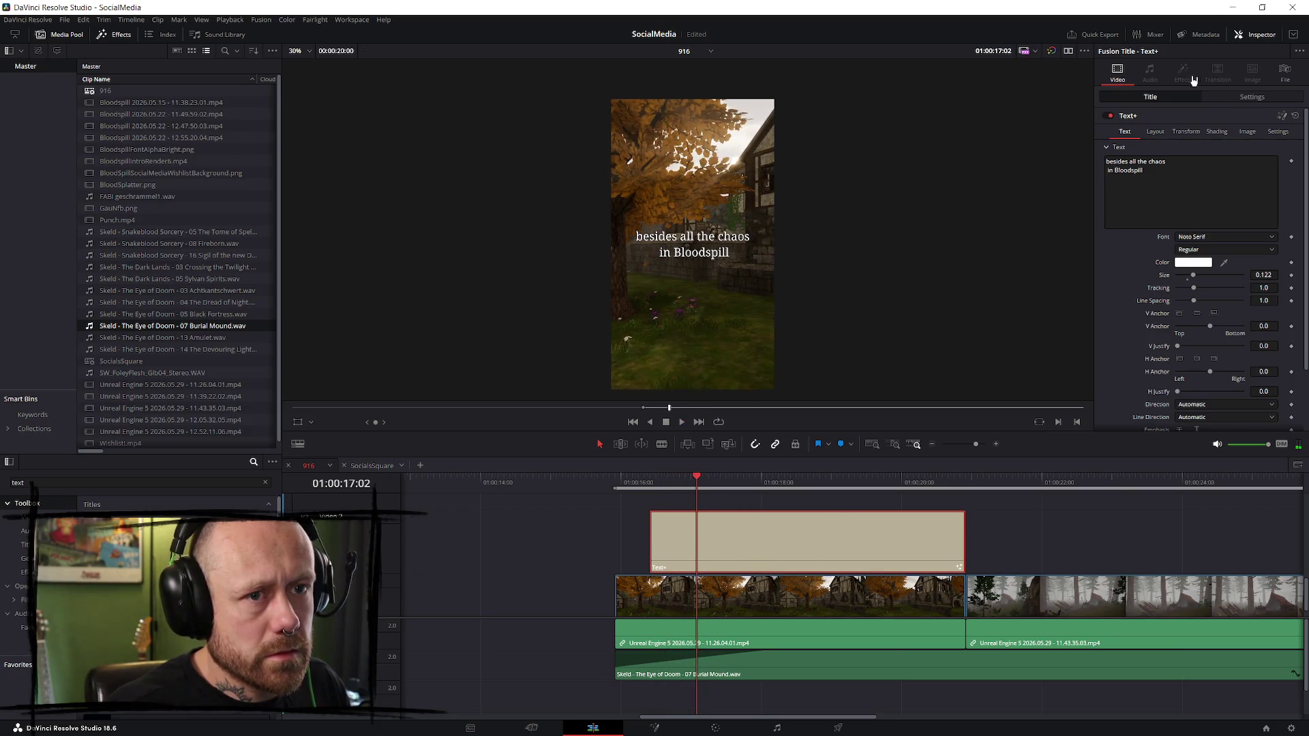
{"action": "left_click", "coordinate": [1268, 100]}
{"action": "left_click", "coordinate": [1152, 101]}
{"action": "left_click", "coordinate": [1156, 132]}
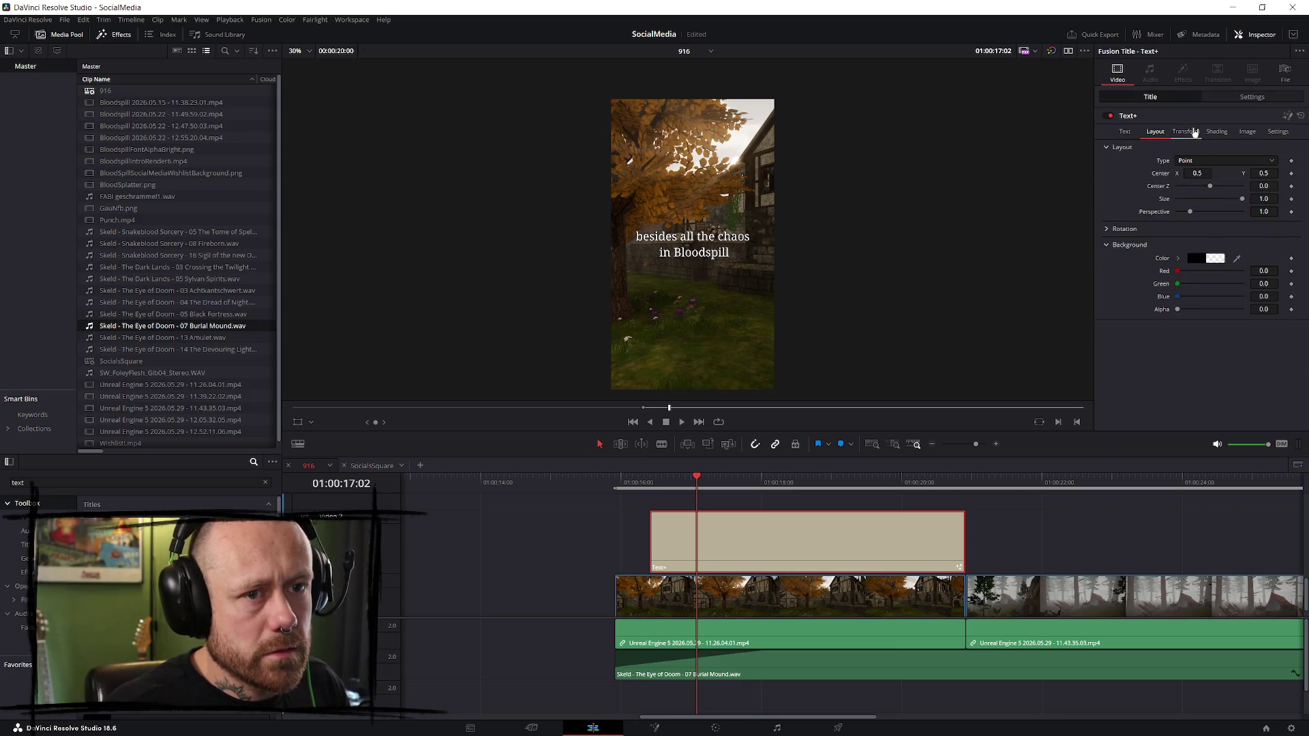
- Enable the Red Outline shading element and make it black
{"action": "left_click", "coordinate": [1195, 132]}
{"action": "left_click", "coordinate": [1217, 134]}
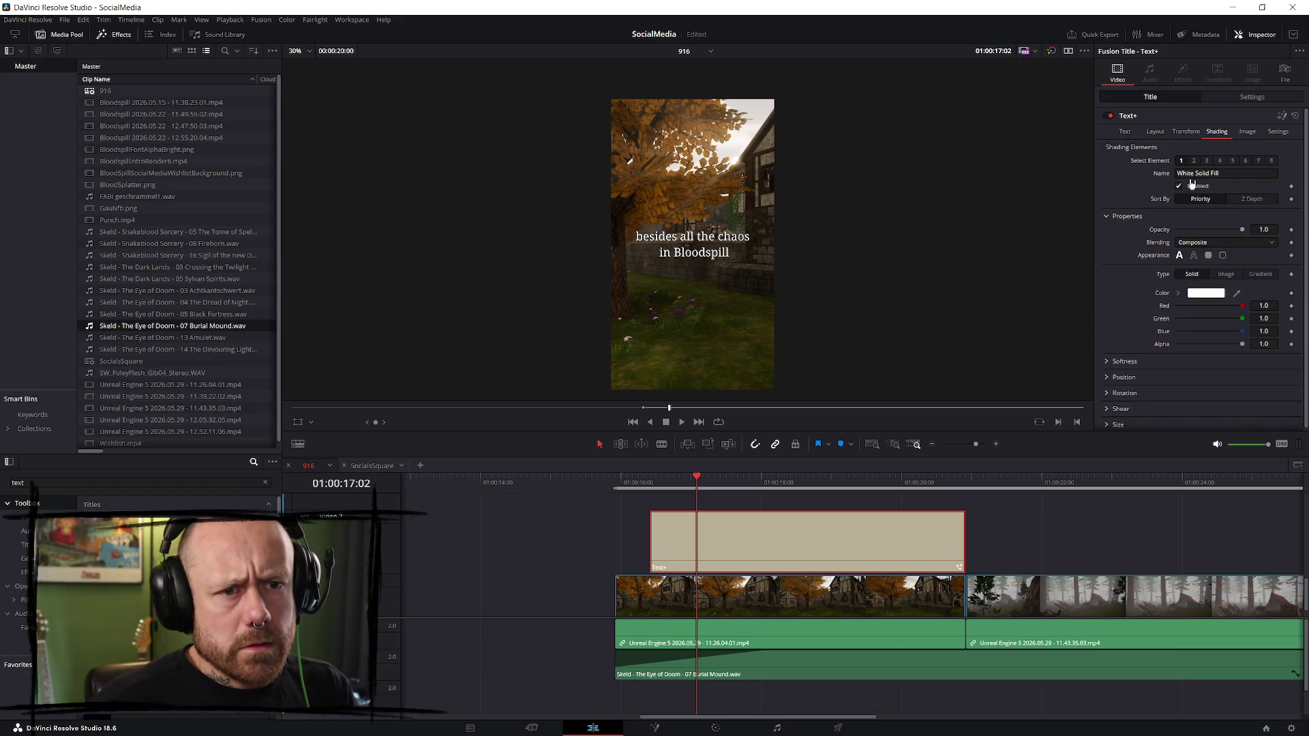
{"action": "left_click", "coordinate": [1193, 161]}
{"action": "left_click", "coordinate": [1179, 186]}
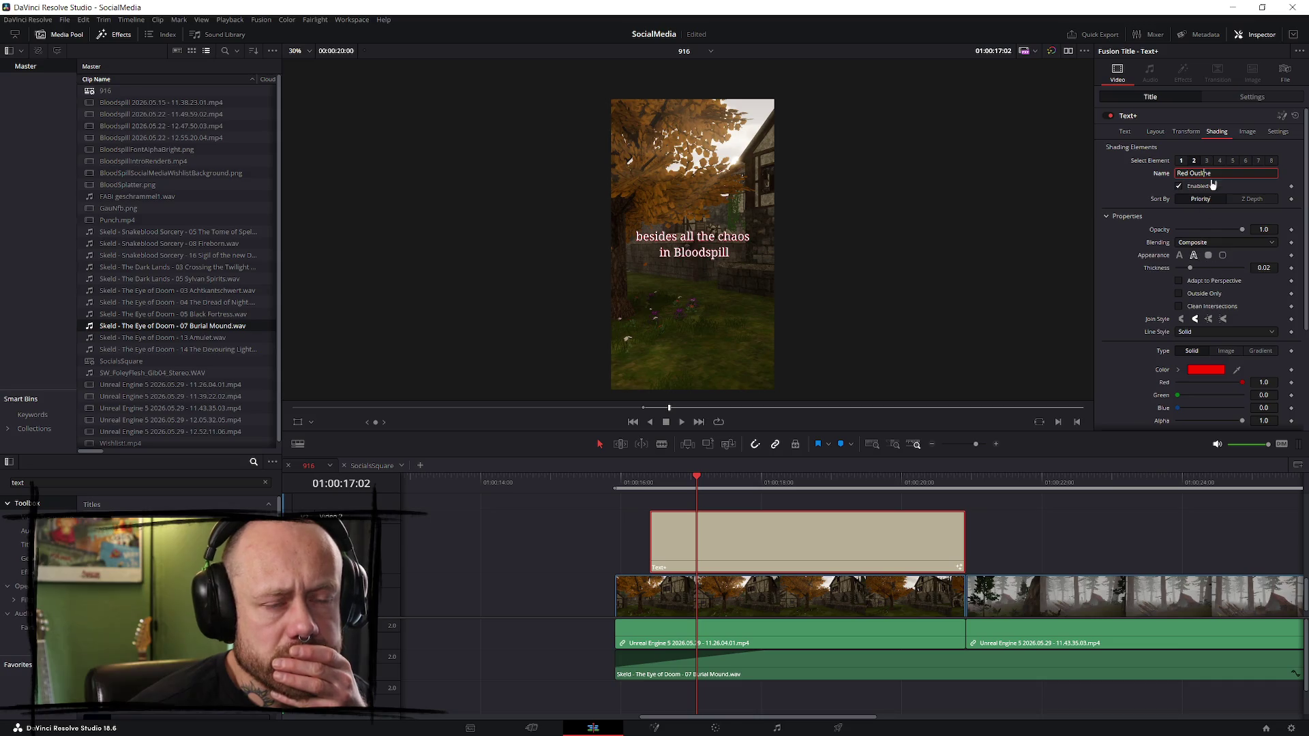
{"action": "left_click", "coordinate": [1206, 369]}
{"action": "left_click_drag", "start_coordinate": [770, 313], "coordinate": [774, 480]}
{"action": "left_click", "coordinate": [762, 466]}
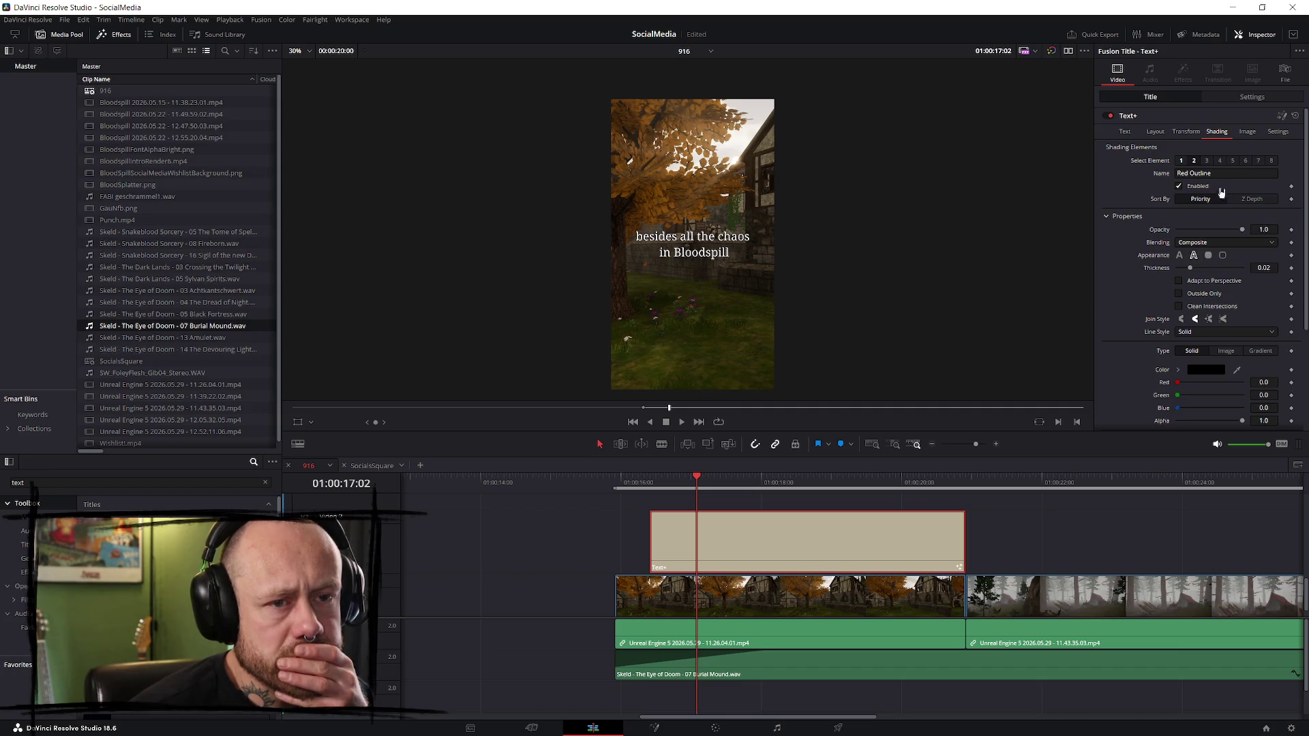
- Turn on the Black Shadow and Blue Border shading elements
{"action": "left_click", "coordinate": [1206, 161]}
{"action": "left_click", "coordinate": [1180, 187]}
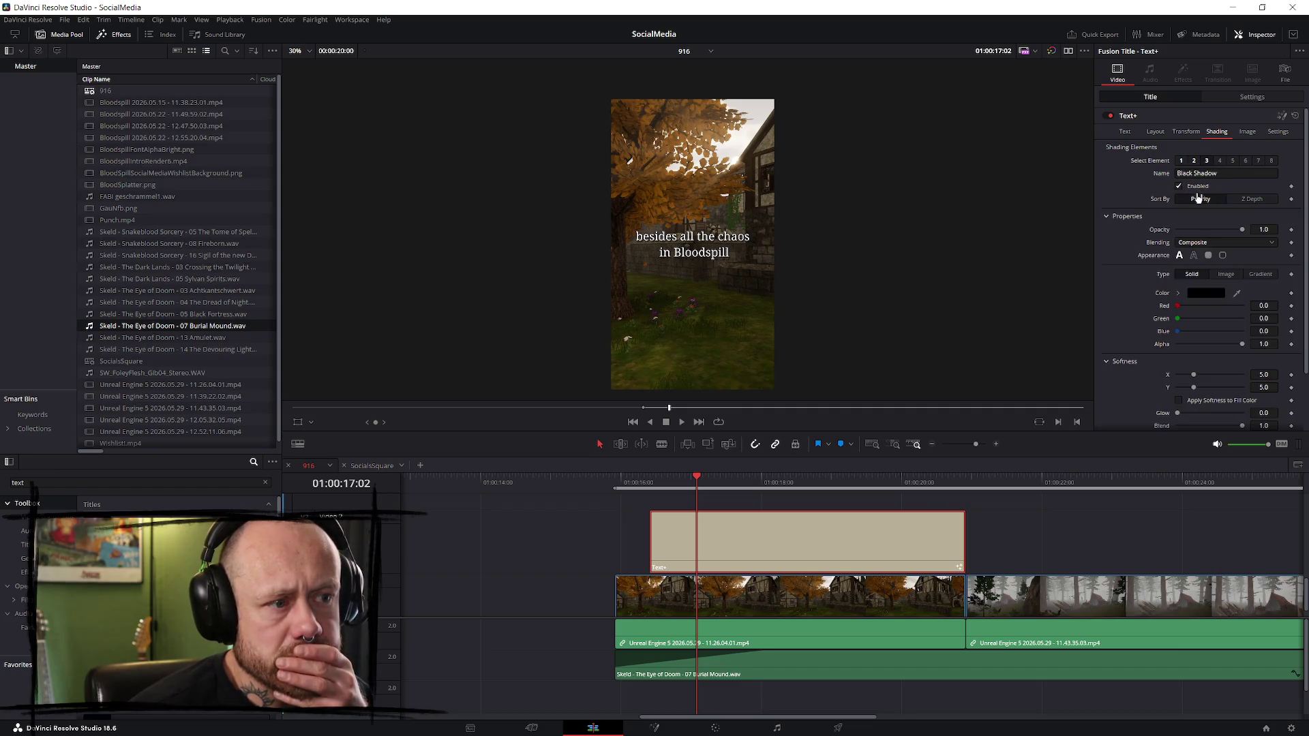
{"action": "left_click", "coordinate": [1219, 161]}
{"action": "left_click", "coordinate": [1180, 186]}
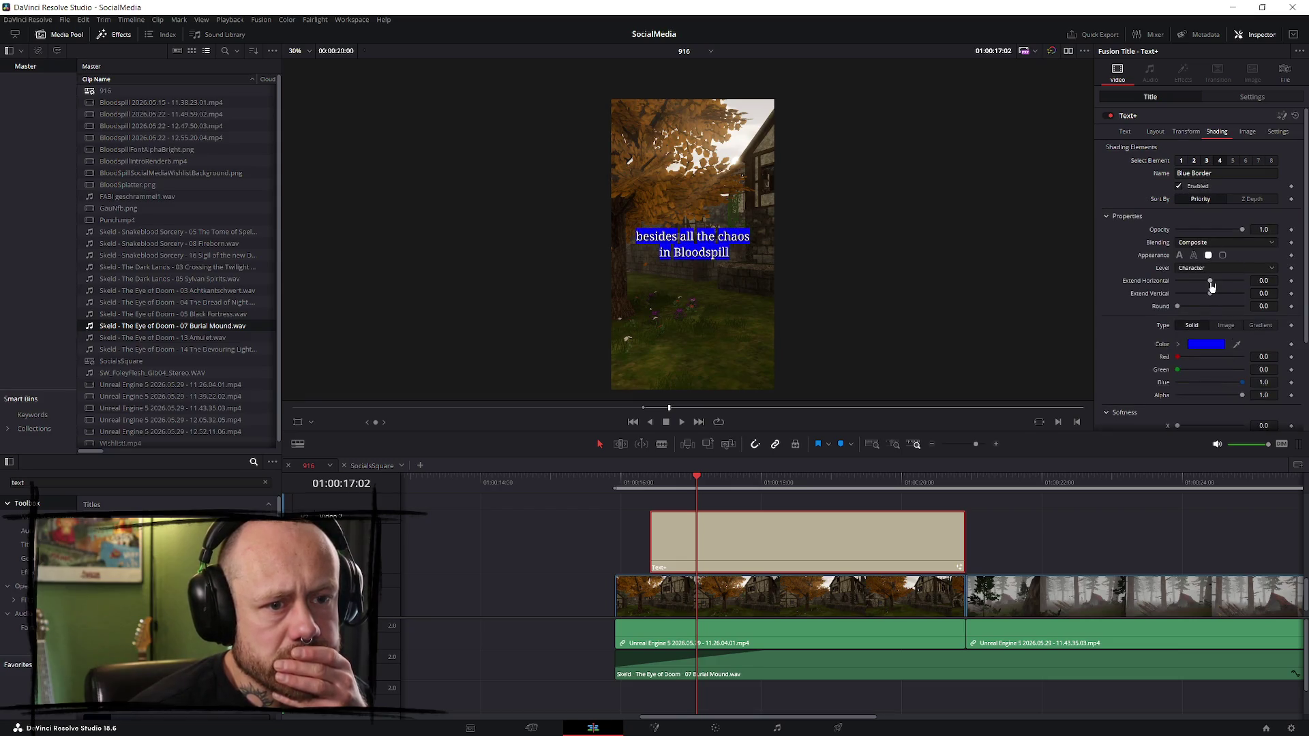
- Widen the backing box to 0.76, colour it #232323 and set alpha 0.717
{"action": "left_click_drag", "start_coordinate": [1211, 284], "coordinate": [1225, 287]}
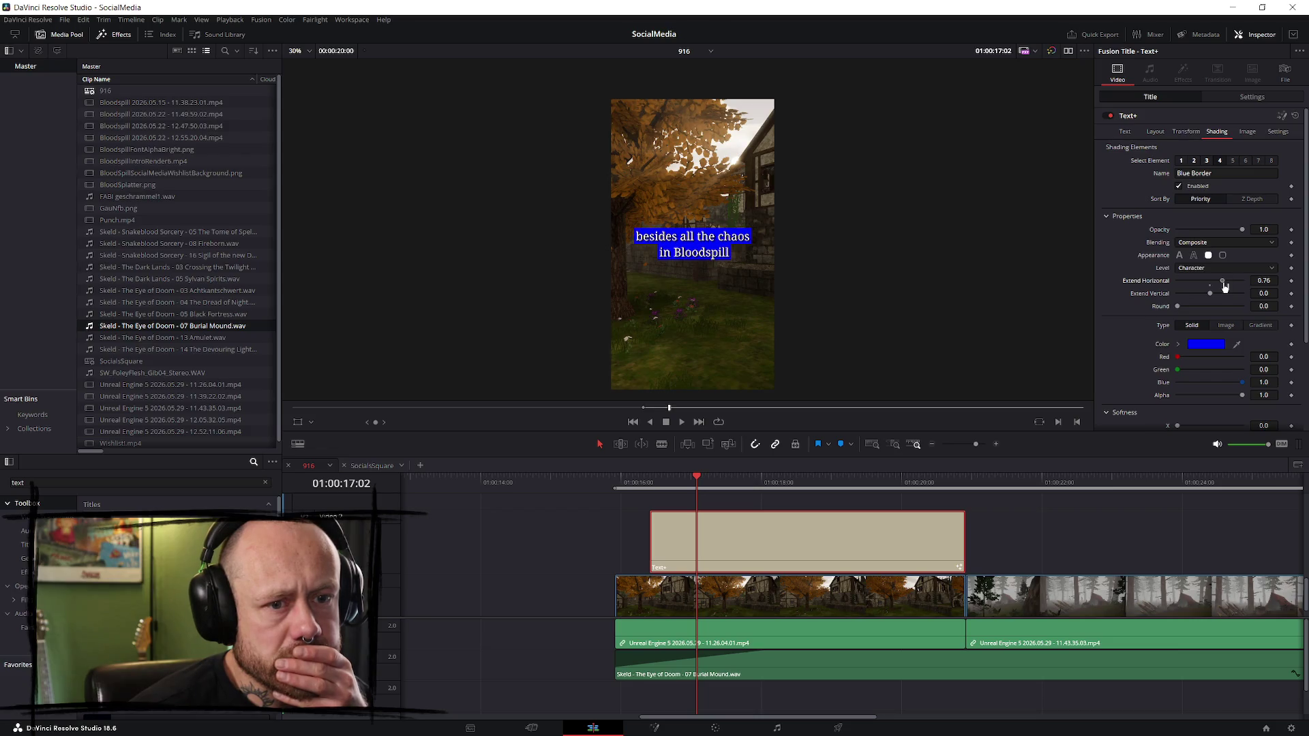
{"action": "left_click", "coordinate": [1199, 344]}
{"action": "mouse_move", "coordinate": [776, 305]}
{"action": "left_mouse_down"}
{"action": "mouse_move", "coordinate": [779, 444]}
{"action": "mouse_move", "coordinate": [771, 378]}
{"action": "left_mouse_up"}
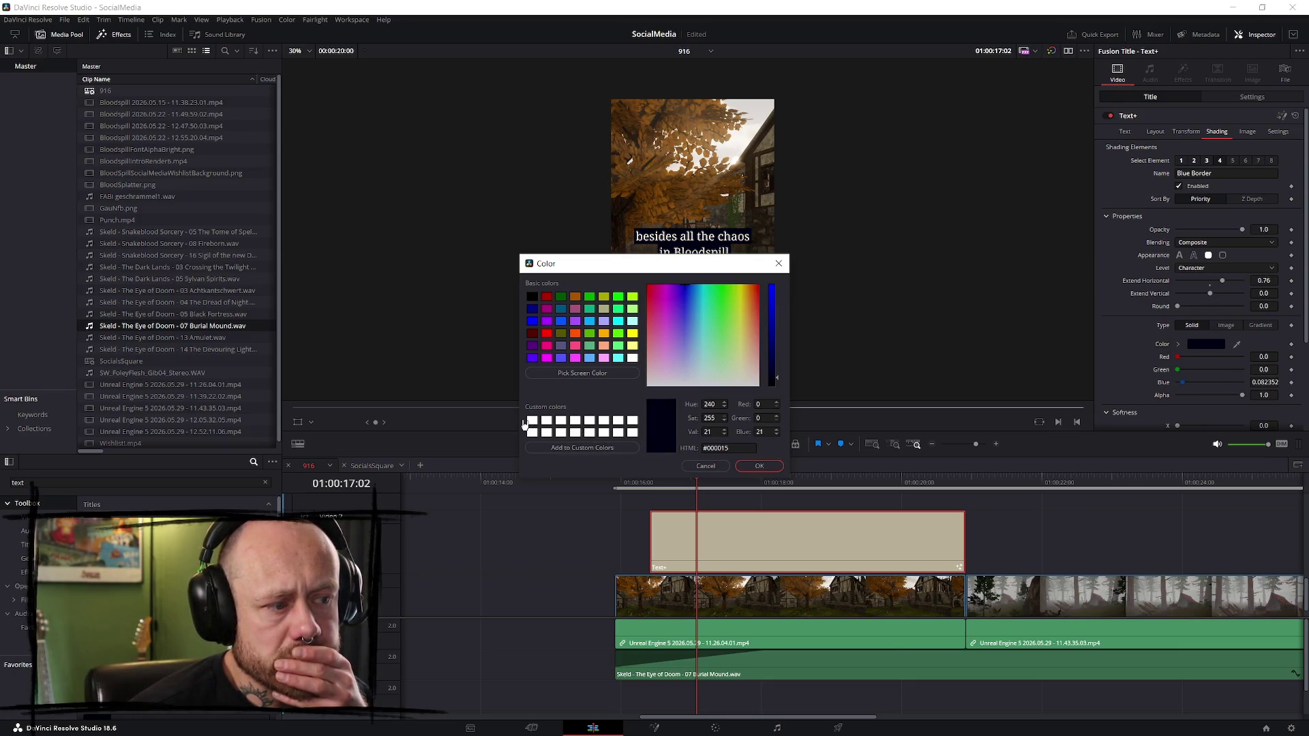
{"action": "left_click", "coordinate": [561, 419]}
{"action": "left_click_drag", "start_coordinate": [776, 368], "coordinate": [773, 377]}
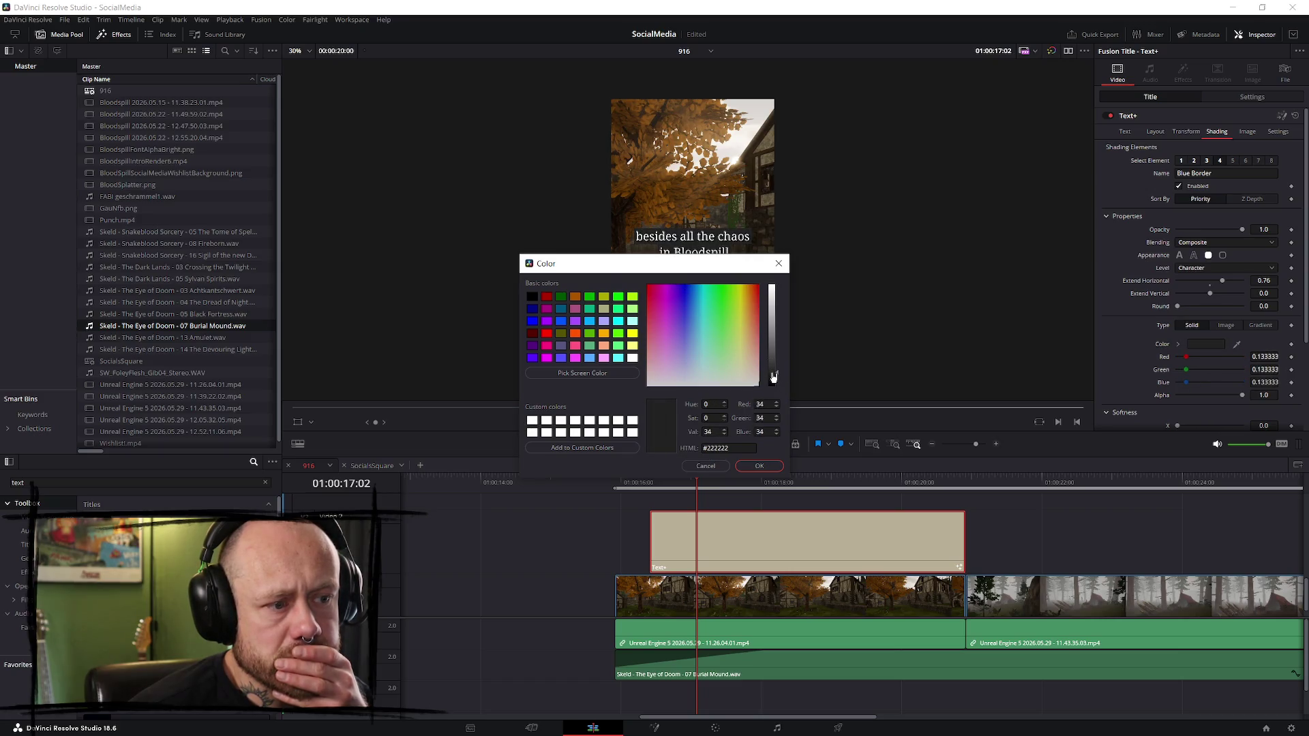
{"action": "left_click", "coordinate": [758, 466]}
{"action": "left_click_drag", "start_coordinate": [1241, 397], "coordinate": [1220, 403]}
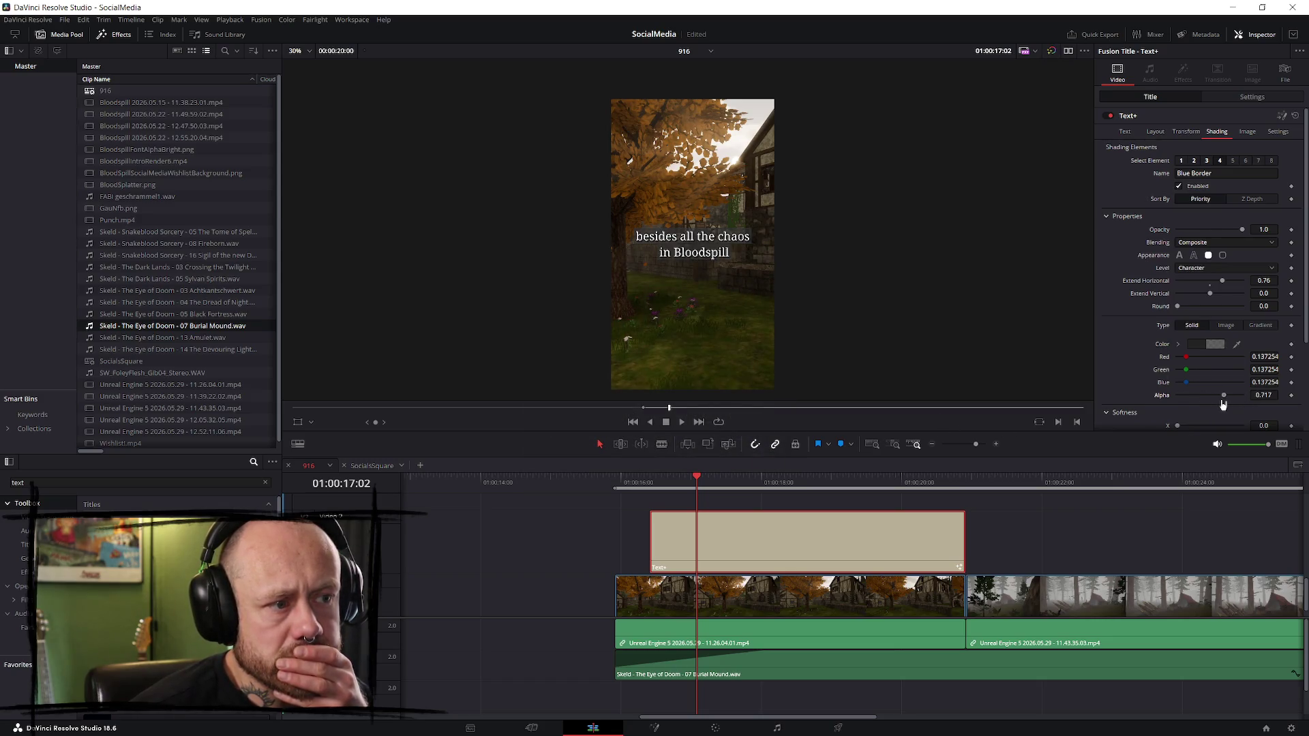
{"action": "left_click", "coordinate": [650, 484]}
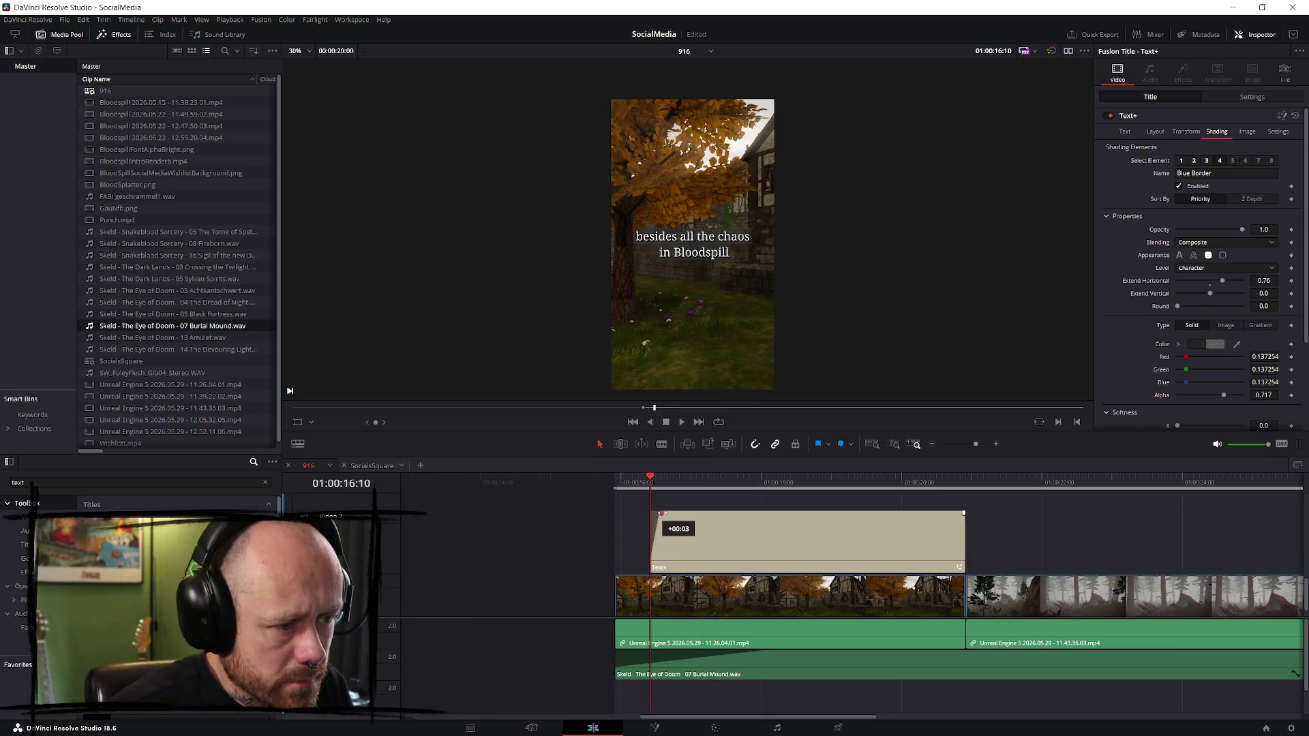
- Play back the styled caption and lengthen its fade-in slightly
{"action": "key", "text": "space"}
{"action": "key", "text": "slash"}
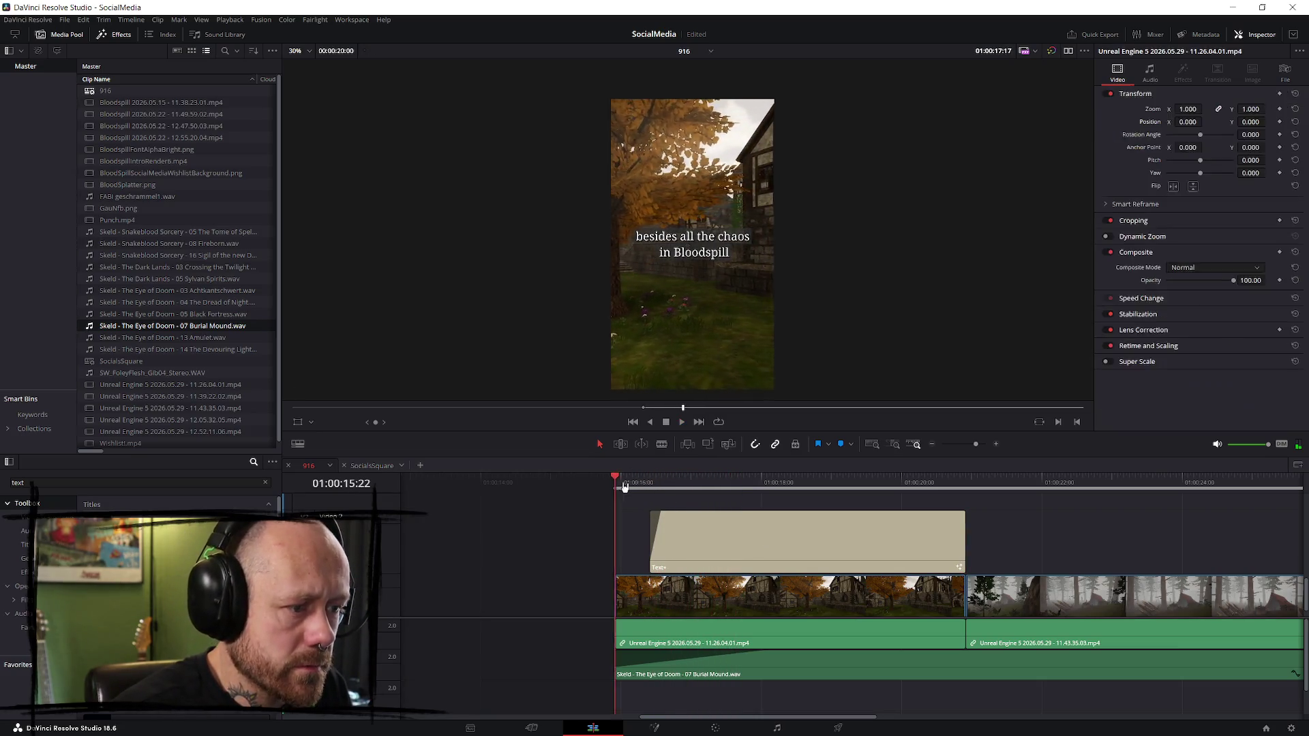
{"action": "left_click_drag", "start_coordinate": [662, 513], "coordinate": [669, 512]}
{"action": "key", "text": "space"}
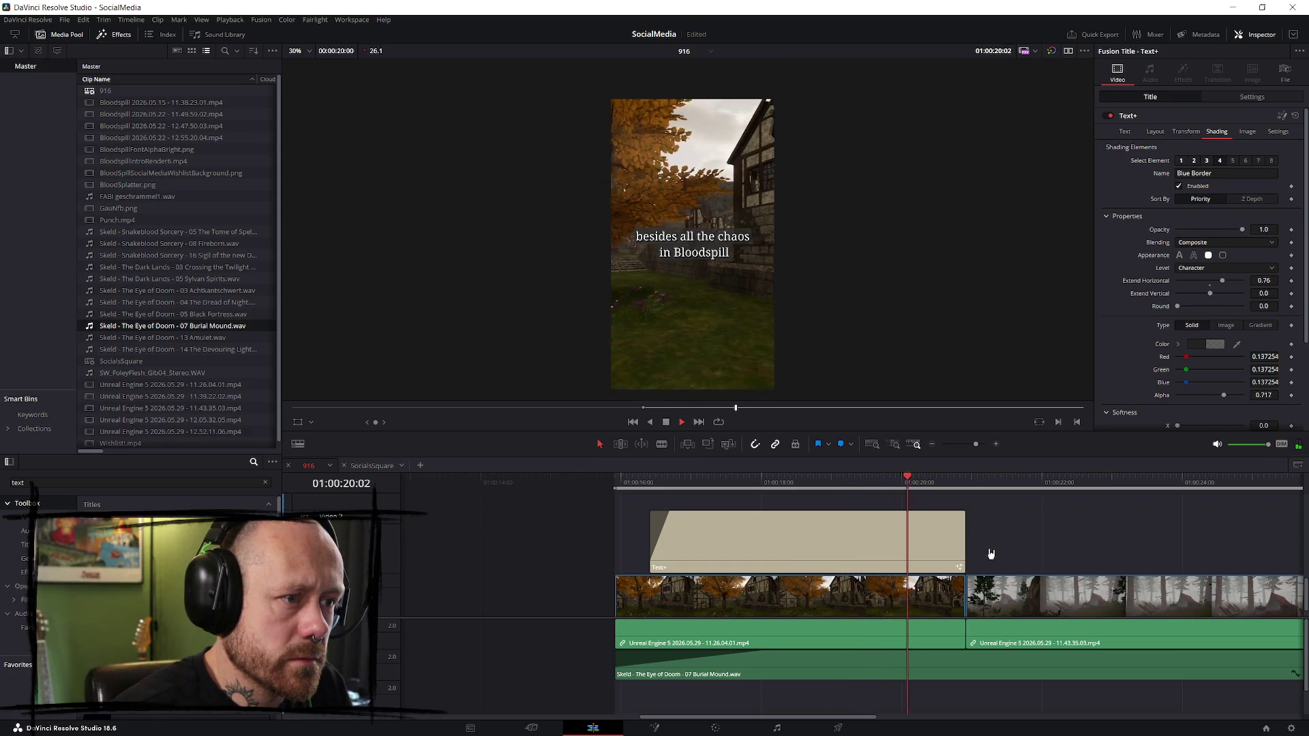
{"action": "left_click", "coordinate": [622, 482]}
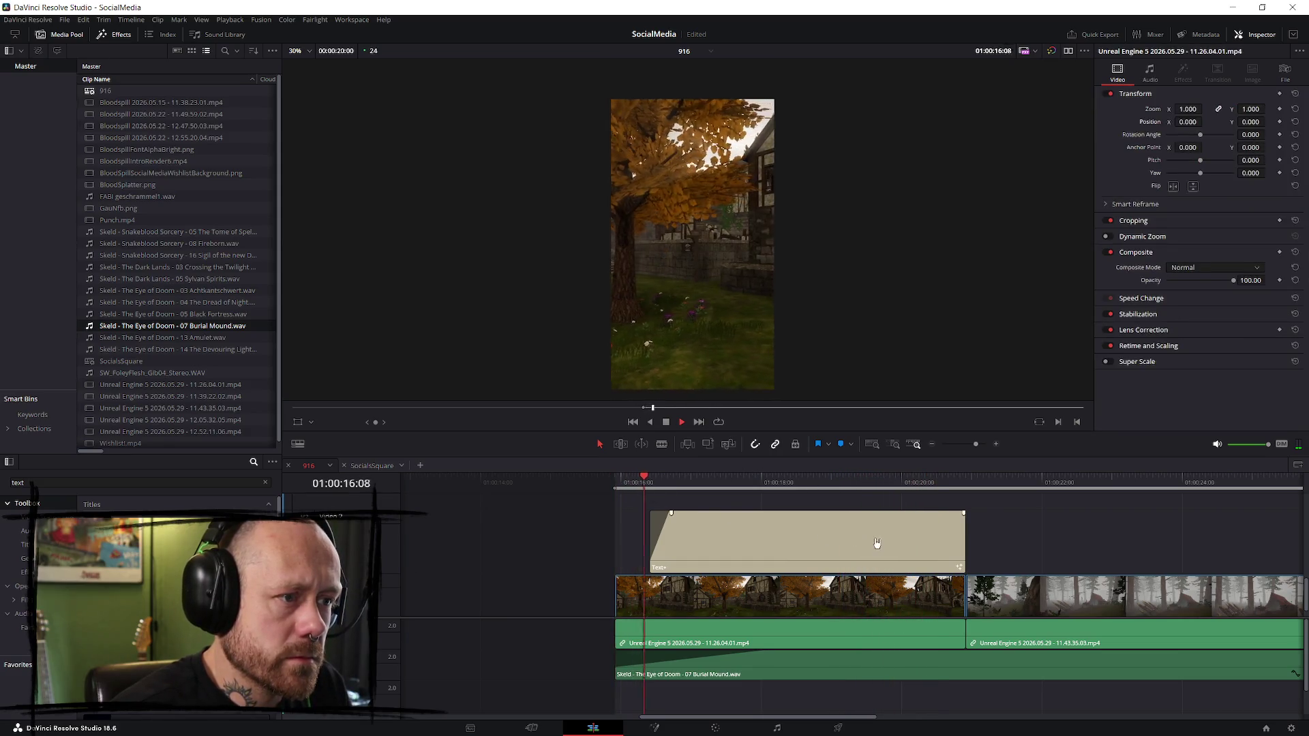
{"action": "scroll", "coordinate": [896, 544], "scroll_direction": "left", "scroll_amount": 3}
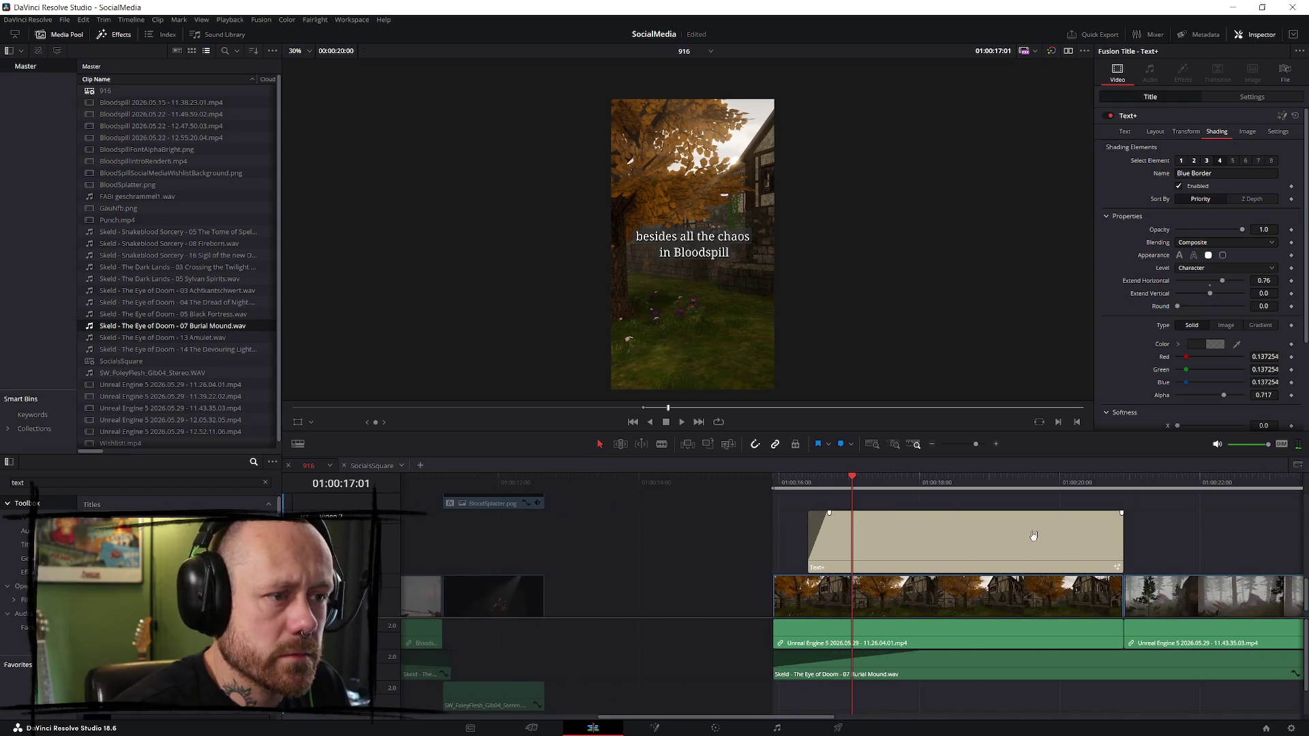
{"action": "key", "text": "space"}
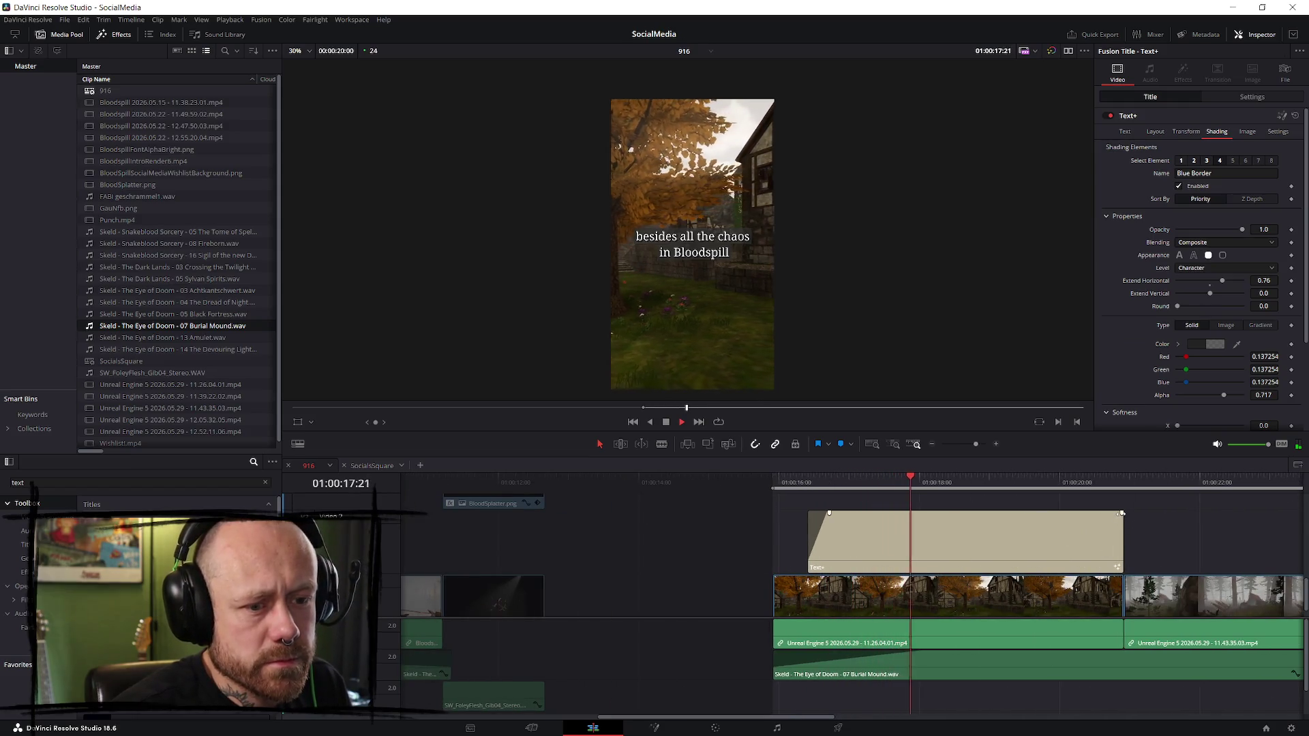
- Trim the end of the first title shorter and play the section
{"action": "mouse_move", "coordinate": [1118, 532]}
{"action": "left_mouse_down"}
{"action": "mouse_move", "coordinate": [1025, 535]}
{"action": "mouse_move", "coordinate": [1057, 534]}
{"action": "left_mouse_up"}
{"action": "key", "text": "space"}
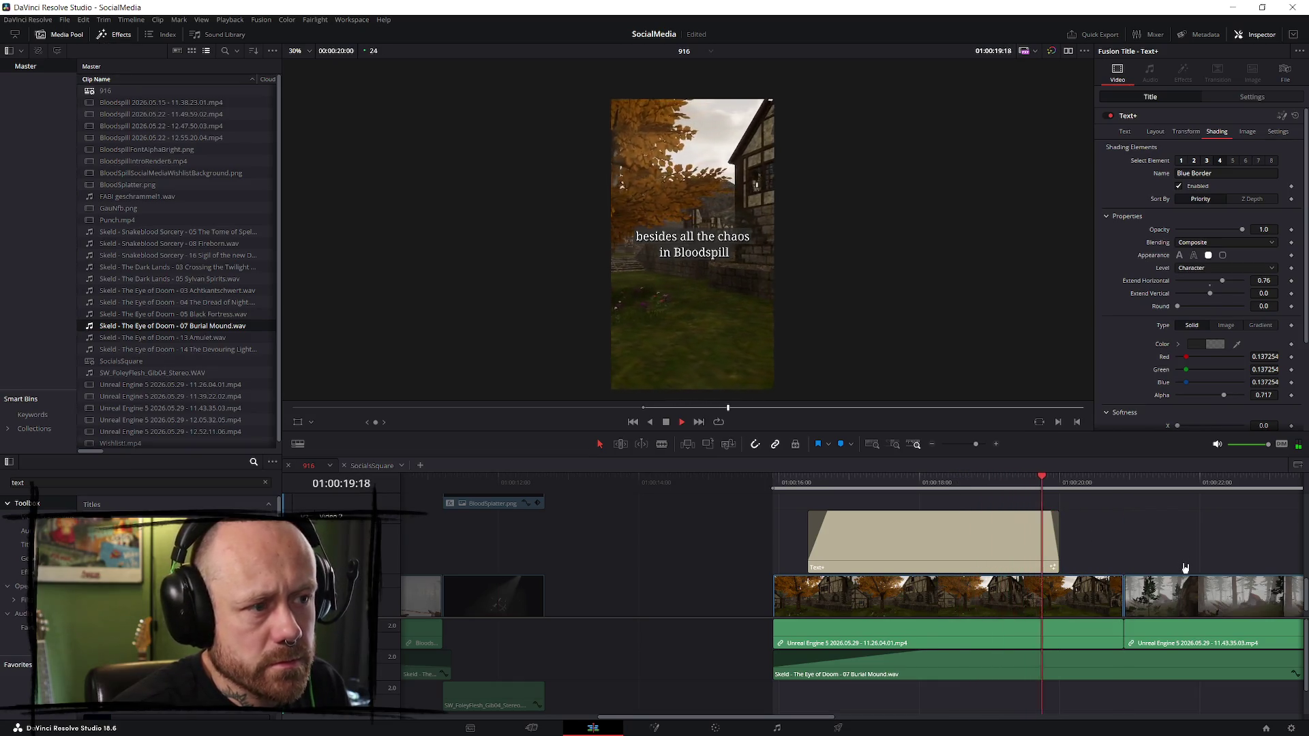
{"action": "key", "text": "space"}
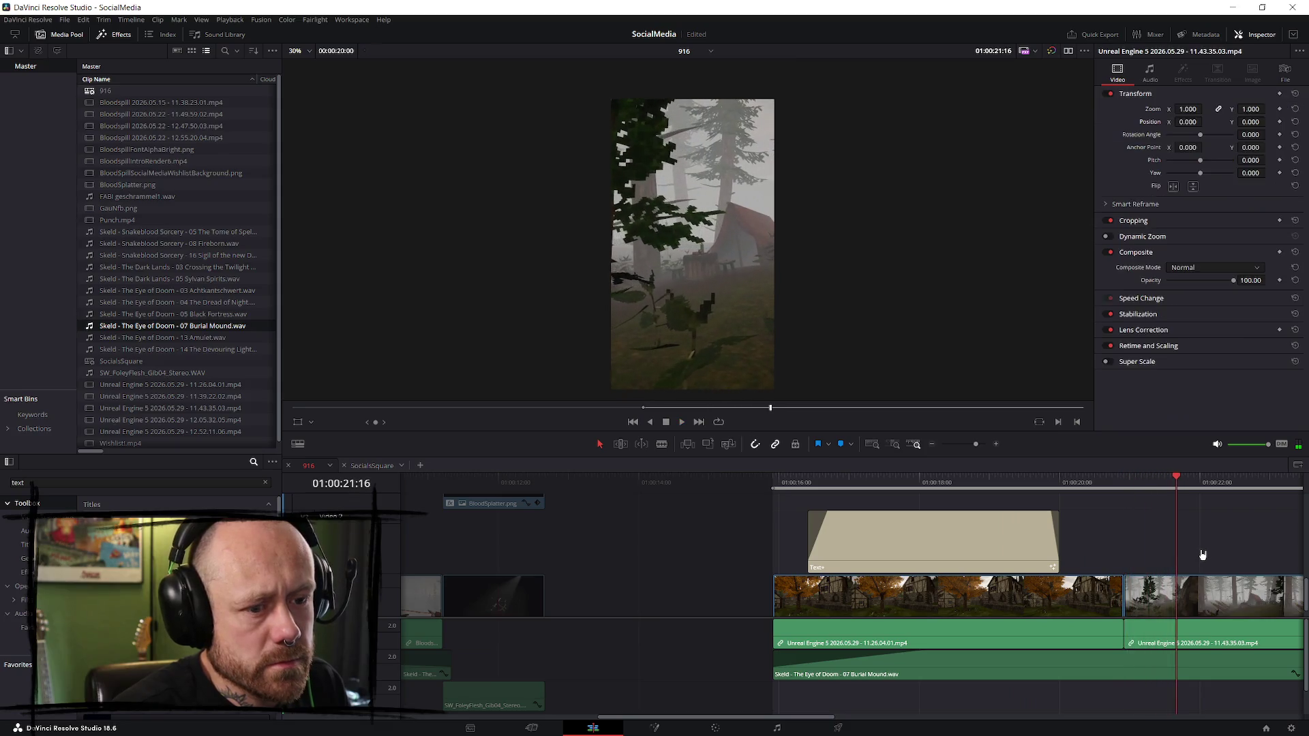
{"action": "scroll", "coordinate": [1220, 511], "scroll_direction": "down", "scroll_amount": 2}
- Copy the first title and paste it over the second gameplay clip
{"action": "left_click", "coordinate": [702, 538]}
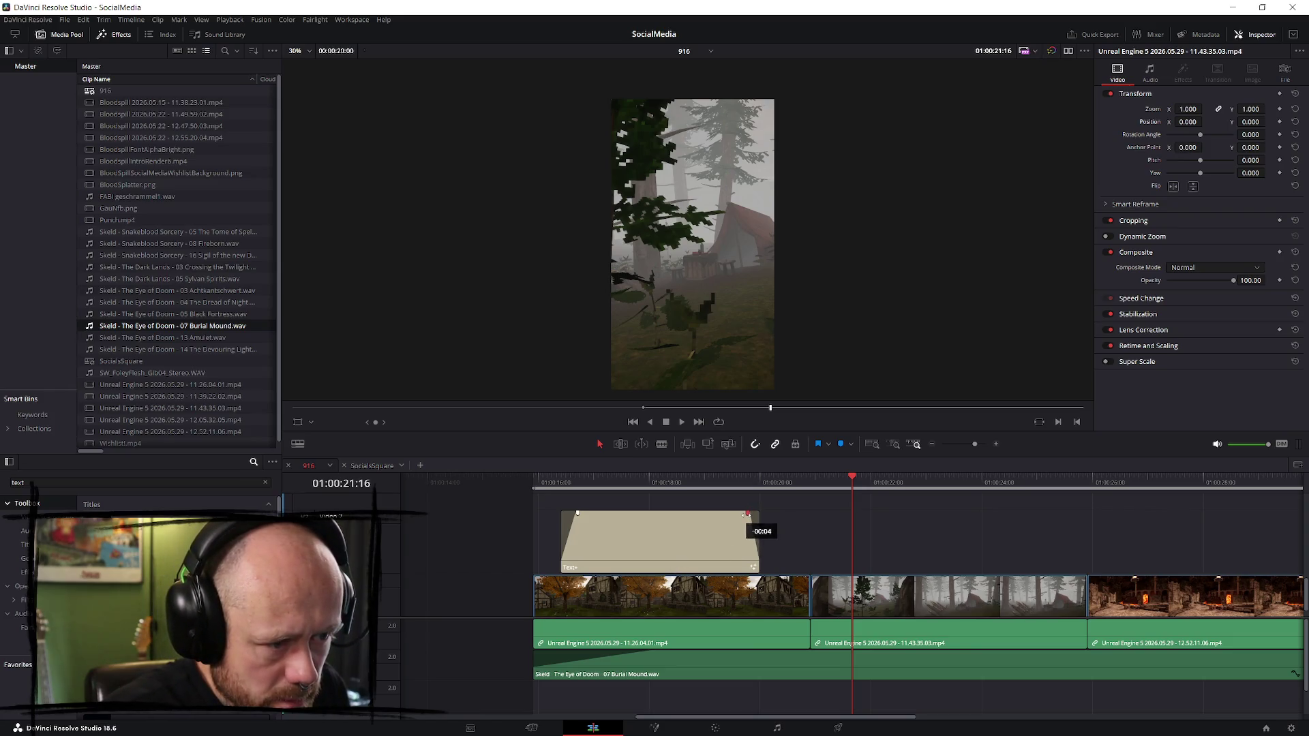
{"action": "left_click", "coordinate": [701, 547]}
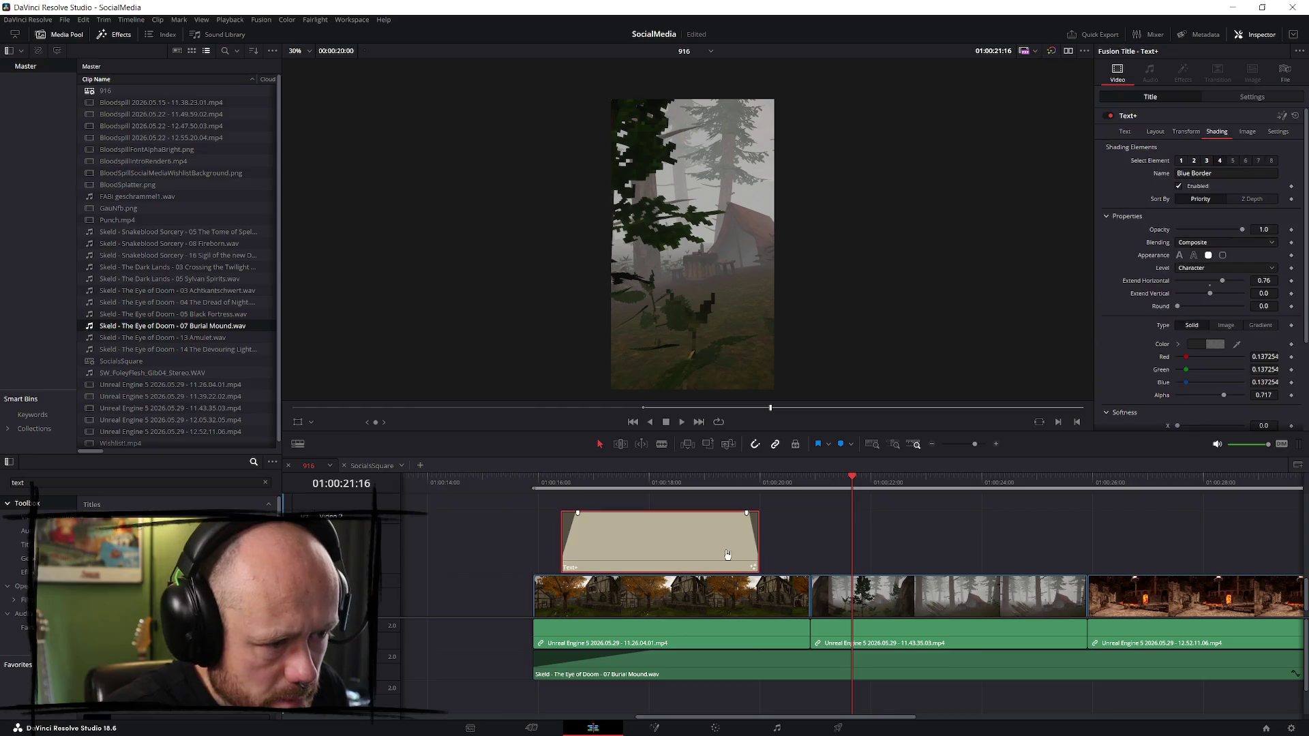
{"action": "left_click_drag", "start_coordinate": [870, 482], "coordinate": [850, 485]}
{"action": "key", "text": "ctrl+z"}
{"action": "key", "text": "ctrl+z"}
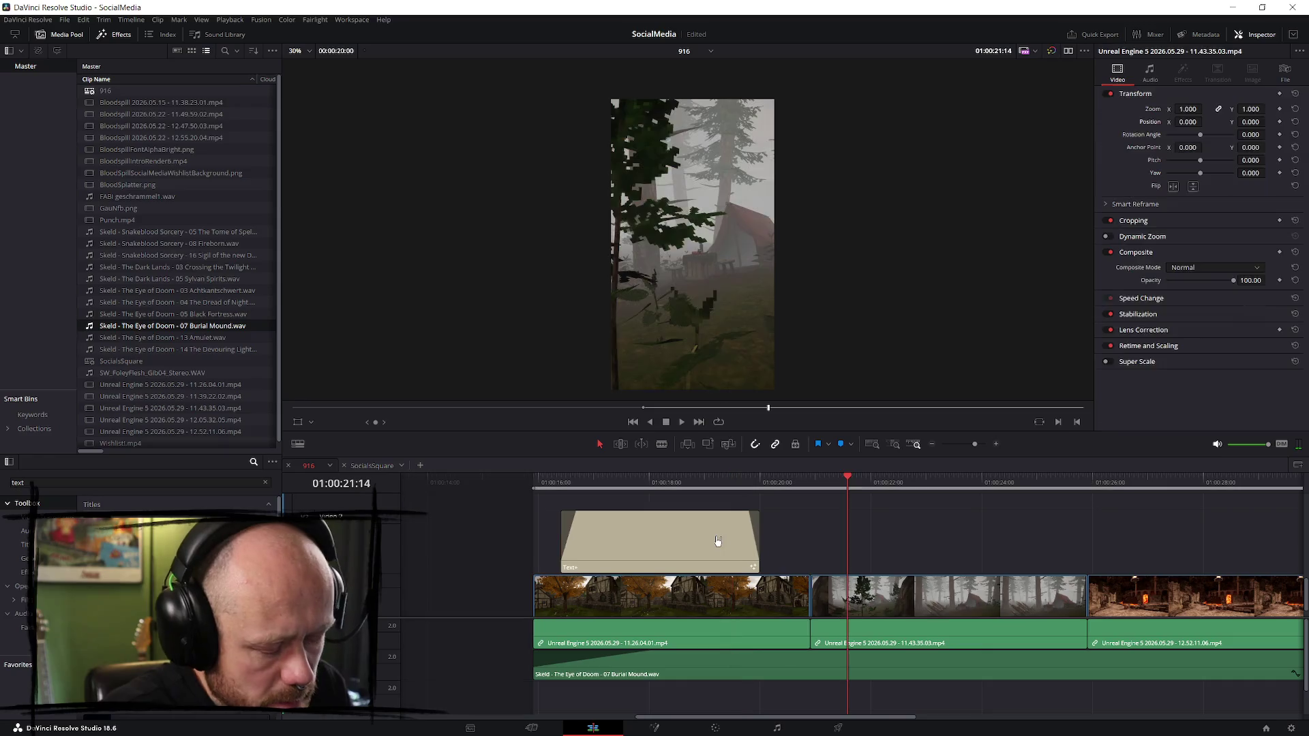
{"action": "key", "text": "ctrl+z"}
{"action": "left_click", "coordinate": [820, 498]}
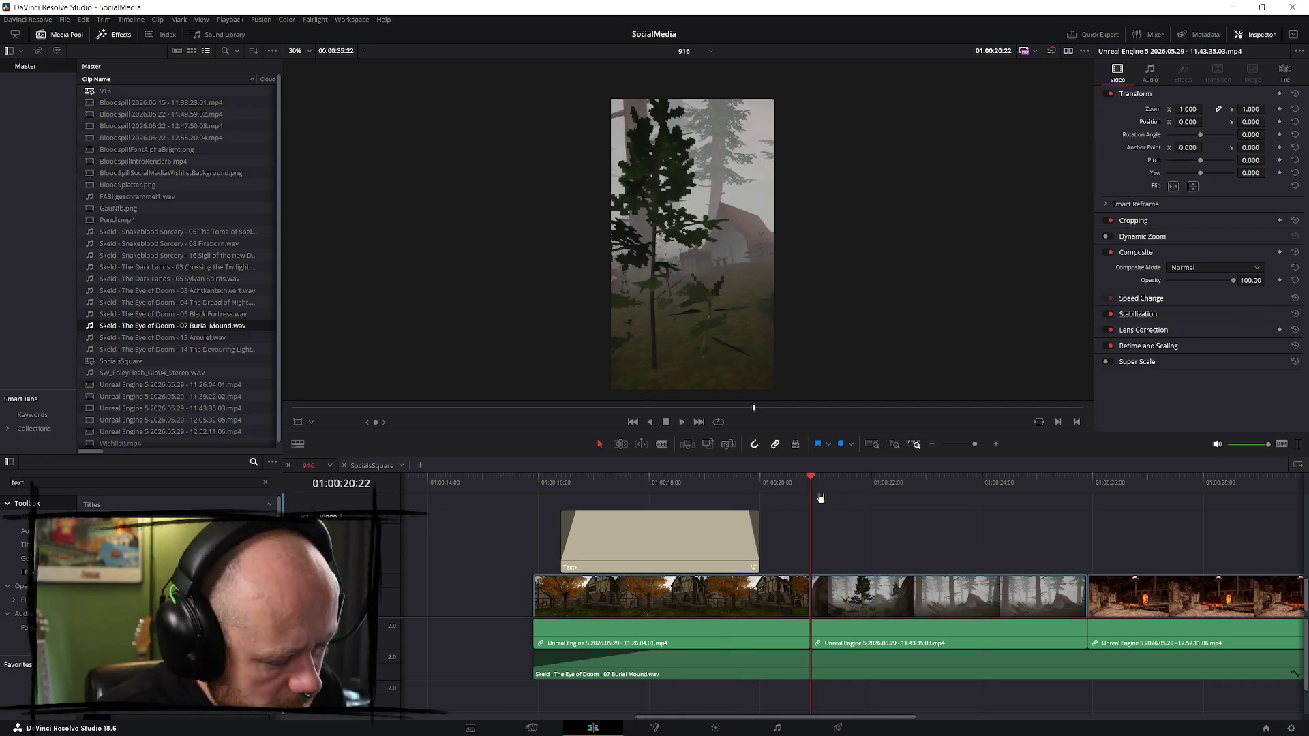
{"action": "key", "text": "ctrl+shift+z"}
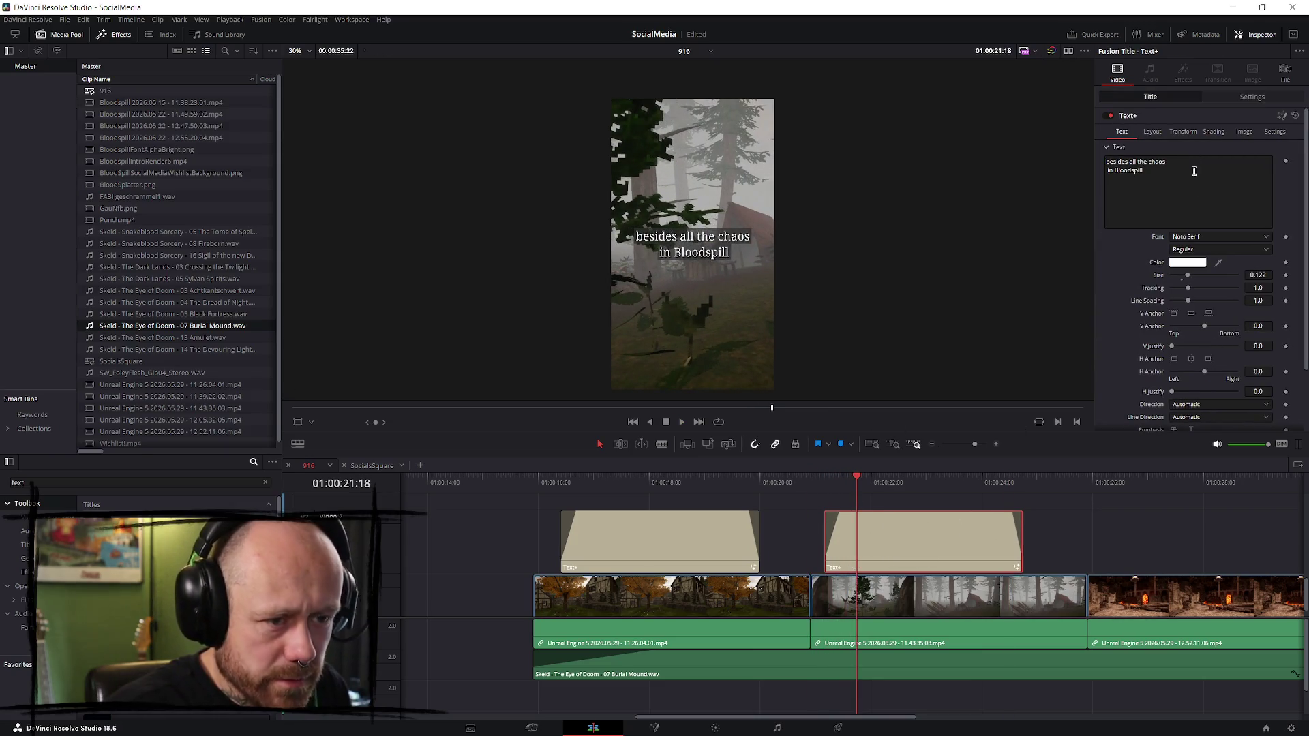
- Retype the second title as 'there are still' / 'moments of piece and quiet', then view the Cut page
{"action": "left_click_drag", "start_coordinate": [1196, 162], "coordinate": [1099, 162]}
{"action": "type", "text": "ther"}
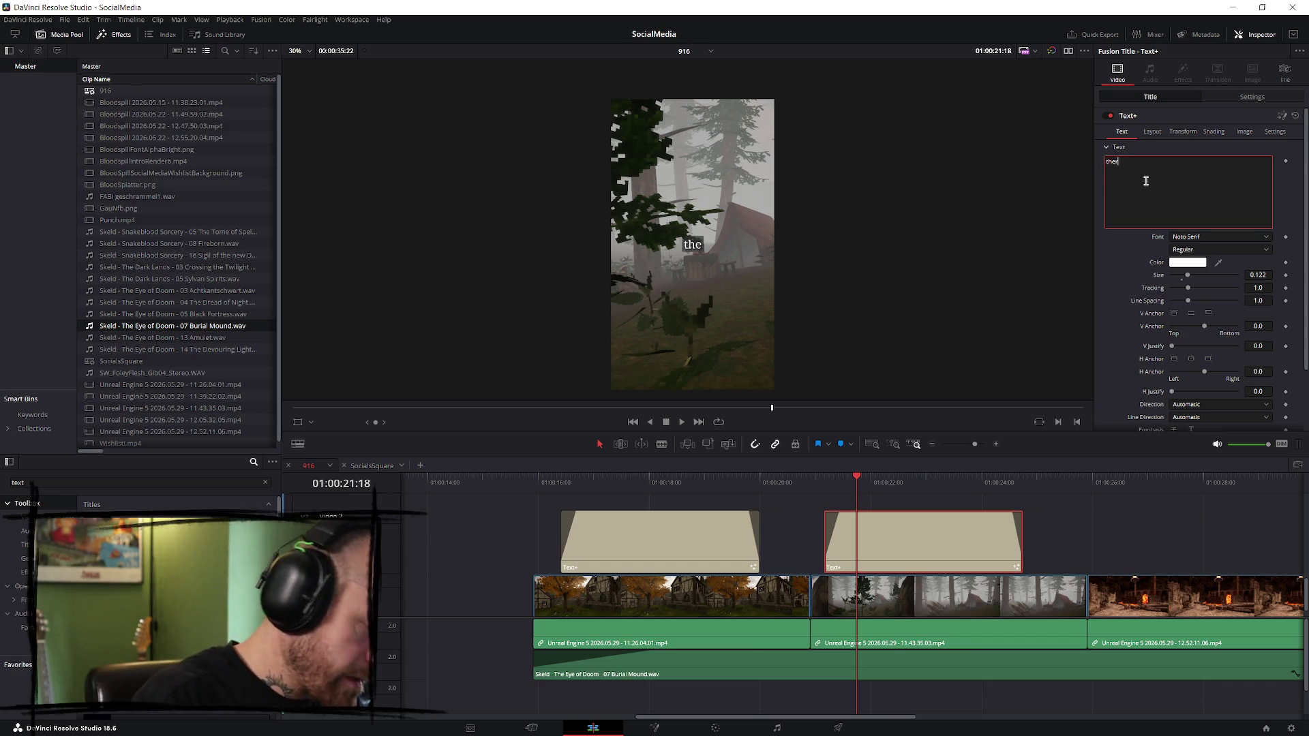
{"action": "type", "text": "e are still"}
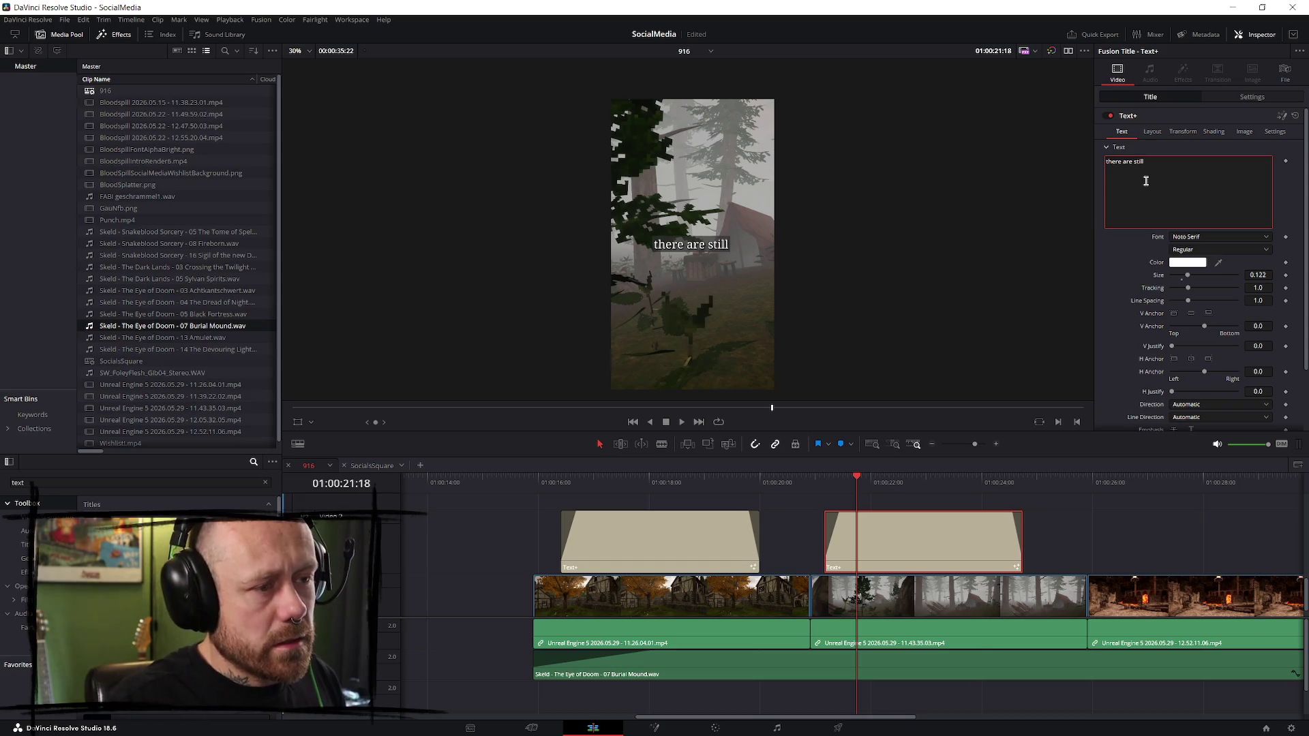
{"action": "key", "text": "Return"}
{"action": "type", "text": "mom"}
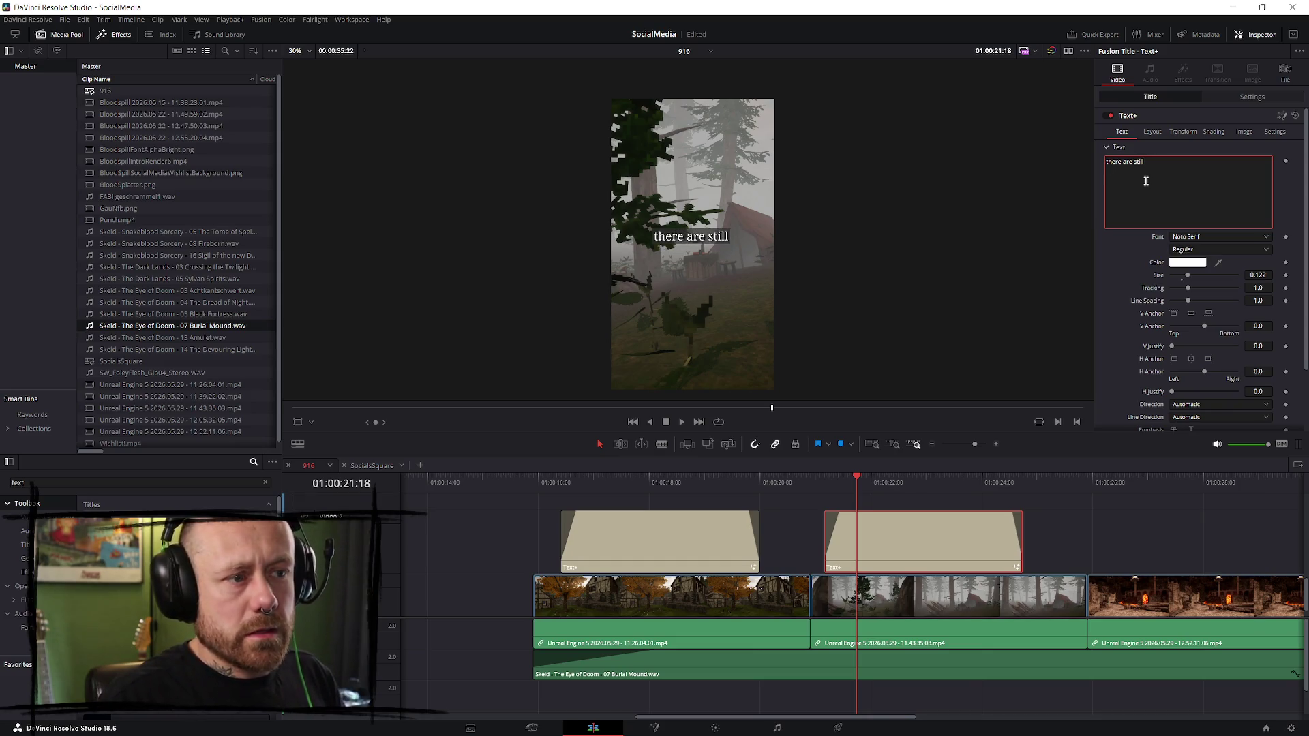
{"action": "type", "text": "ents of"}
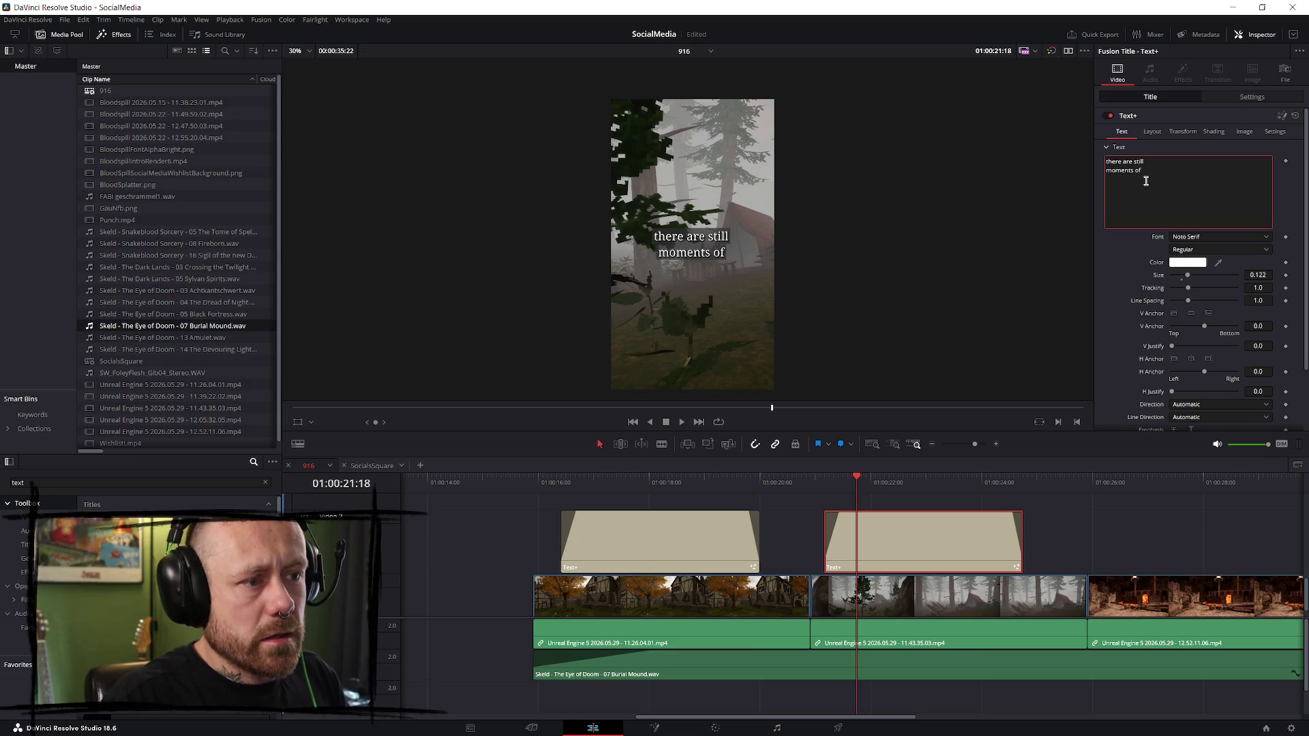
{"action": "type", "text": " piece"}
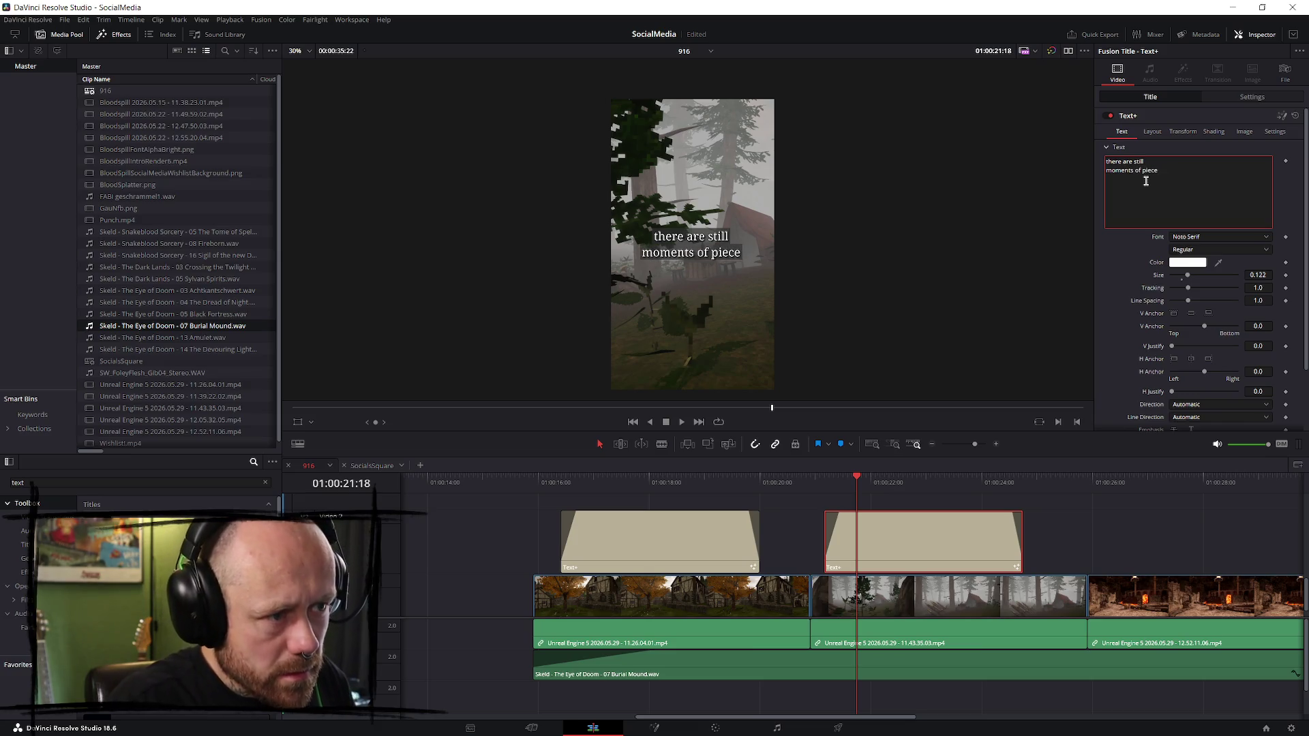
{"action": "type", "text": " and quiet"}
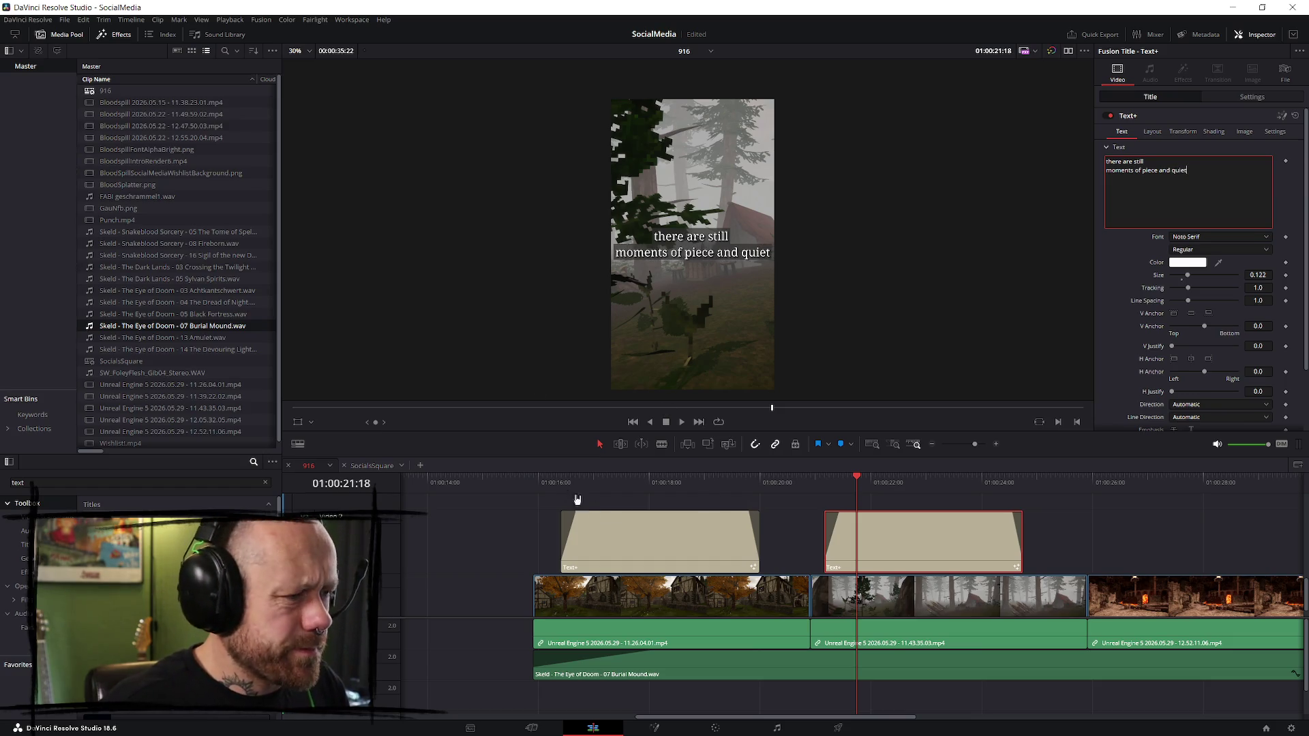
{"action": "left_click", "coordinate": [531, 728]}
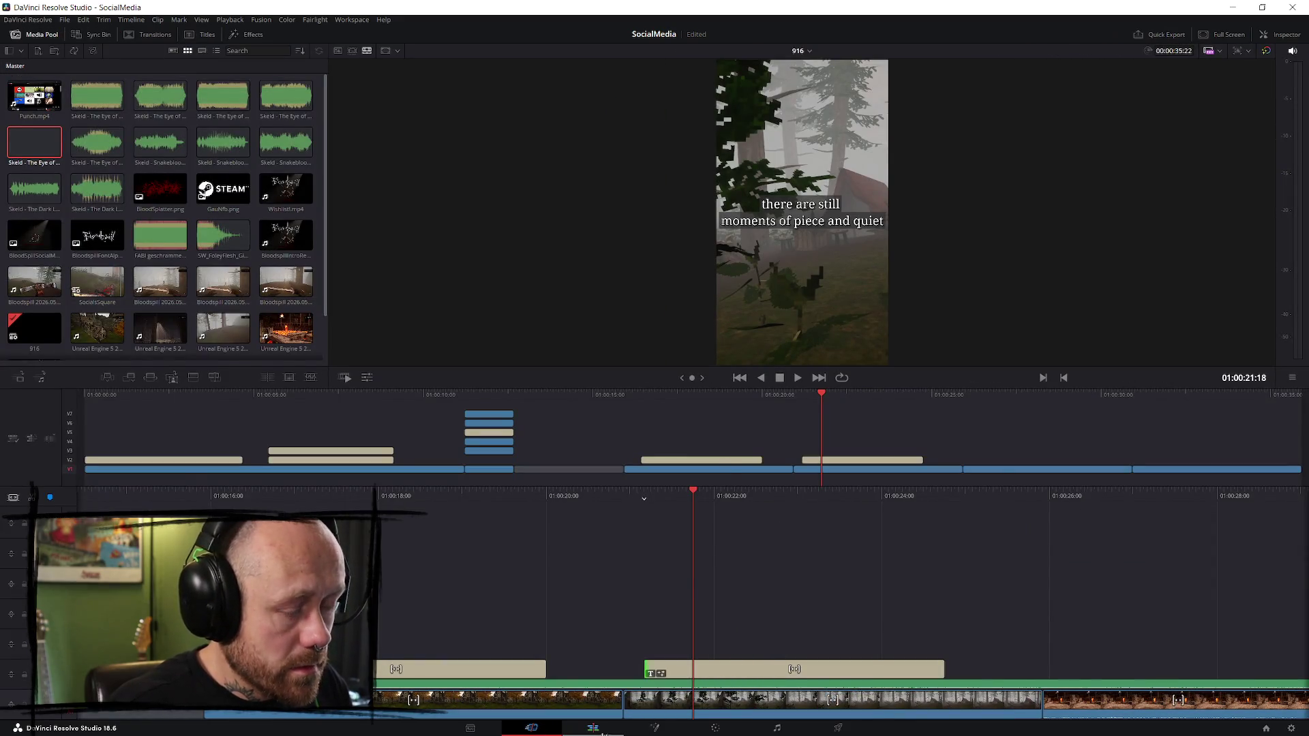
- Copy 'you can still find' from the SocialsSquare title over the 916 title's first line
{"action": "left_click", "coordinate": [592, 728]}
{"action": "left_click", "coordinate": [372, 466]}
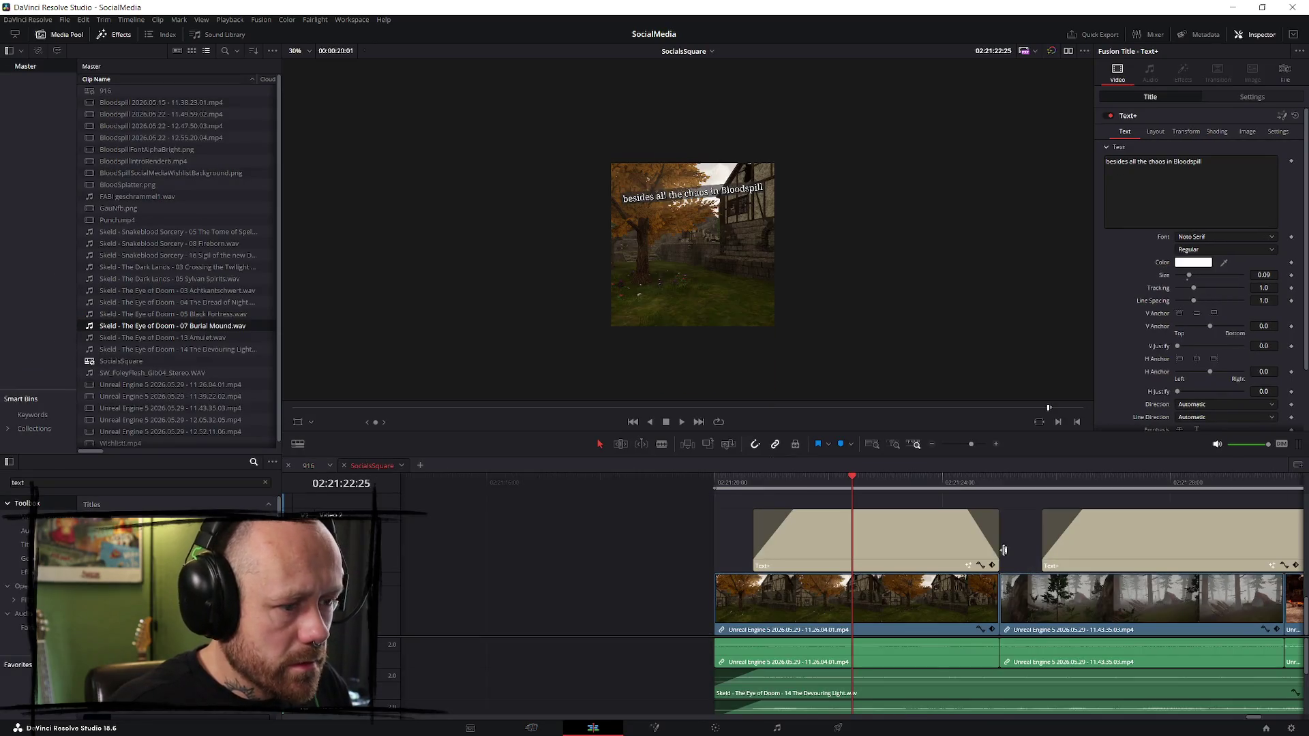
{"action": "left_click", "coordinate": [1127, 478]}
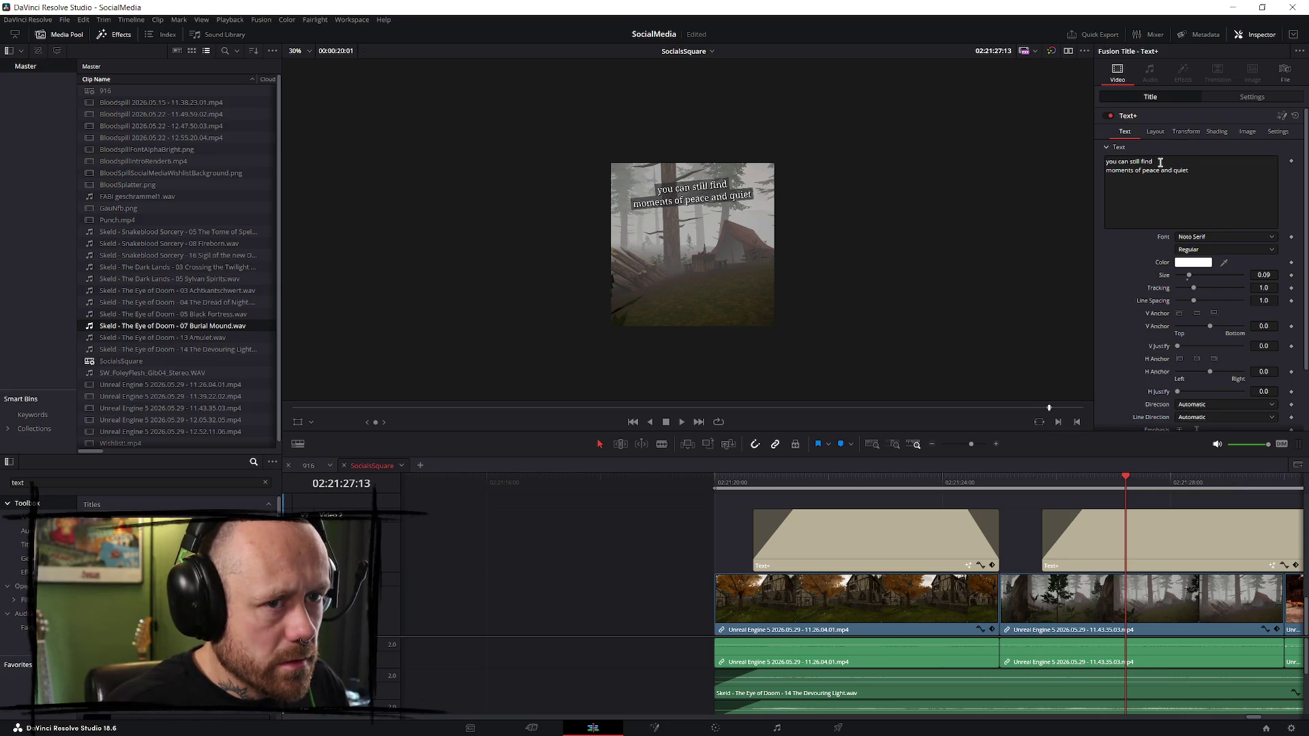
{"action": "left_click", "coordinate": [1160, 162]}
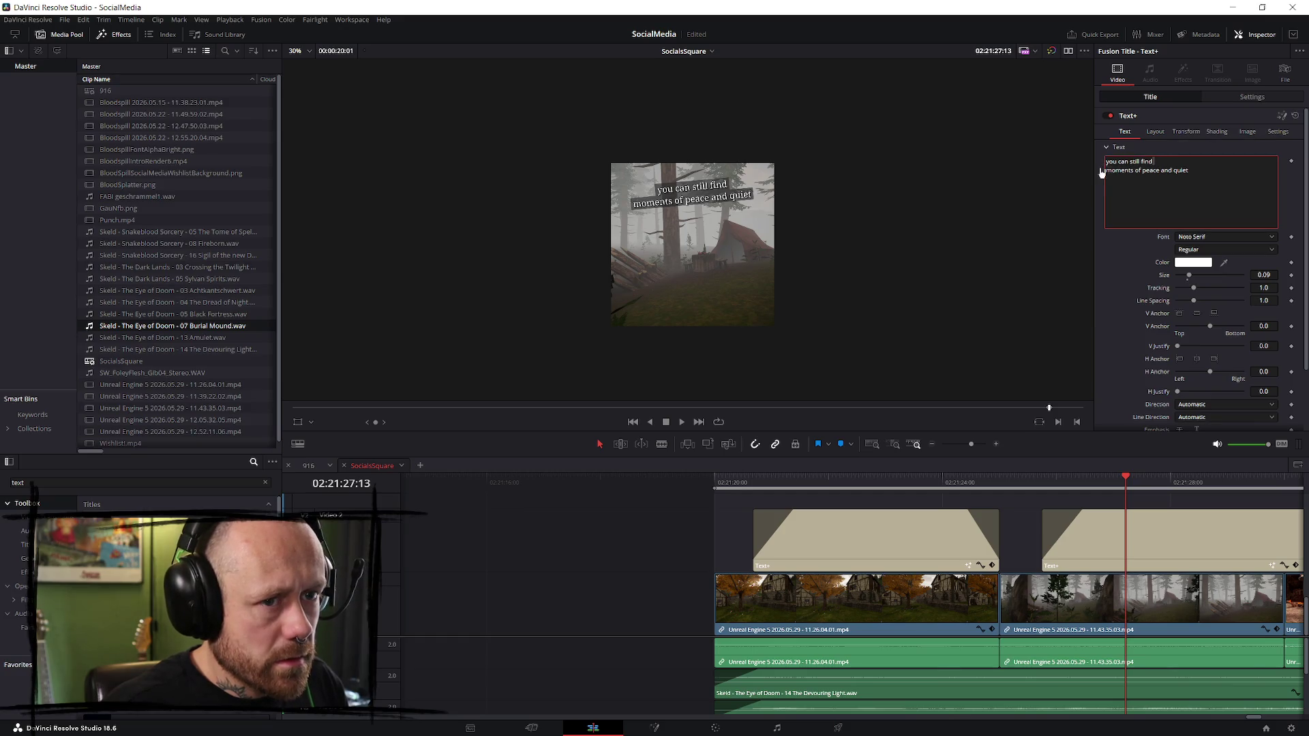
{"action": "left_click_drag", "start_coordinate": [1165, 161], "coordinate": [1096, 161]}
{"action": "key", "text": "ctrl+c"}
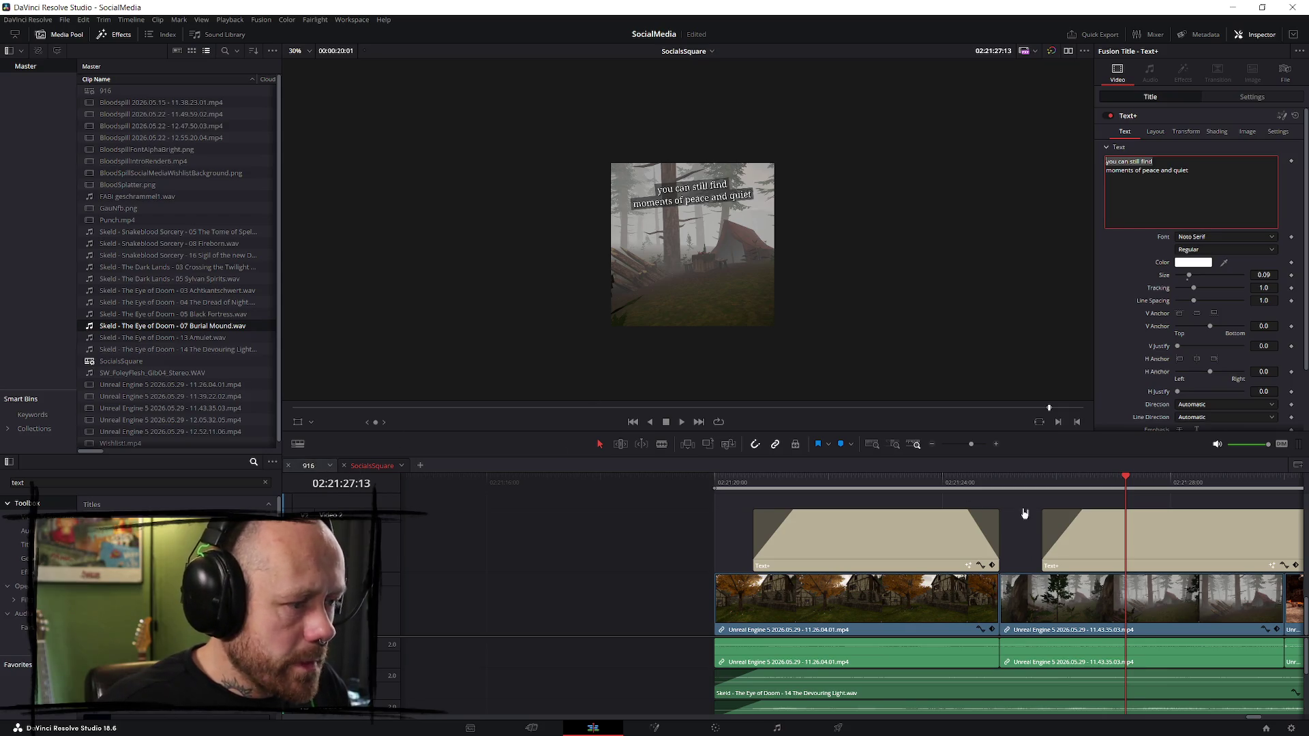
{"action": "left_click", "coordinate": [751, 483]}
{"action": "left_click", "coordinate": [1152, 162]}
{"action": "triple_click", "coordinate": [1152, 162]}
{"action": "key", "text": "ctrl+v"}
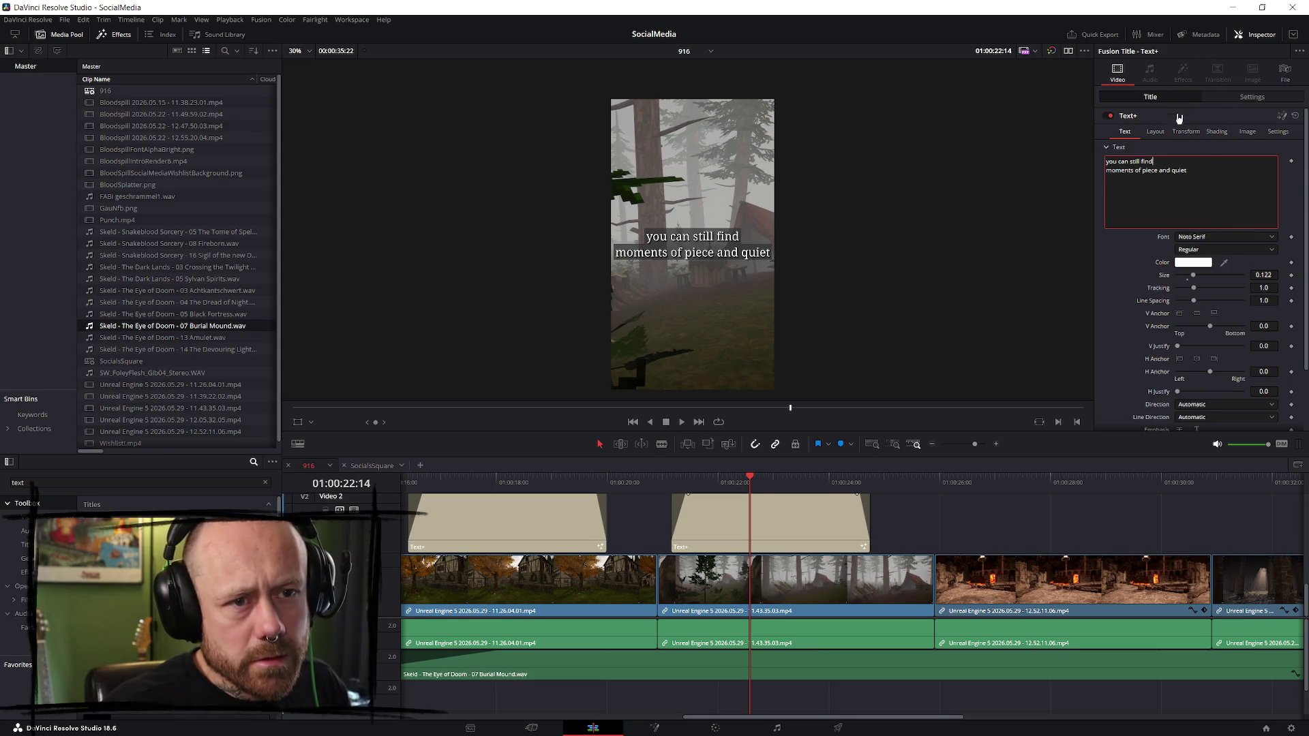
- Play back the revised title and raise it to Position Y 651
{"action": "left_click", "coordinate": [646, 477]}
{"action": "key", "text": "space"}
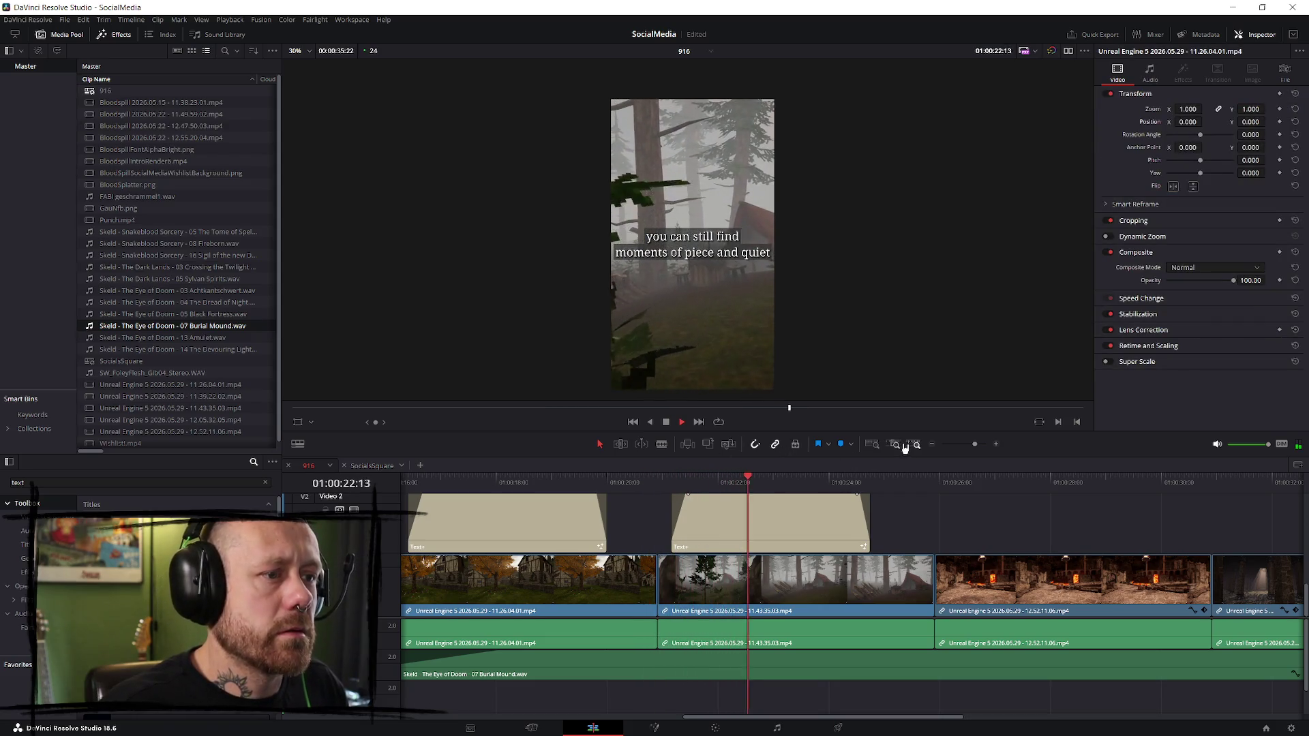
{"action": "key", "text": "space"}
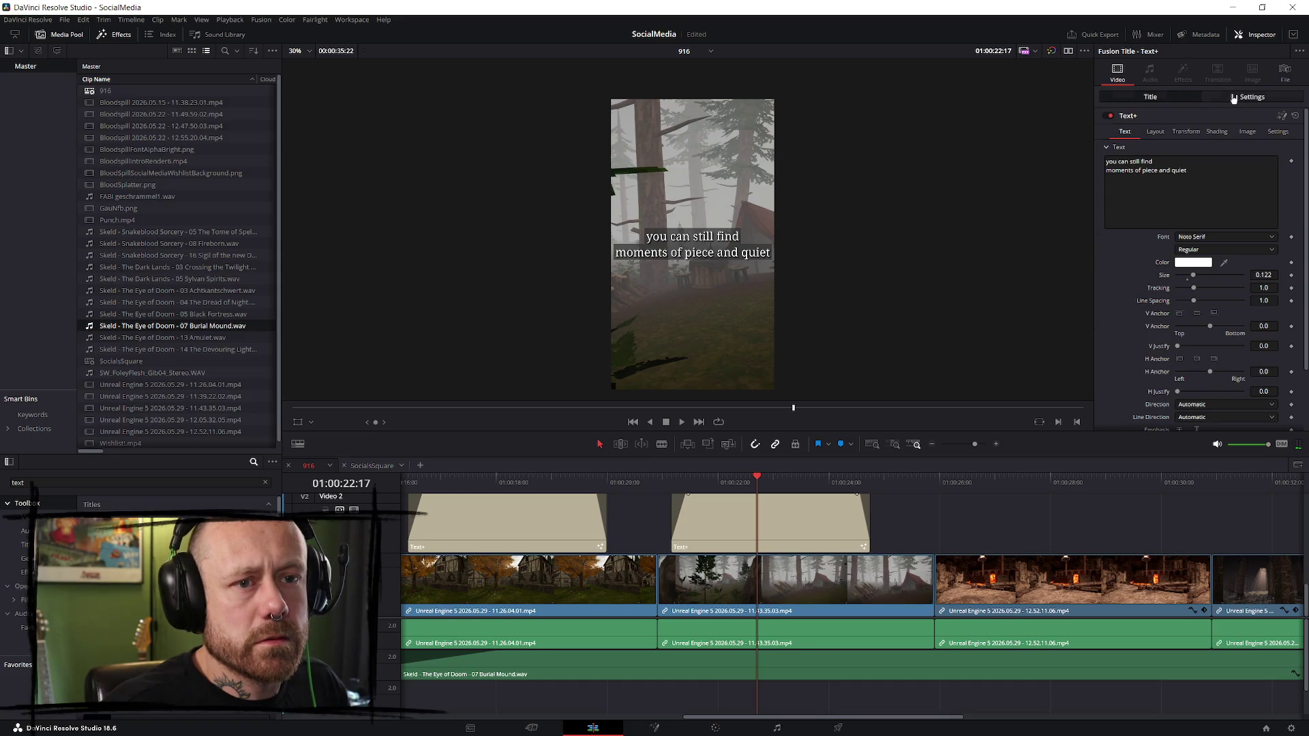
{"action": "left_click", "coordinate": [1251, 97]}
{"action": "left_click_drag", "start_coordinate": [1196, 145], "coordinate": [1268, 143]}
{"action": "left_click", "coordinate": [1295, 144]}
- Raise the first vertical title to about Y 603 and play the 9:16 edit to check both
{"action": "left_click", "coordinate": [498, 479]}
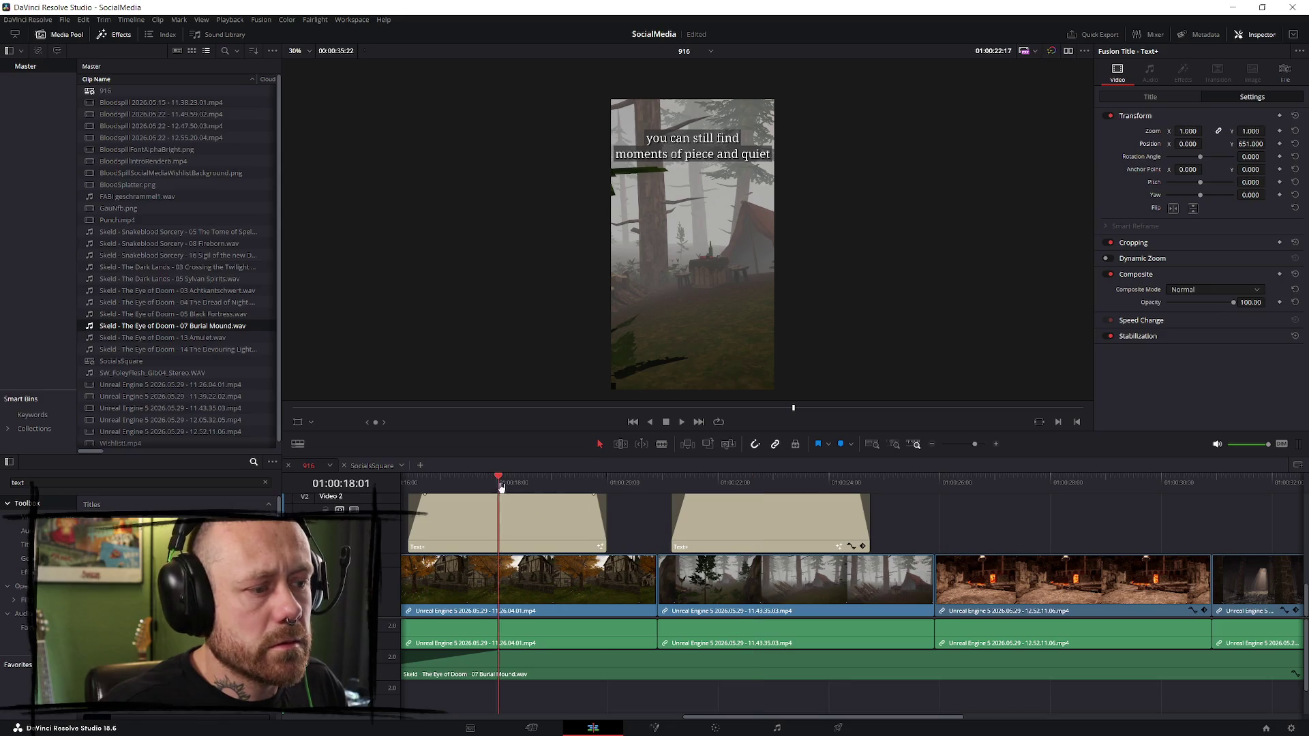
{"action": "left_click_drag", "start_coordinate": [1249, 144], "coordinate": [1264, 144]}
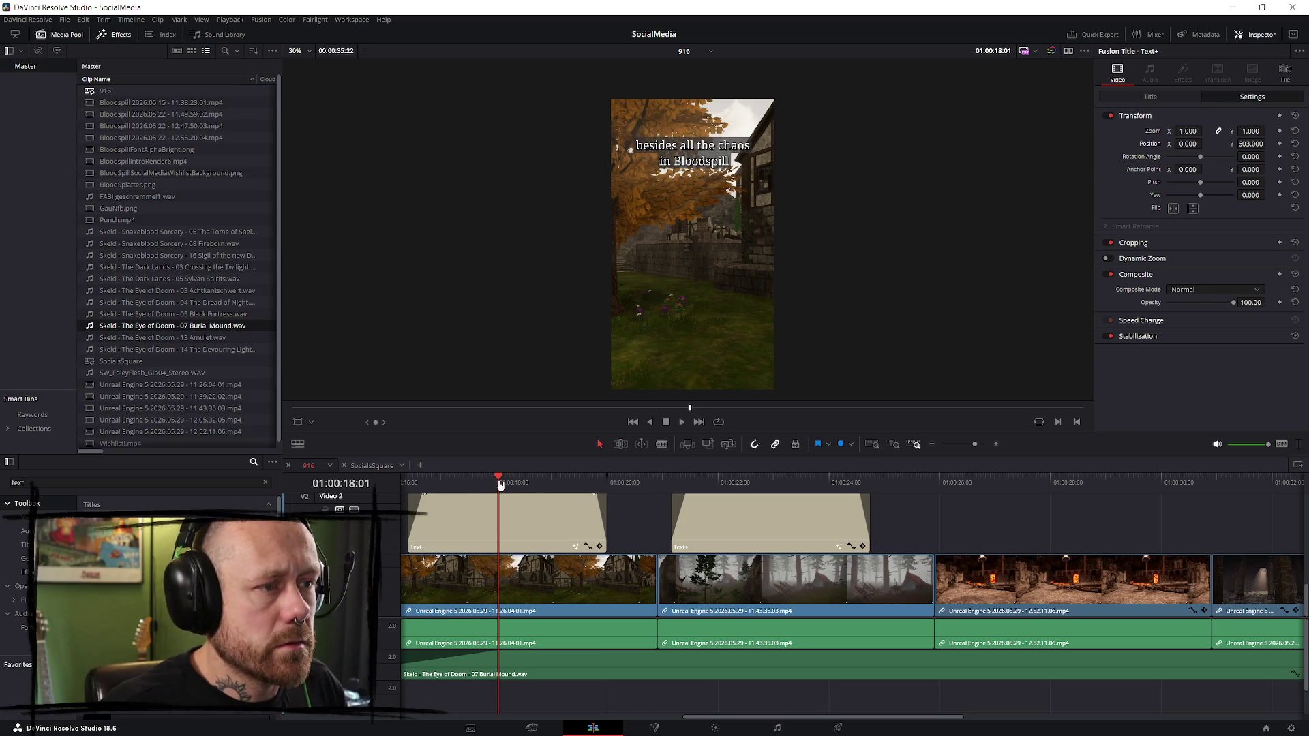
{"action": "left_click_drag", "start_coordinate": [750, 486], "coordinate": [407, 485]}
{"action": "key", "text": "space"}
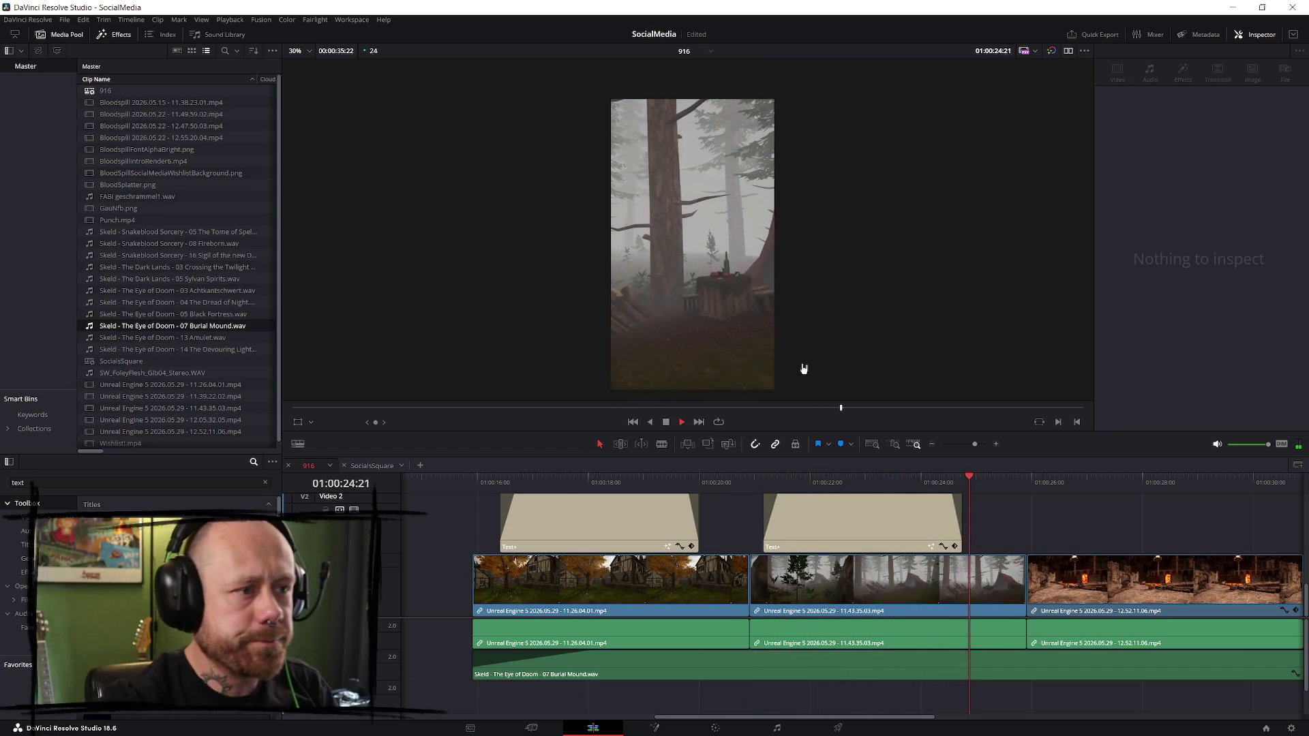
{"action": "left_click", "coordinate": [746, 479]}
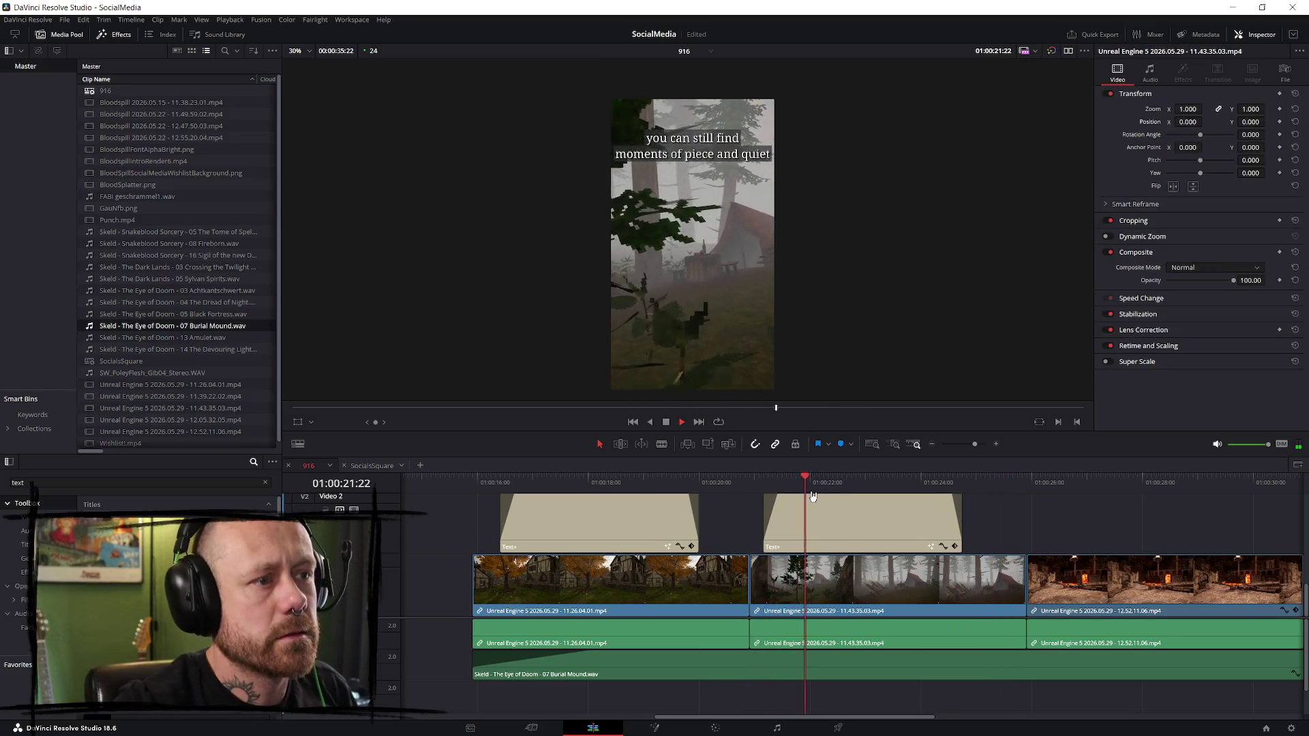
- Reset the second caption's Transform Zoom to 1.000 in the Inspector
{"action": "left_click", "coordinate": [936, 516]}
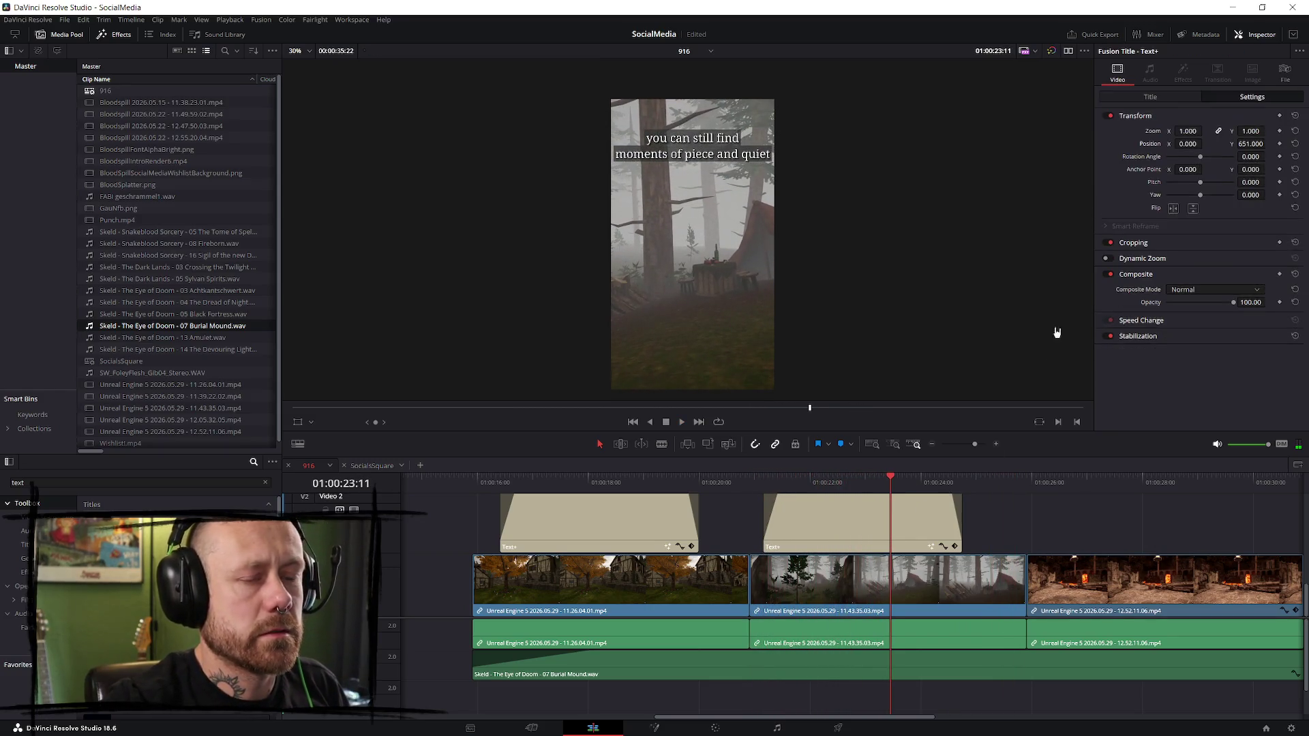
{"action": "left_click", "coordinate": [898, 517]}
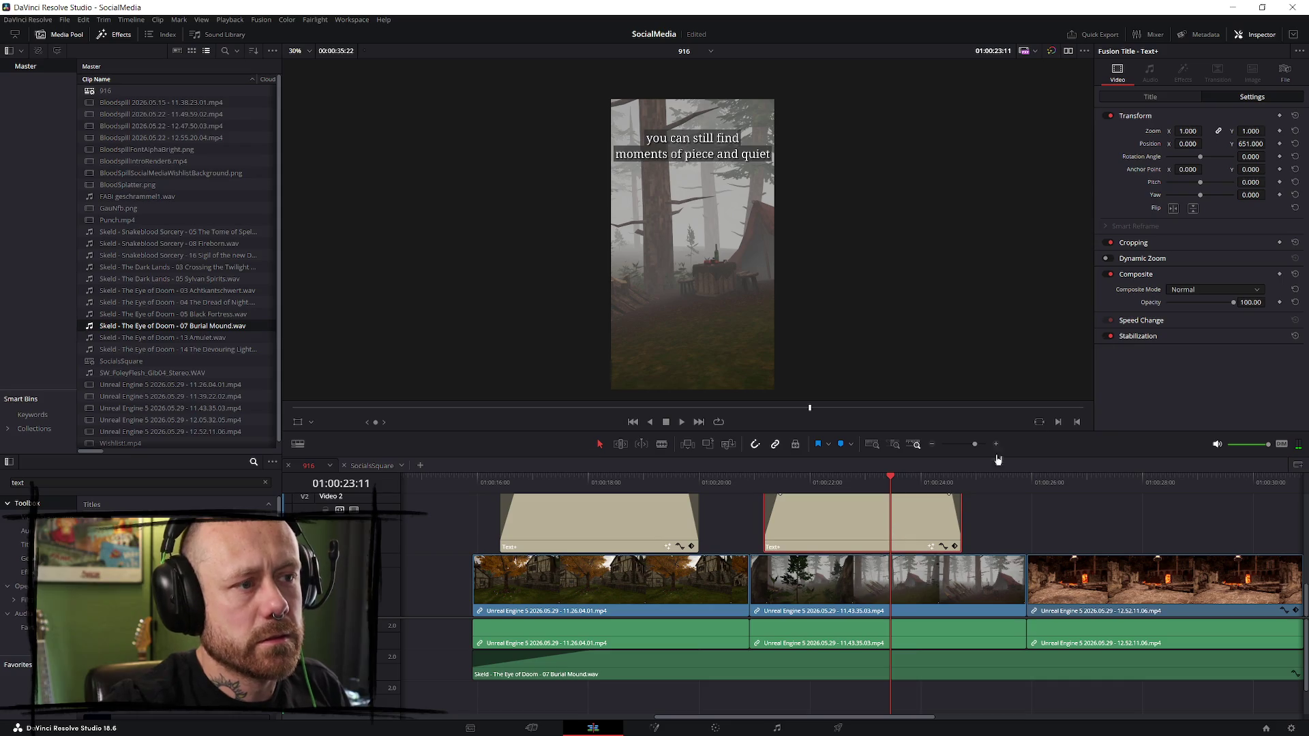
{"action": "left_click", "coordinate": [1172, 100]}
{"action": "left_click", "coordinate": [1251, 97]}
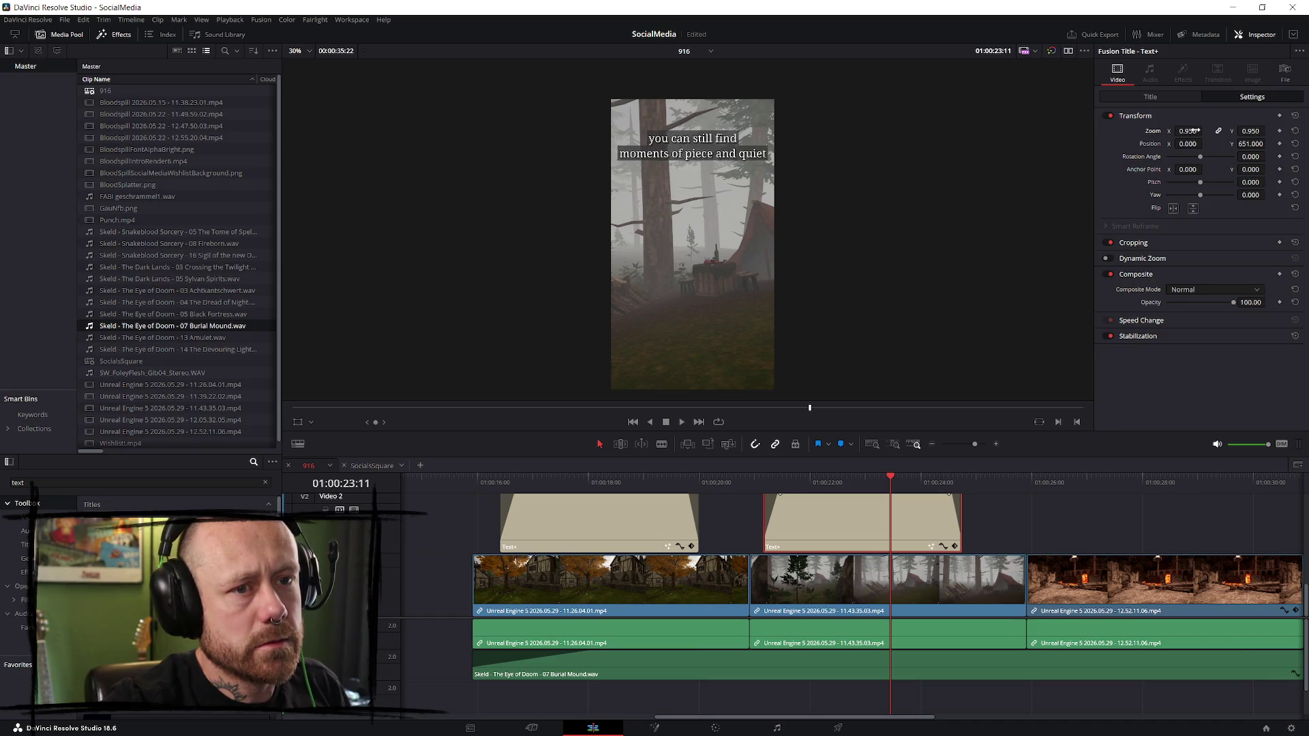
{"action": "left_click", "coordinate": [1294, 131]}
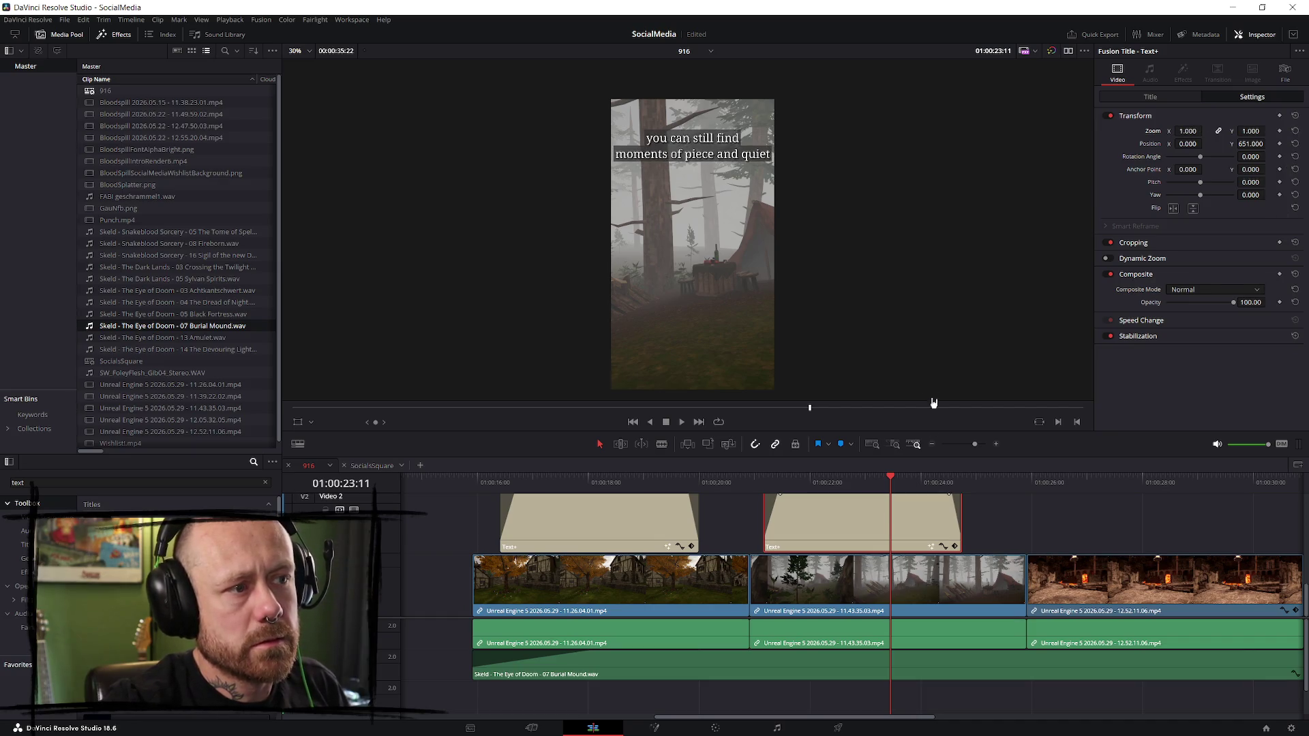
- Extend the second Text+ clip's right edge by 12 frames, reviewing playback before and after
{"action": "left_click", "coordinate": [784, 483]}
{"action": "key", "text": "space"}
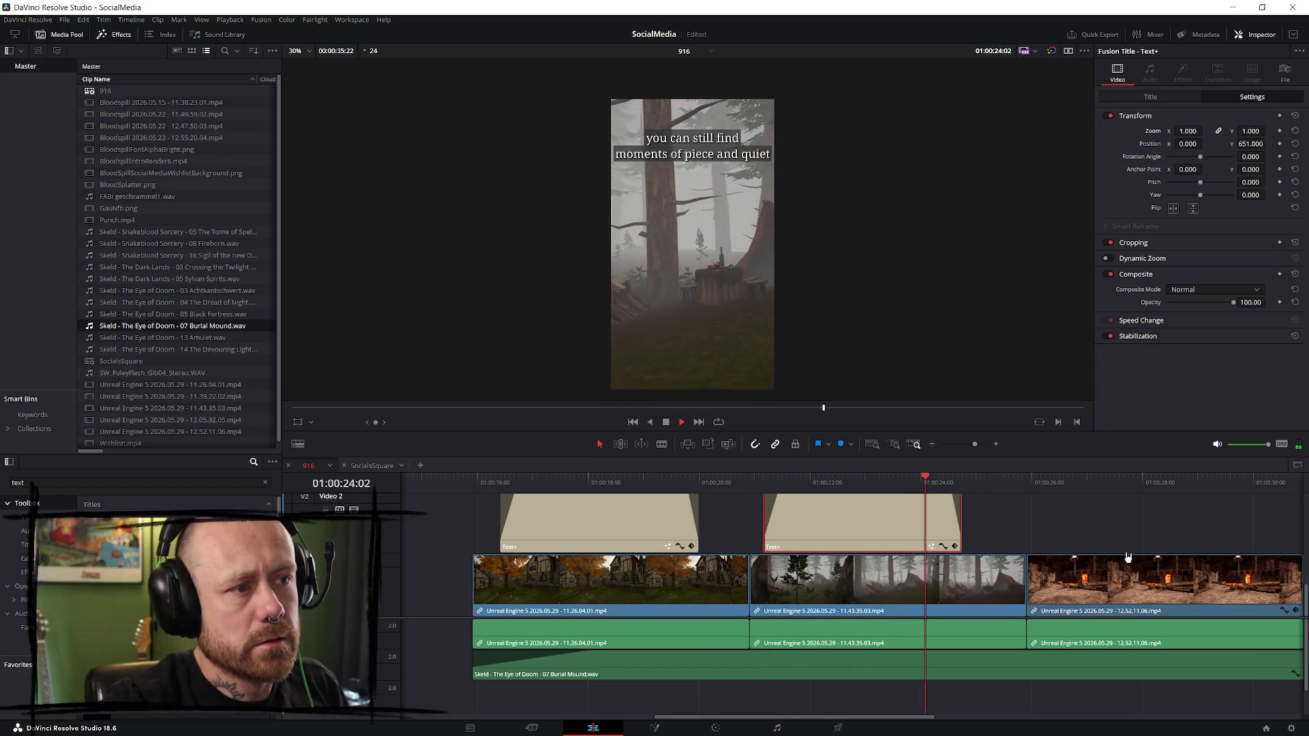
{"action": "key", "text": "space"}
{"action": "left_click_drag", "start_coordinate": [961, 539], "coordinate": [990, 503]}
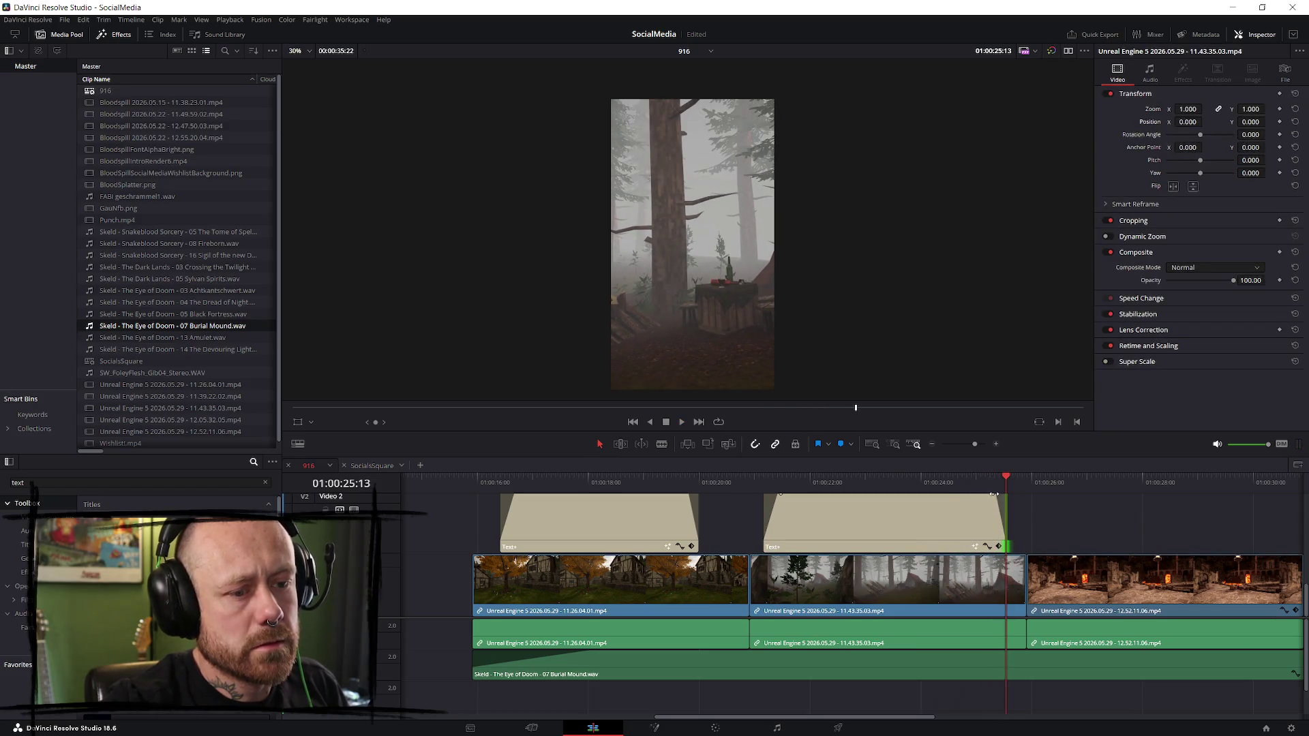
{"action": "key", "text": "space"}
{"action": "left_click", "coordinate": [919, 479]}
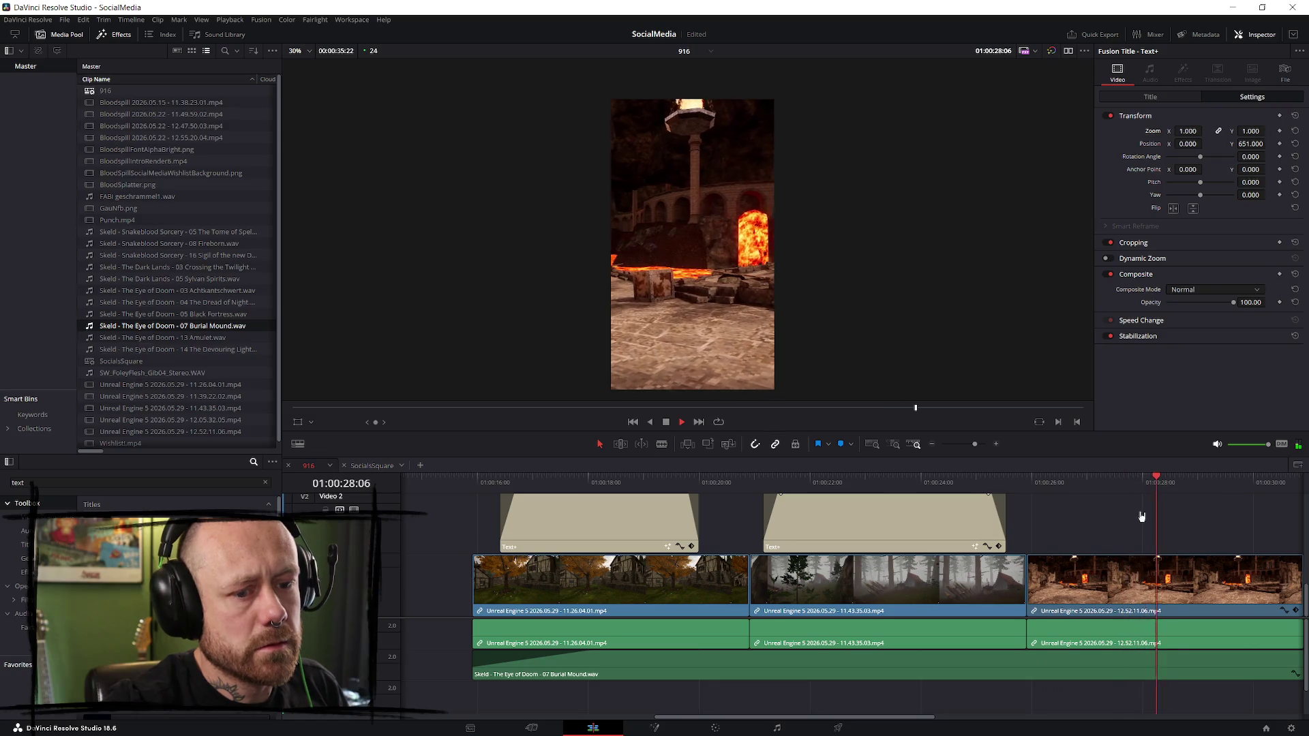
{"action": "scroll", "coordinate": [1140, 567], "scroll_direction": "down", "scroll_amount": 1}
{"action": "scroll", "coordinate": [1109, 575], "scroll_direction": "down", "scroll_amount": 1}
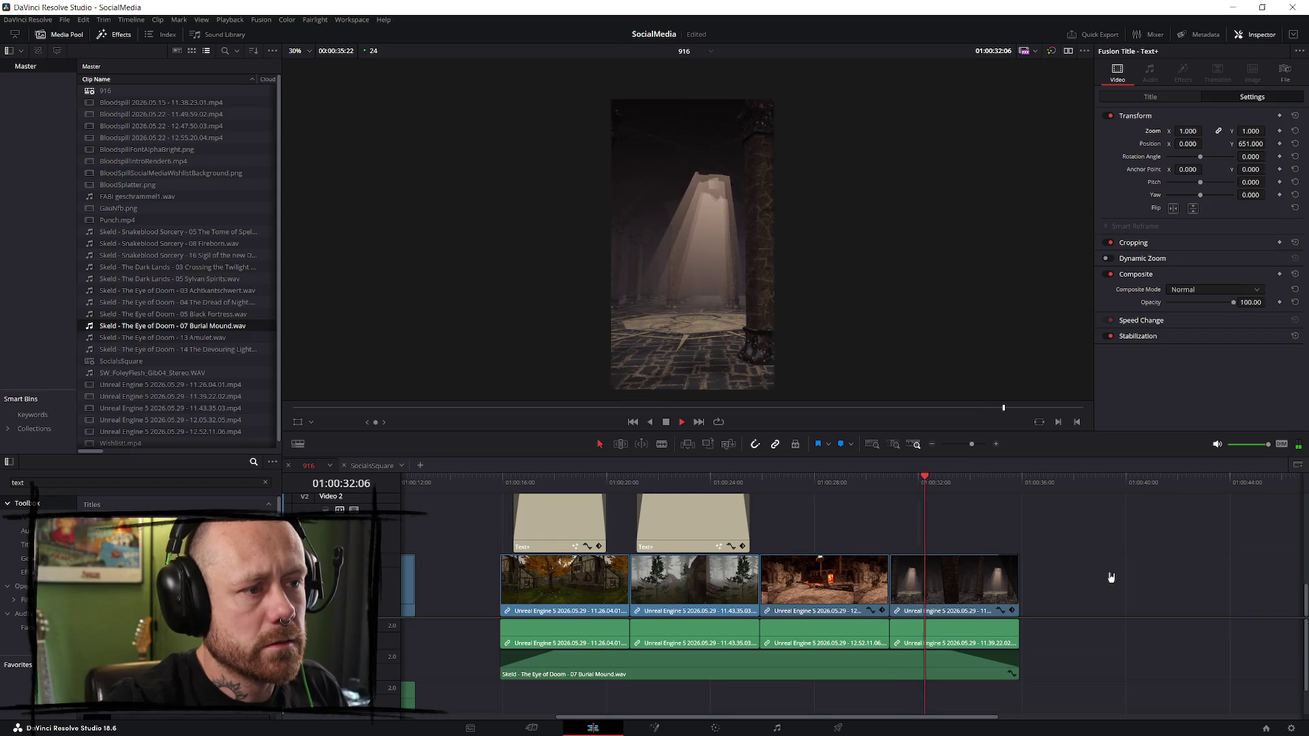
{"action": "key", "text": "space"}
- Mark an Out point just past the last clip of the vertical cut
{"action": "mouse_move", "coordinate": [520, 483]}
{"action": "left_mouse_down"}
{"action": "mouse_move", "coordinate": [502, 483]}
{"action": "mouse_move", "coordinate": [601, 482]}
{"action": "left_mouse_up"}
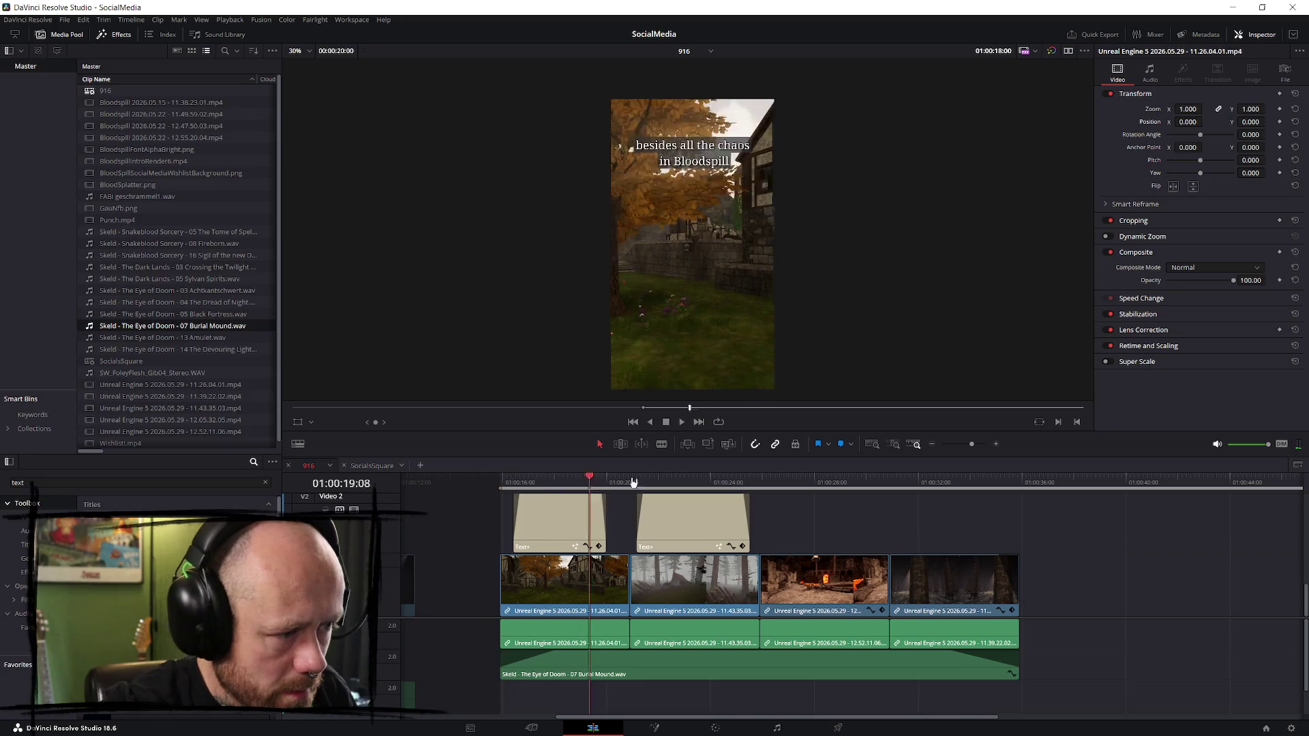
{"action": "left_click", "coordinate": [1015, 484]}
{"action": "key", "text": "o"}
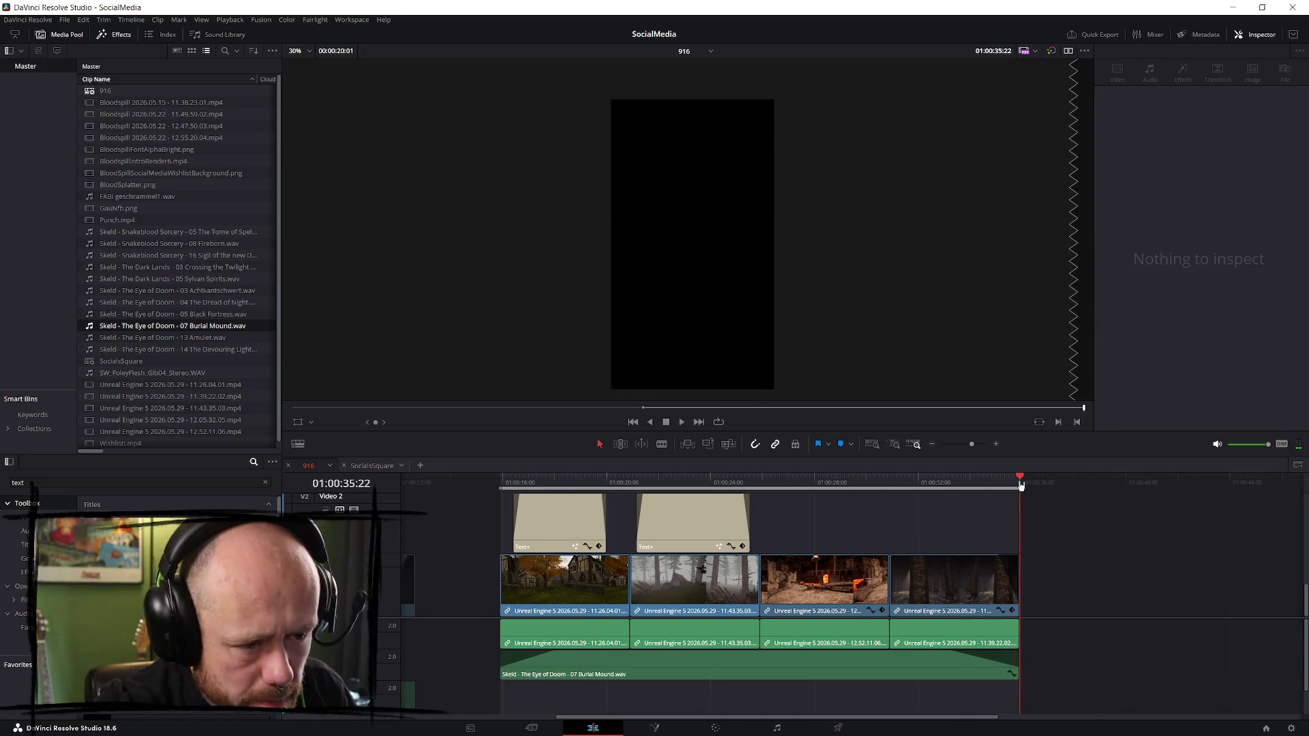
- Render the captioned cut as MomentsOfPeaceAndQuiet916Text from the Deliver page
{"action": "left_click", "coordinate": [830, 731]}
{"action": "left_click", "coordinate": [162, 123]}
{"action": "type", "text": "Text"}
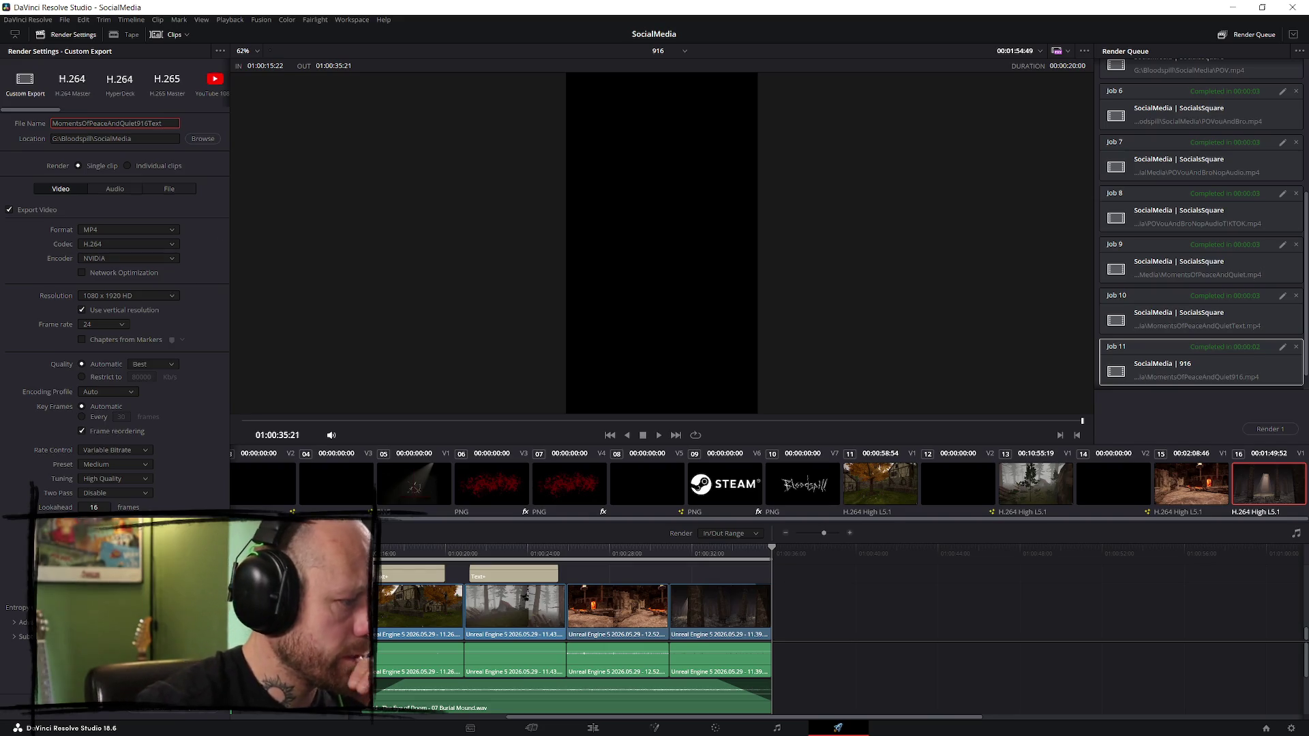
{"action": "left_click", "coordinate": [214, 712]}
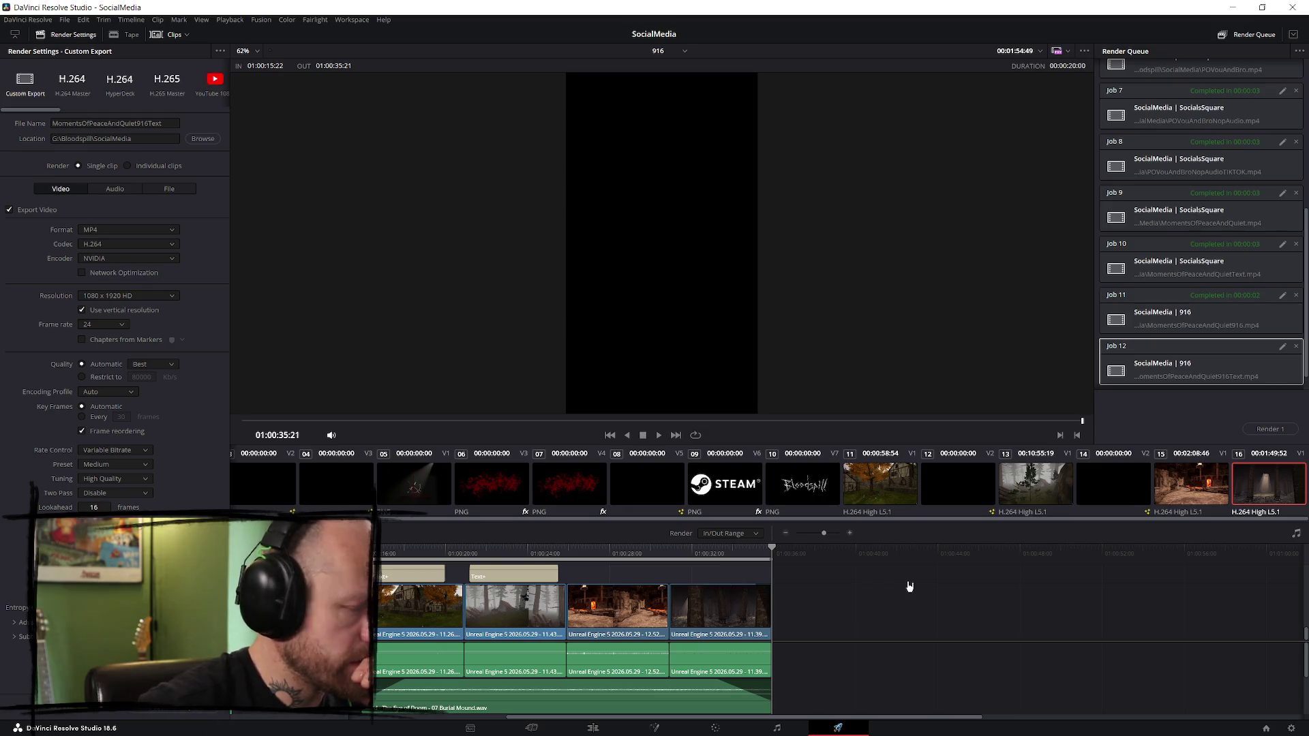
{"action": "left_click", "coordinate": [1270, 429]}
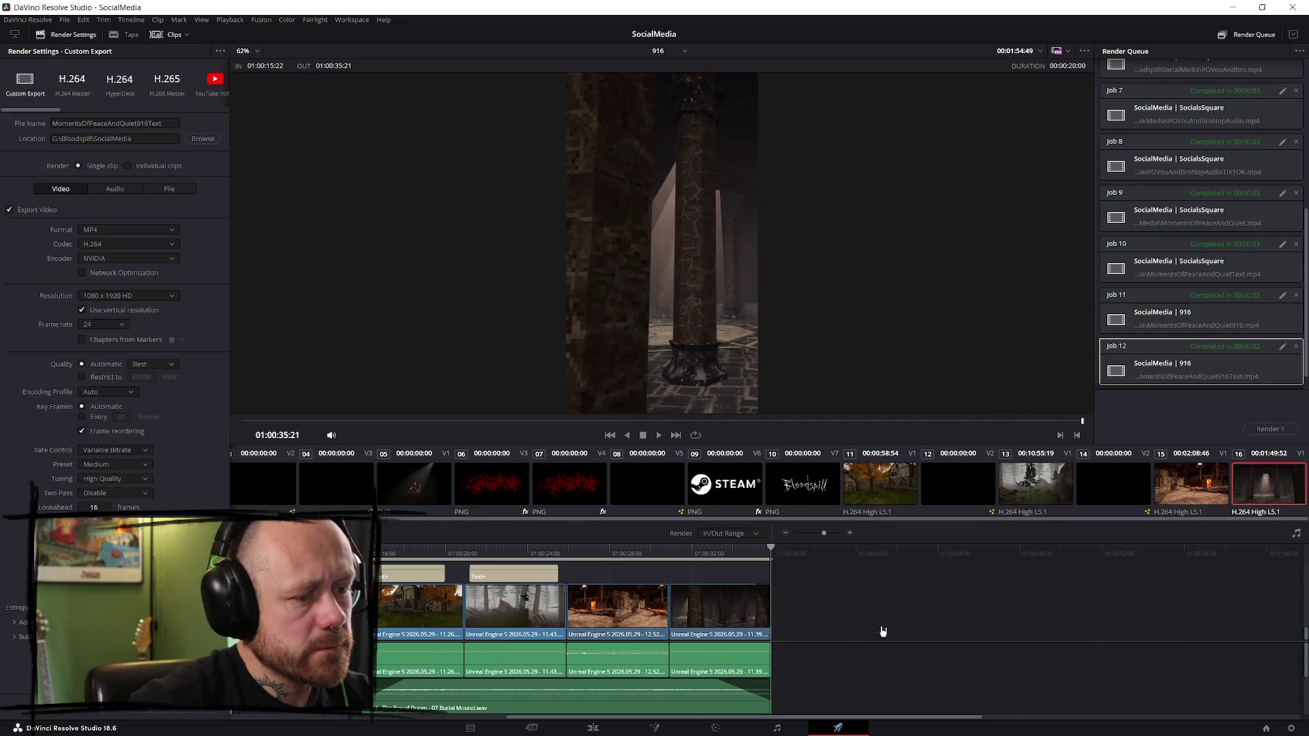
- Return to the Edit page once the render completes
{"action": "left_click", "coordinate": [488, 551]}
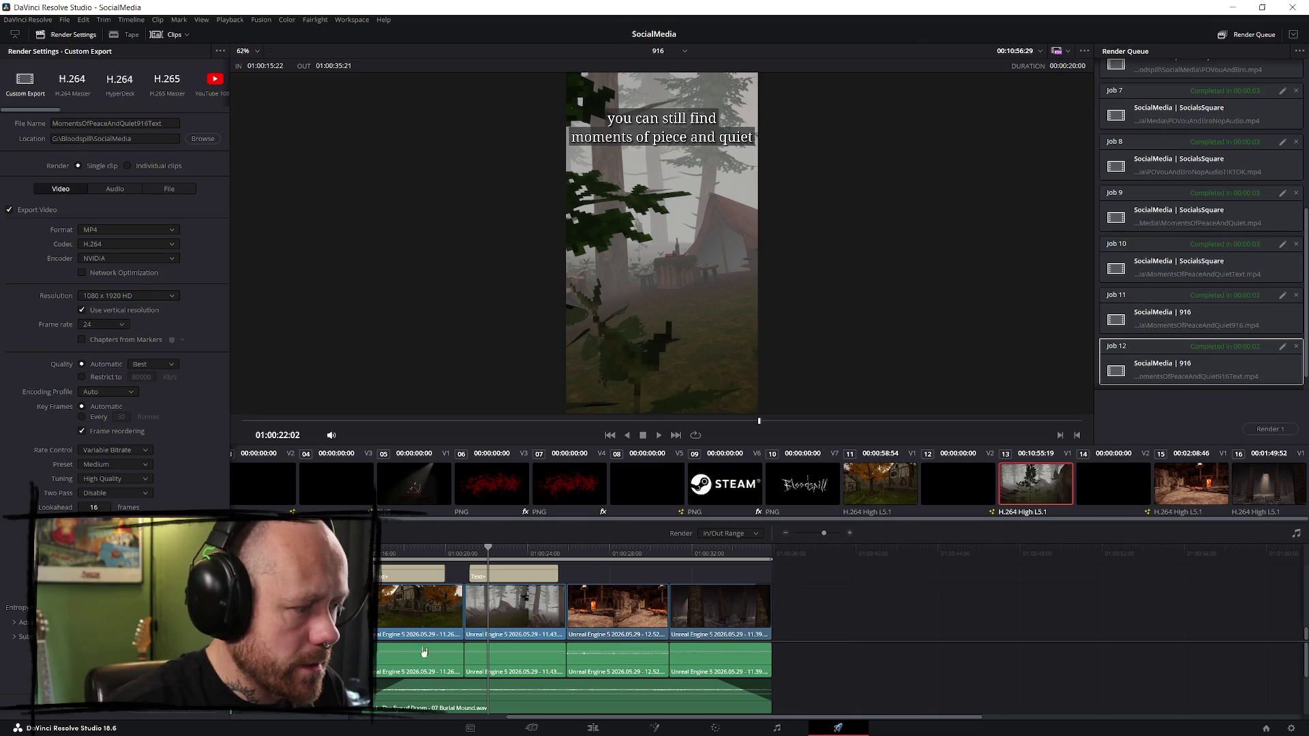
{"action": "scroll", "coordinate": [399, 702], "scroll_direction": "down", "scroll_amount": 1}
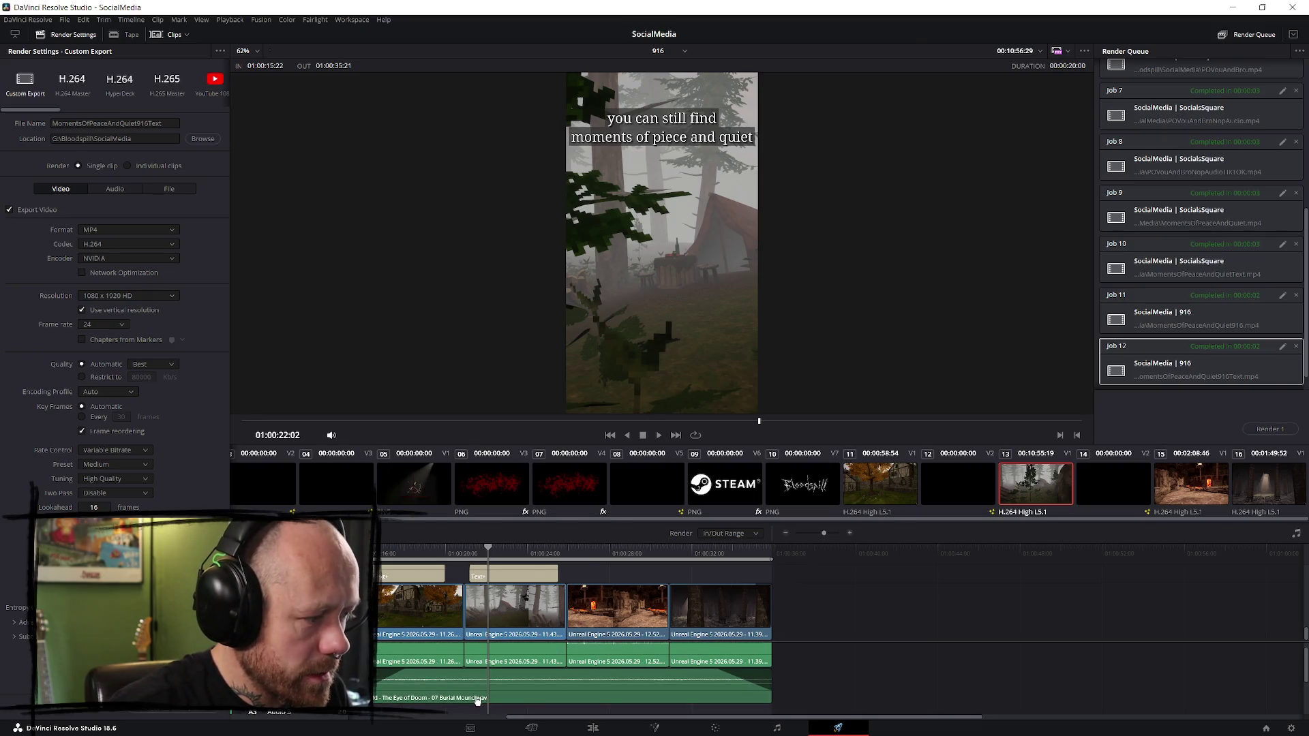
{"action": "left_click", "coordinate": [592, 728]}
{"action": "scroll", "coordinate": [598, 659], "scroll_direction": "up", "scroll_amount": 1}
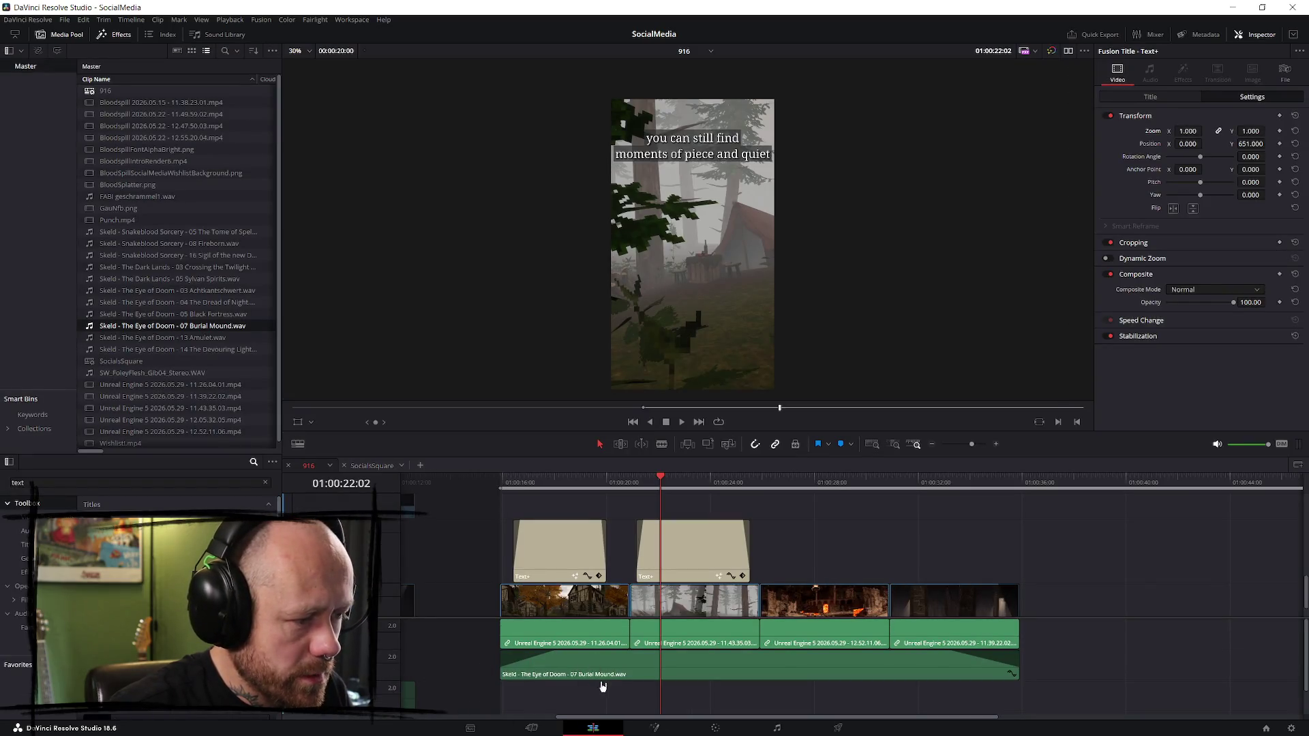
- Disable the V2 caption track and rename the output to MomentsOfPeaceAndQuiet916NoAudio
{"action": "left_click", "coordinate": [601, 686]}
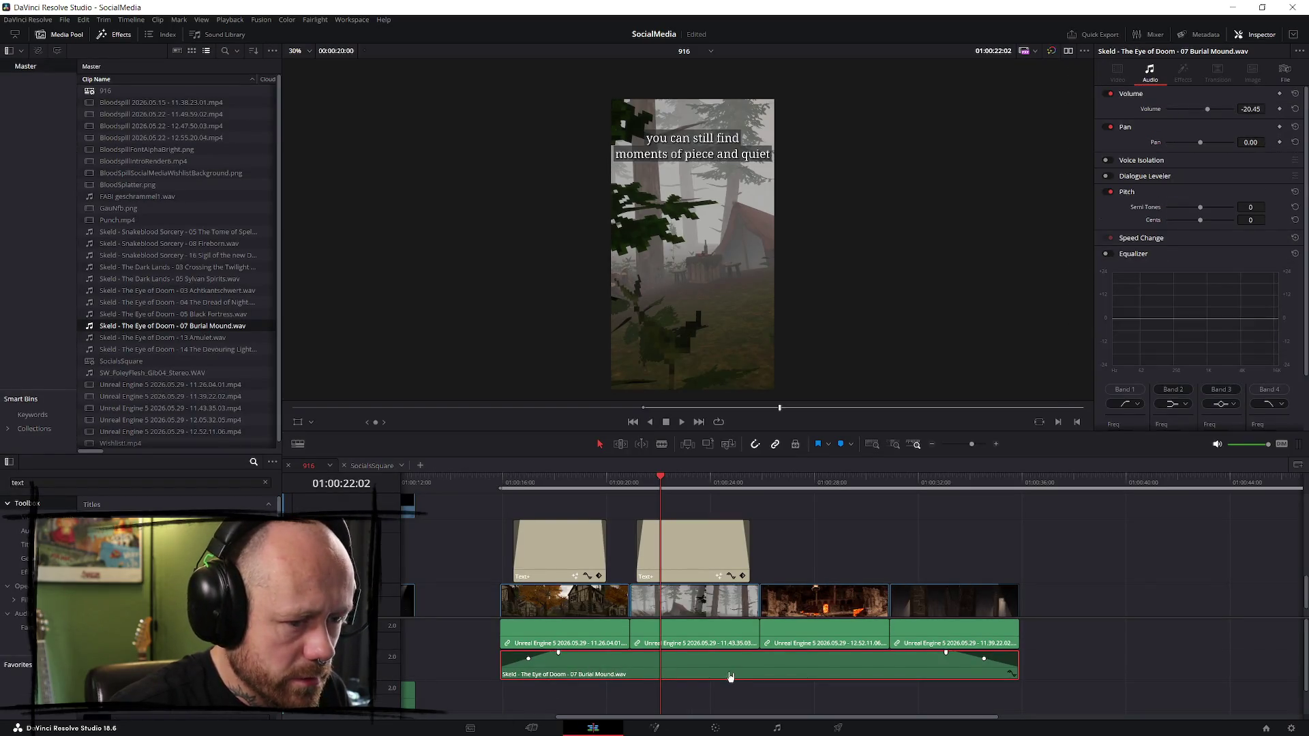
{"action": "left_click", "coordinate": [355, 532]}
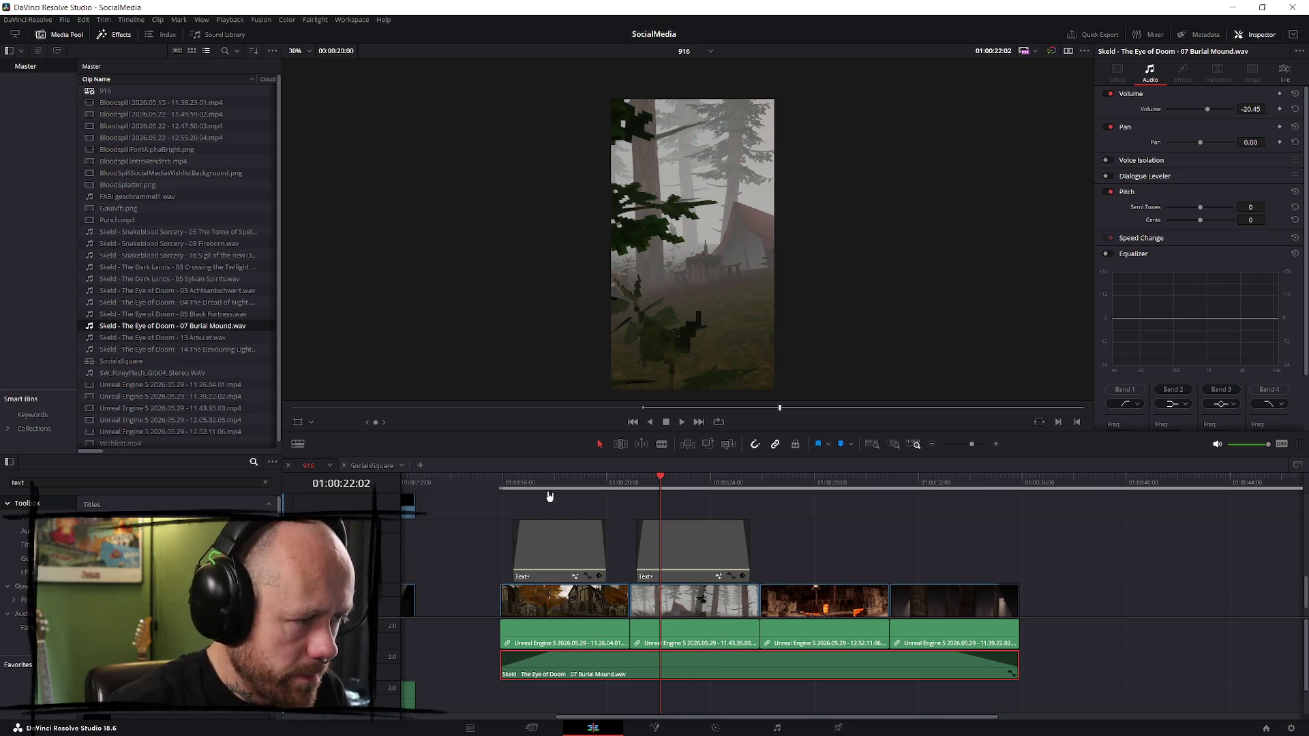
{"action": "left_click", "coordinate": [837, 728]}
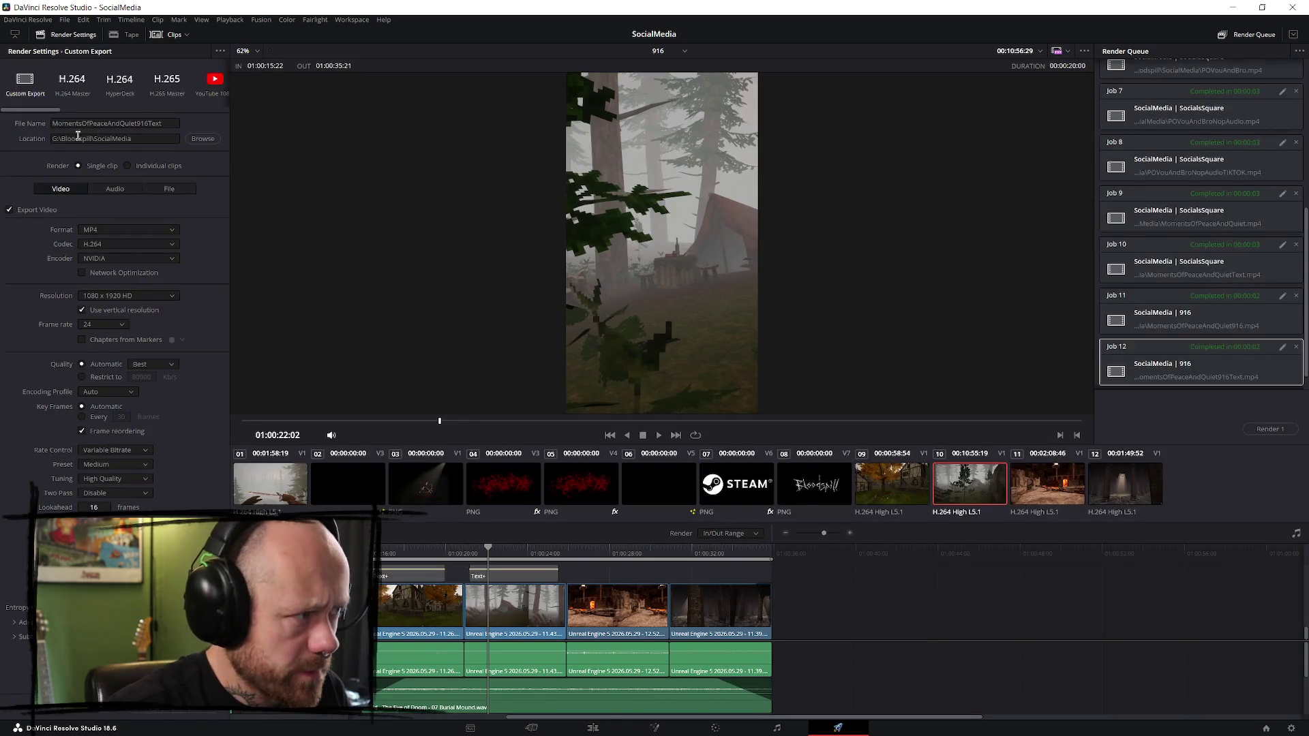
{"action": "left_click", "coordinate": [125, 123]}
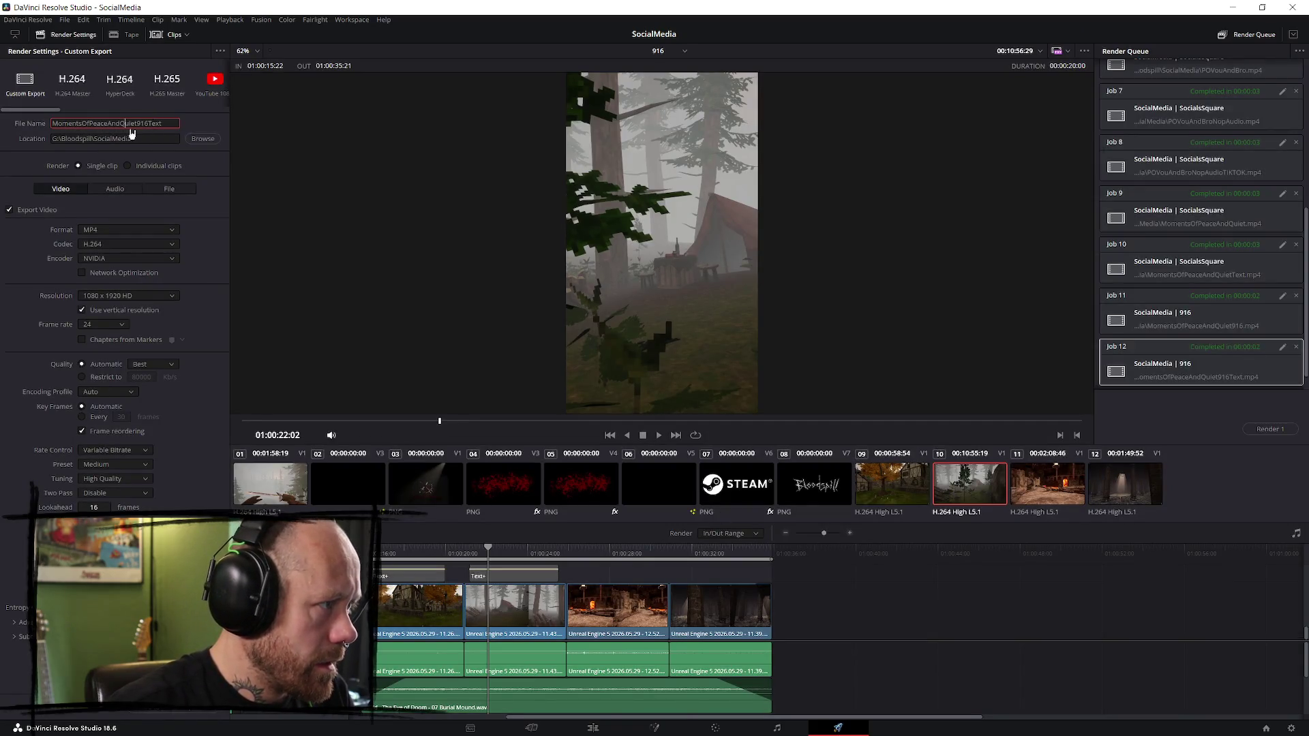
{"action": "left_click_drag", "start_coordinate": [140, 125], "coordinate": [195, 130]}
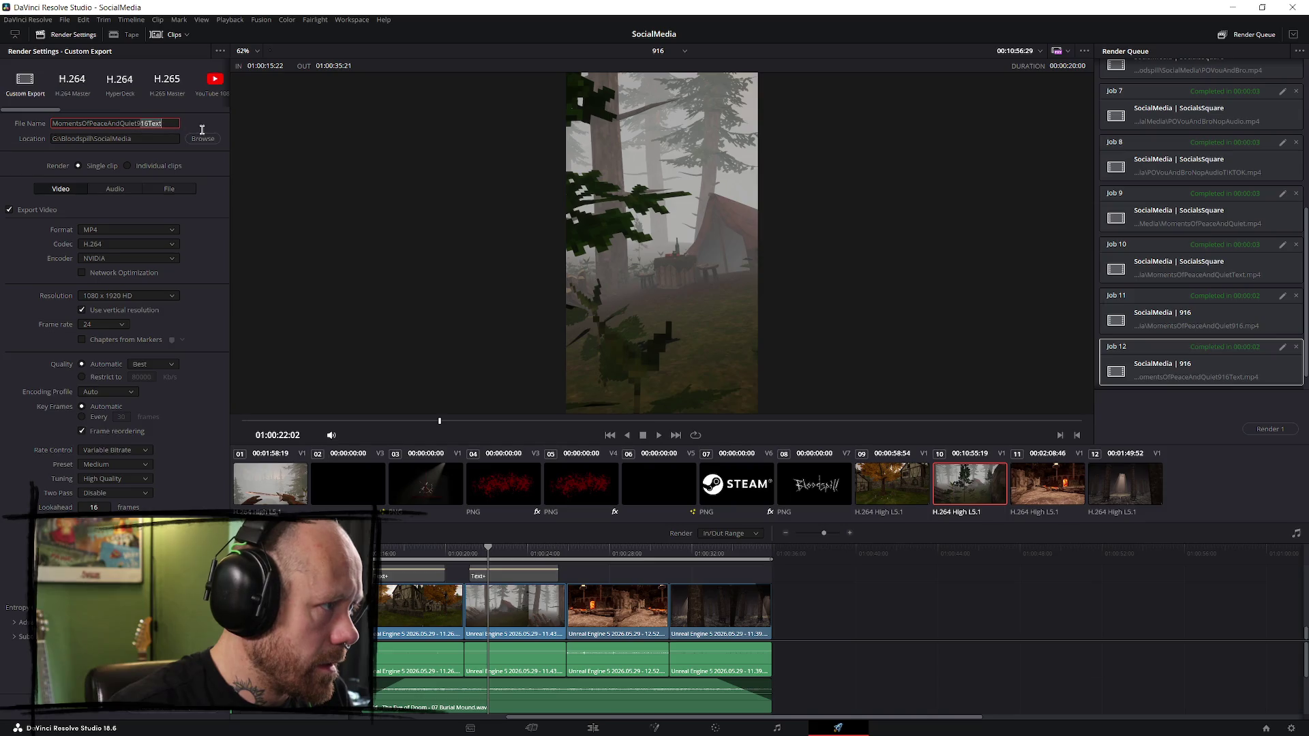
{"action": "key", "text": "Right"}
{"action": "key", "text": "BackSpace"}
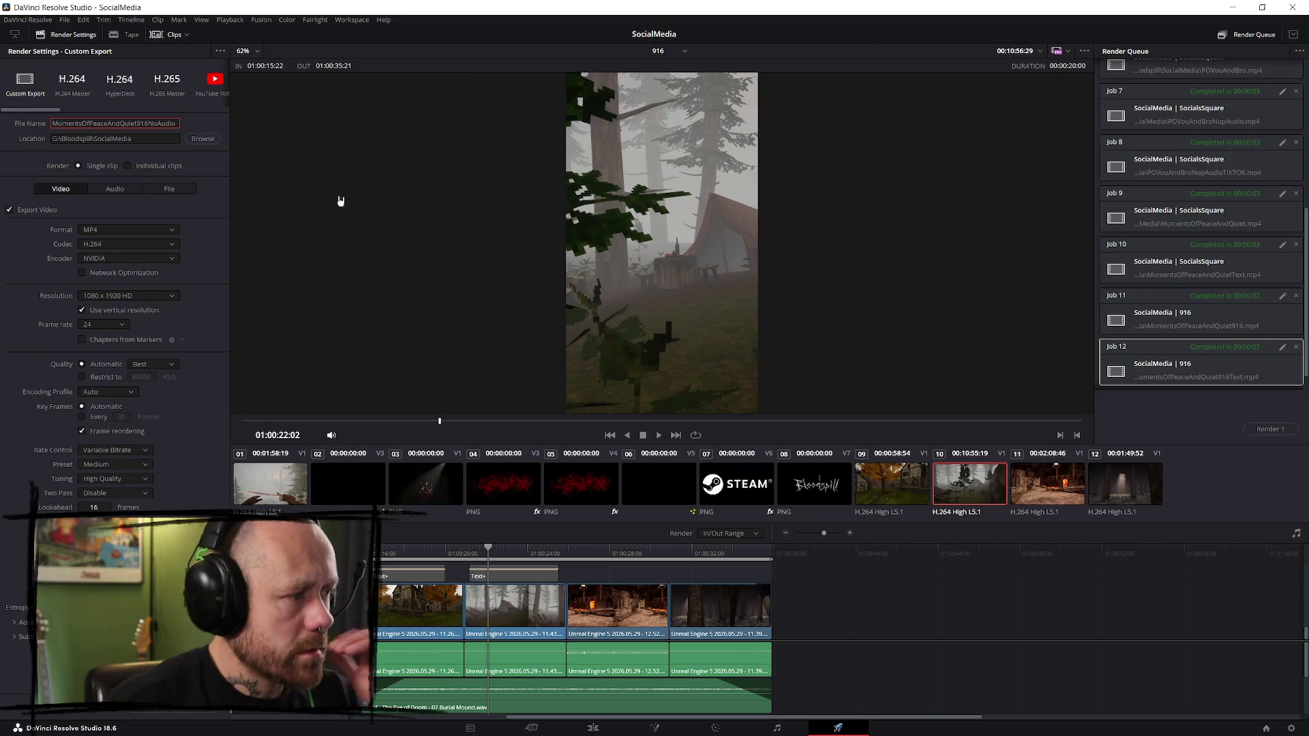
{"action": "type", "text": "o"}
{"action": "key", "text": "Return"}
- Queue and render the caption-free vertical version, then return to the Edit page
{"action": "left_click", "coordinate": [185, 712]}
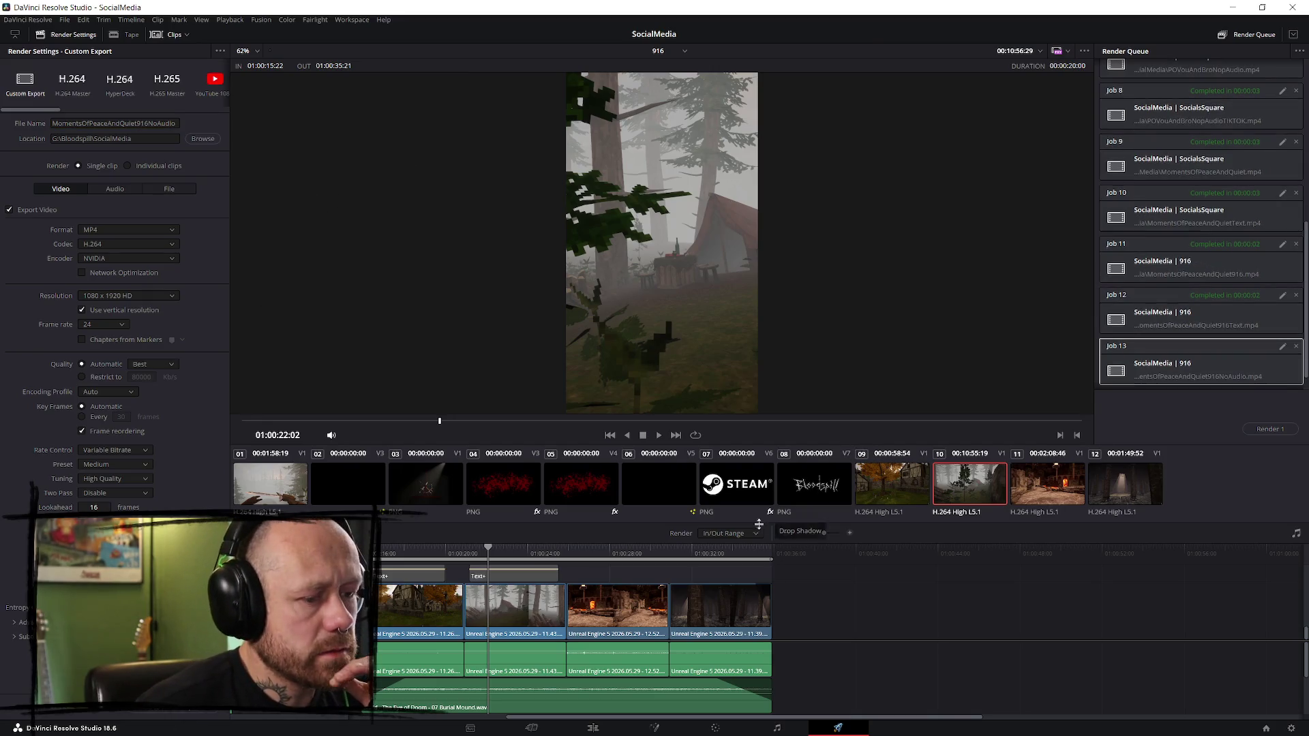
{"action": "left_click", "coordinate": [1269, 430]}
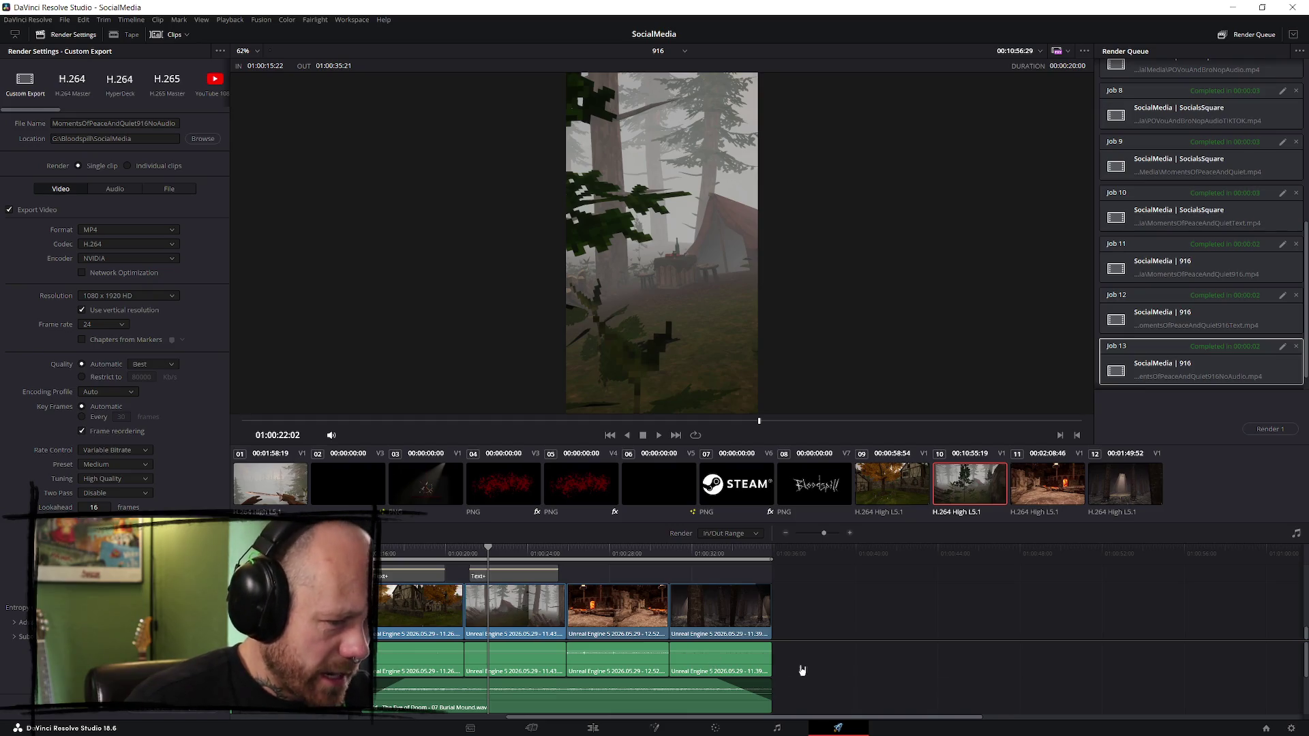
{"action": "scroll", "coordinate": [835, 639], "scroll_direction": "down", "scroll_amount": 3}
{"action": "scroll", "coordinate": [796, 642], "scroll_direction": "up", "scroll_amount": 3}
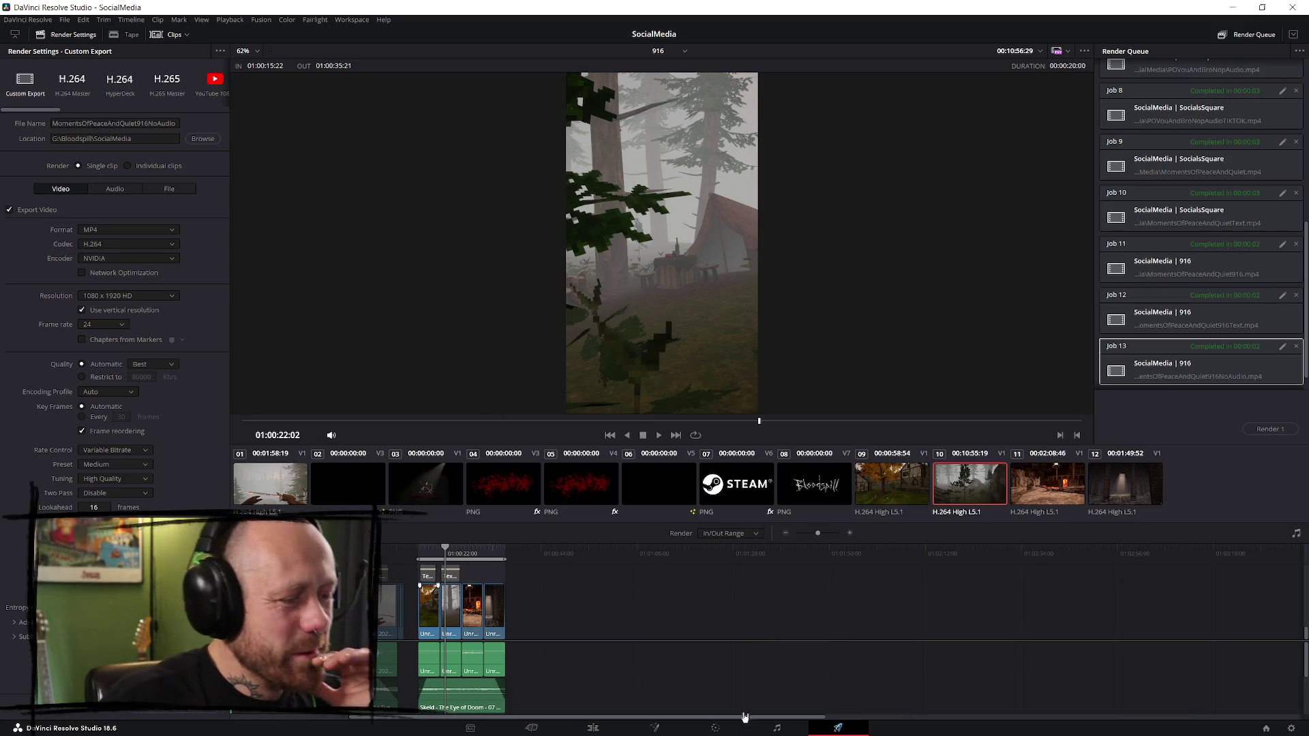
{"action": "left_click", "coordinate": [531, 728]}
{"action": "left_click", "coordinate": [592, 728]}
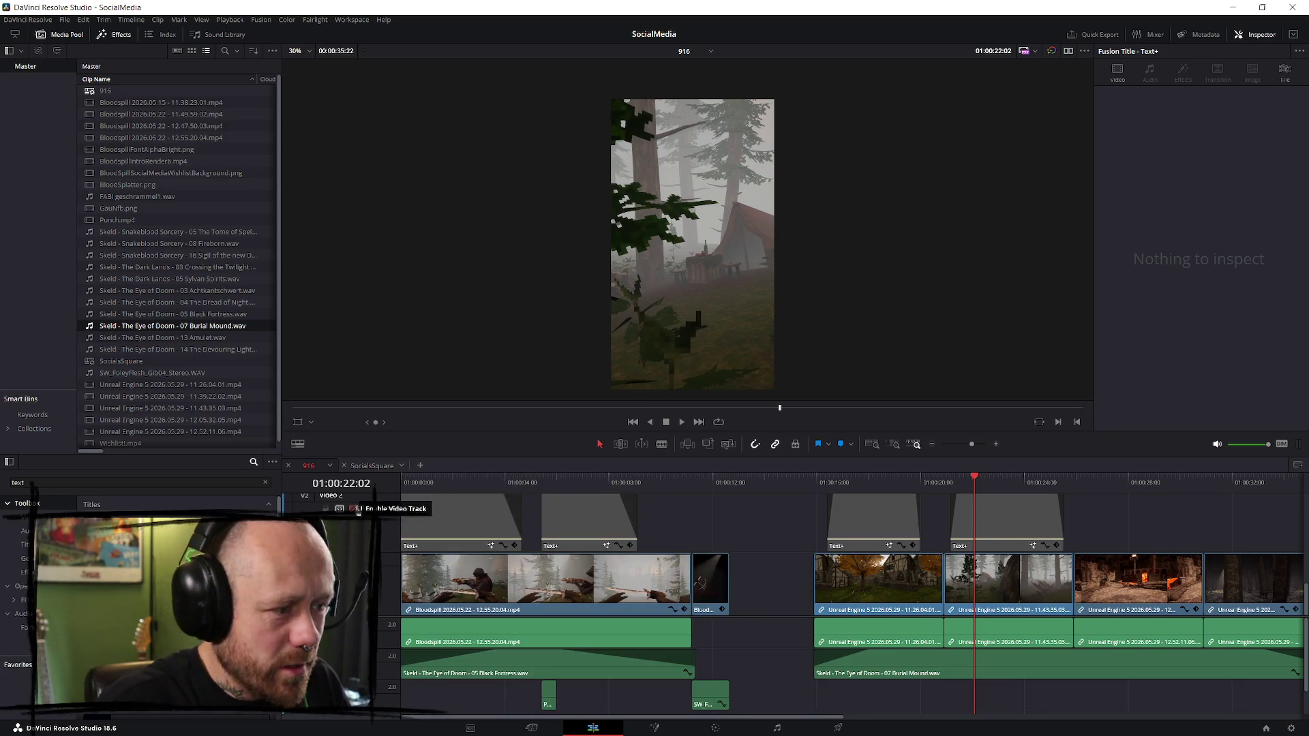
- Re-enable the caption track and create a new timeline named 169
{"action": "left_click", "coordinate": [353, 509]}
{"action": "scroll", "coordinate": [966, 641], "scroll_direction": "down", "scroll_amount": 3}
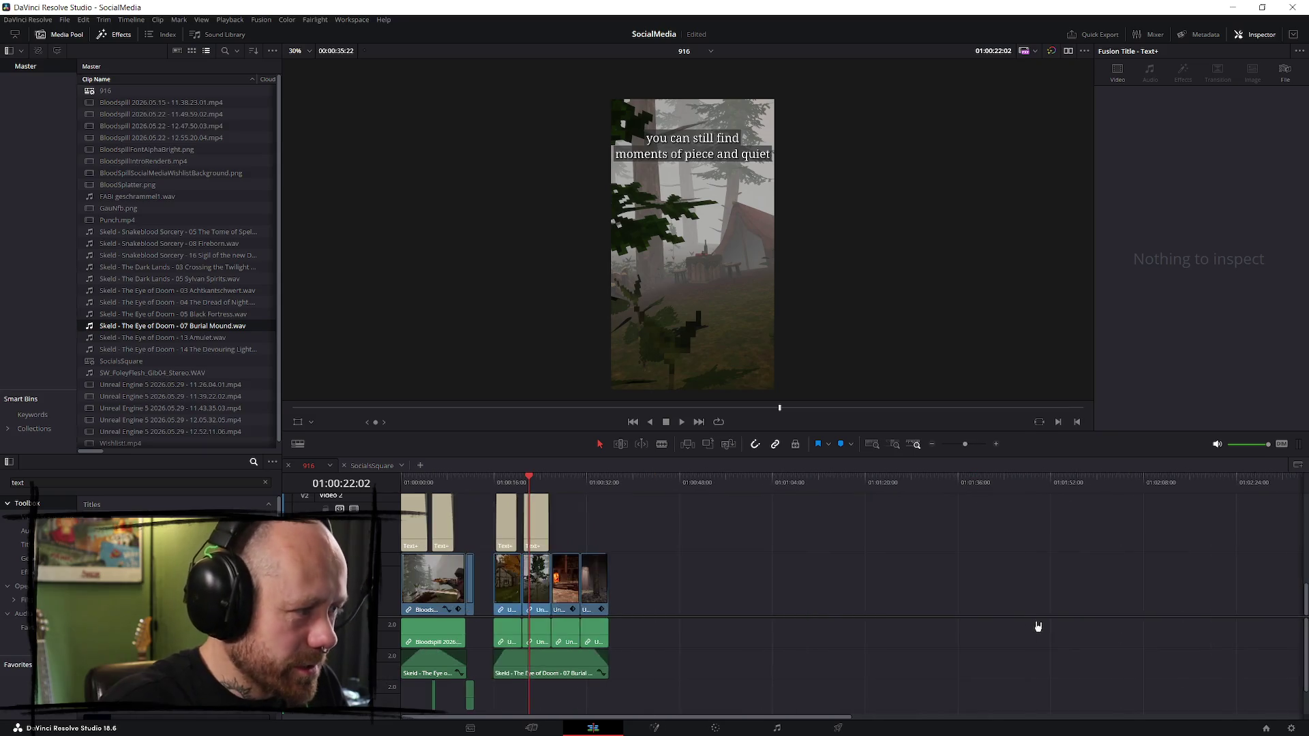
{"action": "left_click", "coordinate": [65, 21]}
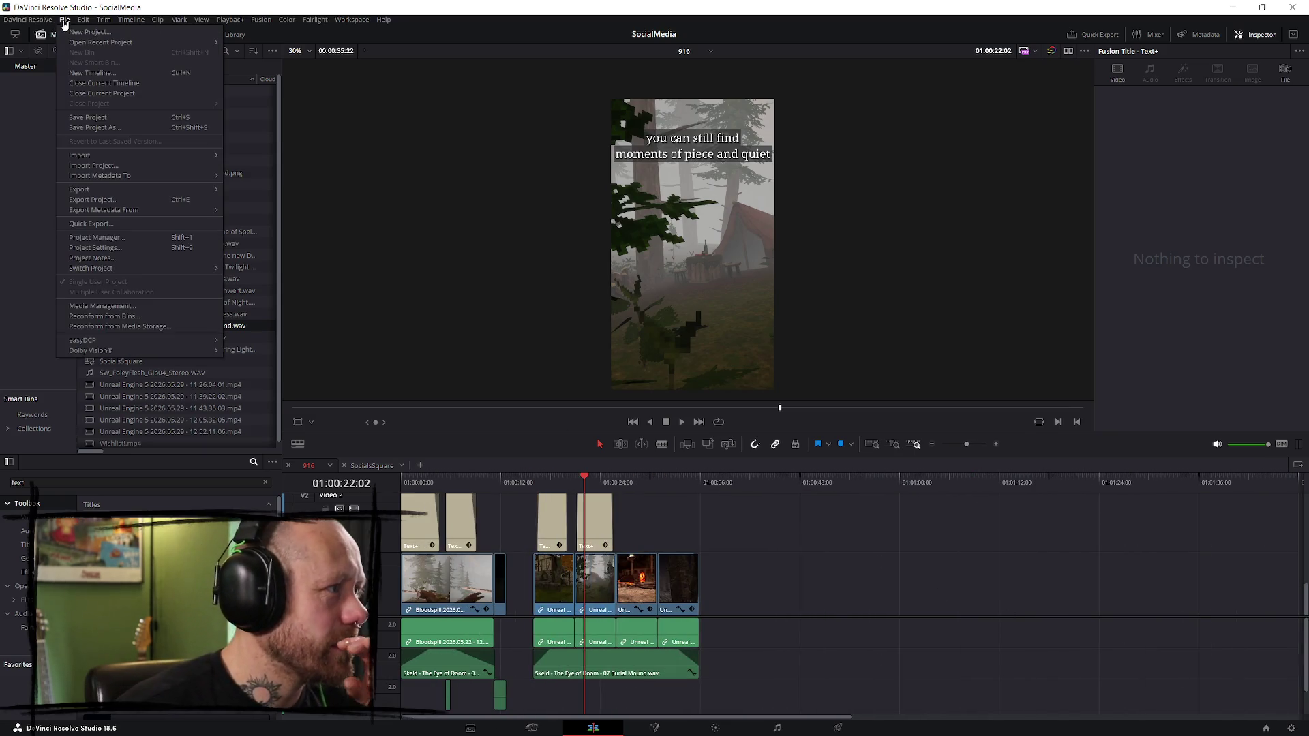
{"action": "left_click", "coordinate": [88, 73]}
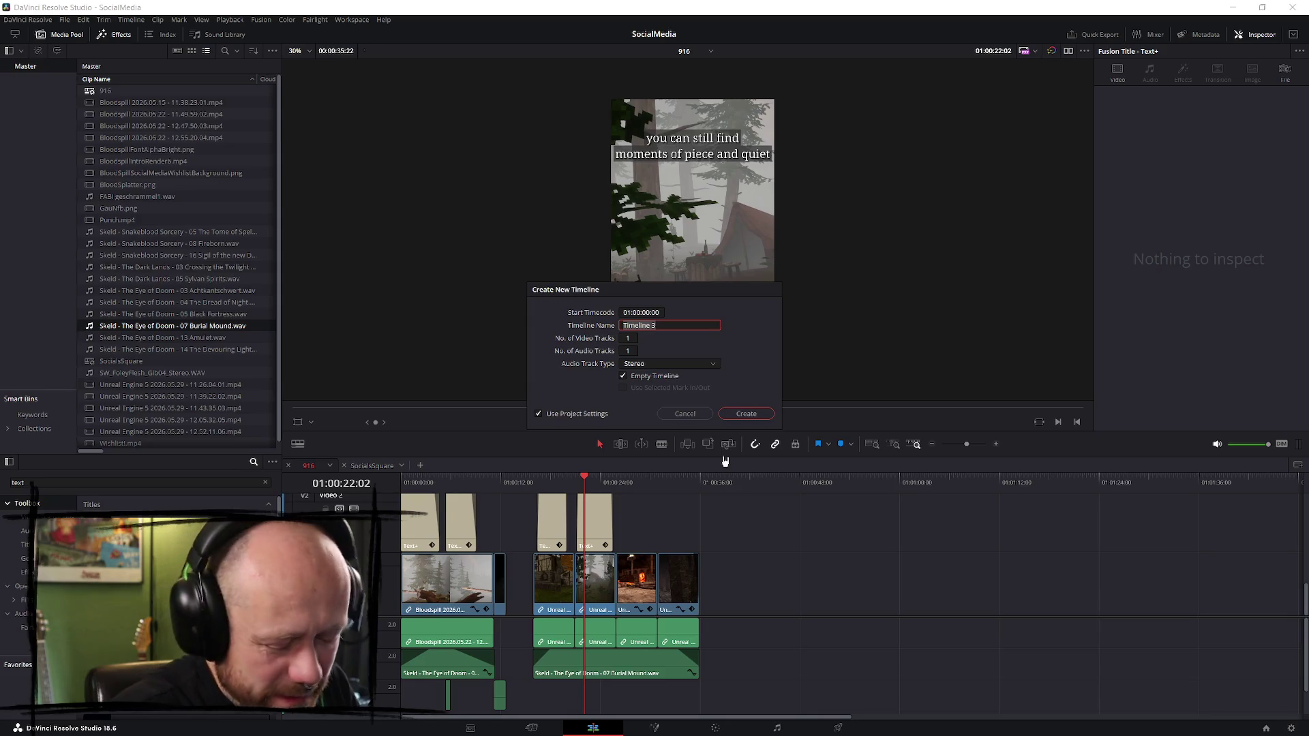
{"action": "type", "text": "169"}
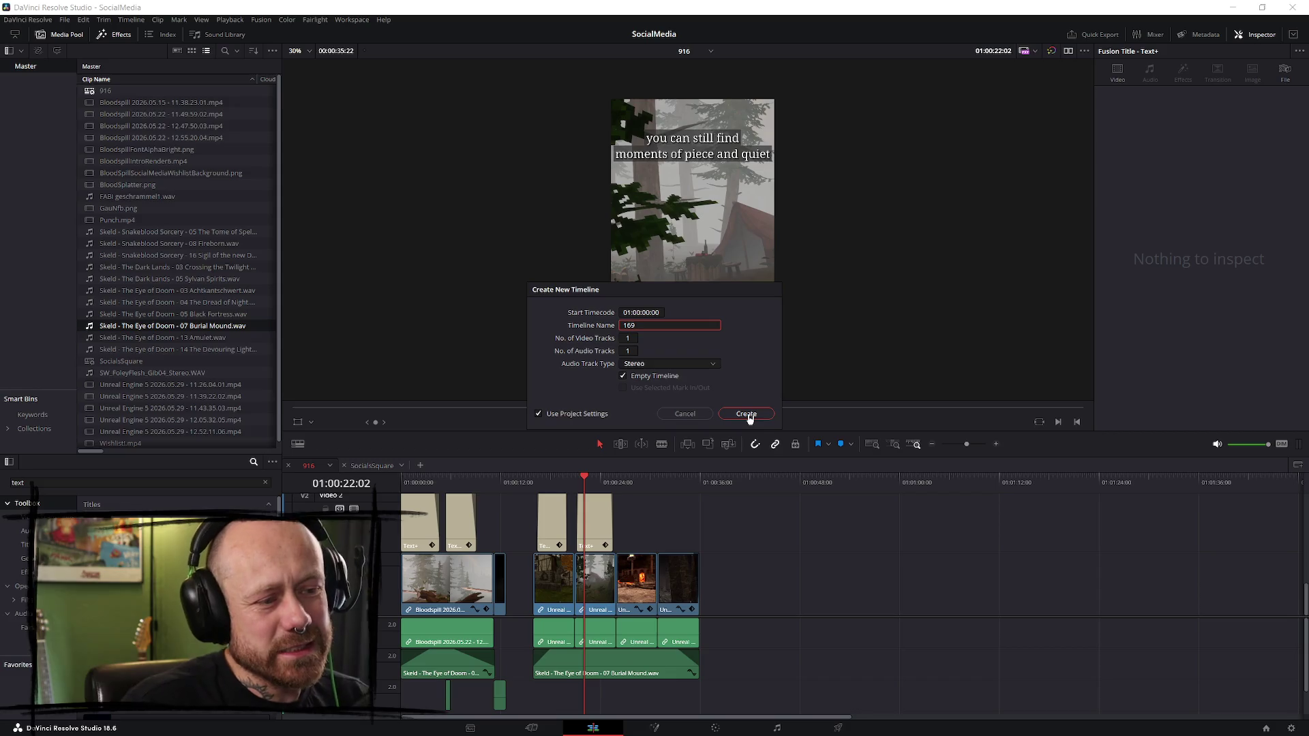
{"action": "left_click", "coordinate": [748, 416]}
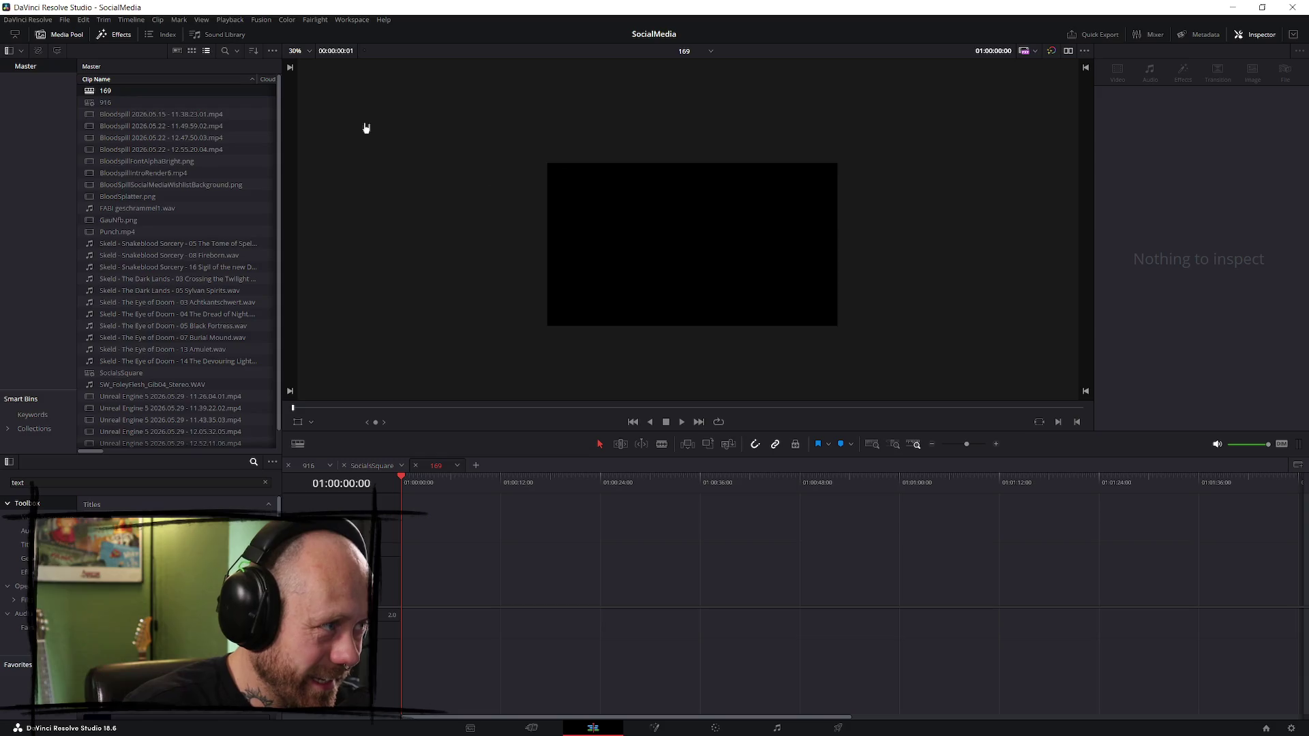
- Delete the unwanted 169 timeline from the project
{"action": "left_click", "coordinate": [163, 92]}
{"action": "left_click", "coordinate": [132, 103]}
{"action": "left_click", "coordinate": [132, 95]}
{"action": "key", "text": "Delete"}
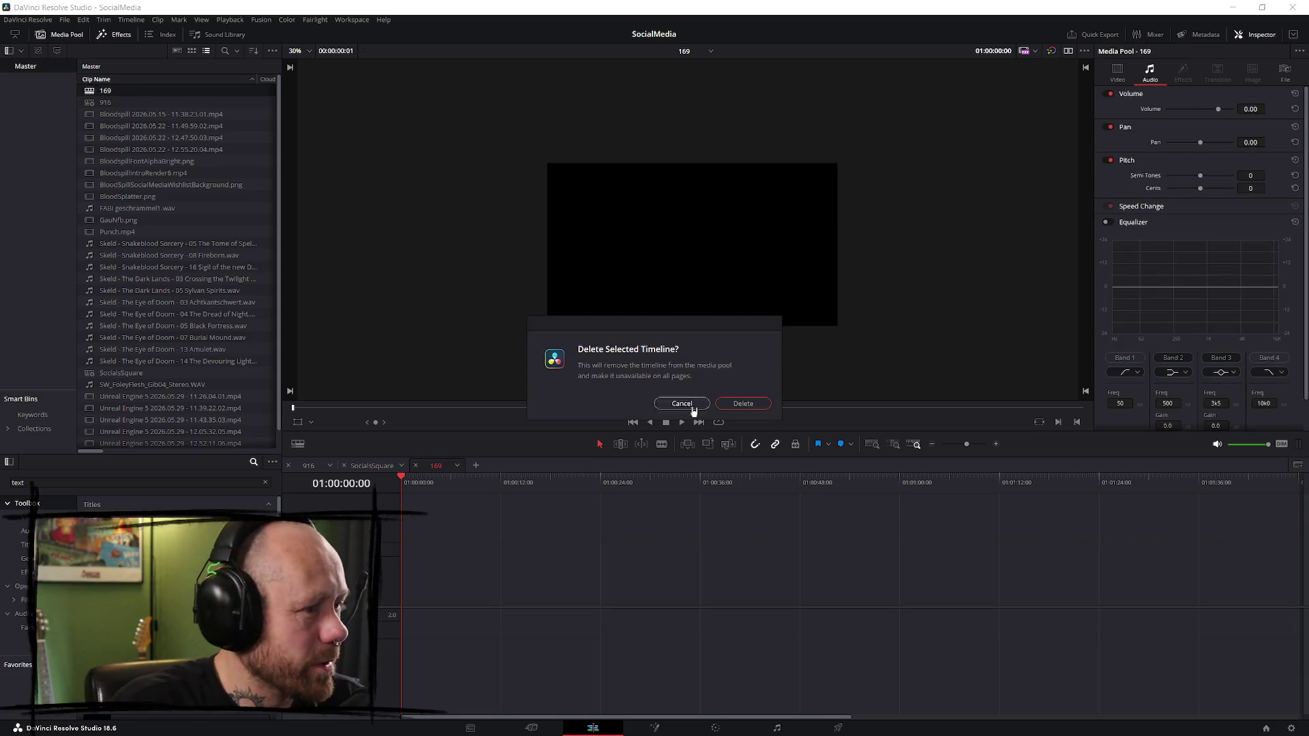
{"action": "left_click", "coordinate": [745, 404]}
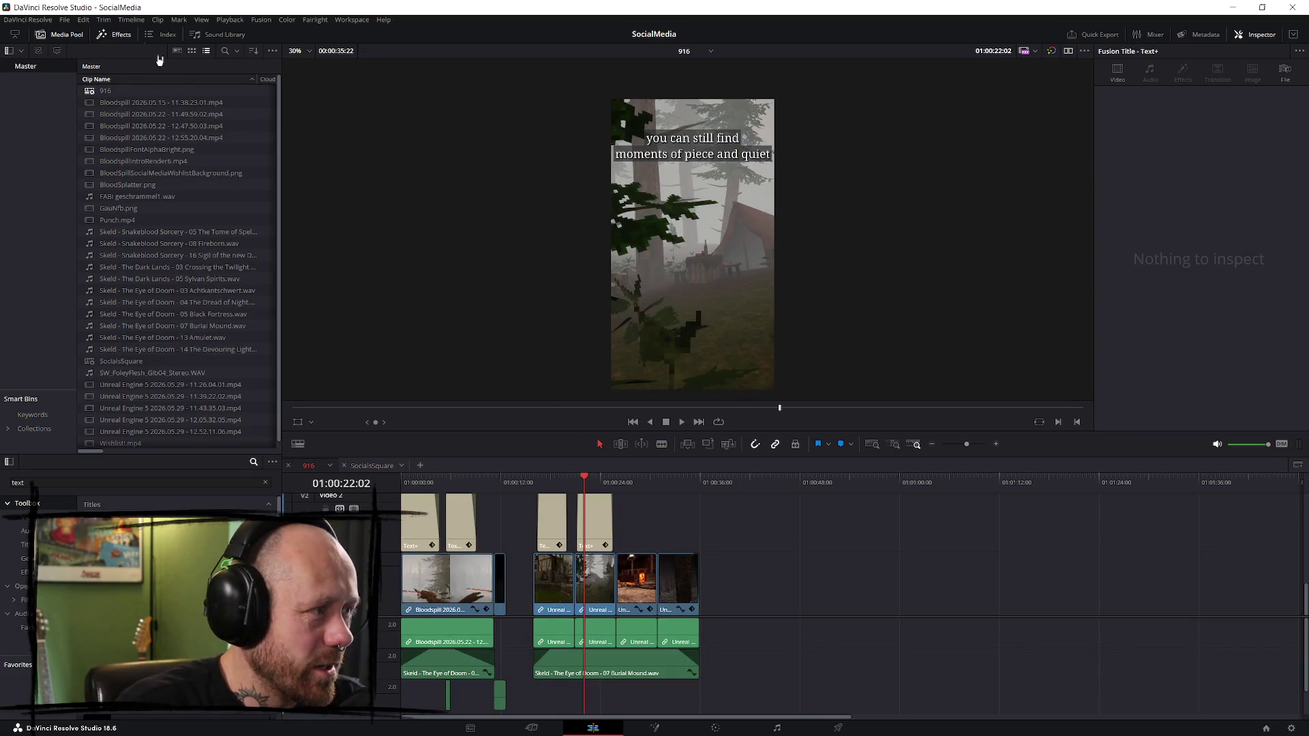
- Create Timeline 3 without project settings, at 1920×1080 and 60 fps
{"action": "left_click", "coordinate": [72, 23]}
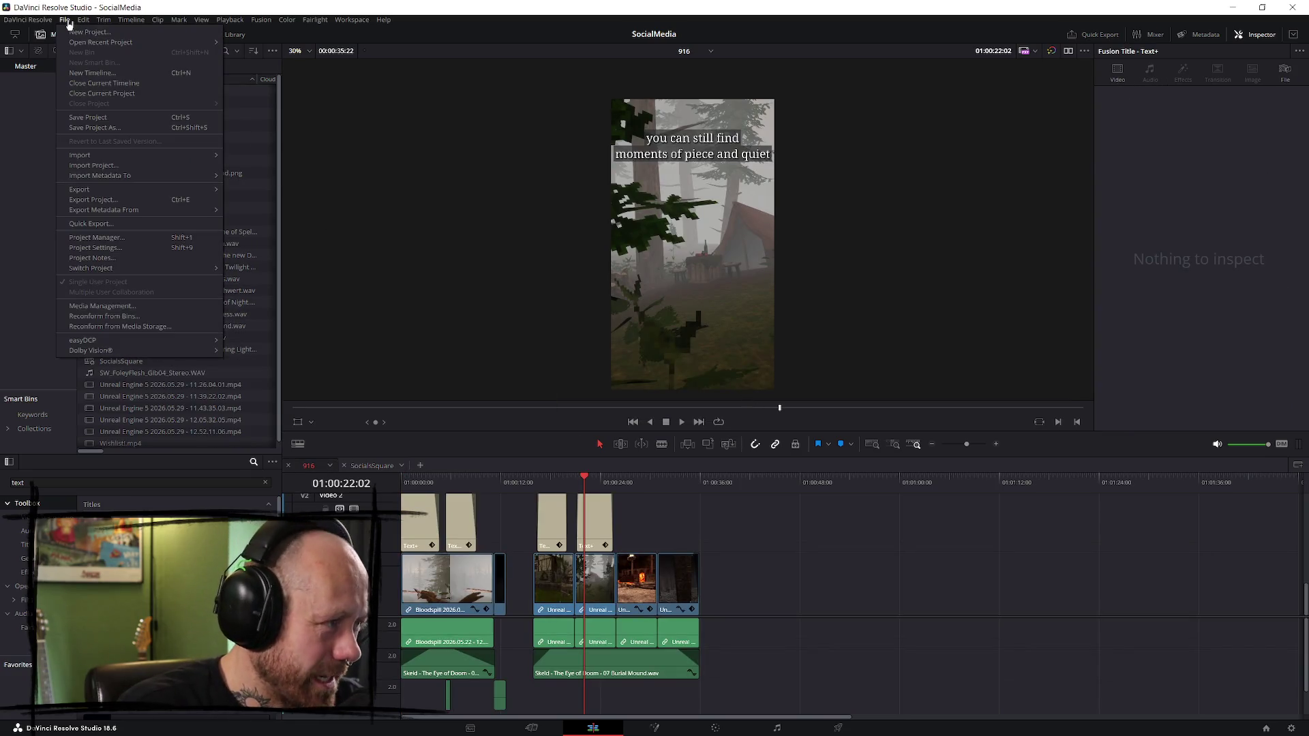
{"action": "left_click", "coordinate": [525, 6]}
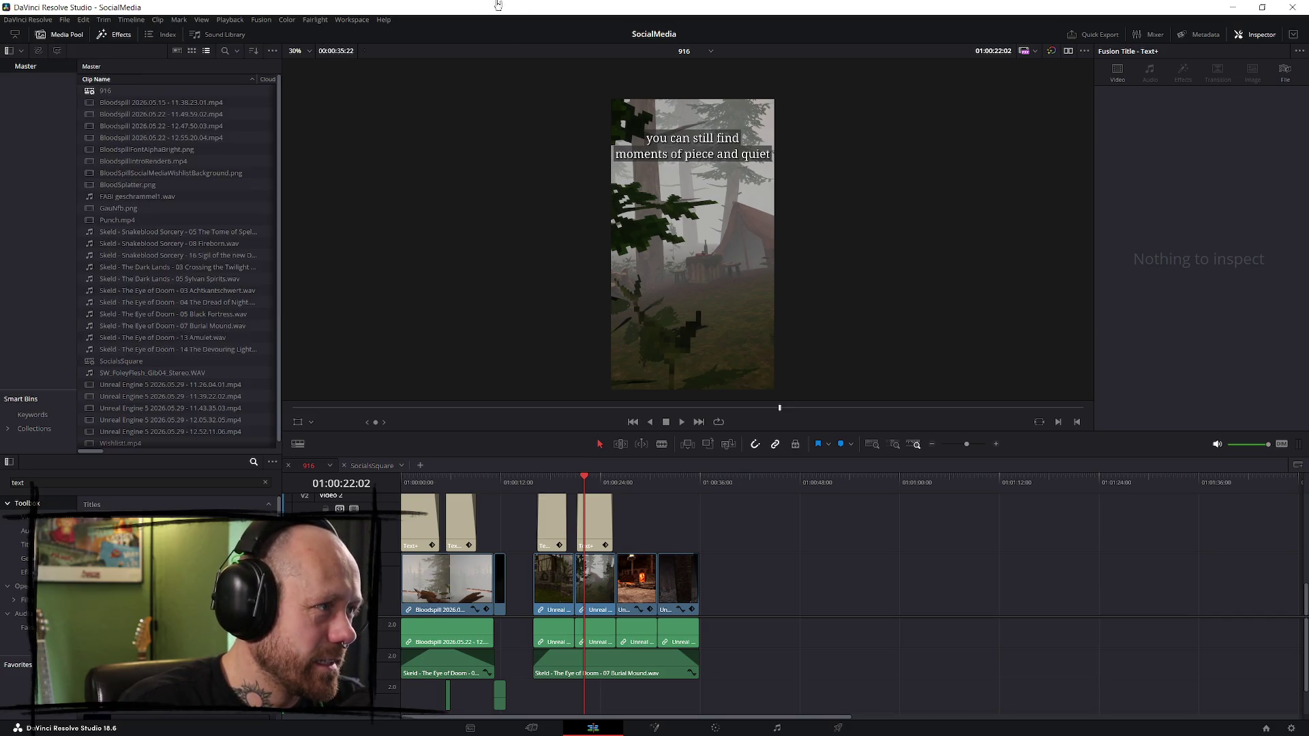
{"action": "left_click", "coordinate": [64, 21]}
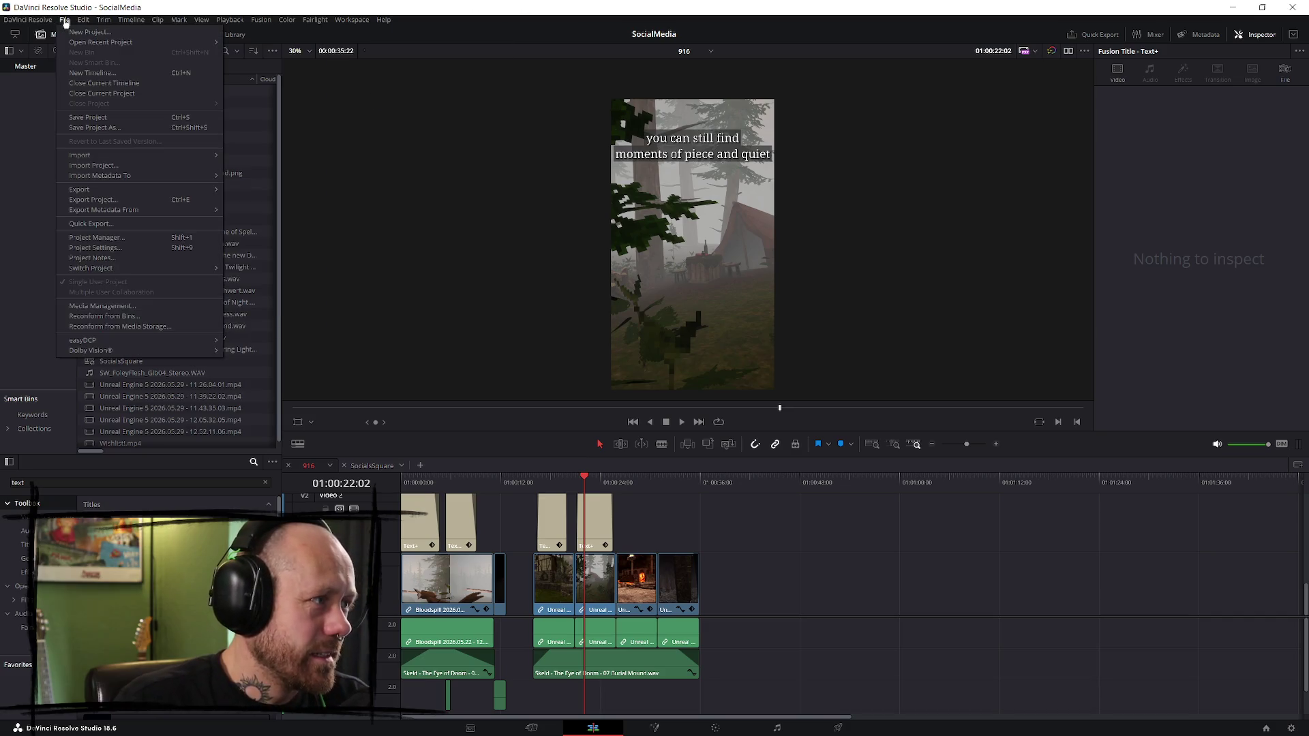
{"action": "left_click", "coordinate": [92, 73]}
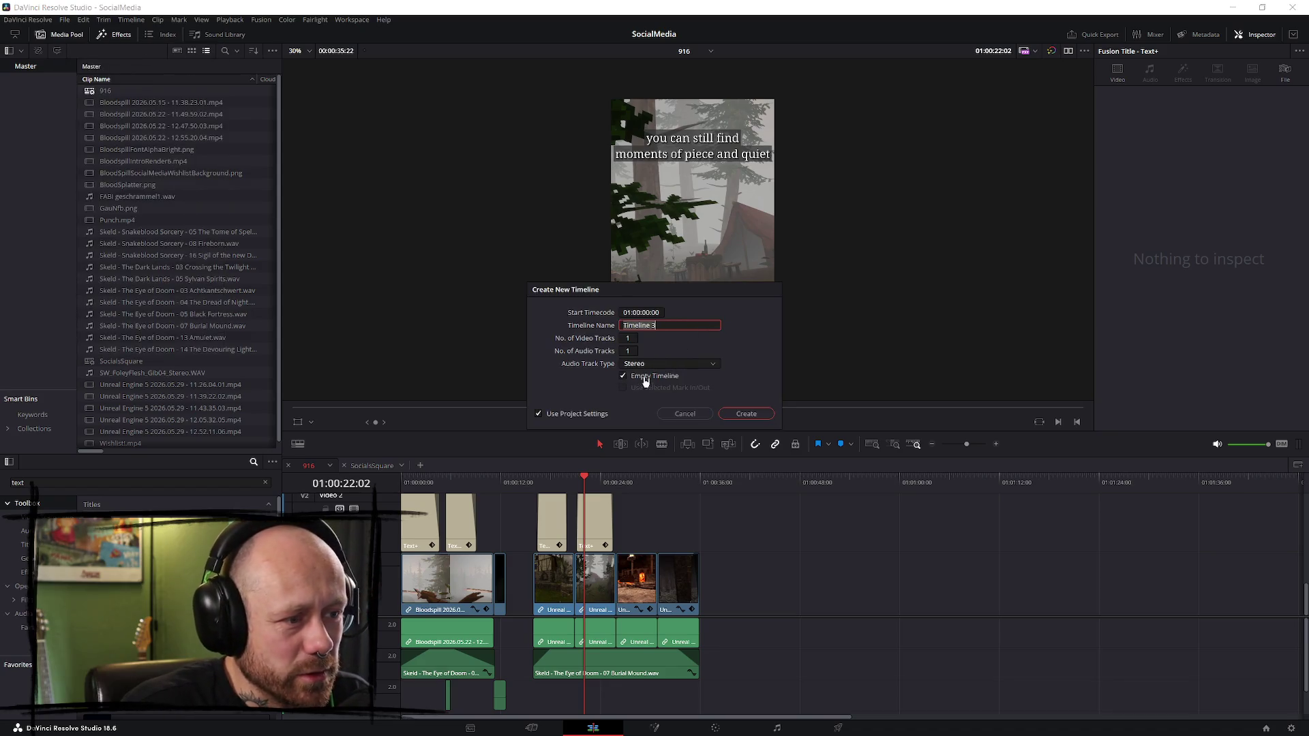
{"action": "left_click", "coordinate": [581, 416]}
{"action": "left_click", "coordinate": [616, 314]}
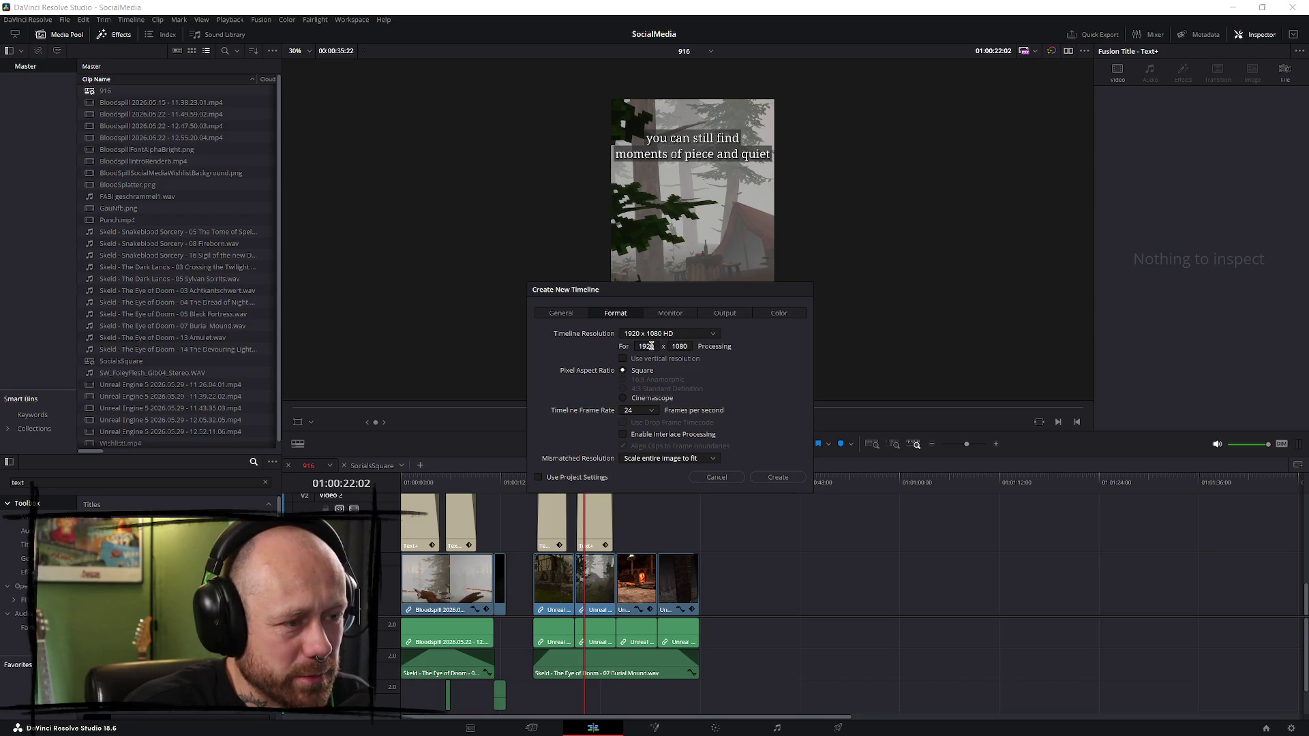
{"action": "left_click", "coordinate": [656, 412]}
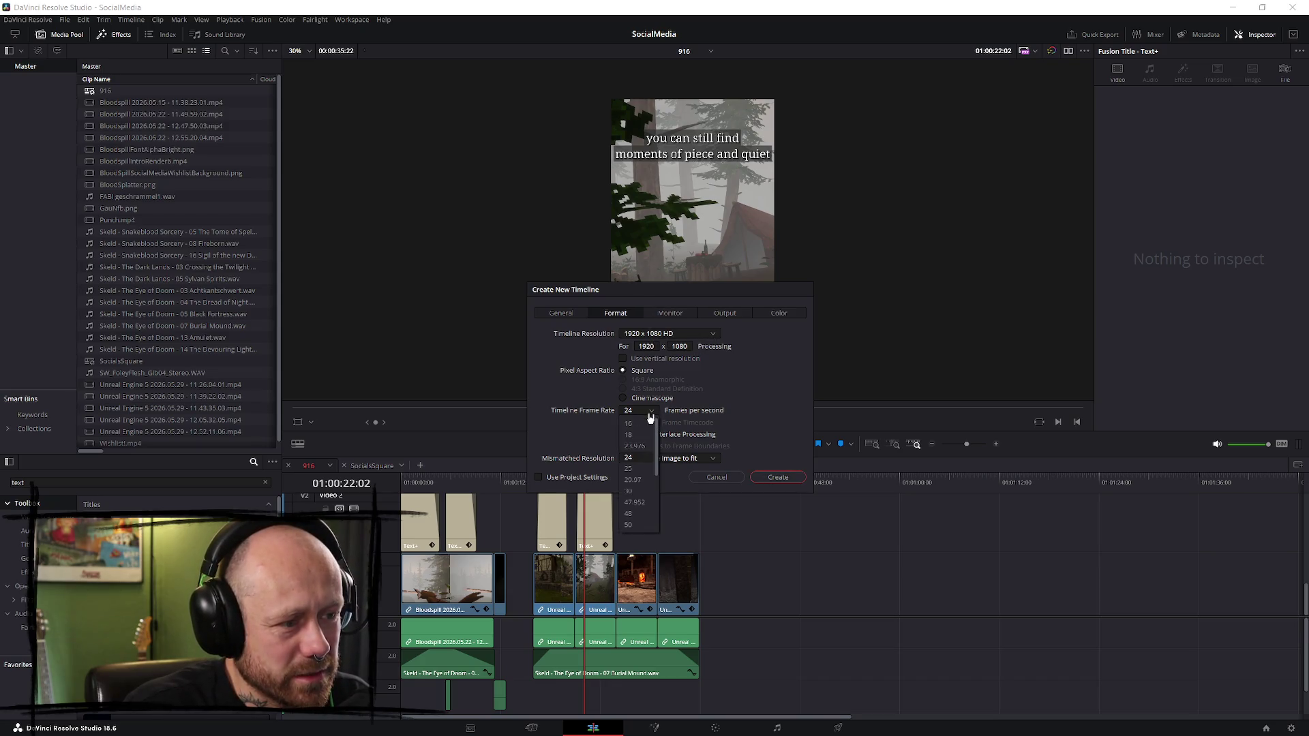
{"action": "scroll", "coordinate": [641, 521], "scroll_direction": "down", "scroll_amount": 3}
{"action": "left_click", "coordinate": [643, 480]}
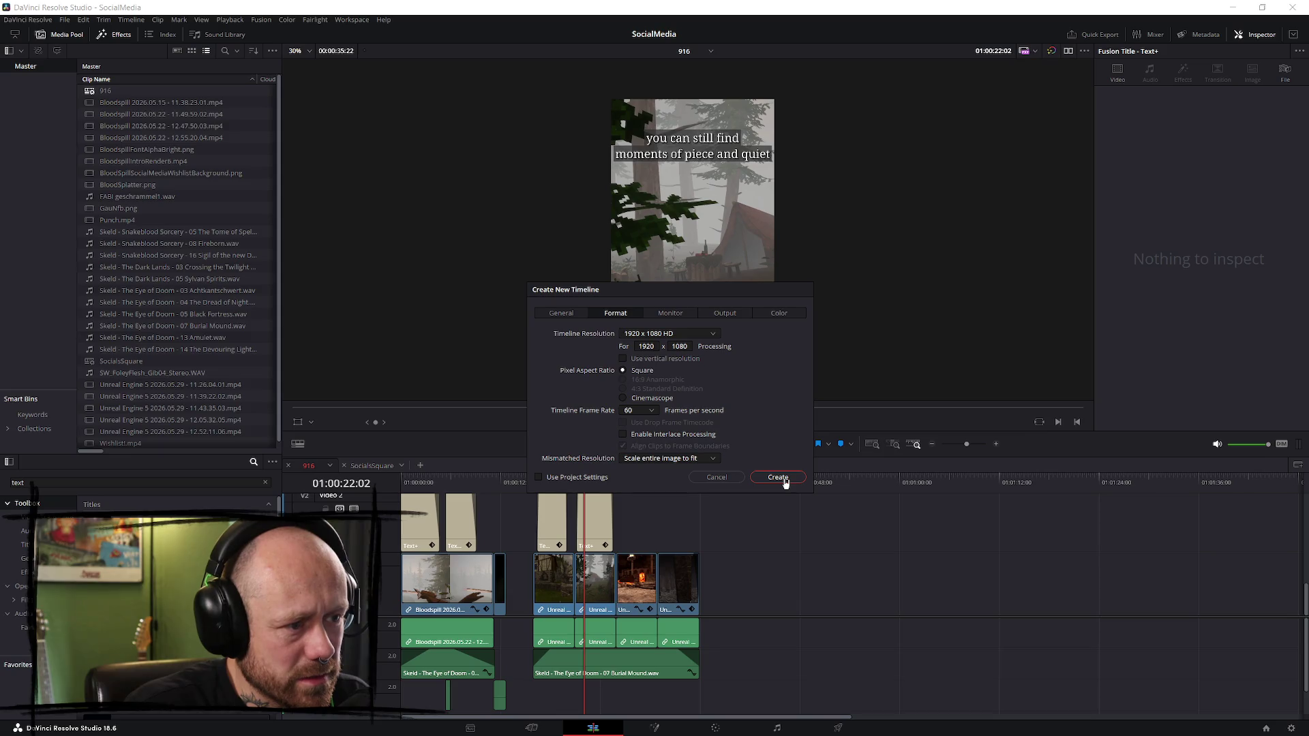
{"action": "left_click", "coordinate": [785, 481]}
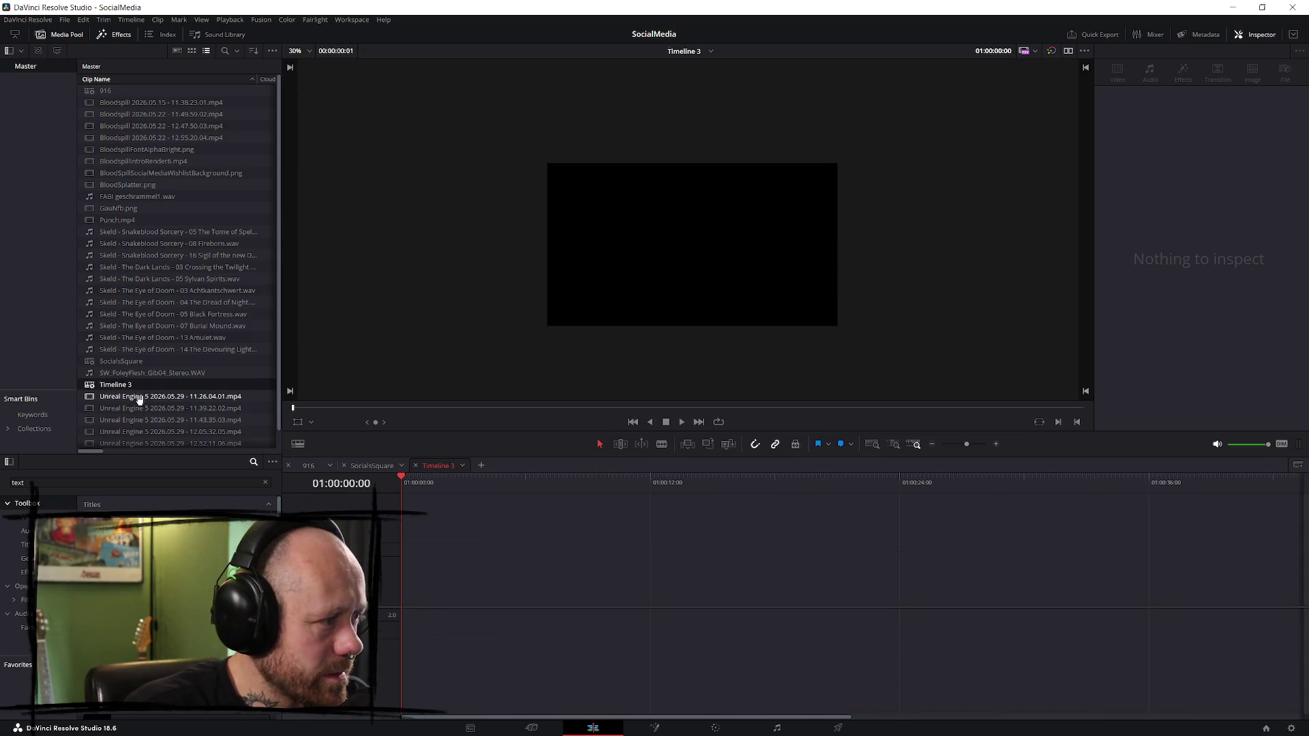
- Copy the four gameplay clips with their audio from SocialsSquare into Timeline 3
{"action": "left_click", "coordinate": [354, 467]}
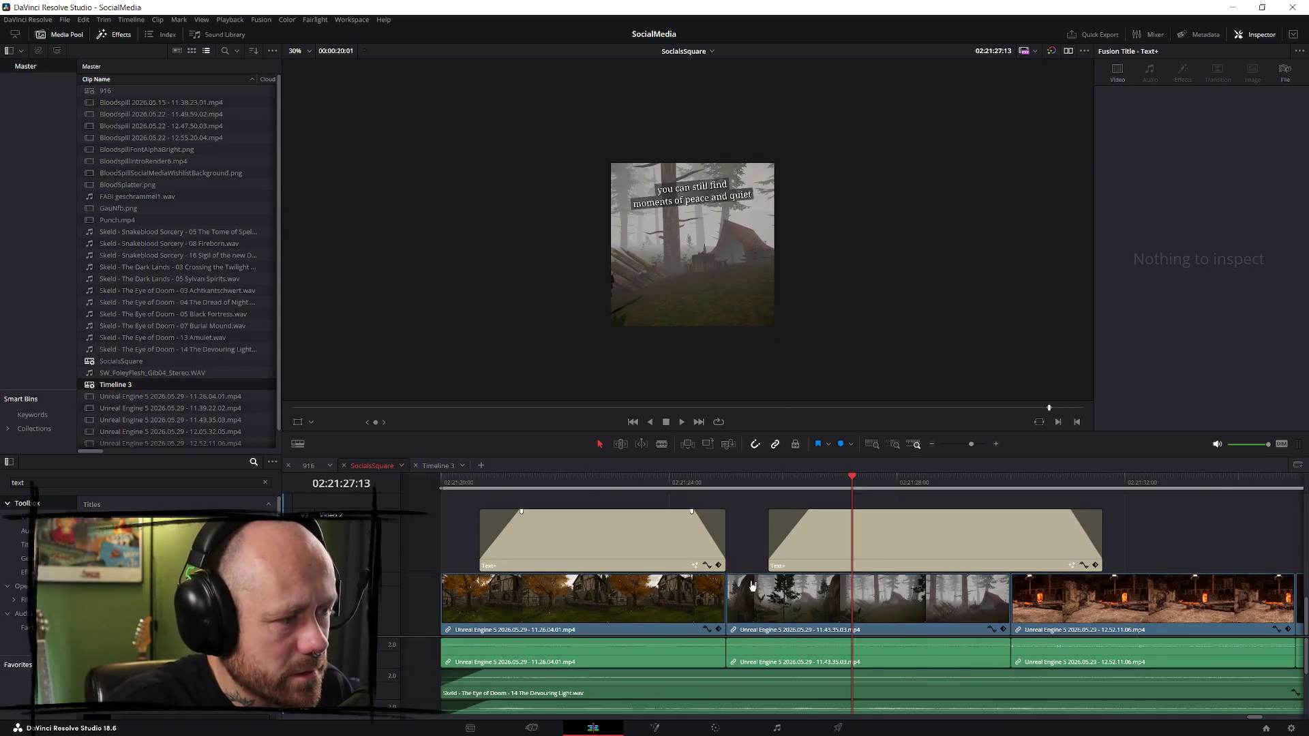
{"action": "scroll", "coordinate": [944, 592], "scroll_direction": "down", "scroll_amount": 5}
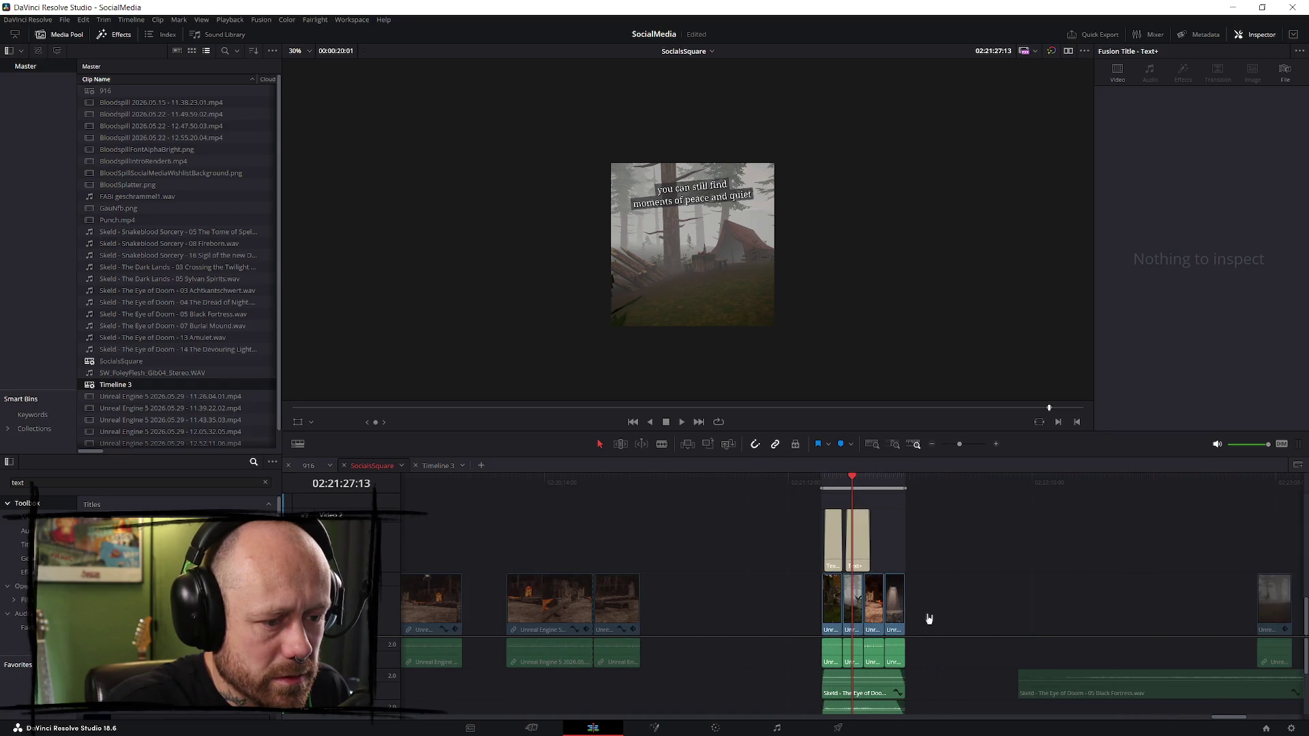
{"action": "scroll", "coordinate": [944, 682], "scroll_direction": "down", "scroll_amount": 1}
{"action": "left_click", "coordinate": [890, 706]}
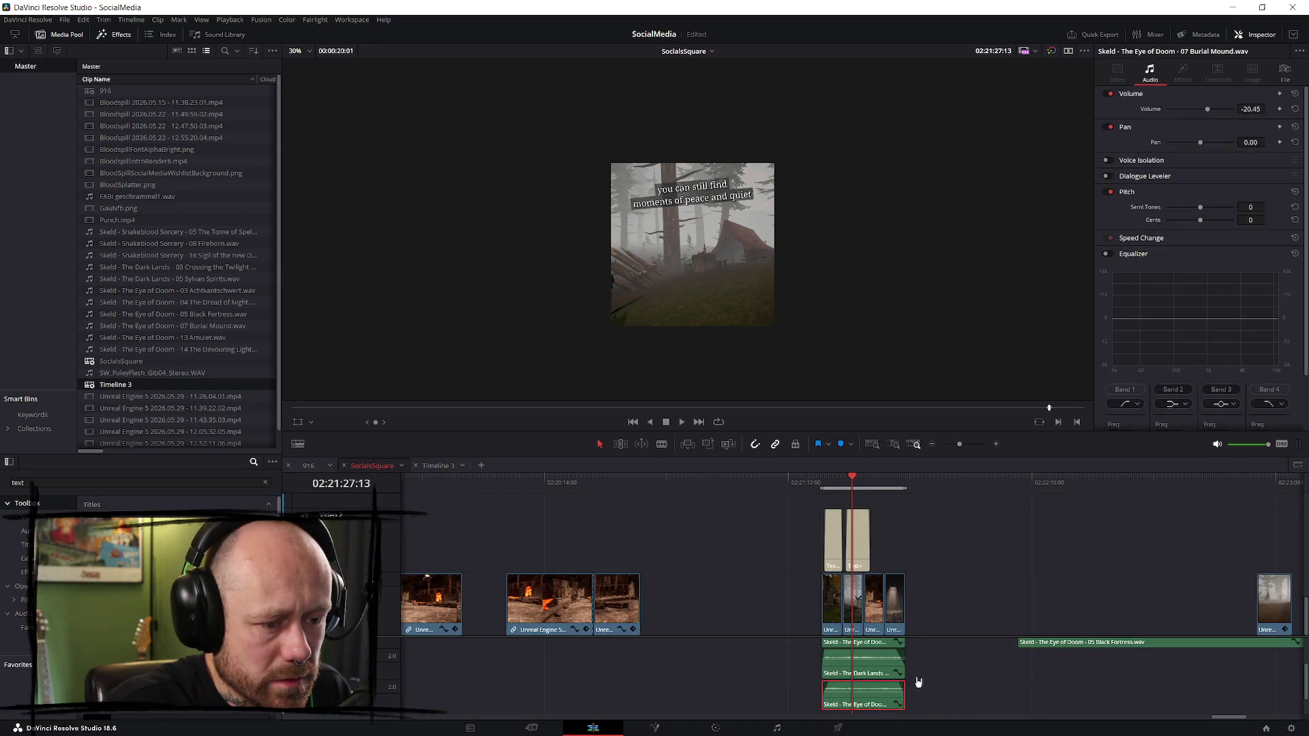
{"action": "scroll", "coordinate": [948, 654], "scroll_direction": "up", "scroll_amount": 1}
{"action": "left_click_drag", "start_coordinate": [947, 656], "coordinate": [811, 515]}
{"action": "left_click_drag", "start_coordinate": [941, 658], "coordinate": [809, 604]}
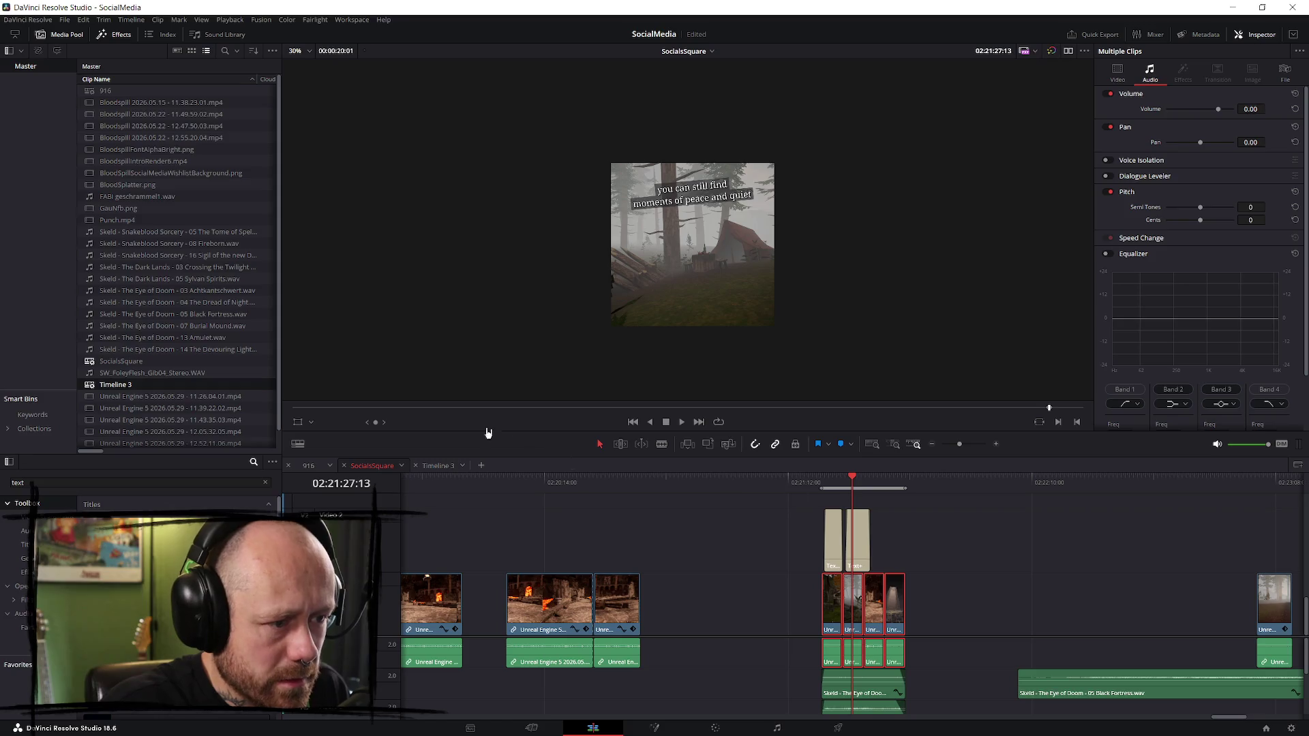
{"action": "left_click", "coordinate": [438, 465]}
{"action": "key", "text": "ctrl+v"}
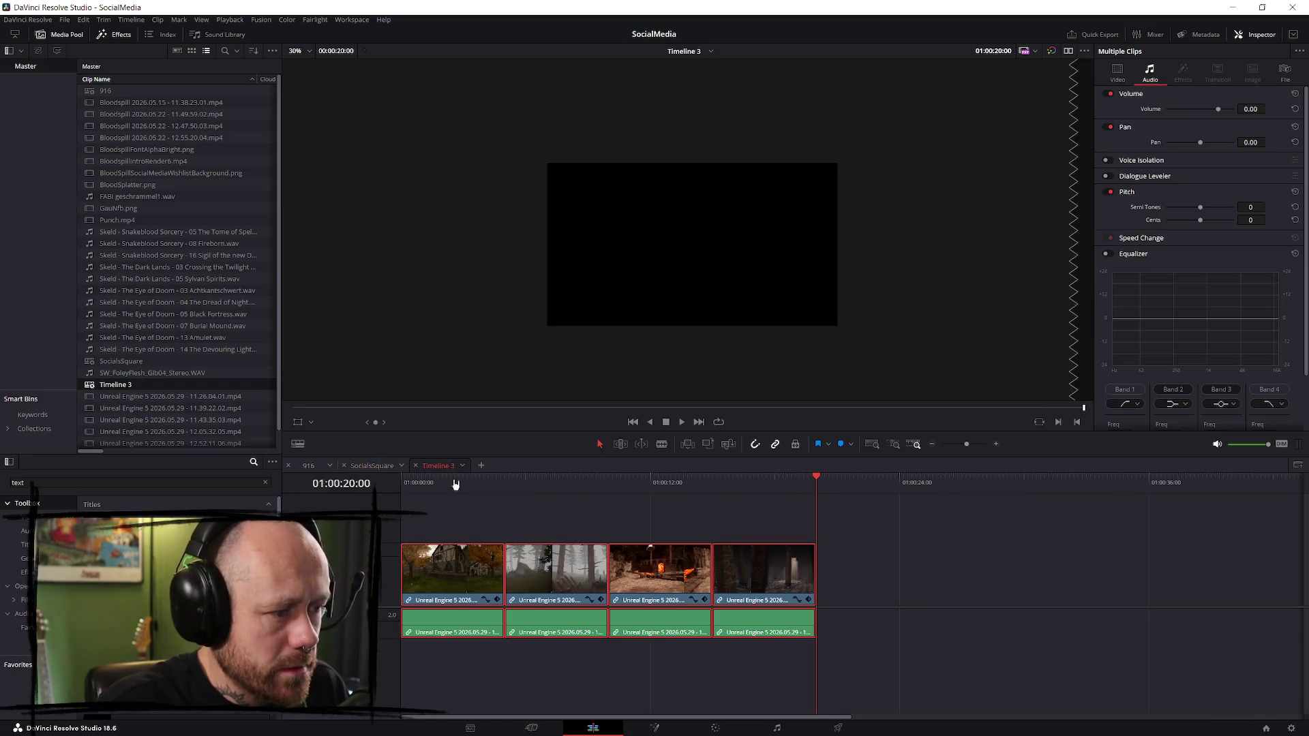
- Copy the Eye of Doom music clip from SocialsSquare into Timeline 3
{"action": "left_click", "coordinate": [372, 466]}
{"action": "scroll", "coordinate": [916, 644], "scroll_direction": "up", "scroll_amount": 1}
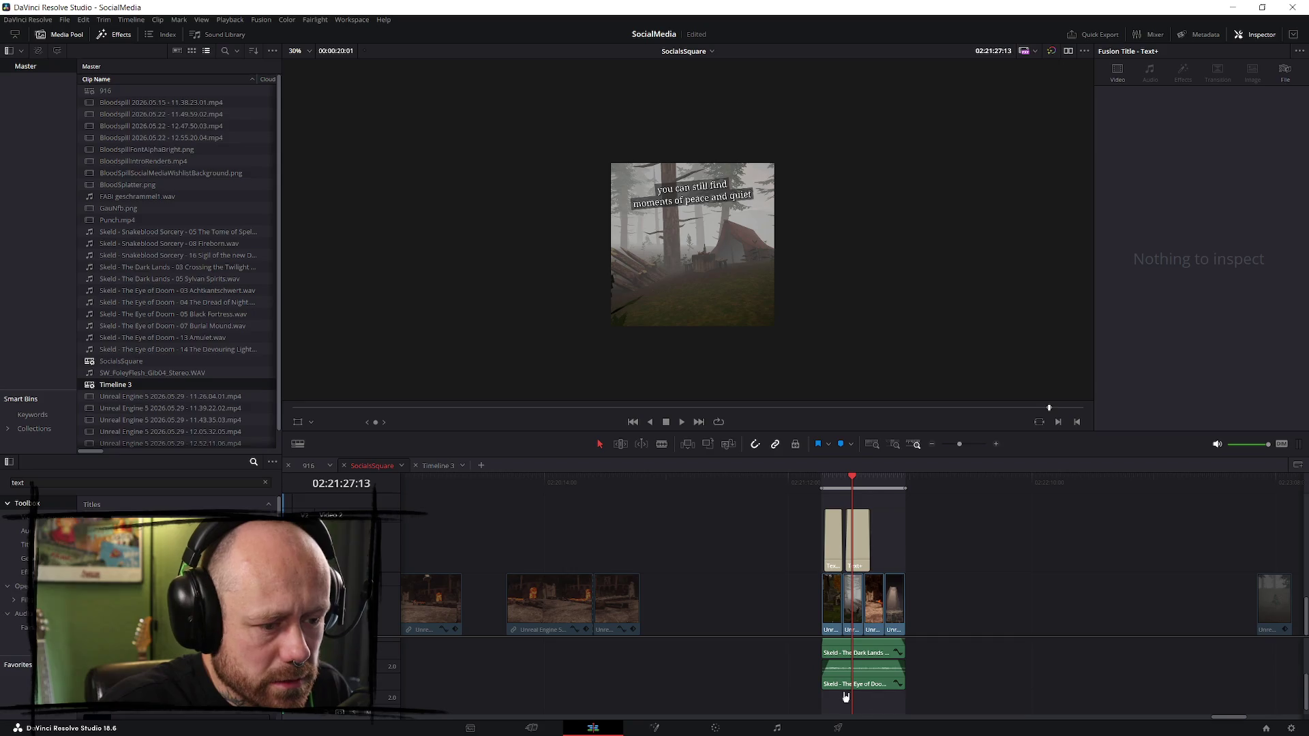
{"action": "left_click", "coordinate": [869, 685]}
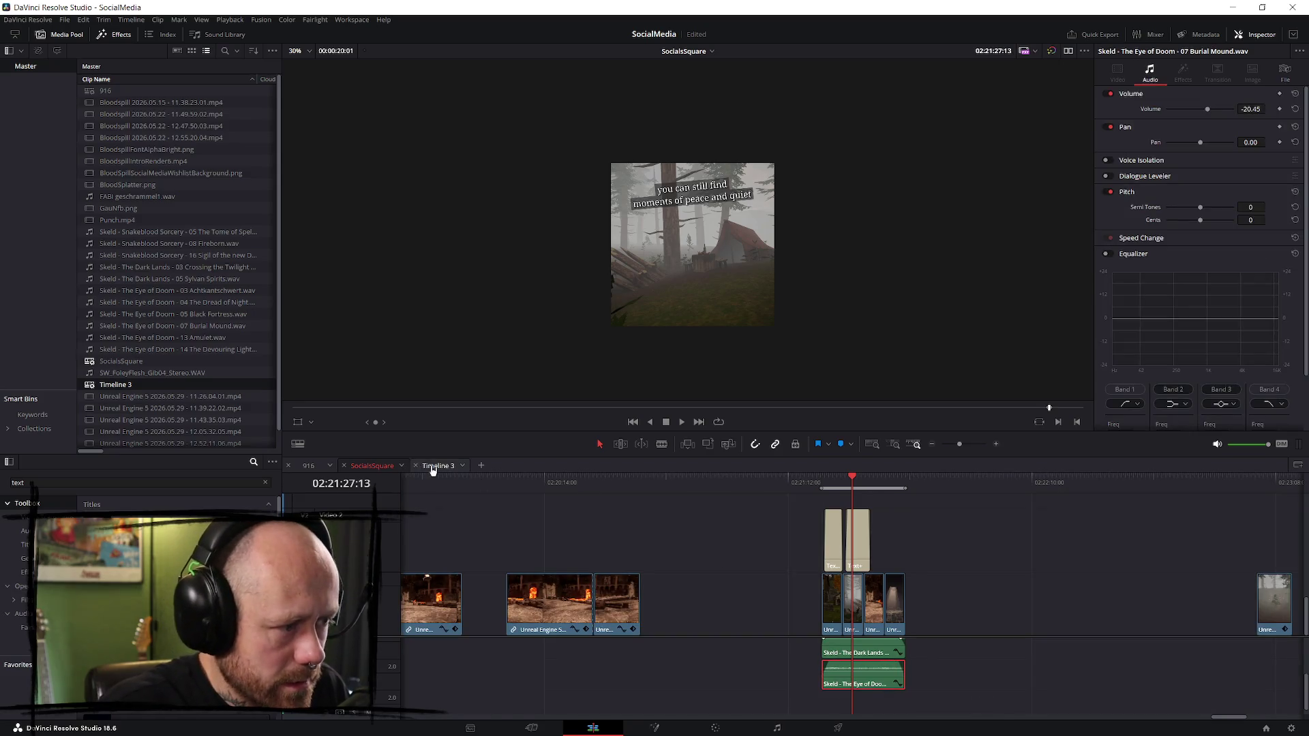
{"action": "left_click", "coordinate": [438, 466]}
{"action": "key", "text": "ctrl+v"}
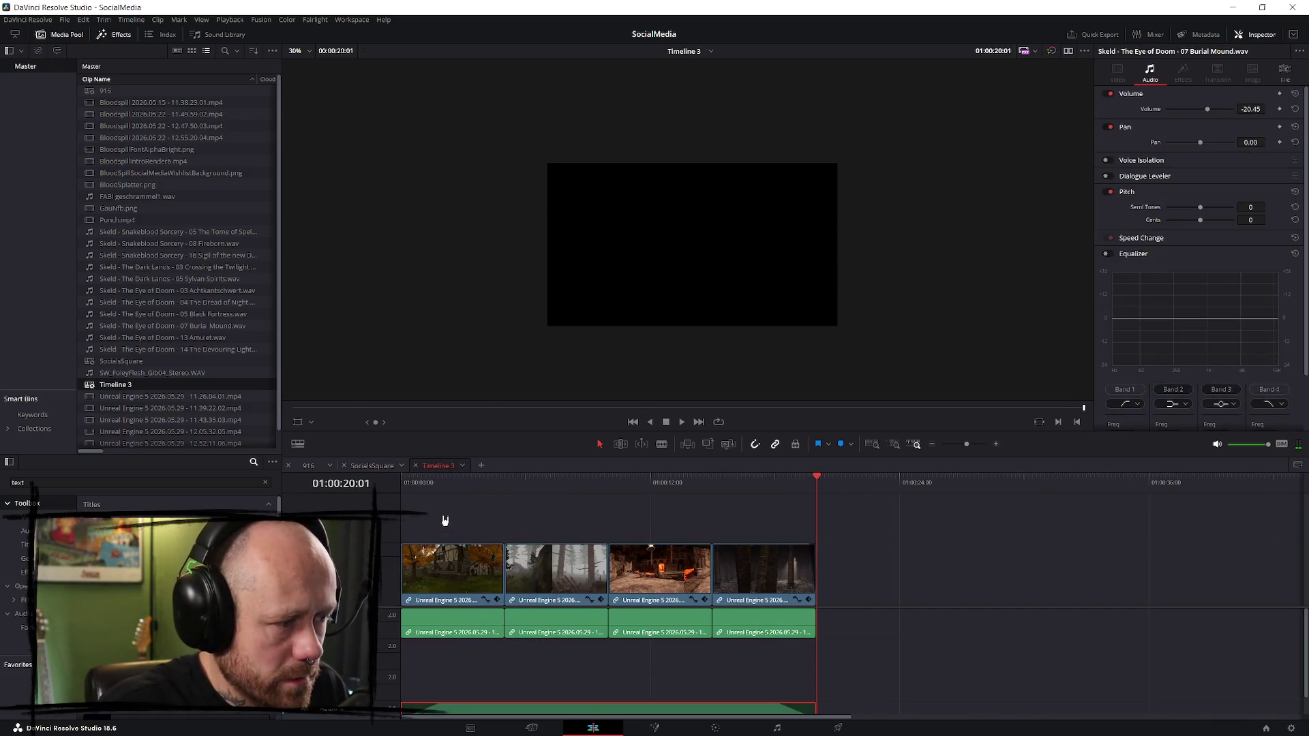
{"action": "left_click", "coordinate": [450, 568]}
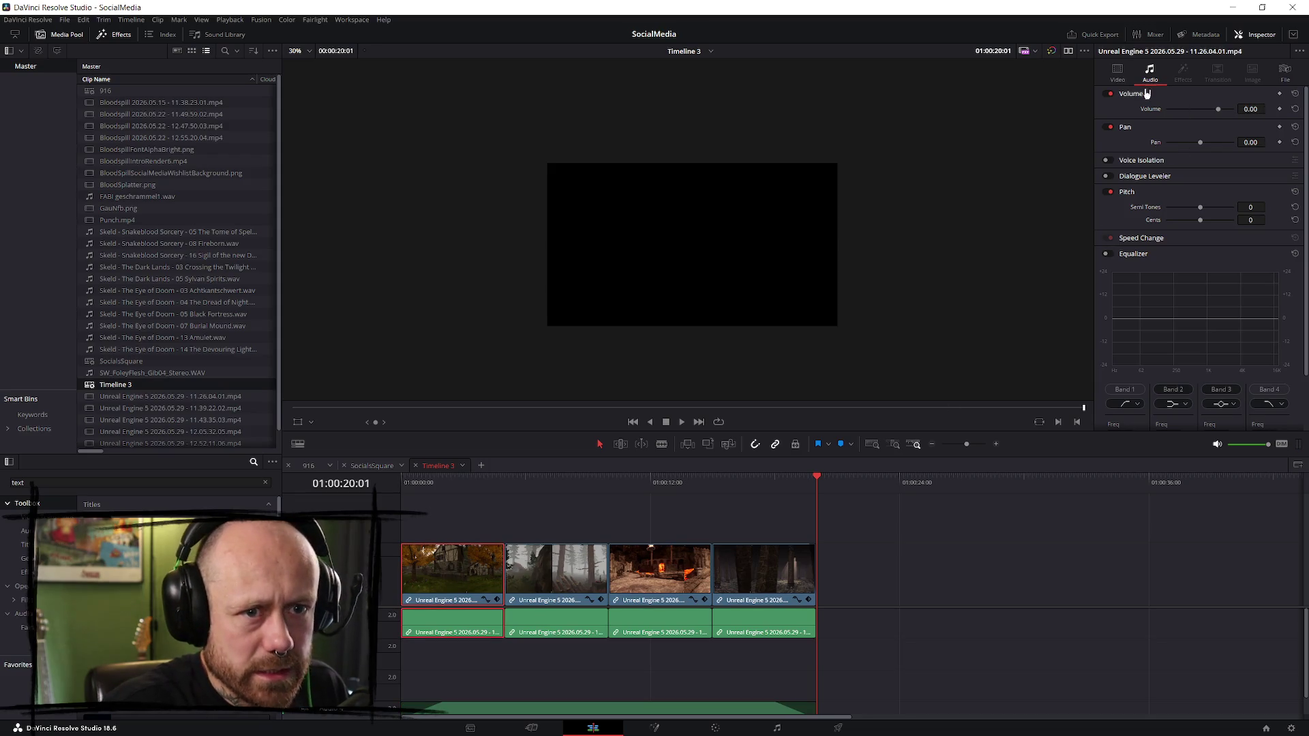
- Set the first and second (foggy forest) clips' Zoom to 1
{"action": "left_click", "coordinate": [1116, 70]}
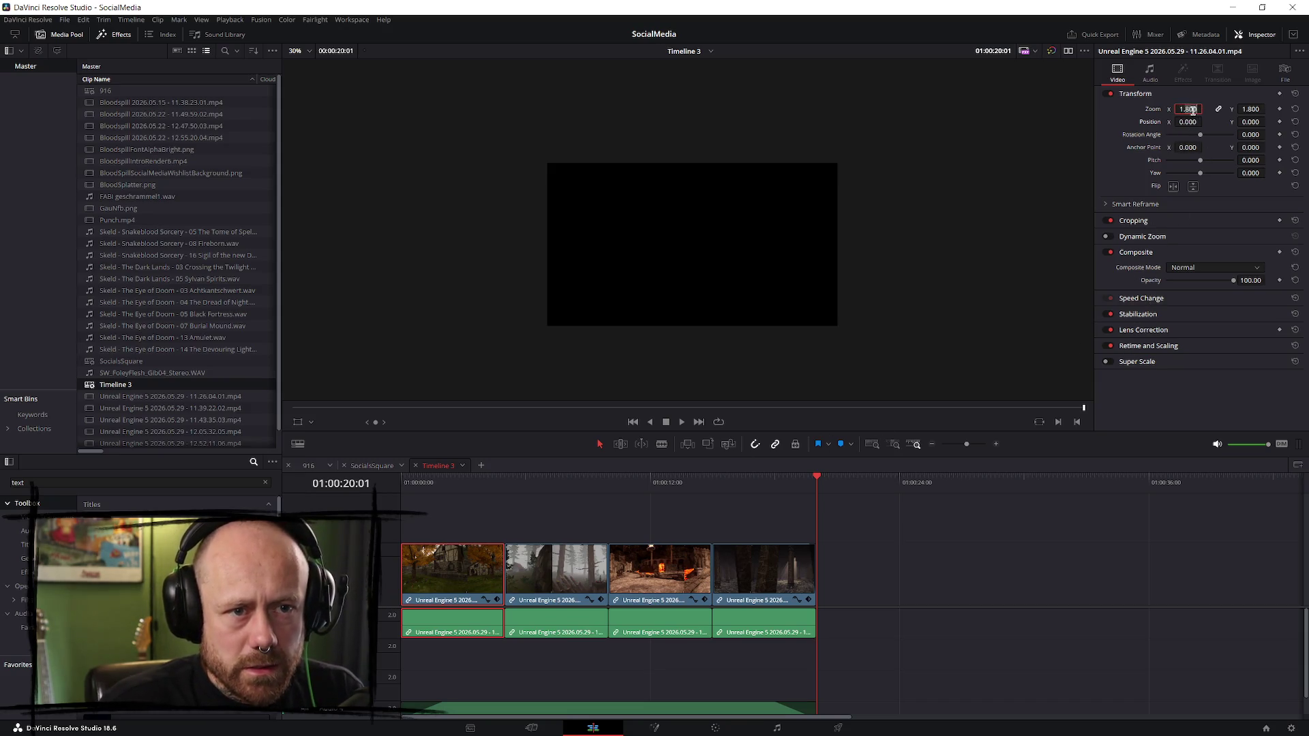
{"action": "type", "text": "12"}
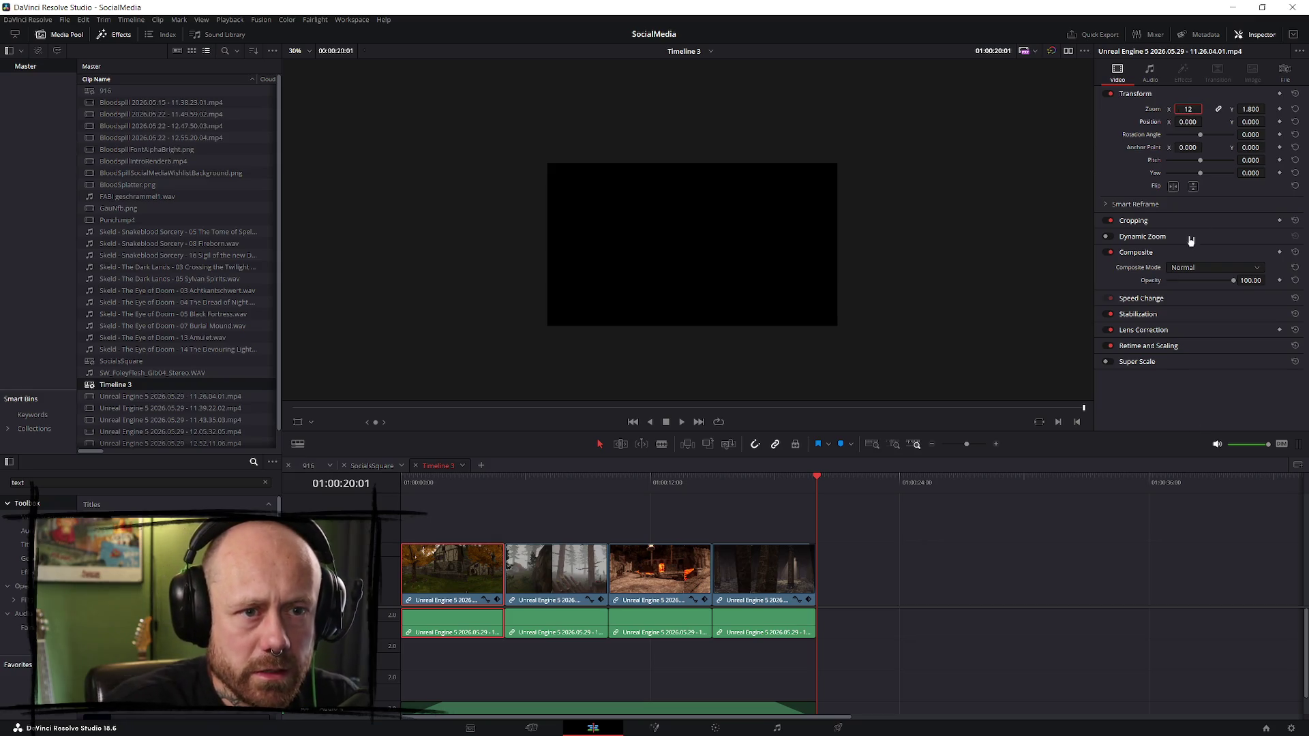
{"action": "key", "text": "BackSpace"}
{"action": "key", "text": "Return"}
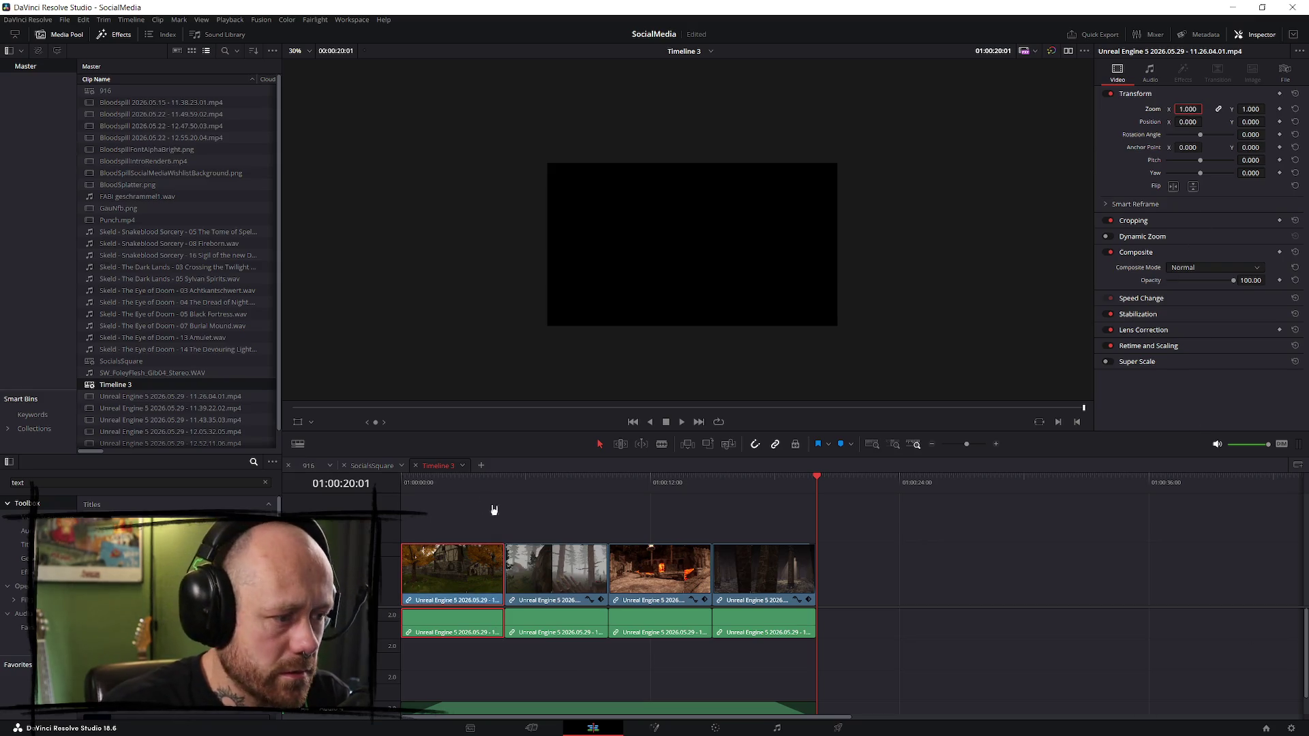
{"action": "left_click", "coordinate": [433, 484]}
{"action": "left_click", "coordinate": [567, 569]}
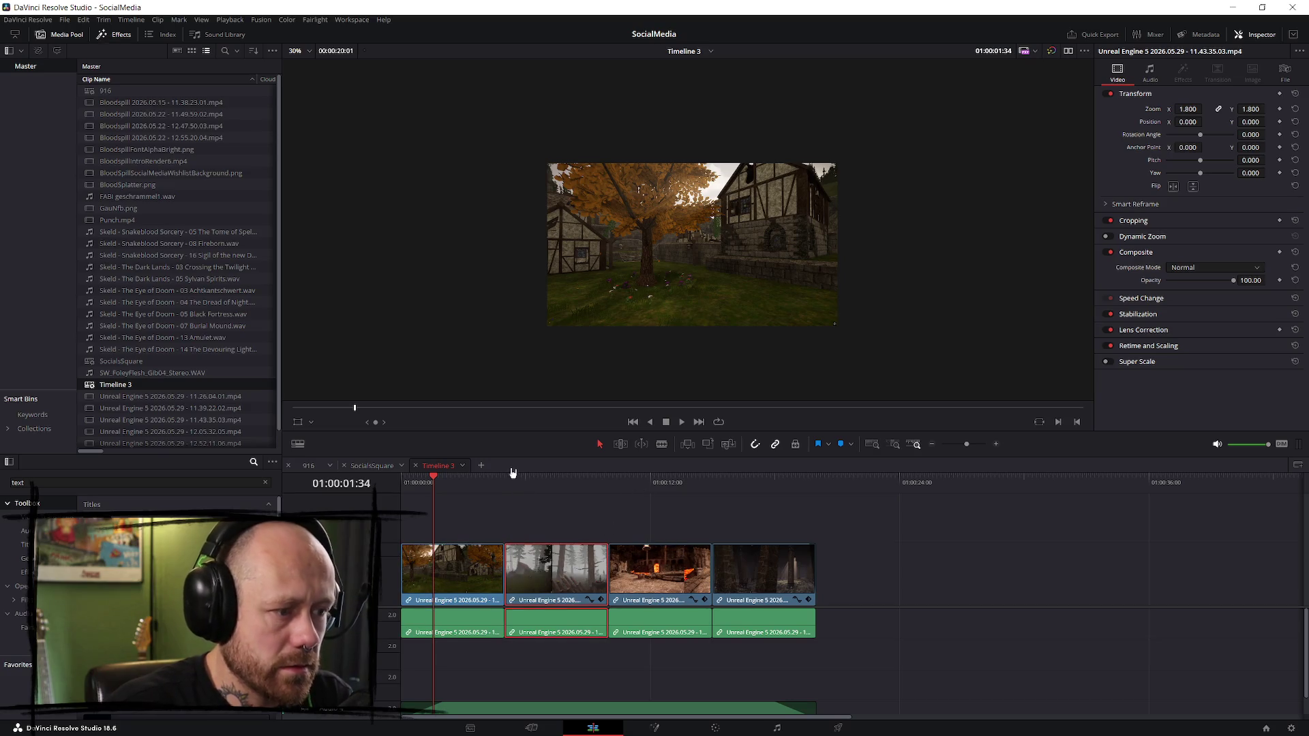
{"action": "left_click", "coordinate": [555, 480]}
{"action": "double_click", "coordinate": [1189, 109]}
{"action": "type", "text": "1"}
{"action": "key", "text": "Return"}
- Set the lava-room and light-beam hall clips' Zoom to 1, resetting the hall clip's Position X to 0
{"action": "left_click", "coordinate": [634, 482]}
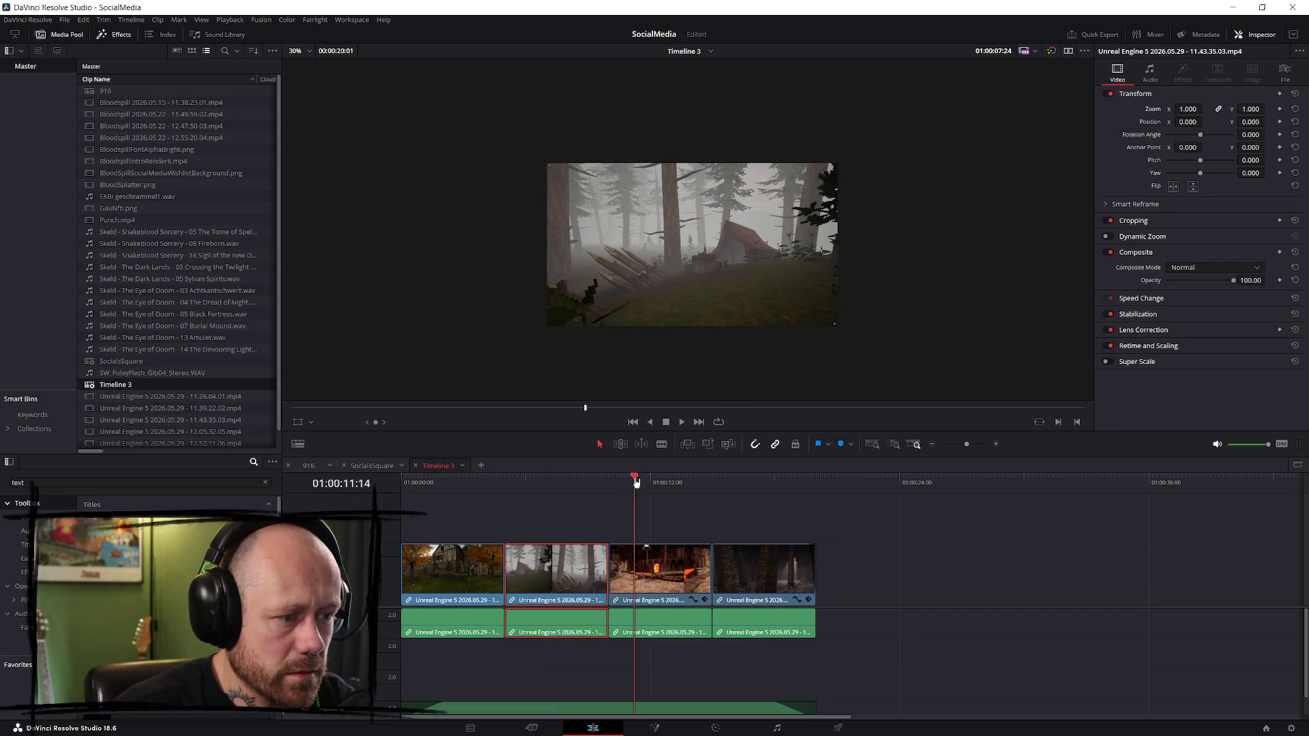
{"action": "left_click", "coordinate": [686, 580]}
{"action": "double_click", "coordinate": [1188, 109]}
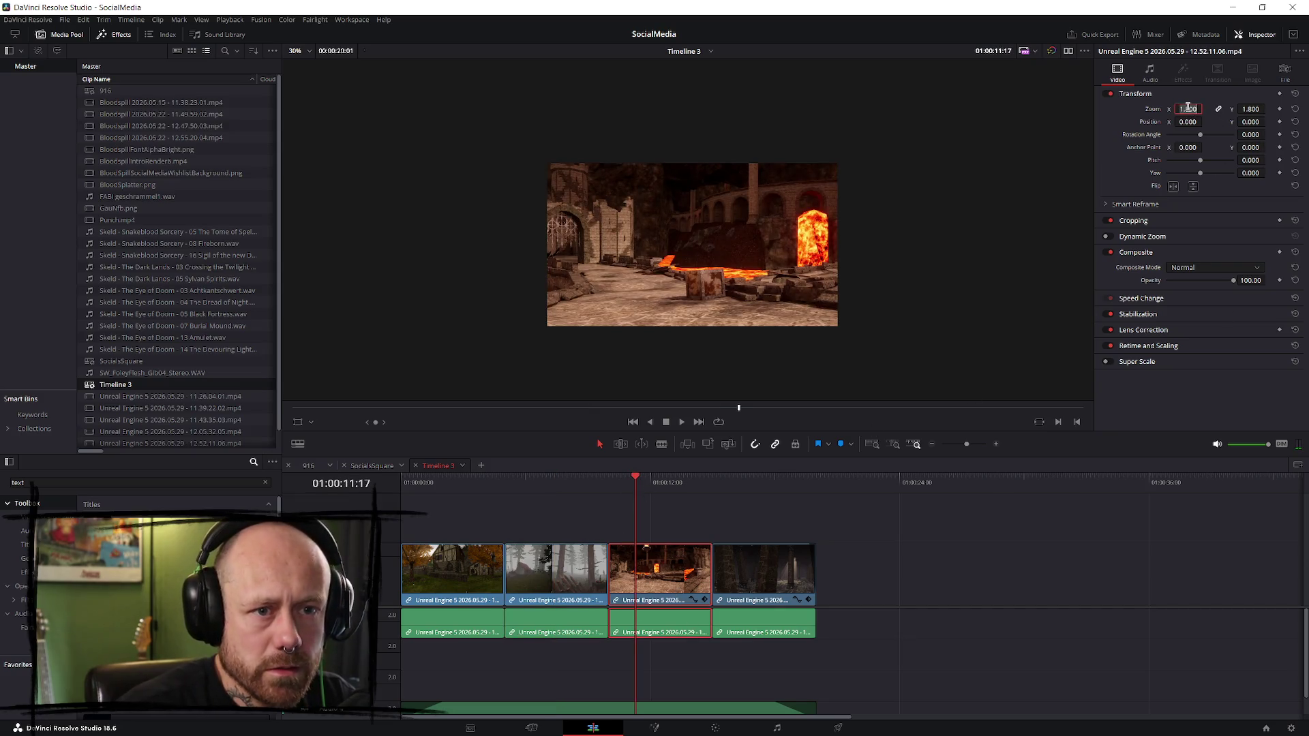
{"action": "type", "text": "1"}
{"action": "key", "text": "Return"}
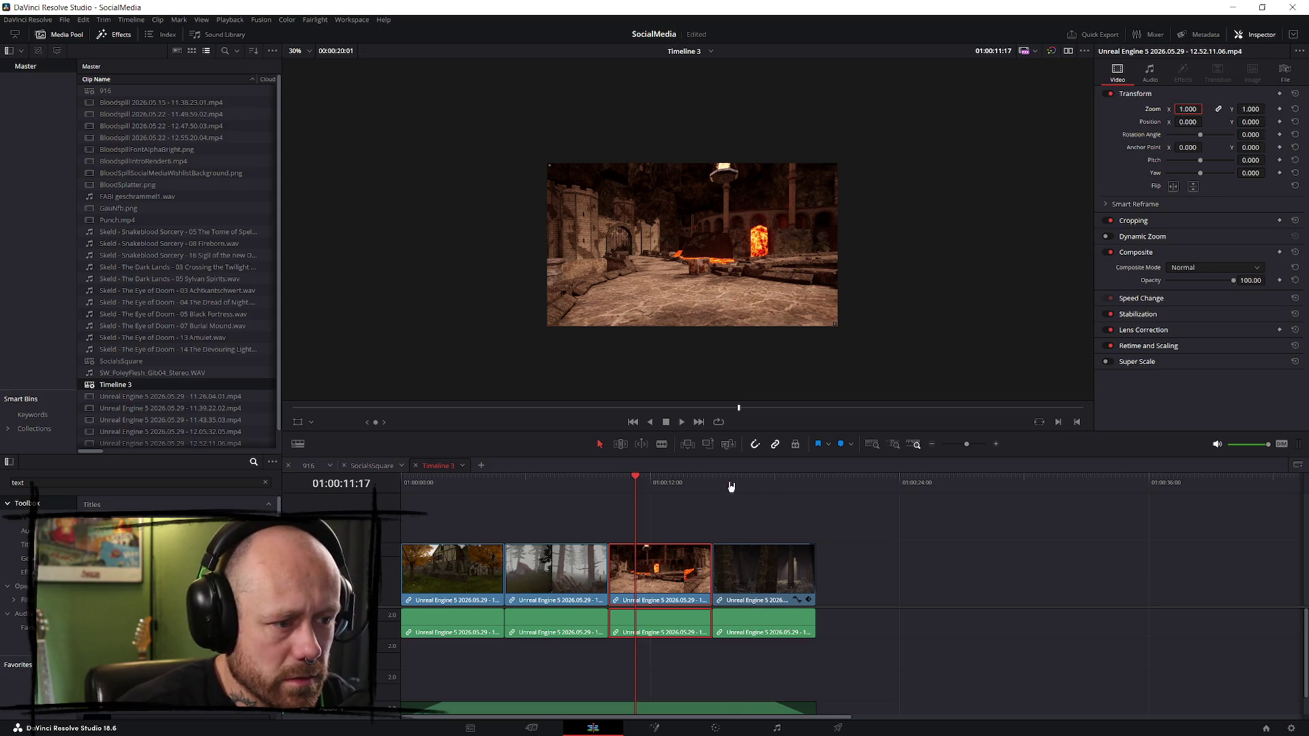
{"action": "left_click", "coordinate": [728, 482]}
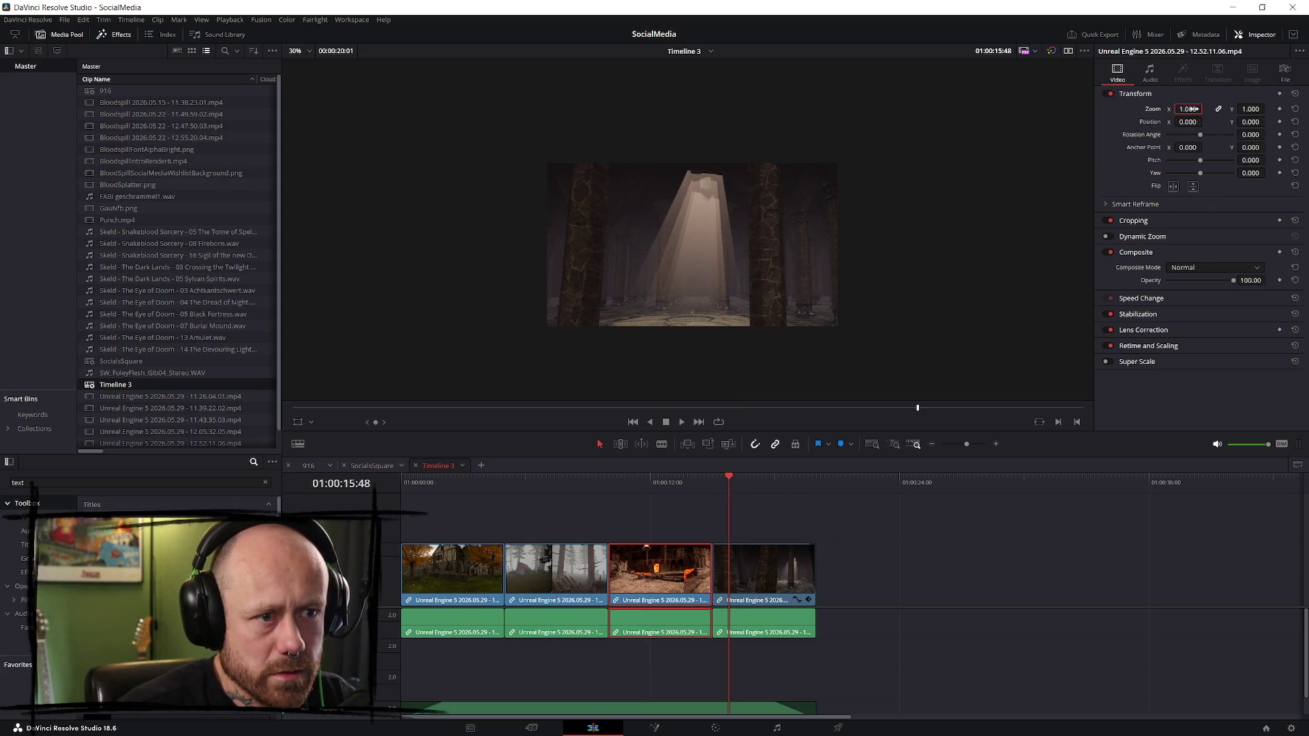
{"action": "left_click", "coordinate": [759, 482]}
{"action": "left_click", "coordinate": [766, 571]}
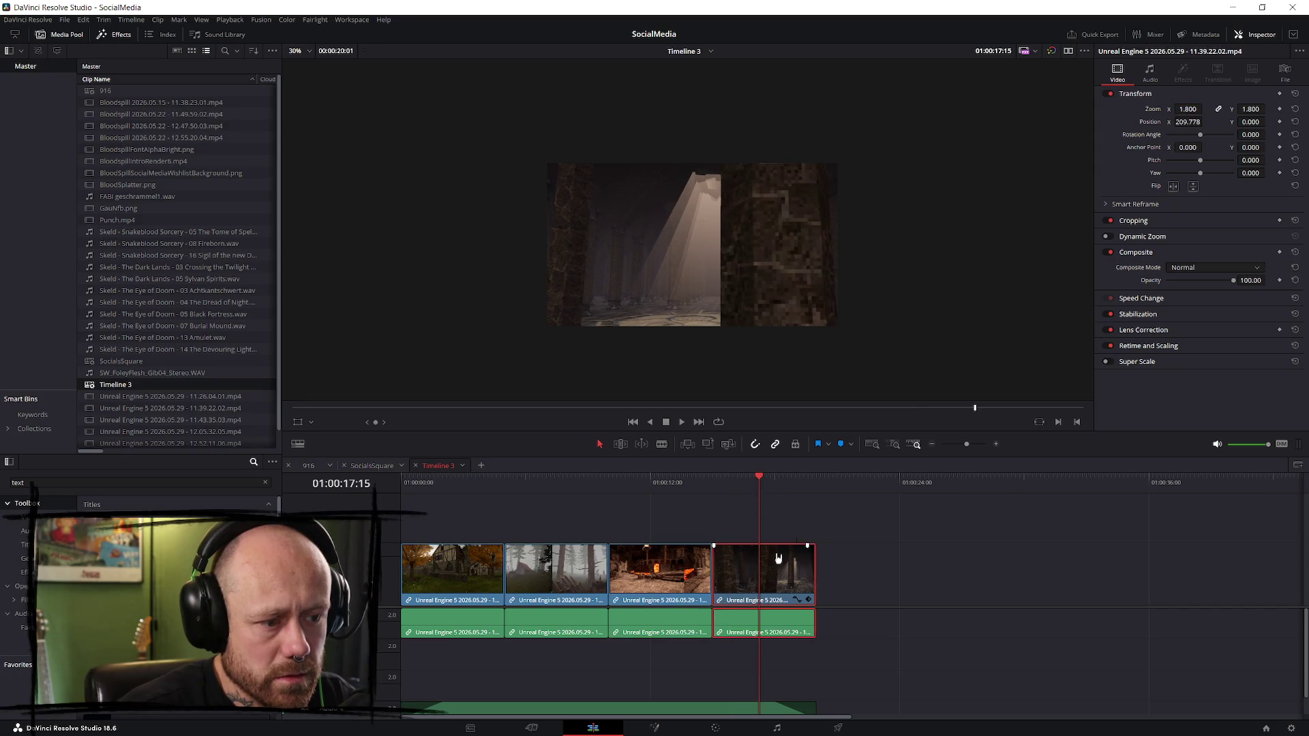
{"action": "double_click", "coordinate": [1187, 109]}
{"action": "type", "text": "1"}
{"action": "key", "text": "Return"}
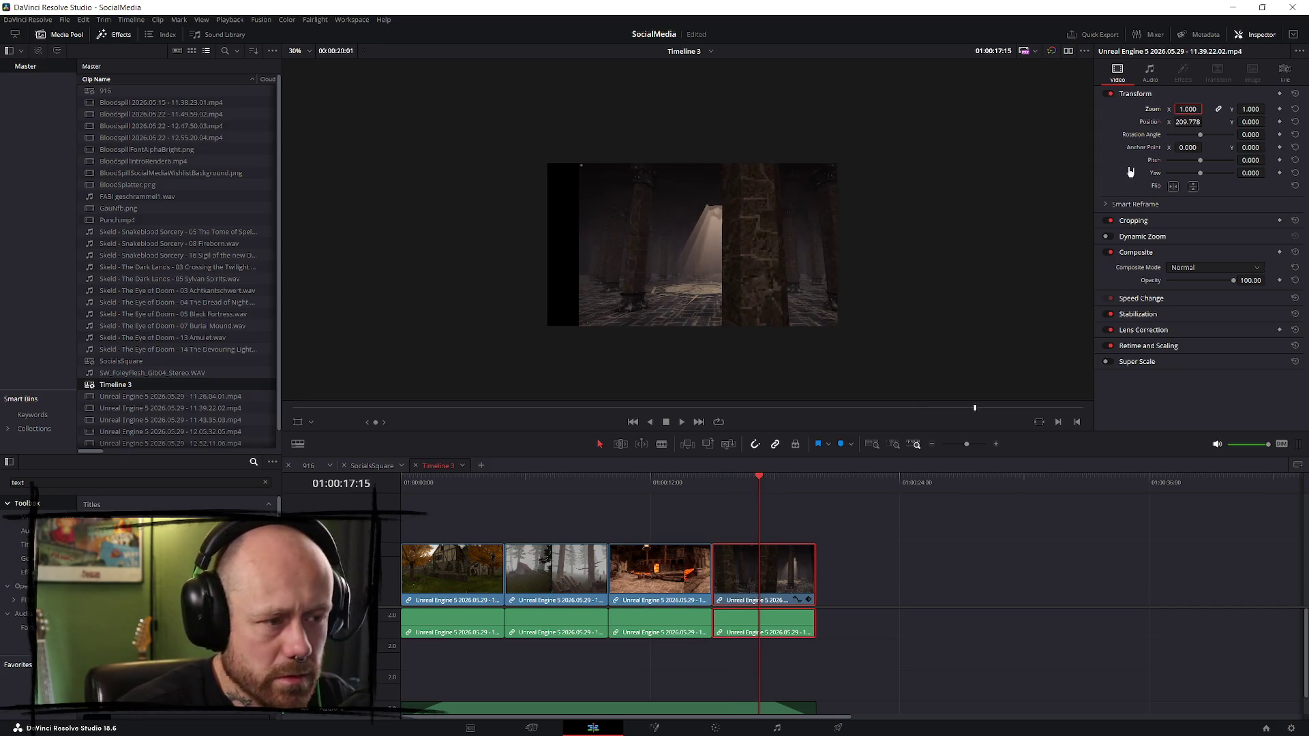
{"action": "left_click", "coordinate": [1295, 122]}
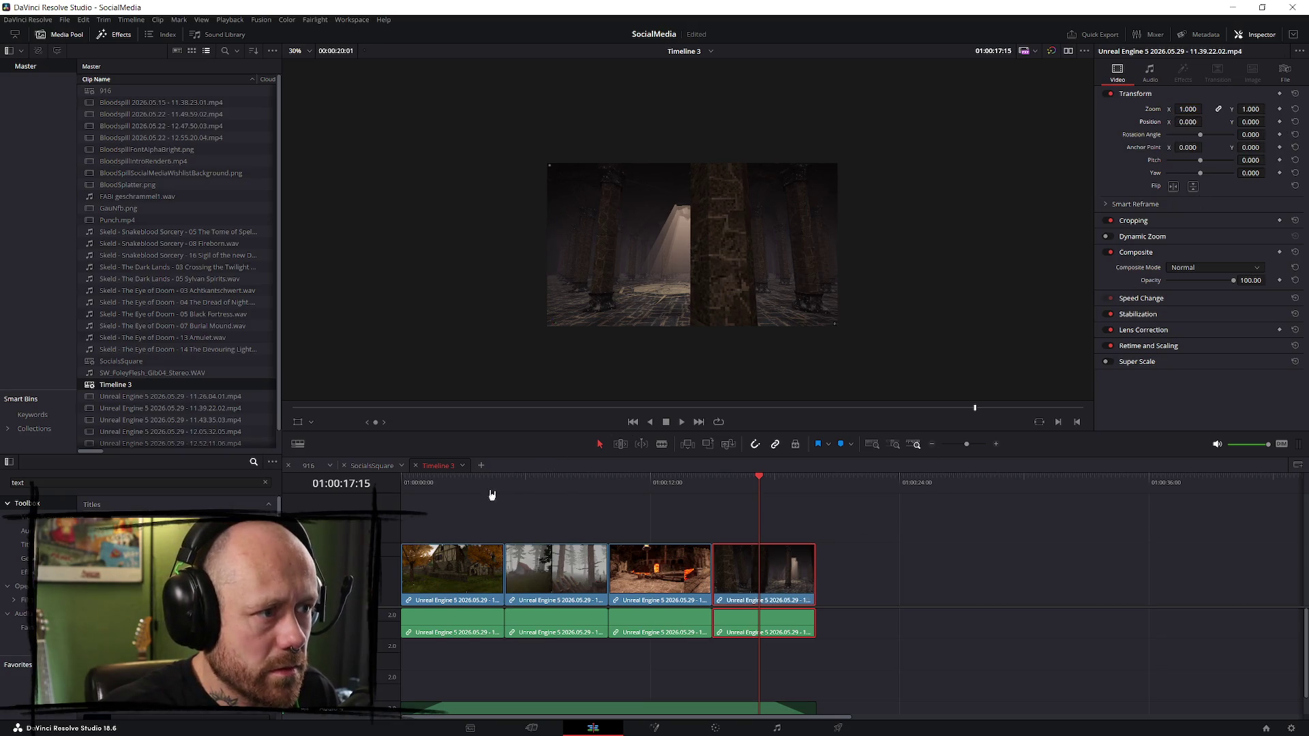
{"action": "left_click", "coordinate": [413, 482]}
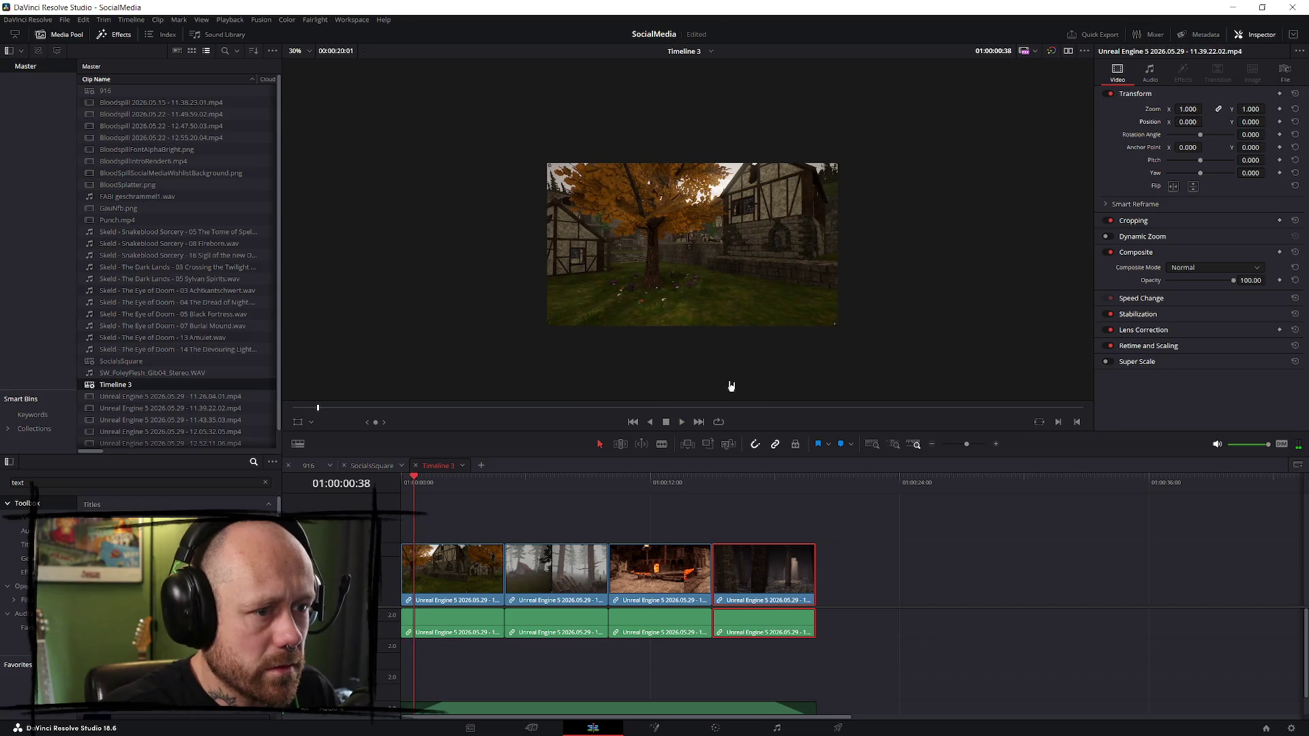
- Review Timeline 3 full screen, enlarge the viewer, and bring the fourth clip's zoom near 1.0
{"action": "key", "text": "p"}
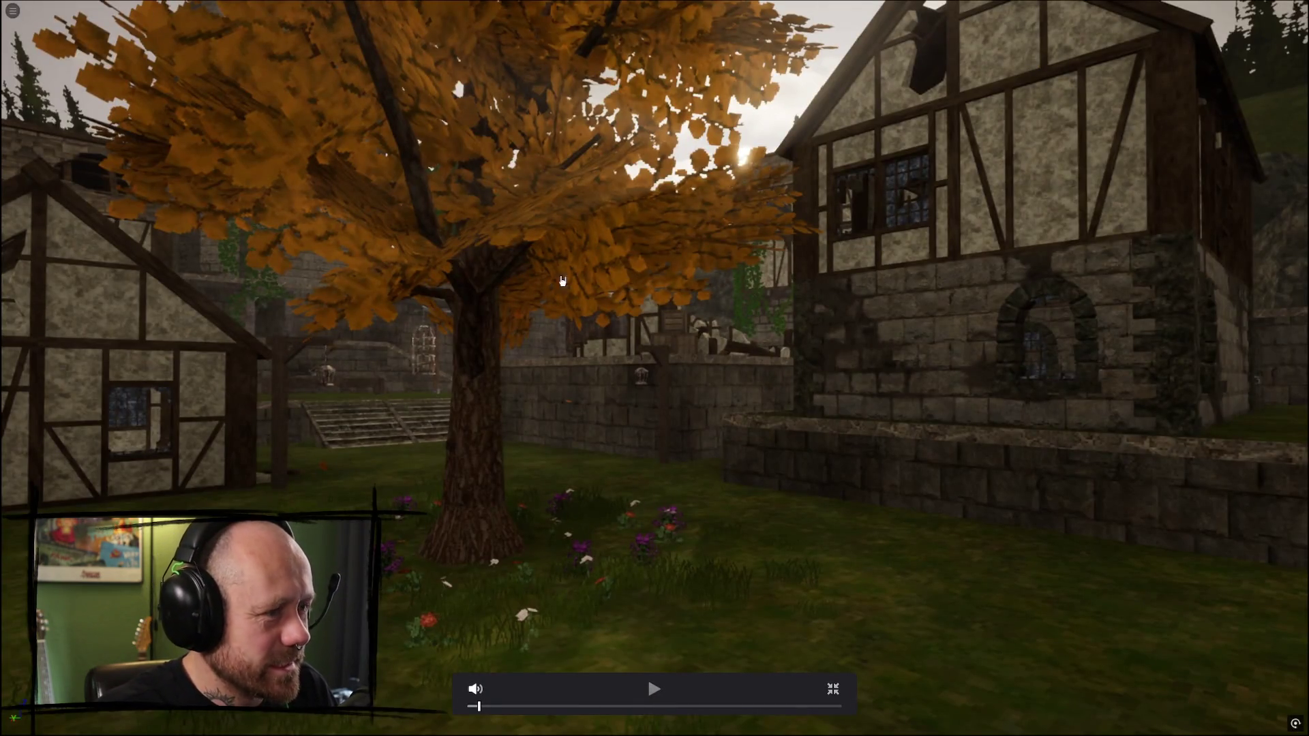
{"action": "key", "text": "space"}
{"action": "left_click", "coordinate": [832, 691]}
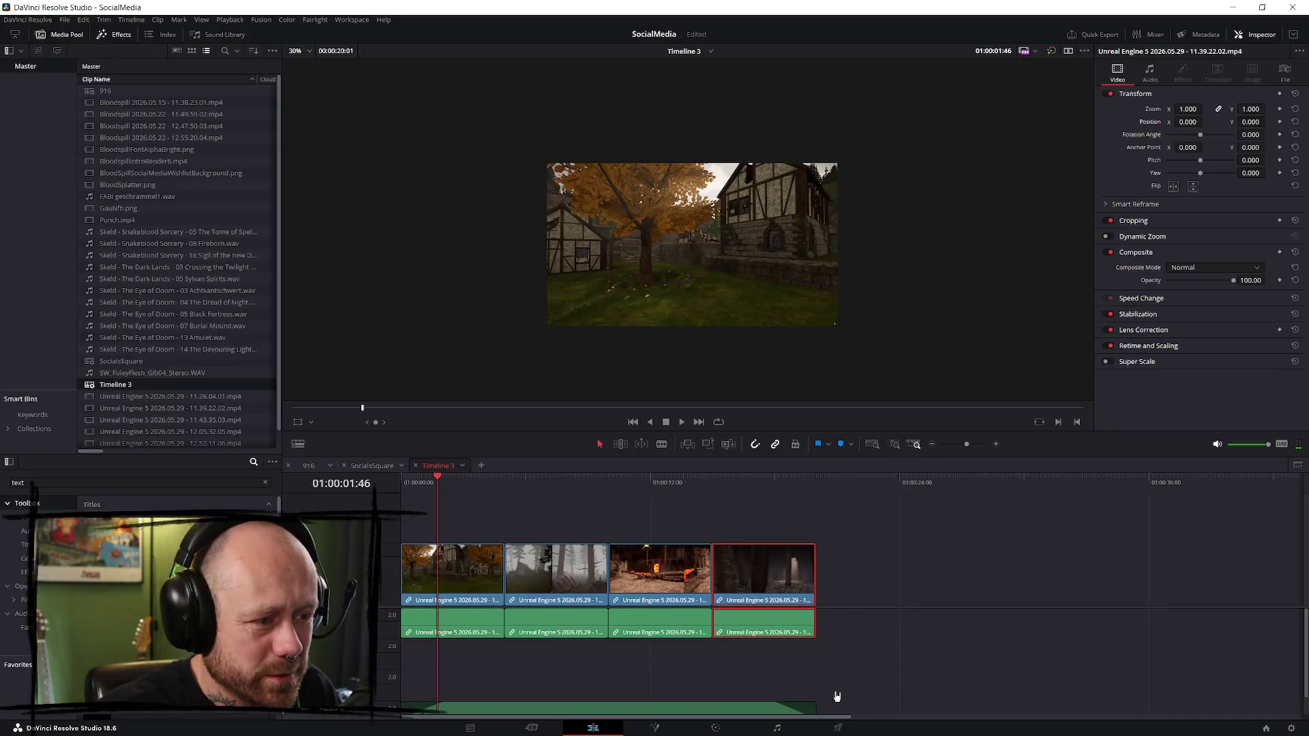
{"action": "key", "text": "Left"}
{"action": "key", "text": "Left"}
{"action": "key", "text": "Left"}
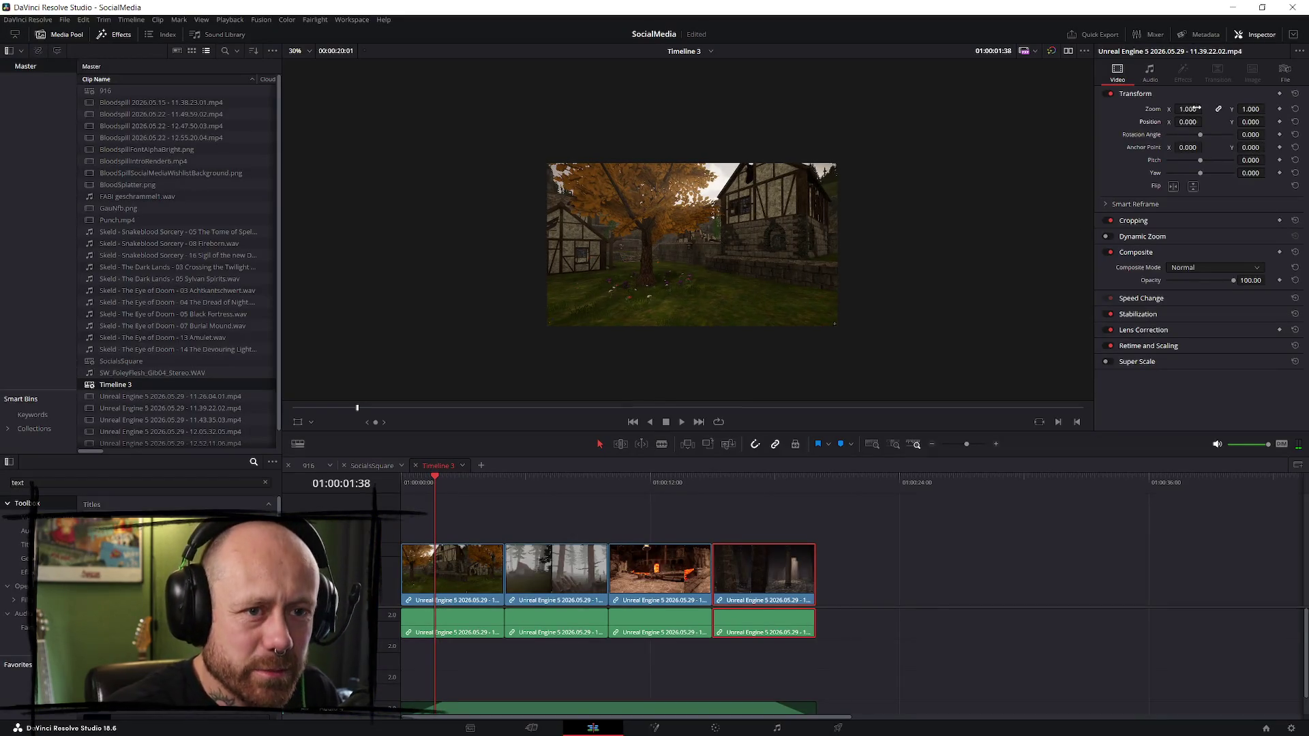
{"action": "scroll", "coordinate": [692, 244], "scroll_direction": "up", "scroll_amount": 5}
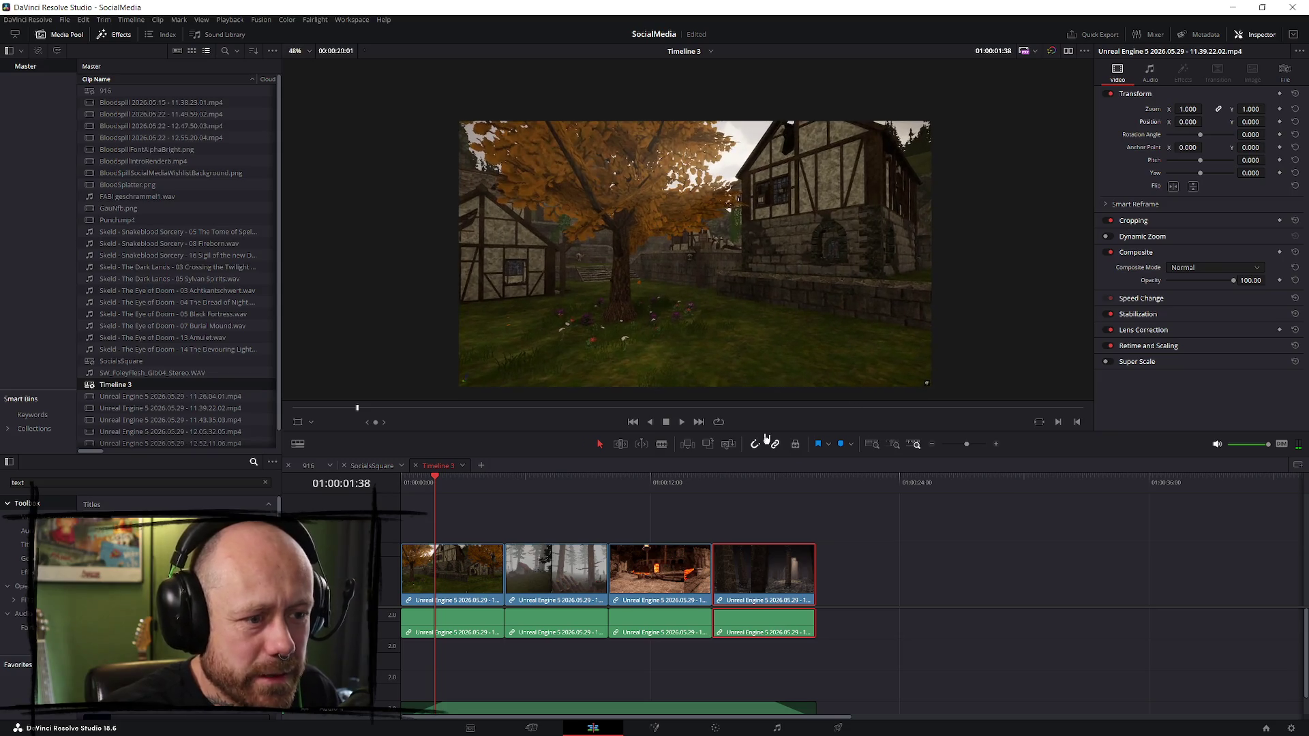
{"action": "left_click_drag", "start_coordinate": [728, 432], "coordinate": [729, 532]}
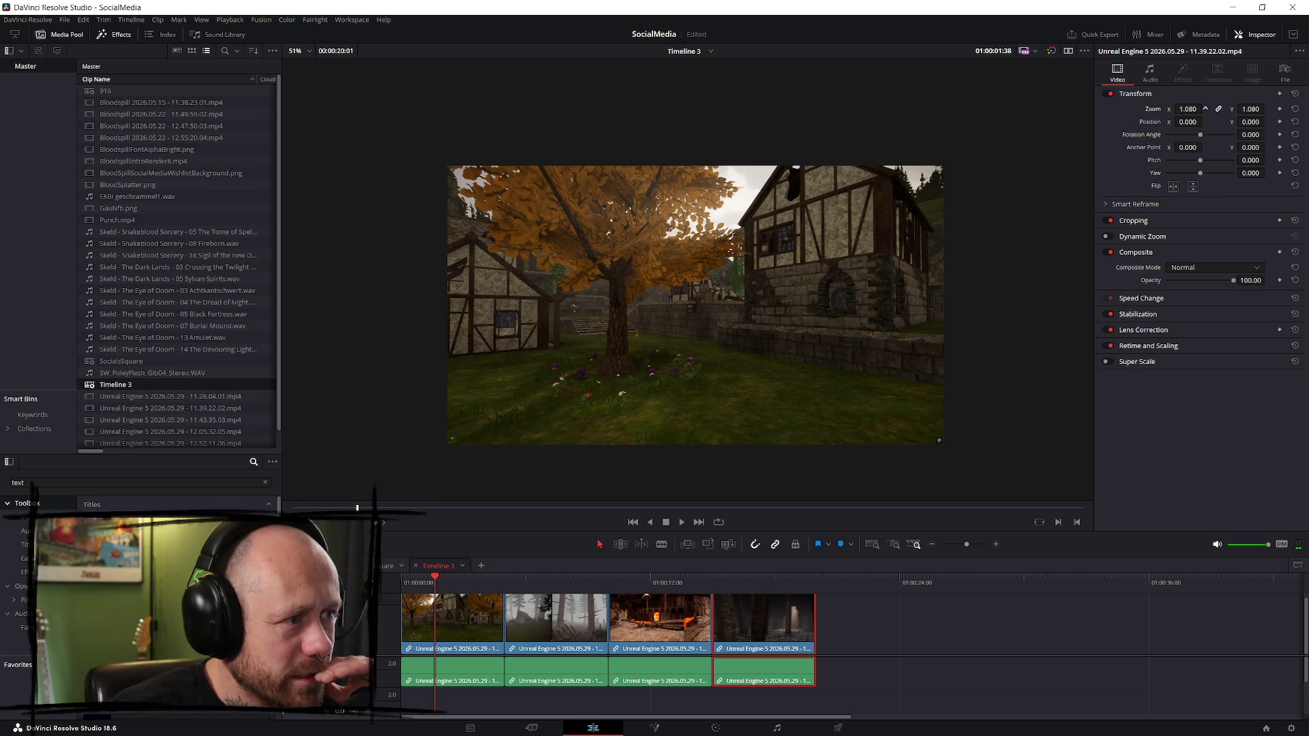
{"action": "left_click_drag", "start_coordinate": [1159, 110], "coordinate": [1164, 116]}
{"action": "left_click", "coordinate": [482, 584]}
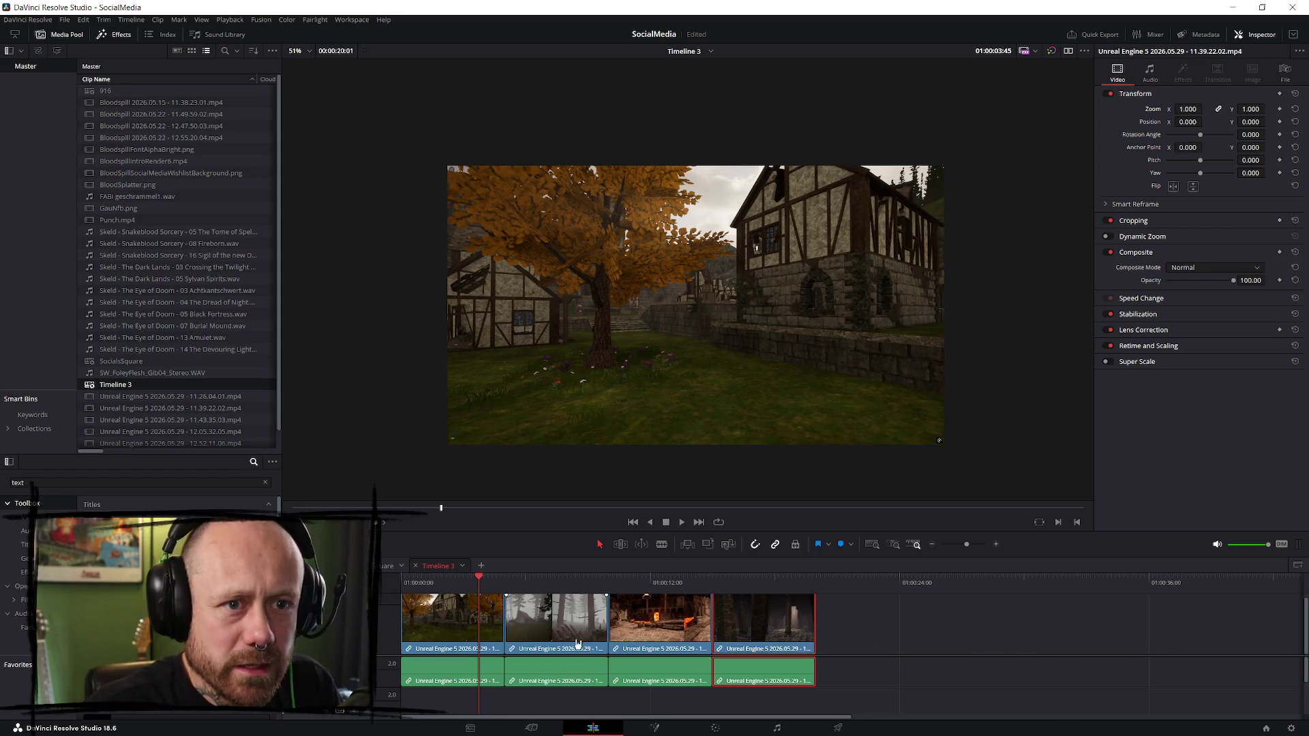
- Apply Zoom 1.040 to all four gameplay clips and play from the start
{"action": "left_click", "coordinate": [488, 641]}
{"action": "left_click_drag", "start_coordinate": [1188, 109], "coordinate": [1200, 109]}
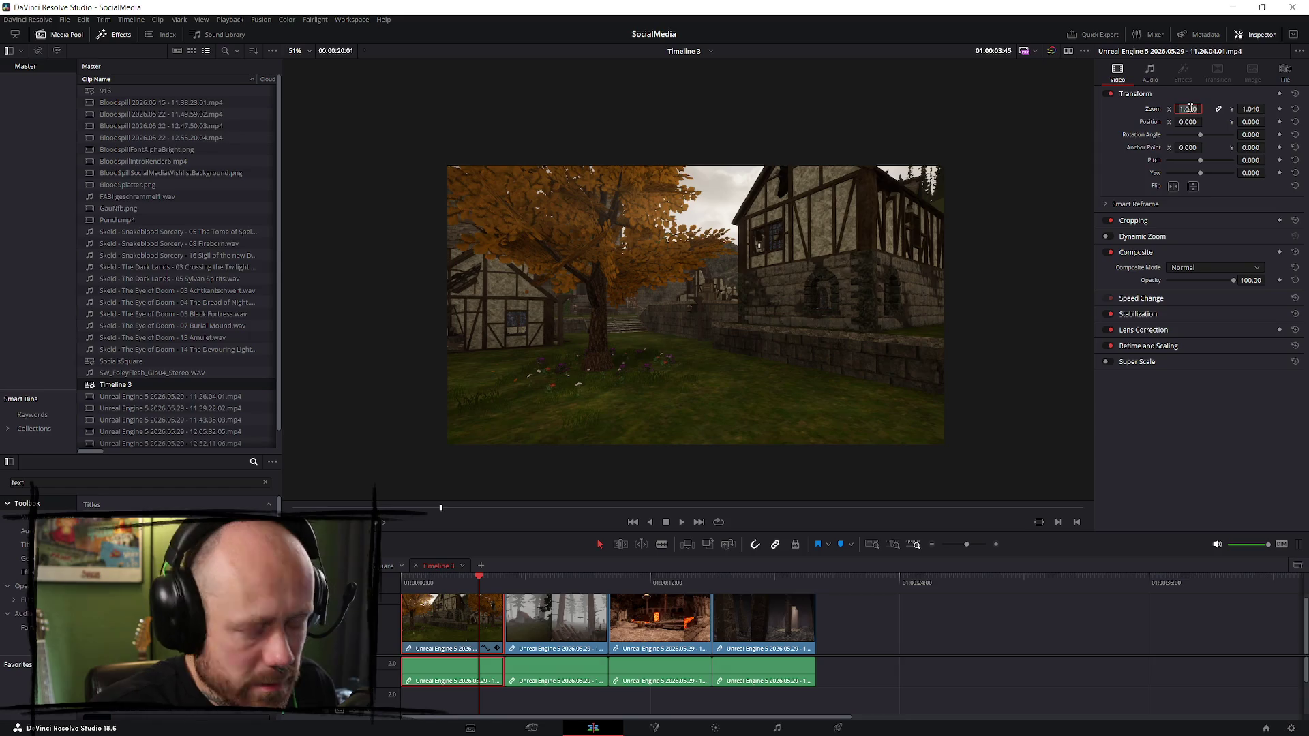
{"action": "left_click", "coordinate": [579, 624]}
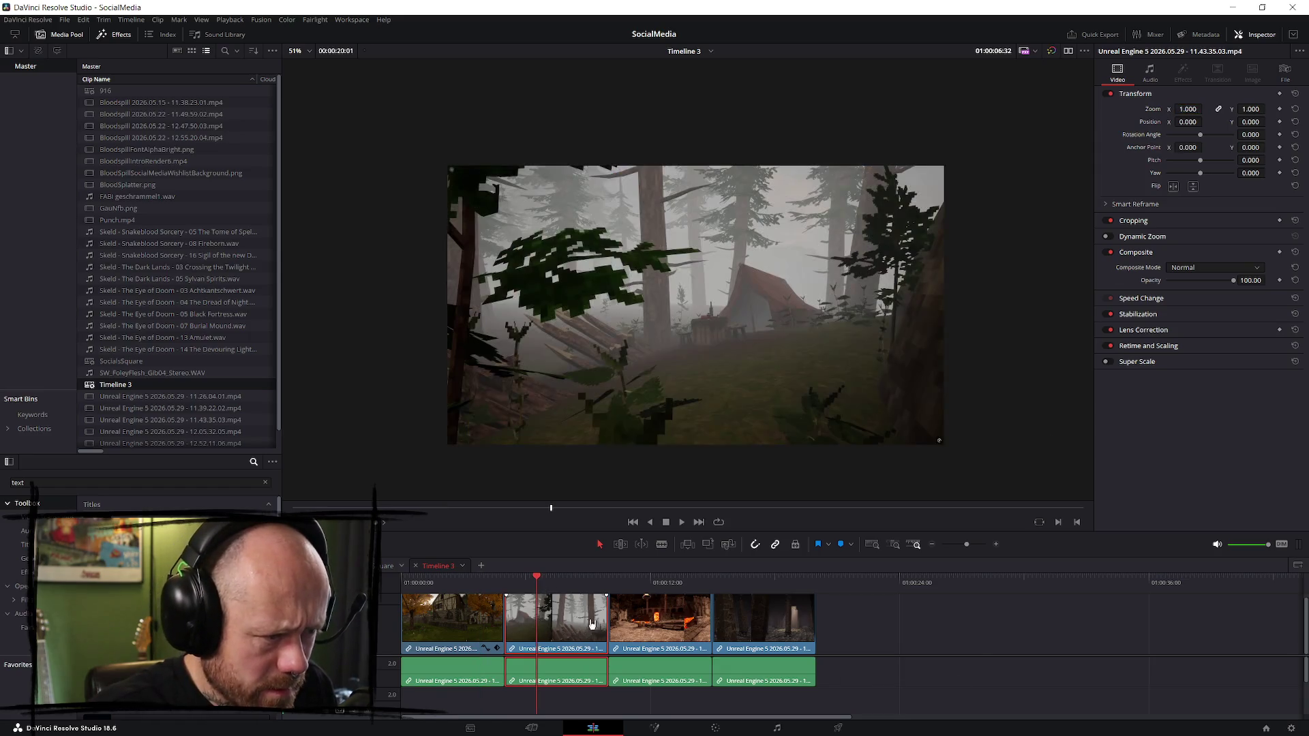
{"action": "left_click", "coordinate": [1187, 121]}
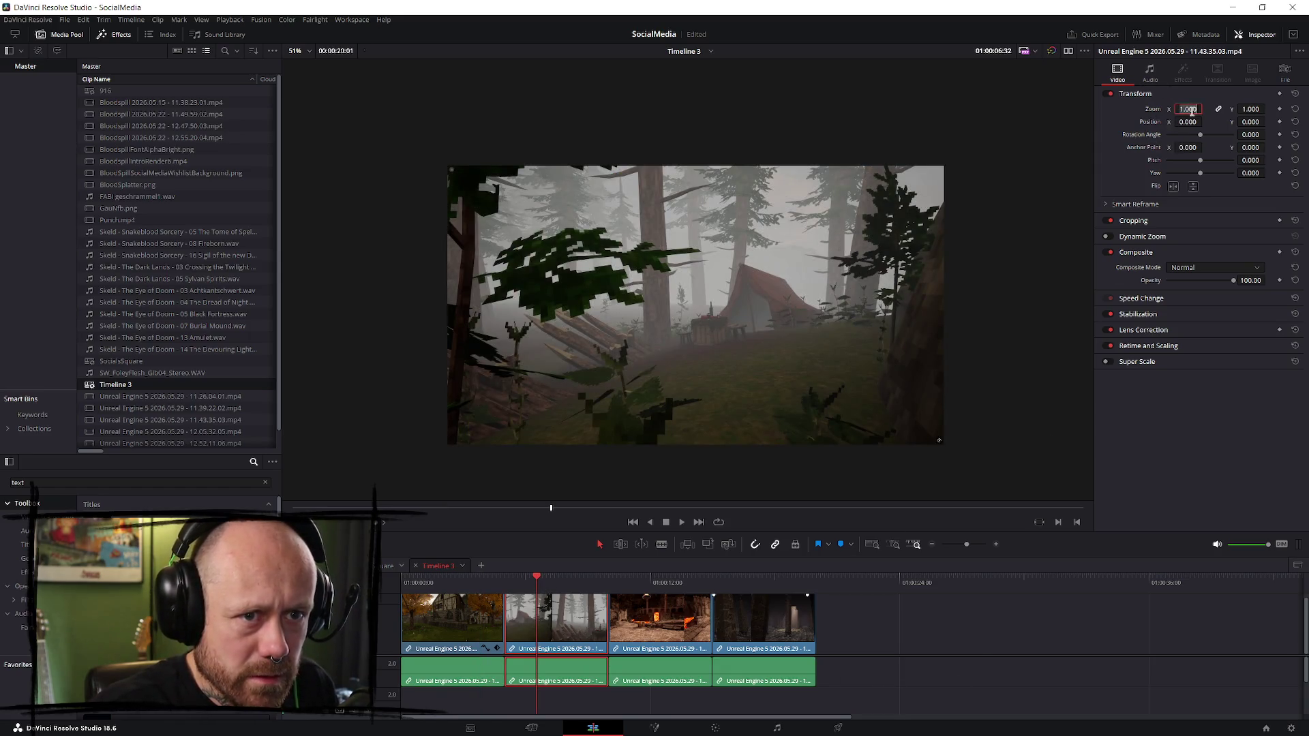
{"action": "type", "text": "1.040"}
{"action": "key", "text": "Return"}
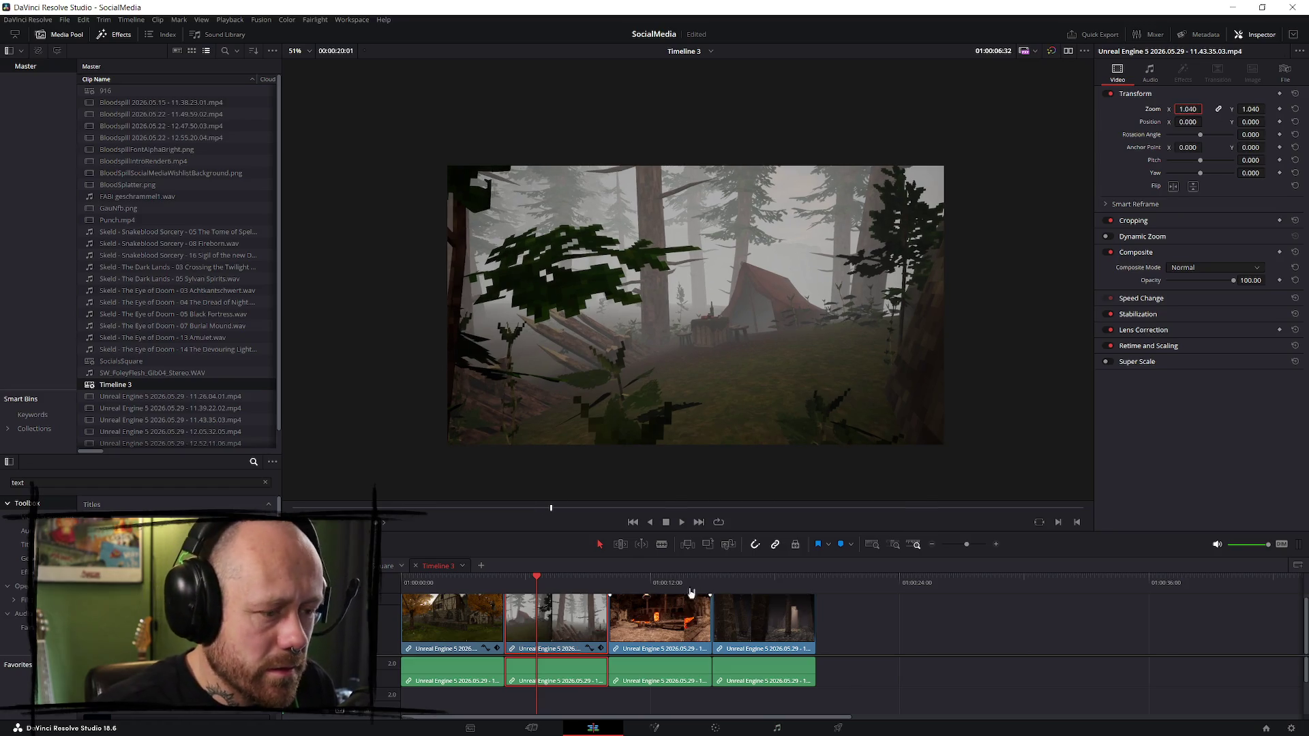
{"action": "left_click", "coordinate": [640, 578]}
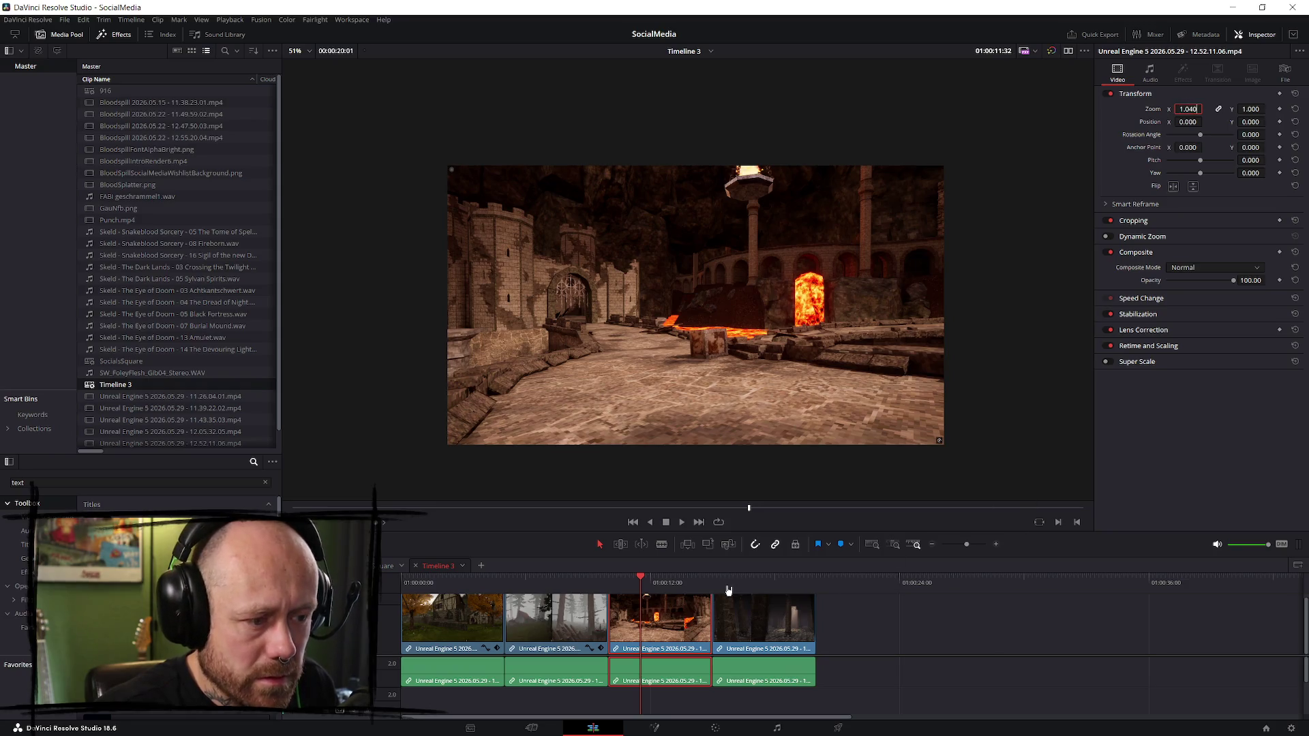
{"action": "key", "text": "Return"}
{"action": "left_click", "coordinate": [773, 632]}
{"action": "left_click", "coordinate": [766, 587]}
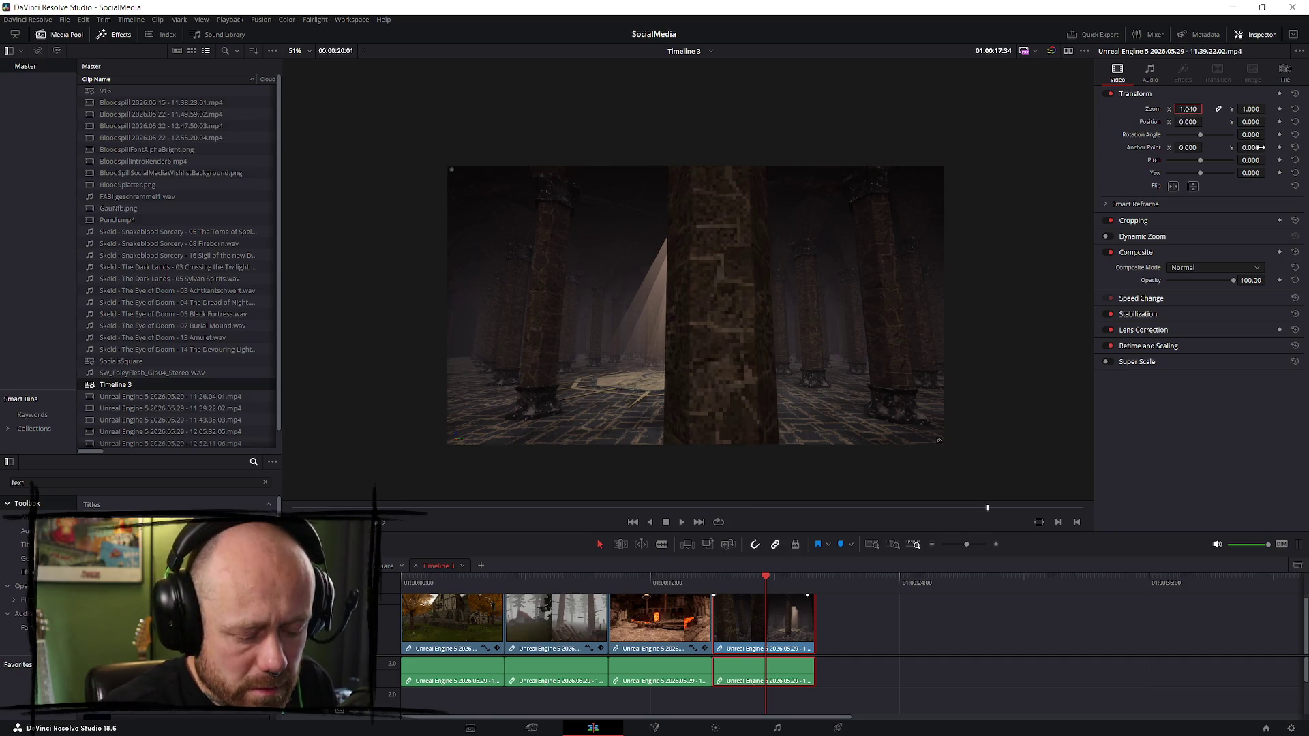
{"action": "key", "text": "Return"}
{"action": "left_click", "coordinate": [406, 580]}
{"action": "key", "text": "space"}
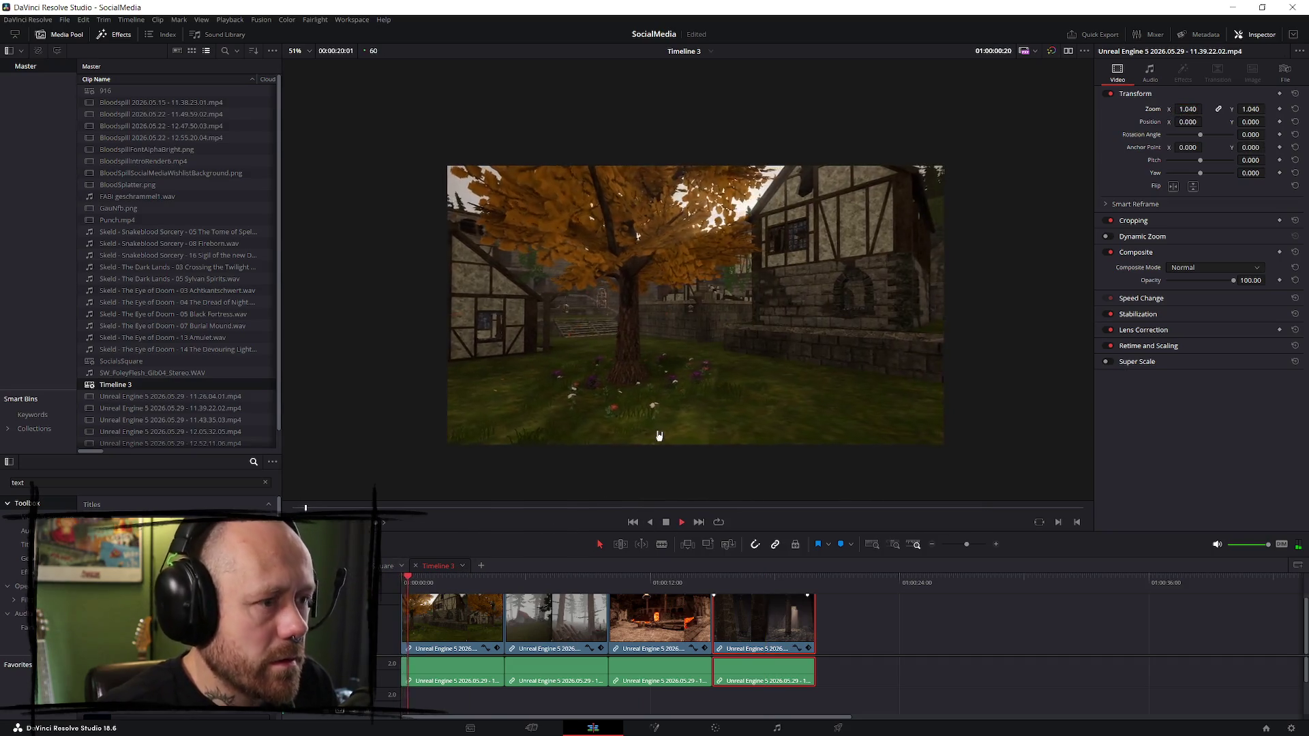
{"action": "key", "text": "ctrl+f"}
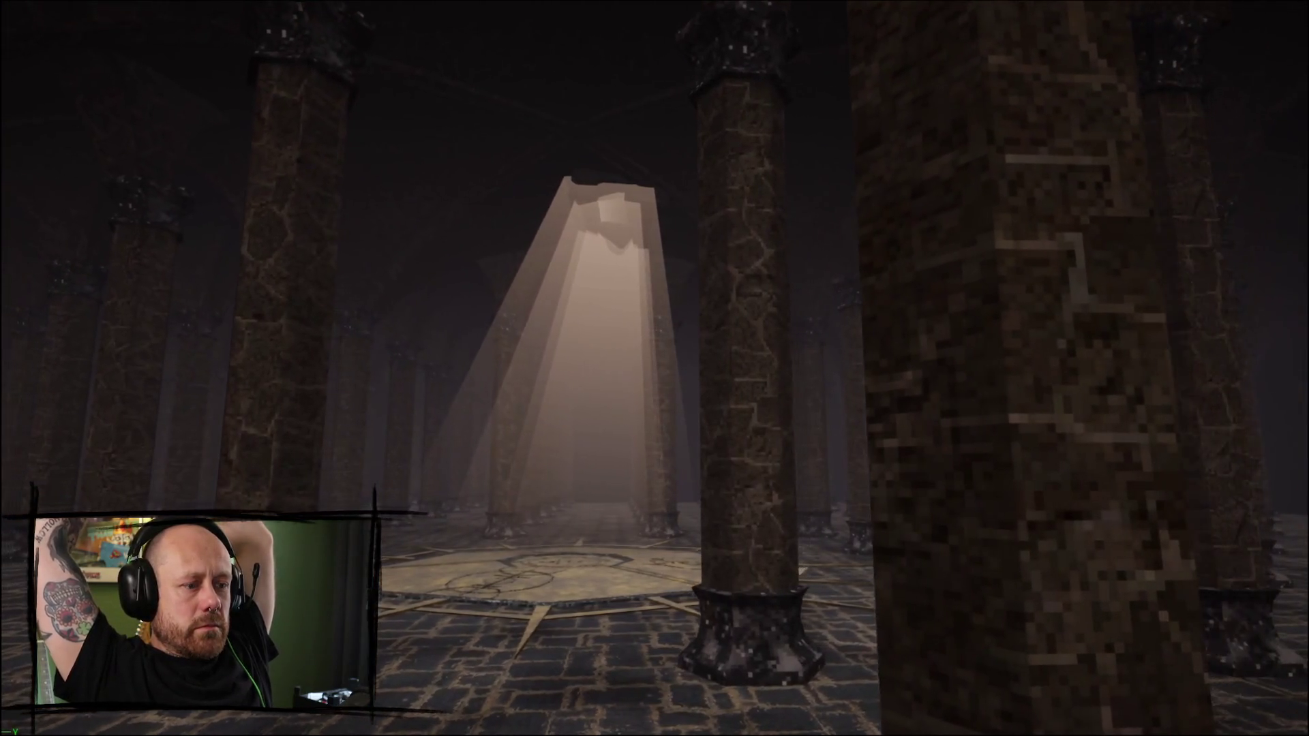
{"action": "mouse_move", "coordinate": [897, 712]}
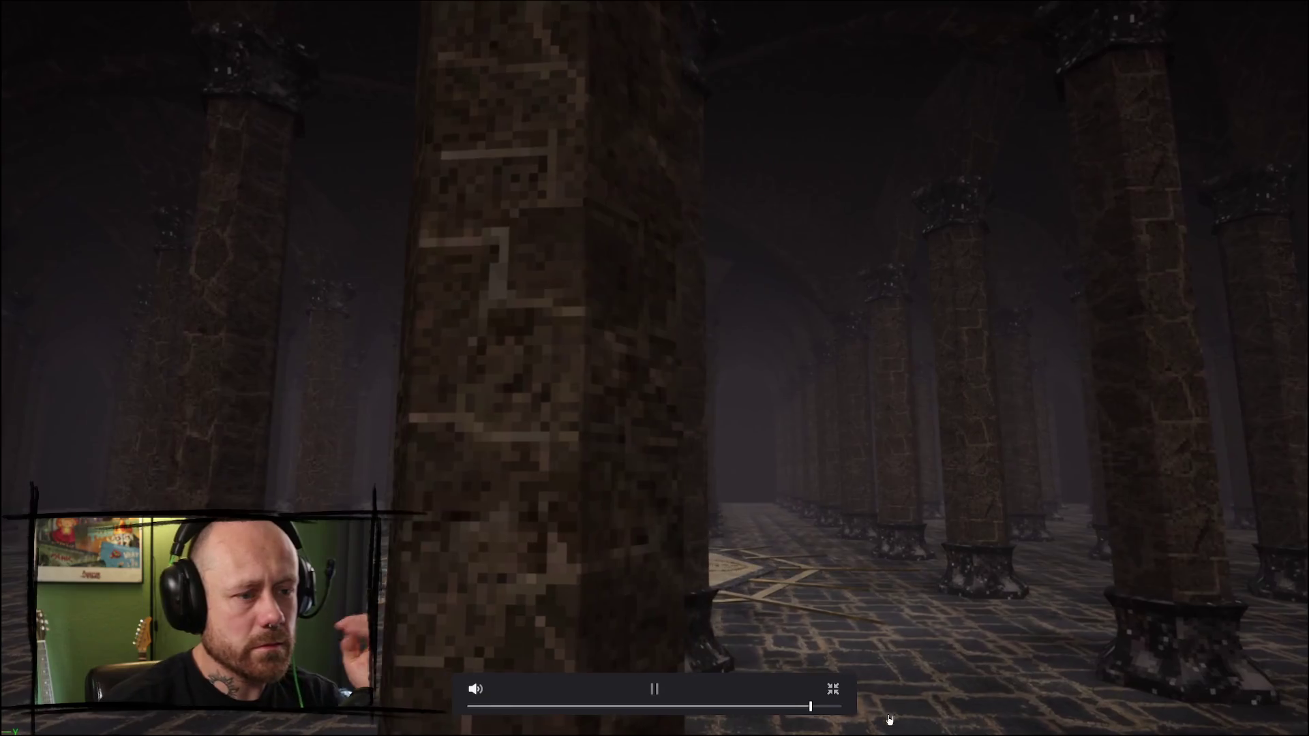
{"action": "left_click", "coordinate": [833, 689]}
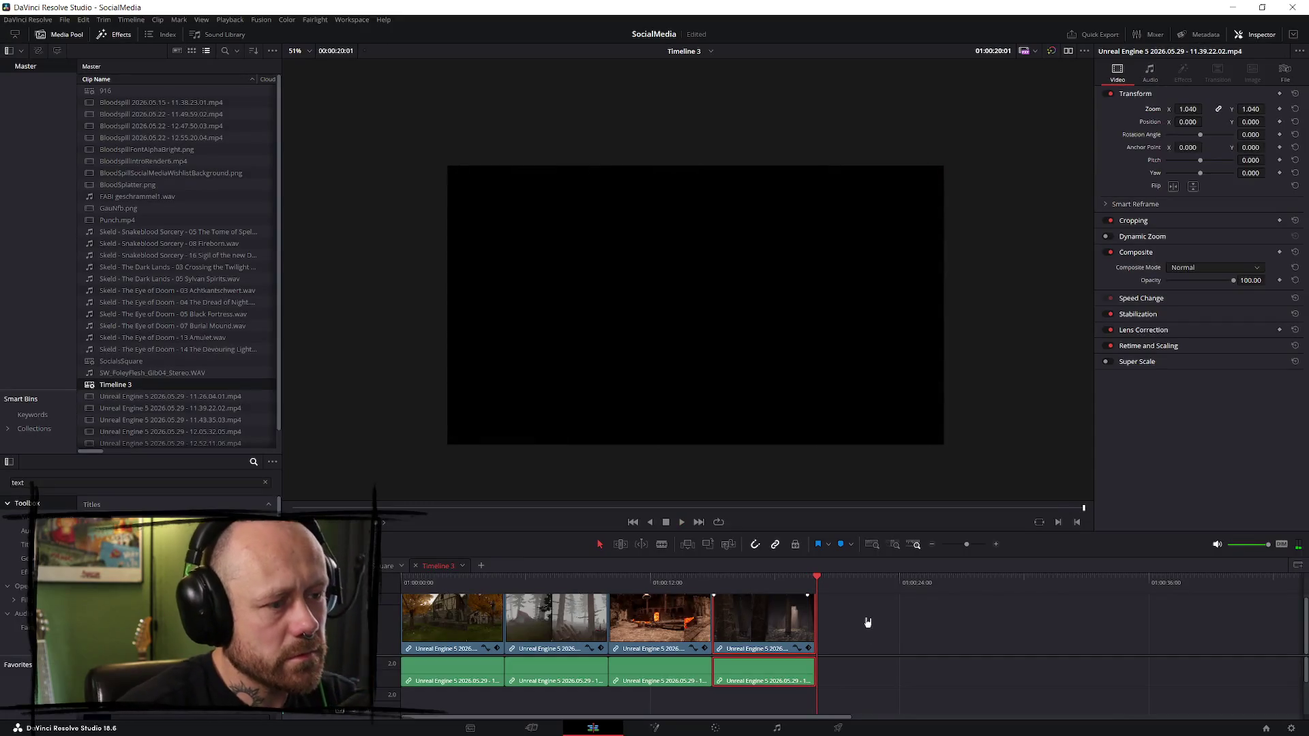
- Enlarge the timeline, switch the Media Pool to thumbnails, and drag in the Bloodspill logo
{"action": "key", "text": "Home"}
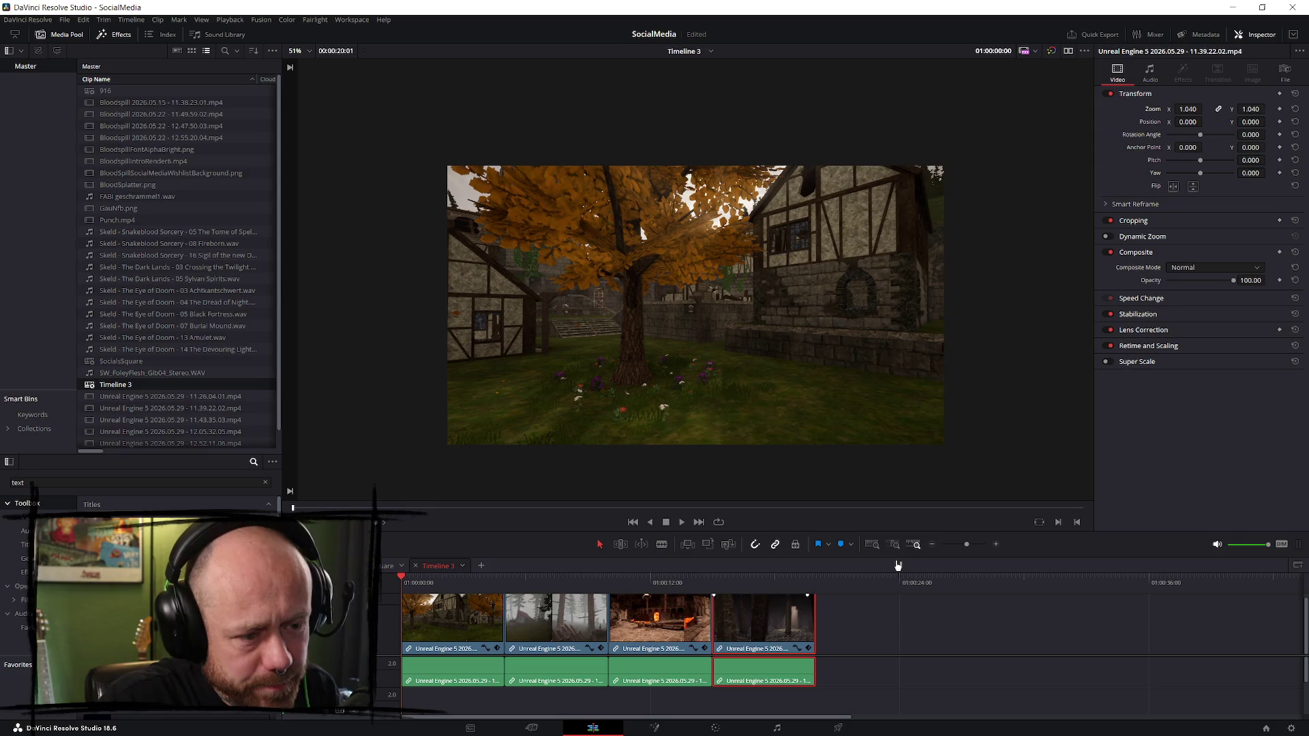
{"action": "left_click_drag", "start_coordinate": [540, 530], "coordinate": [540, 400]}
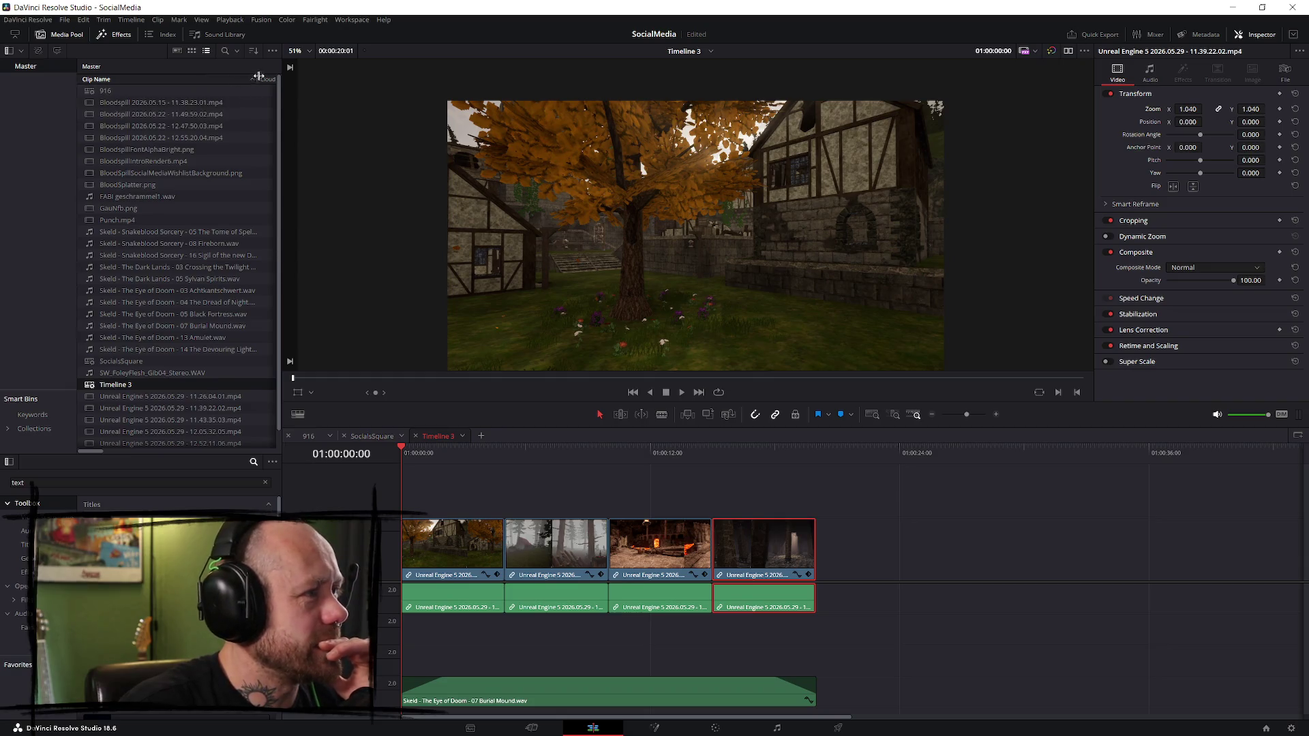
{"action": "left_click", "coordinate": [188, 52]}
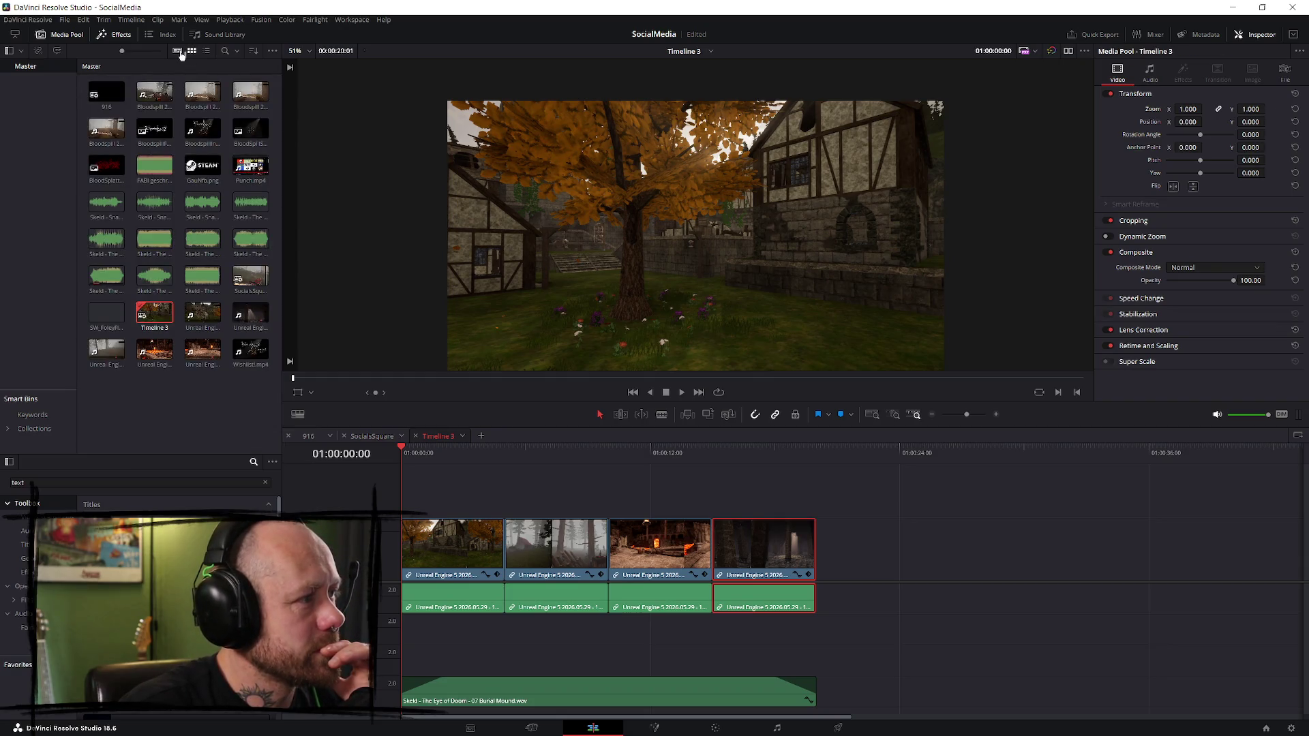
{"action": "mouse_move", "coordinate": [154, 130]}
{"action": "left_mouse_down"}
{"action": "mouse_move", "coordinate": [501, 315]}
{"action": "mouse_move", "coordinate": [603, 475]}
{"action": "mouse_move", "coordinate": [654, 482]}
{"action": "left_mouse_up"}
- Place the logo on V2 spanning the whole montage with a fade-out at the end
{"action": "left_click", "coordinate": [670, 453]}
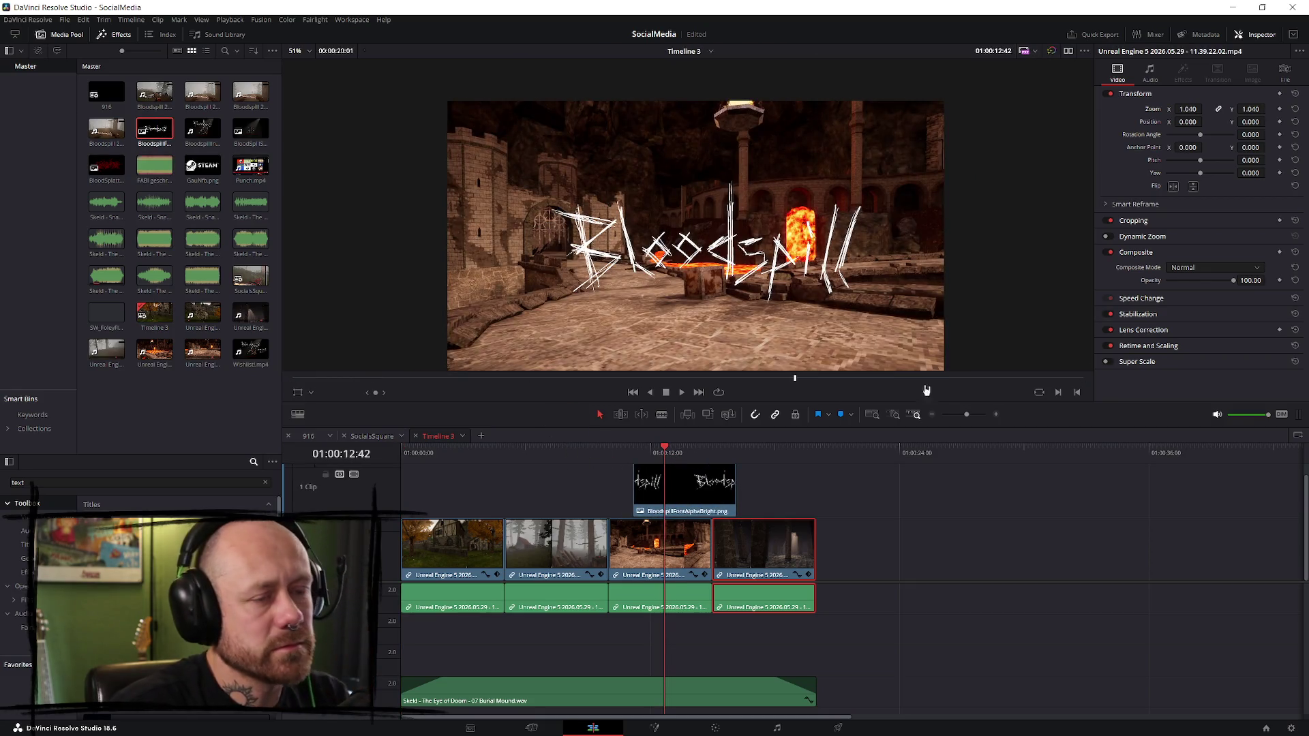
{"action": "mouse_move", "coordinate": [710, 492]}
{"action": "left_mouse_down"}
{"action": "mouse_move", "coordinate": [790, 492]}
{"action": "mouse_move", "coordinate": [400, 489]}
{"action": "left_mouse_up"}
{"action": "scroll", "coordinate": [811, 485], "scroll_direction": "up", "scroll_amount": 1}
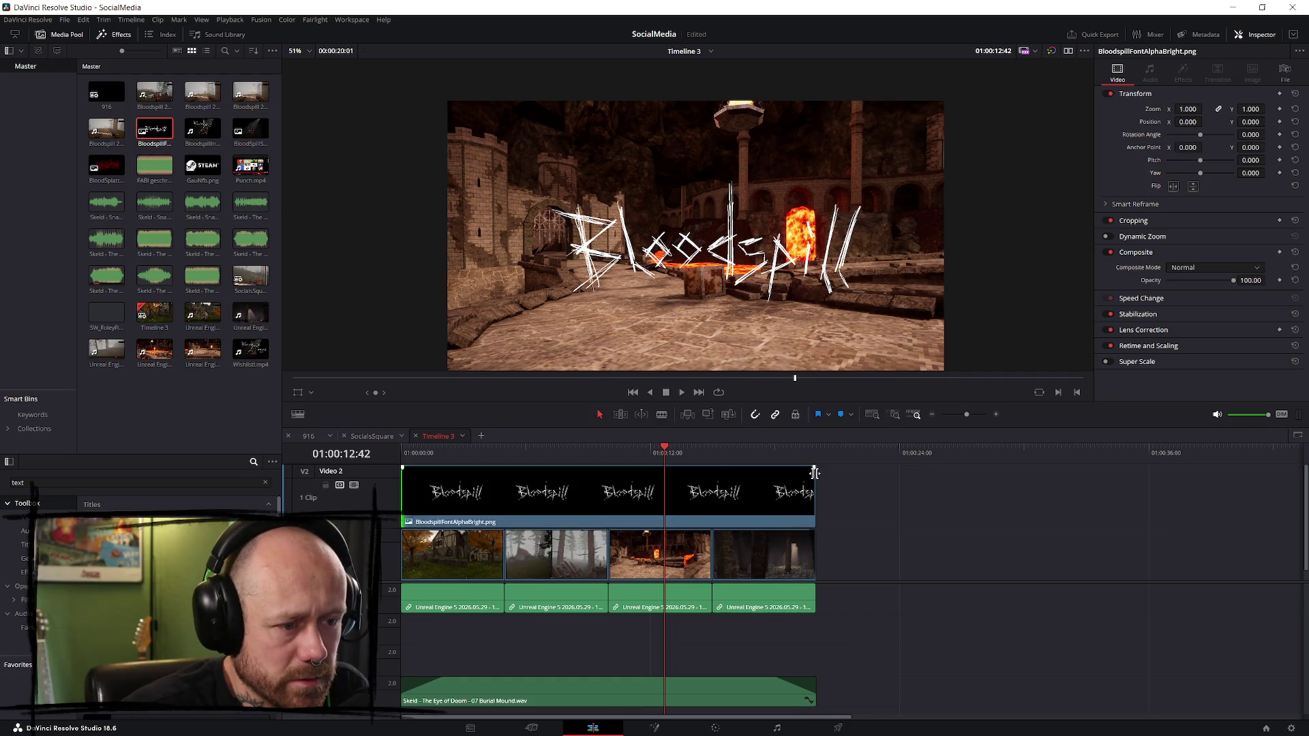
{"action": "left_click", "coordinate": [815, 464]}
{"action": "scroll", "coordinate": [815, 465], "scroll_direction": "up", "scroll_amount": 5}
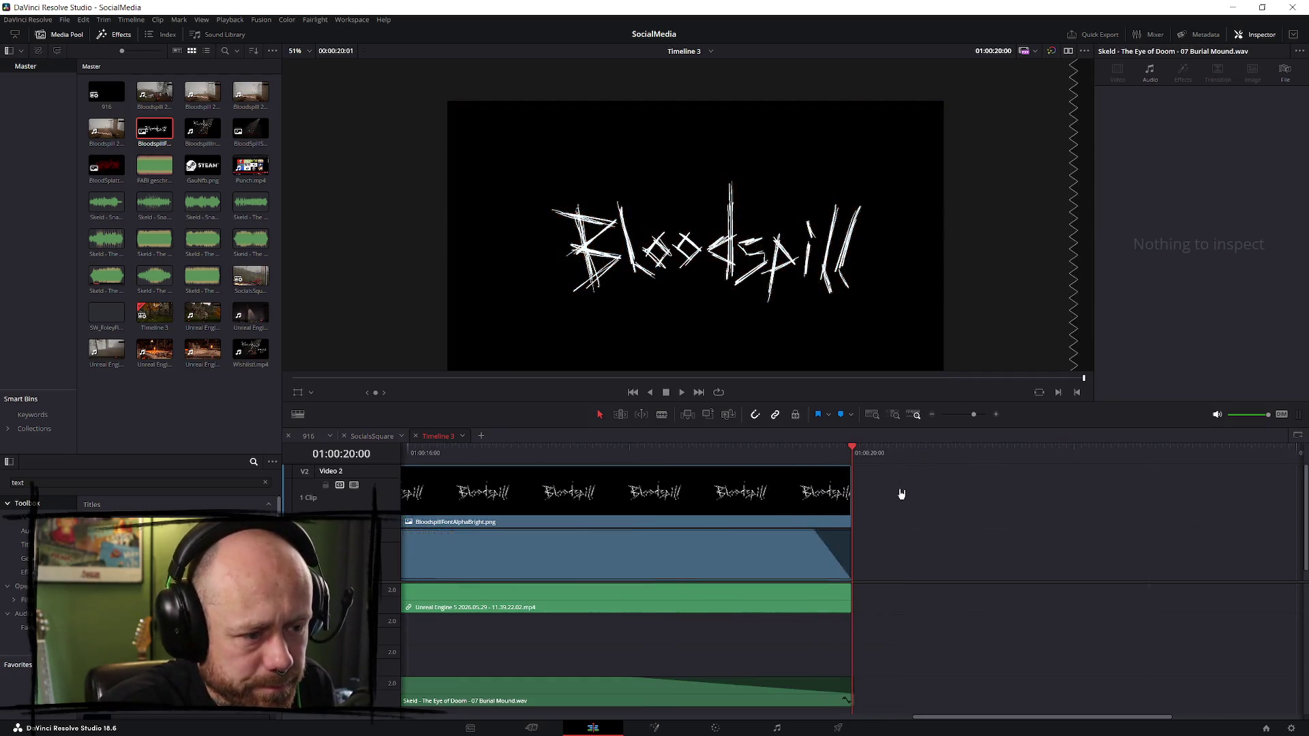
{"action": "left_click_drag", "start_coordinate": [849, 468], "coordinate": [721, 468]}
{"action": "left_click", "coordinate": [769, 451]}
- Scale the logo to 0.290 at position 753/-457 and save the project
{"action": "left_click", "coordinate": [846, 485]}
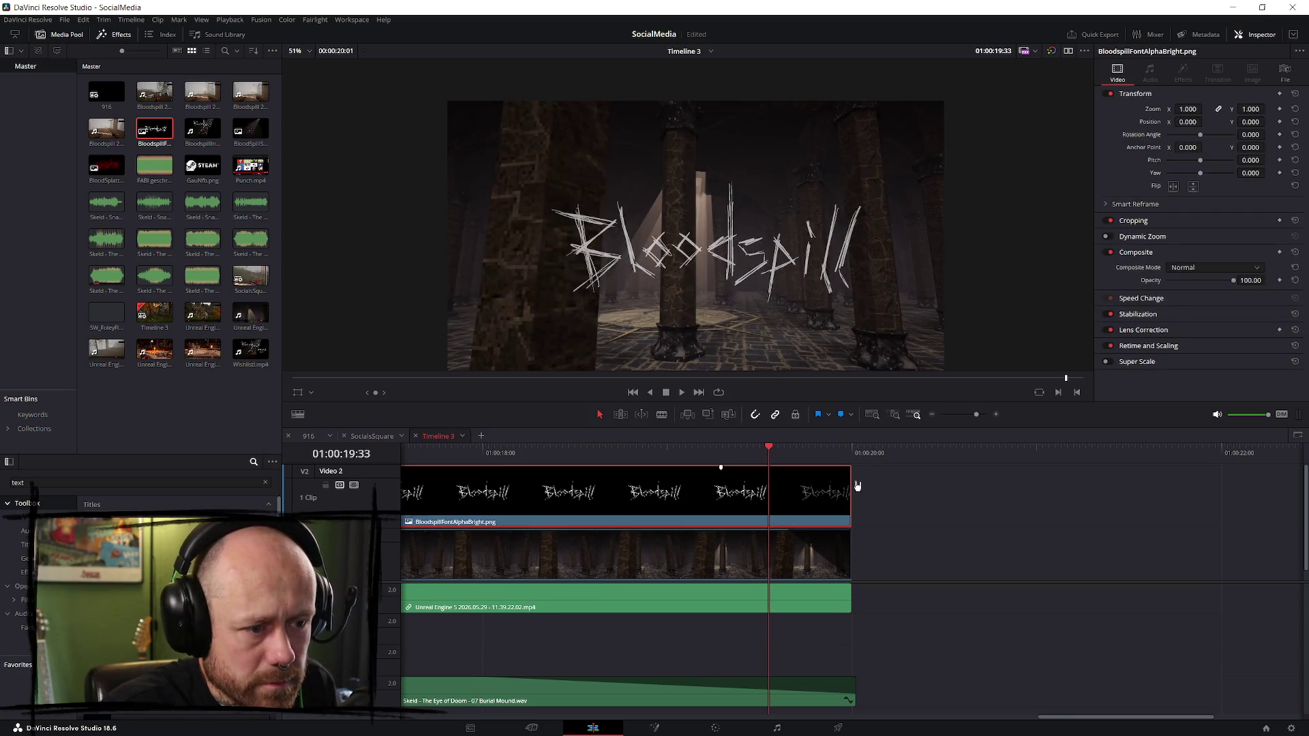
{"action": "mouse_move", "coordinate": [1205, 109]}
{"action": "left_mouse_down"}
{"action": "mouse_move", "coordinate": [1189, 109]}
{"action": "mouse_move", "coordinate": [1205, 109]}
{"action": "left_mouse_up"}
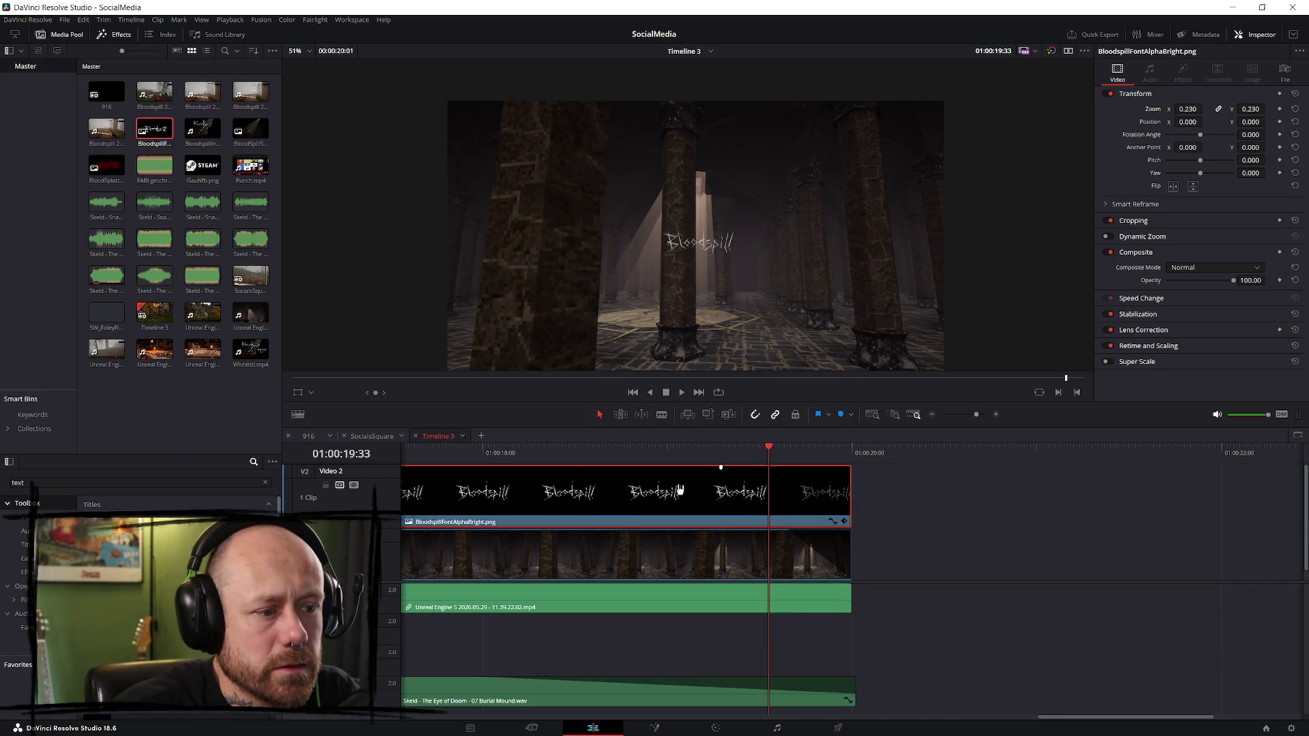
{"action": "left_click", "coordinate": [673, 451]}
{"action": "mouse_move", "coordinate": [1189, 109]}
{"action": "left_mouse_down"}
{"action": "mouse_move", "coordinate": [1232, 129]}
{"action": "mouse_move", "coordinate": [1266, 121]}
{"action": "left_mouse_up"}
{"action": "scroll", "coordinate": [1019, 251], "scroll_direction": "down", "scroll_amount": 1}
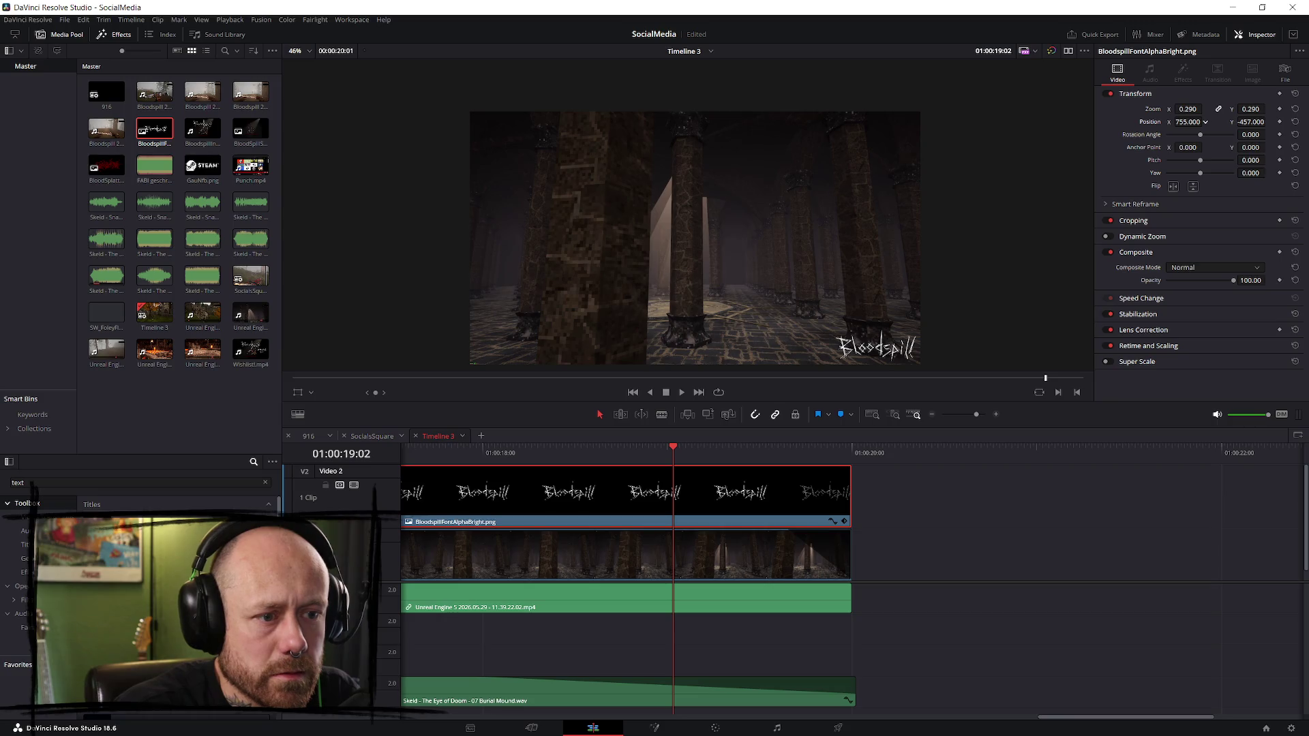
{"action": "key", "text": "ctrl+s"}
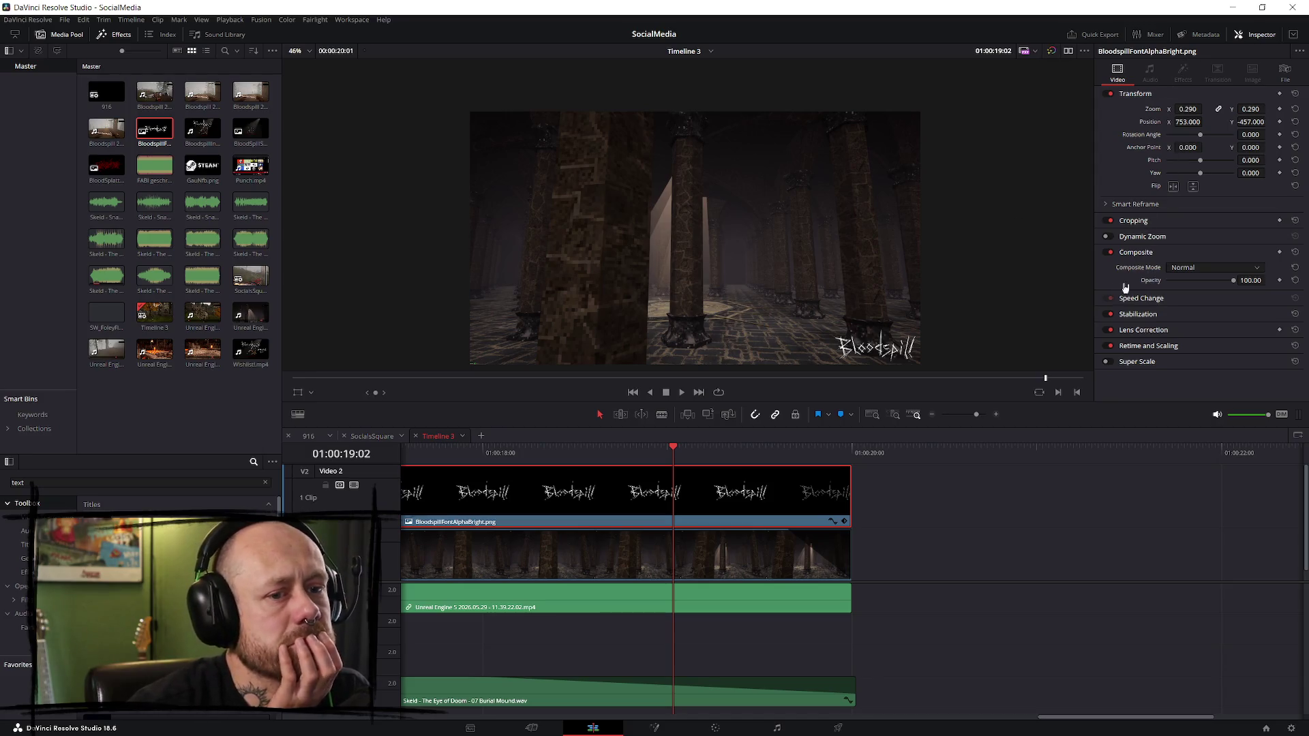
{"action": "left_click", "coordinate": [215, 482]}
- Search Effects for 'drop' and apply Drop Shadow to the Bloodspill logo
{"action": "type", "text": "drop"}
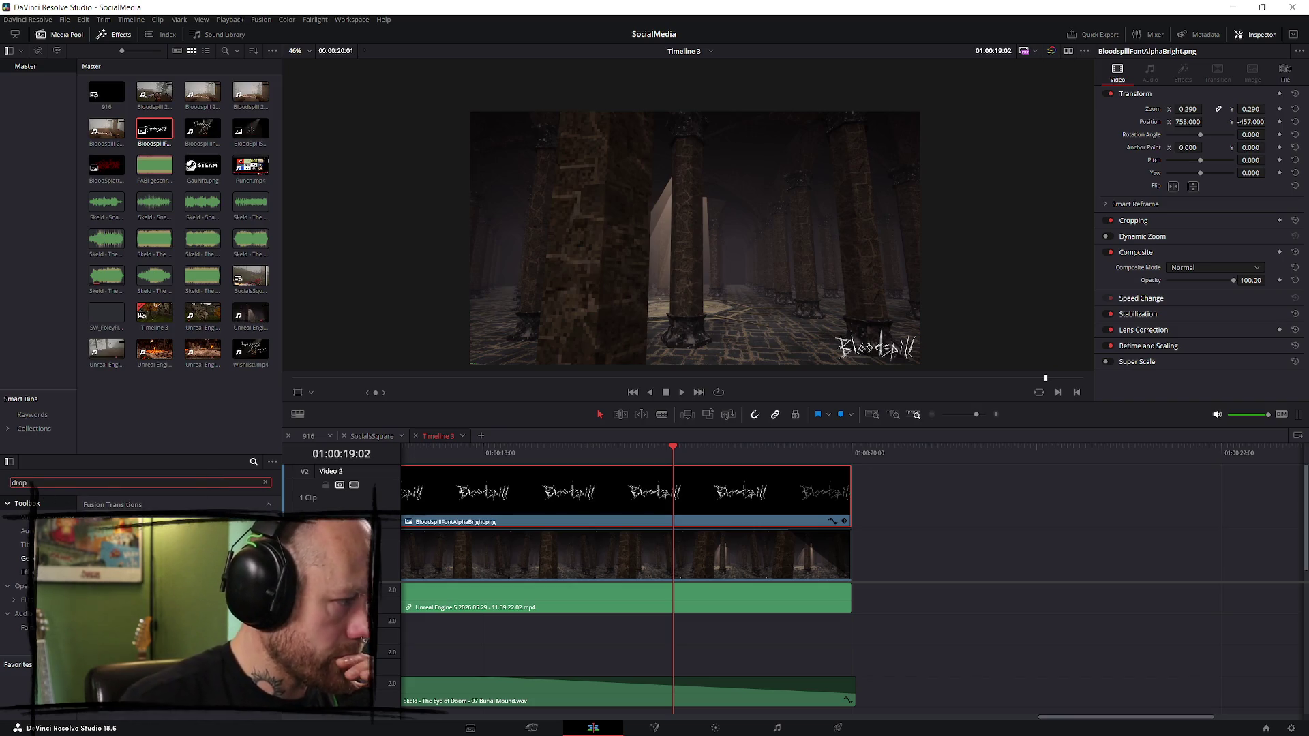
{"action": "left_click", "coordinate": [21, 587]}
{"action": "left_click_drag", "start_coordinate": [171, 525], "coordinate": [651, 490]}
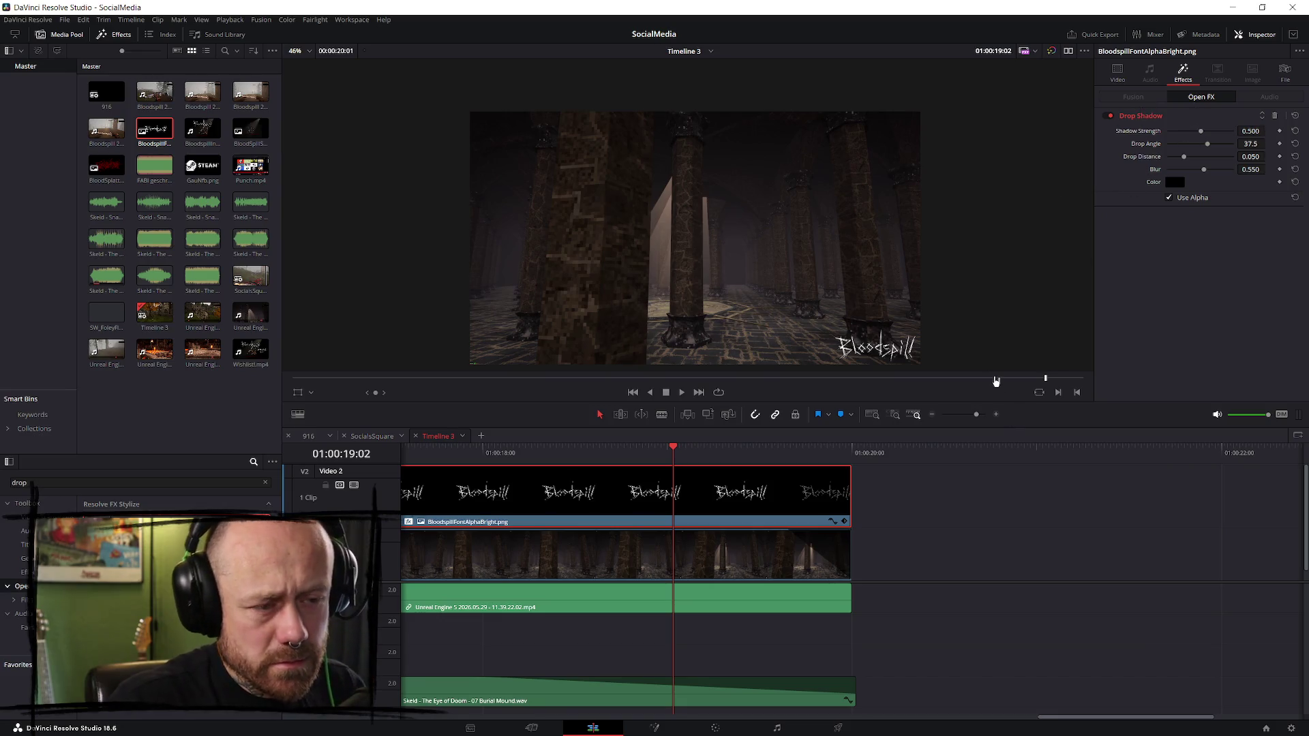
- Set the logo shadow to full strength, angle 57.2, distance about 0 and blur 0.147
{"action": "scroll", "coordinate": [969, 344], "scroll_direction": "up", "scroll_amount": 2}
{"action": "scroll", "coordinate": [786, 184], "scroll_direction": "up", "scroll_amount": 2}
{"action": "scroll", "coordinate": [844, 227], "scroll_direction": "up", "scroll_amount": 2}
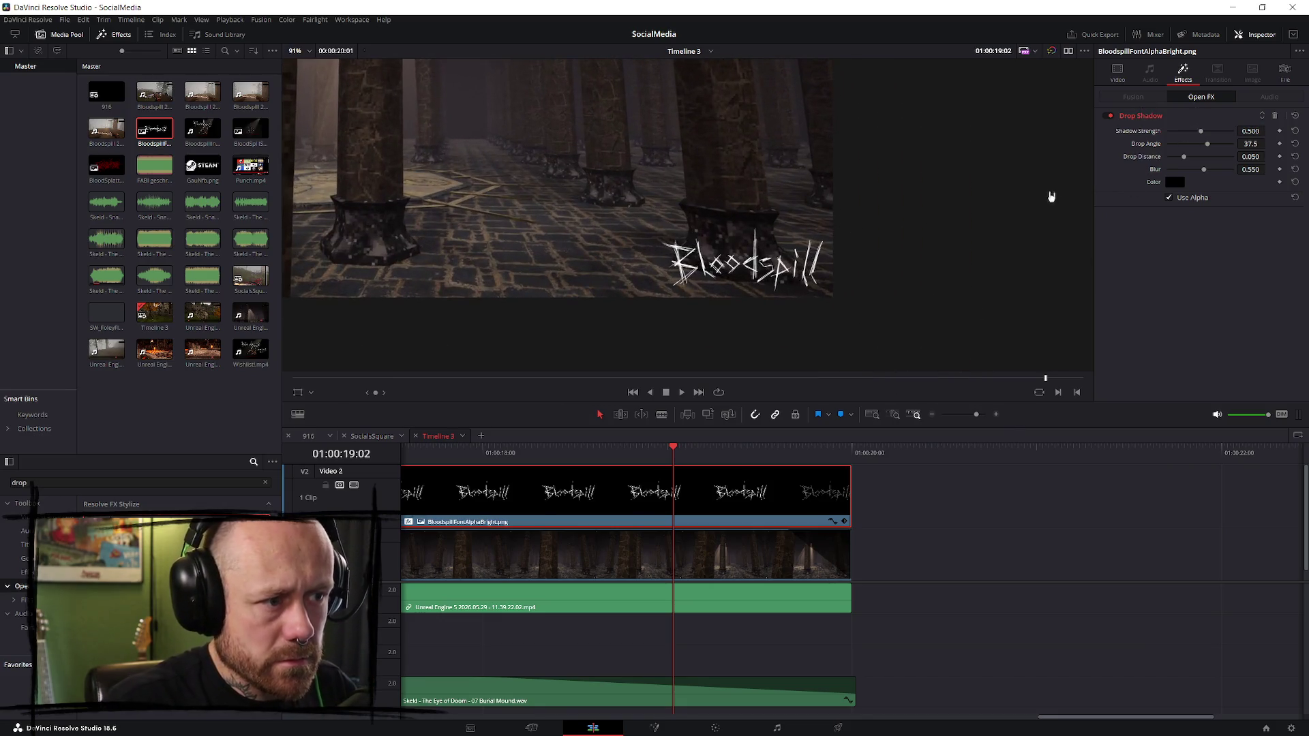
{"action": "left_click_drag", "start_coordinate": [1203, 133], "coordinate": [1291, 136]}
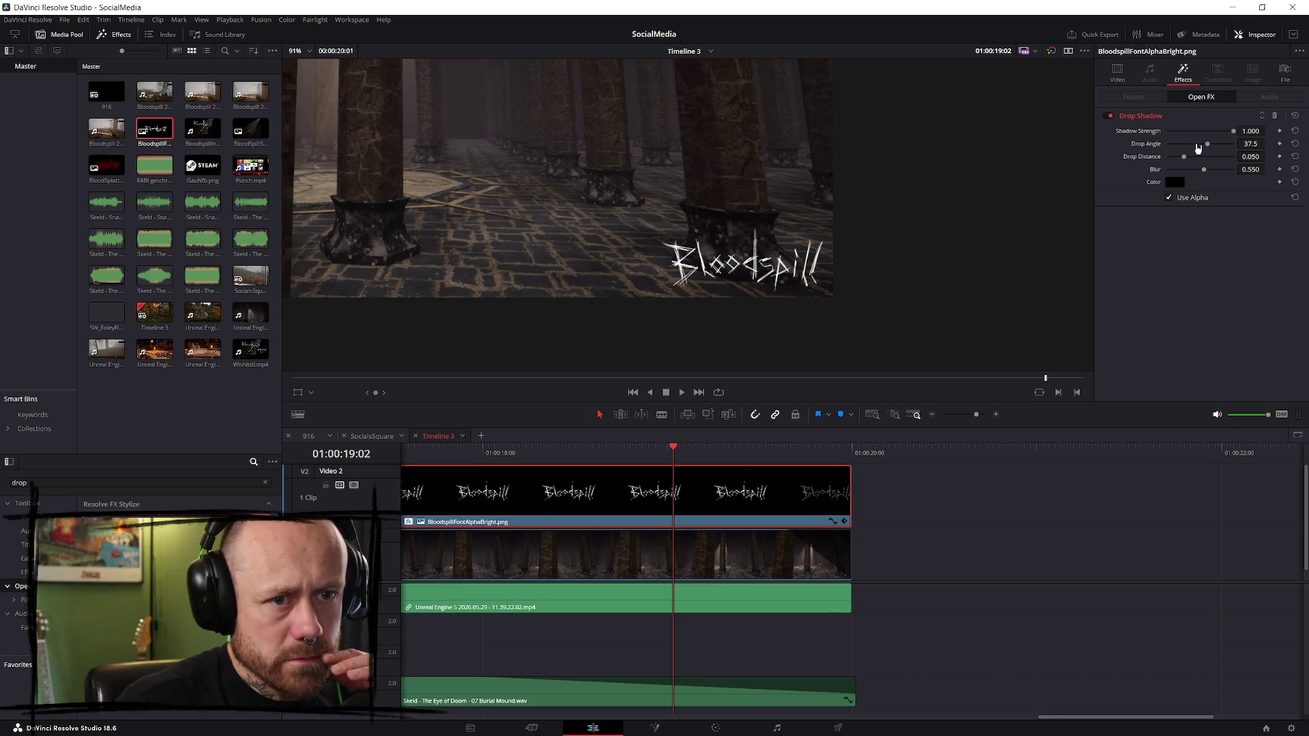
{"action": "left_click_drag", "start_coordinate": [1208, 148], "coordinate": [1213, 149]}
{"action": "left_click_drag", "start_coordinate": [1210, 147], "coordinate": [1118, 166]}
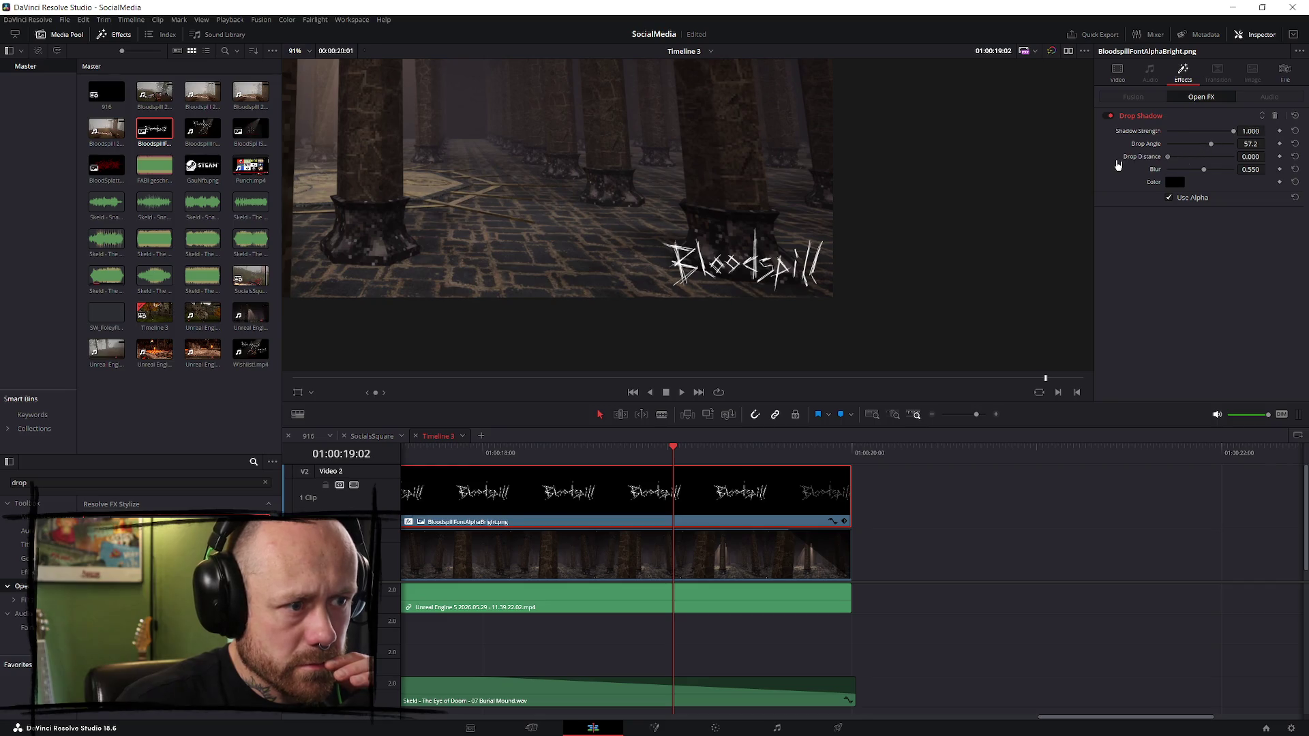
{"action": "left_click_drag", "start_coordinate": [1204, 169], "coordinate": [1115, 172]}
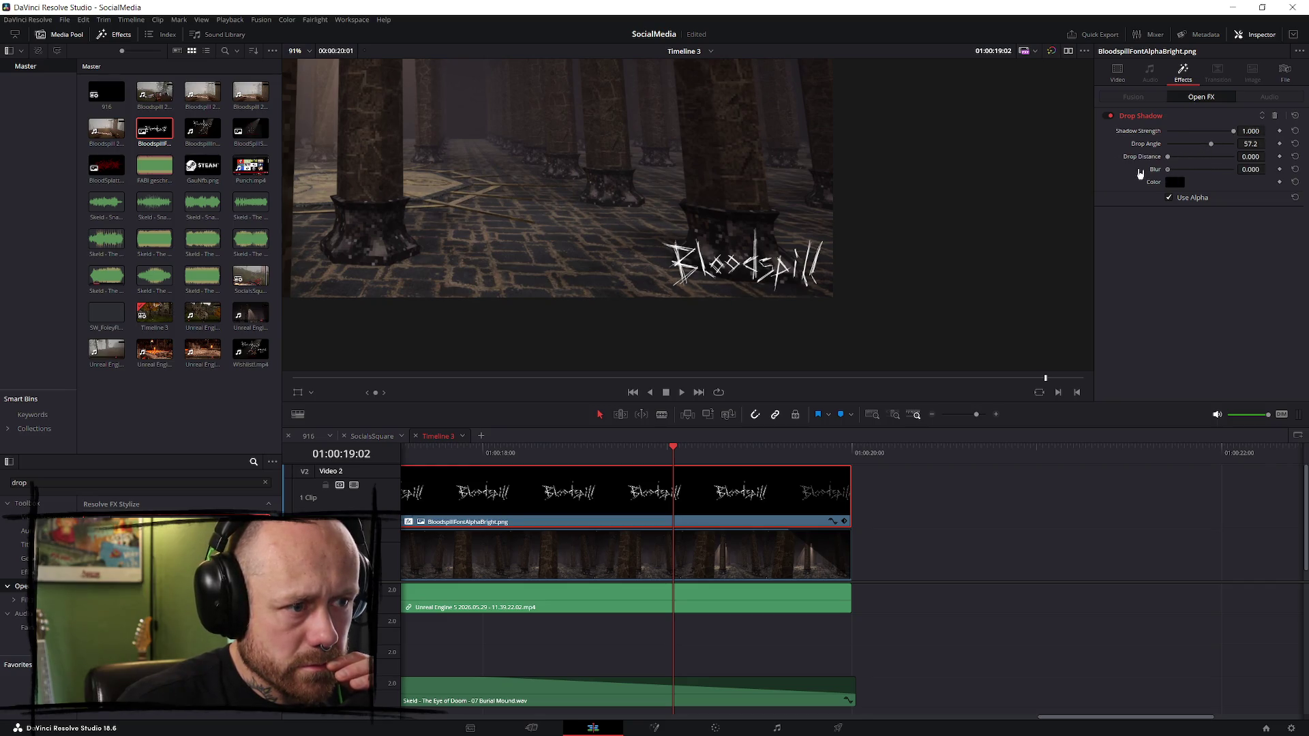
{"action": "left_click_drag", "start_coordinate": [1168, 170], "coordinate": [1171, 160]}
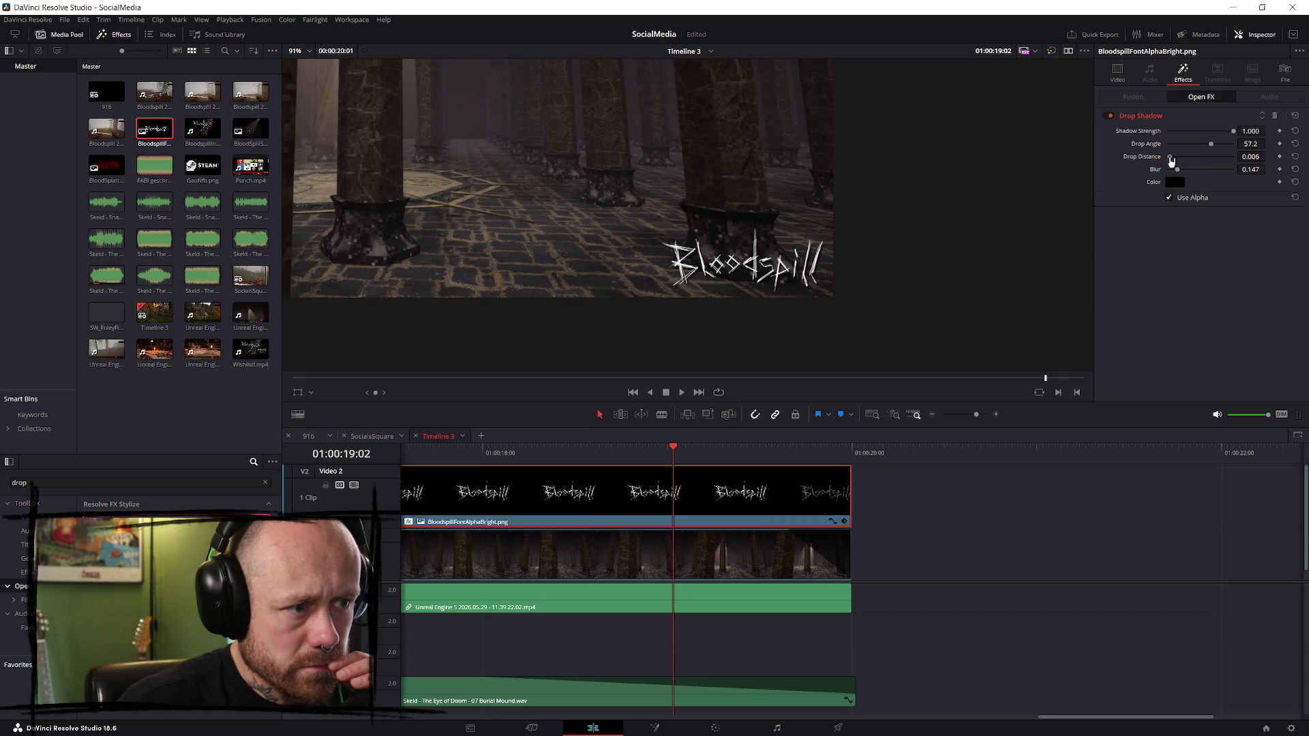
- Preview the shadowed logo by playing from the lava section, then return to the montage start
{"action": "left_click", "coordinate": [913, 501]}
{"action": "scroll", "coordinate": [903, 501], "scroll_direction": "down", "scroll_amount": 4}
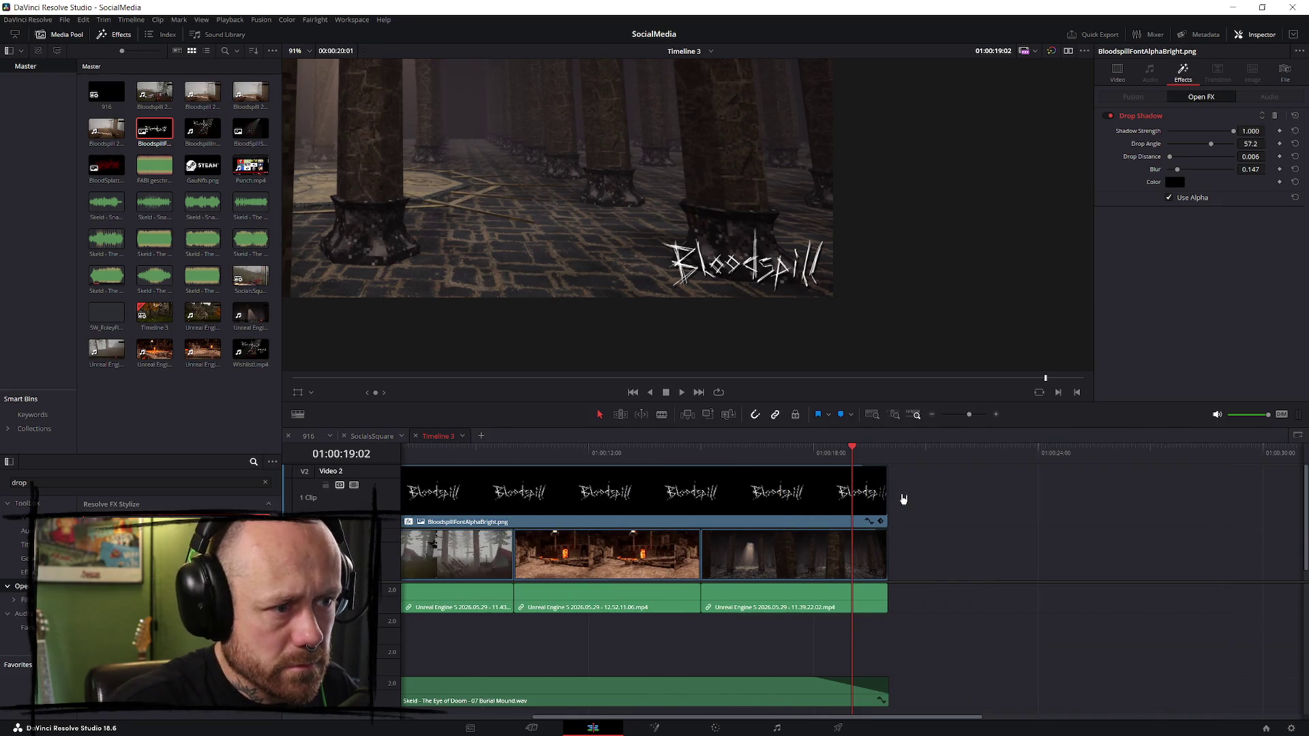
{"action": "left_click", "coordinate": [536, 453]}
{"action": "key", "text": "space"}
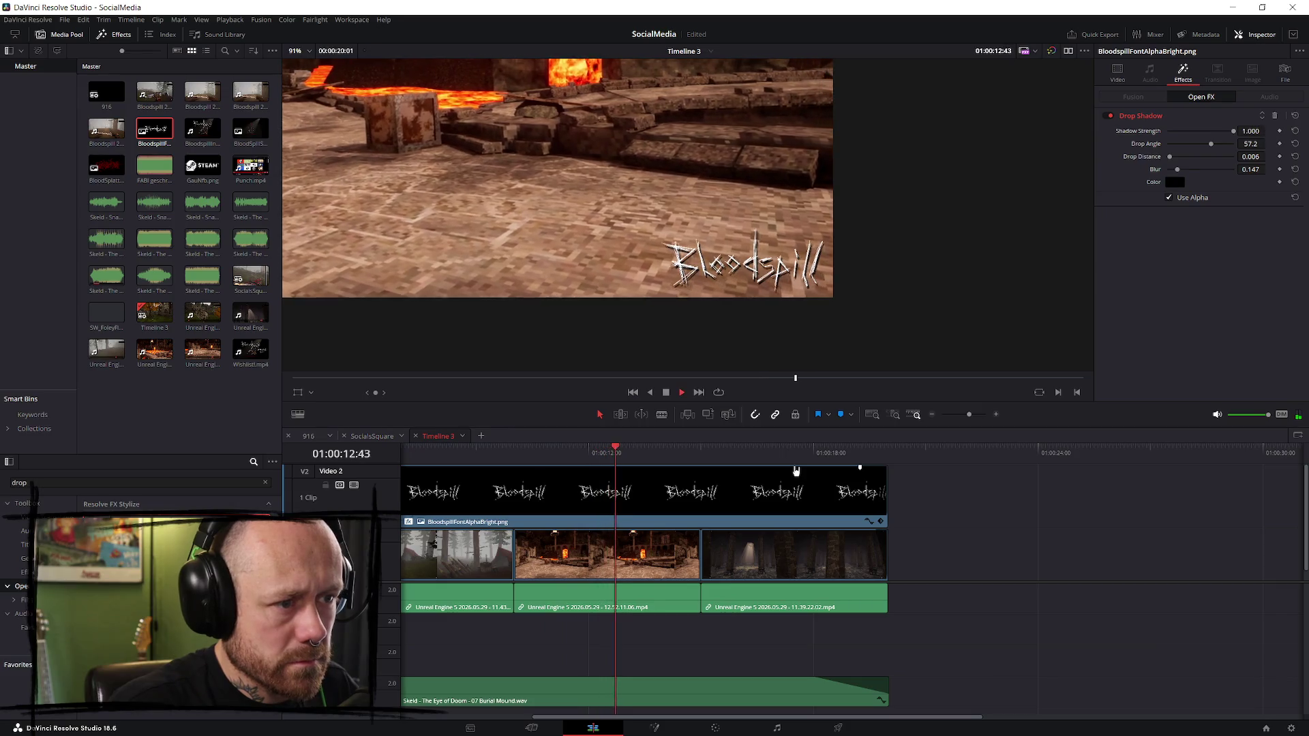
{"action": "scroll", "coordinate": [682, 256], "scroll_direction": "down", "scroll_amount": 5}
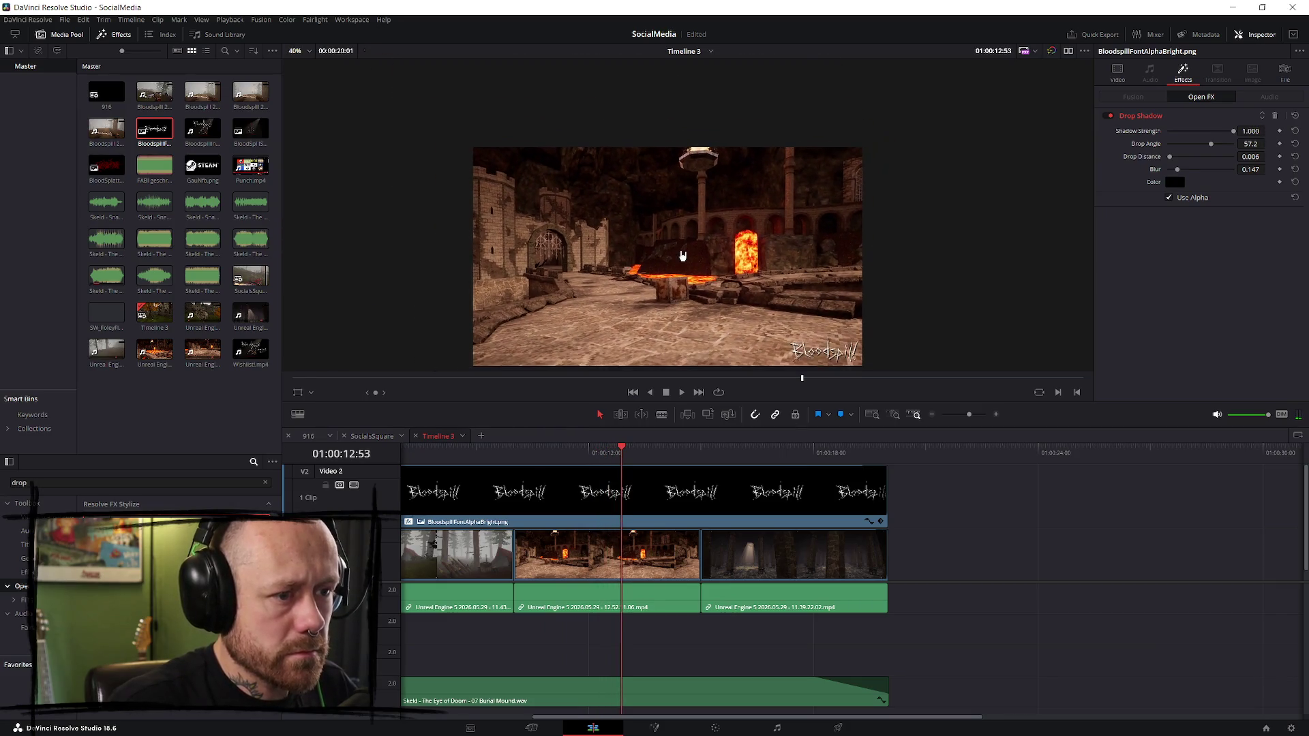
{"action": "scroll", "coordinate": [682, 255], "scroll_direction": "up", "scroll_amount": 2}
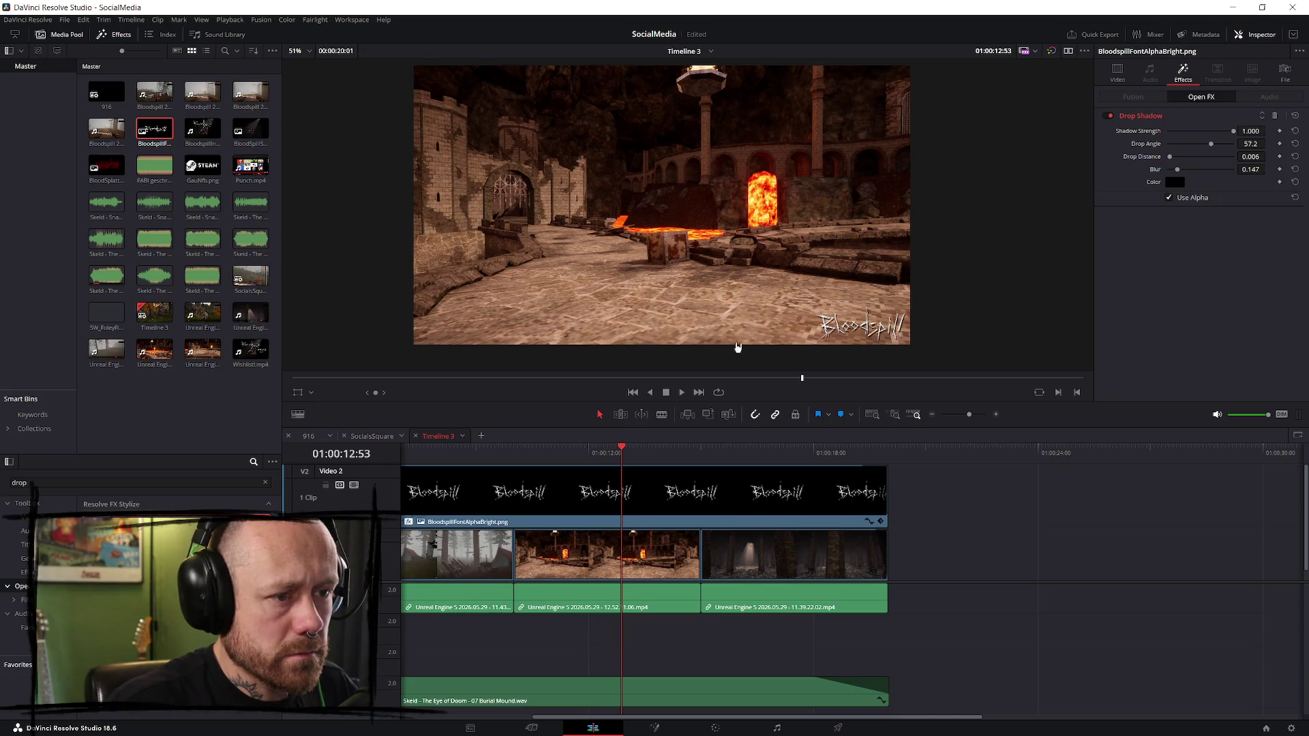
{"action": "left_click", "coordinate": [801, 517]}
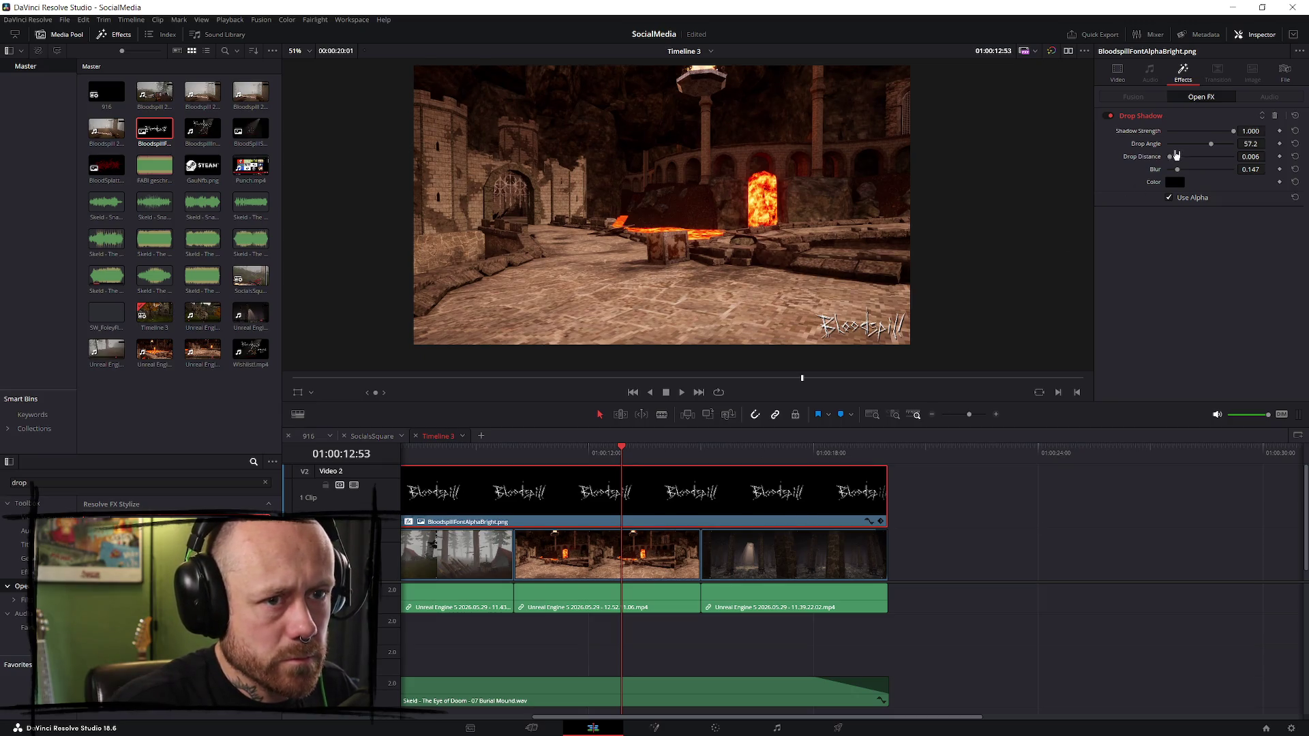
{"action": "key", "text": "space"}
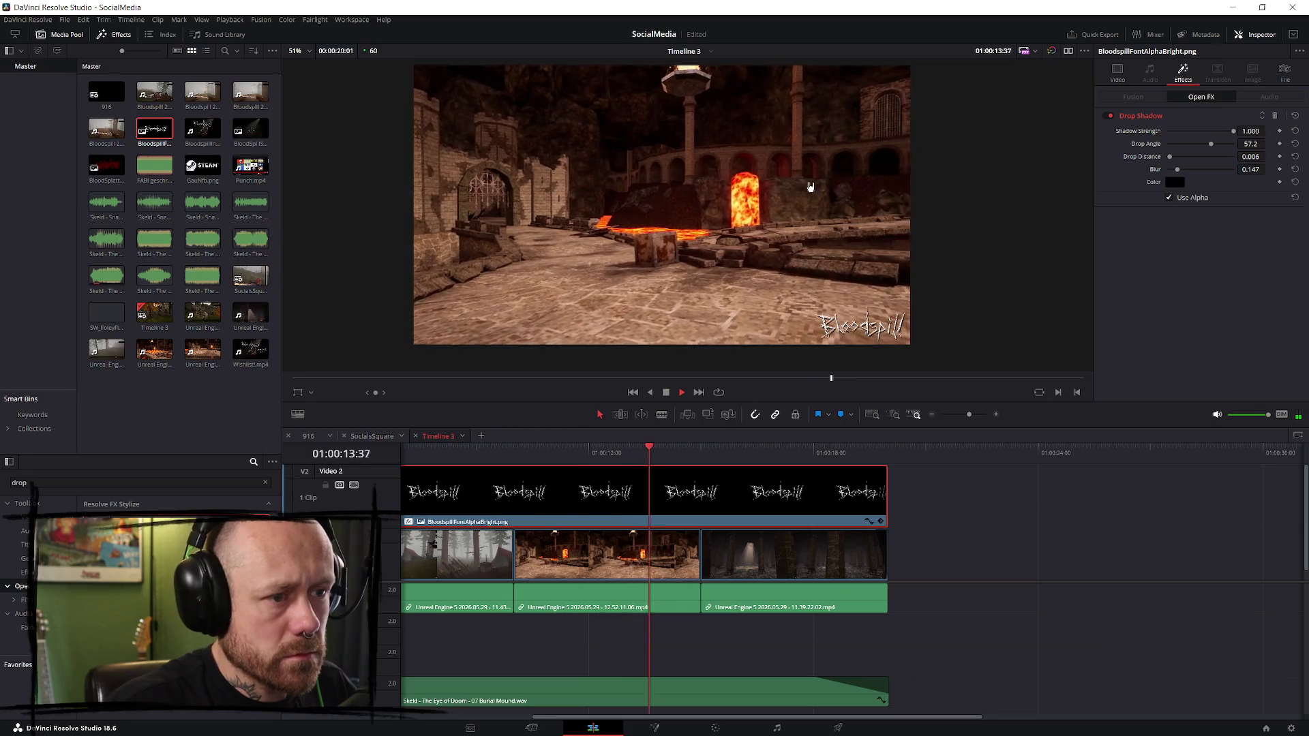
{"action": "key", "text": "space"}
{"action": "scroll", "coordinate": [689, 467], "scroll_direction": "down", "scroll_amount": 3}
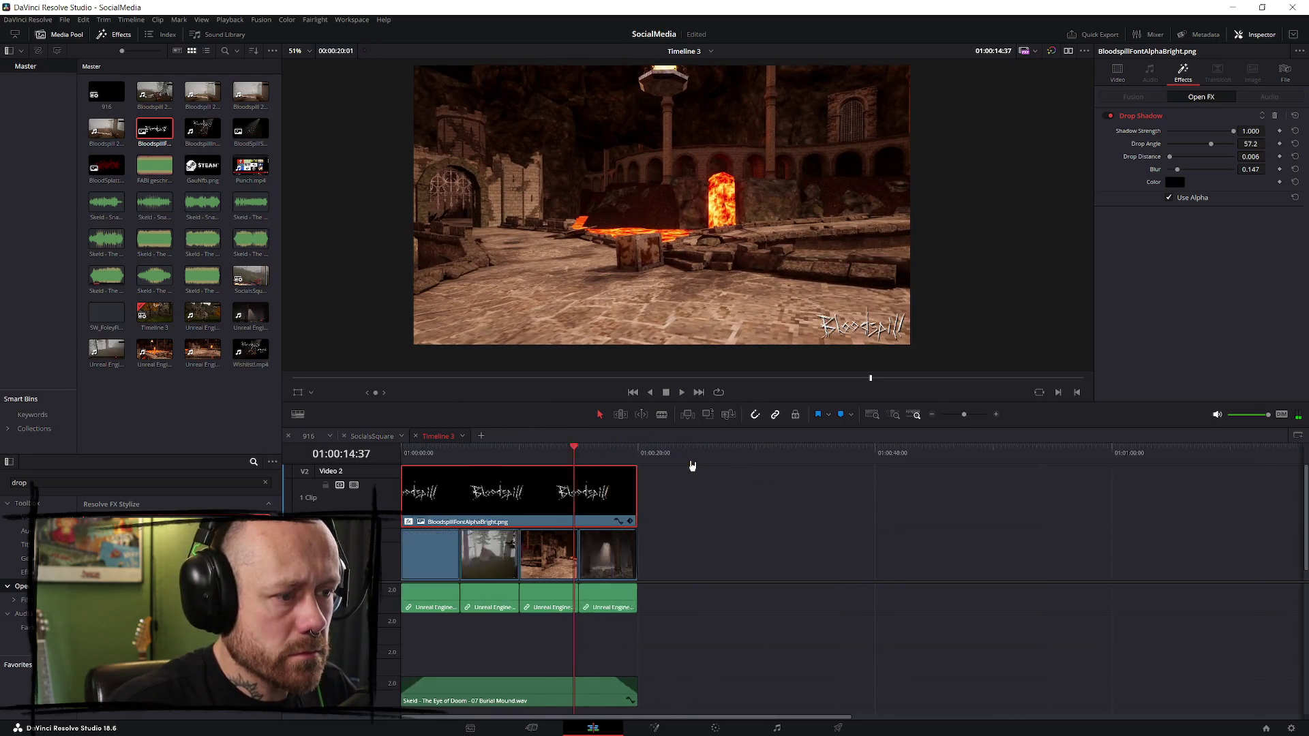
{"action": "scroll", "coordinate": [694, 463], "scroll_direction": "up", "scroll_amount": 2}
{"action": "left_click_drag", "start_coordinate": [624, 455], "coordinate": [312, 462]}
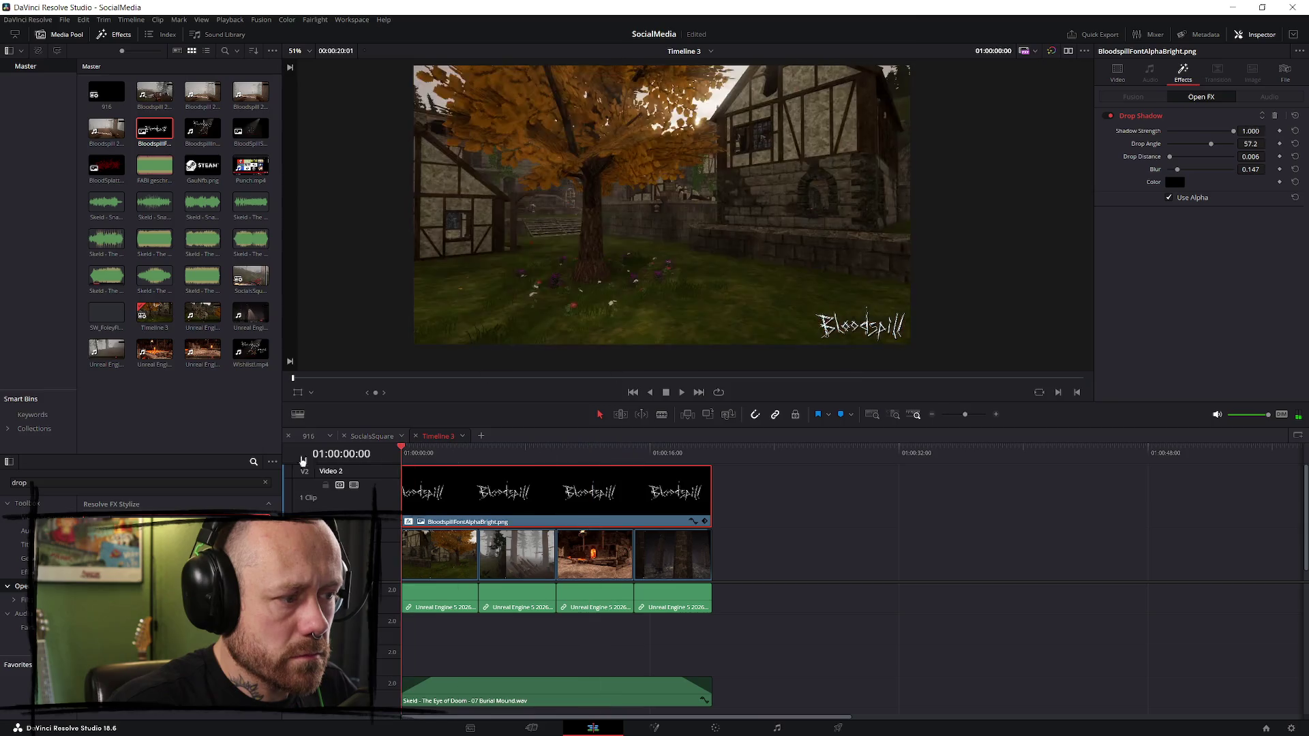
- From the foggy forest shot, search the effects library for 'outline'
{"action": "left_click", "coordinate": [545, 453]}
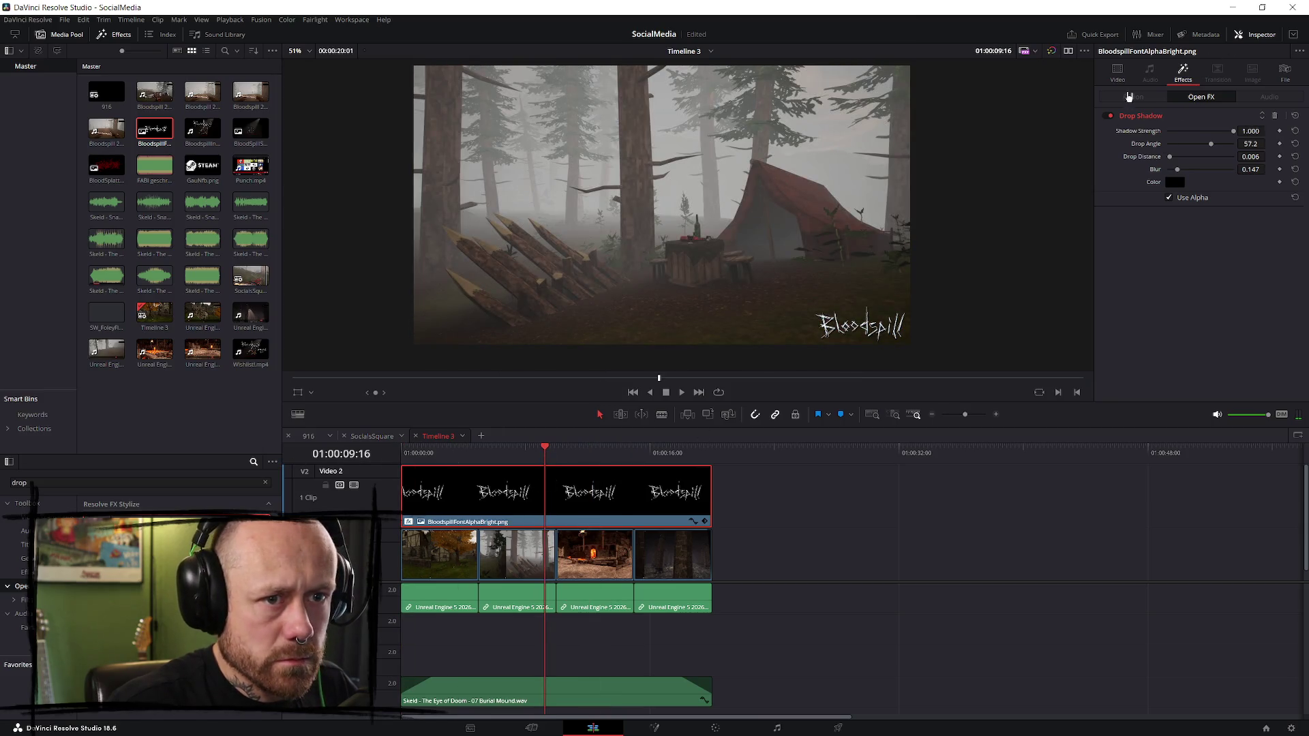
{"action": "left_click", "coordinate": [158, 482]}
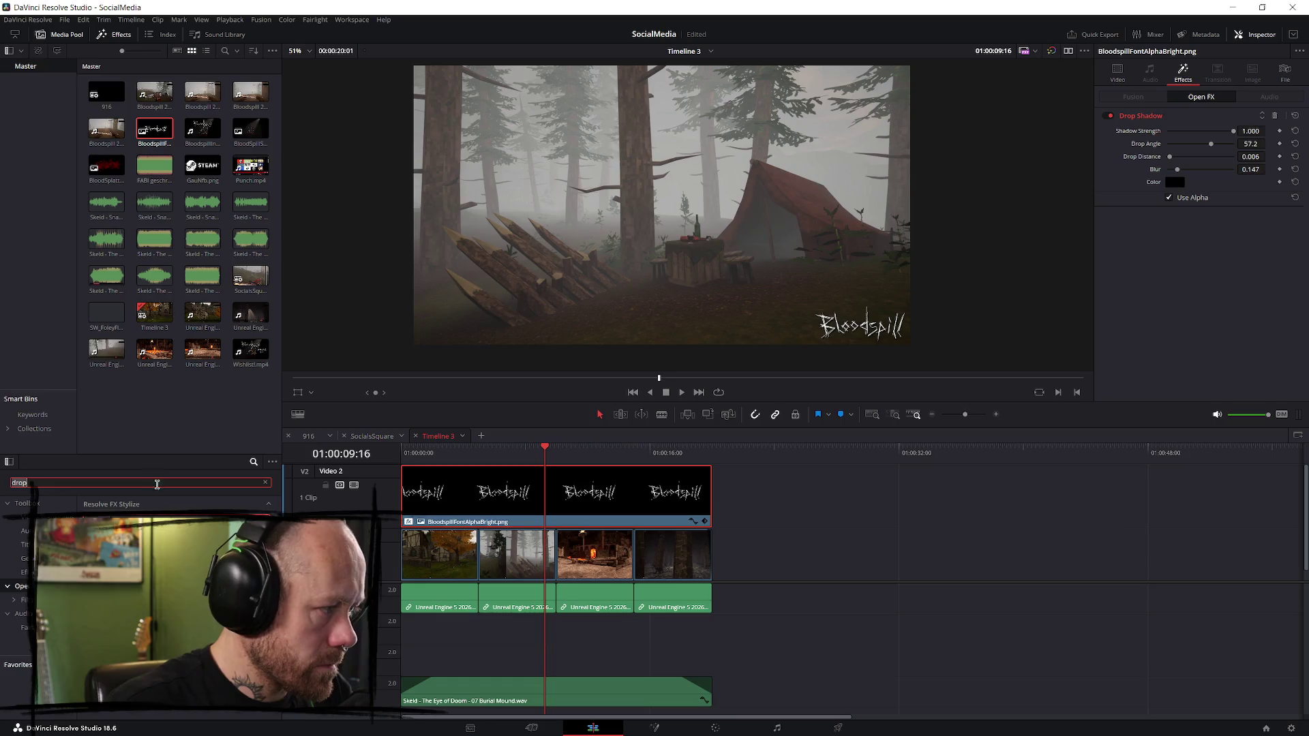
{"action": "type", "text": "outlin"}
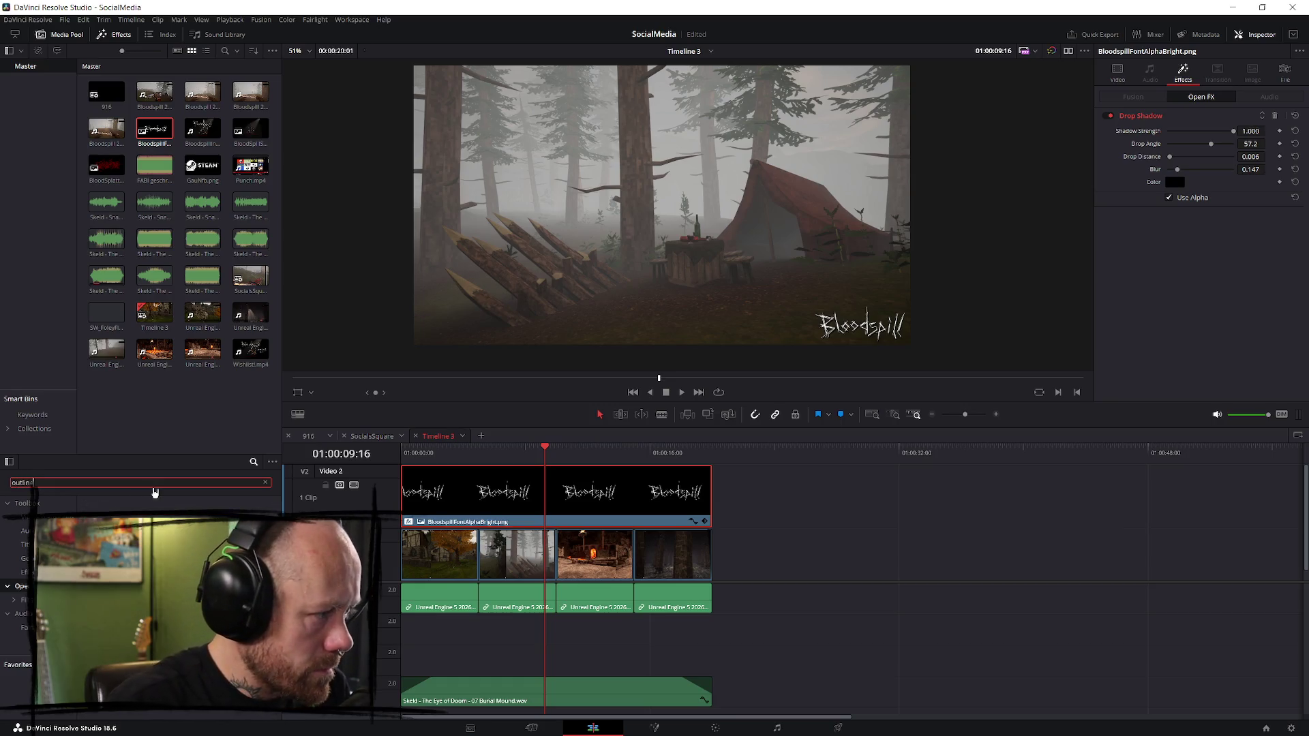
{"action": "type", "text": "e"}
{"action": "key", "text": "Return"}
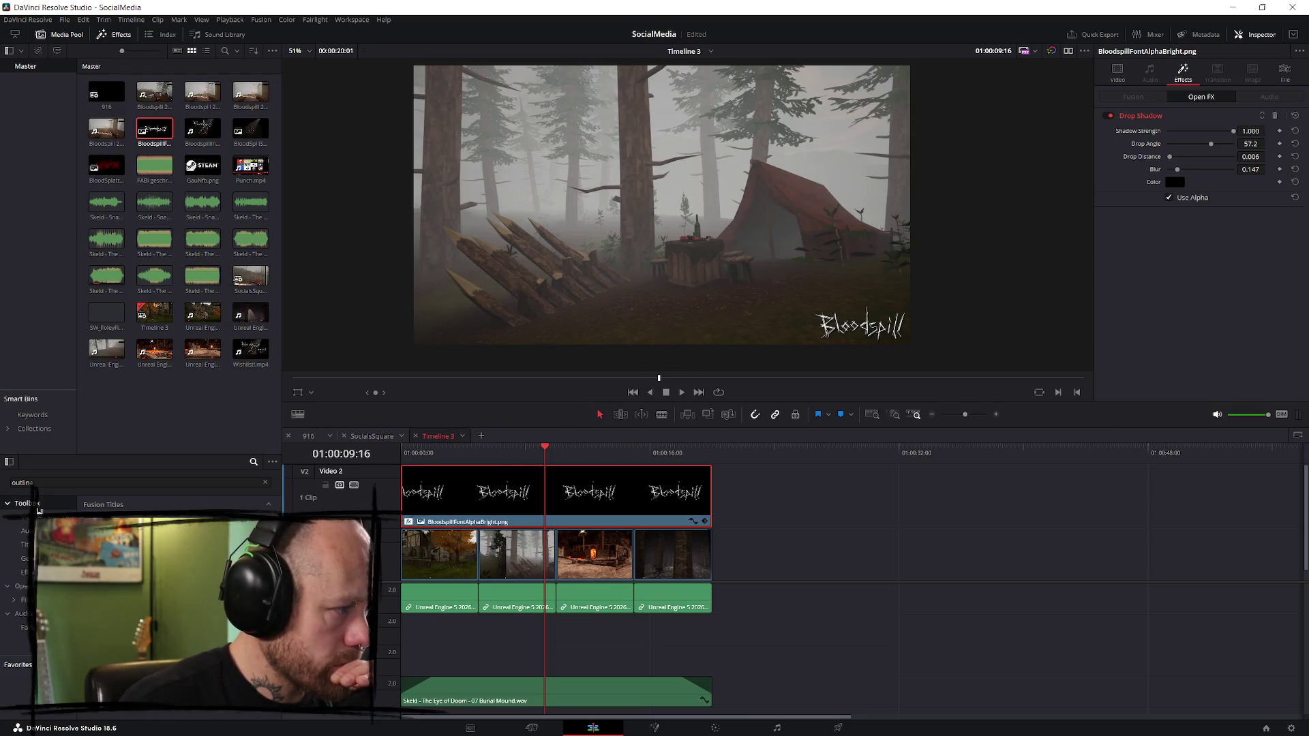
{"action": "left_click", "coordinate": [51, 483]}
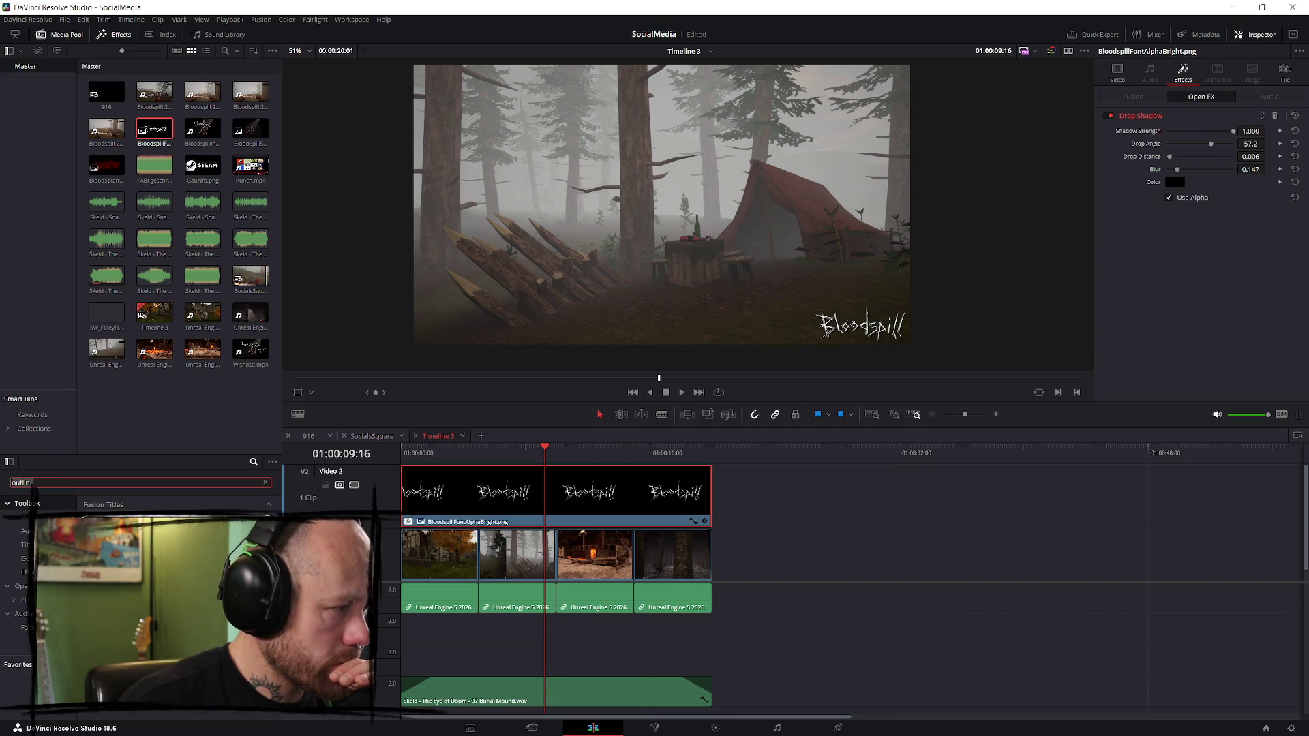
{"action": "left_click", "coordinate": [518, 494]}
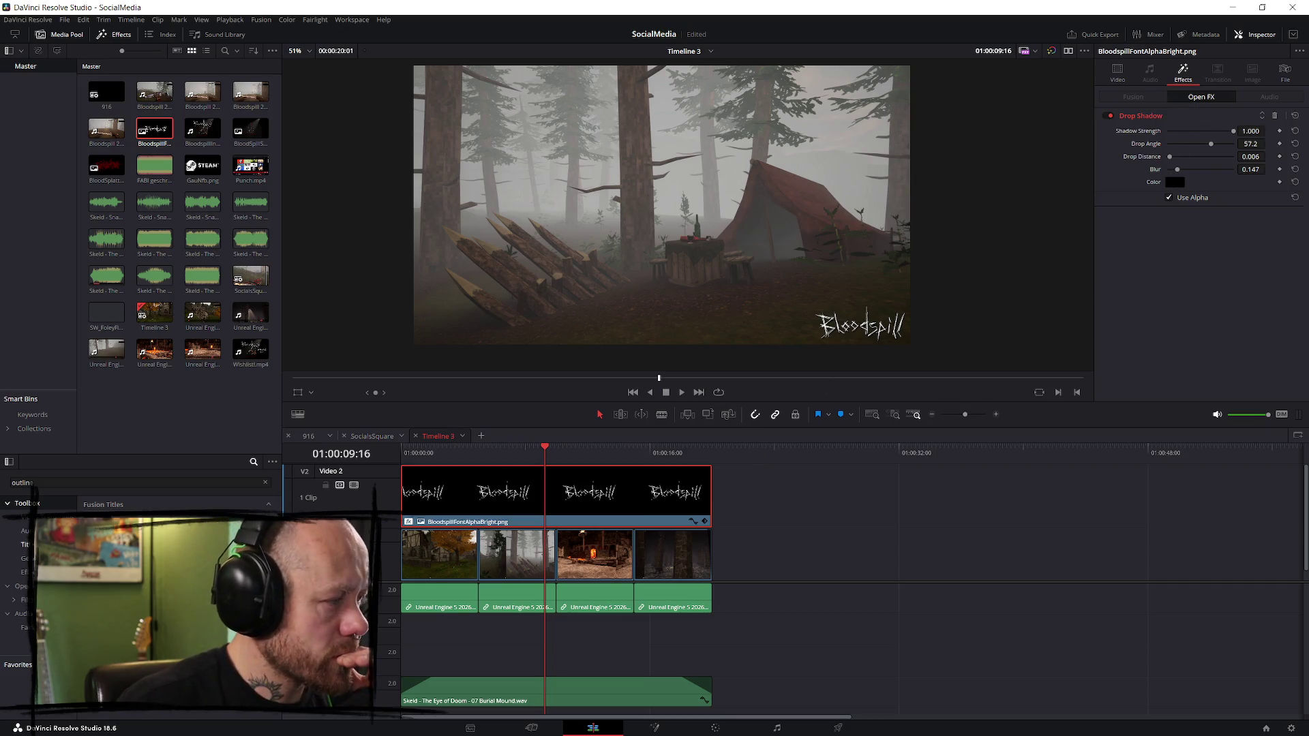
- Clear the search, scroll to Resolve FX Transform and drop Lens Distortion on the second V1 clip
{"action": "left_click", "coordinate": [69, 481]}
{"action": "key", "text": "ctrl+a"}
{"action": "key", "text": "BackSpace"}
{"action": "scroll", "coordinate": [140, 607], "scroll_direction": "down", "scroll_amount": 5}
{"action": "scroll", "coordinate": [140, 607], "scroll_direction": "down", "scroll_amount": 2}
{"action": "scroll", "coordinate": [140, 606], "scroll_direction": "down", "scroll_amount": 5}
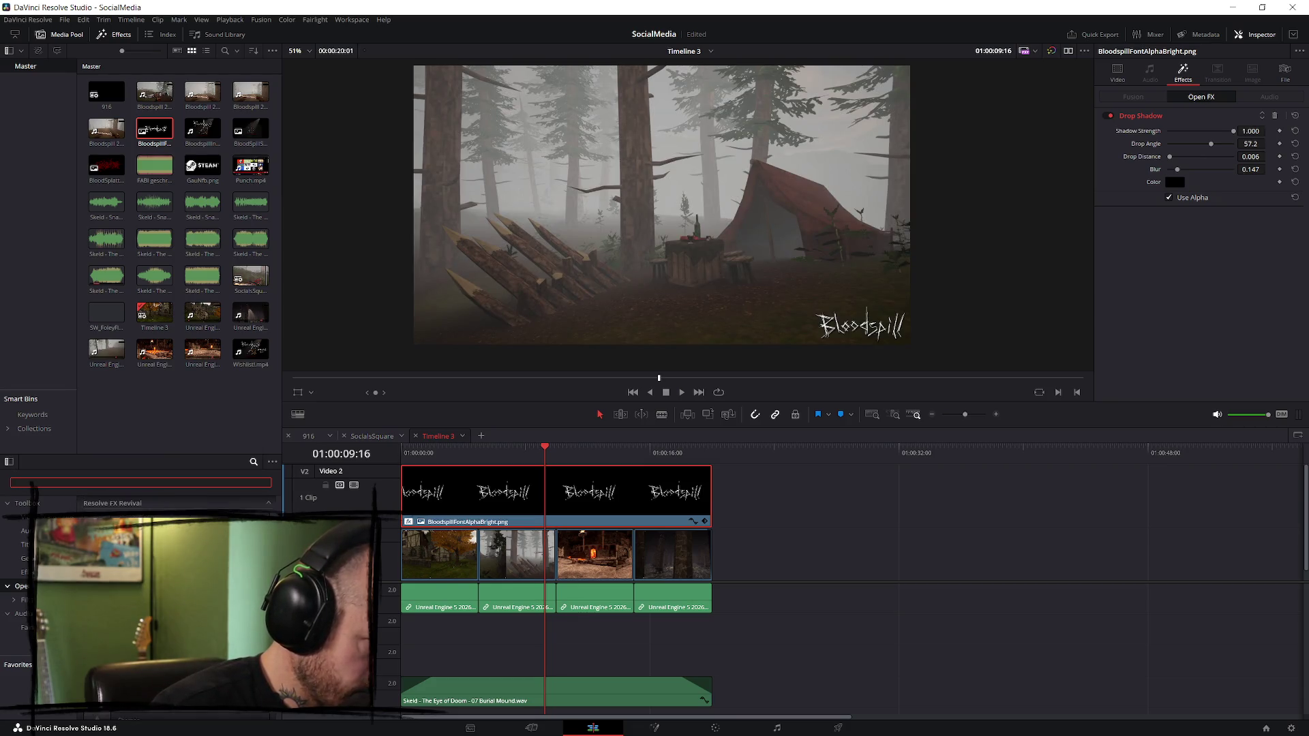
{"action": "scroll", "coordinate": [140, 606], "scroll_direction": "down", "scroll_amount": 3}
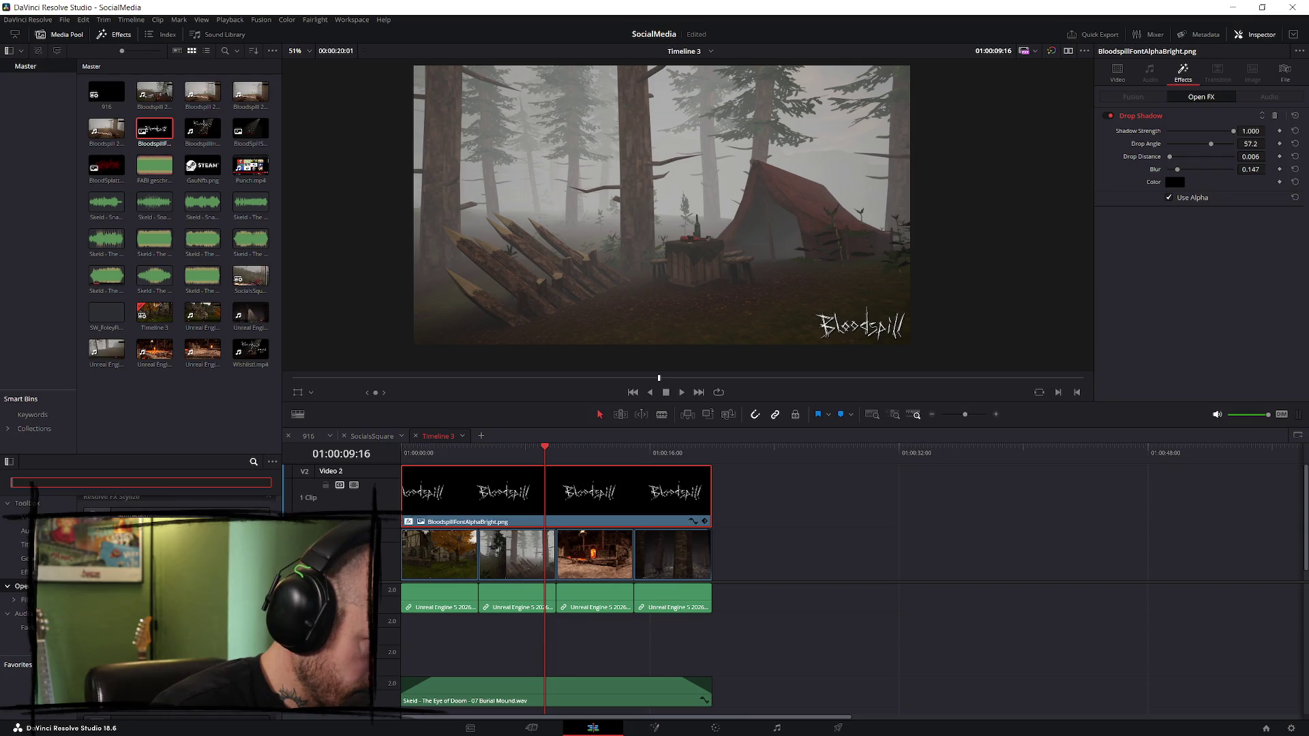
{"action": "scroll", "coordinate": [139, 607], "scroll_direction": "down", "scroll_amount": 2}
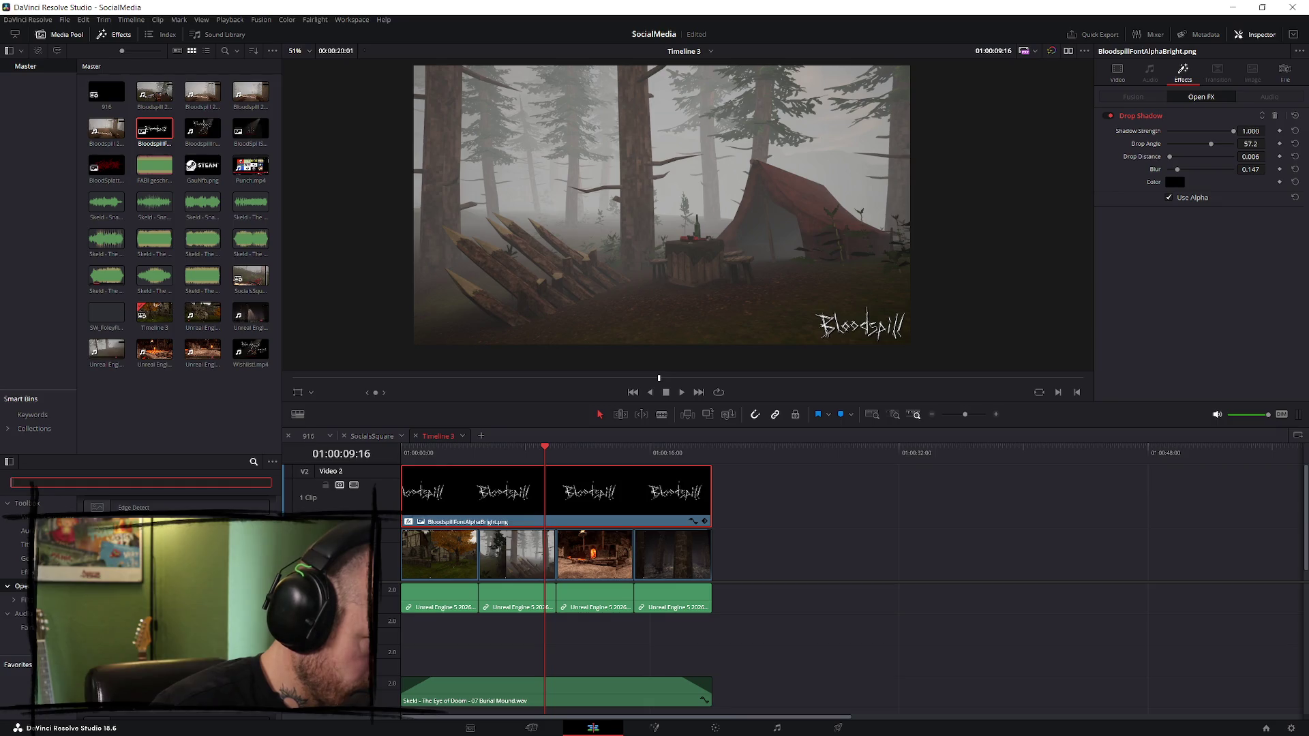
{"action": "scroll", "coordinate": [140, 607], "scroll_direction": "down", "scroll_amount": 2}
{"action": "scroll", "coordinate": [140, 606], "scroll_direction": "down", "scroll_amount": 2}
{"action": "scroll", "coordinate": [140, 607], "scroll_direction": "down", "scroll_amount": 2}
{"action": "scroll", "coordinate": [140, 607], "scroll_direction": "down", "scroll_amount": 4}
{"action": "scroll", "coordinate": [139, 606], "scroll_direction": "down", "scroll_amount": 3}
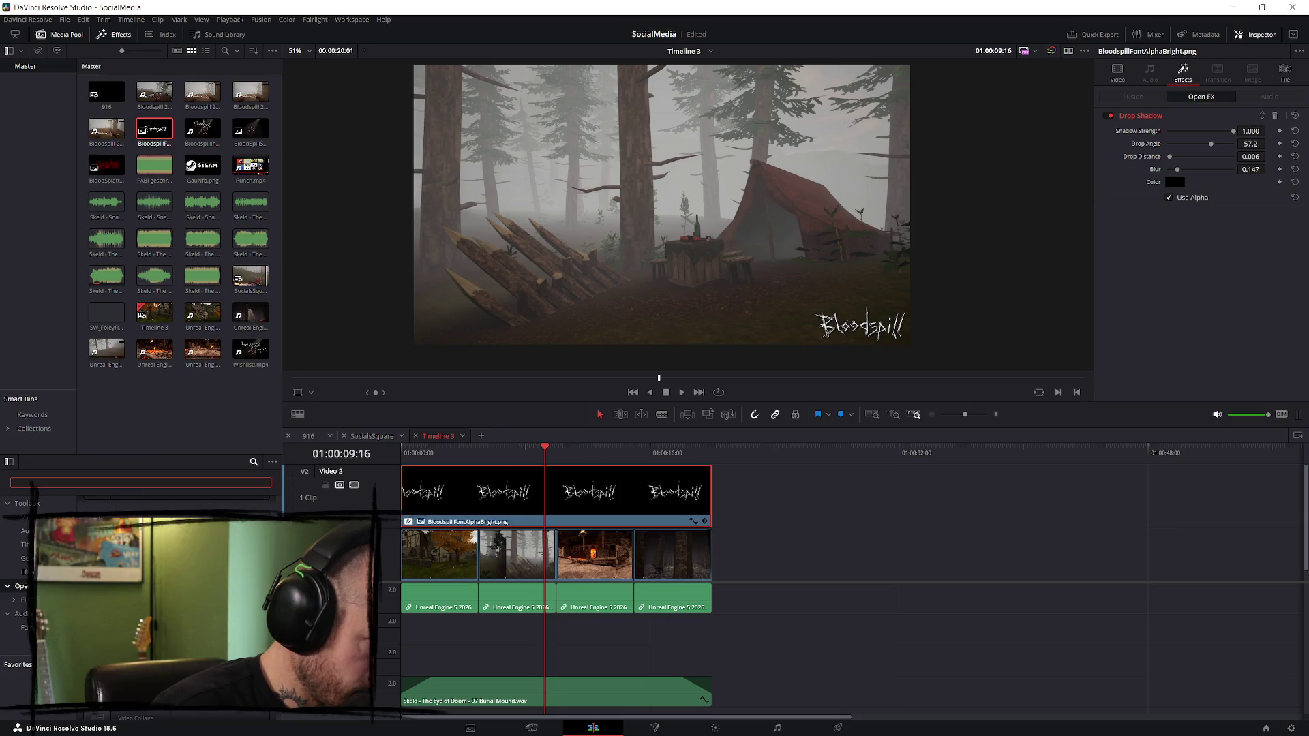
{"action": "scroll", "coordinate": [140, 607], "scroll_direction": "down", "scroll_amount": 3}
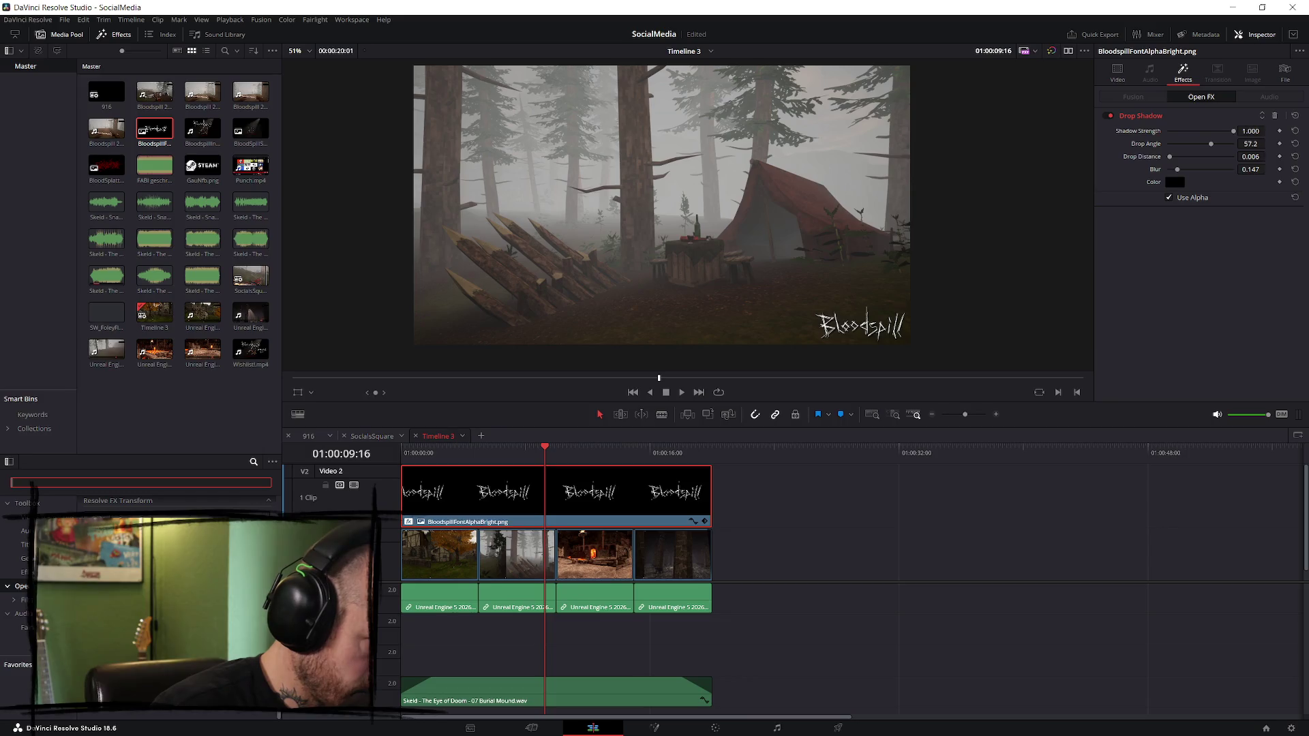
{"action": "mouse_move", "coordinate": [122, 515]}
{"action": "left_mouse_down"}
{"action": "mouse_move", "coordinate": [809, 514]}
{"action": "mouse_move", "coordinate": [674, 491]}
{"action": "mouse_move", "coordinate": [521, 561]}
{"action": "left_mouse_up"}
- Select the forest clip and adjust Lens Distortion's red, green and blue distortion amounts
{"action": "left_click", "coordinate": [512, 458]}
{"action": "left_click_drag", "start_coordinate": [511, 460], "coordinate": [518, 456]}
{"action": "left_click", "coordinate": [546, 605]}
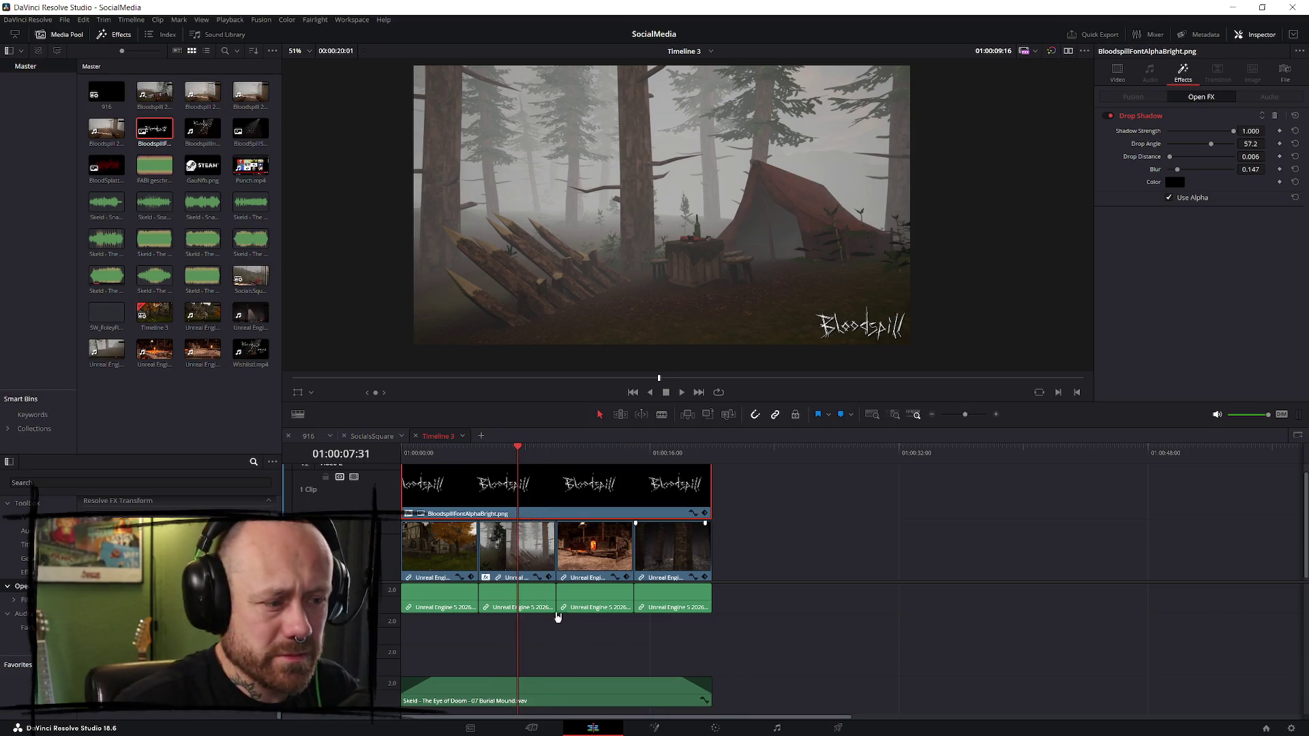
{"action": "mouse_move", "coordinate": [1189, 146]}
{"action": "left_mouse_down"}
{"action": "mouse_move", "coordinate": [1220, 148]}
{"action": "mouse_move", "coordinate": [1182, 149]}
{"action": "left_mouse_up"}
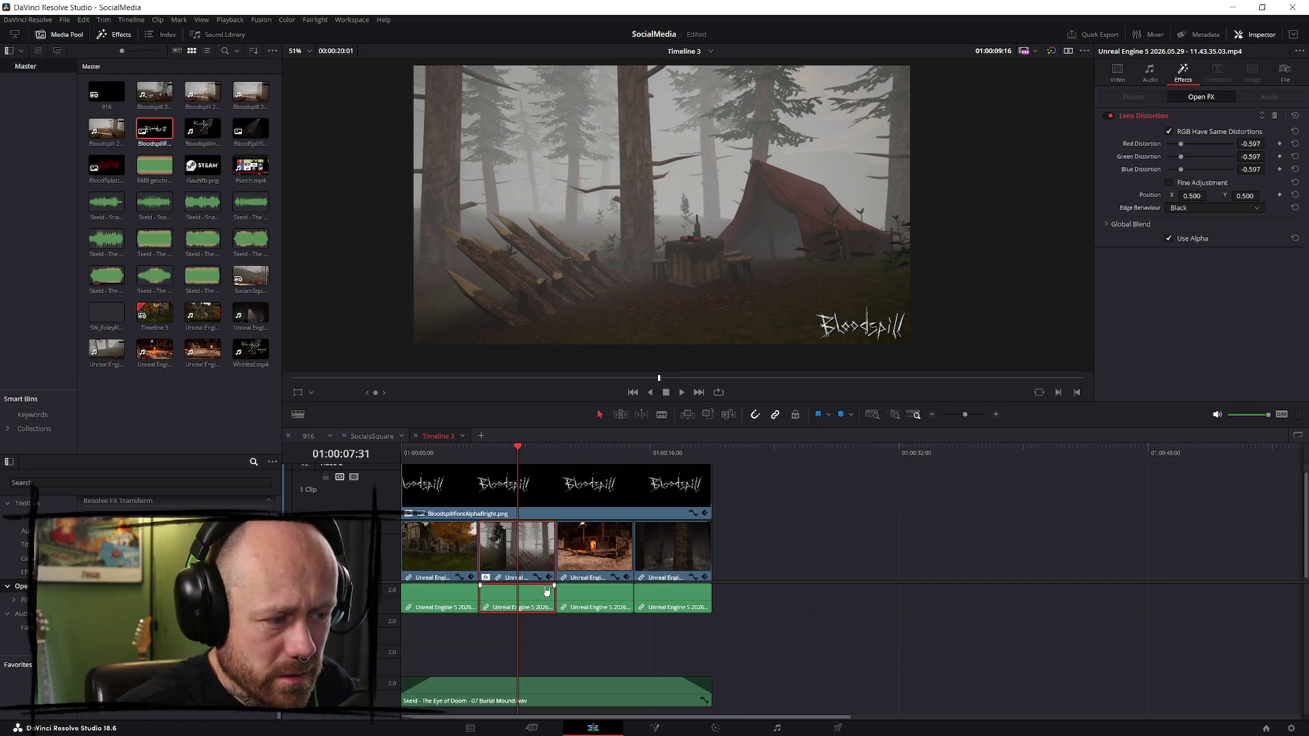
- Delete the Lens Distortion effect, replay from about three seconds, and open the Fusion page
{"action": "left_click", "coordinate": [1275, 121]}
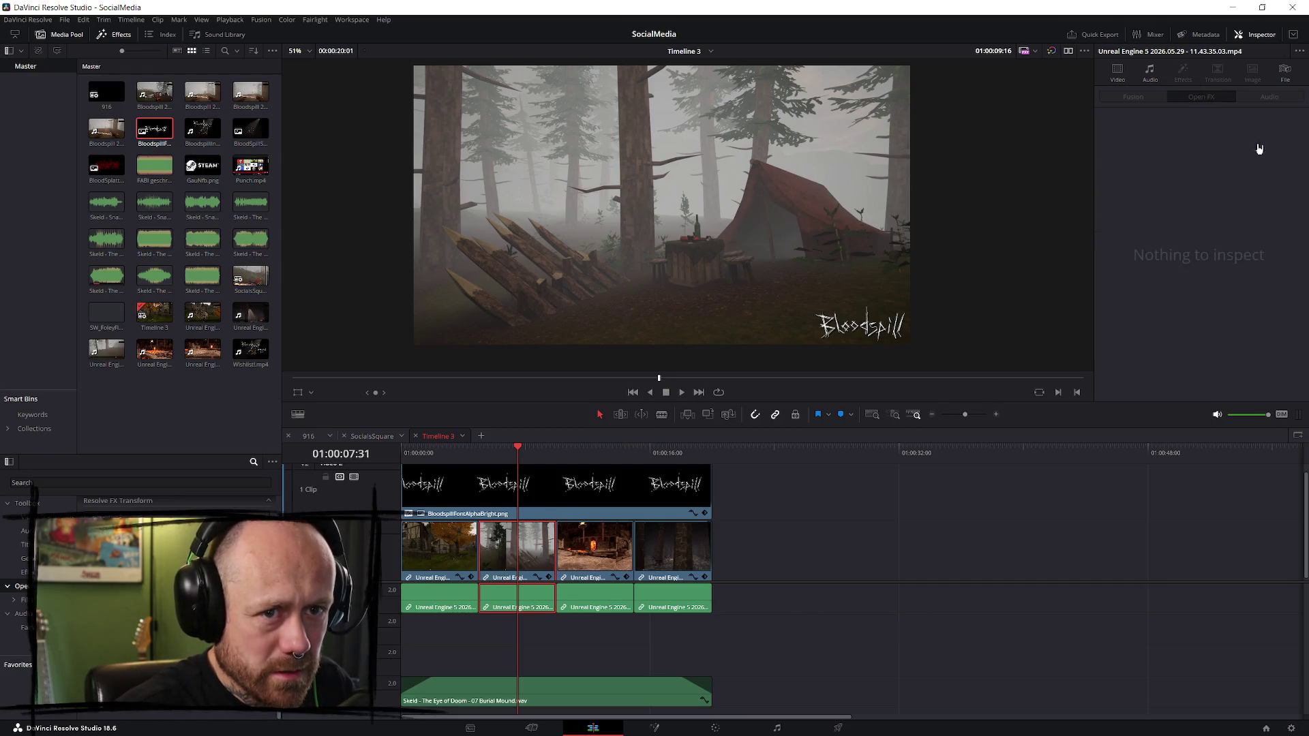
{"action": "left_click", "coordinate": [498, 454]}
{"action": "key", "text": "space"}
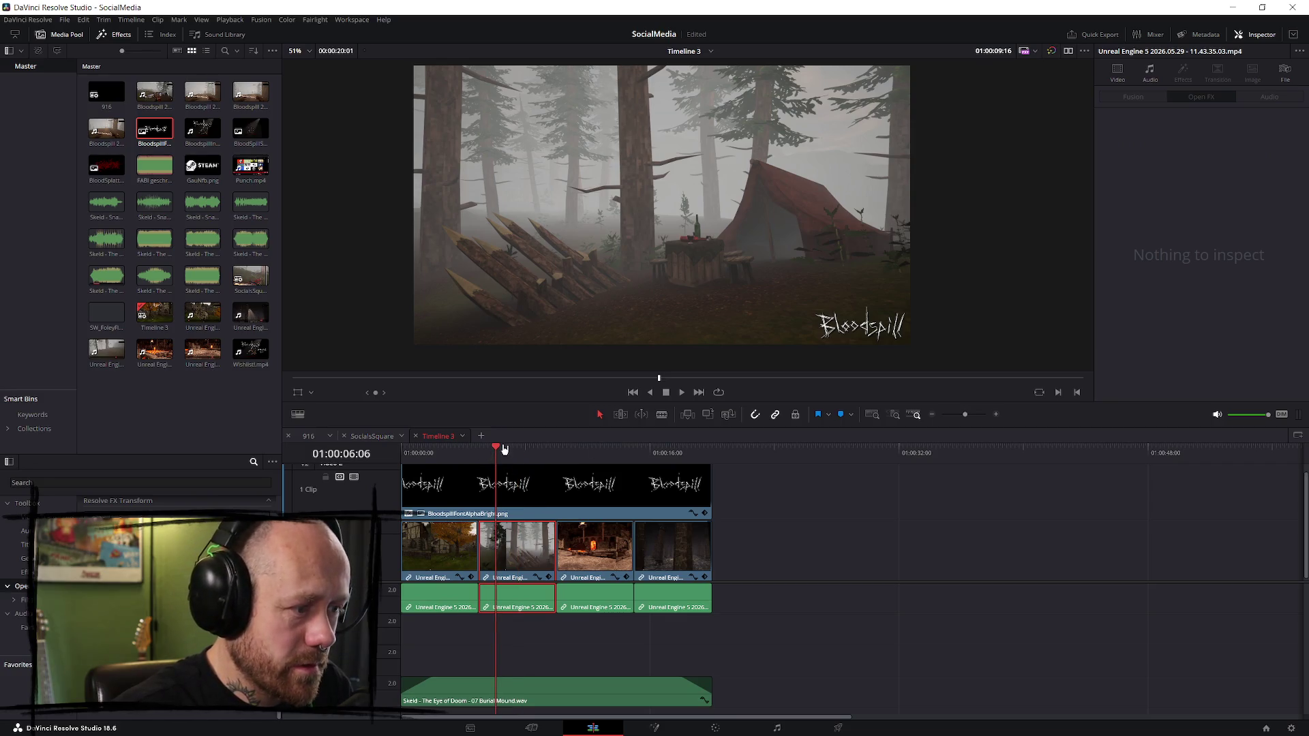
{"action": "left_click", "coordinate": [447, 456]}
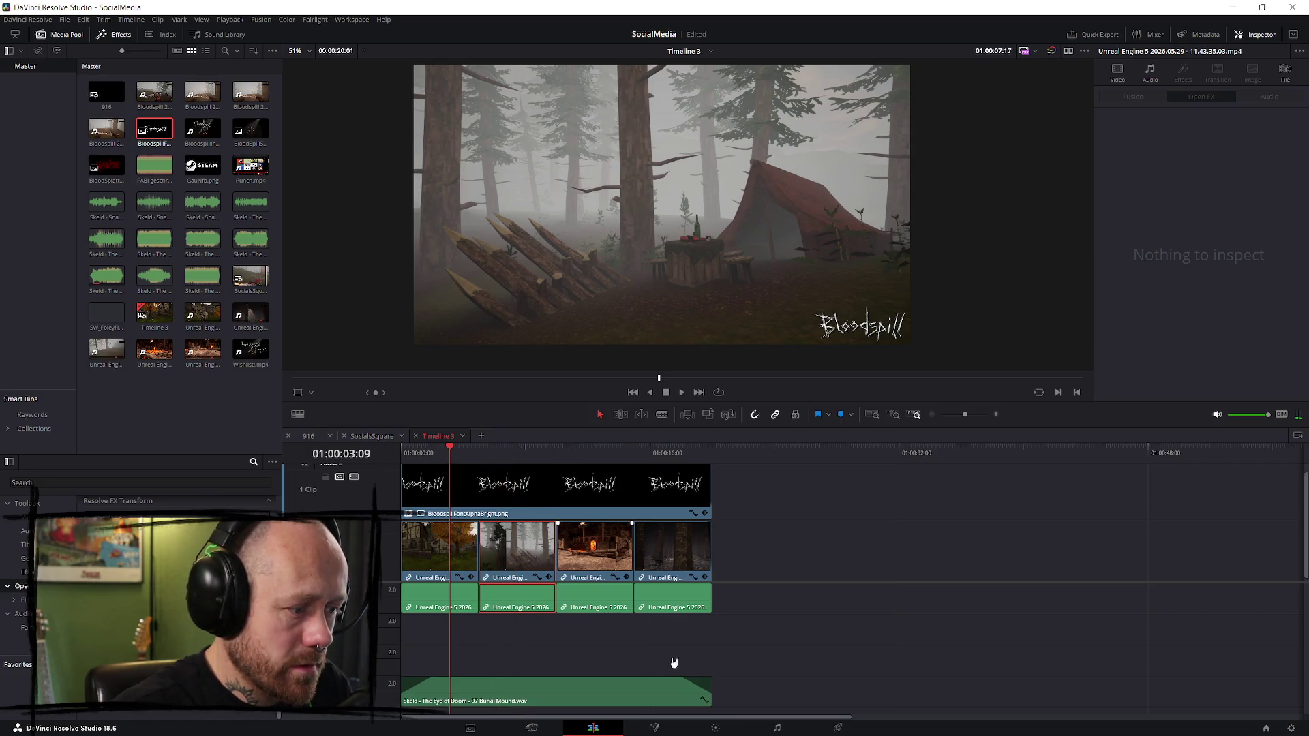
{"action": "left_click", "coordinate": [650, 728]}
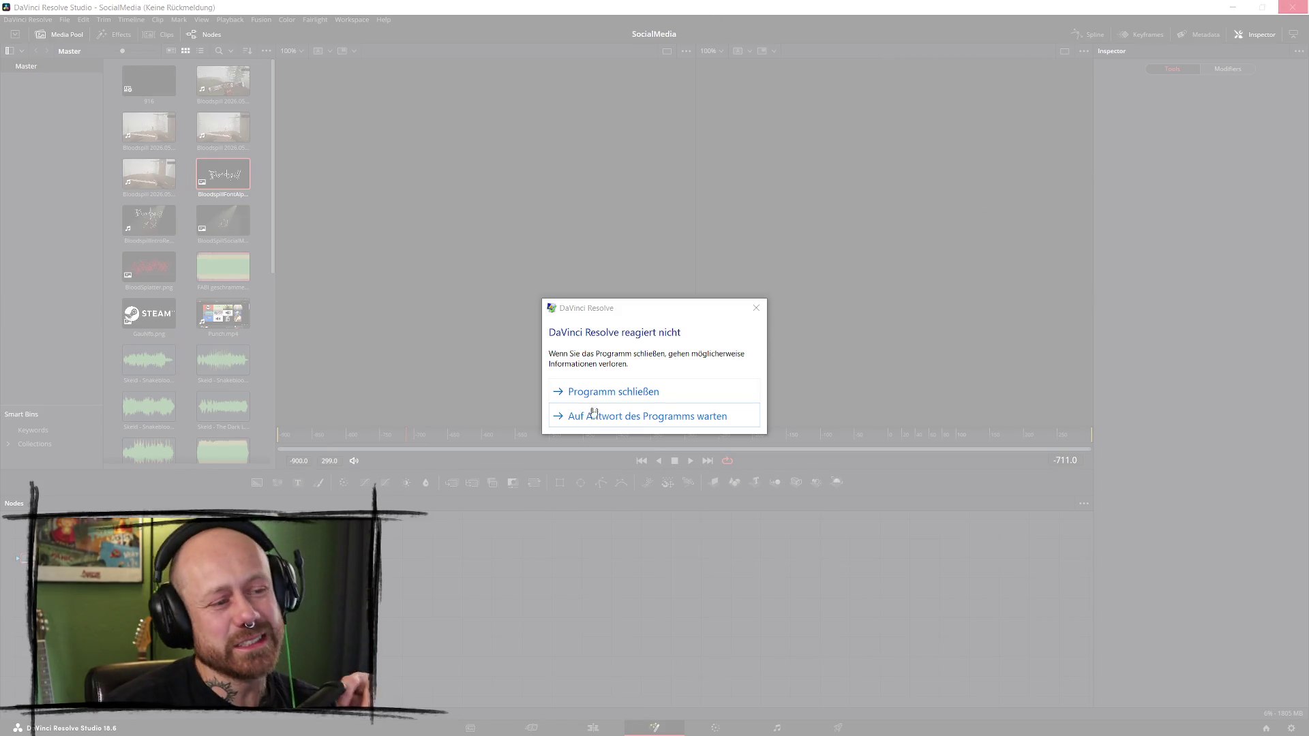
- Force-quit the frozen Resolve by choosing 'Programm schließen' in the not-responding prompt
{"action": "left_click", "coordinate": [647, 399]}
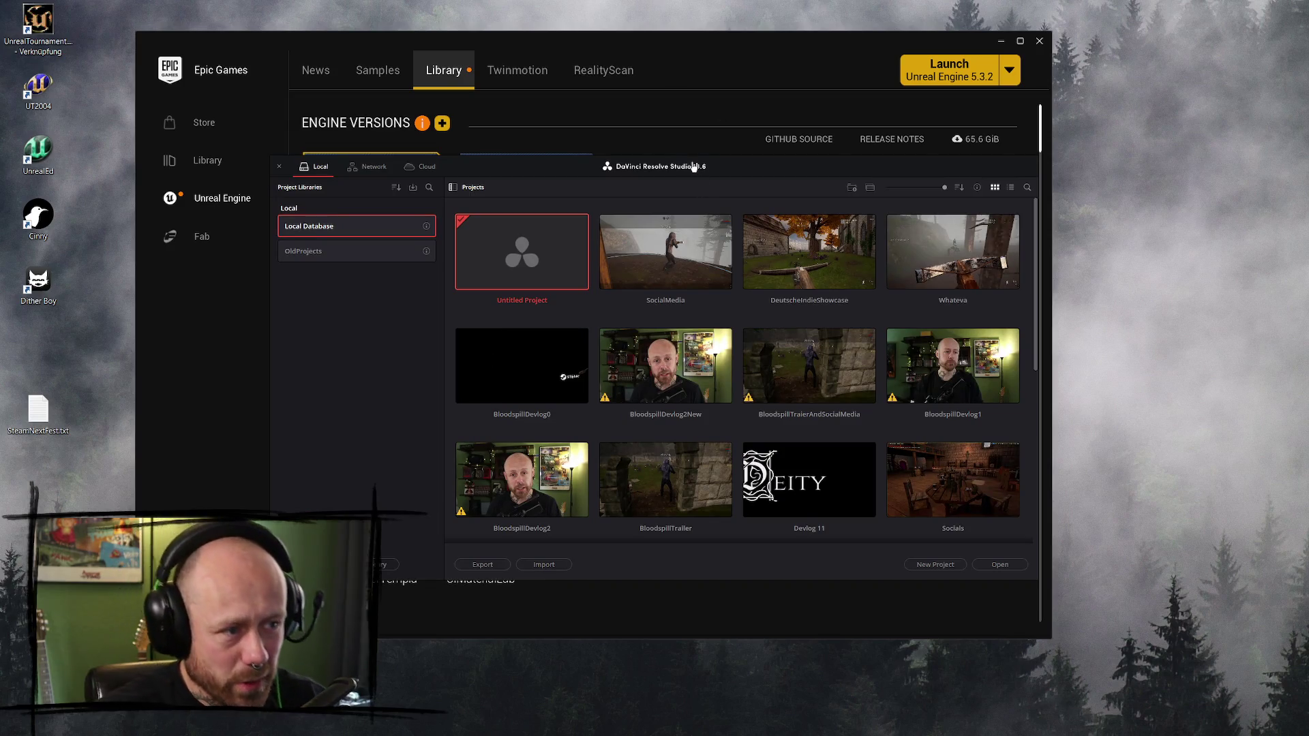
- Reopen the SocialMedia project and play Timeline 3 from the beginning
{"action": "double_click", "coordinate": [702, 253]}
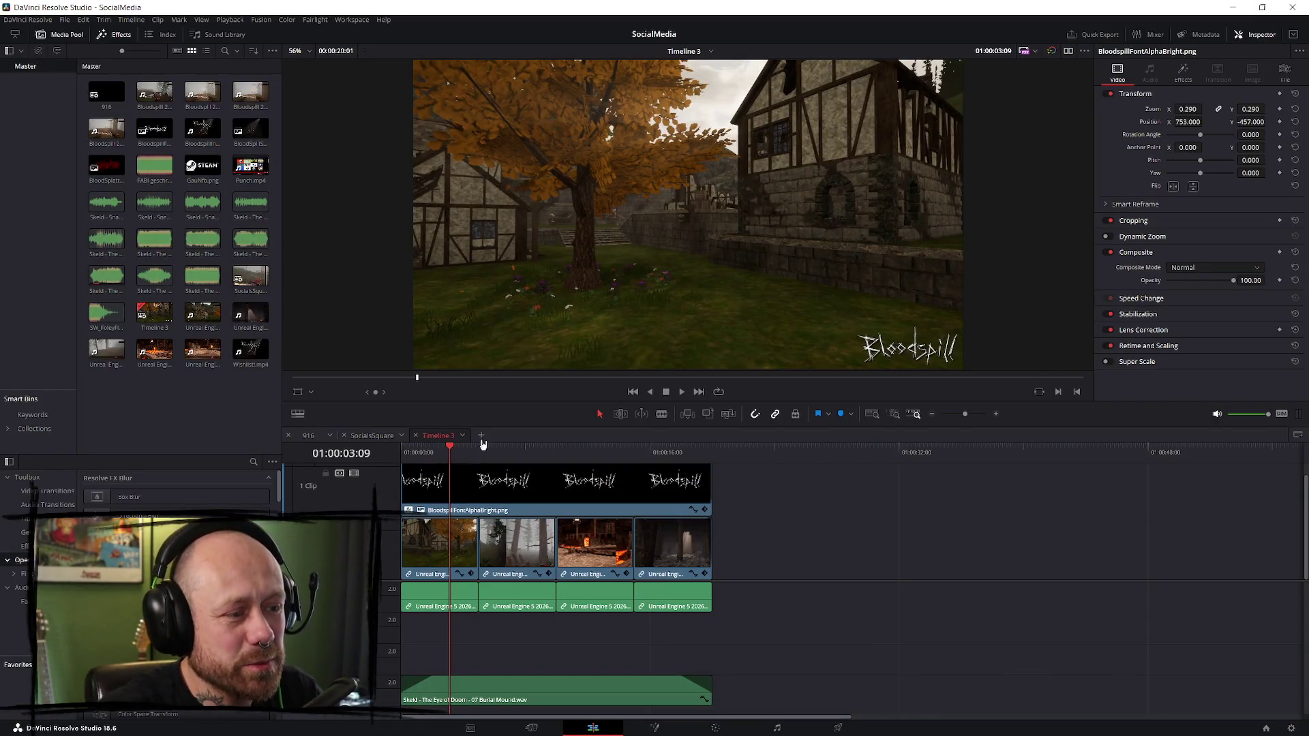
{"action": "key", "text": "Home"}
{"action": "scroll", "coordinate": [623, 486], "scroll_direction": "up", "scroll_amount": 2}
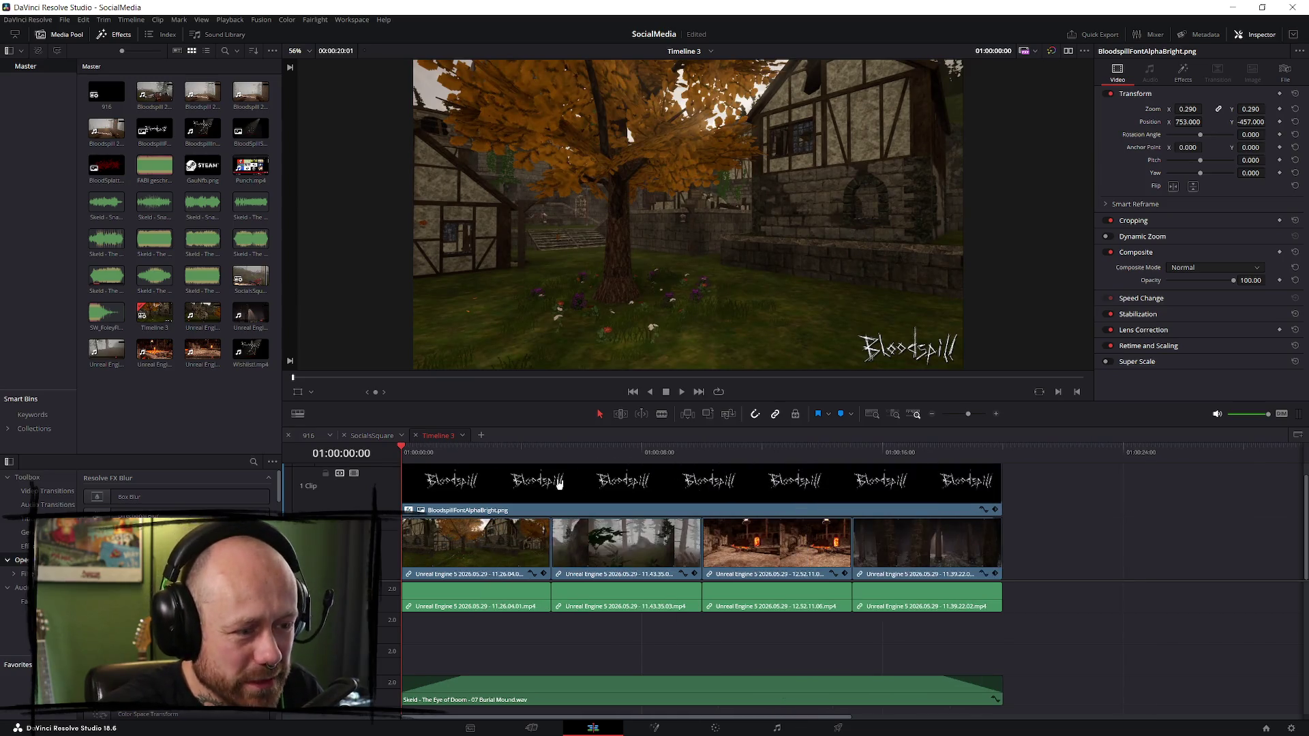
{"action": "scroll", "coordinate": [623, 486], "scroll_direction": "down", "scroll_amount": 4}
{"action": "key", "text": "space"}
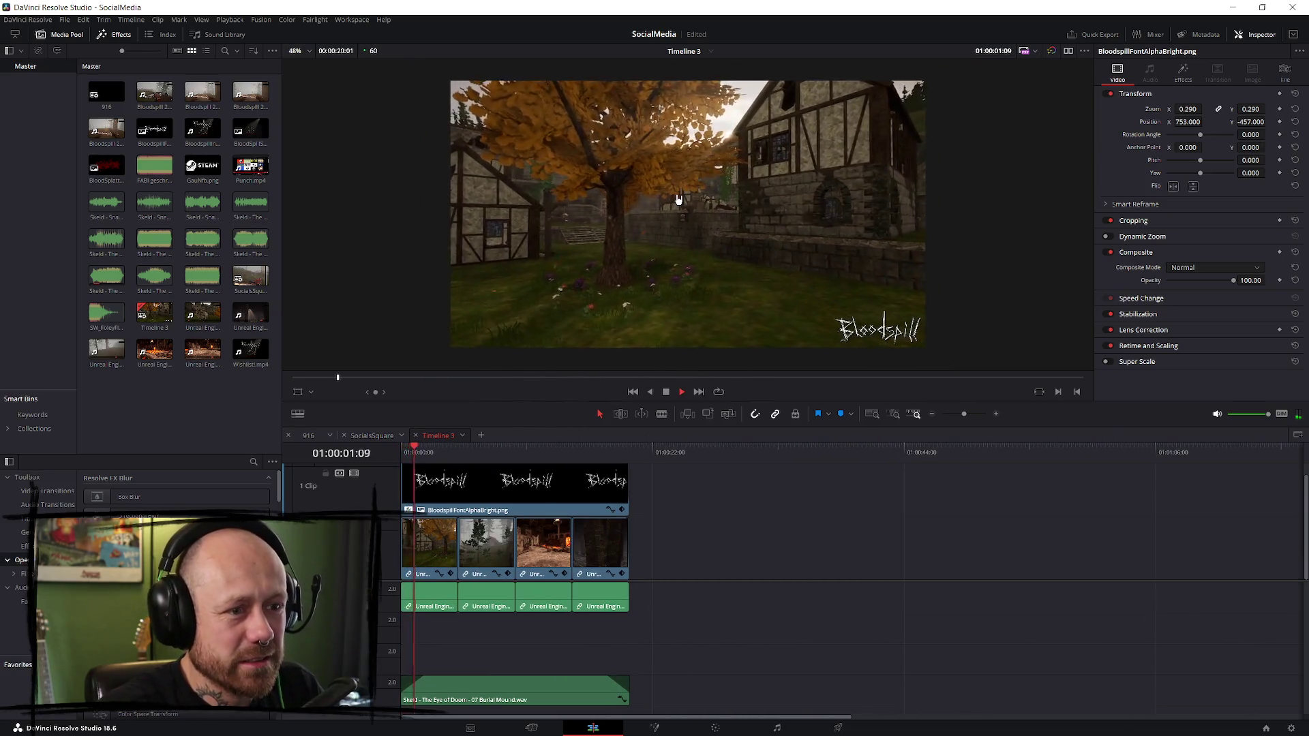
{"action": "key", "text": "space"}
{"action": "key", "text": "Home"}
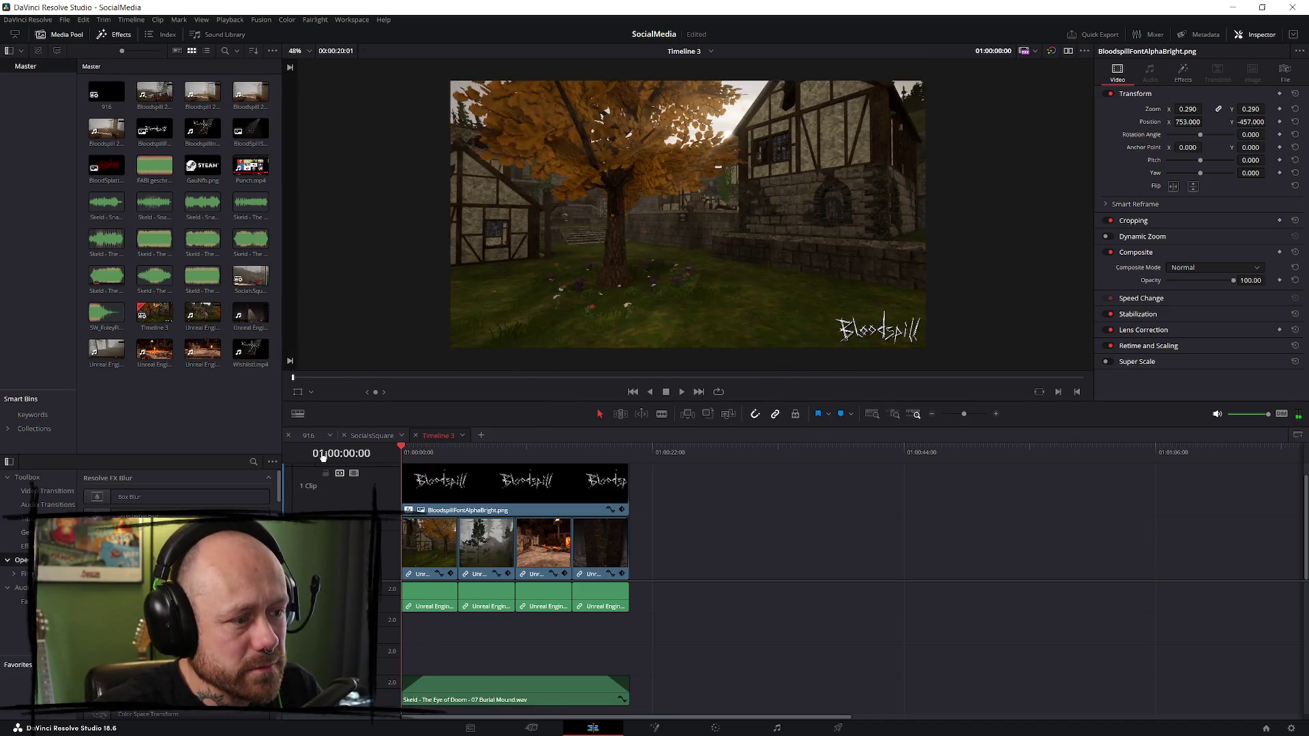
- Park the playhead just past the last montage clip and open the Deliver page
{"action": "left_click", "coordinate": [628, 448]}
{"action": "left_click_drag", "start_coordinate": [628, 447], "coordinate": [633, 448]}
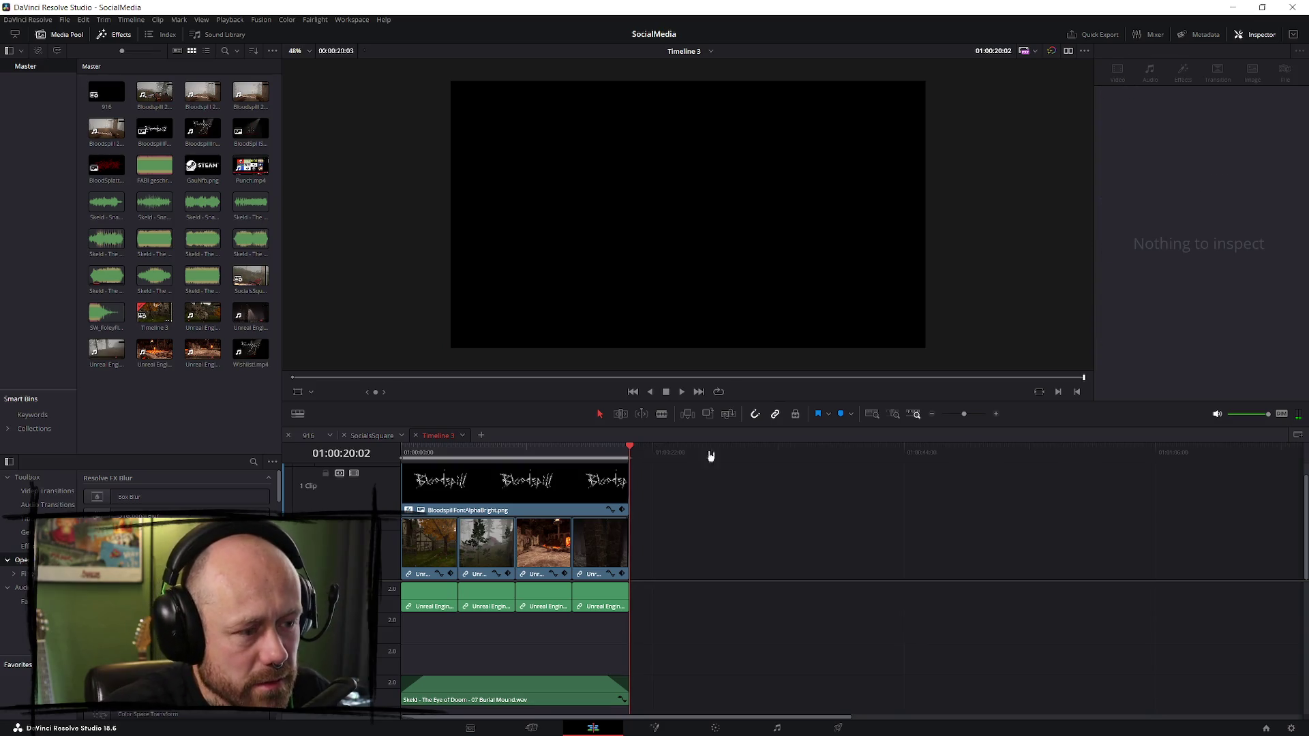
{"action": "left_click", "coordinate": [838, 728]}
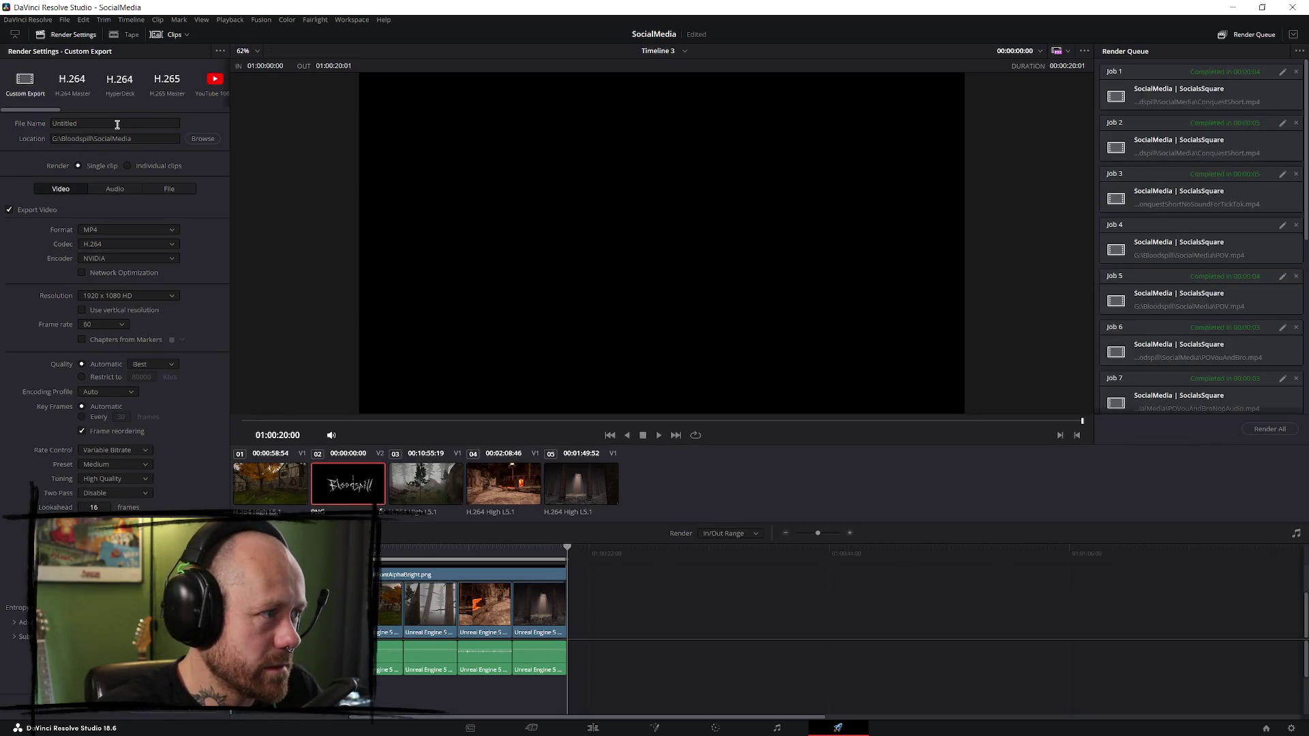
- Set the render file name to MomentsOfPeaceReddit
{"action": "double_click", "coordinate": [121, 124]}
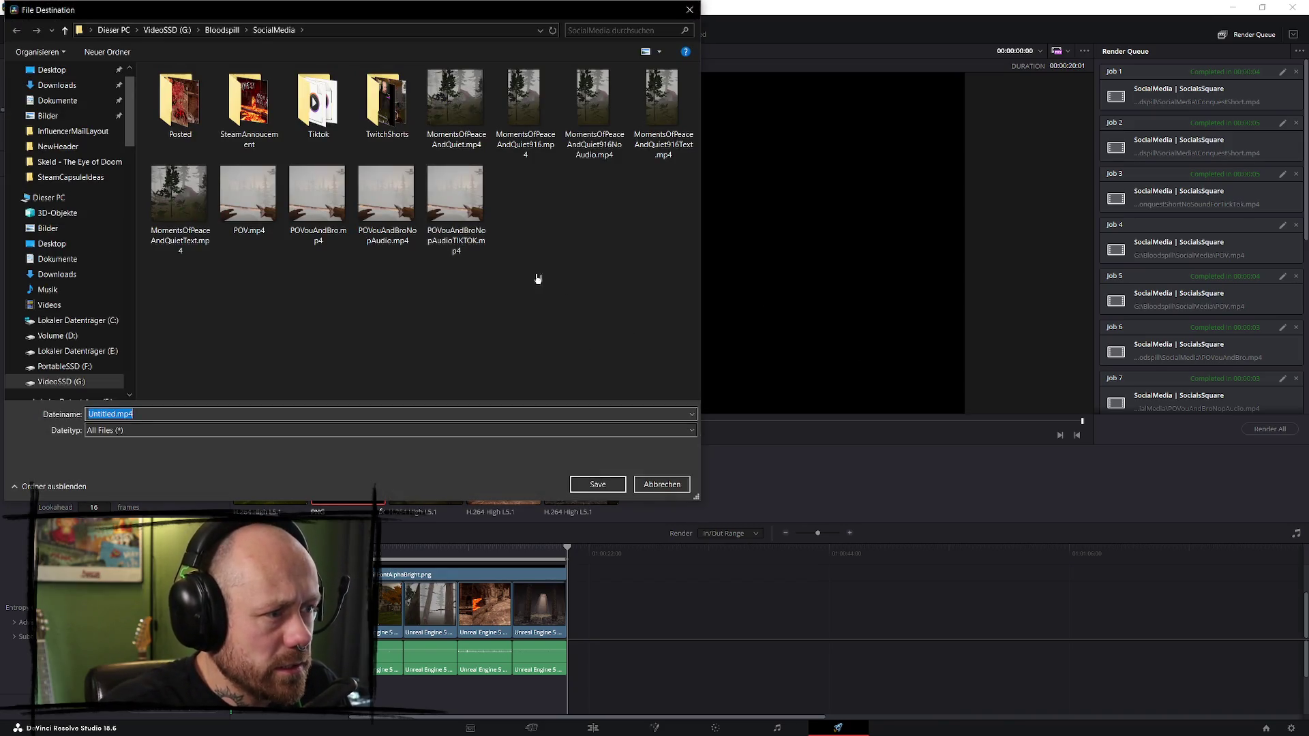
{"action": "left_click", "coordinate": [183, 203]}
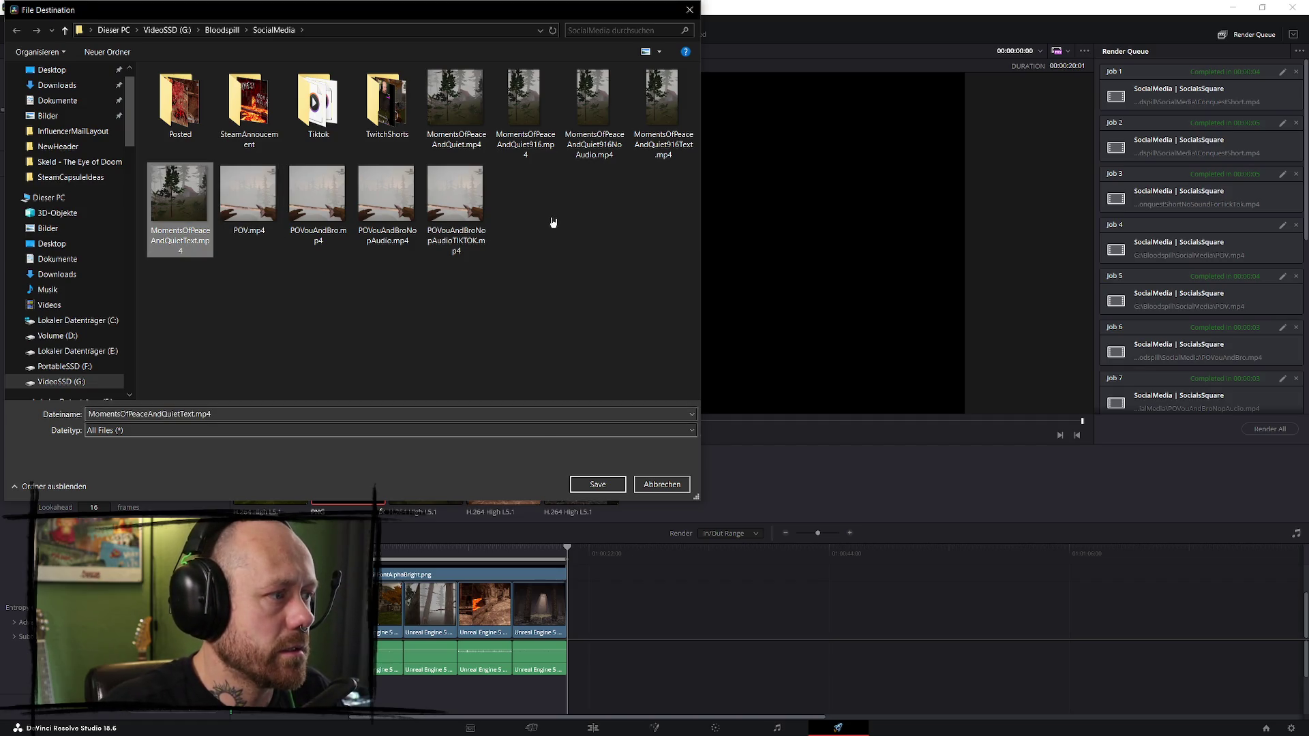
{"action": "left_click", "coordinate": [666, 484]}
{"action": "type", "text": "MomentsOfPeaceReddit"}
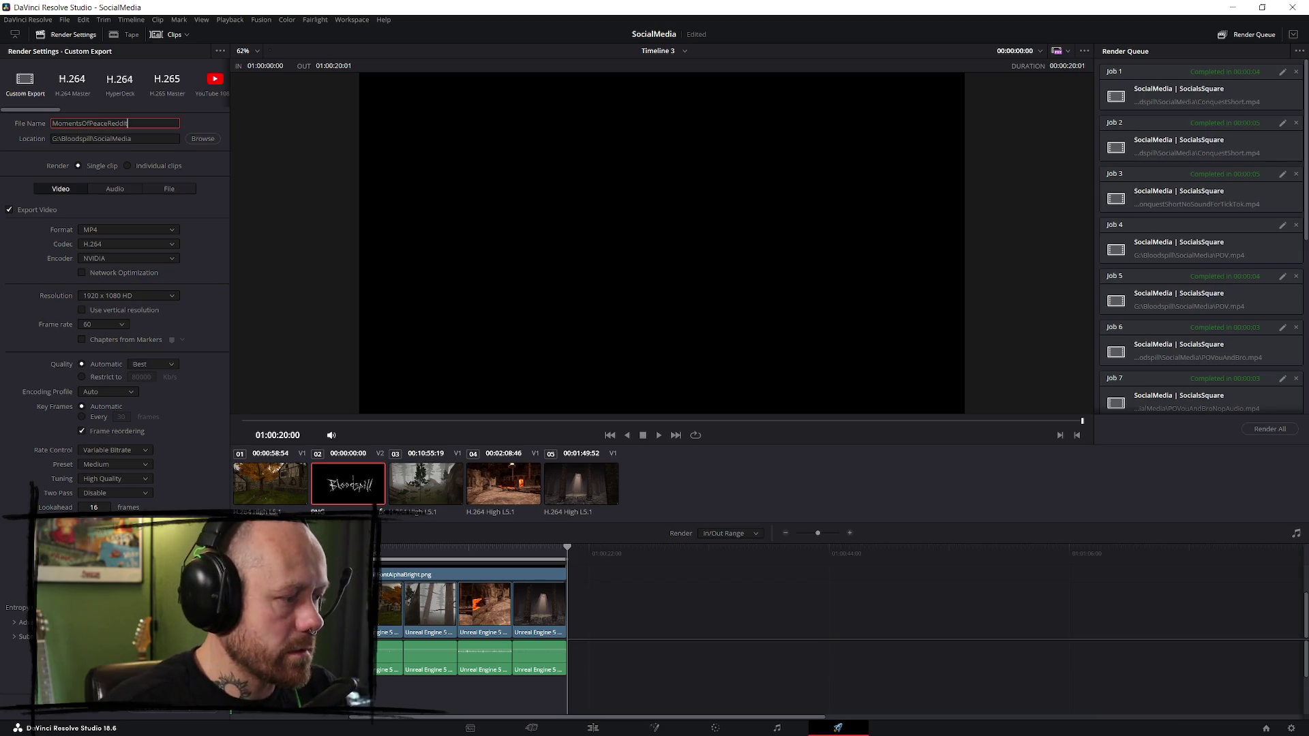
{"action": "left_click", "coordinate": [174, 702]}
- Add Timeline 3 to the render queue, render it, and return to the Edit page
{"action": "left_click", "coordinate": [1207, 394]}
{"action": "left_click", "coordinate": [1269, 429]}
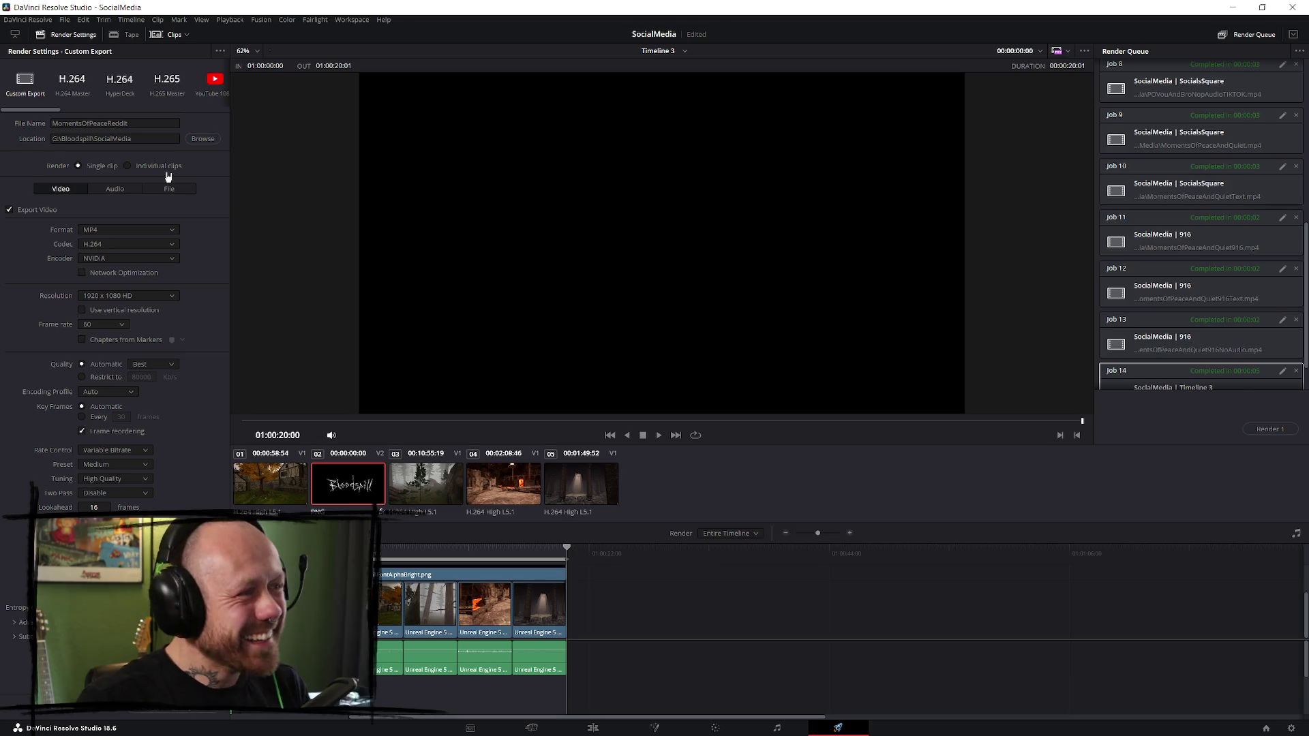
{"action": "left_click", "coordinate": [592, 728]}
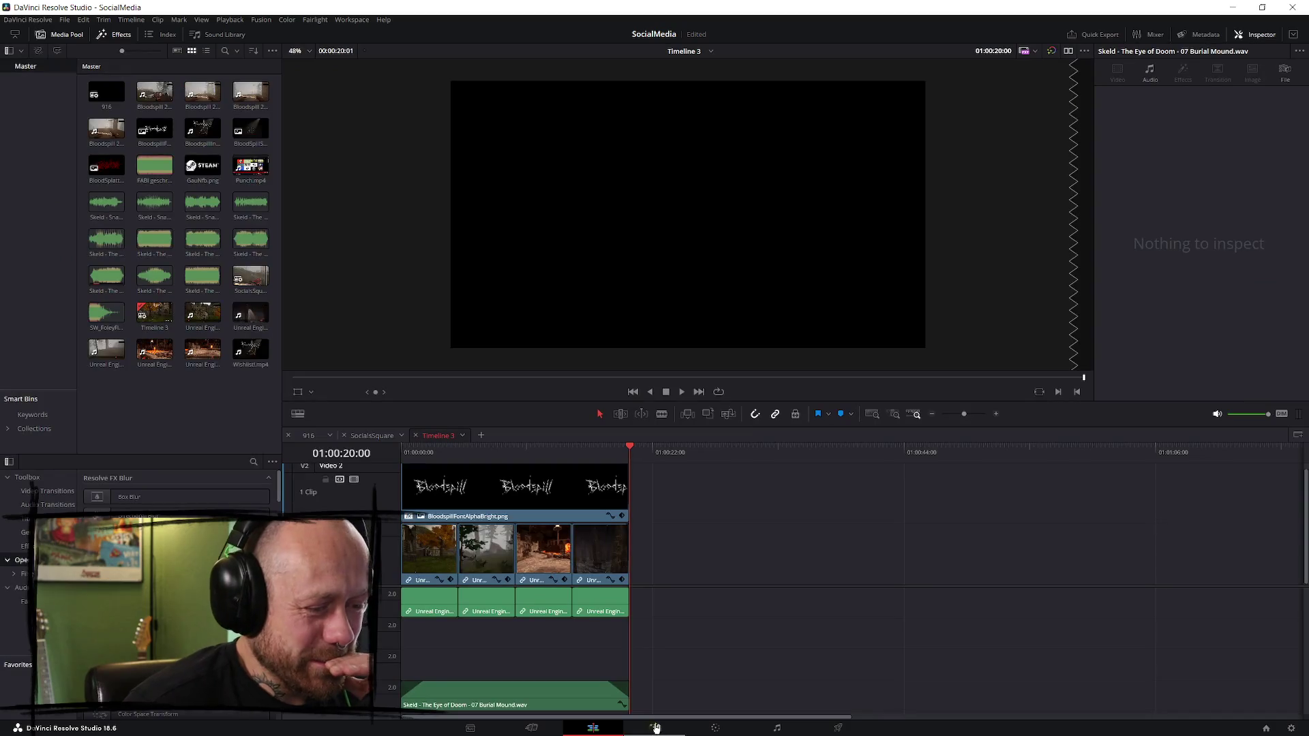
- Select the Bloodspill logo clip in Timeline 3 and switch to the SocialsSquare timeline
{"action": "left_click", "coordinate": [545, 501]}
{"action": "left_click", "coordinate": [715, 511]}
{"action": "left_click", "coordinate": [549, 452]}
{"action": "left_click", "coordinate": [529, 485]}
{"action": "left_click", "coordinate": [378, 435]}
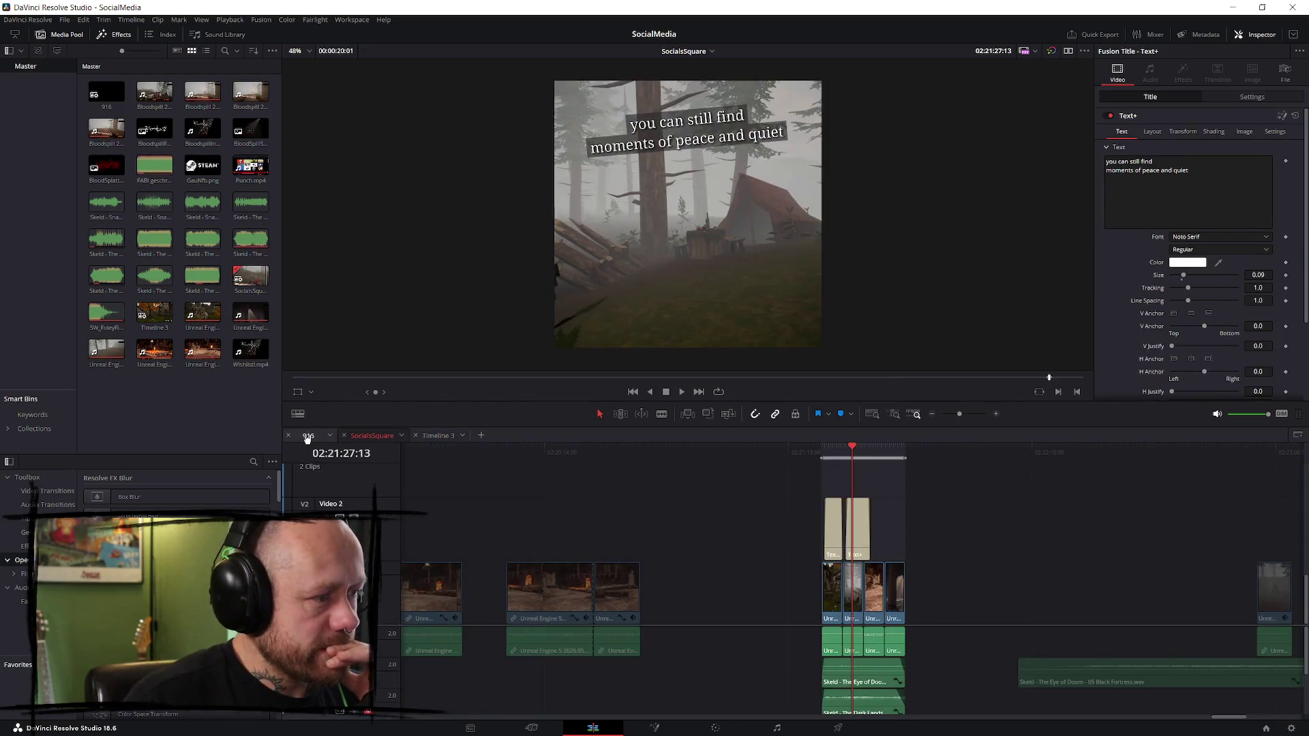
- Play the square montage and move the playhead past its clips
{"action": "left_click", "coordinate": [830, 443]}
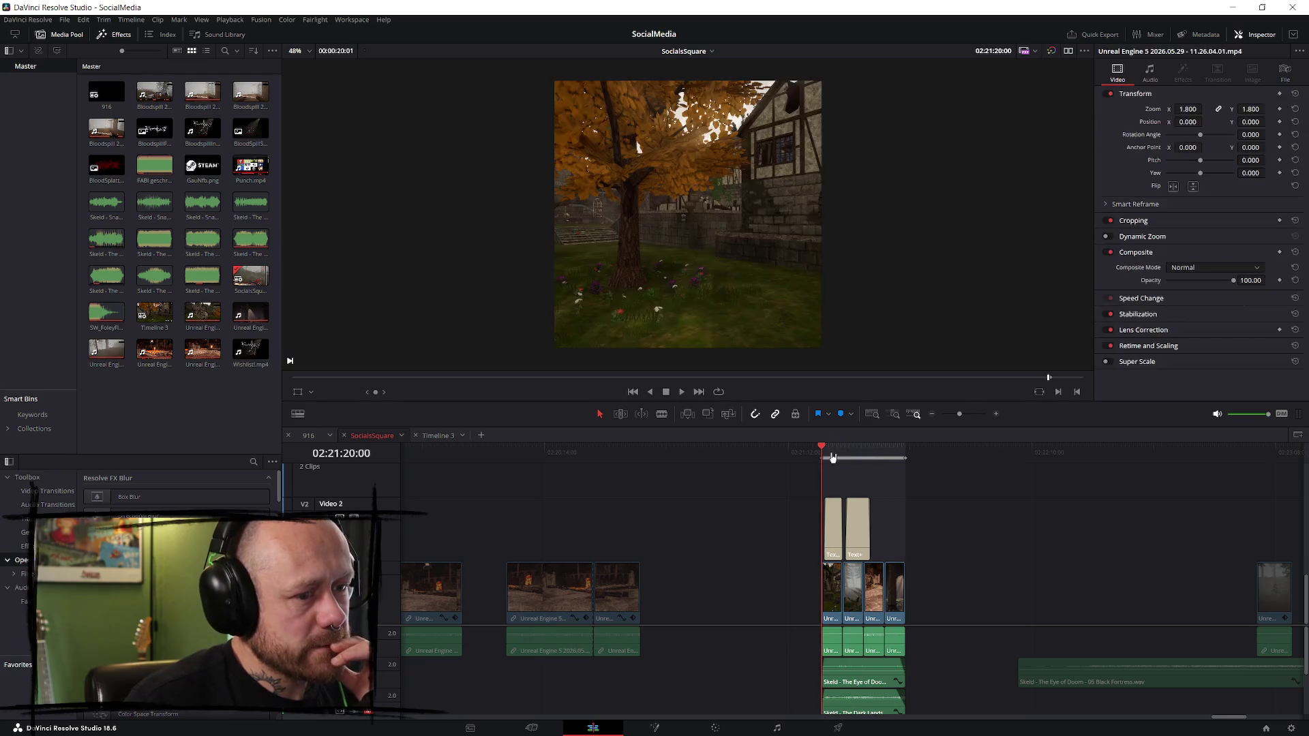
{"action": "key", "text": "space"}
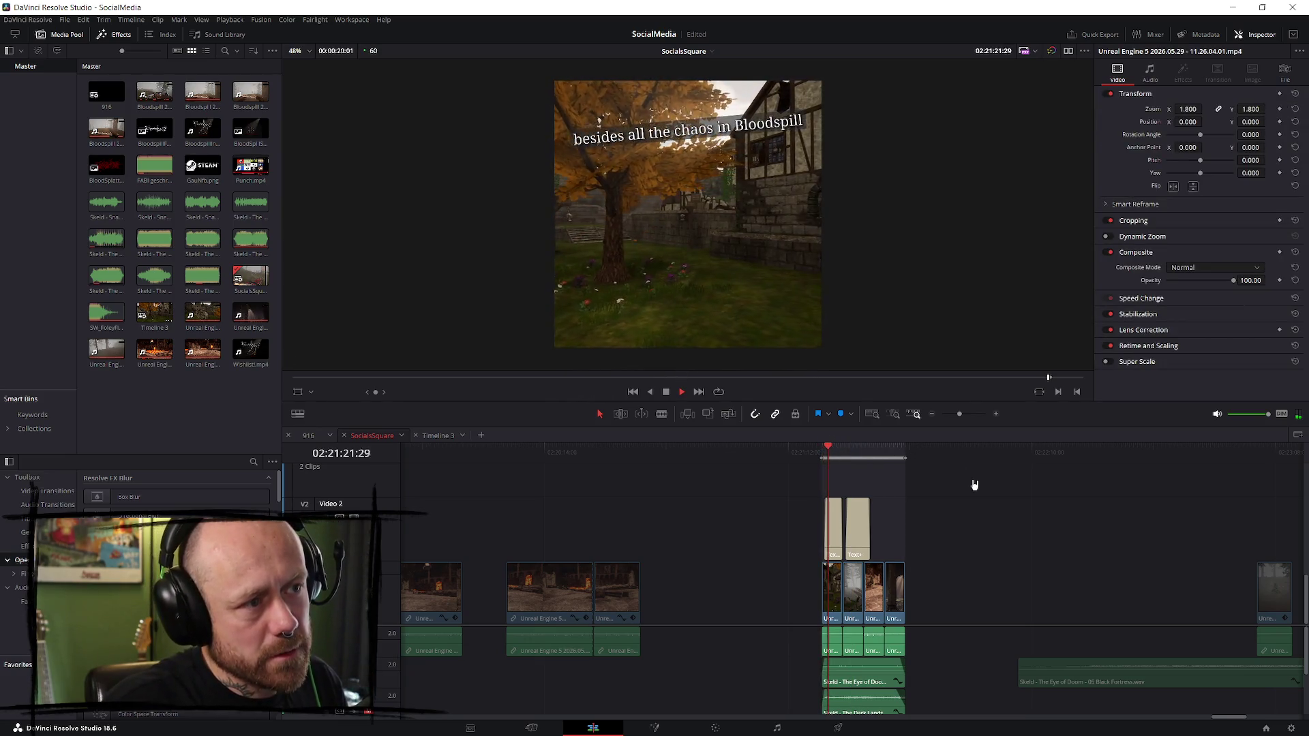
{"action": "key", "text": "space"}
{"action": "scroll", "coordinate": [1066, 491], "scroll_direction": "up", "scroll_amount": 3}
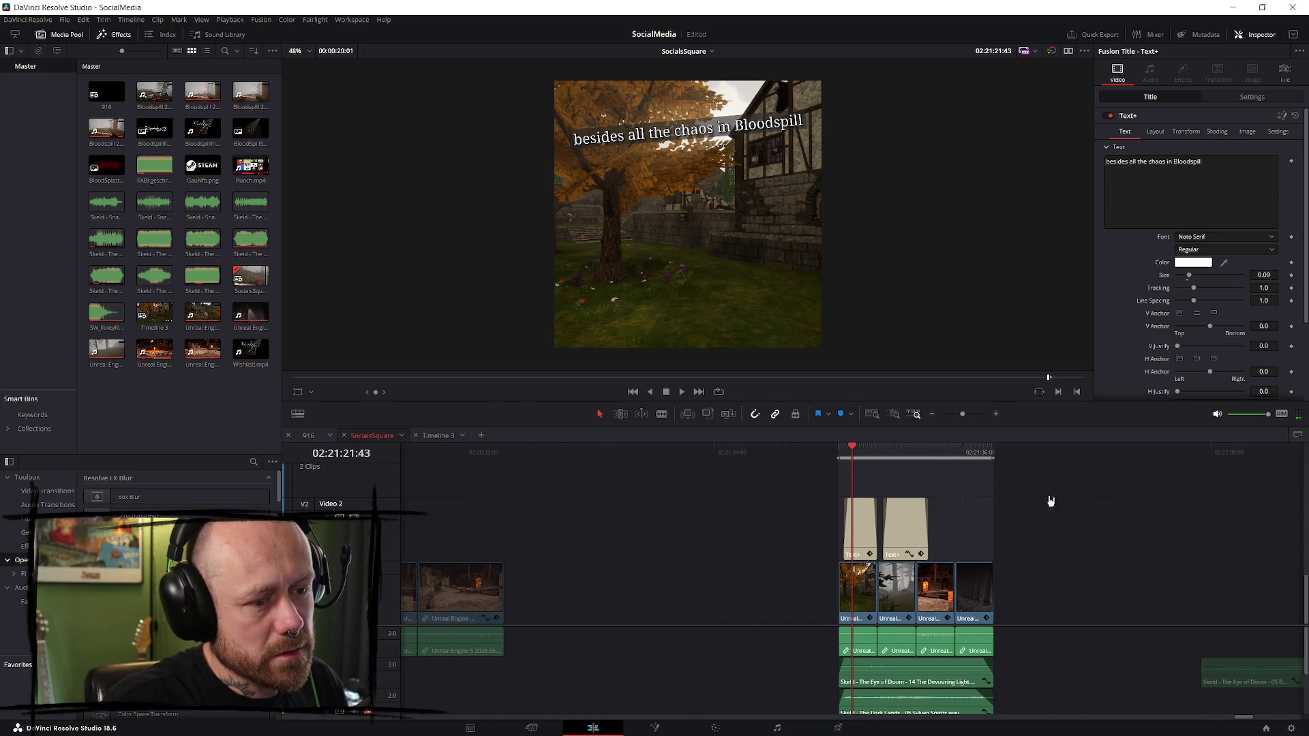
{"action": "left_click", "coordinate": [1052, 463]}
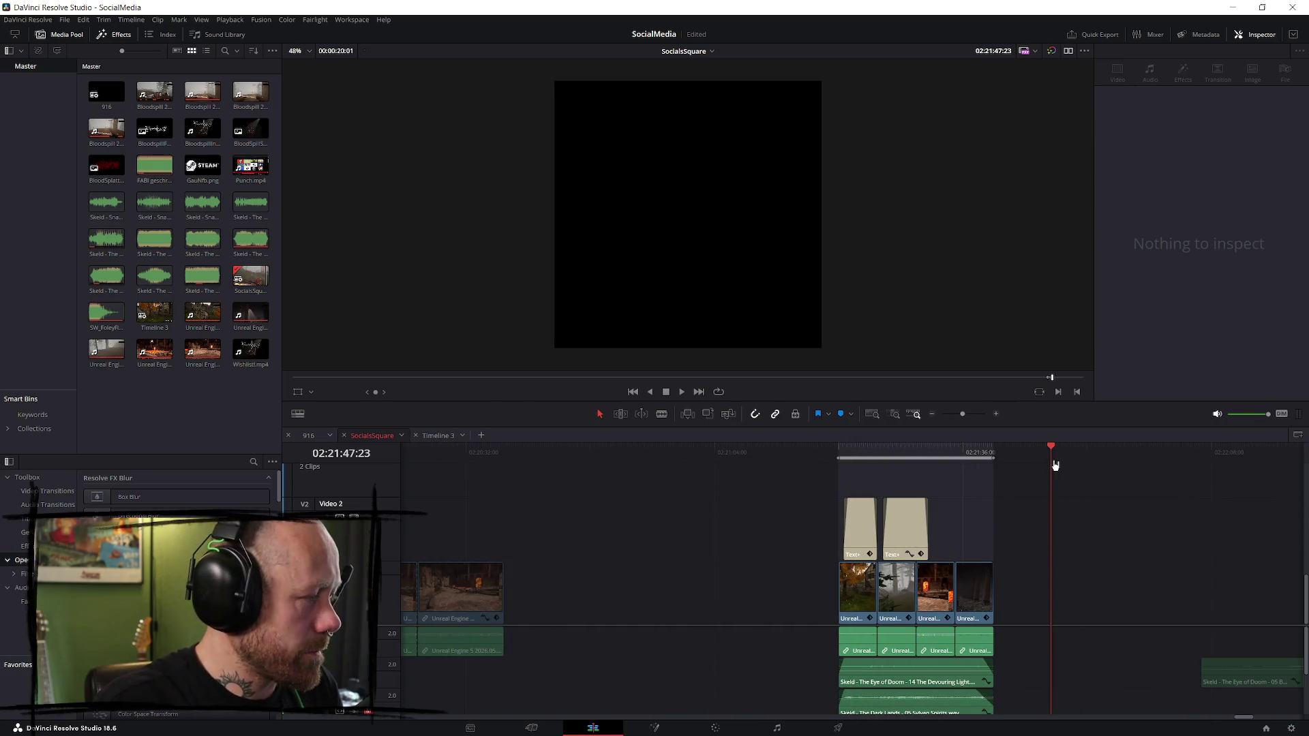
- Paste the logo onto V2, line it up over the montage clips, and shift the text titles earlier
{"action": "key", "text": "ctrl+z"}
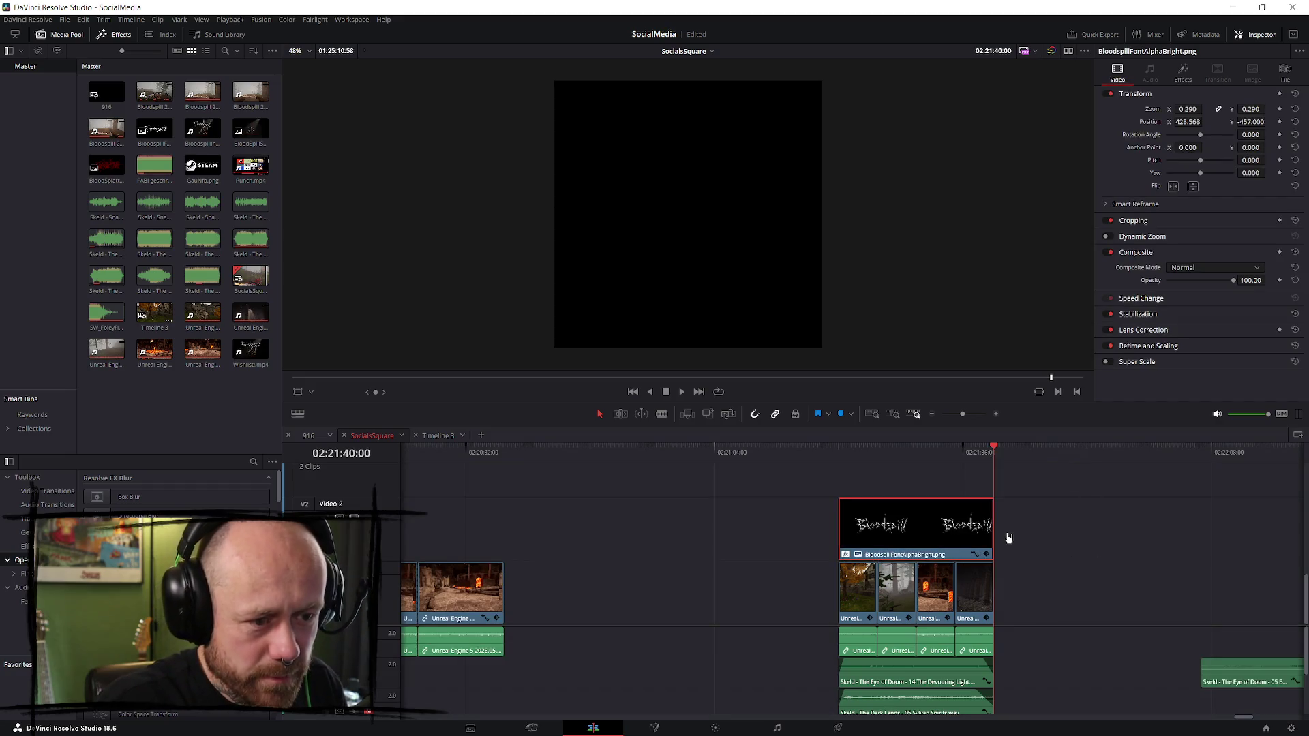
{"action": "key", "text": "ctrl+shift+z"}
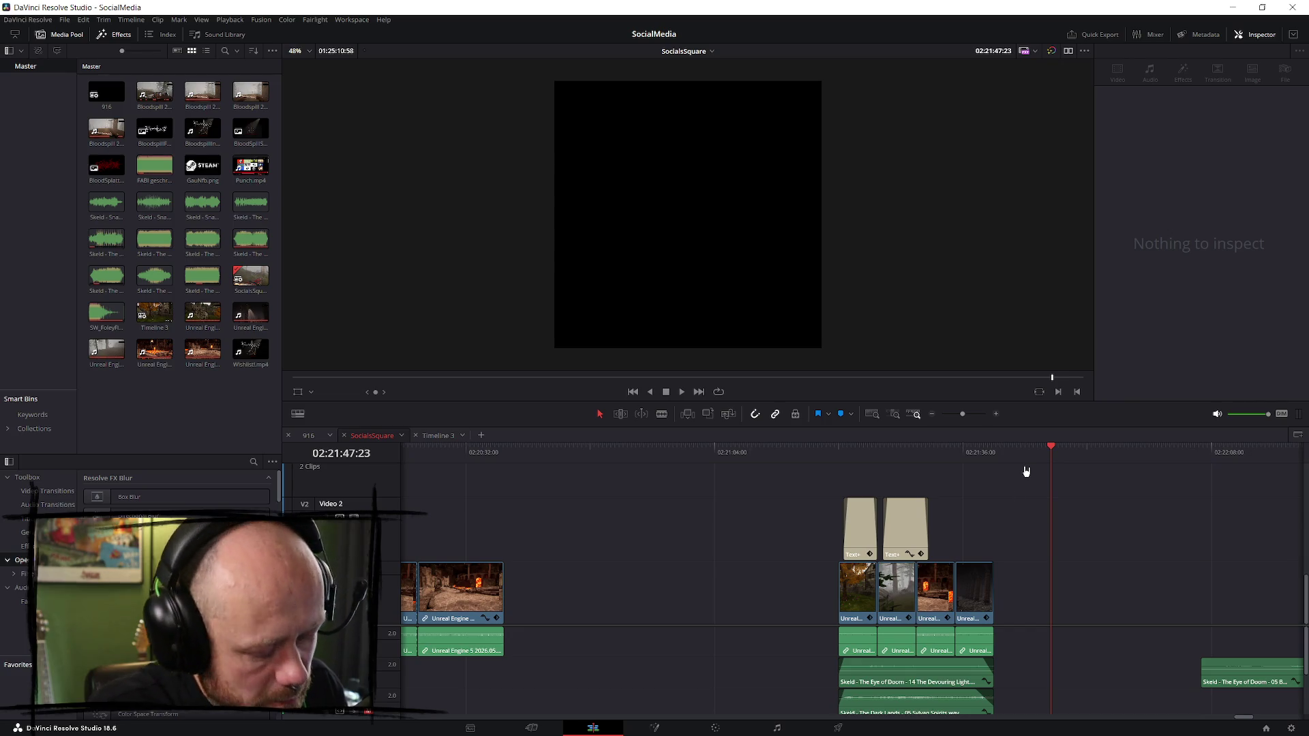
{"action": "key", "text": "ctrl+v"}
{"action": "left_click_drag", "start_coordinate": [1090, 538], "coordinate": [1029, 538]}
{"action": "left_click", "coordinate": [899, 526]}
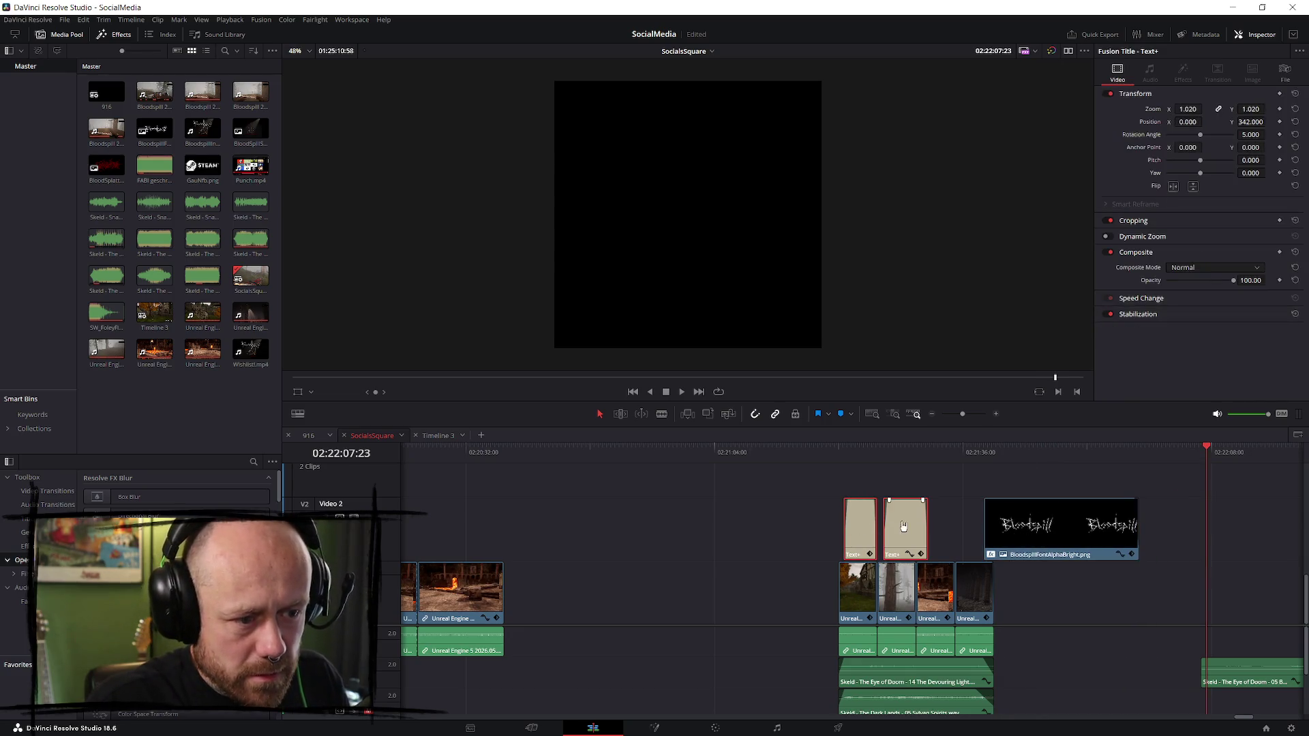
{"action": "left_click_drag", "start_coordinate": [898, 526], "coordinate": [765, 526]}
{"action": "mouse_move", "coordinate": [1019, 528]}
{"action": "left_mouse_down"}
{"action": "mouse_move", "coordinate": [862, 528]}
{"action": "mouse_move", "coordinate": [874, 529]}
{"action": "left_mouse_up"}
- Enlarge the logo to Zoom 0.530 and preview the square montage full screen
{"action": "left_click", "coordinate": [842, 452]}
{"action": "key", "text": "space"}
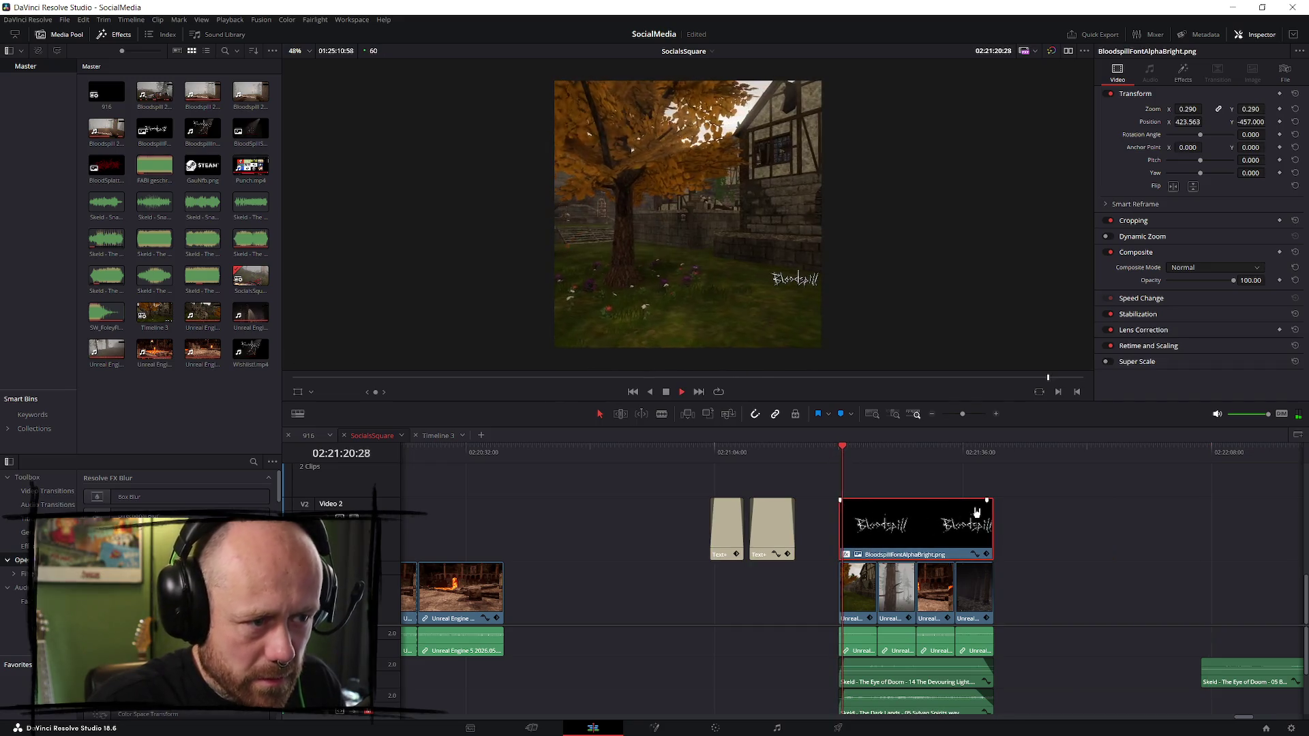
{"action": "key", "text": "space"}
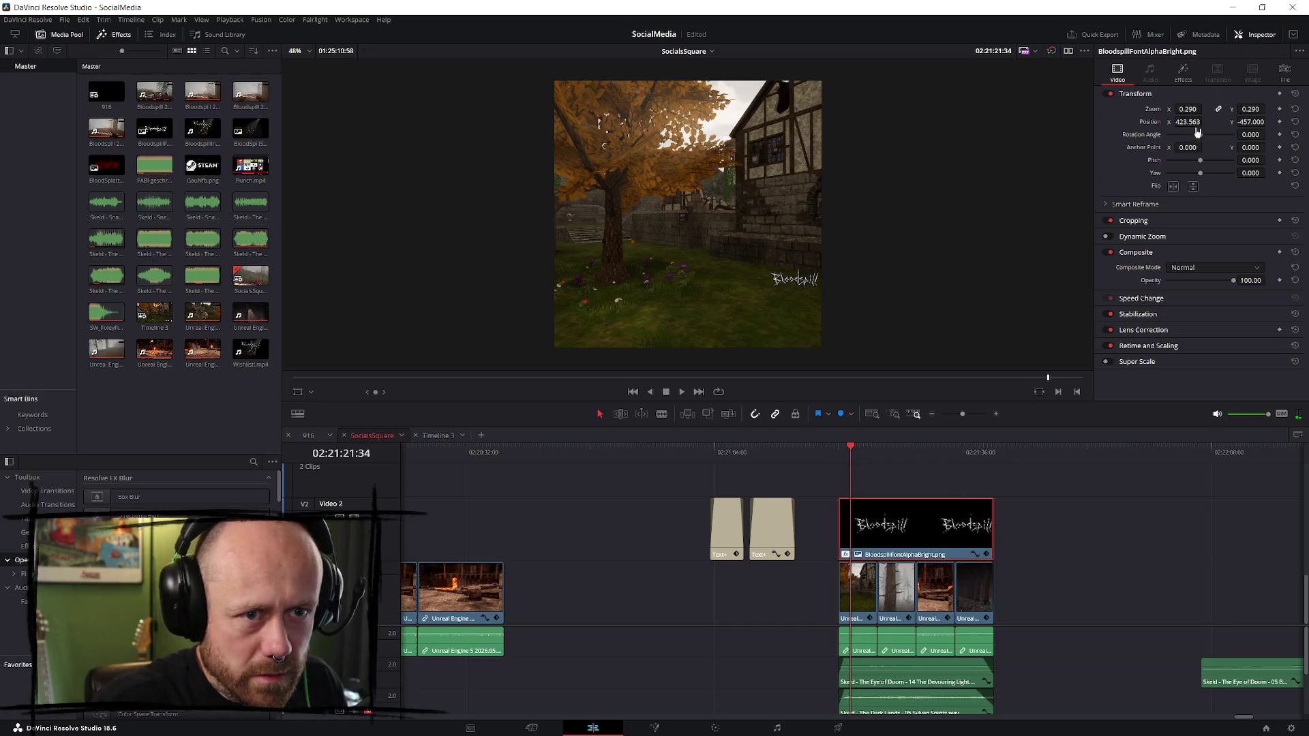
{"action": "mouse_move", "coordinate": [1187, 109]}
{"action": "left_mouse_down"}
{"action": "mouse_move", "coordinate": [1212, 109]}
{"action": "mouse_move", "coordinate": [1188, 122]}
{"action": "left_mouse_up"}
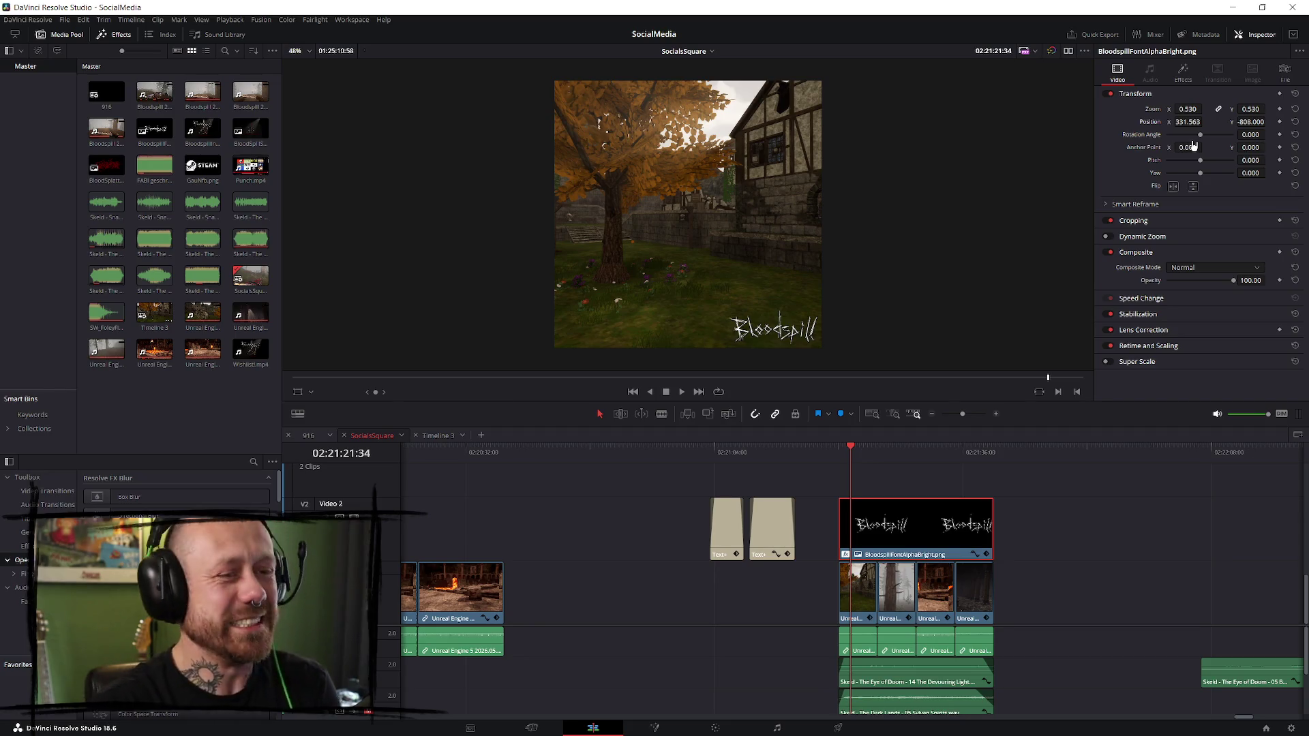
{"action": "left_click", "coordinate": [842, 453]}
{"action": "key", "text": "space"}
{"action": "key", "text": "p"}
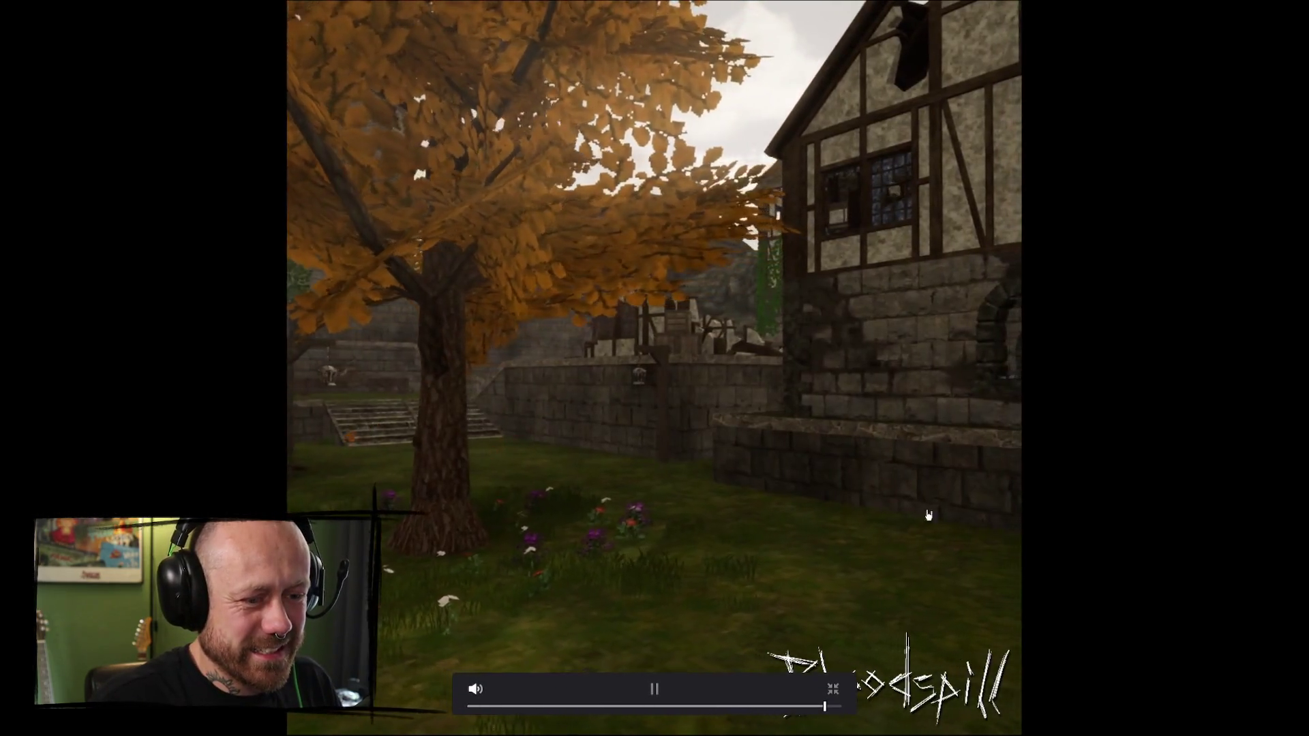
{"action": "left_click", "coordinate": [832, 695]}
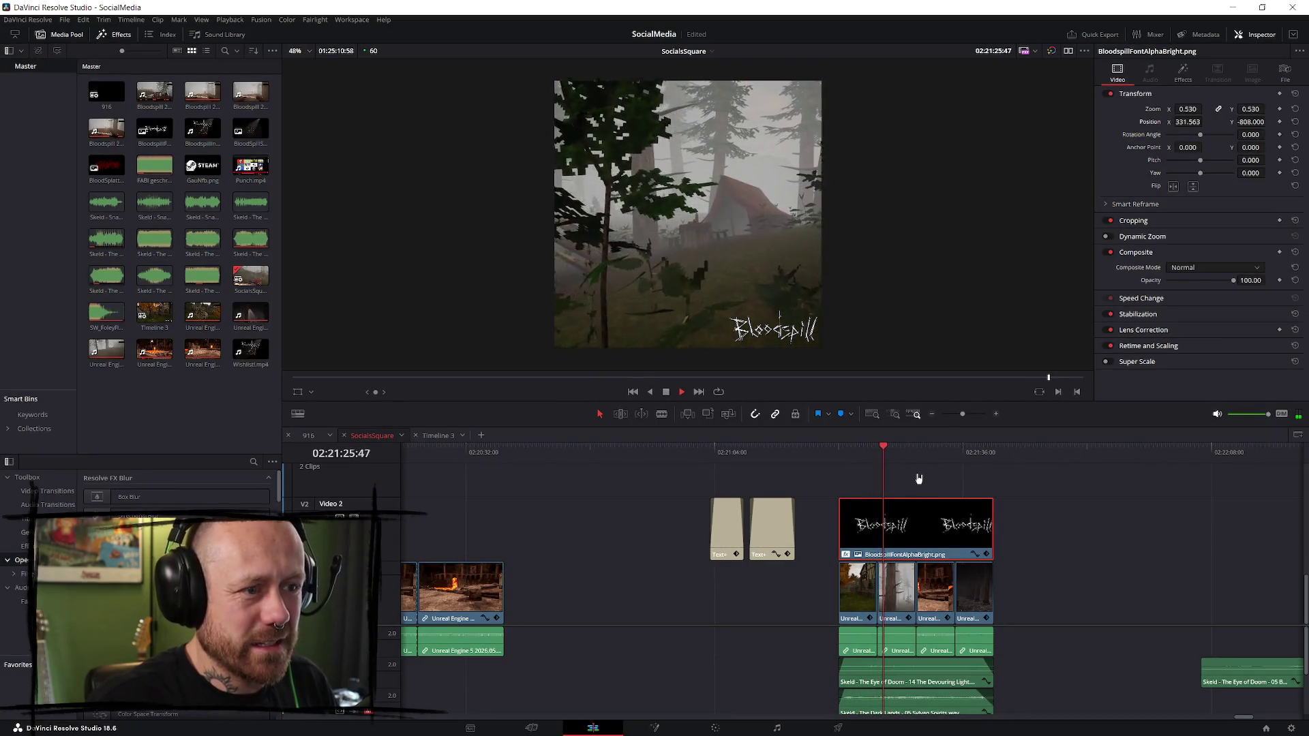
{"action": "key", "text": "p"}
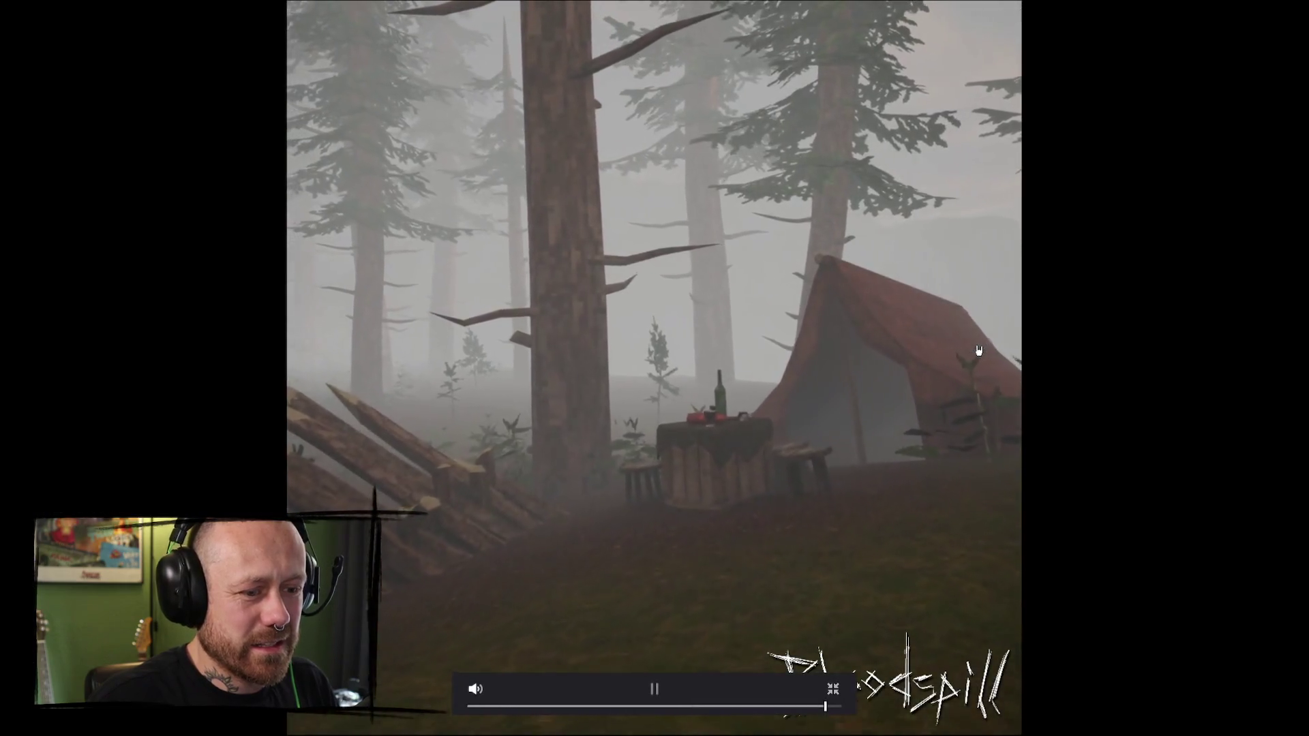
{"action": "key", "text": "p"}
- Mark In and Out points around the montage clips as a 20-second render range
{"action": "left_click_drag", "start_coordinate": [857, 477], "coordinate": [838, 477]}
{"action": "key", "text": "i"}
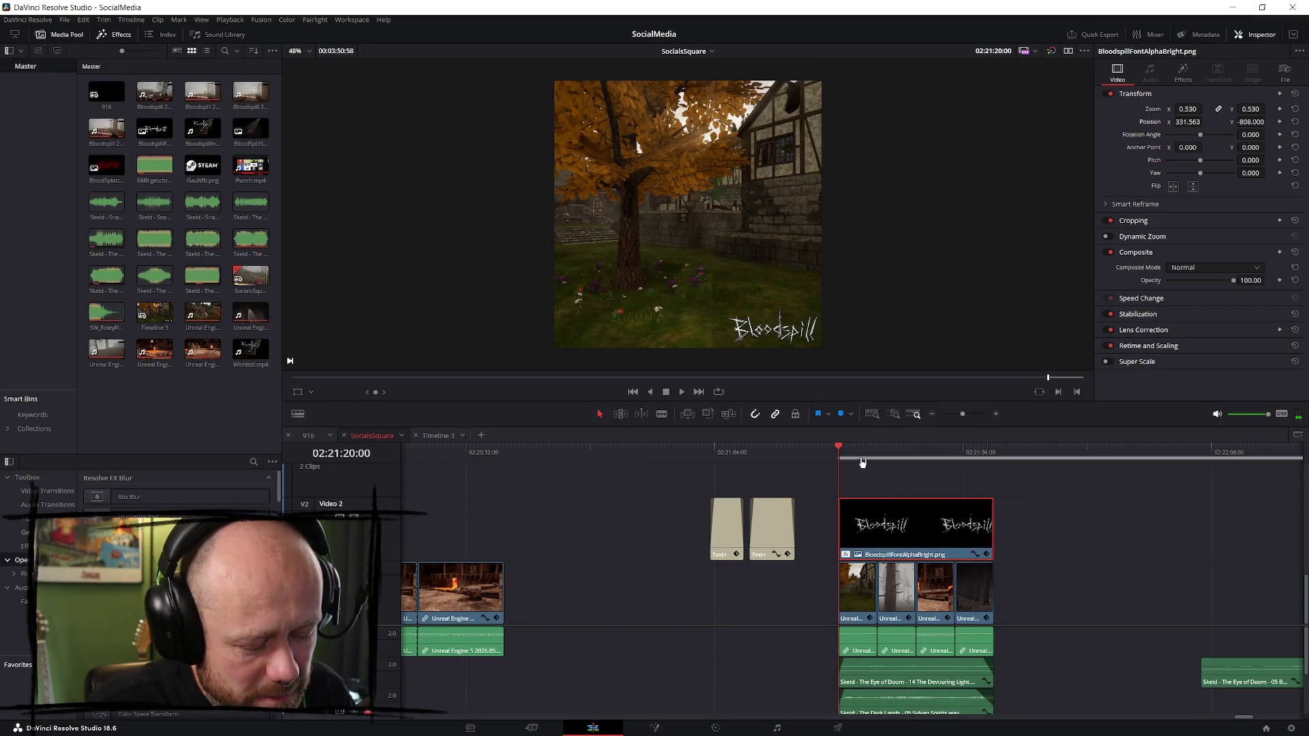
{"action": "left_click", "coordinate": [973, 460]}
{"action": "left_click_drag", "start_coordinate": [973, 460], "coordinate": [995, 460]}
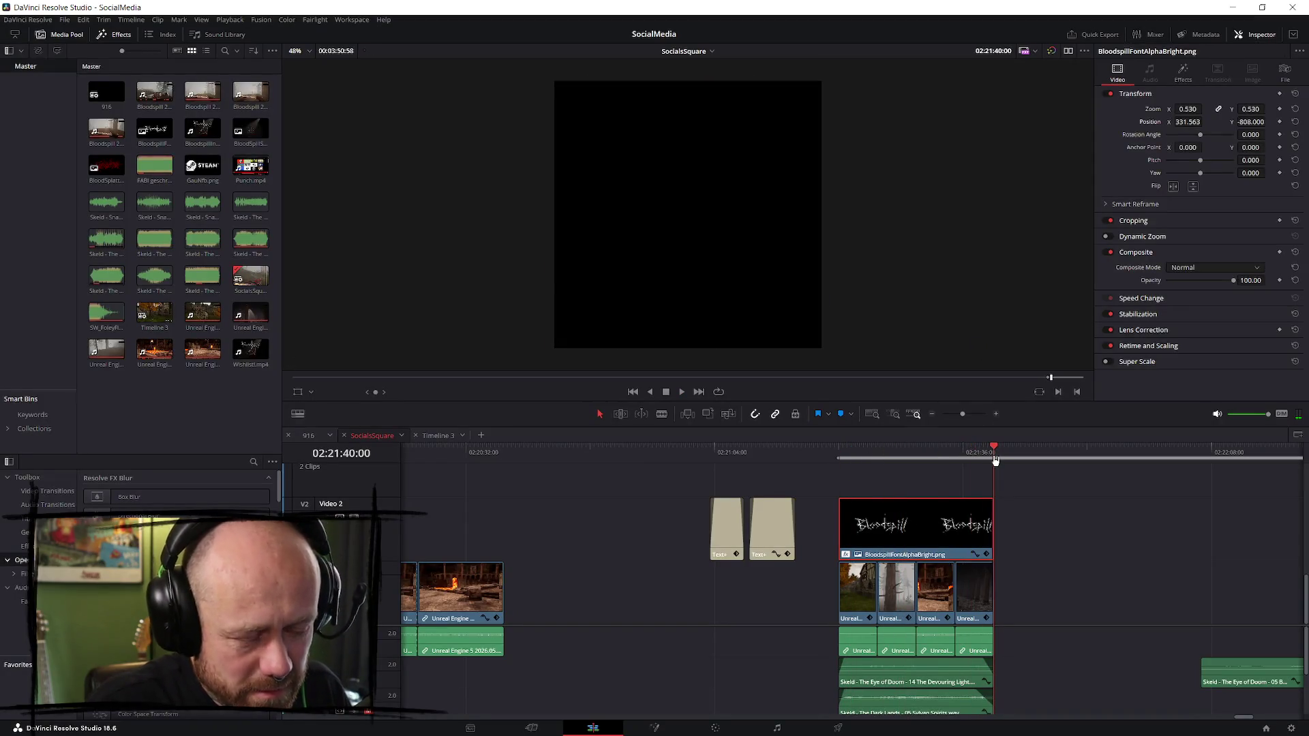
{"action": "key", "text": "o"}
{"action": "left_click", "coordinate": [866, 728]}
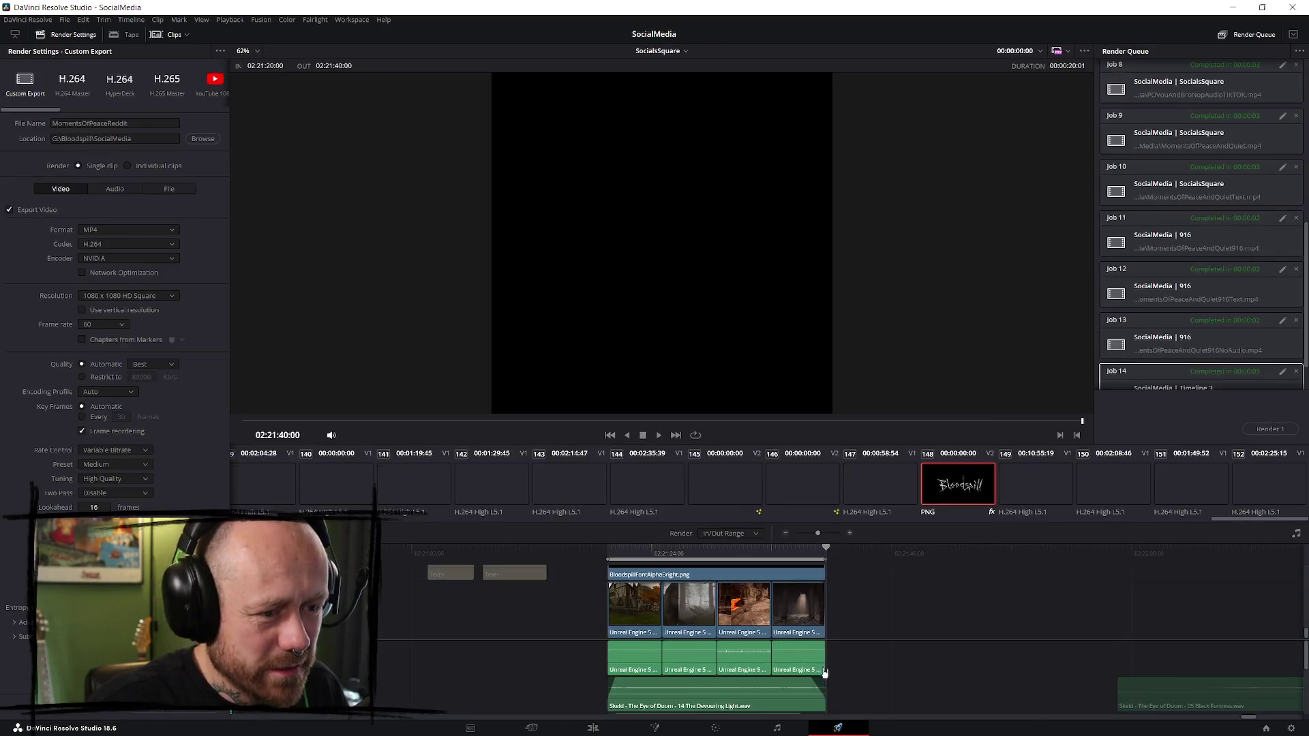
- Overwrite MomentsOfPeaceAndQuiet as the output file, queue the square montage and render it
{"action": "left_click", "coordinate": [195, 139]}
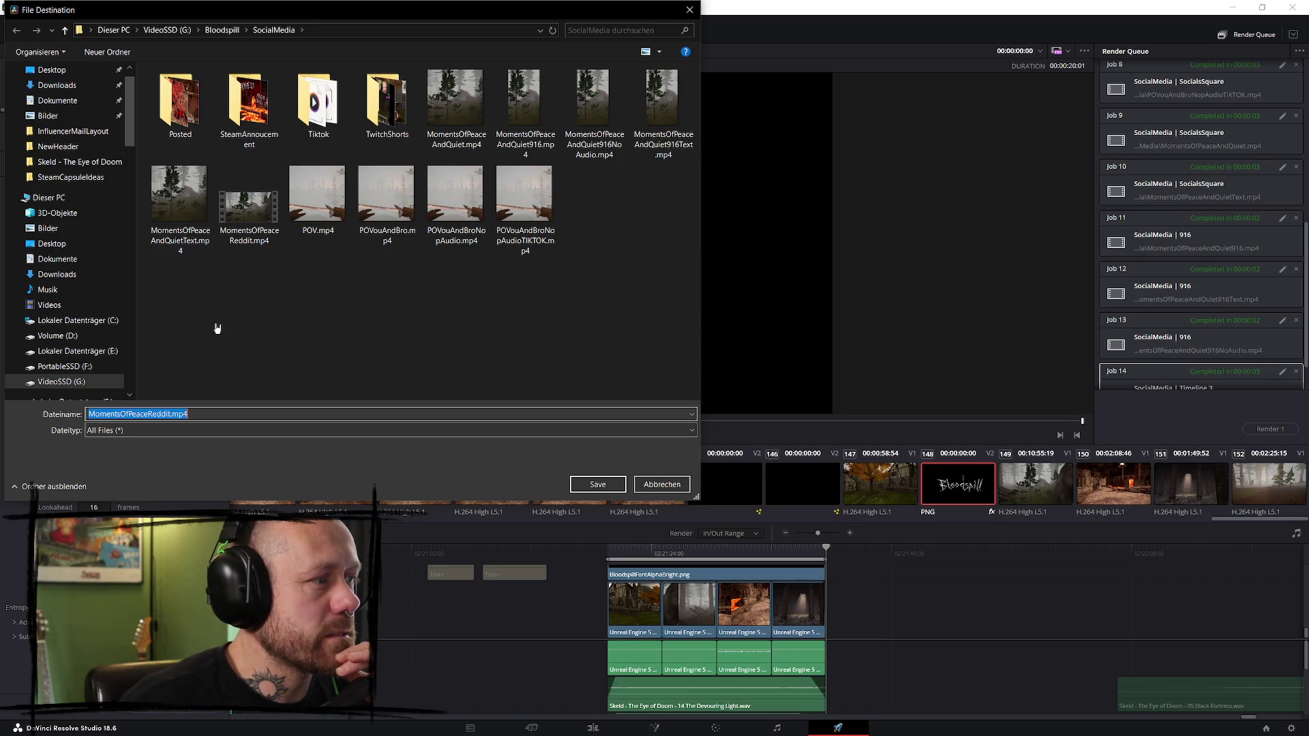
{"action": "left_click", "coordinate": [455, 109]}
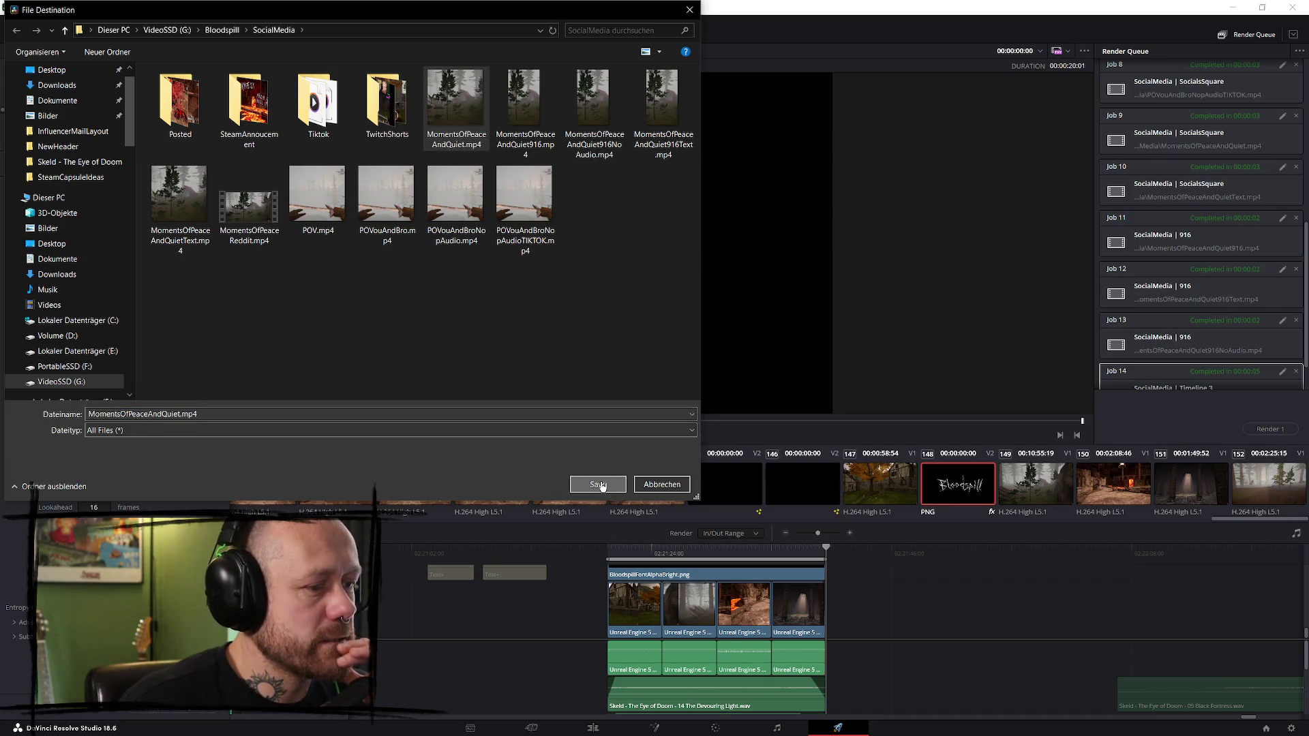
{"action": "left_click", "coordinate": [597, 484]}
{"action": "left_click", "coordinate": [690, 376]}
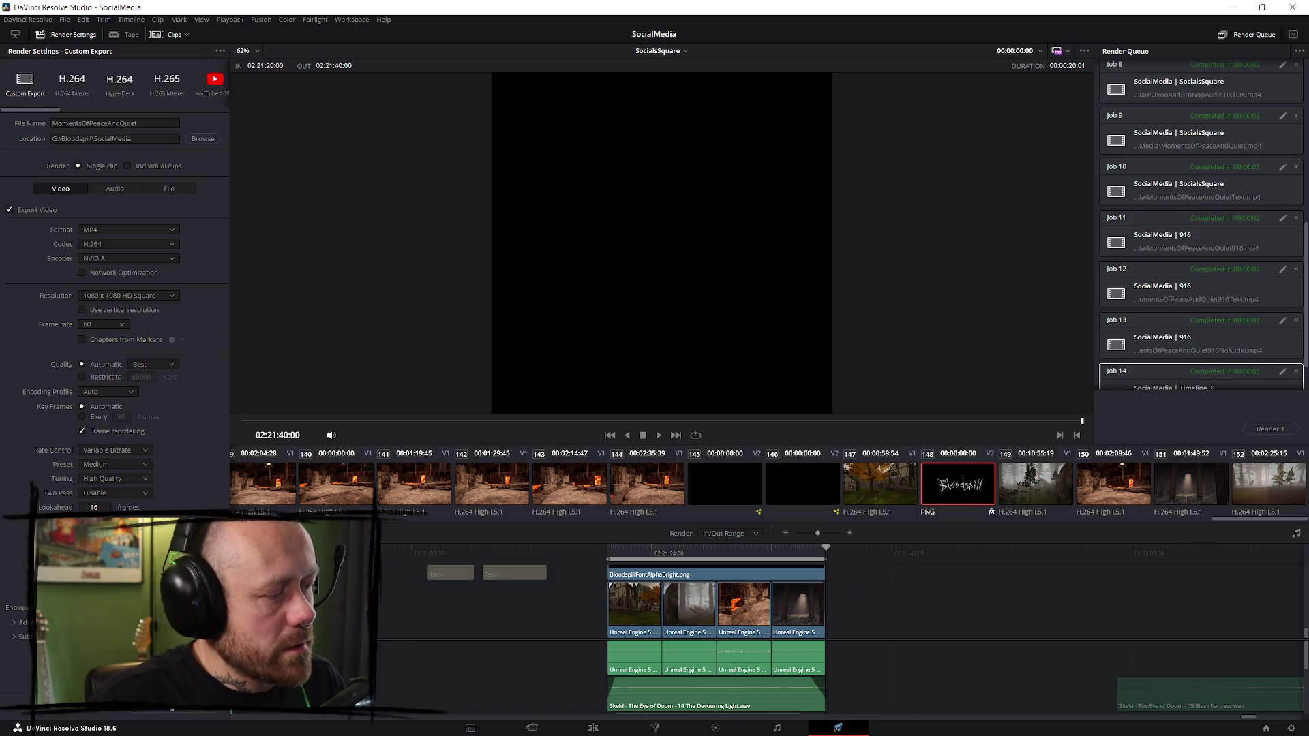
{"action": "left_click", "coordinate": [170, 712]}
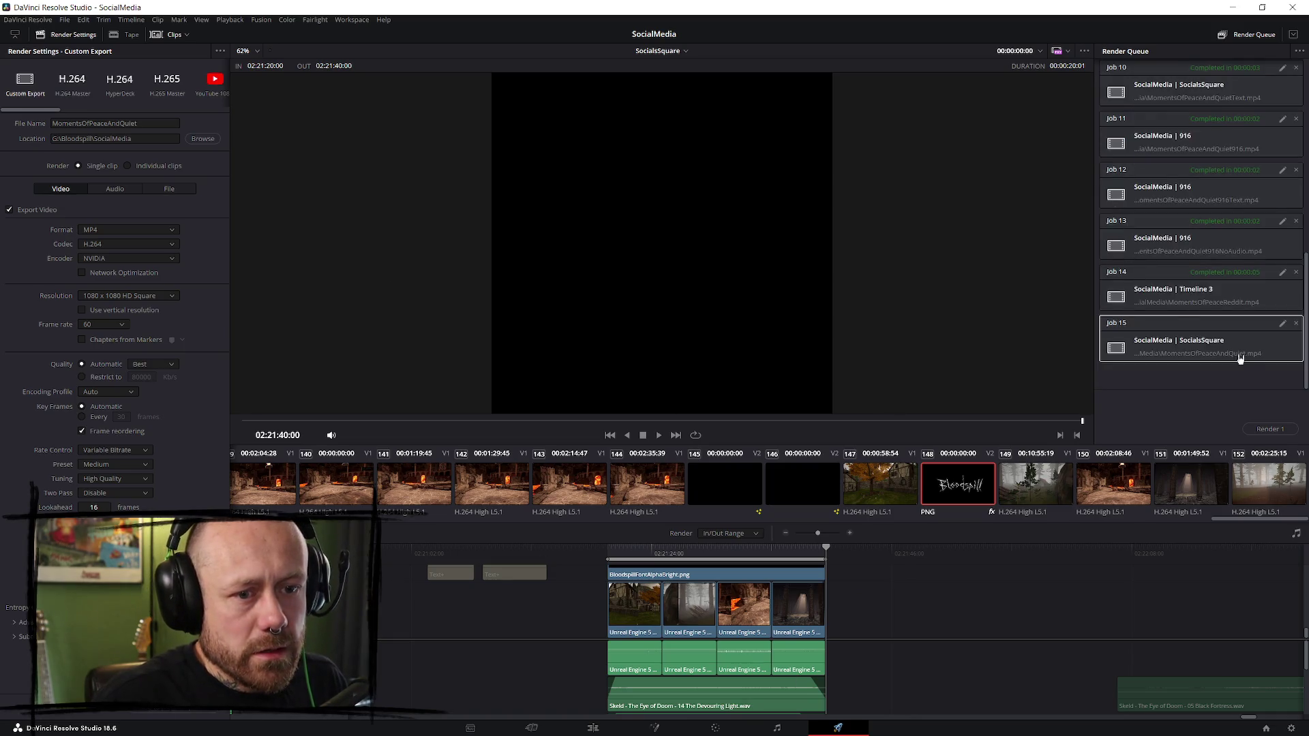
{"action": "left_click", "coordinate": [1269, 430]}
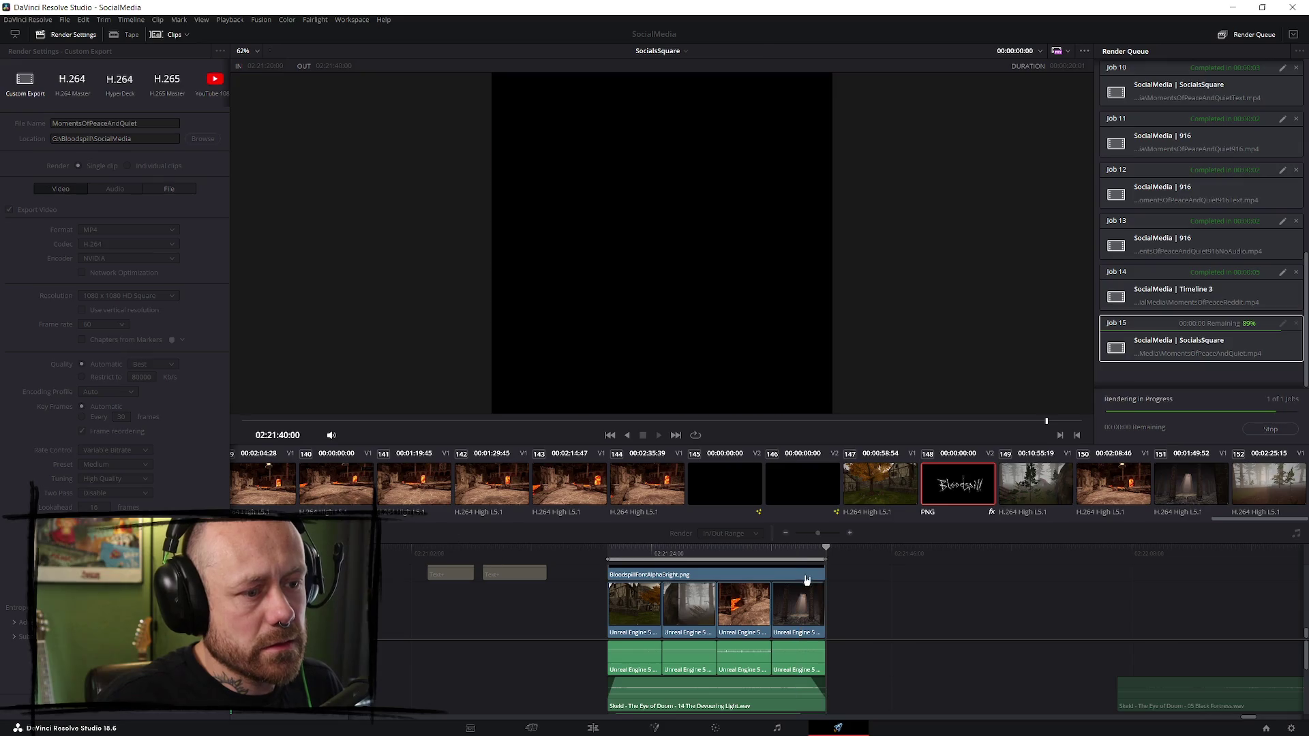
- Select the Bloodspill logo clip and switch back to the Edit page
{"action": "scroll", "coordinate": [671, 617], "scroll_direction": "up", "scroll_amount": 2}
{"action": "left_click", "coordinate": [727, 590]}
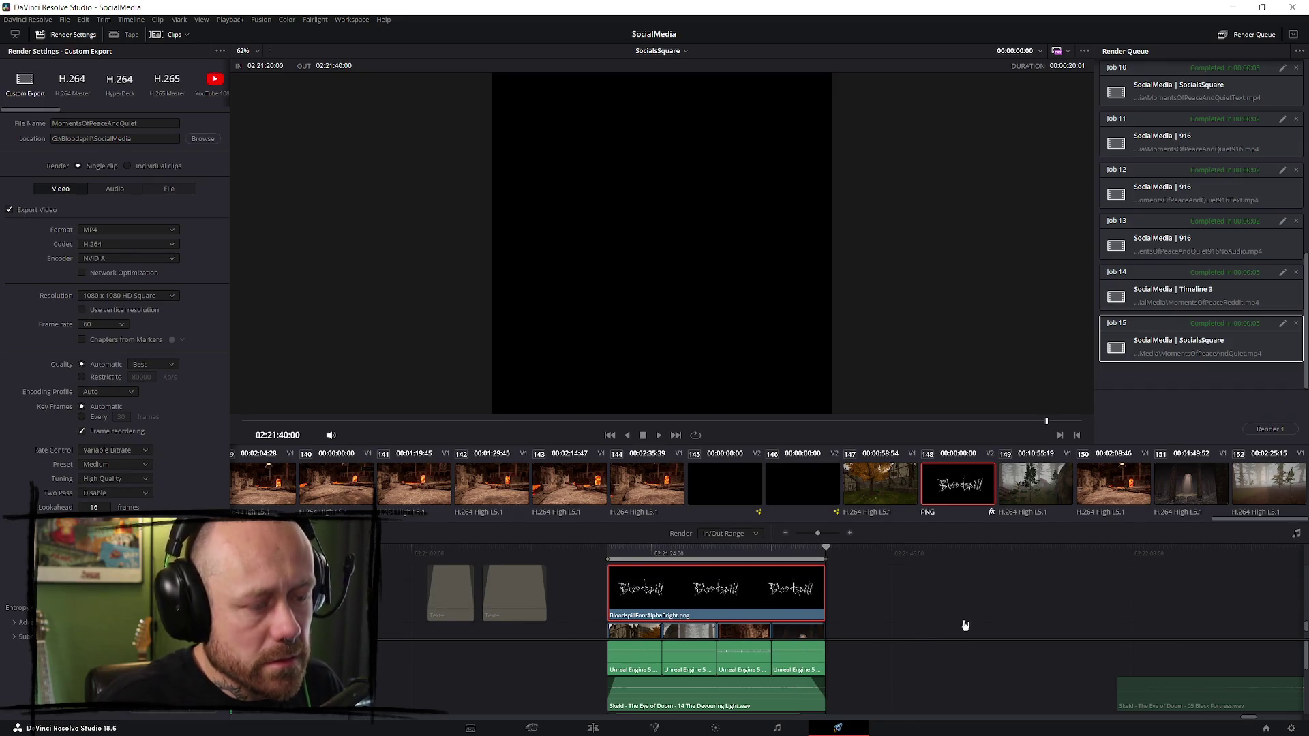
{"action": "scroll", "coordinate": [964, 626], "scroll_direction": "down", "scroll_amount": 1}
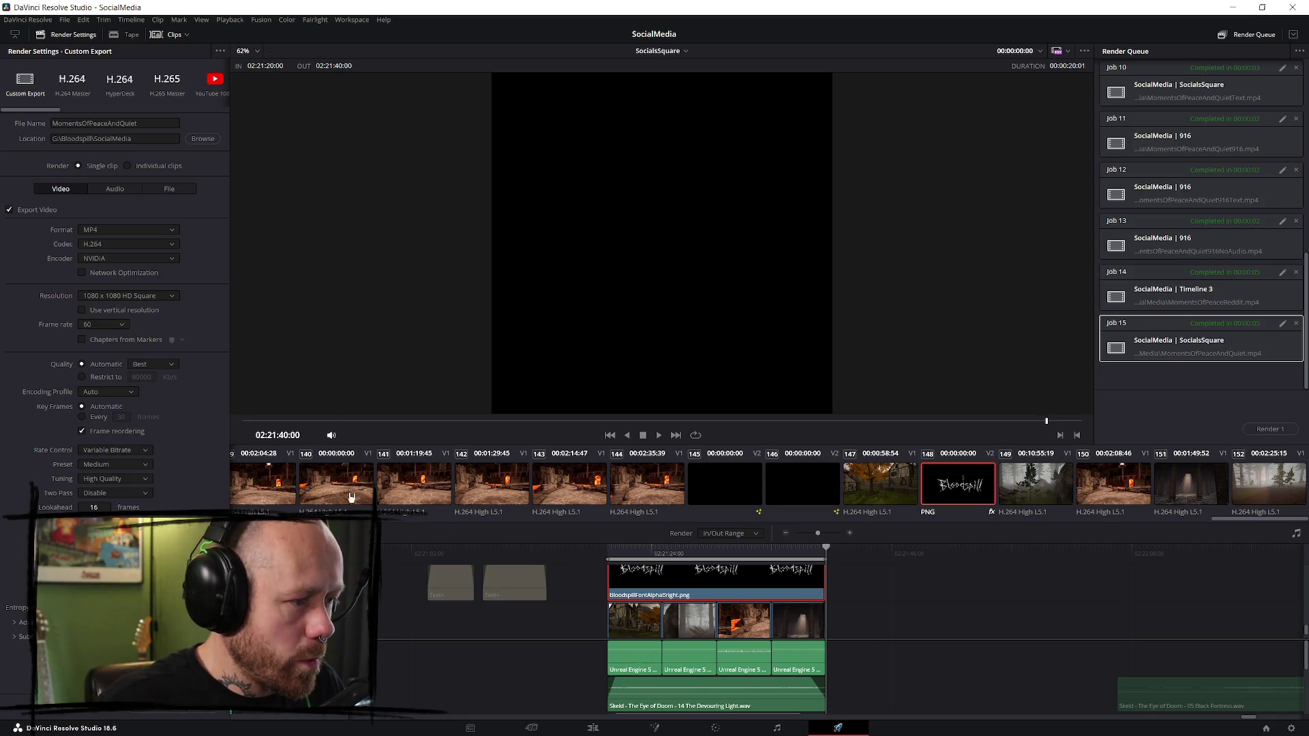
{"action": "key", "text": "shift+4"}
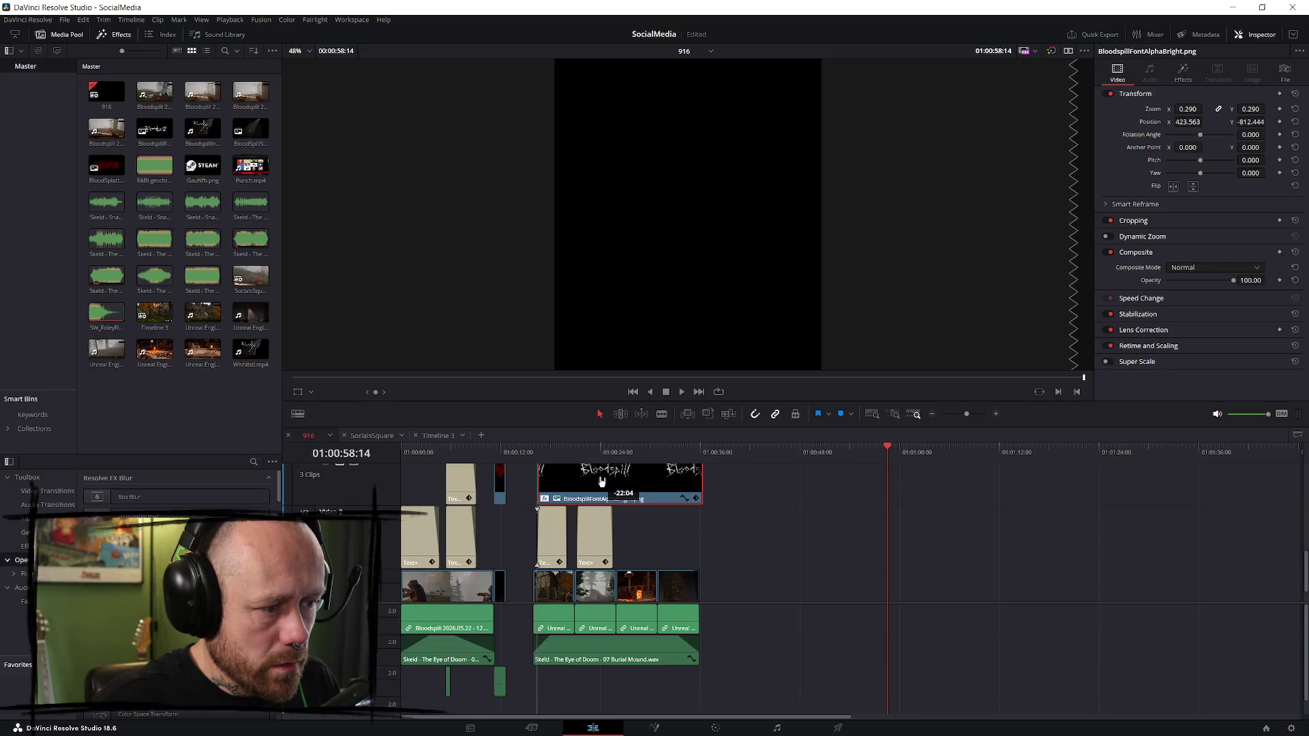
- Reset the logo's position, then set Zoom 0.230 and Position X 79, Y -837
{"action": "left_click", "coordinate": [533, 452]}
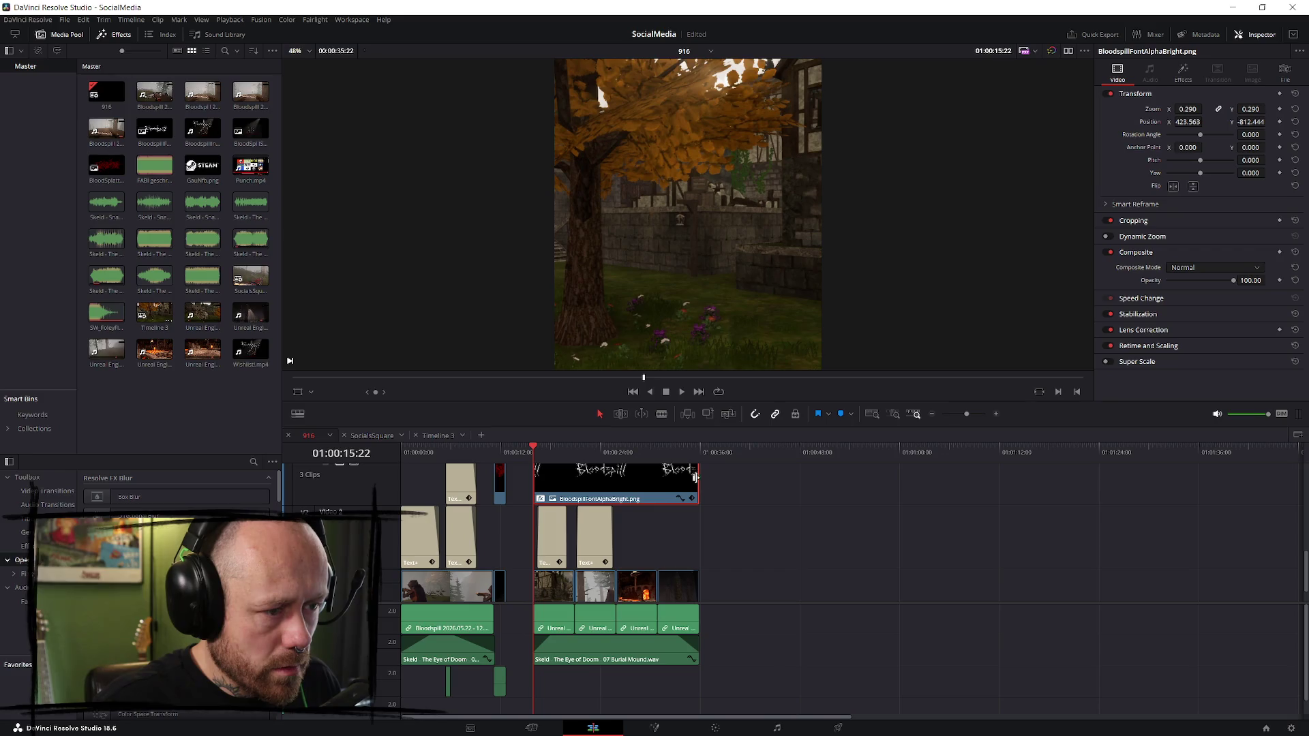
{"action": "key", "text": "space"}
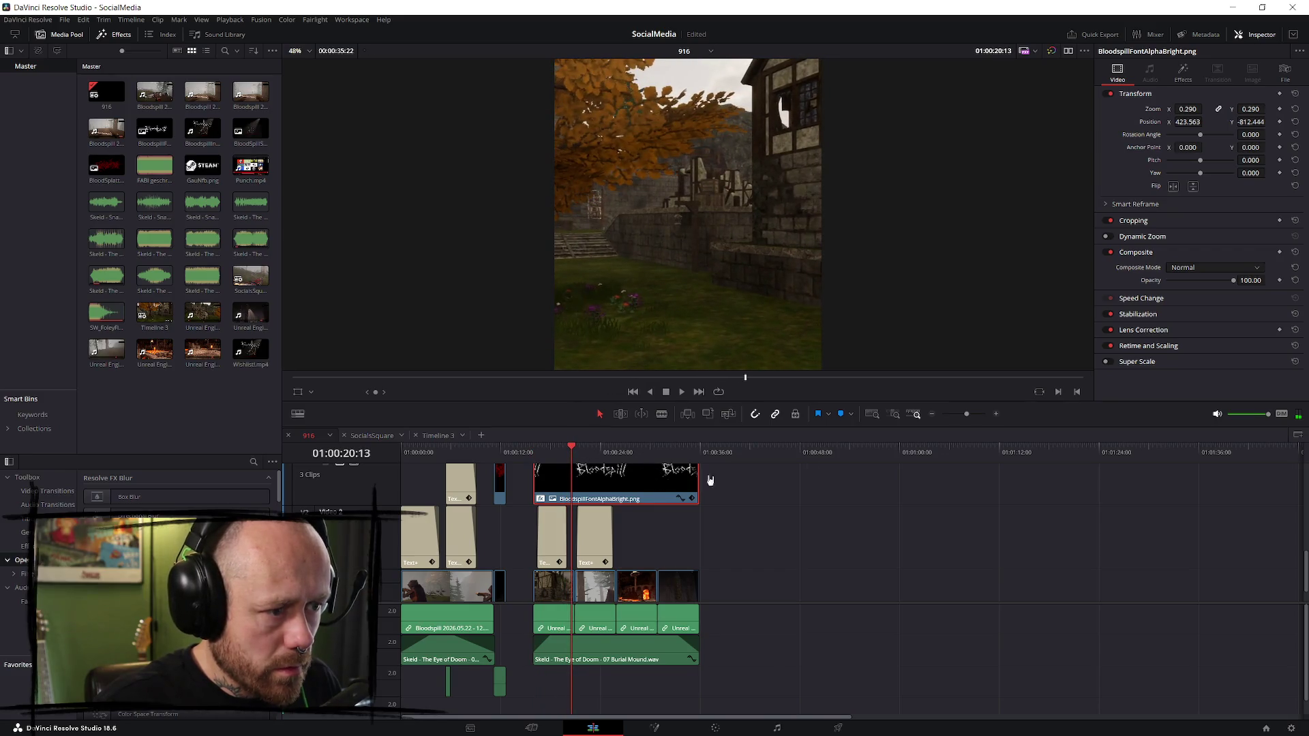
{"action": "left_click", "coordinate": [1295, 122]}
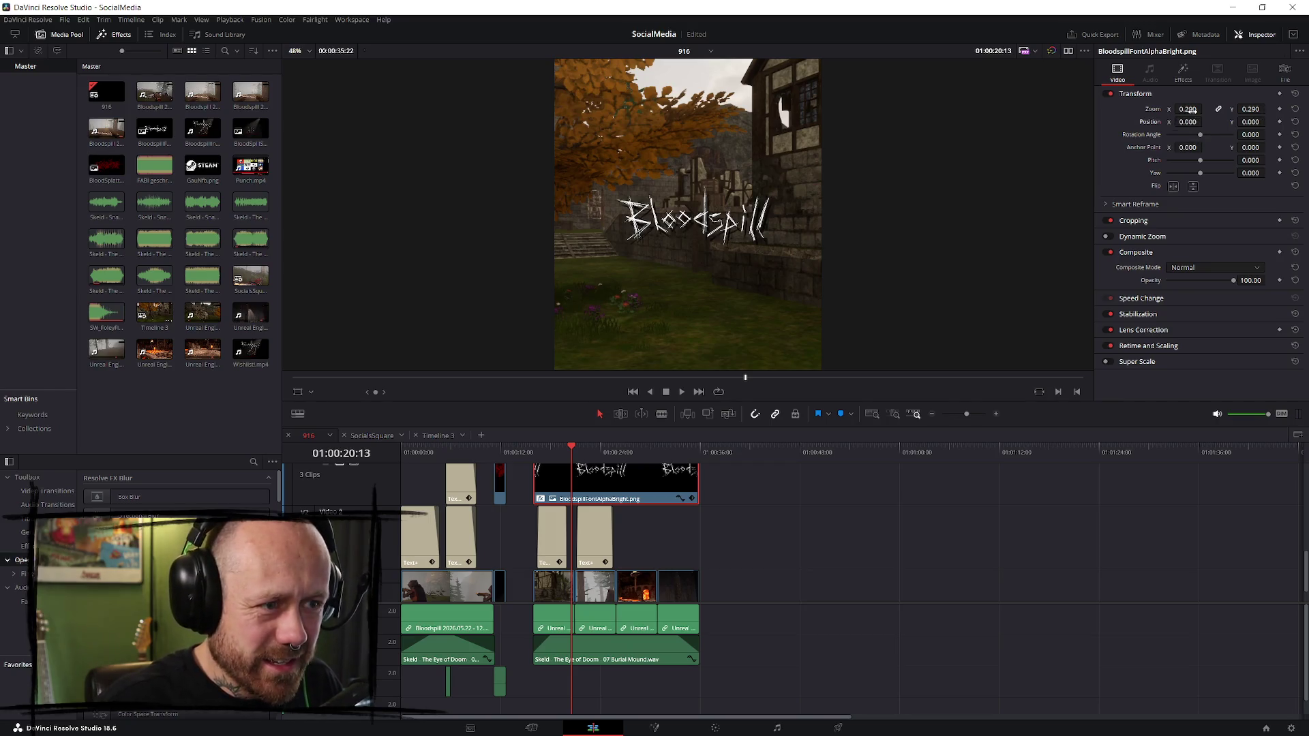
{"action": "left_click_drag", "start_coordinate": [1244, 121], "coordinate": [917, 215]}
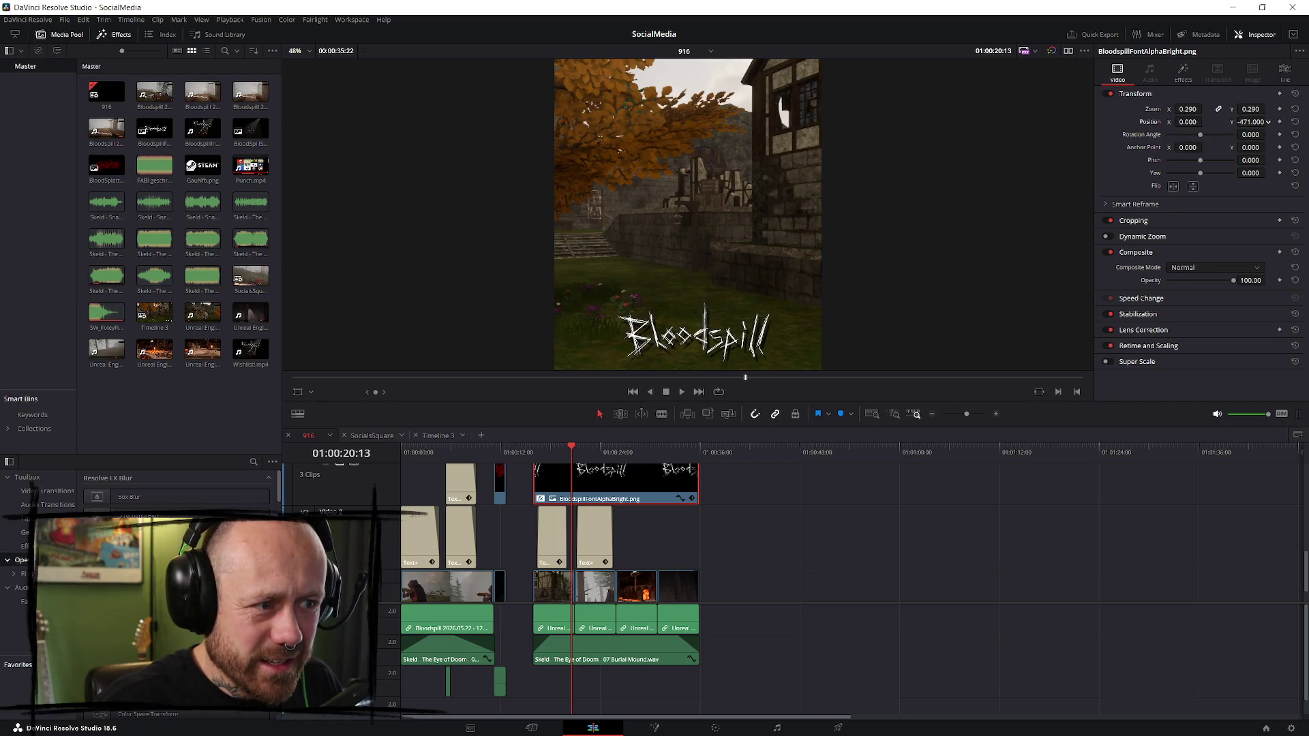
{"action": "scroll", "coordinate": [917, 215], "scroll_direction": "down", "scroll_amount": 1}
{"action": "scroll", "coordinate": [917, 215], "scroll_direction": "down", "scroll_amount": 1}
{"action": "left_click_drag", "start_coordinate": [1251, 121], "coordinate": [1152, 121]}
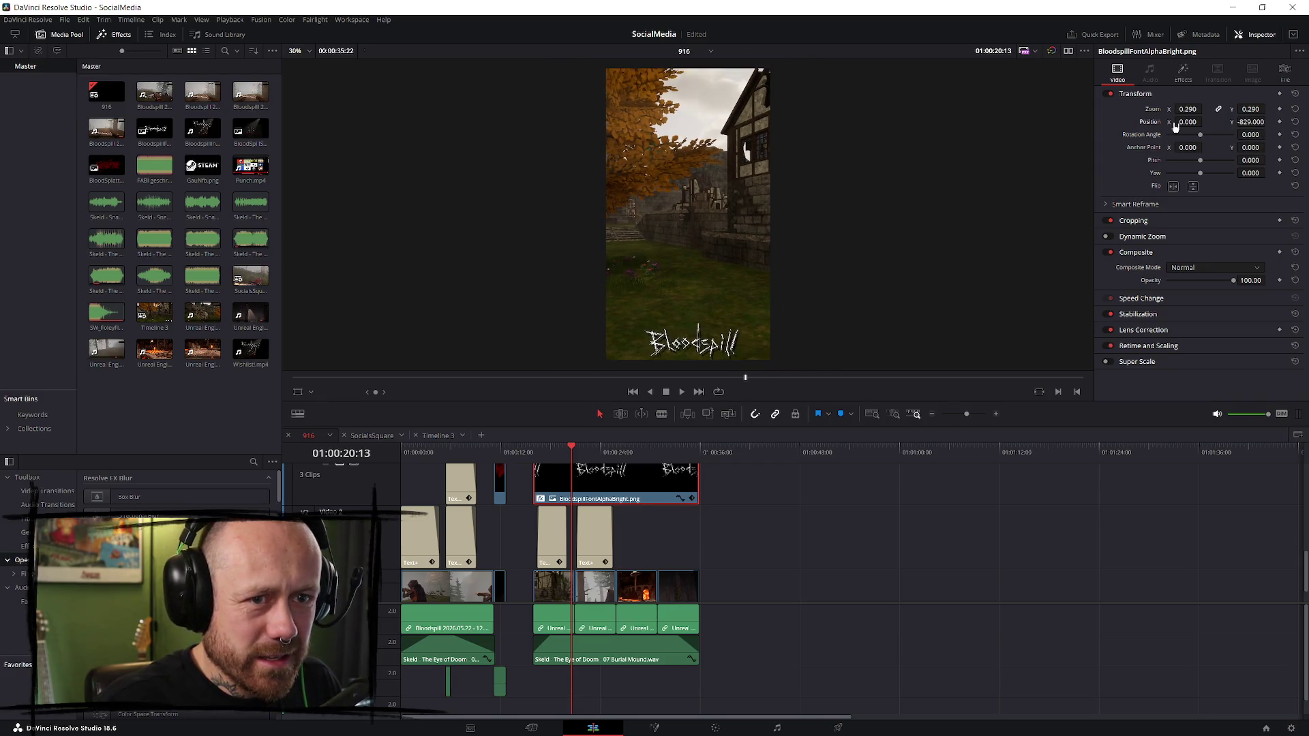
{"action": "left_click_drag", "start_coordinate": [1248, 122], "coordinate": [1172, 111]}
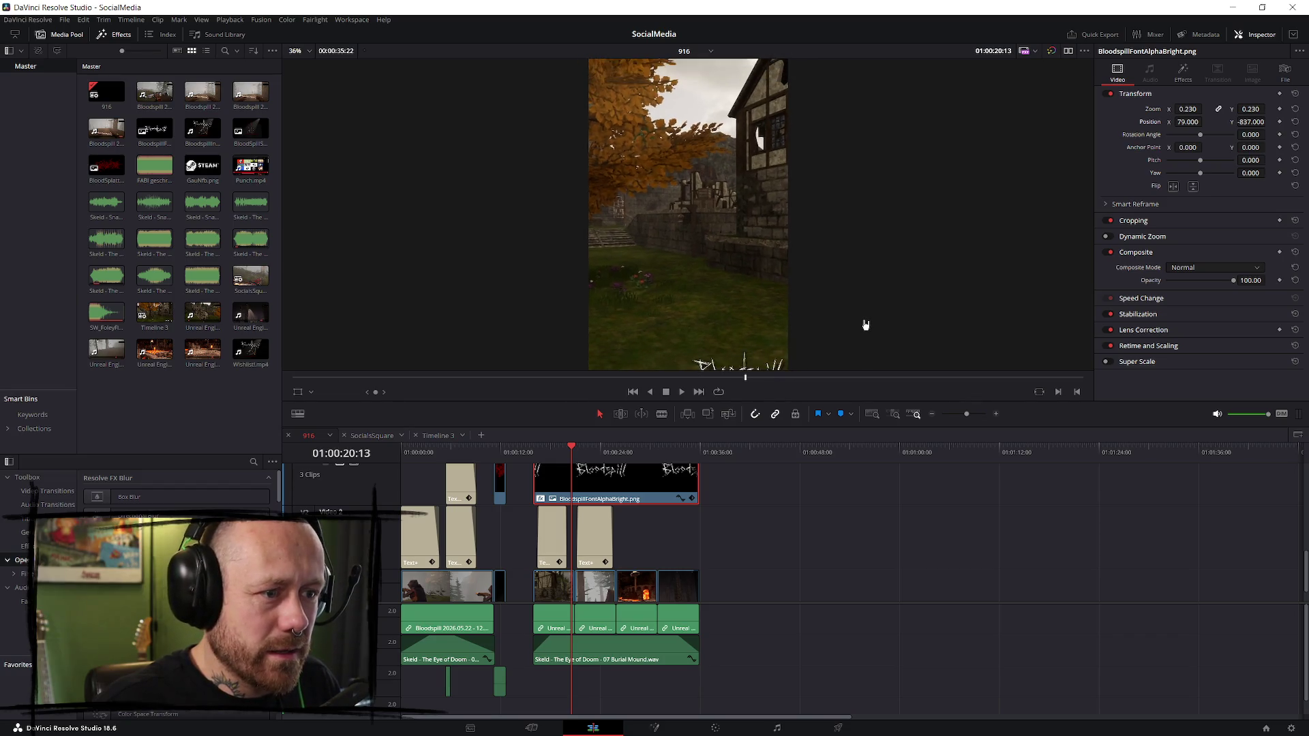
{"action": "scroll", "coordinate": [858, 275], "scroll_direction": "down", "scroll_amount": 1}
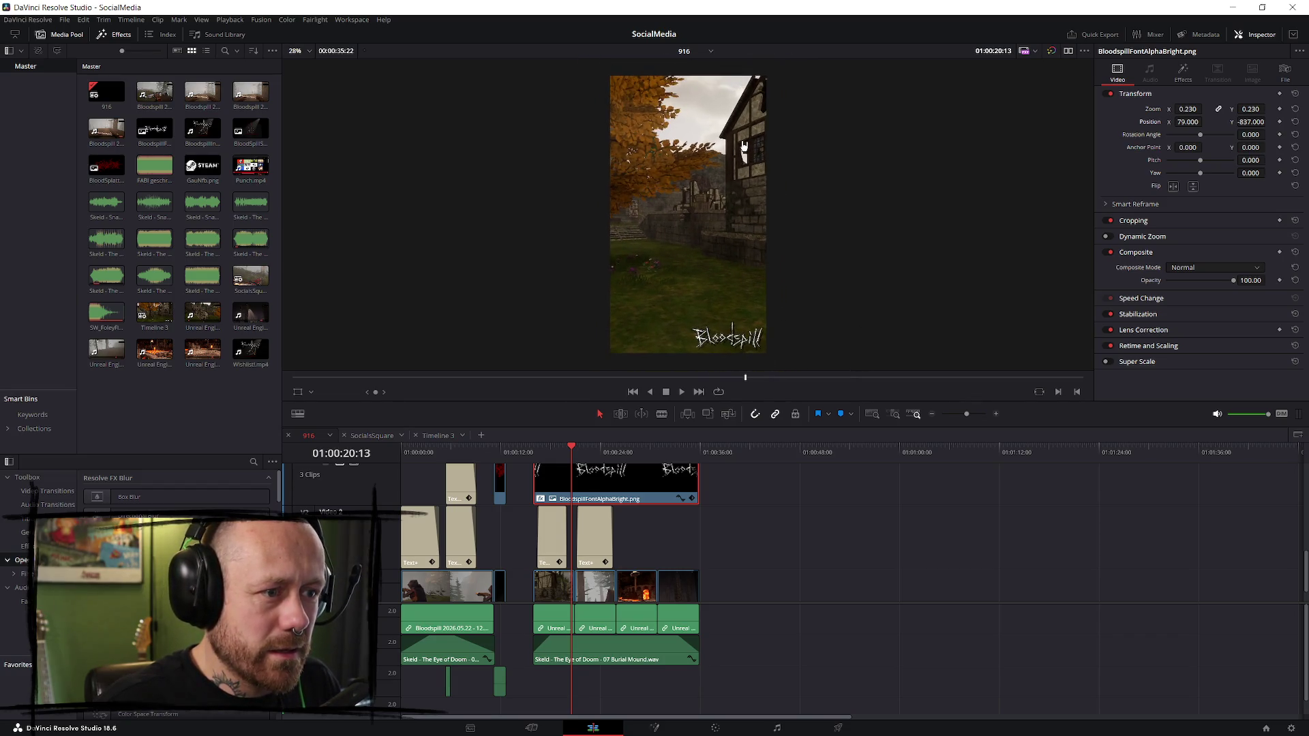
- Replay the vertical montage and mark In and Out around its 20-second clip range
{"action": "left_click", "coordinate": [534, 449]}
{"action": "key", "text": "space"}
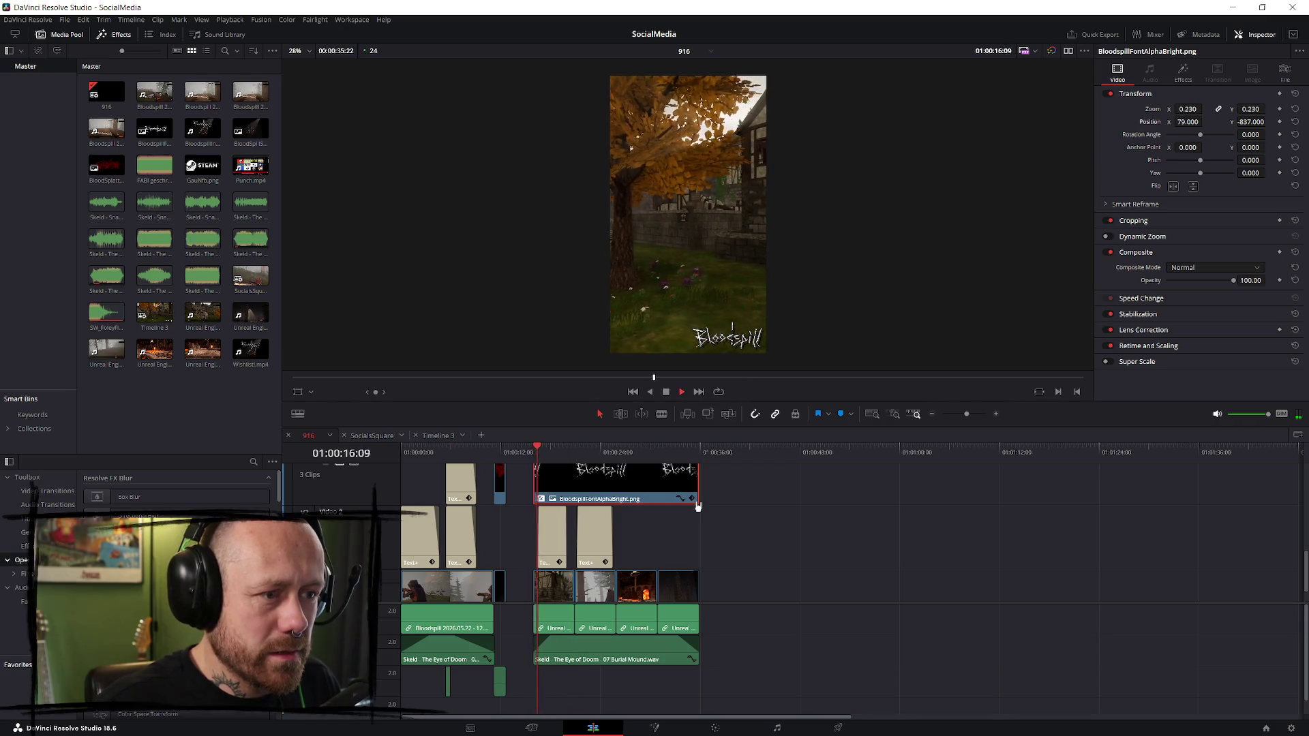
{"action": "left_click", "coordinate": [535, 449]}
{"action": "key", "text": "i"}
{"action": "left_click_drag", "start_coordinate": [571, 454], "coordinate": [699, 454]}
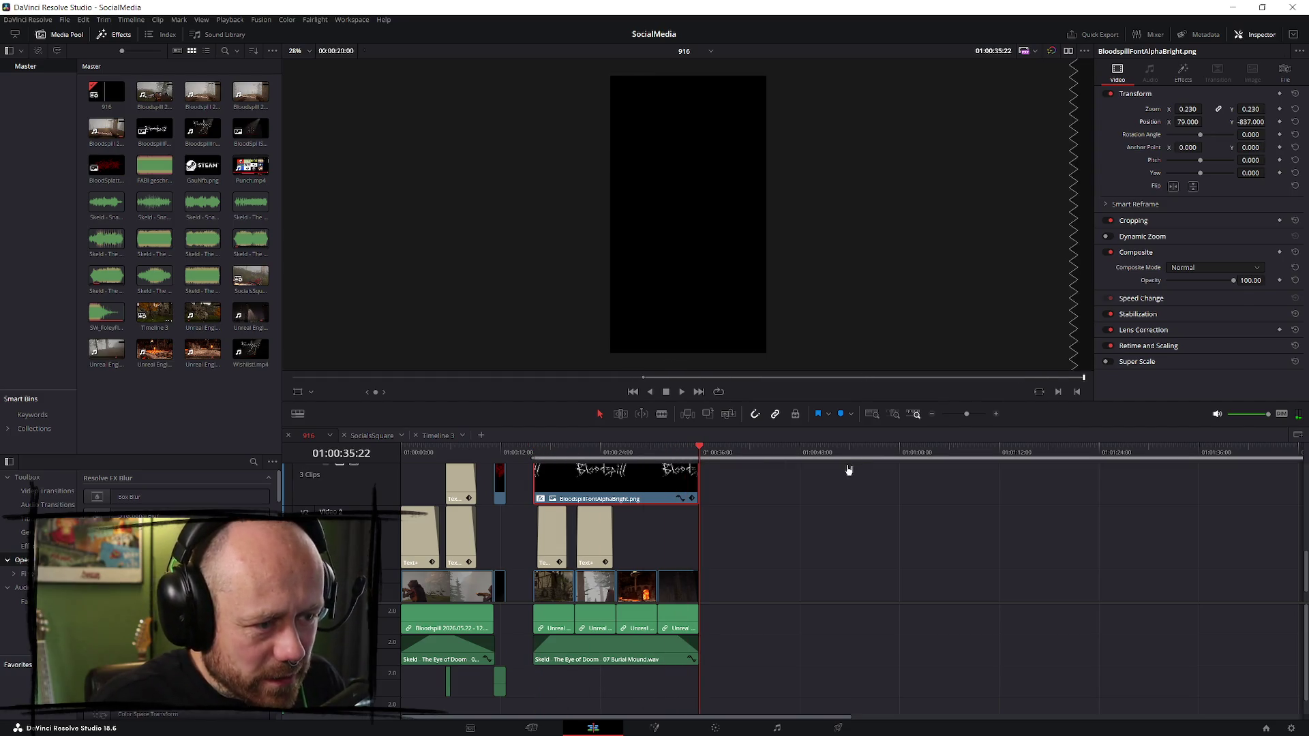
{"action": "key", "text": "o"}
{"action": "left_click", "coordinate": [838, 728]}
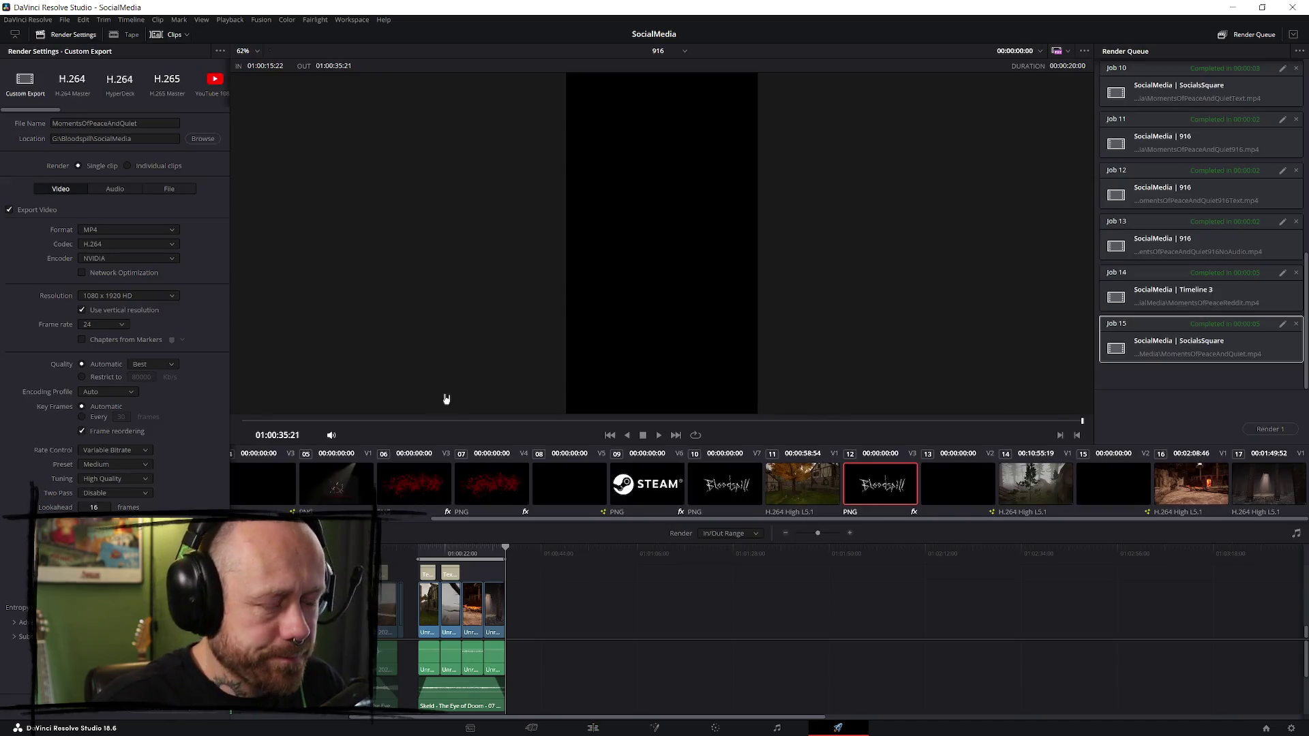
- Point the output at MomentsOfPeaceAndQuiet916Text.mp4 and confirm replacing the existing file
{"action": "left_click", "coordinate": [196, 140]}
{"action": "left_click", "coordinate": [607, 353]}
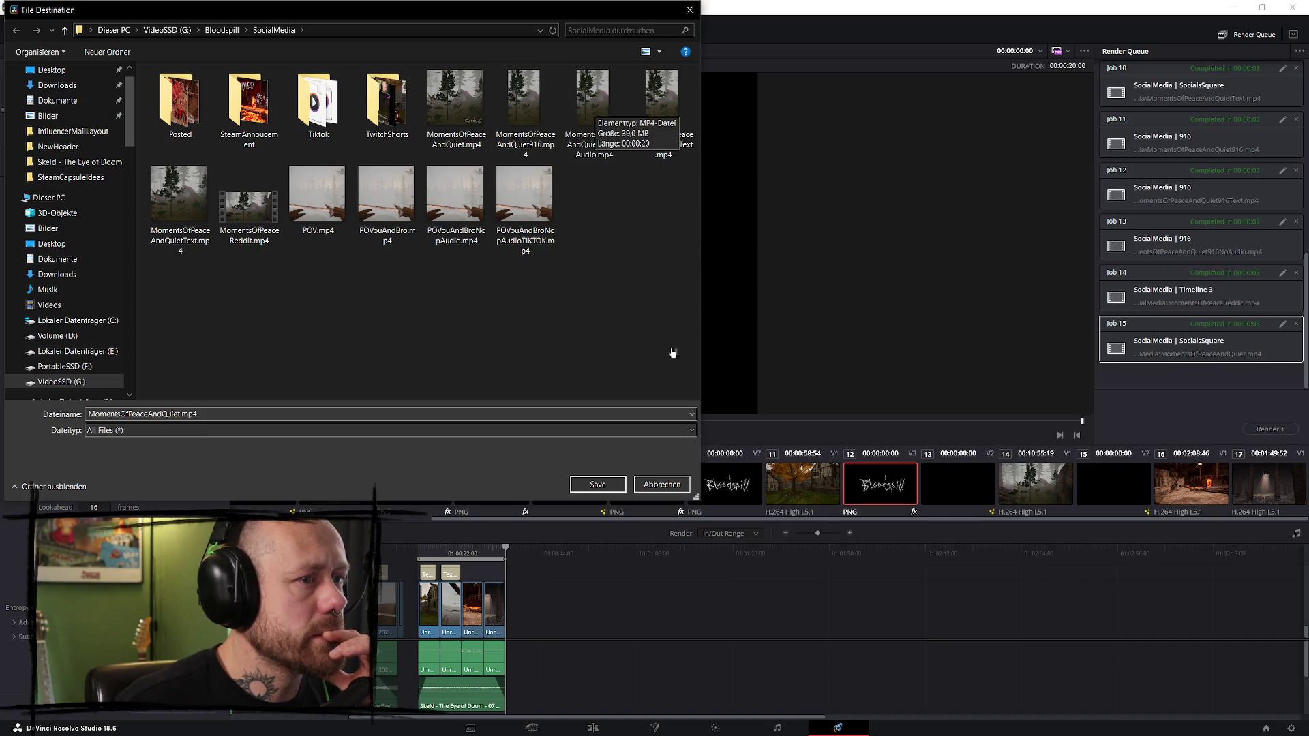
{"action": "left_click", "coordinate": [683, 156]}
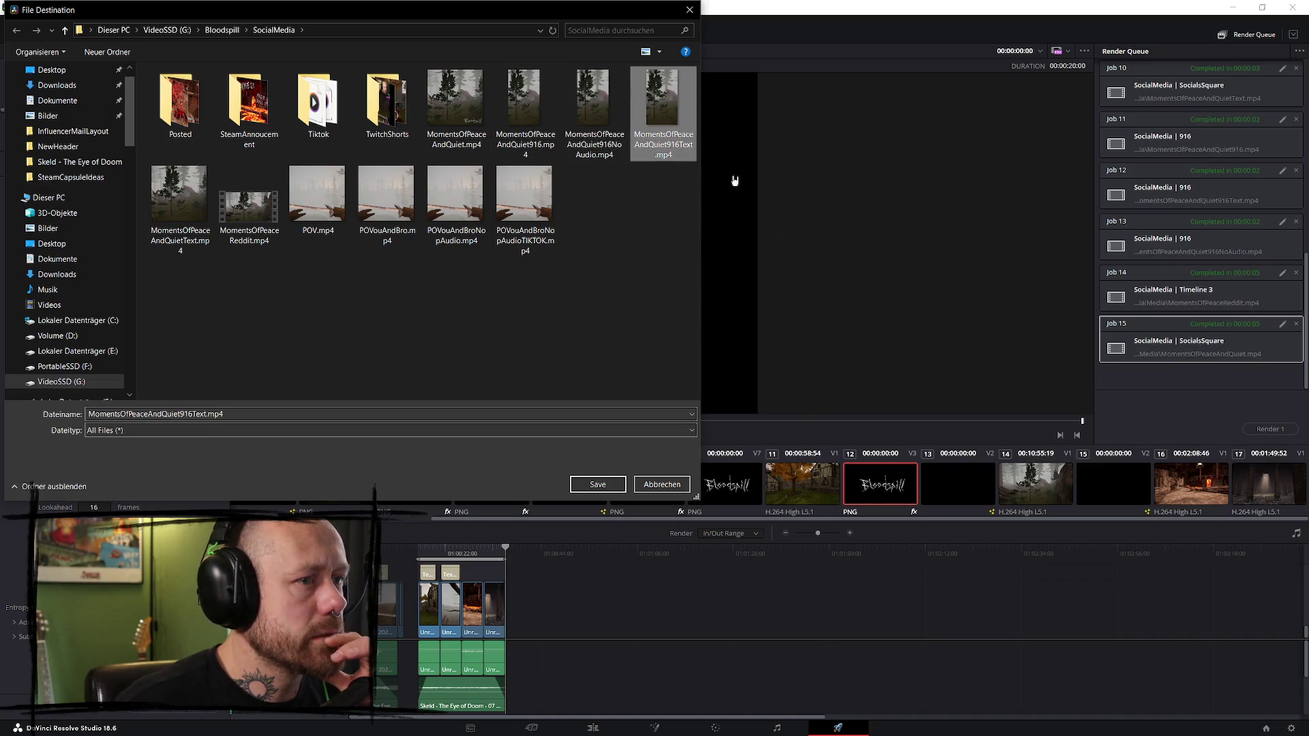
{"action": "left_click", "coordinate": [597, 484]}
{"action": "left_click", "coordinate": [700, 377]}
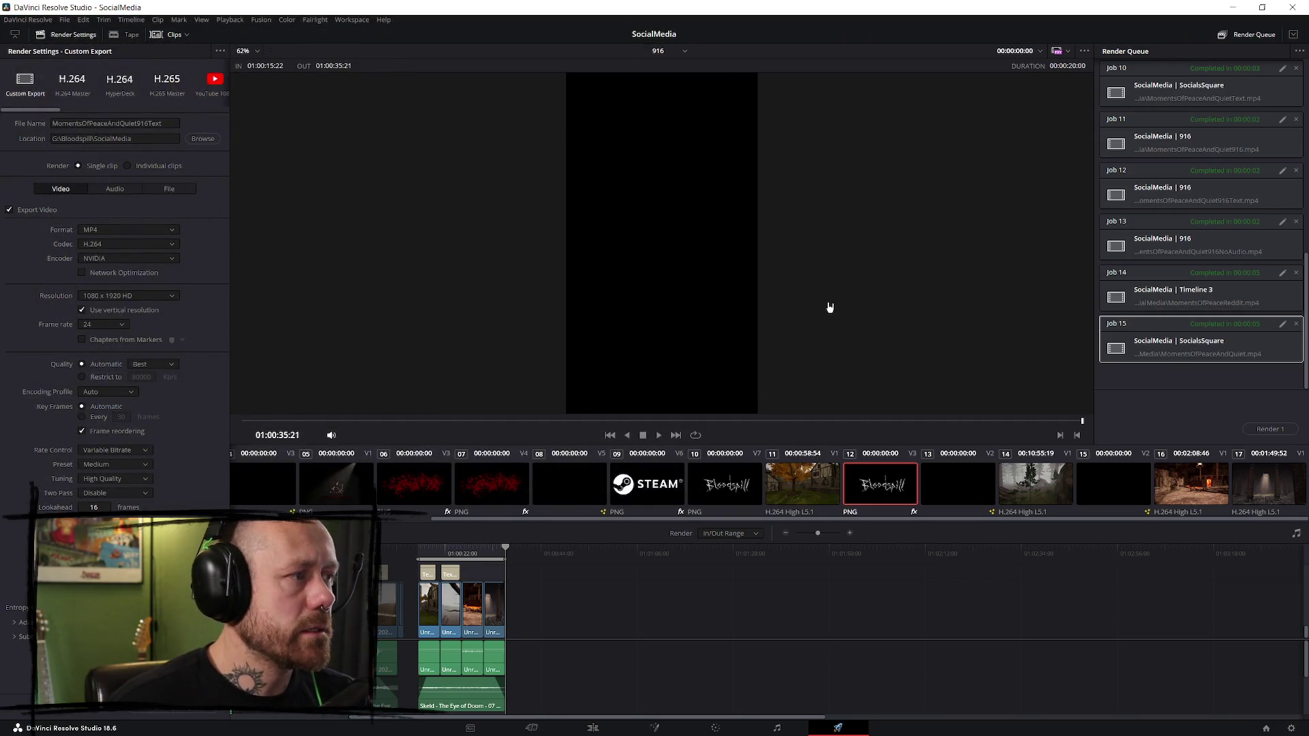
- Queue and render the vertical export, then save the project via File > Save Project
{"action": "left_click", "coordinate": [196, 712]}
{"action": "left_click", "coordinate": [1273, 430]}
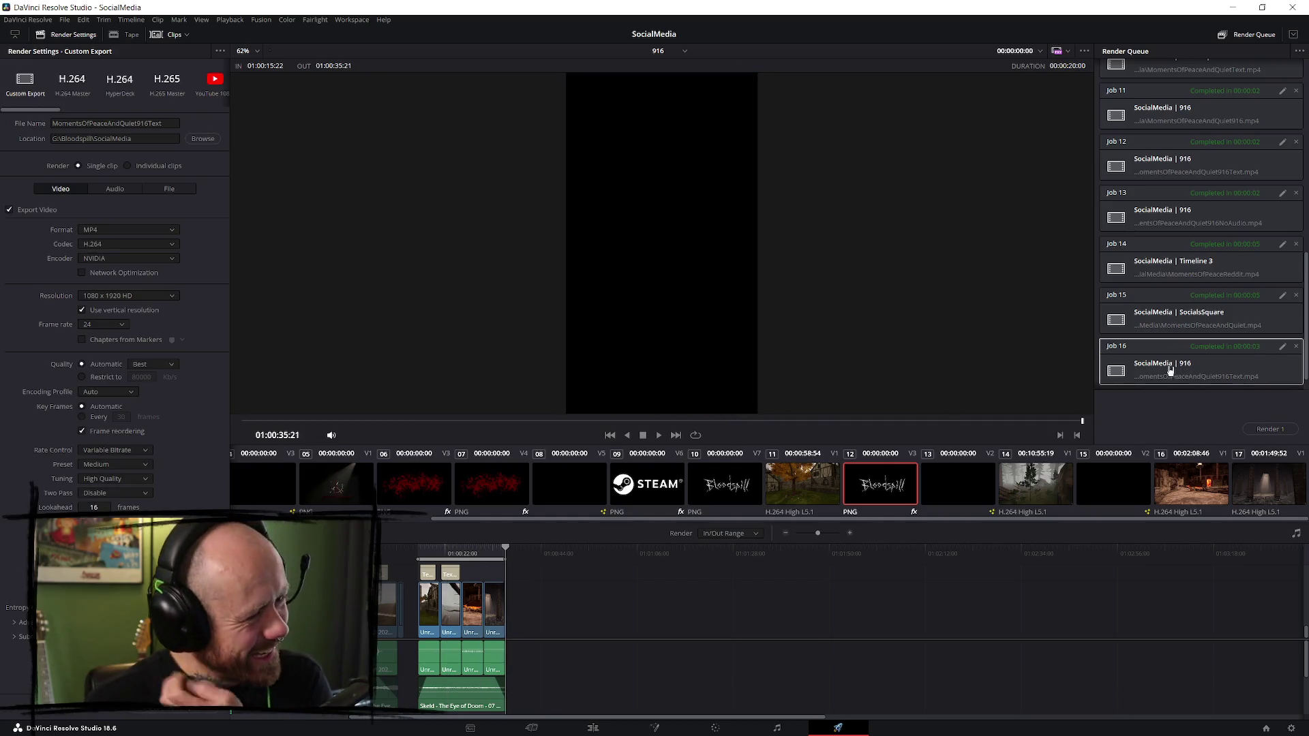
{"action": "left_click", "coordinate": [64, 20]}
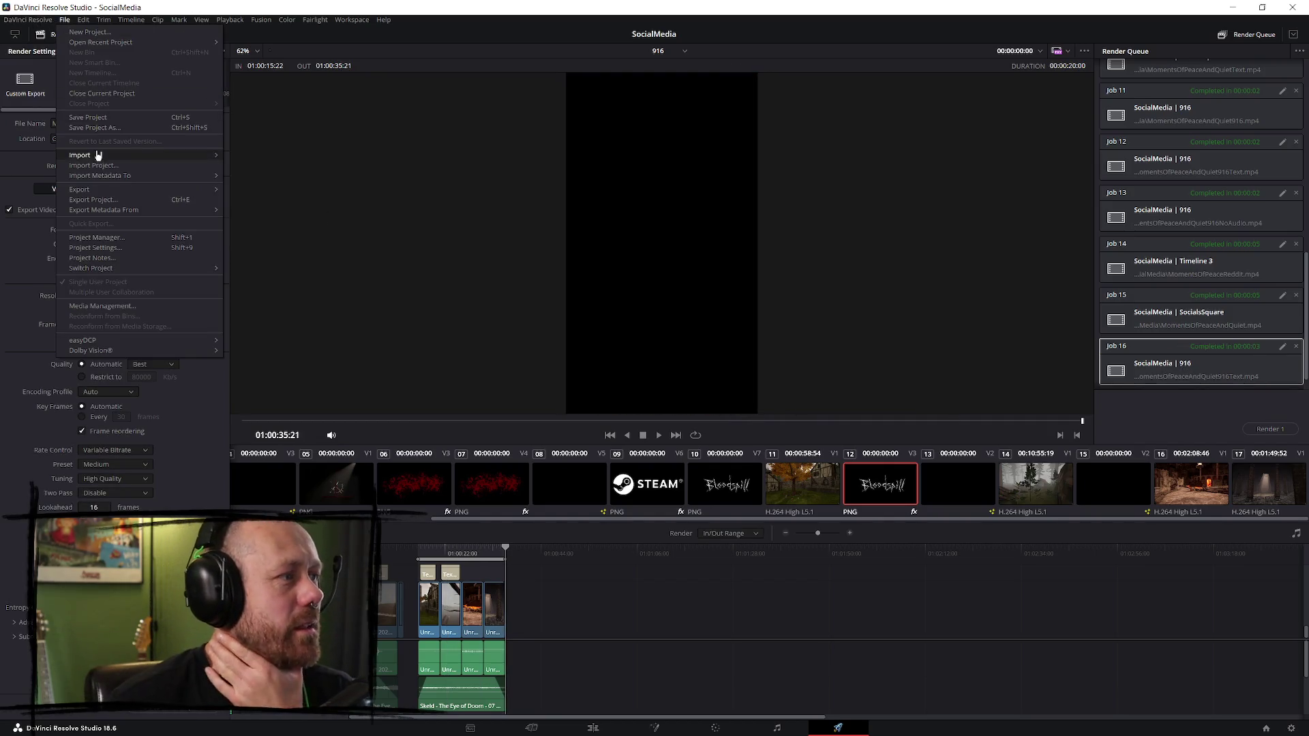
{"action": "left_click", "coordinate": [126, 118]}
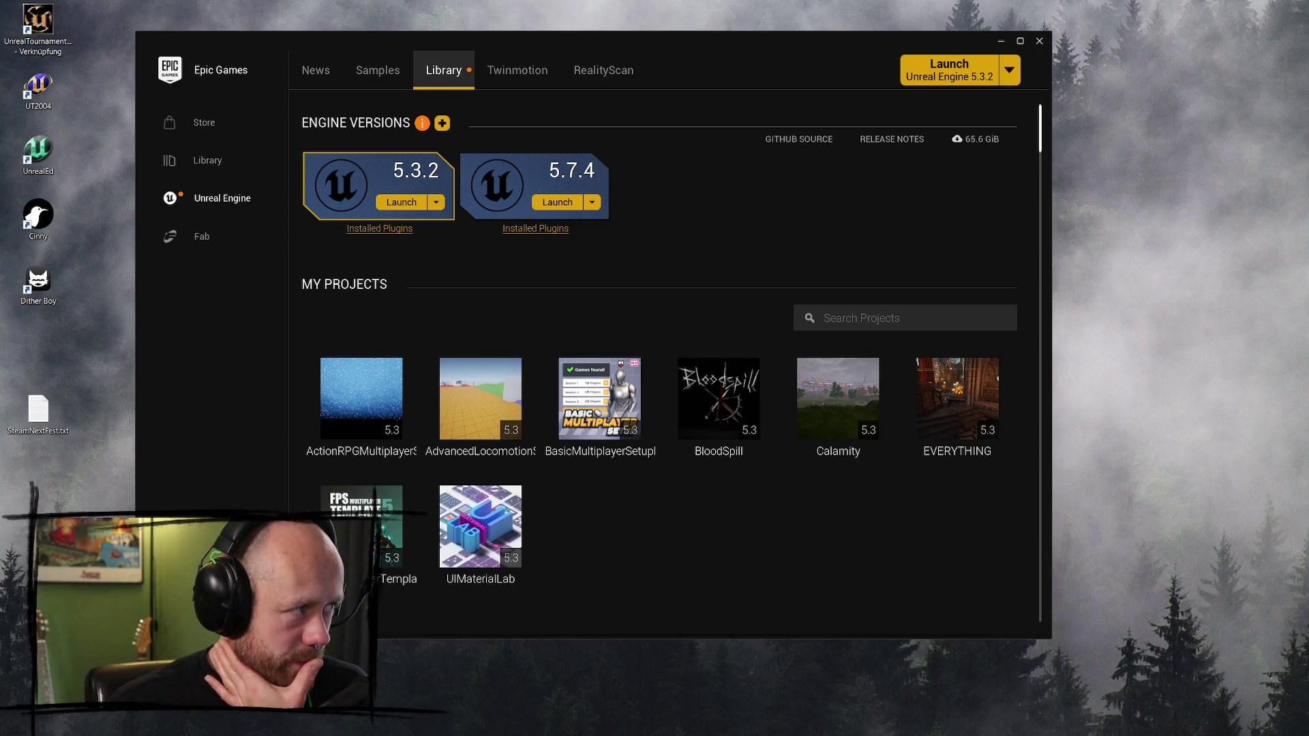
- Bring Firefox to the front maximized and search Google for 'twitter'
{"action": "key", "text": "alt+Tab"}
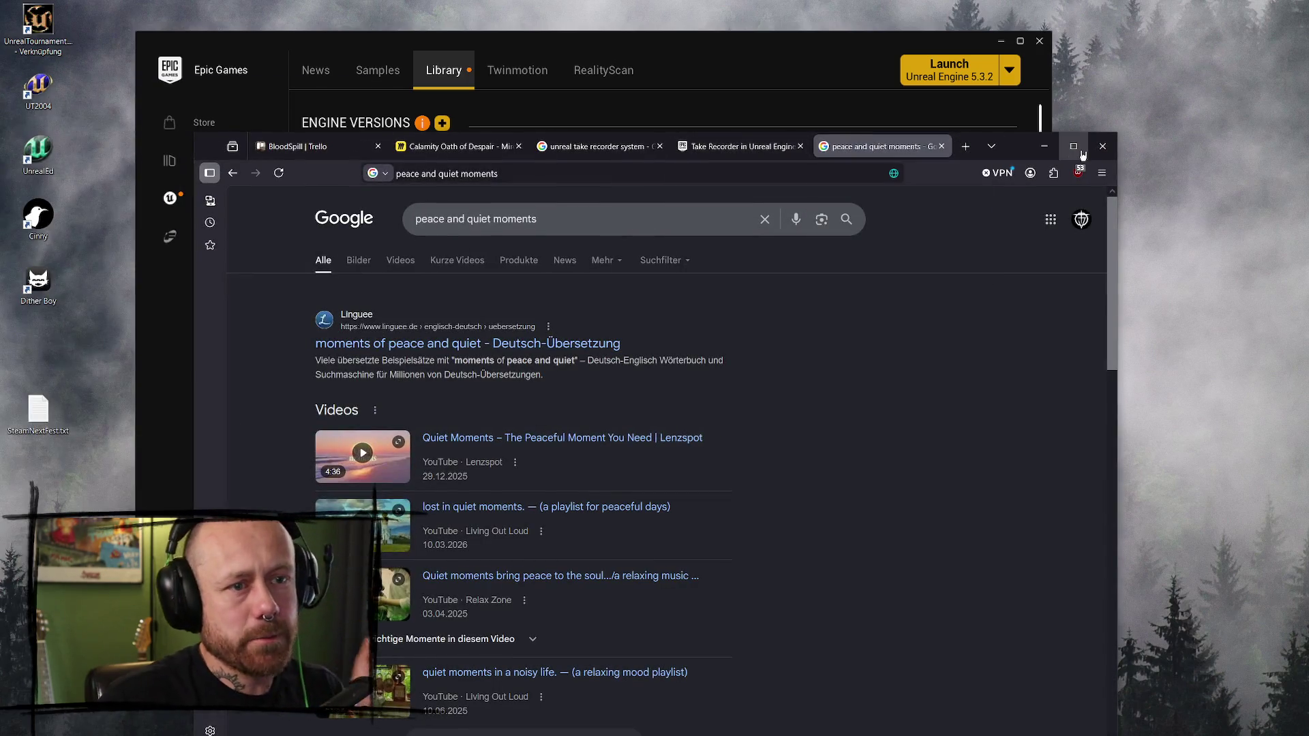
{"action": "left_click", "coordinate": [1074, 145]}
{"action": "left_click", "coordinate": [692, 40]}
{"action": "key", "text": "BackSpace"}
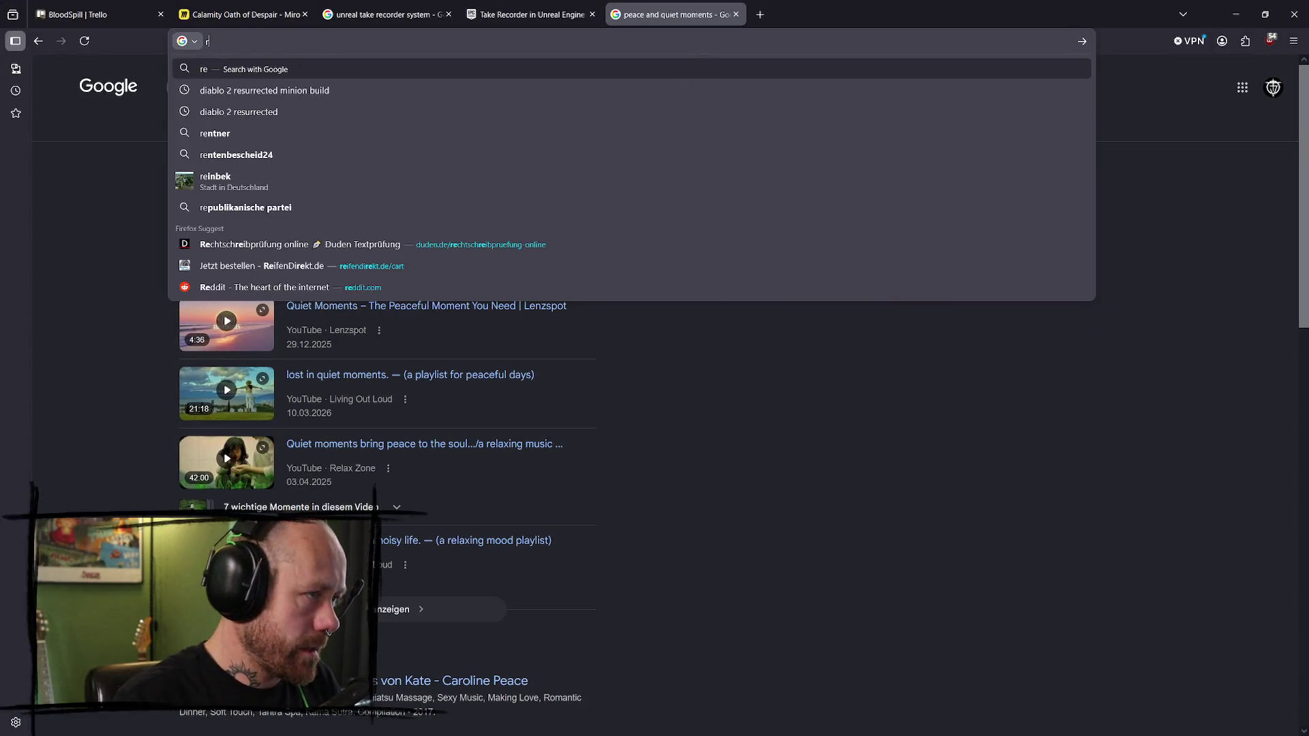
{"action": "type", "text": "twitter"}
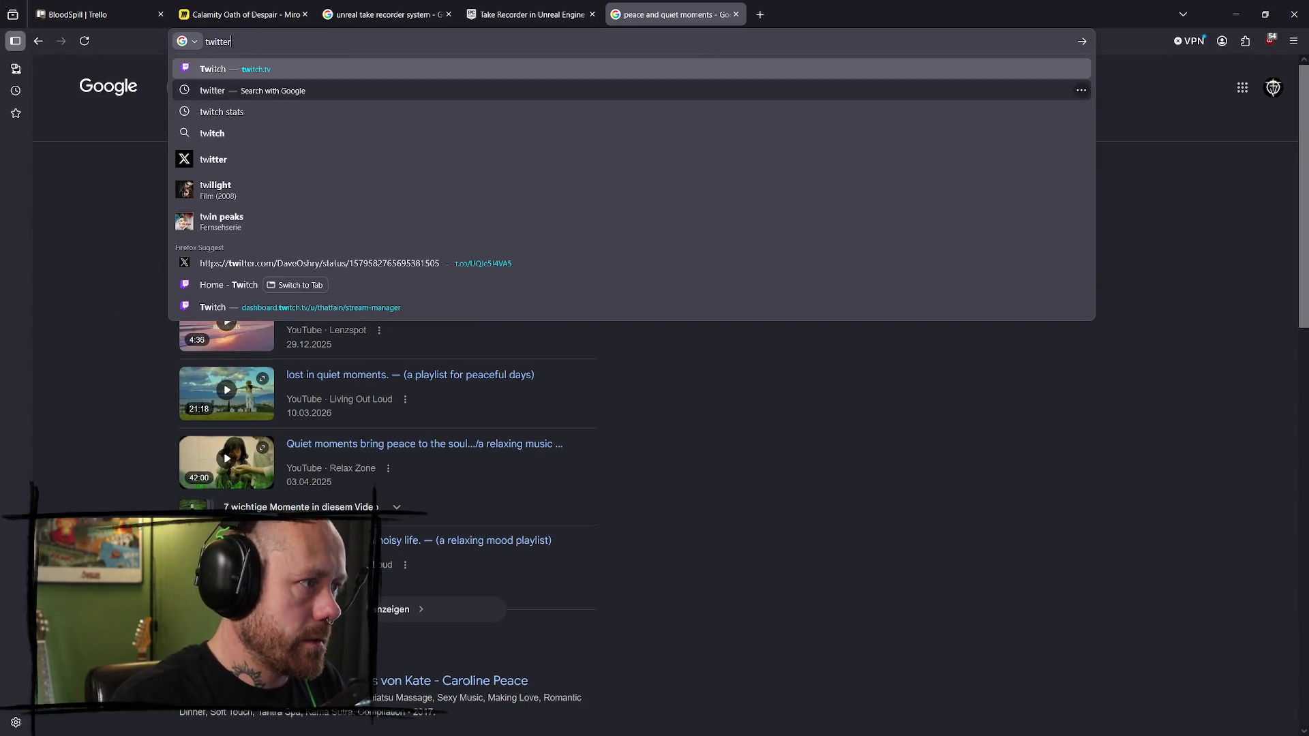
{"action": "key", "text": "Return"}
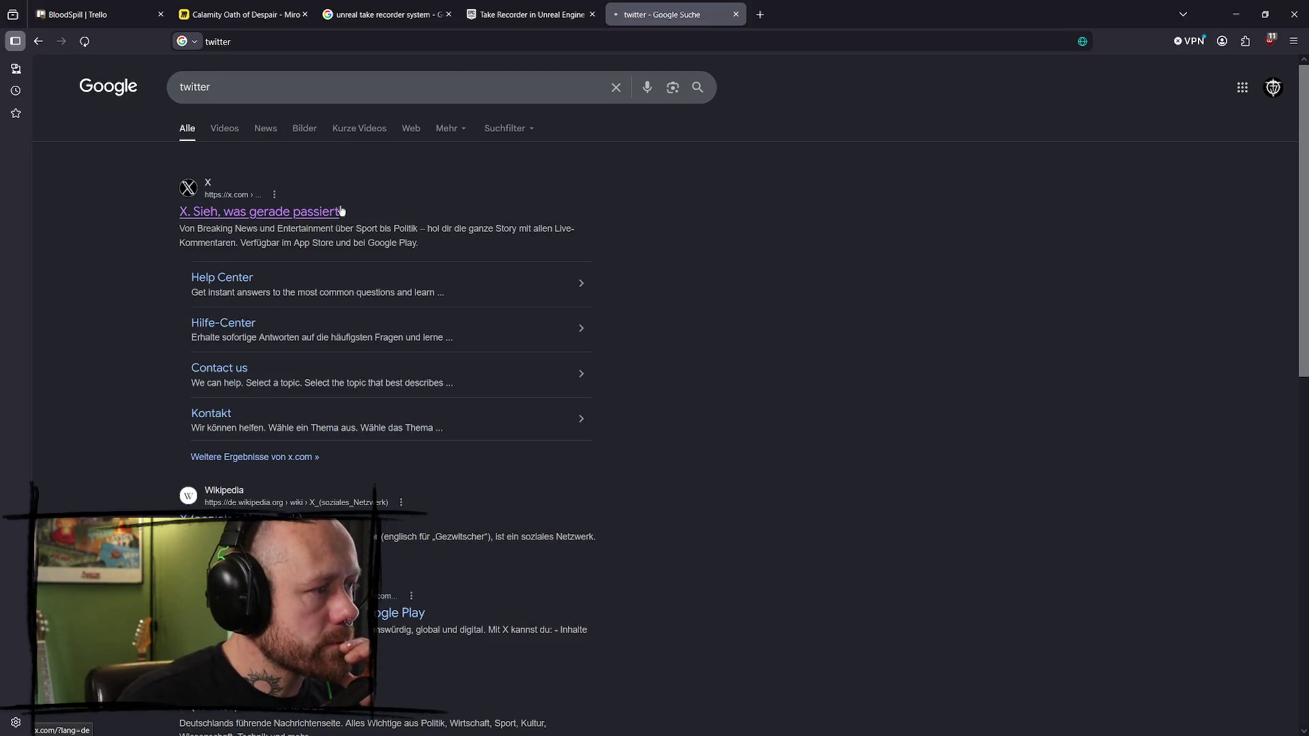
- Open x.com from the results, view Mitteilungen, and search X for #darkfantasy
{"action": "left_click", "coordinate": [323, 212]}
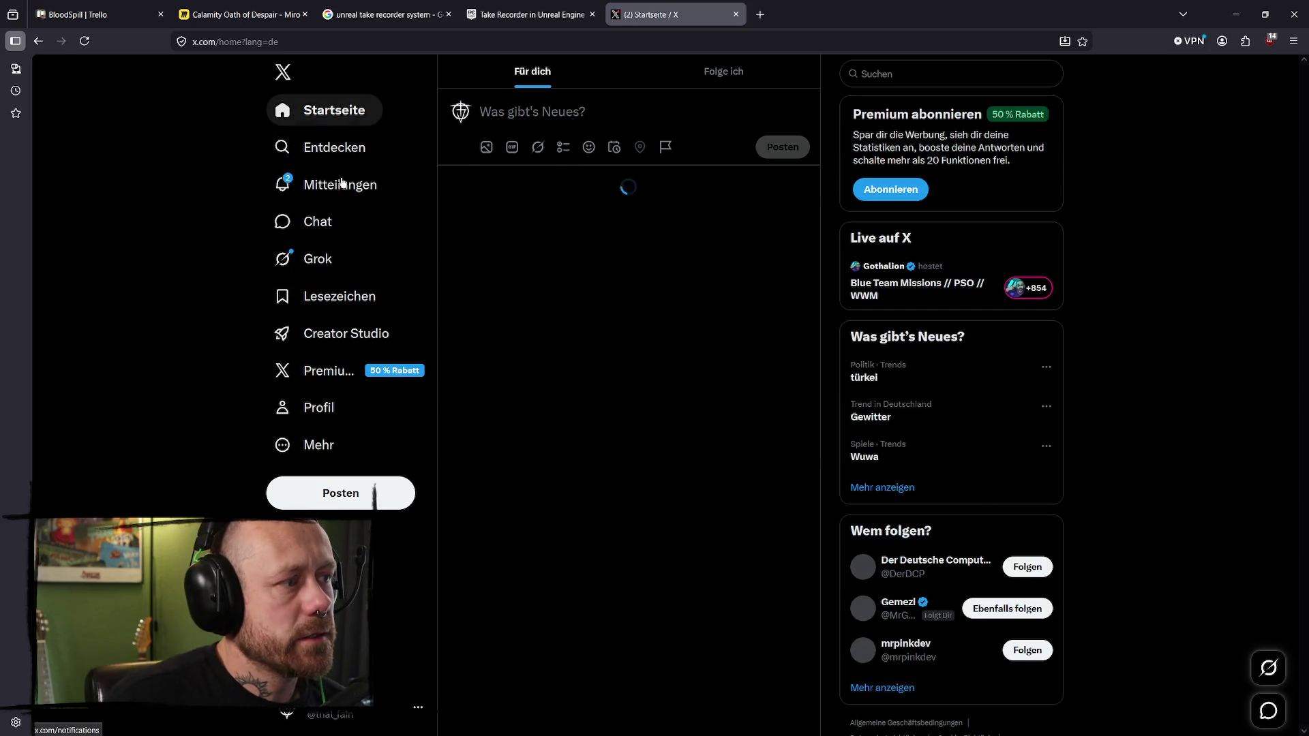
{"action": "left_click", "coordinate": [326, 184]}
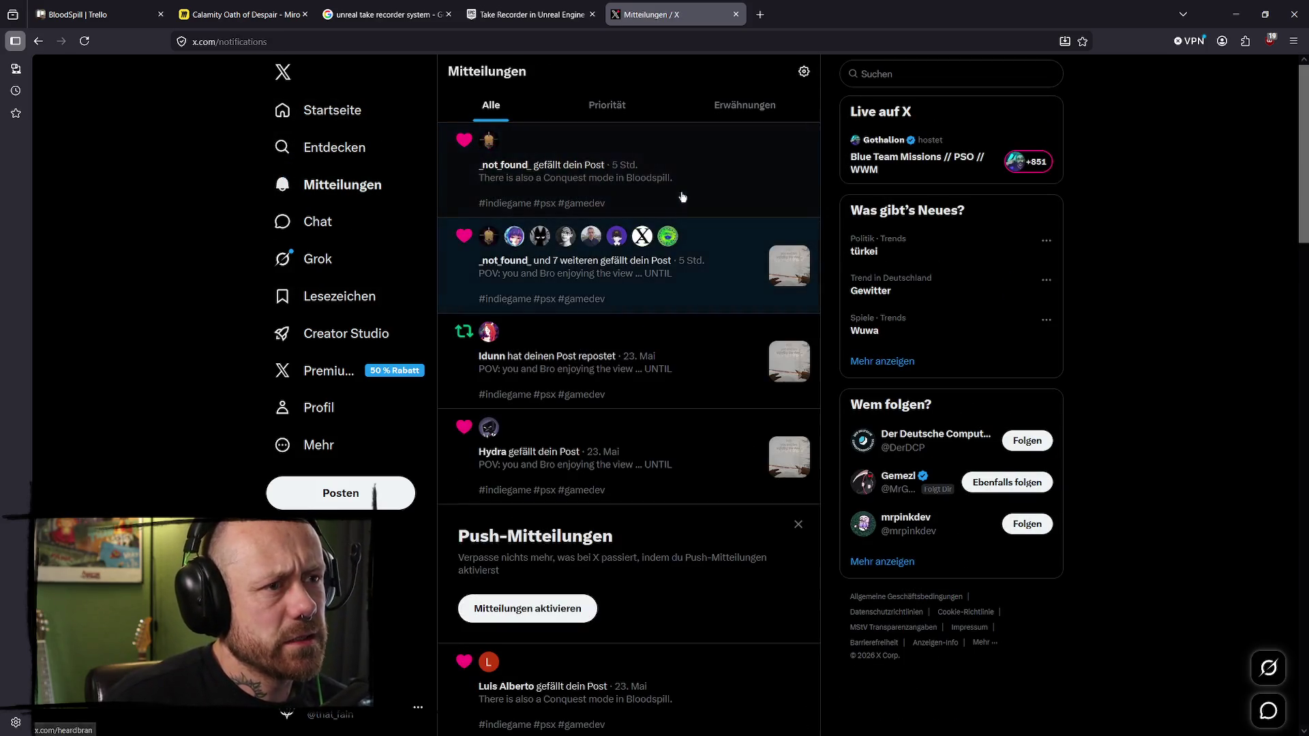
{"action": "left_click", "coordinate": [941, 72]}
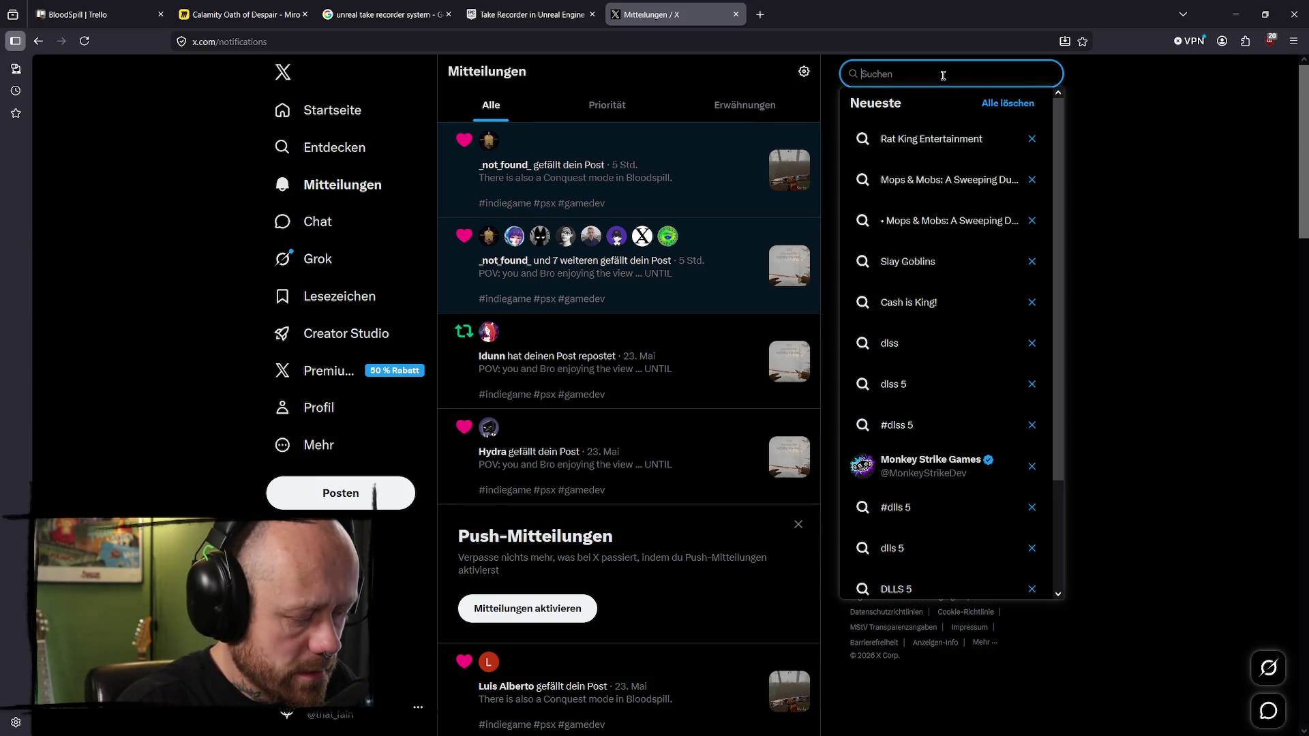
{"action": "type", "text": "#dar"}
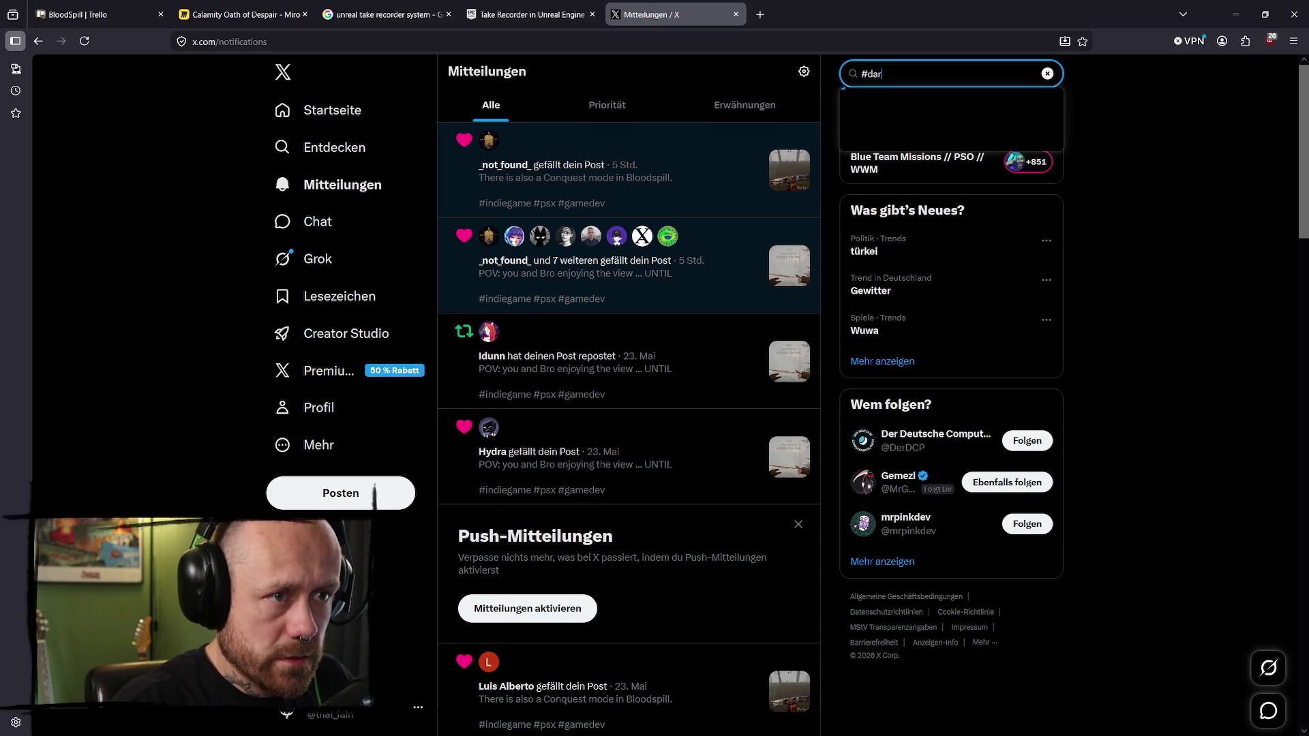
{"action": "type", "text": "kfantas"}
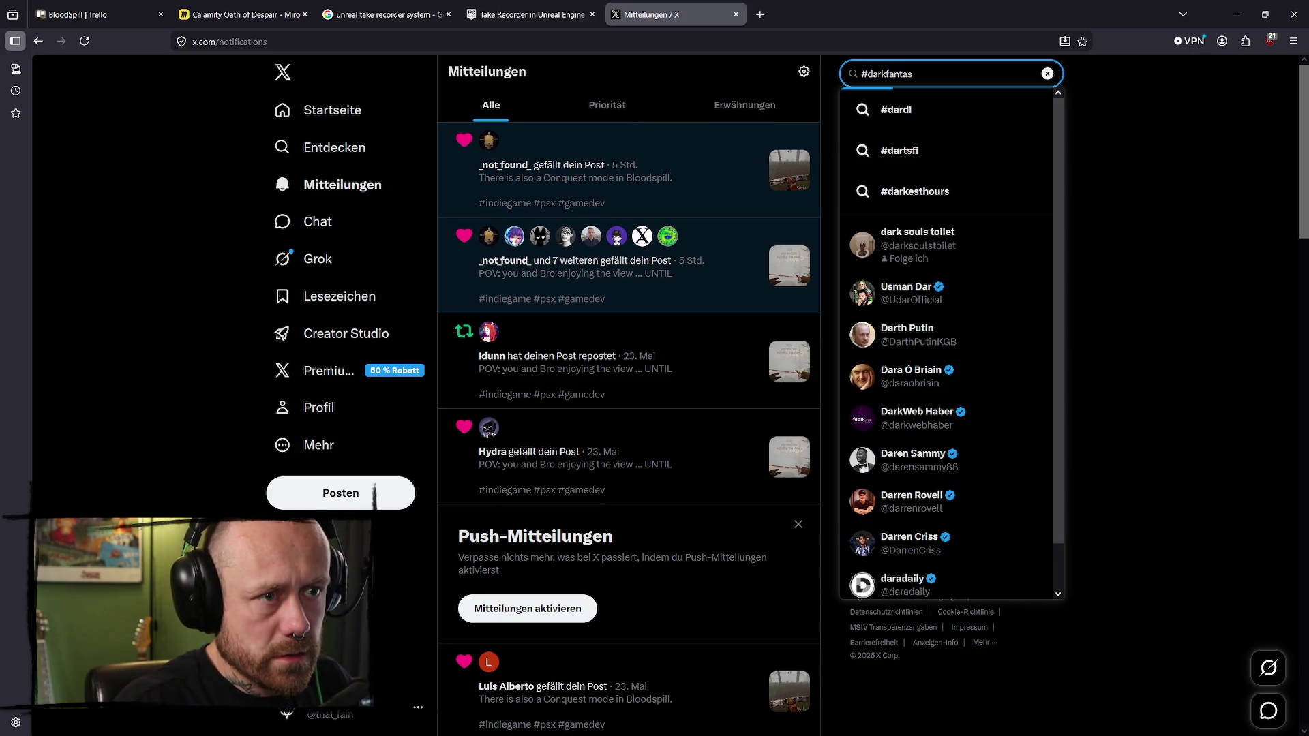
{"action": "type", "text": "y"}
{"action": "key", "text": "Return"}
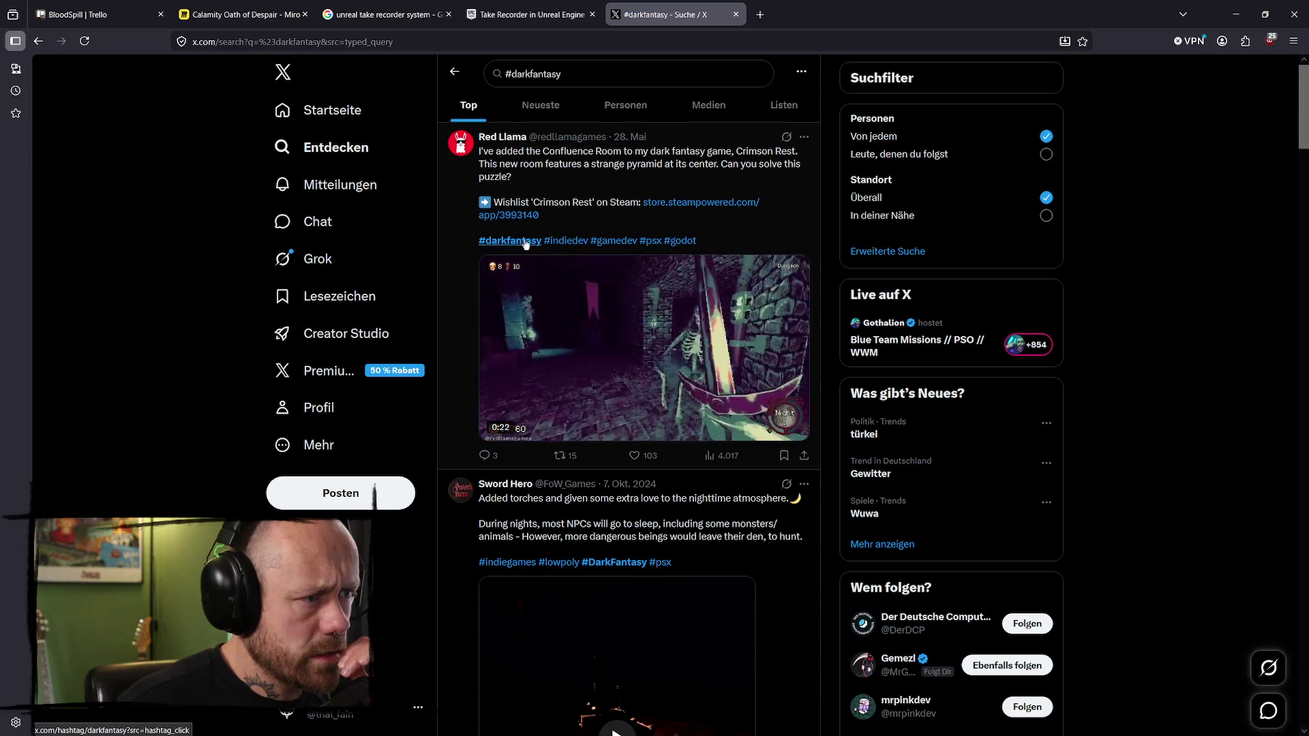
- Mute (Stummschalten) the account that posted the Ungodly trailer in the #darkfantasy results
{"action": "scroll", "coordinate": [581, 176], "scroll_direction": "down", "scroll_amount": 1}
{"action": "scroll", "coordinate": [581, 176], "scroll_direction": "down", "scroll_amount": 2}
{"action": "scroll", "coordinate": [576, 184], "scroll_direction": "up", "scroll_amount": 2}
{"action": "scroll", "coordinate": [578, 197], "scroll_direction": "down", "scroll_amount": 4}
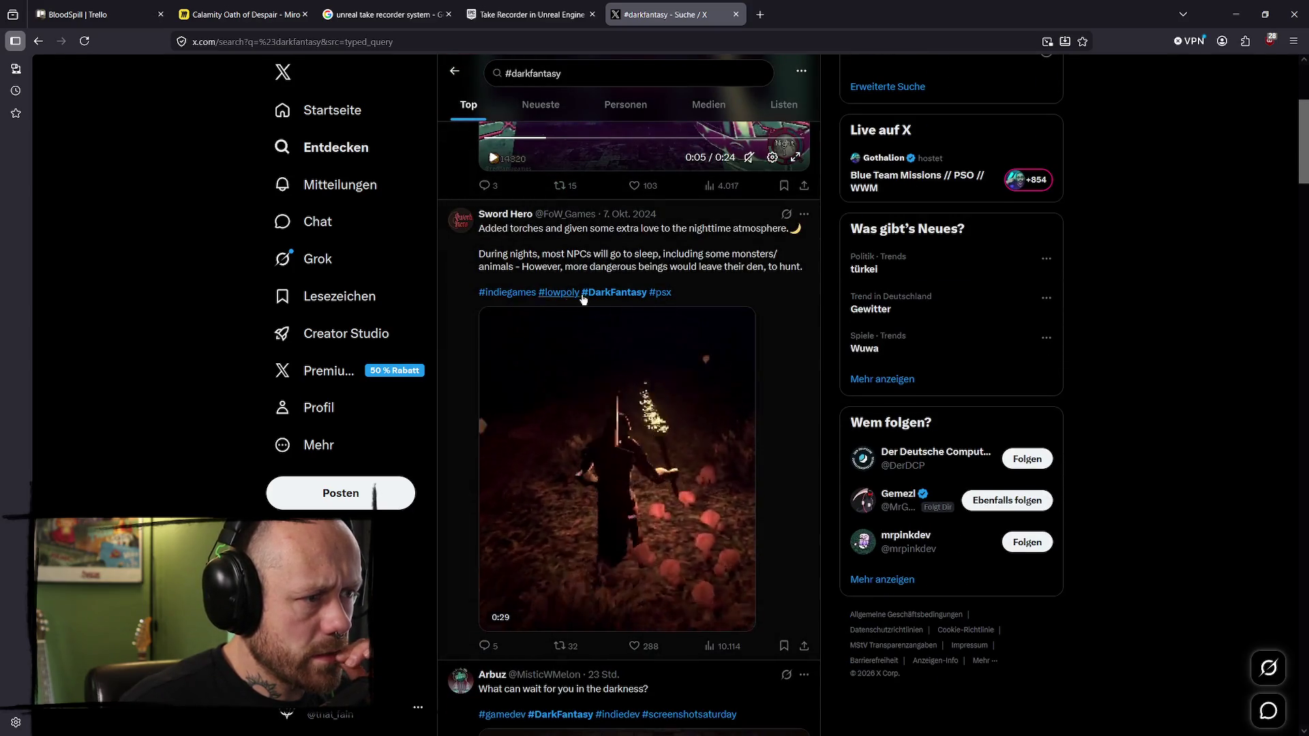
{"action": "scroll", "coordinate": [532, 268], "scroll_direction": "down", "scroll_amount": 1}
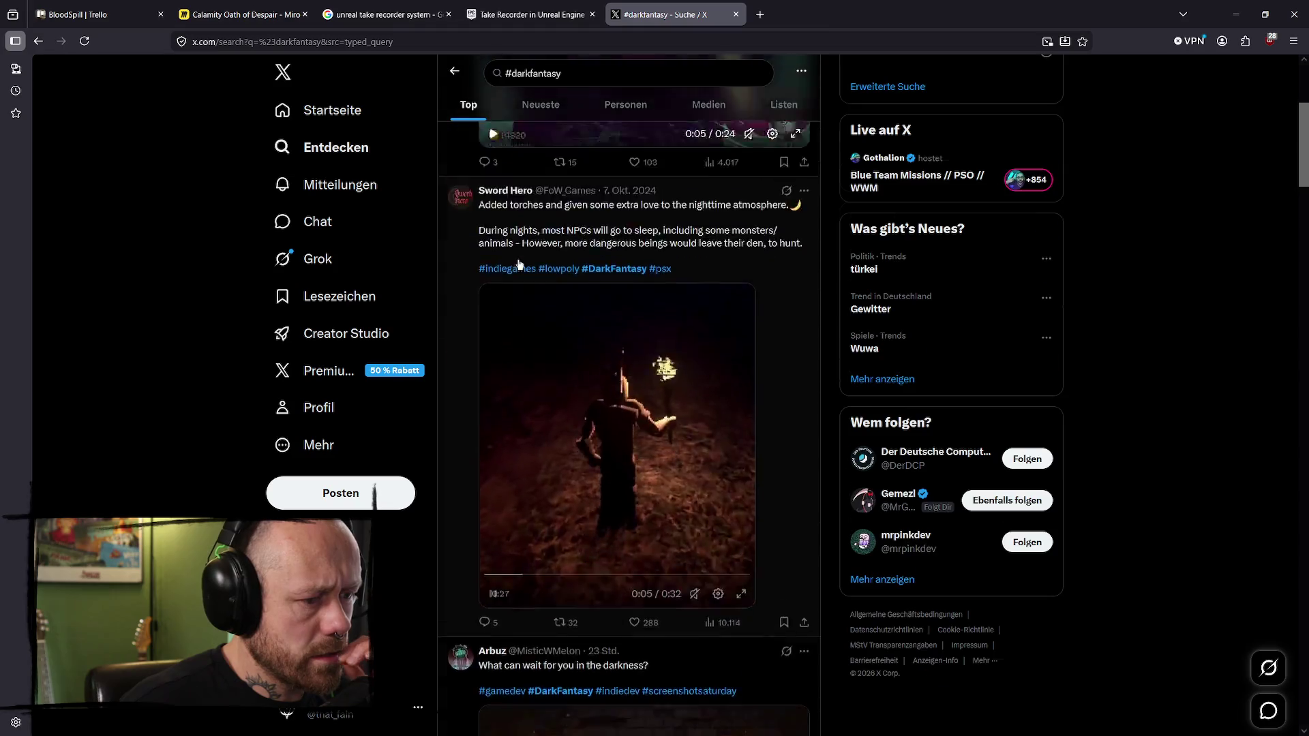
{"action": "scroll", "coordinate": [531, 268], "scroll_direction": "up", "scroll_amount": 4}
{"action": "scroll", "coordinate": [535, 263], "scroll_direction": "down", "scroll_amount": 10}
{"action": "scroll", "coordinate": [536, 257], "scroll_direction": "down", "scroll_amount": 3}
{"action": "scroll", "coordinate": [542, 246], "scroll_direction": "up", "scroll_amount": 8}
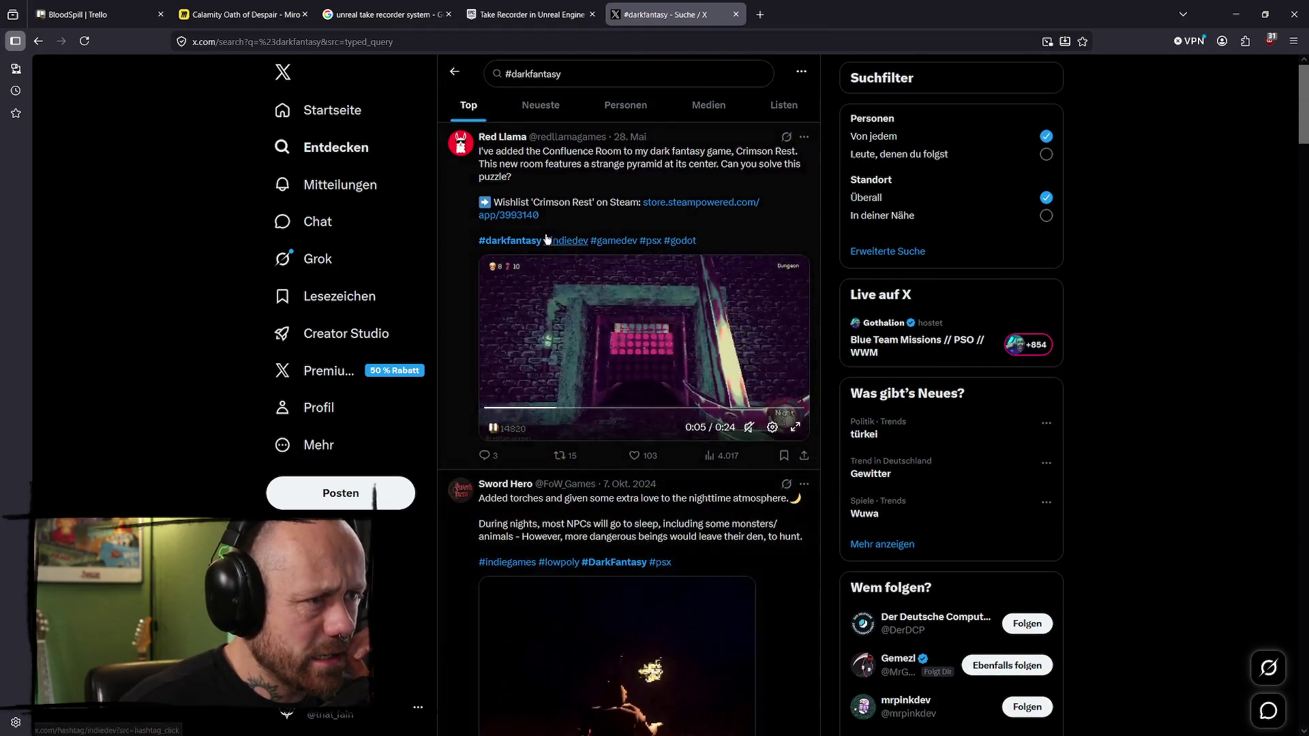
{"action": "scroll", "coordinate": [546, 239], "scroll_direction": "down", "scroll_amount": 15}
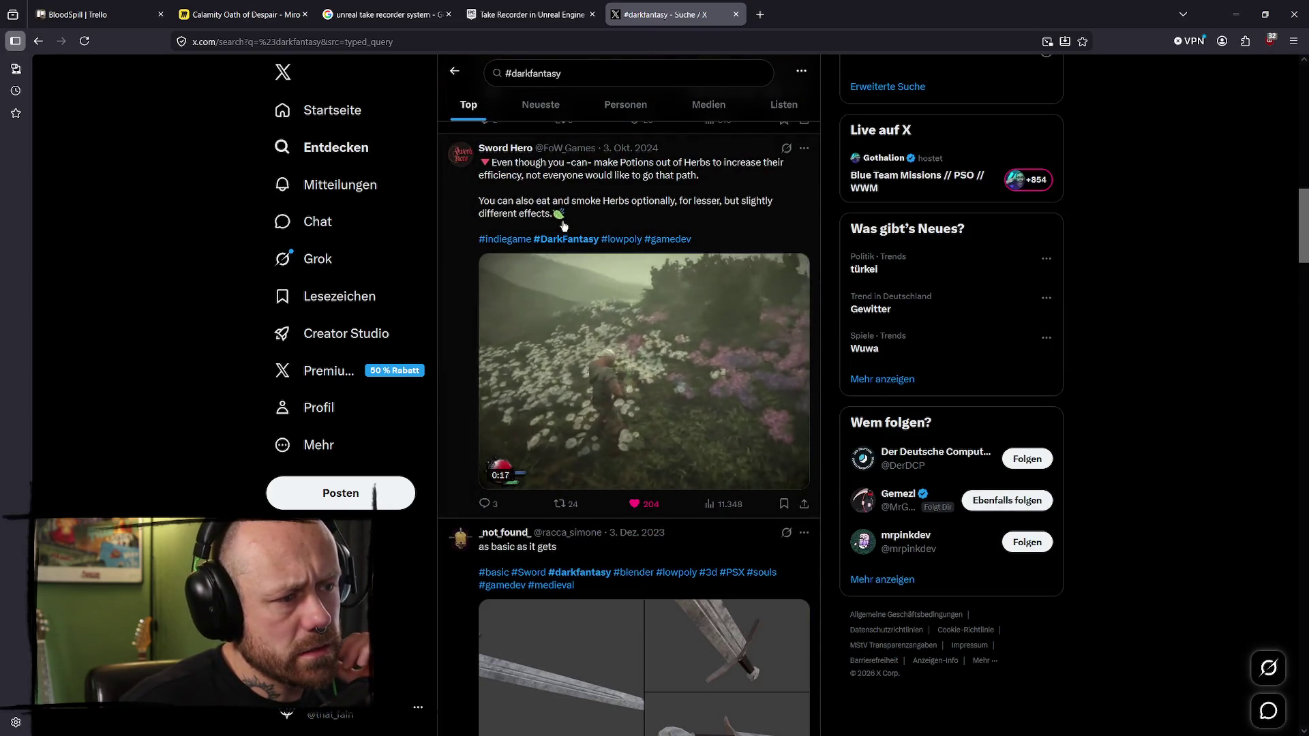
{"action": "scroll", "coordinate": [563, 225], "scroll_direction": "down", "scroll_amount": 5}
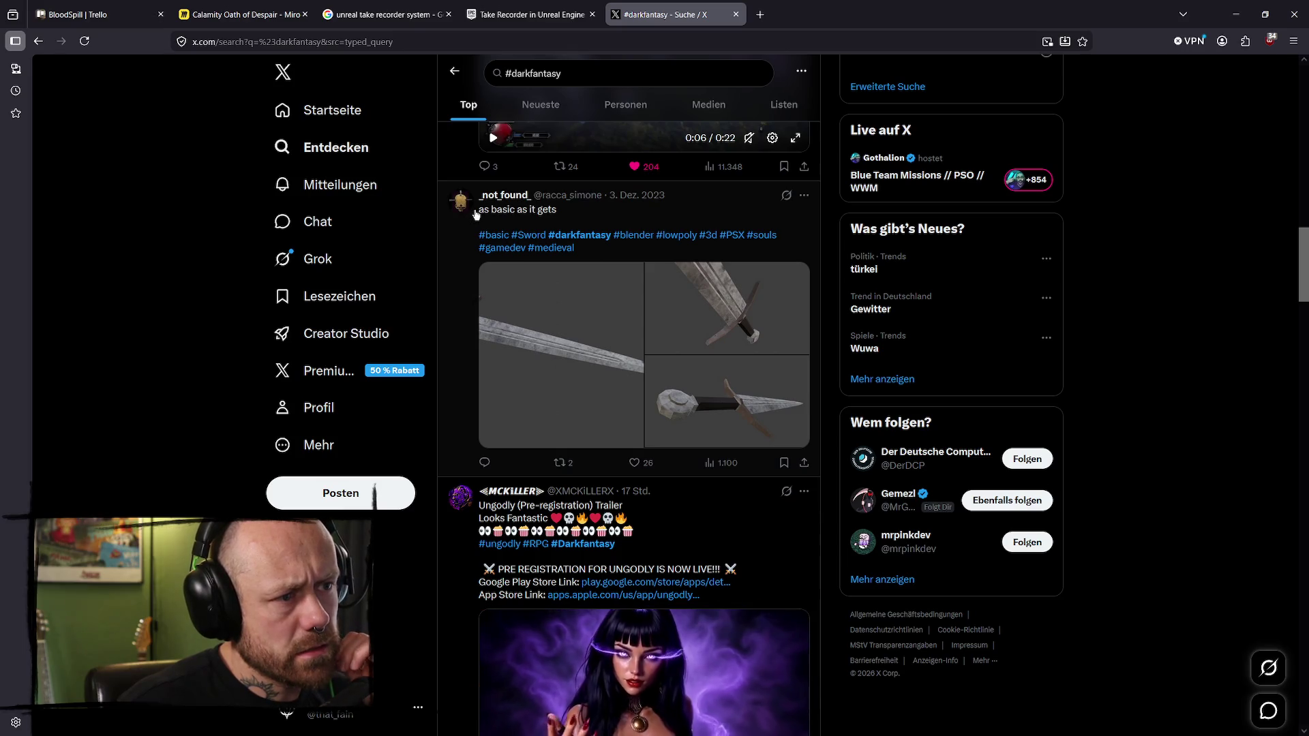
{"action": "scroll", "coordinate": [477, 213], "scroll_direction": "down", "scroll_amount": 5}
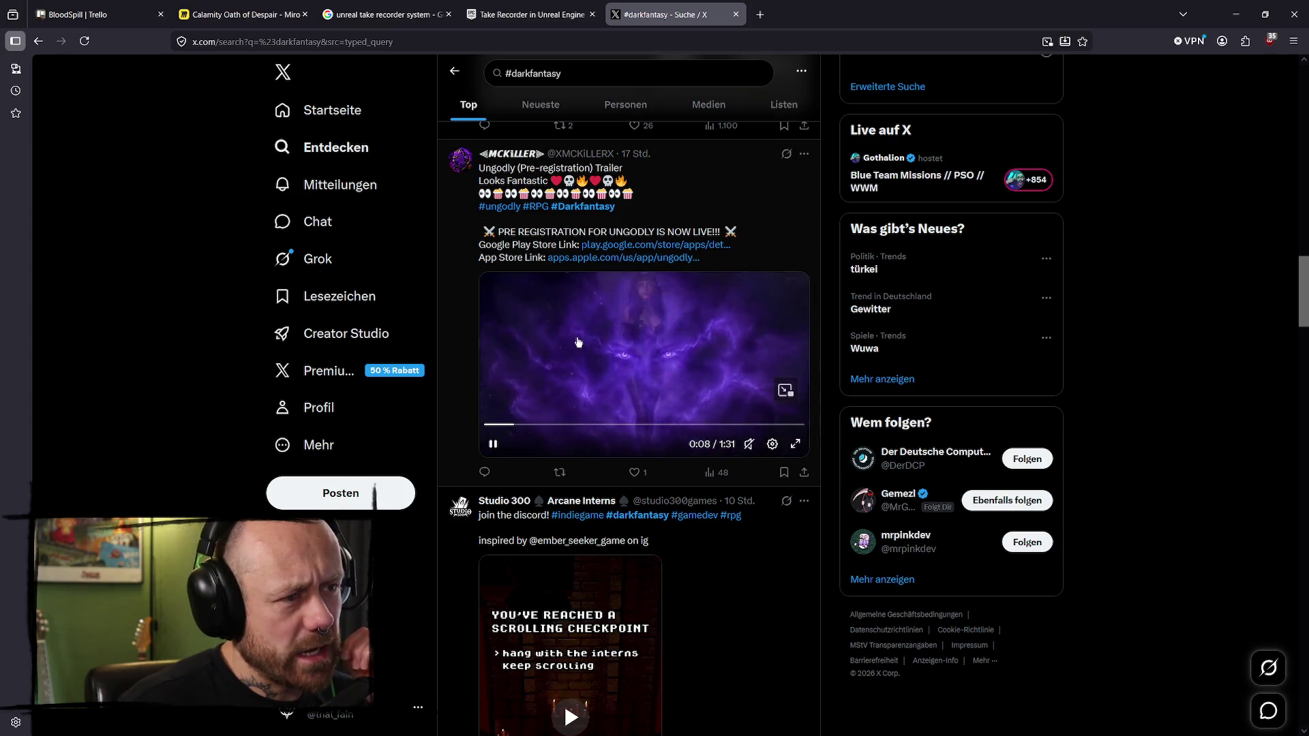
{"action": "left_click", "coordinate": [805, 156]}
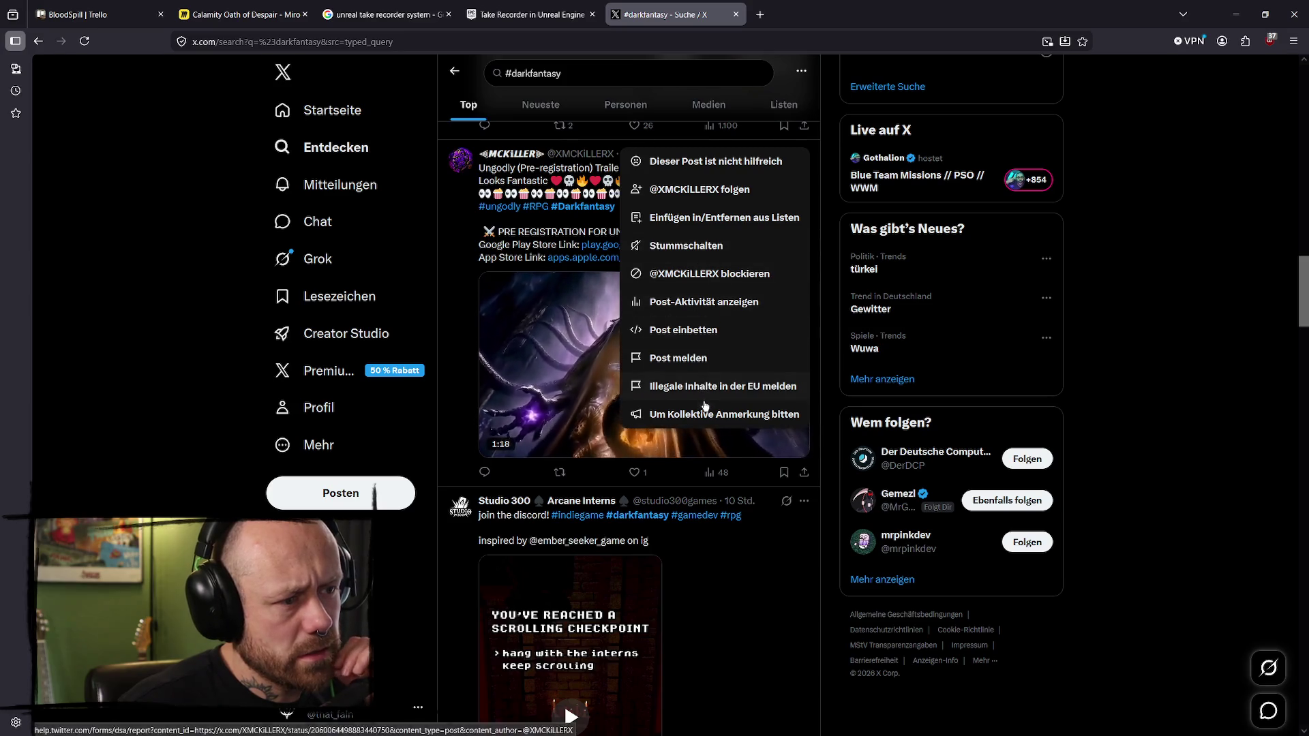
{"action": "left_click", "coordinate": [647, 245]}
- Open the #darkfantasy hashtag results from a post
{"action": "scroll", "coordinate": [722, 271], "scroll_direction": "down", "scroll_amount": 5}
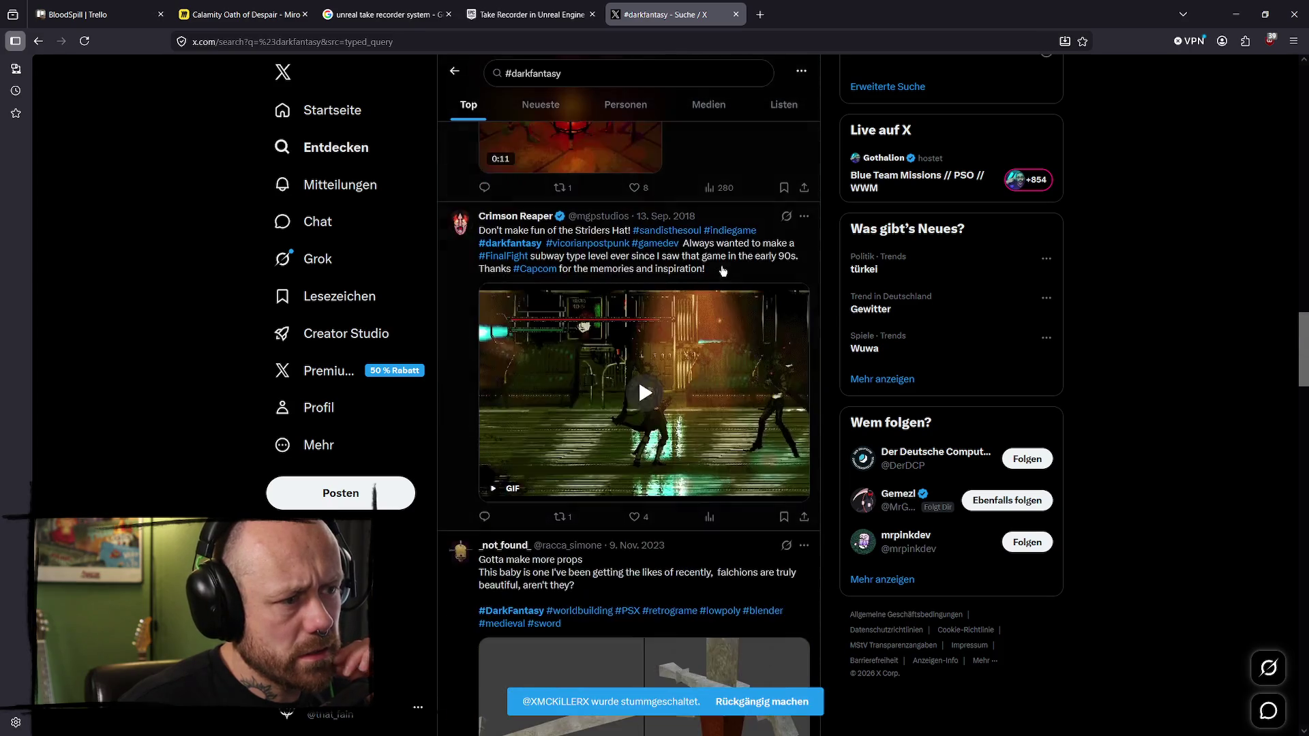
{"action": "scroll", "coordinate": [419, 263], "scroll_direction": "down", "scroll_amount": 3}
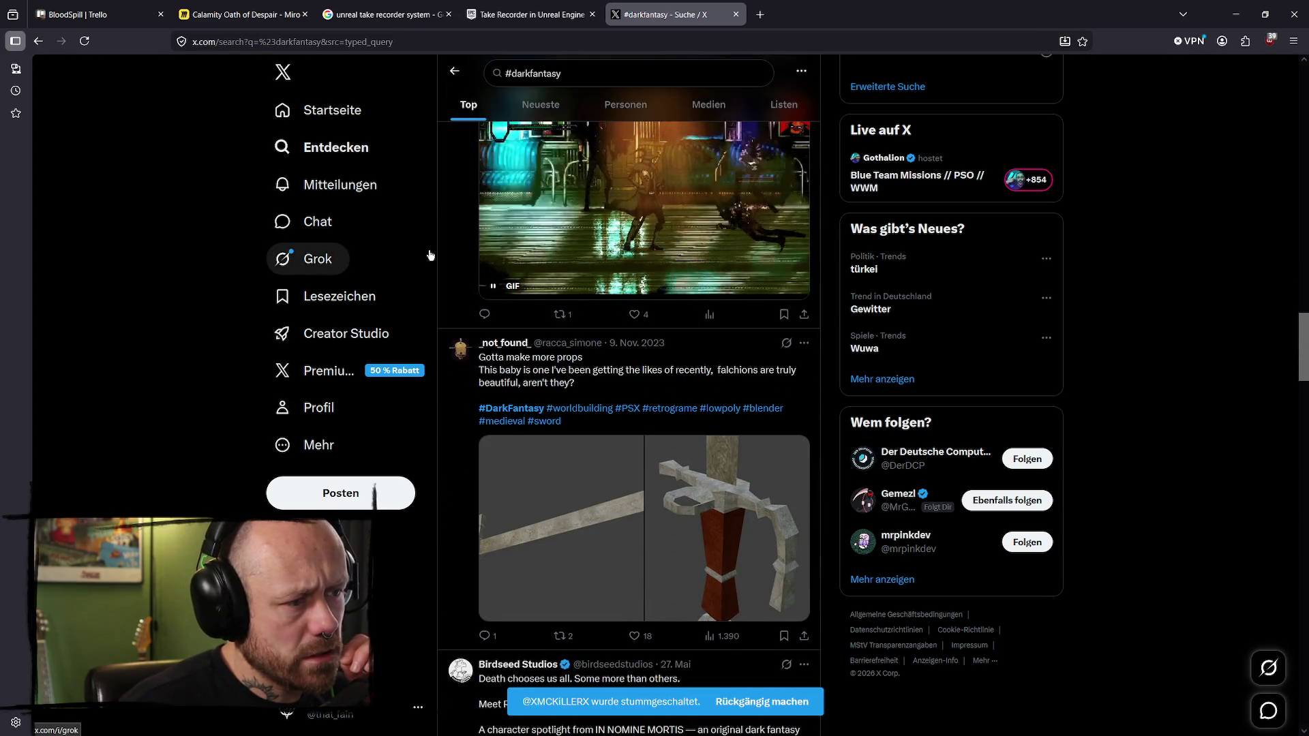
{"action": "scroll", "coordinate": [430, 255], "scroll_direction": "down", "scroll_amount": 4}
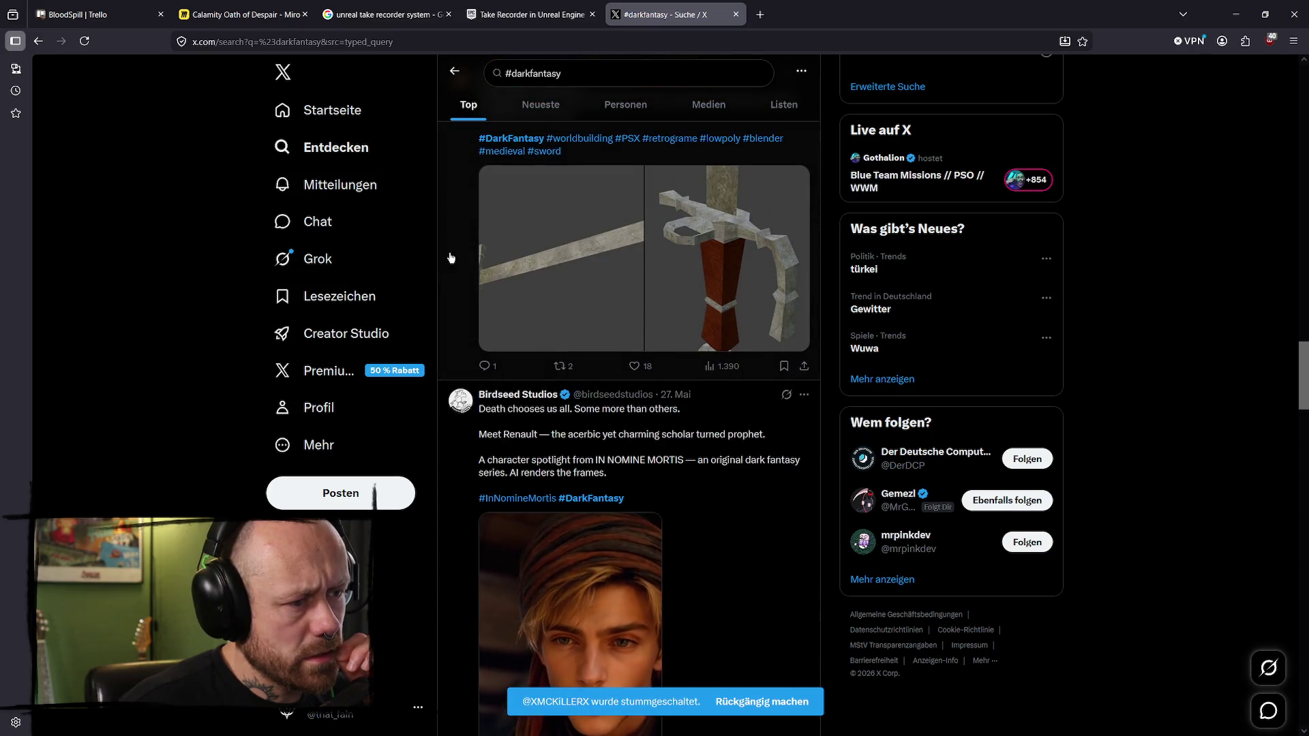
{"action": "scroll", "coordinate": [464, 262], "scroll_direction": "up", "scroll_amount": 10}
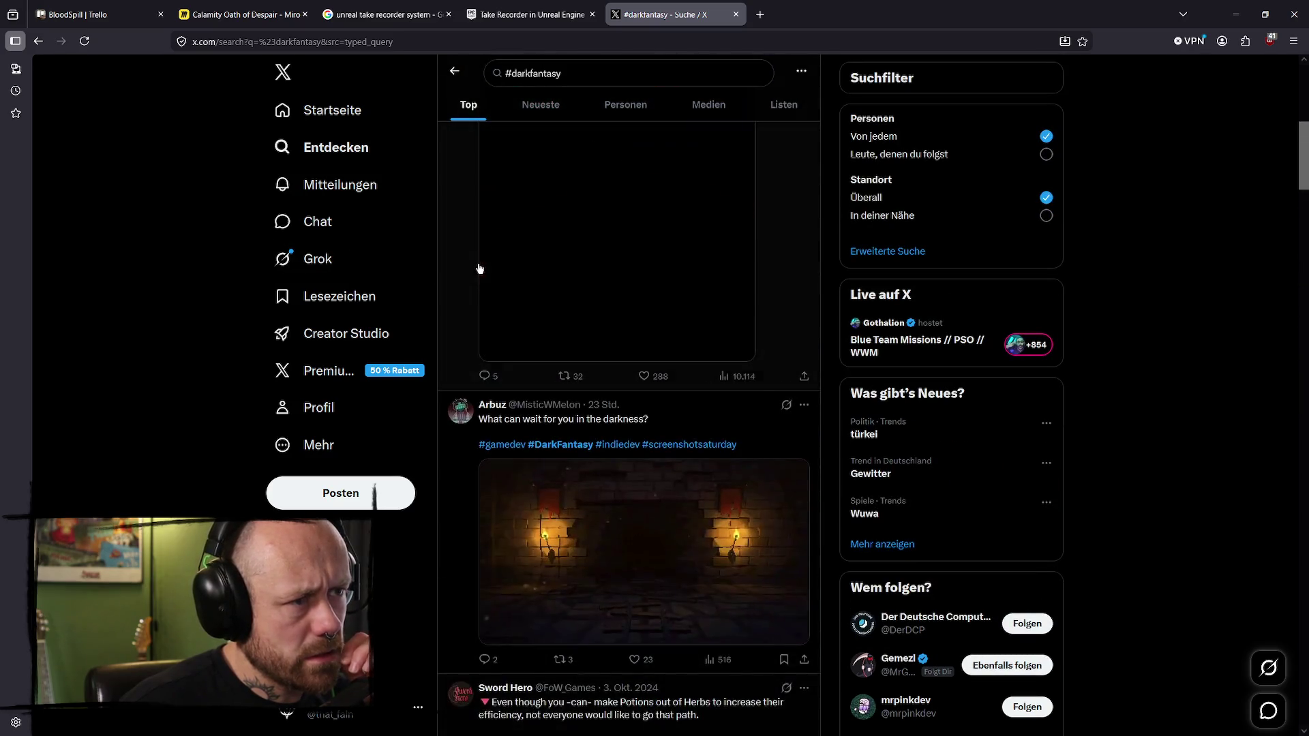
{"action": "scroll", "coordinate": [478, 270], "scroll_direction": "up", "scroll_amount": 7}
{"action": "scroll", "coordinate": [510, 291], "scroll_direction": "up", "scroll_amount": 2}
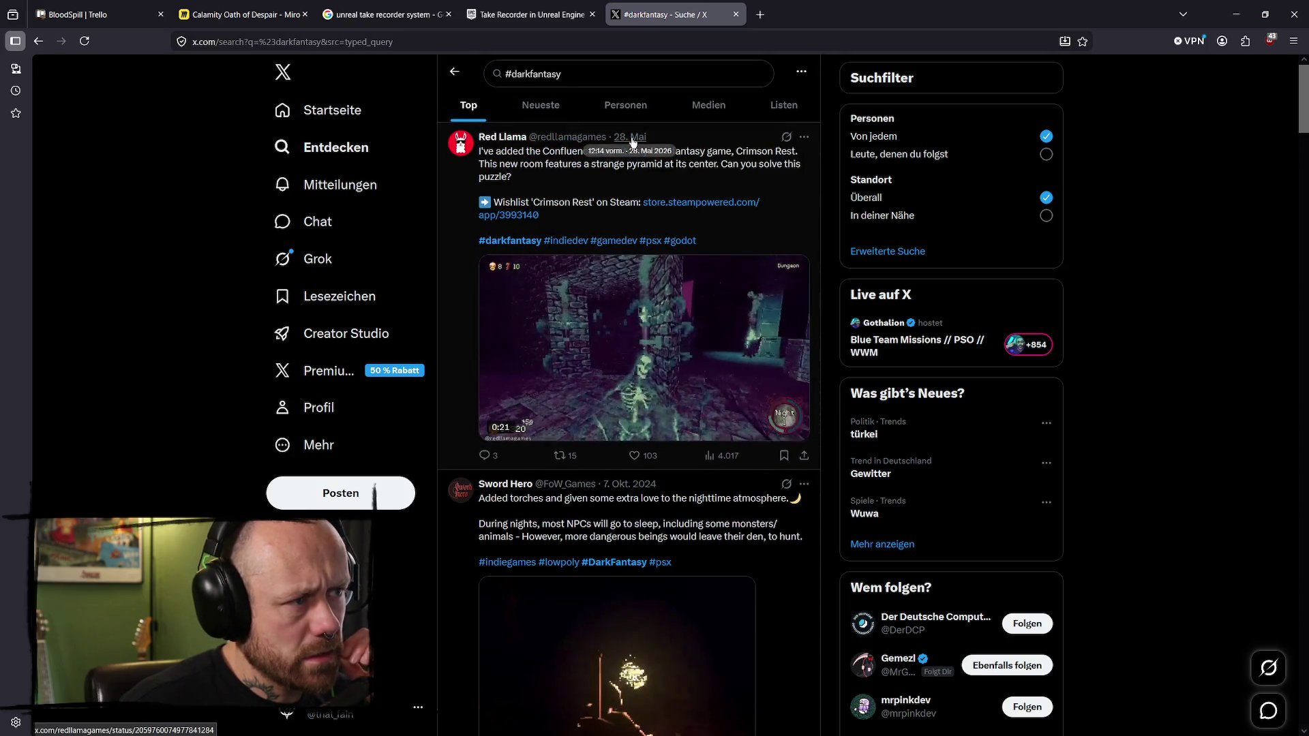
{"action": "left_click", "coordinate": [525, 243]}
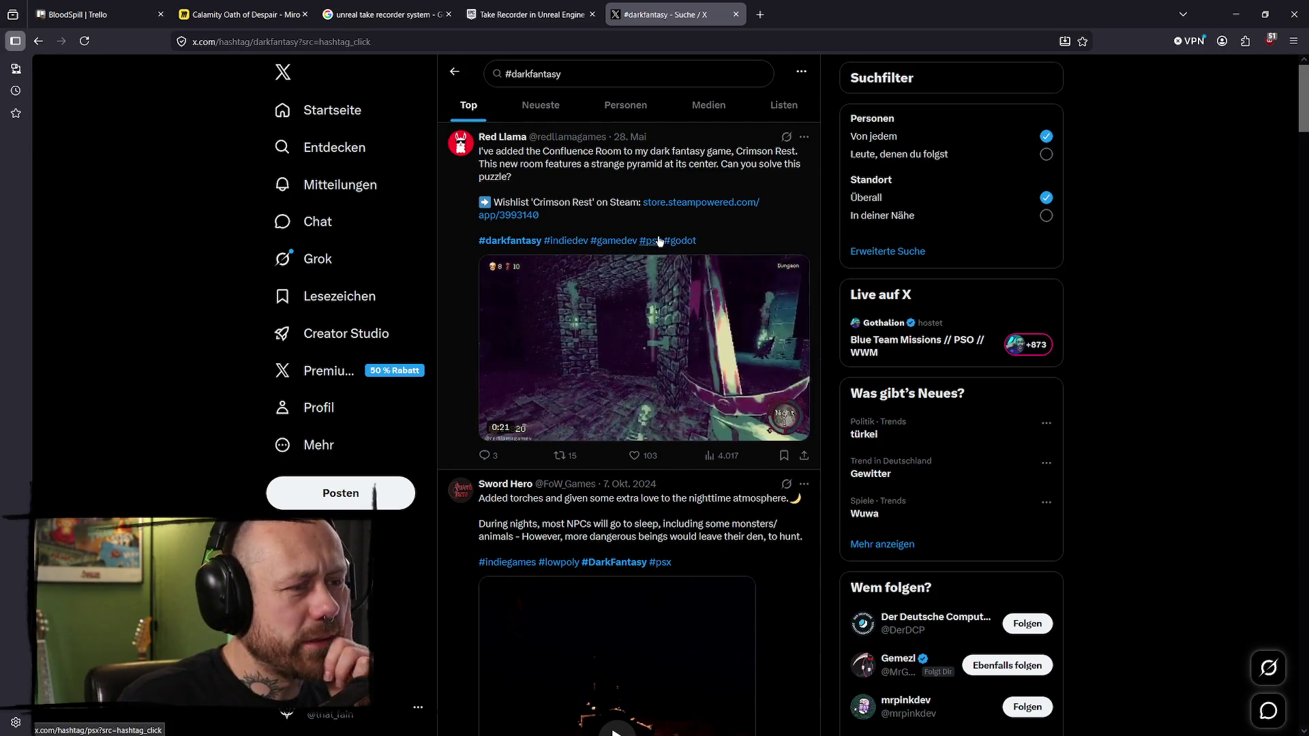
- Browse the hashtag posts, then return to the Startseite home feed
{"action": "scroll", "coordinate": [660, 245], "scroll_direction": "down", "scroll_amount": 7}
{"action": "scroll", "coordinate": [654, 253], "scroll_direction": "down", "scroll_amount": 3}
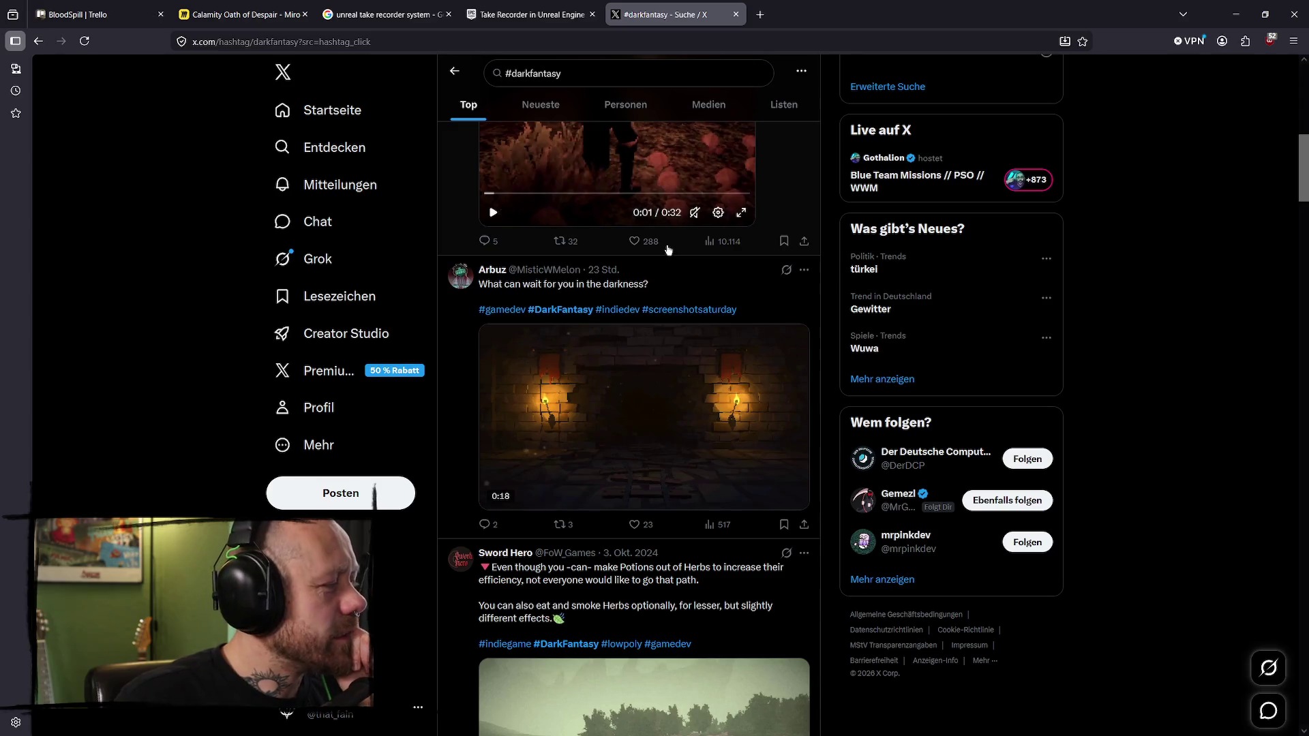
{"action": "scroll", "coordinate": [665, 247], "scroll_direction": "up", "scroll_amount": 10}
{"action": "scroll", "coordinate": [671, 243], "scroll_direction": "down", "scroll_amount": 3}
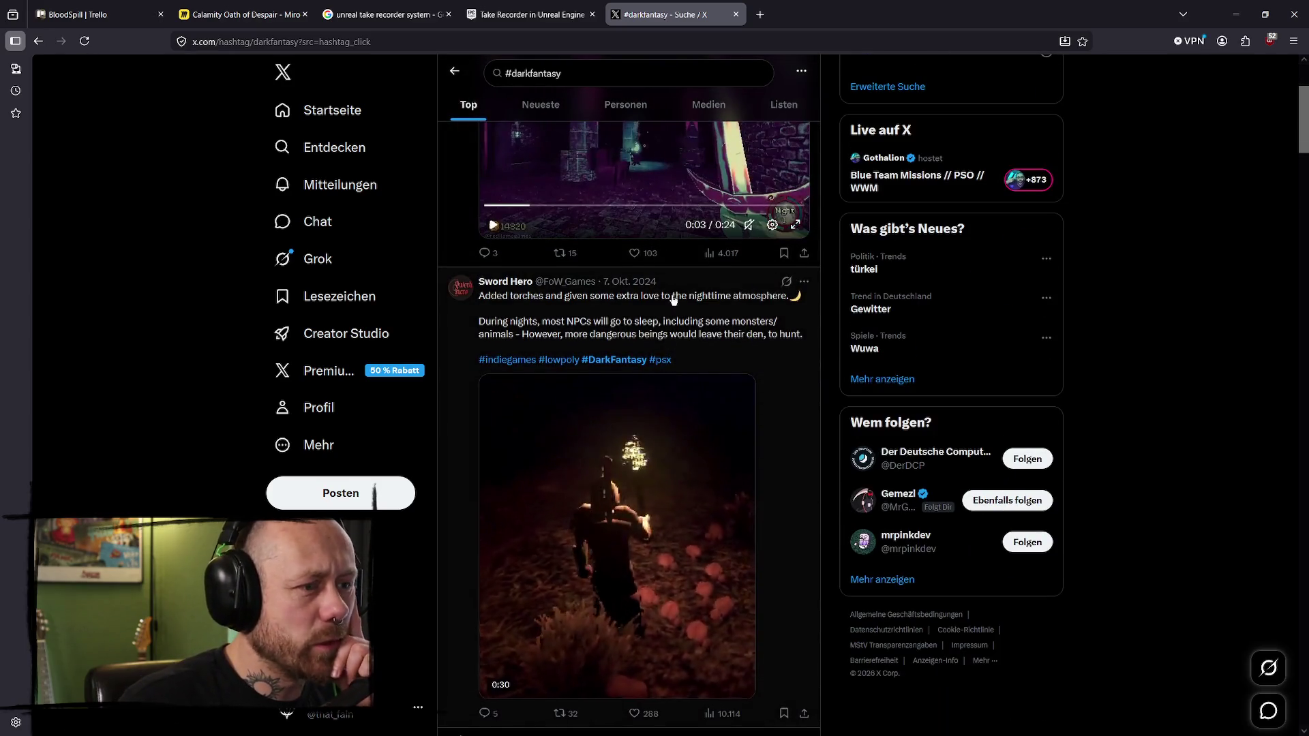
{"action": "scroll", "coordinate": [675, 295], "scroll_direction": "down", "scroll_amount": 8}
{"action": "scroll", "coordinate": [756, 293], "scroll_direction": "down", "scroll_amount": 4}
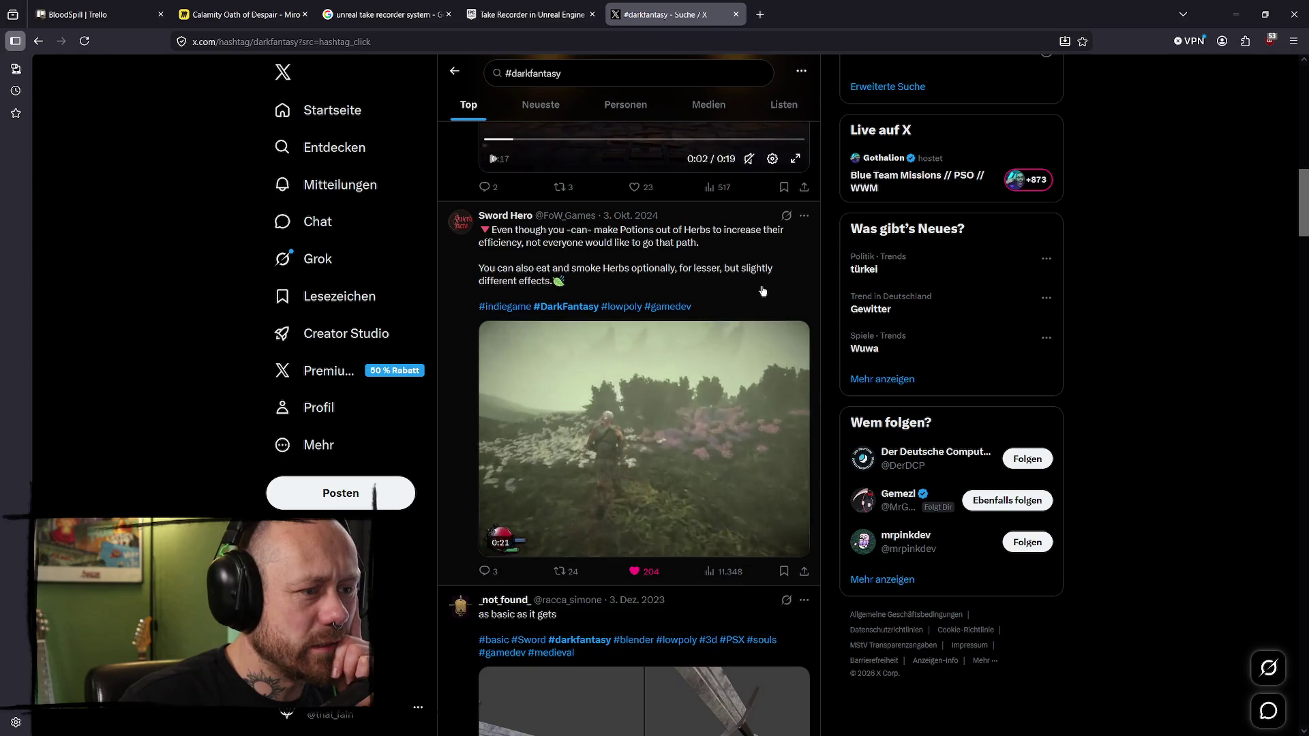
{"action": "scroll", "coordinate": [763, 291], "scroll_direction": "down", "scroll_amount": 3}
{"action": "scroll", "coordinate": [762, 291], "scroll_direction": "up", "scroll_amount": 15}
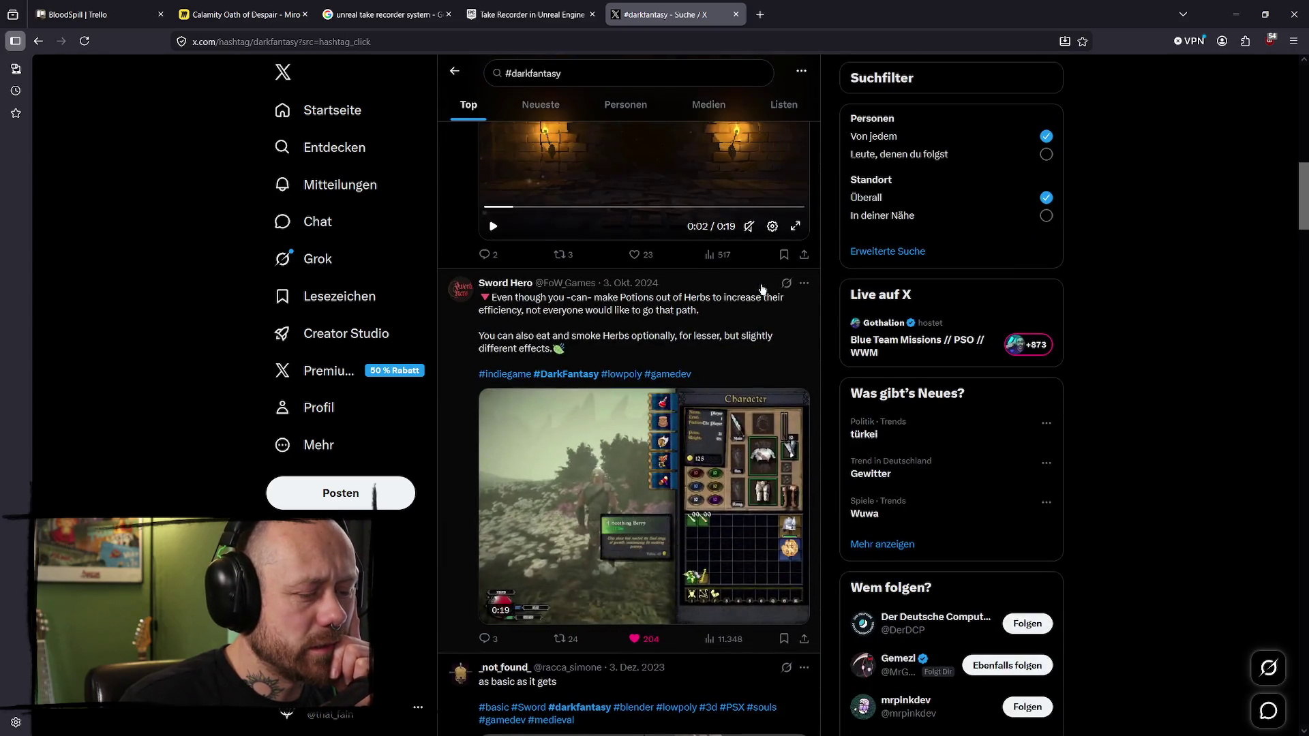
{"action": "scroll", "coordinate": [761, 290], "scroll_direction": "down", "scroll_amount": 1}
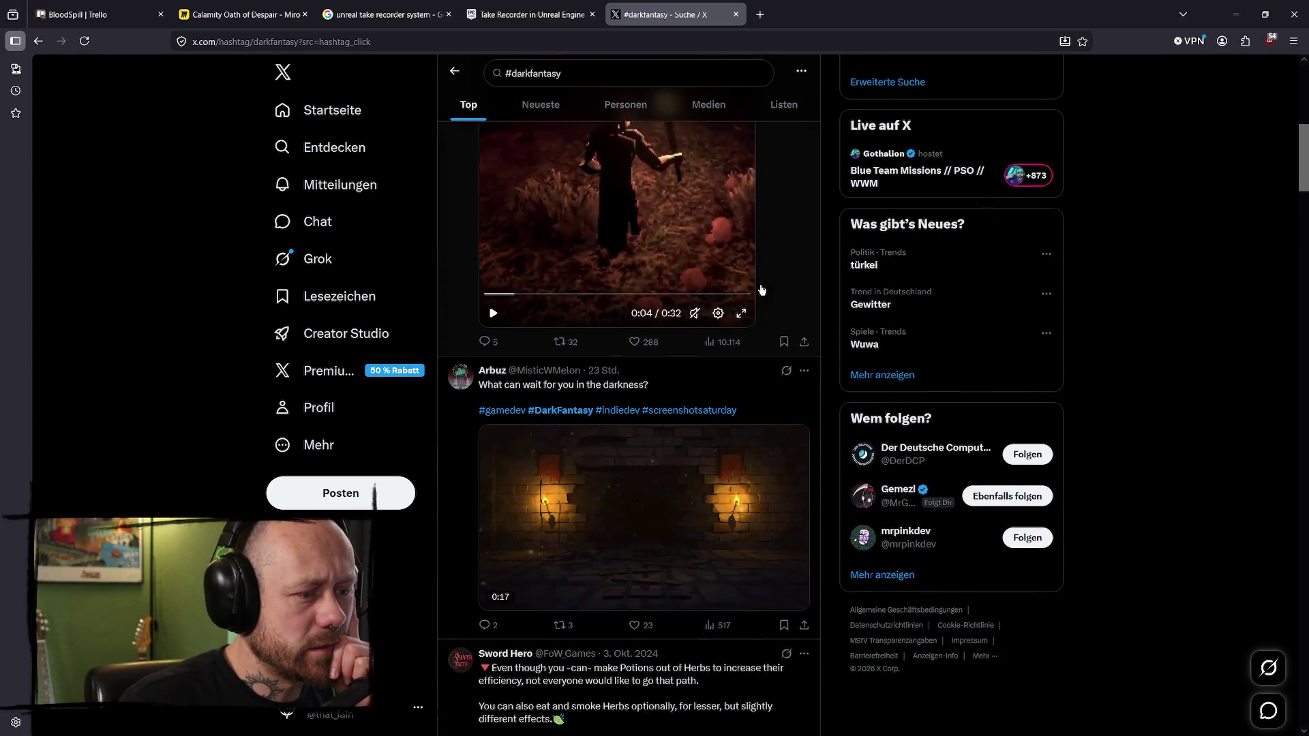
{"action": "left_click", "coordinate": [327, 104]}
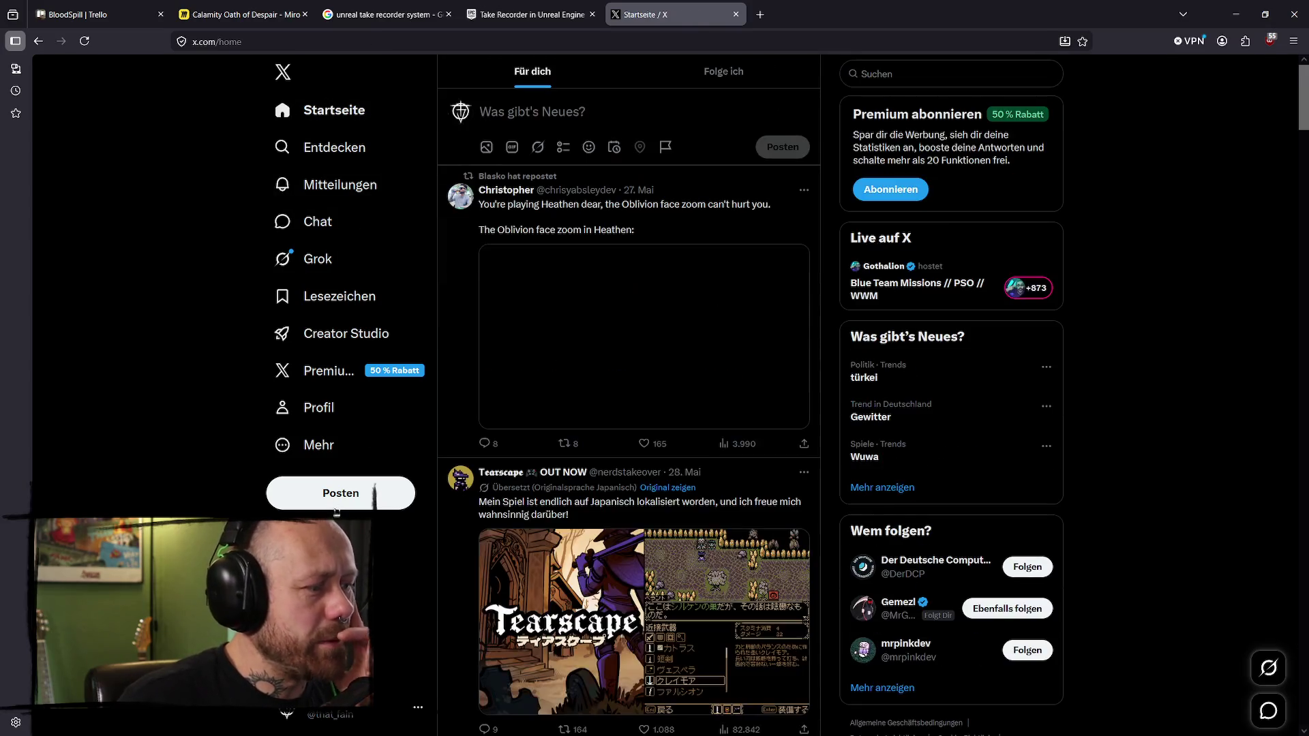
- Compose a new post with MomentsOfPeaceAndQuiet.mp4 attached and play its preview
{"action": "left_click", "coordinate": [342, 505]}
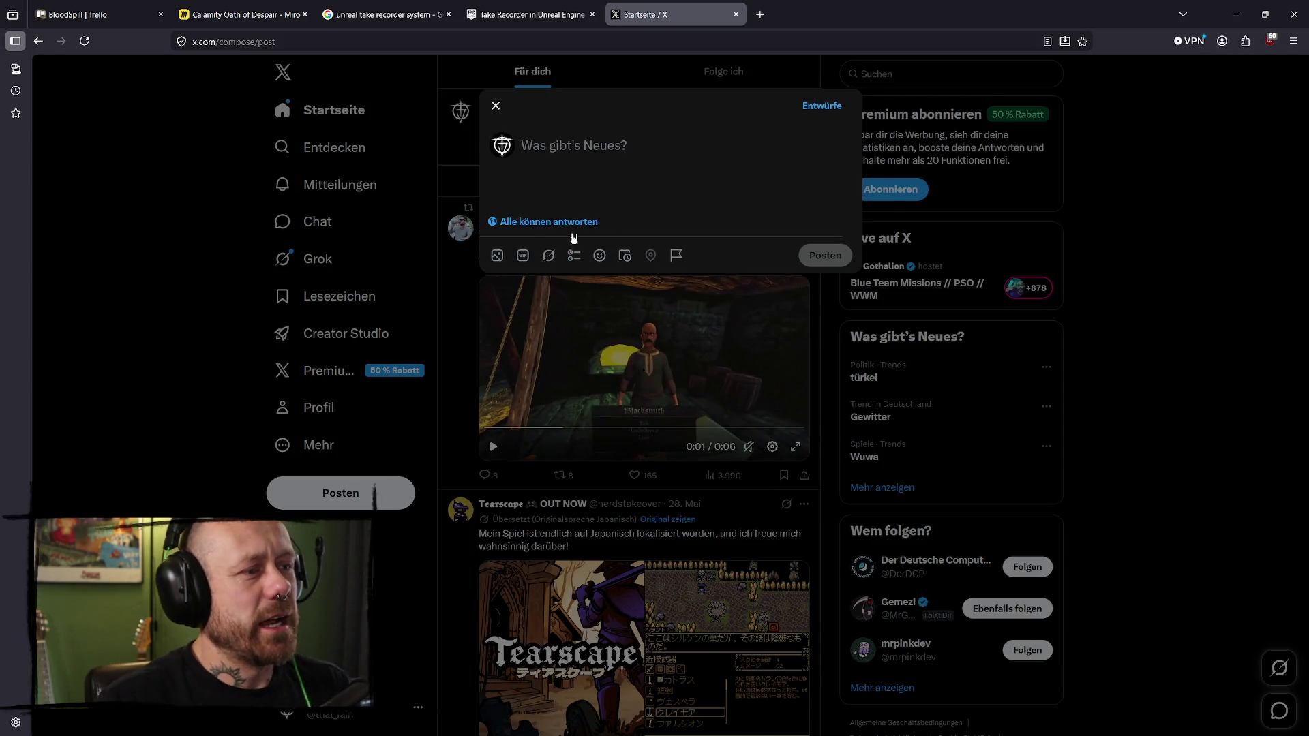
{"action": "left_click", "coordinate": [498, 258]}
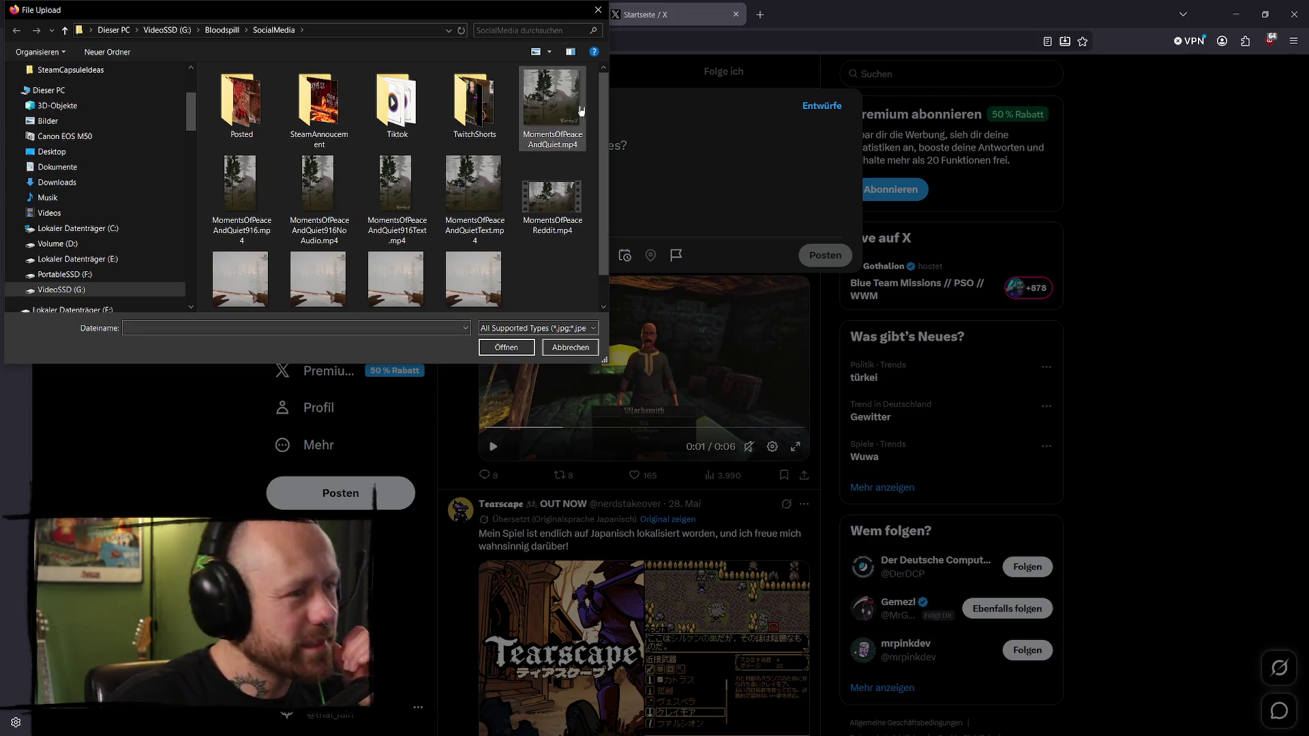
{"action": "left_click", "coordinate": [575, 229]}
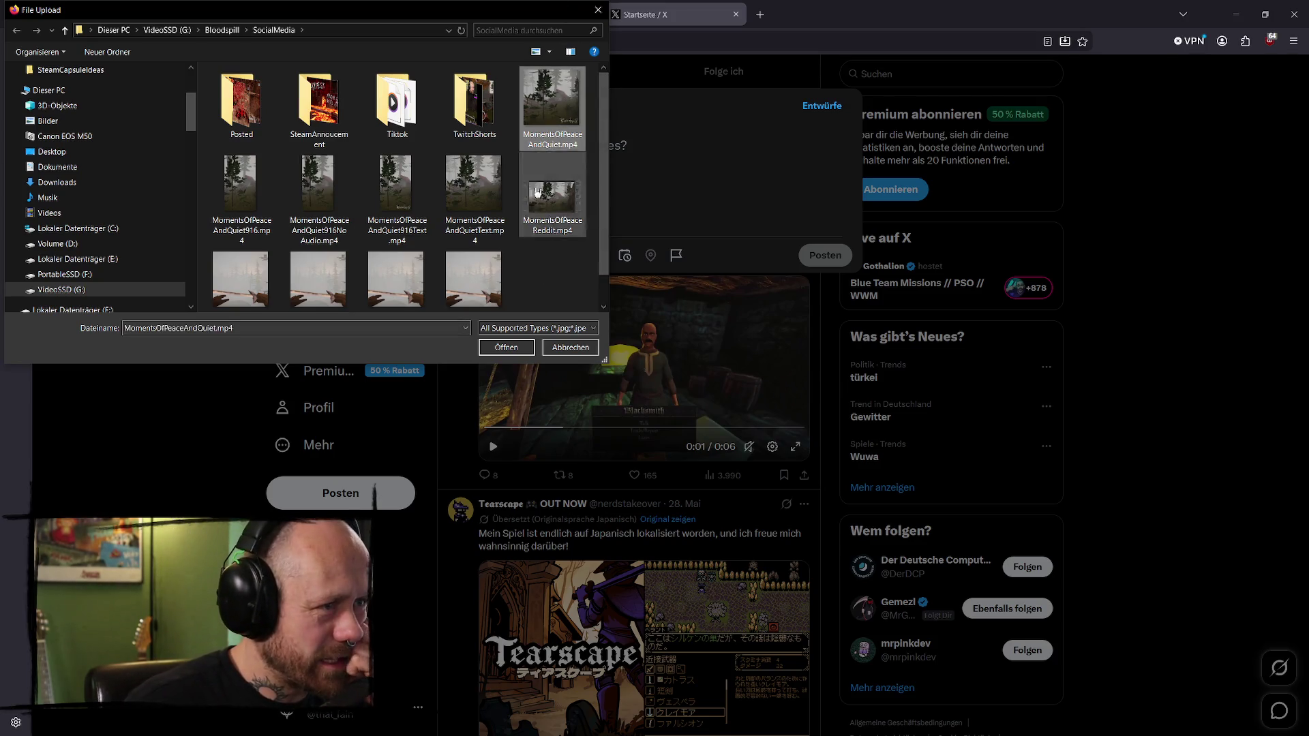
{"action": "left_click", "coordinate": [514, 346]}
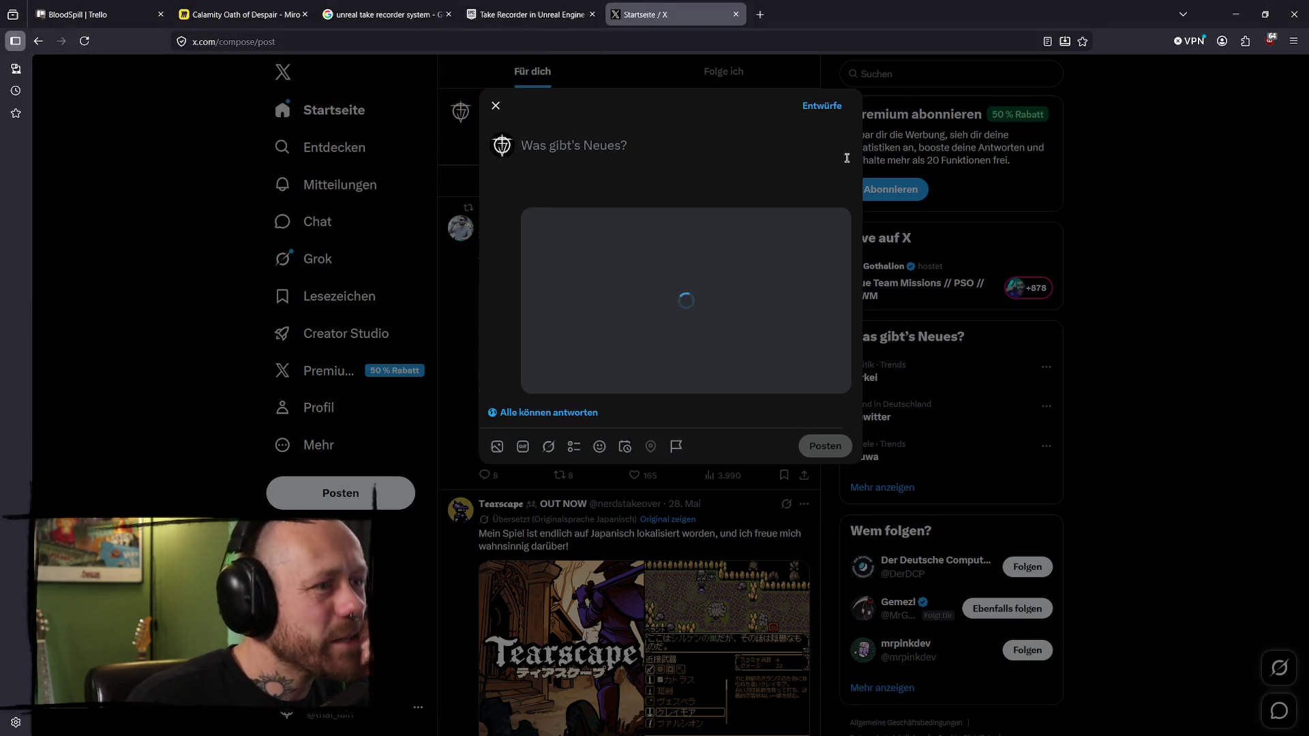
{"action": "left_click", "coordinate": [703, 320]}
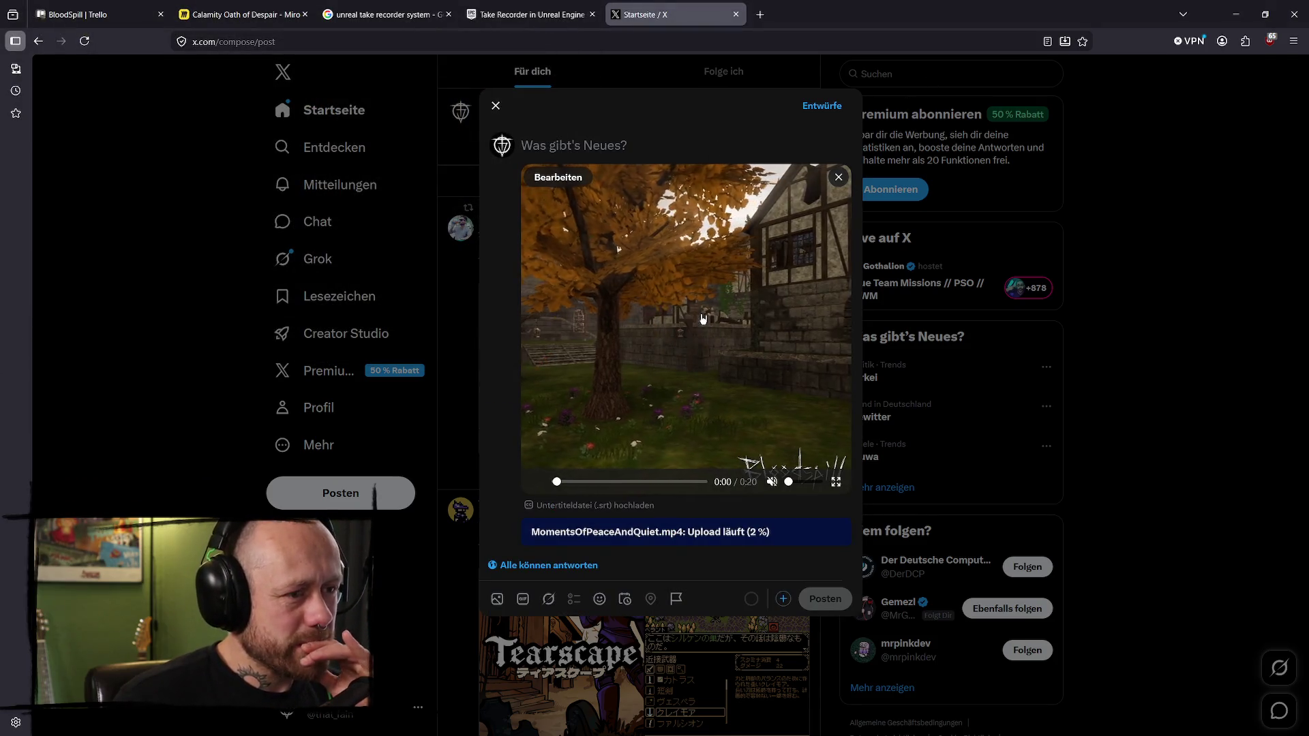
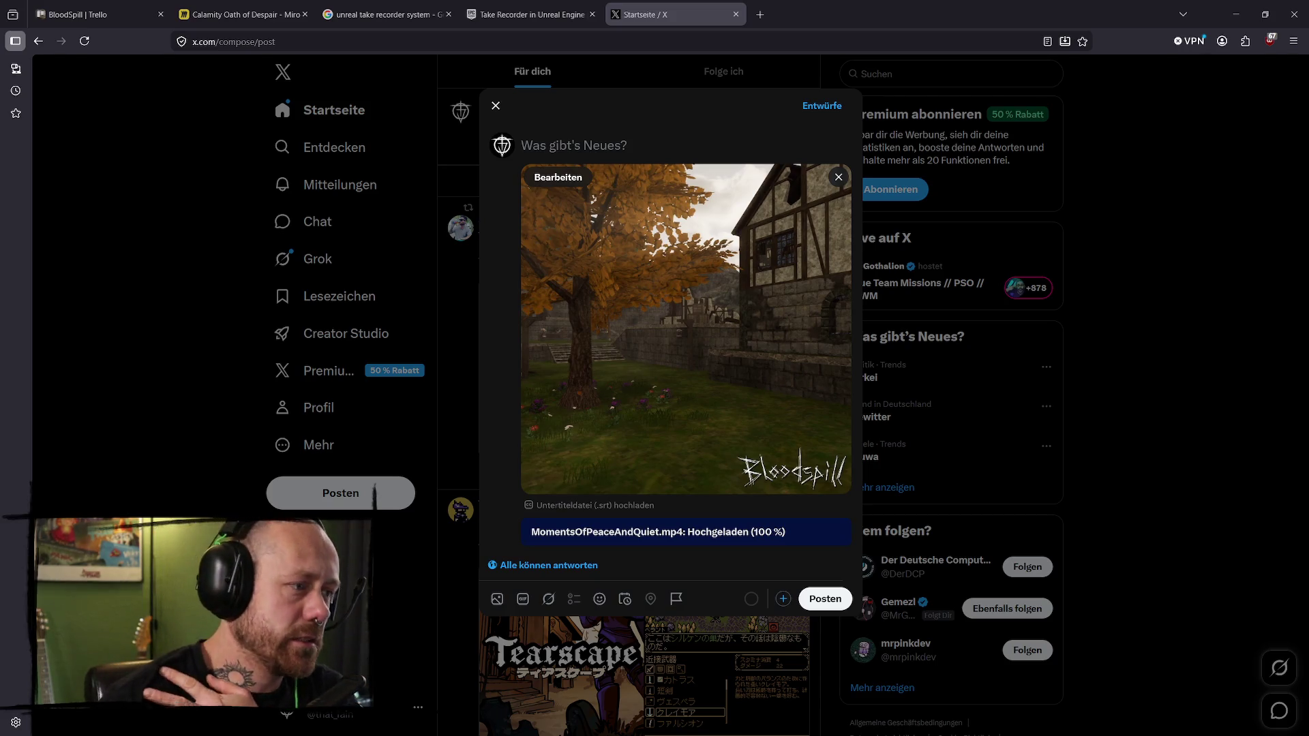
- Preview the uploaded Bloodspill video in the larger player before writing the post
{"action": "left_click", "coordinate": [675, 345]}
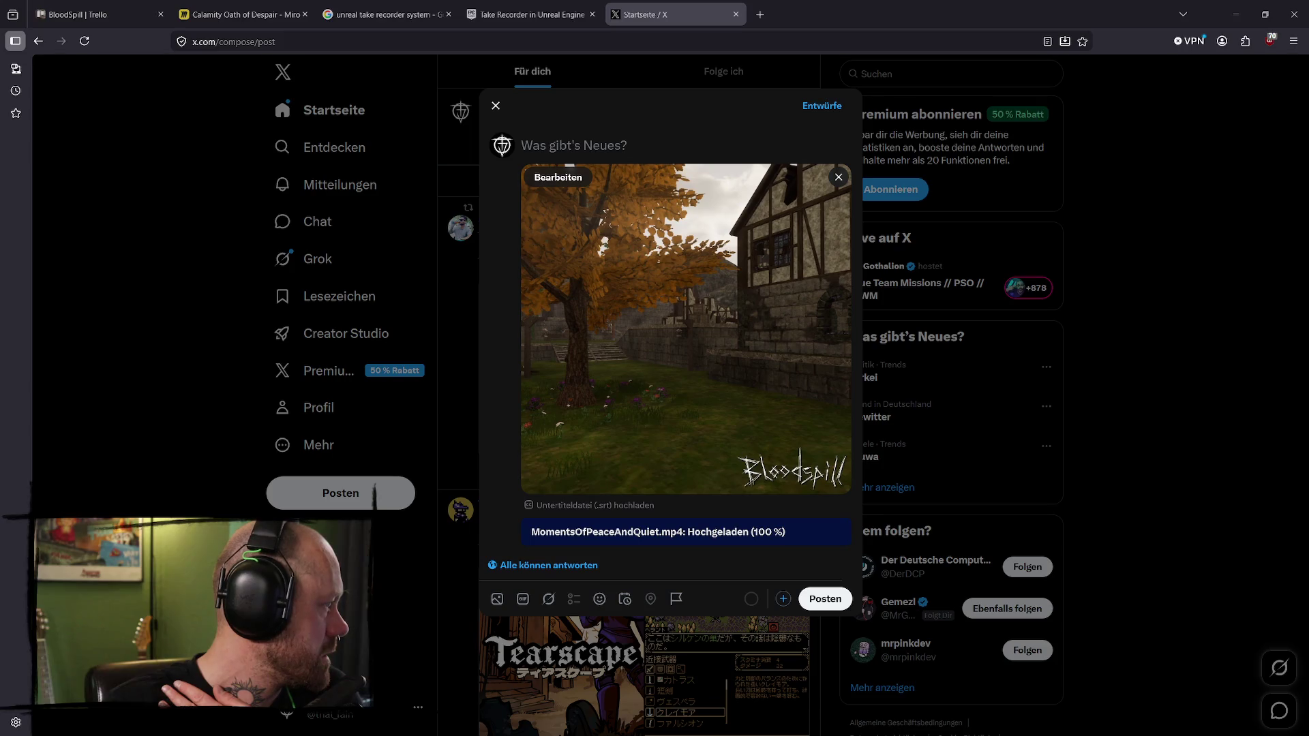
{"action": "left_click", "coordinate": [684, 322]}
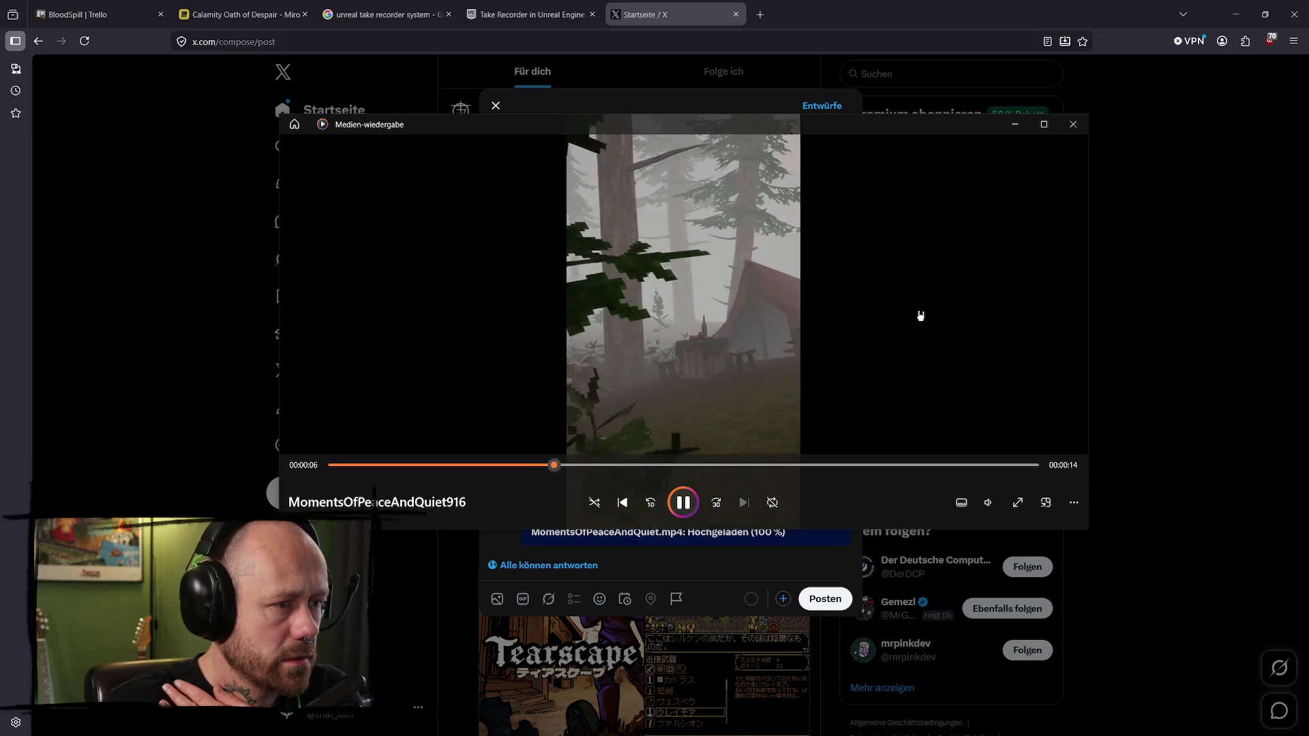
{"action": "left_click", "coordinate": [1072, 126]}
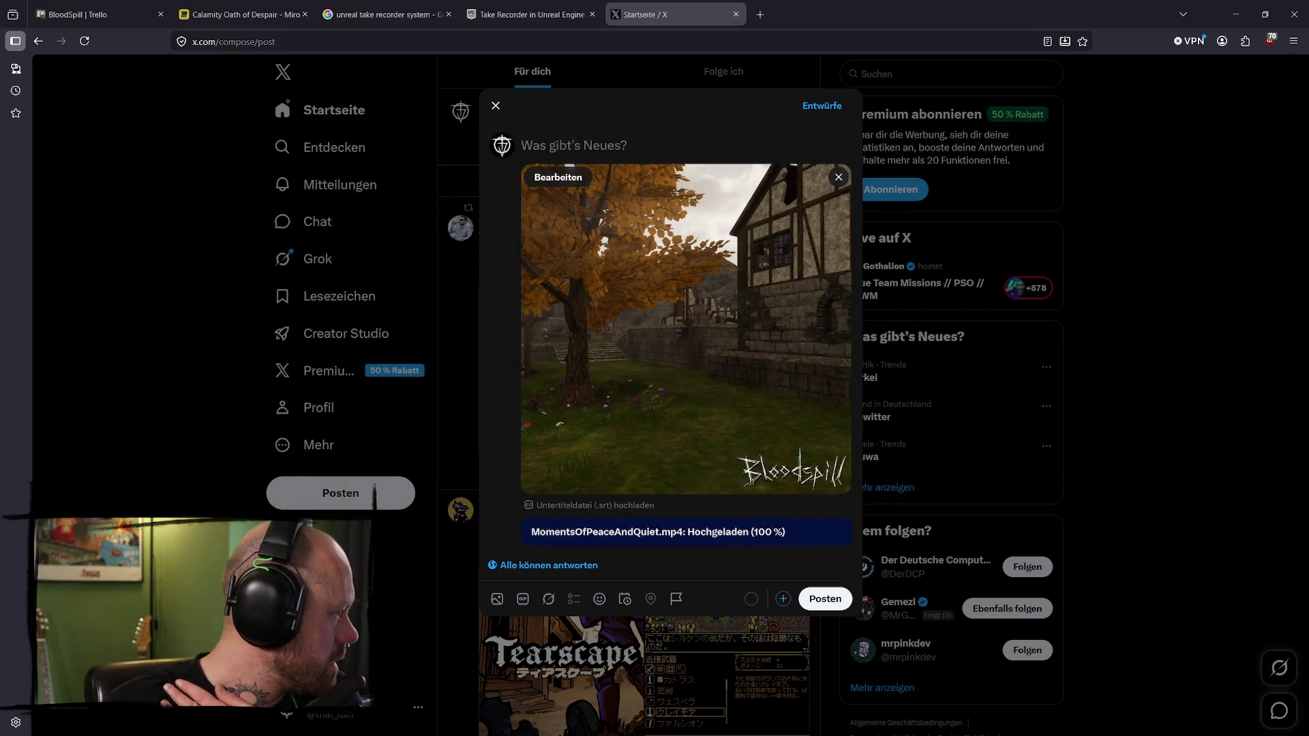
{"action": "left_click", "coordinate": [827, 182]}
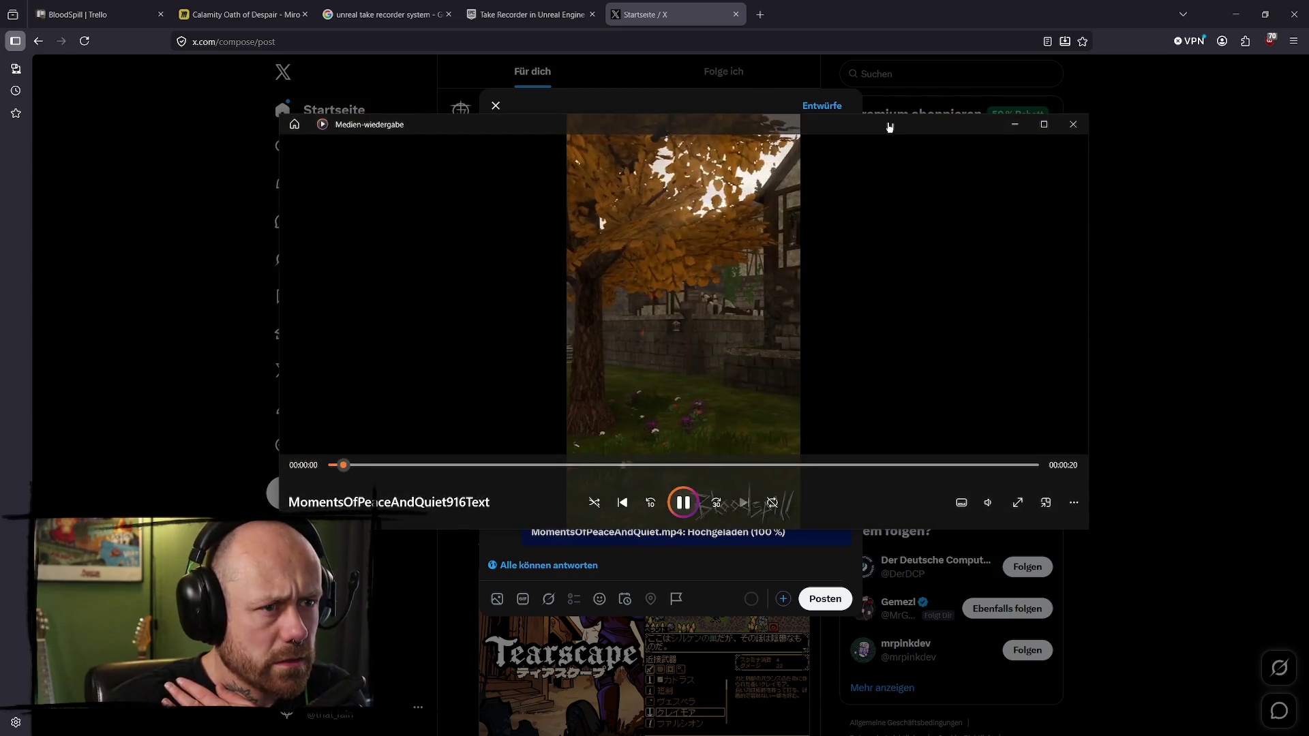
{"action": "left_click", "coordinate": [1061, 124]}
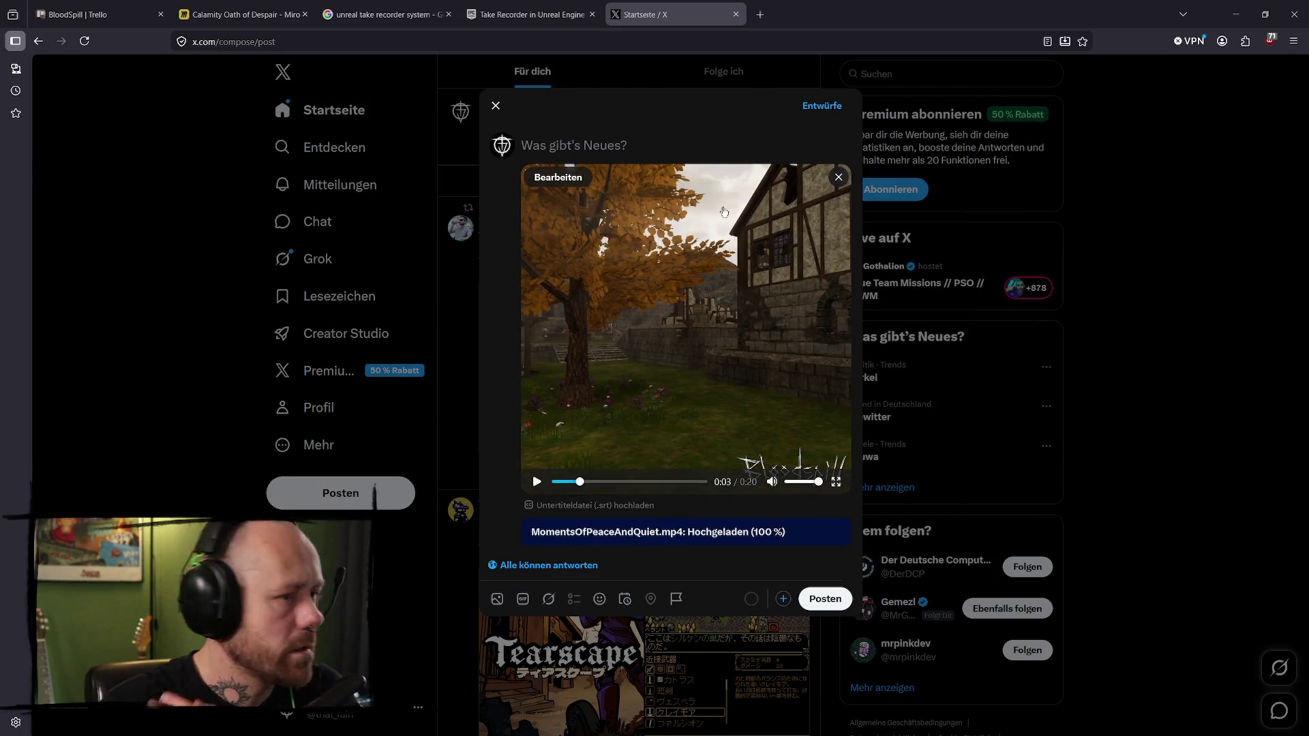
- Write the first caption line 'Besides all the chaos in Bloodspill.', fixing the typos
{"action": "left_click", "coordinate": [627, 149]}
{"action": "type", "text": "besi"}
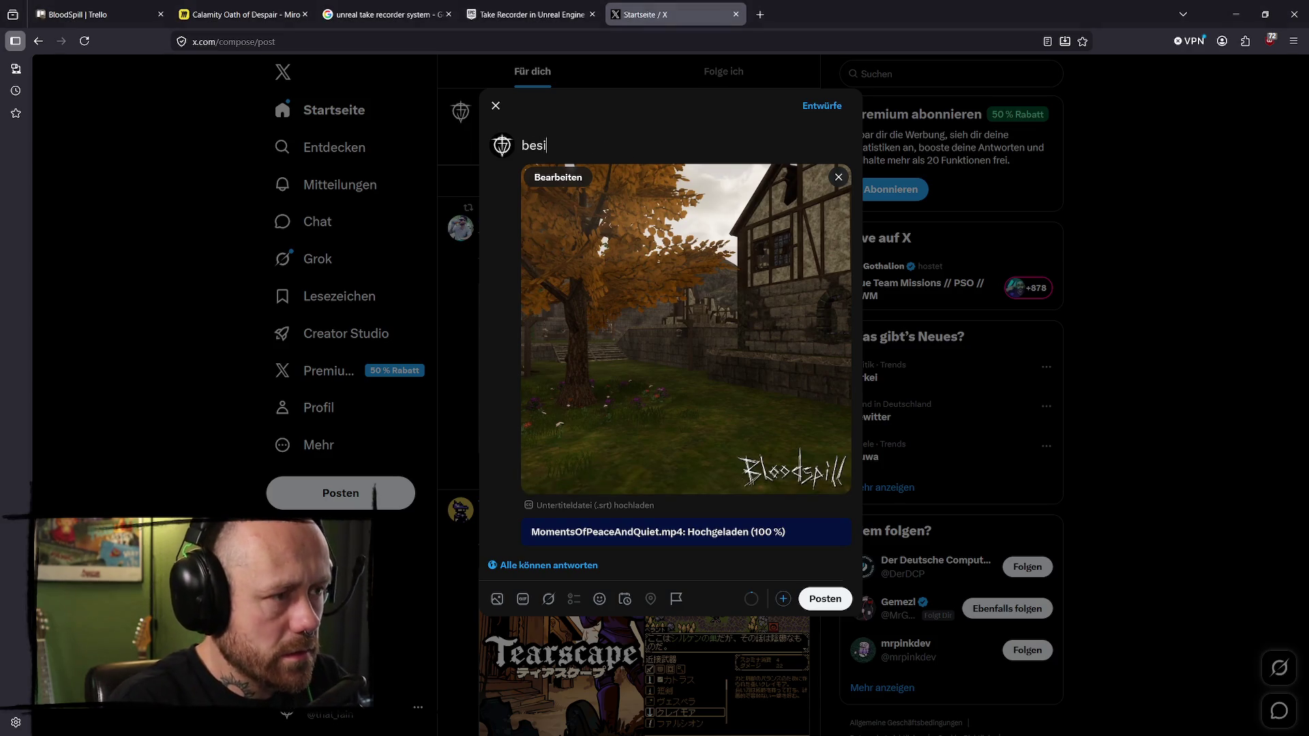
{"action": "type", "text": "des all the "}
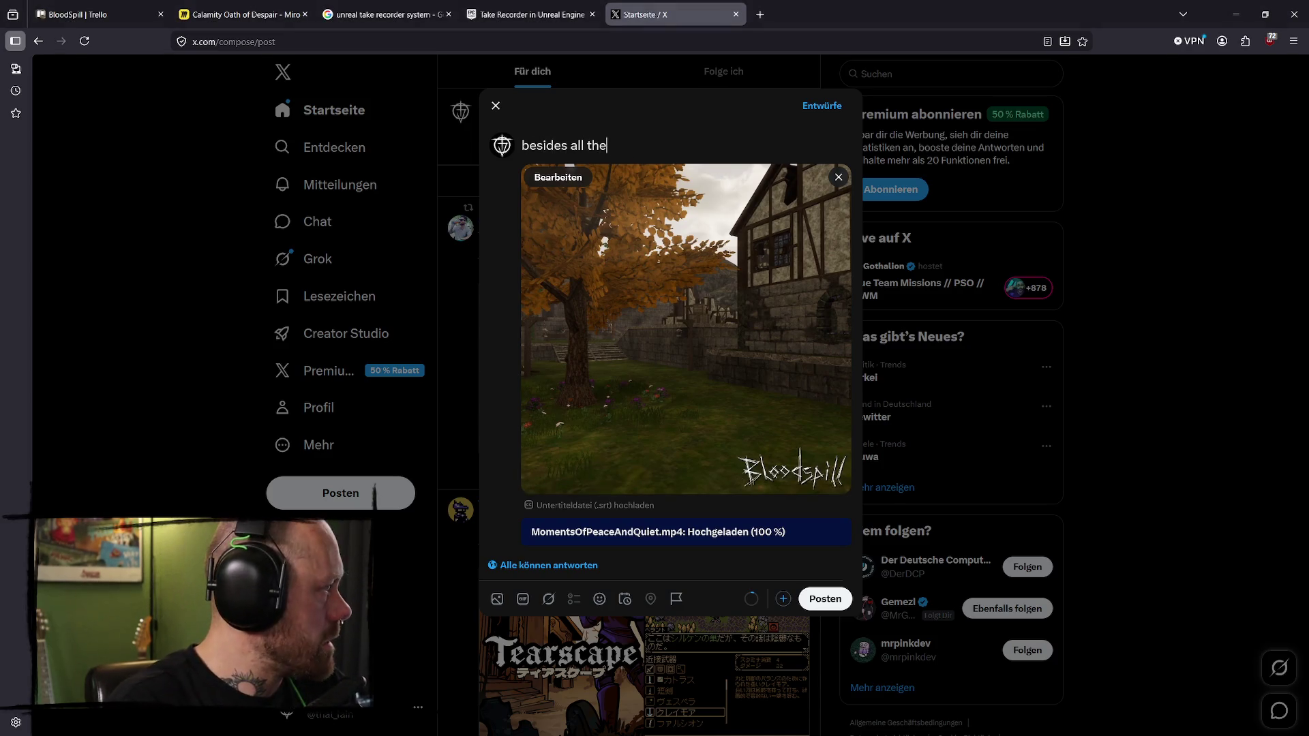
{"action": "type", "text": "cho"}
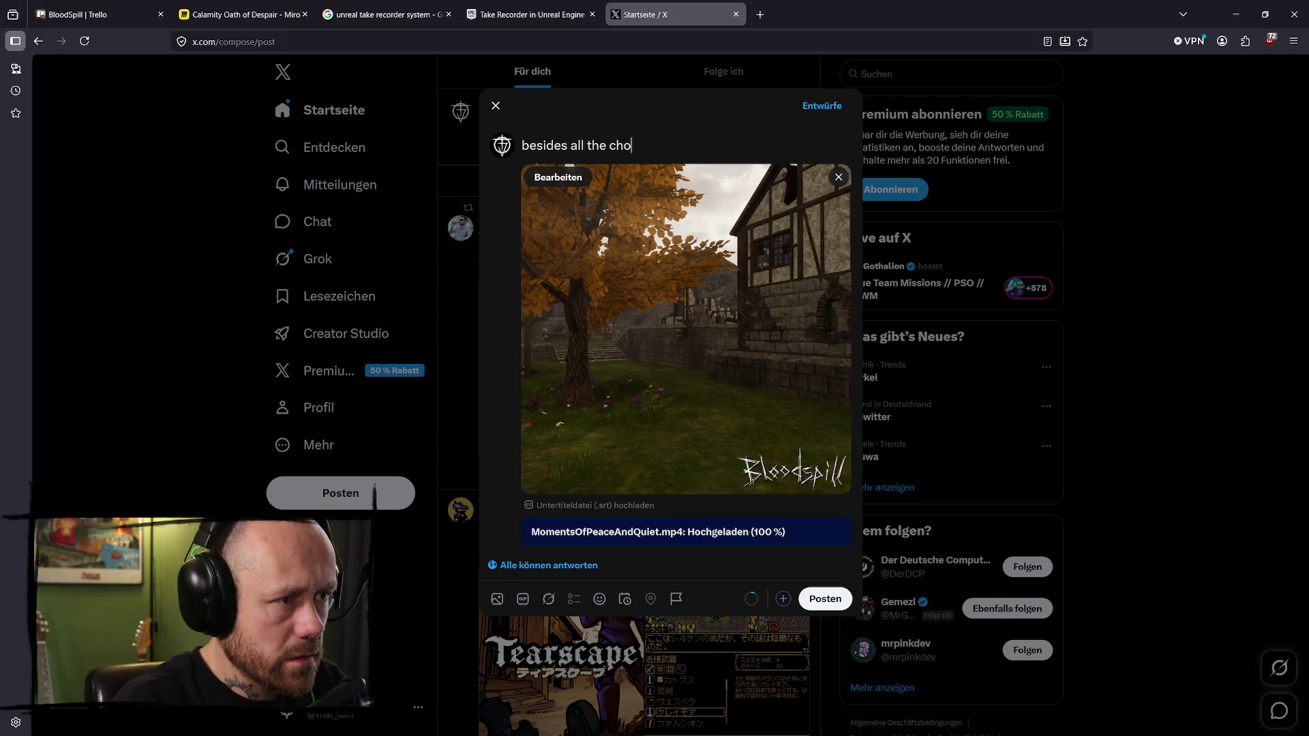
{"action": "type", "text": "as in "}
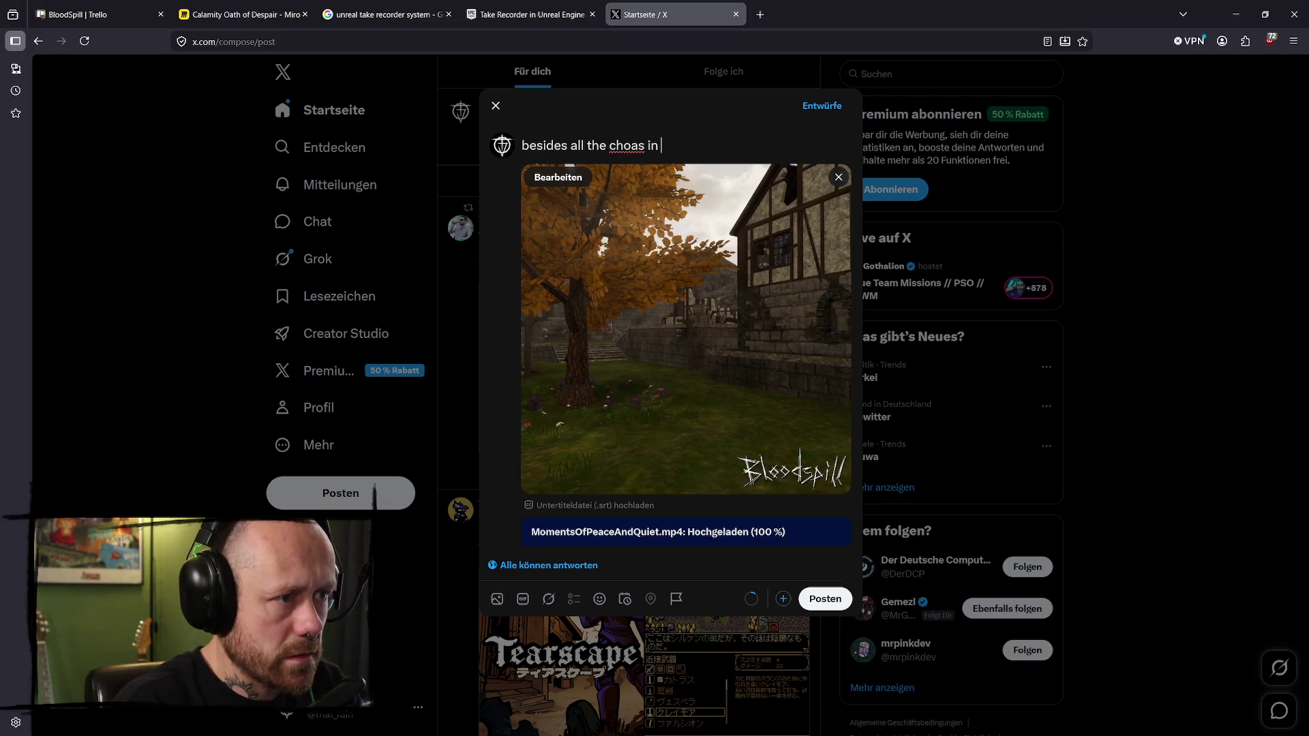
{"action": "type", "text": "Bloodspill"}
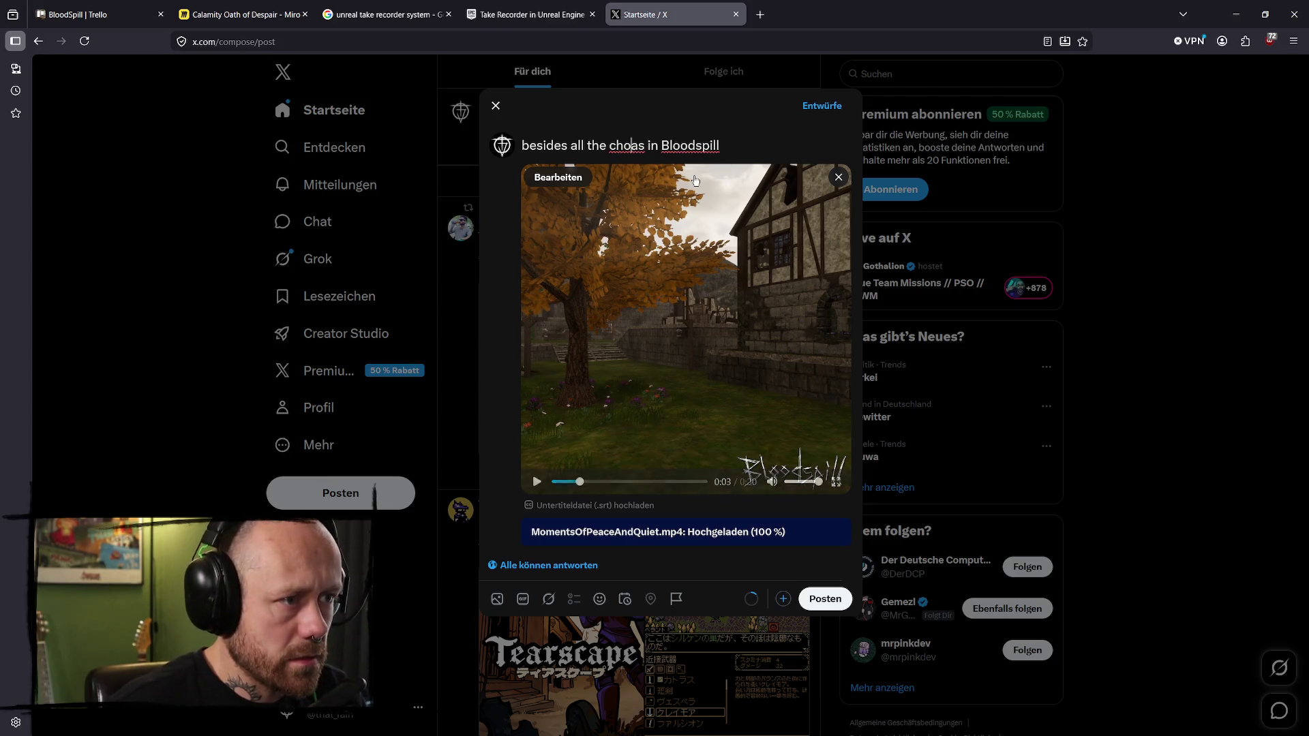
{"action": "left_click", "coordinate": [631, 145]}
{"action": "key", "text": "BackSpace"}
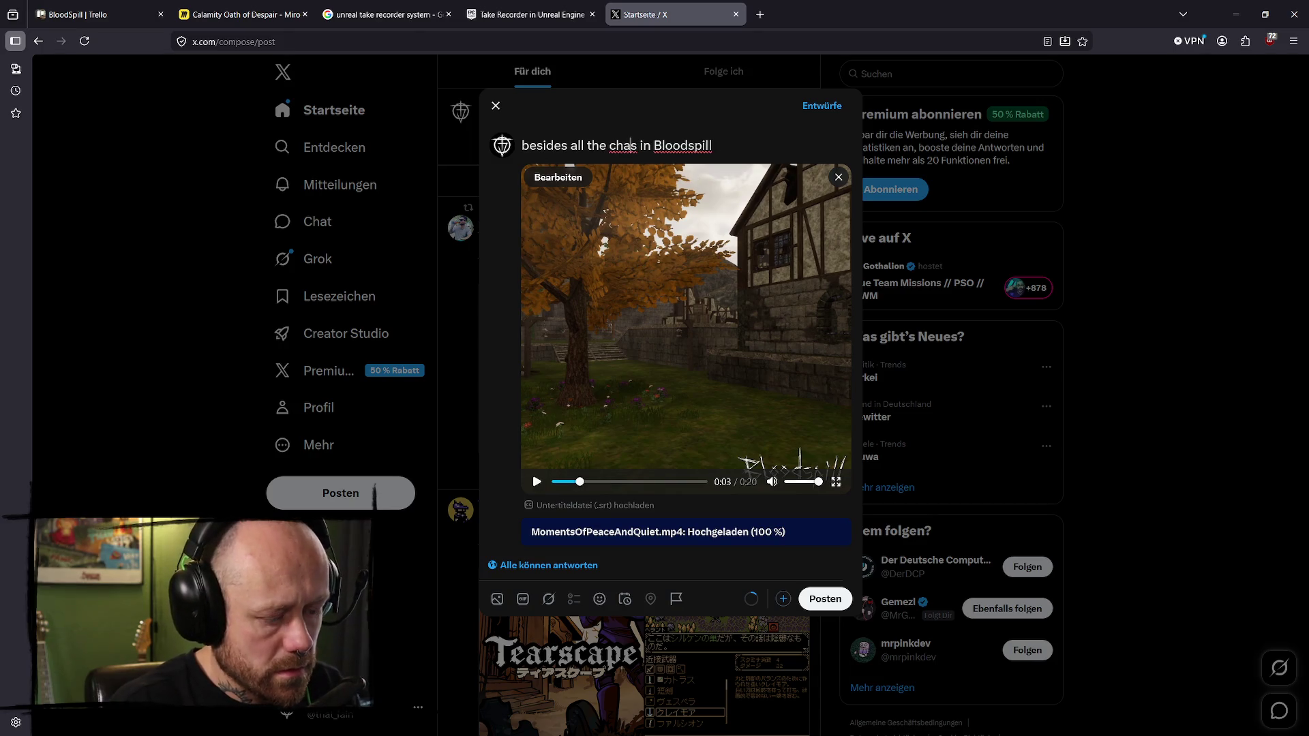
{"action": "type", "text": "o"}
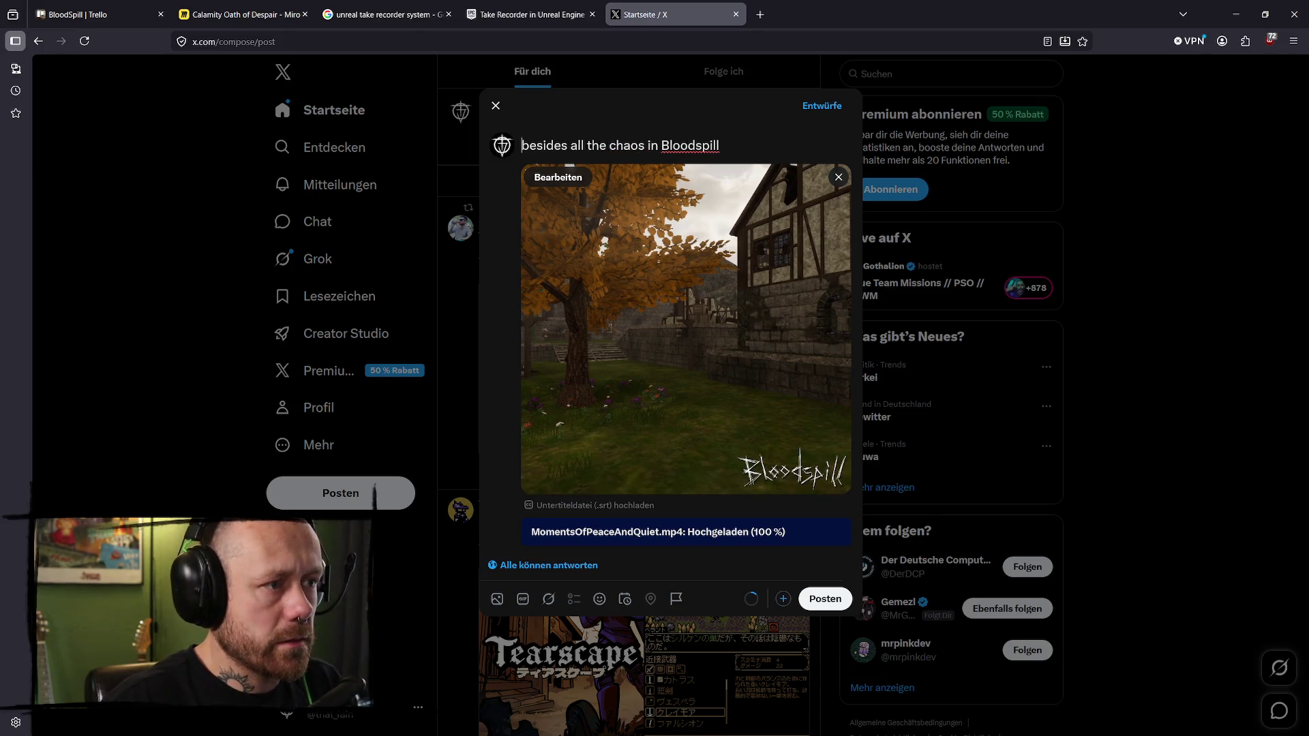
{"action": "key", "text": "BackSpace"}
{"action": "type", "text": "B"}
{"action": "left_click", "coordinate": [741, 145]}
{"action": "type", "text": "."}
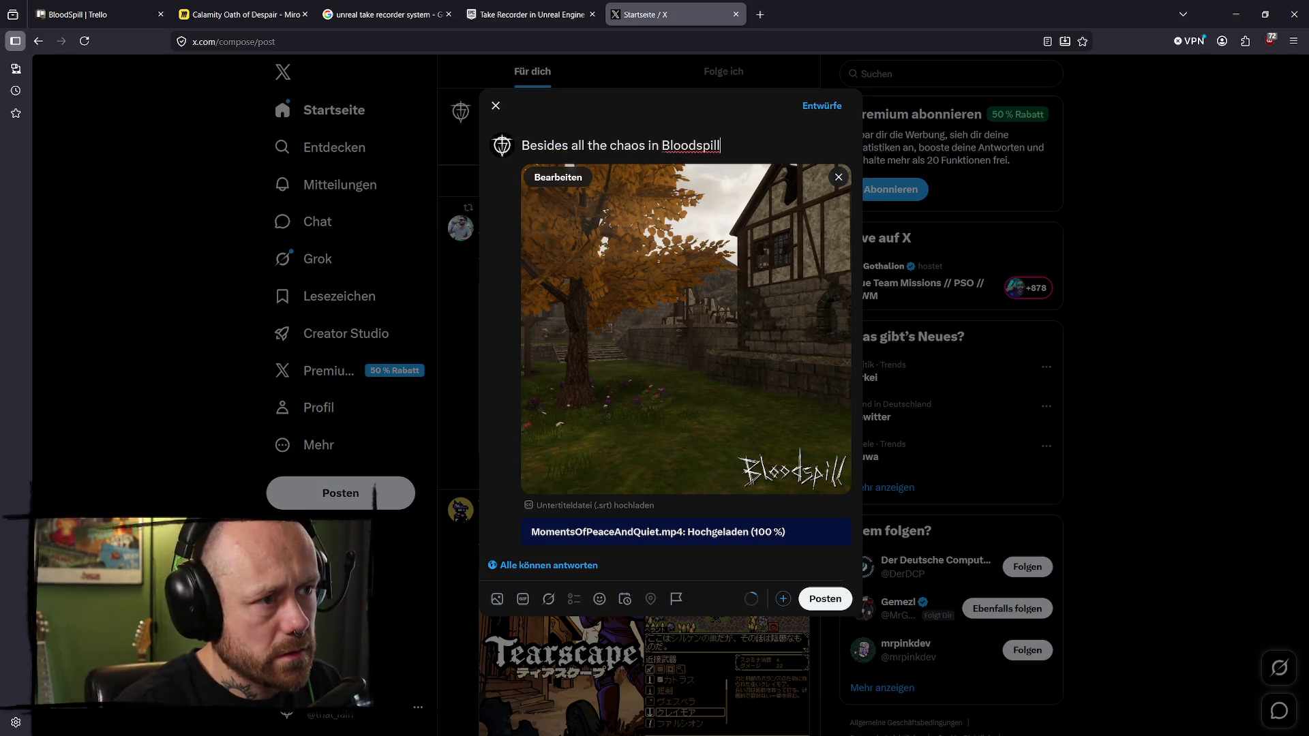
- Add the second line 'You can still find some moments of piece and quite'
{"action": "key", "text": "Return"}
{"action": "type", "text": "There are sti"}
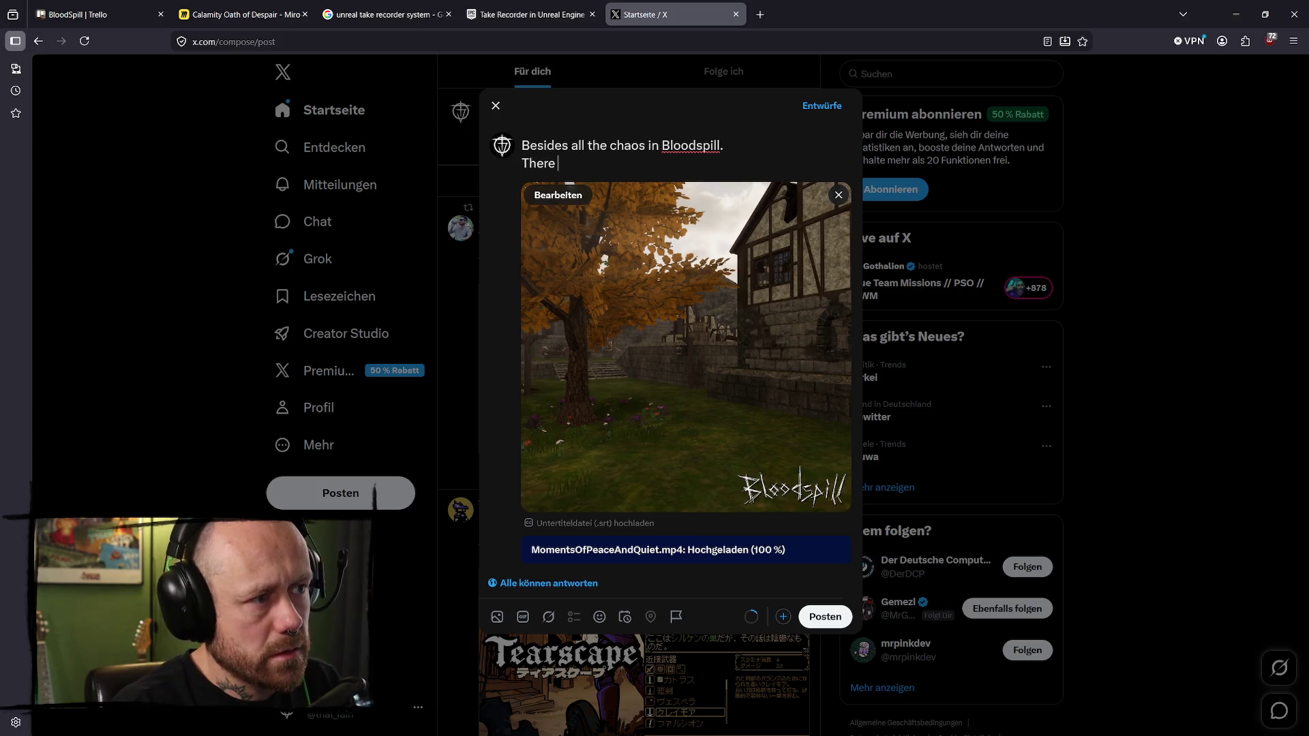
{"action": "key", "text": "BackSpace"}
{"action": "key", "text": "BackSpace"}
{"action": "key", "text": "BackSpace"}
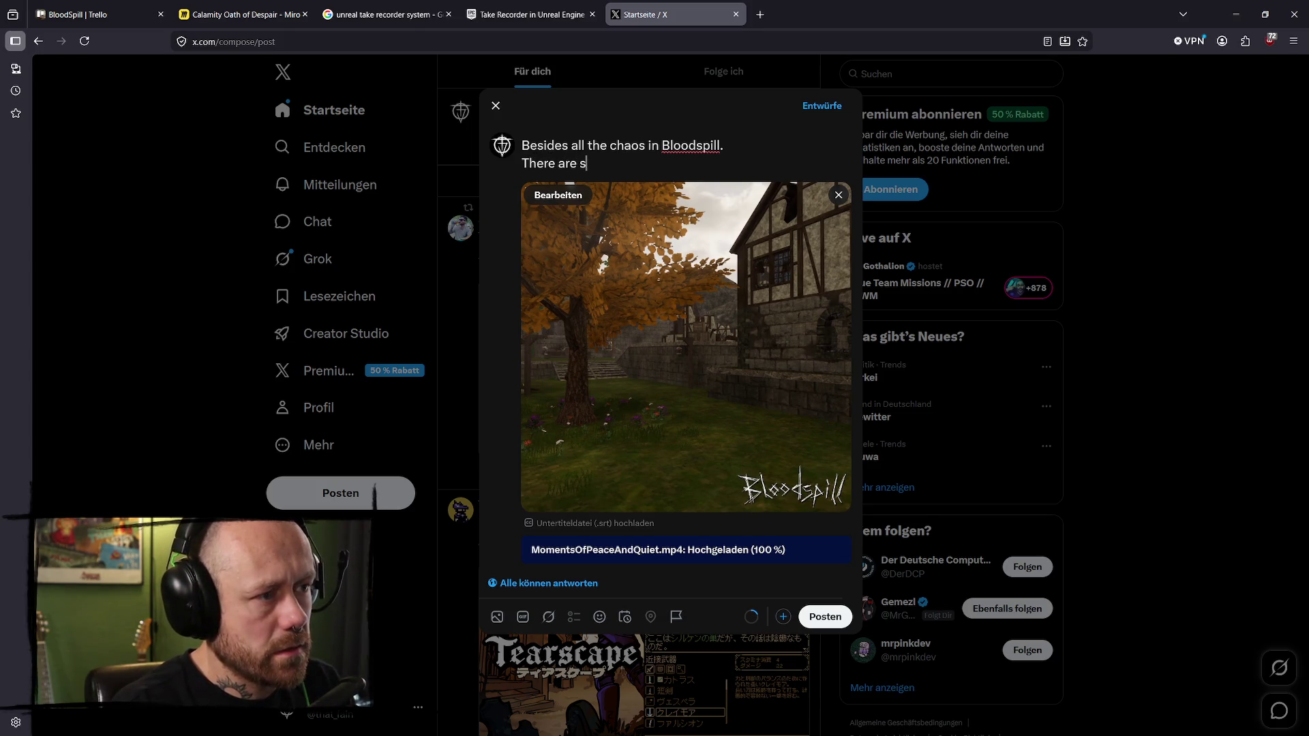
{"action": "type", "text": "You can"}
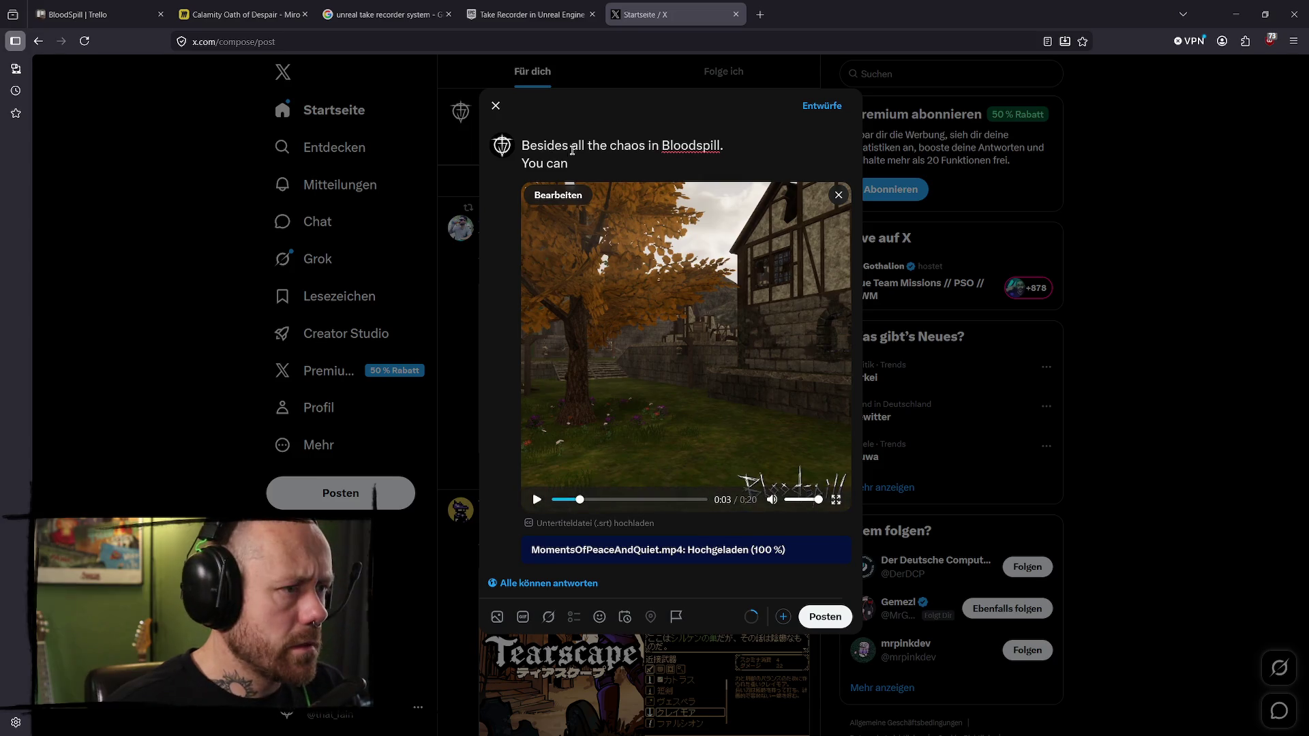
{"action": "type", "text": " still finde some"}
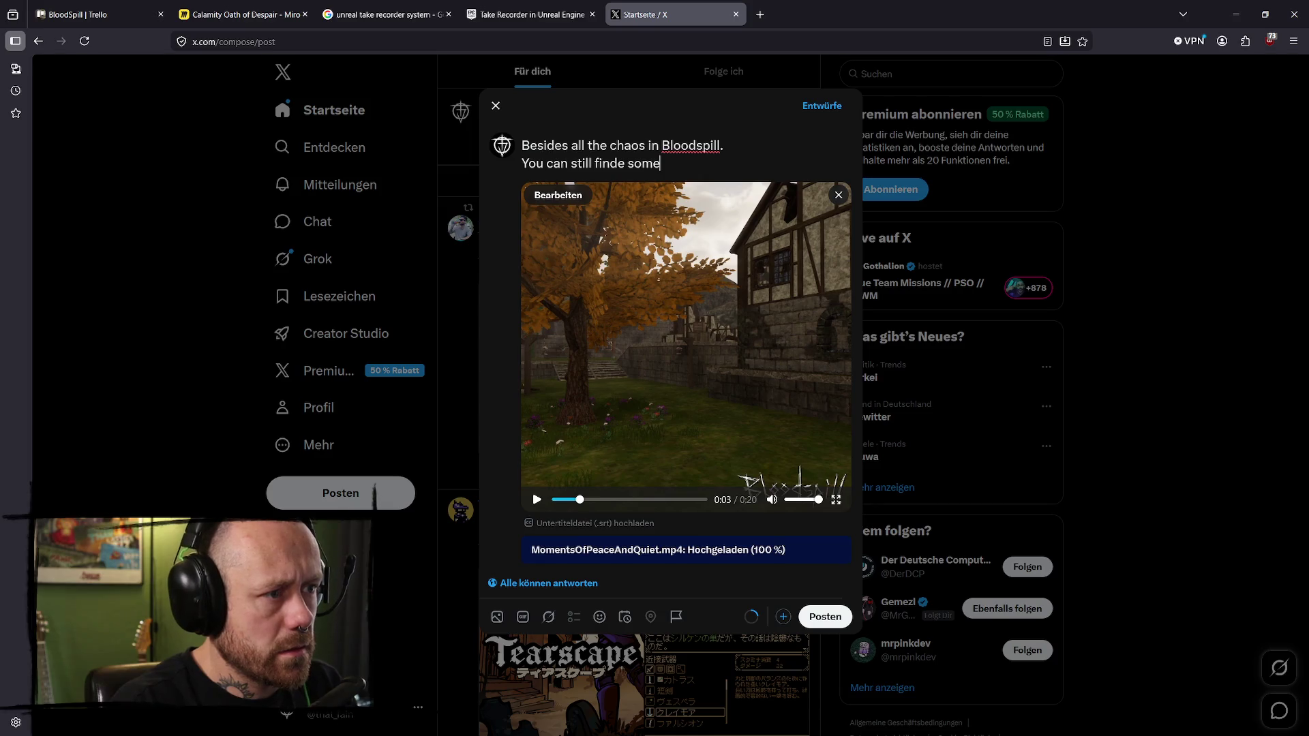
{"action": "key", "text": "BackSpace"}
{"action": "key", "text": "BackSpace"}
{"action": "key", "text": "BackSpace"}
{"action": "key", "text": "BackSpace"}
{"action": "key", "text": "BackSpace"}
{"action": "key", "text": "BackSpace"}
{"action": "type", "text": " some "}
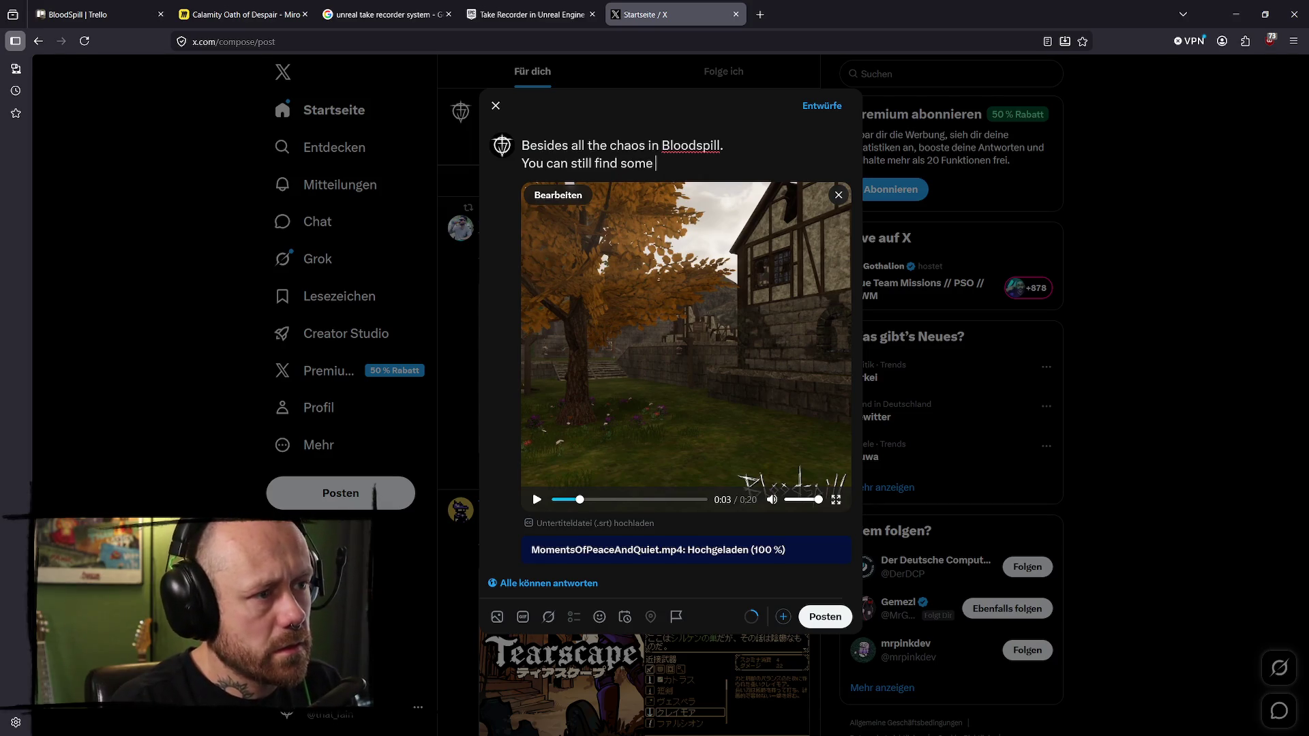
{"action": "type", "text": "moments "}
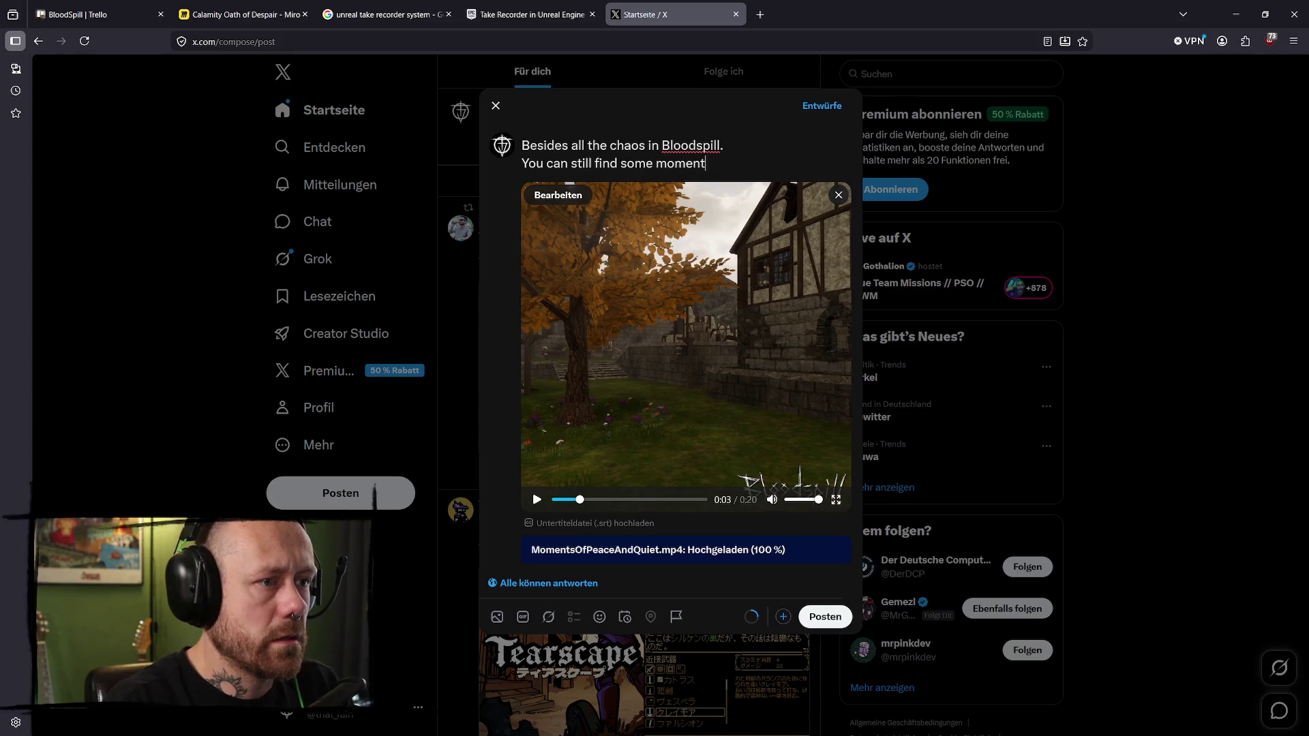
{"action": "type", "text": "of piece and quite."}
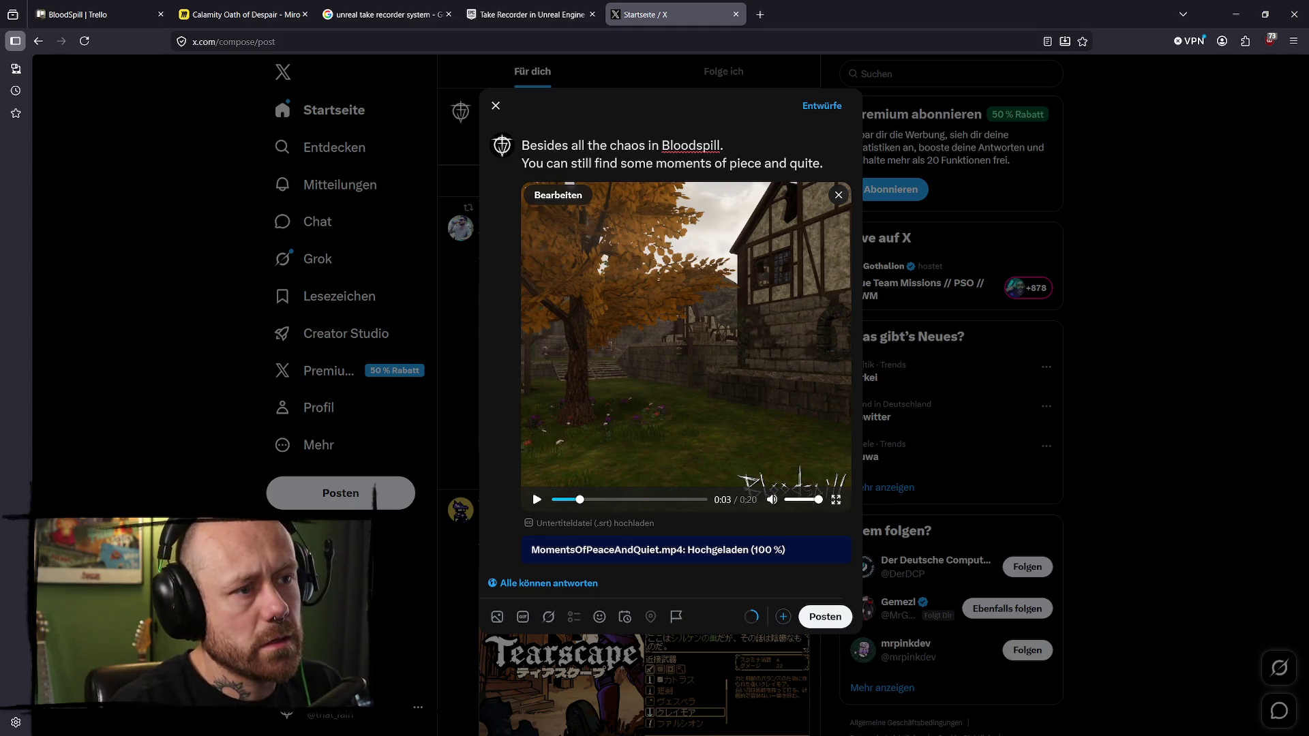
- End line one with an ellipsis, capitalize 'You', and add blank lines below the text
{"action": "left_click", "coordinate": [738, 145]}
{"action": "type", "text": ".."}
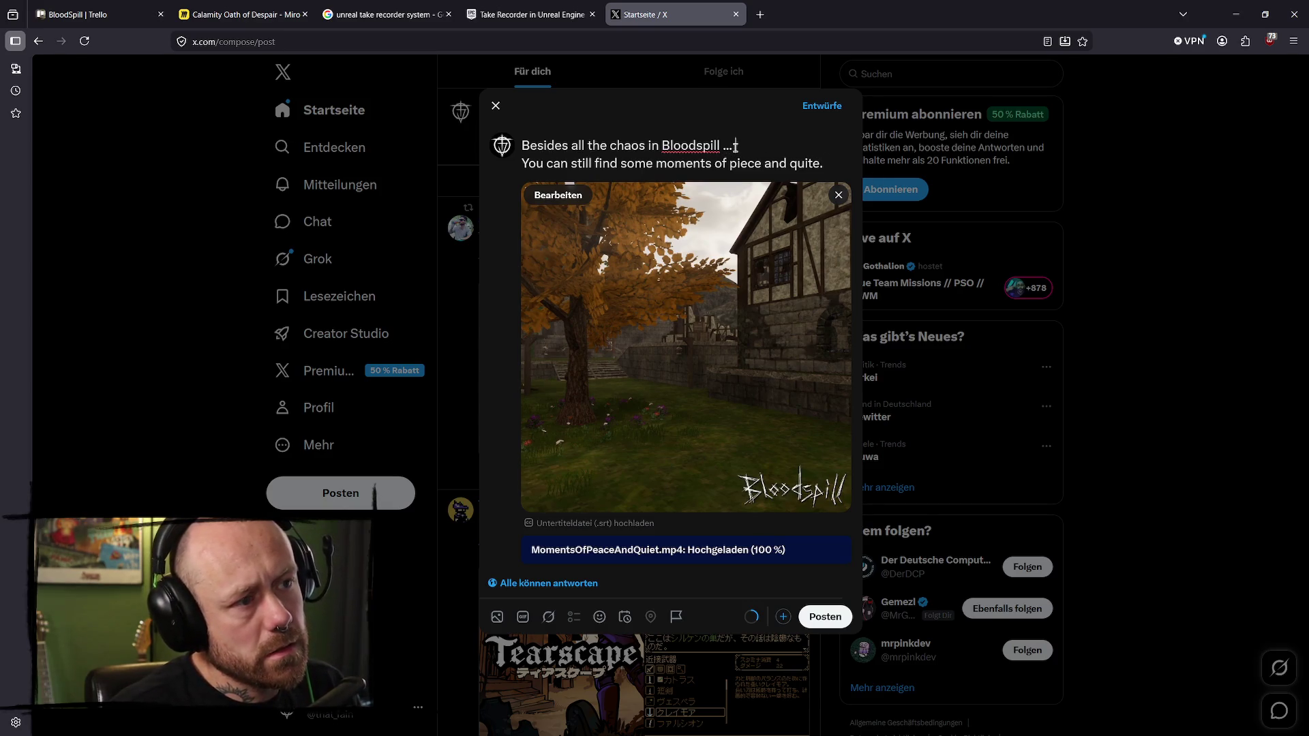
{"action": "key", "text": "BackSpace"}
{"action": "key", "text": "BackSpace"}
{"action": "key", "text": "BackSpace"}
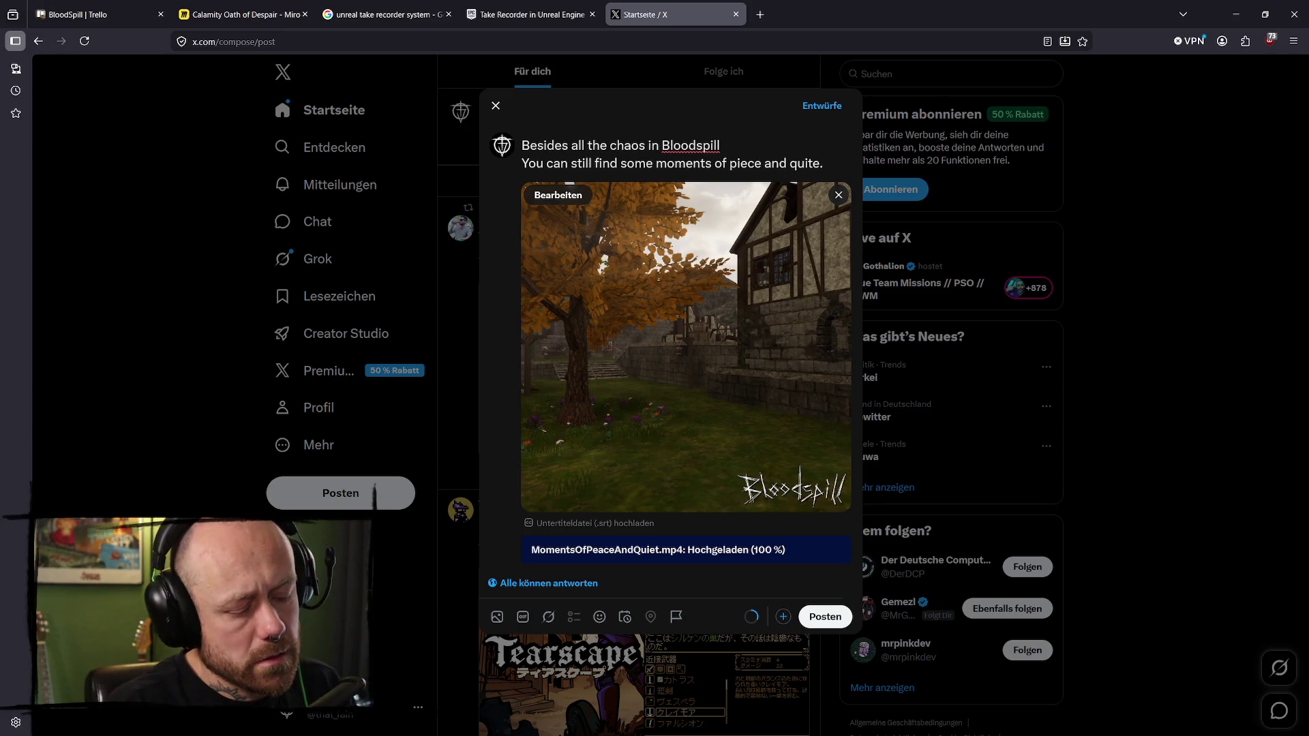
{"action": "type", "text": "."}
{"action": "key", "text": "BackSpace"}
{"action": "type", "text": "..."}
{"action": "left_click", "coordinate": [530, 164]}
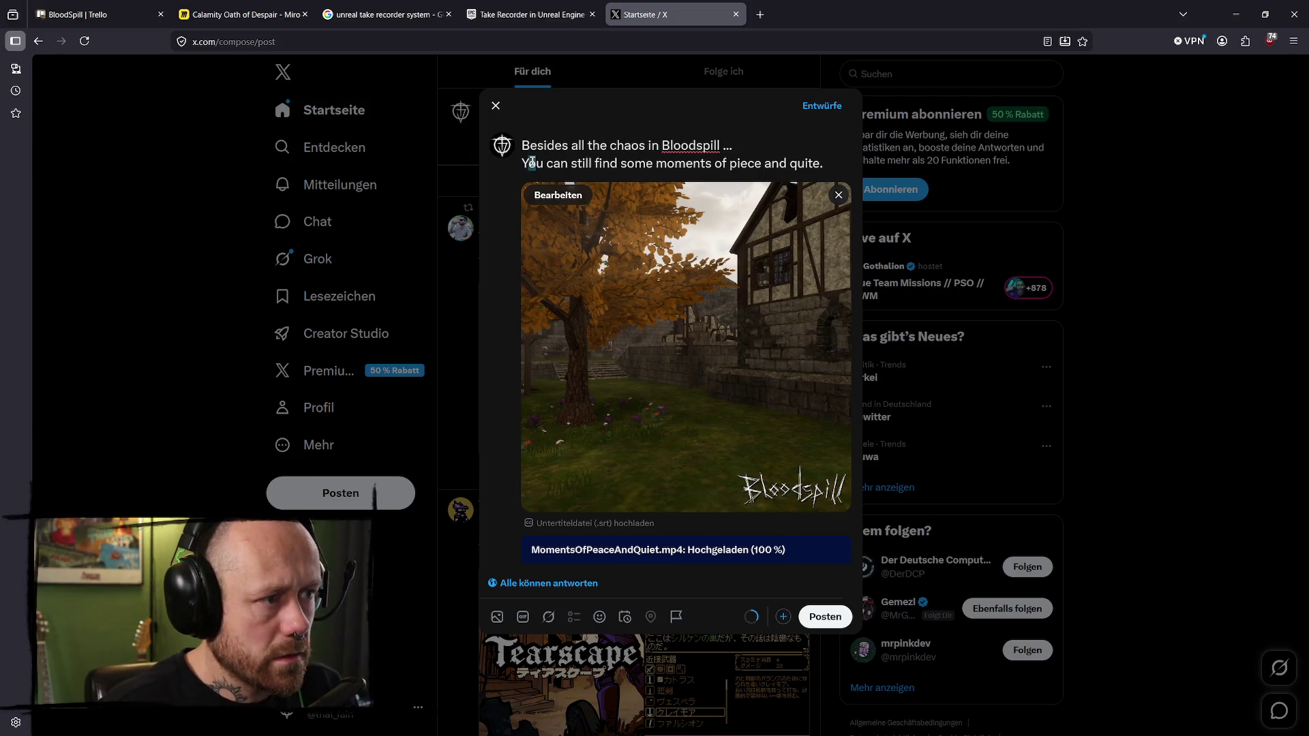
{"action": "key", "text": "BackSpace"}
{"action": "type", "text": "y"}
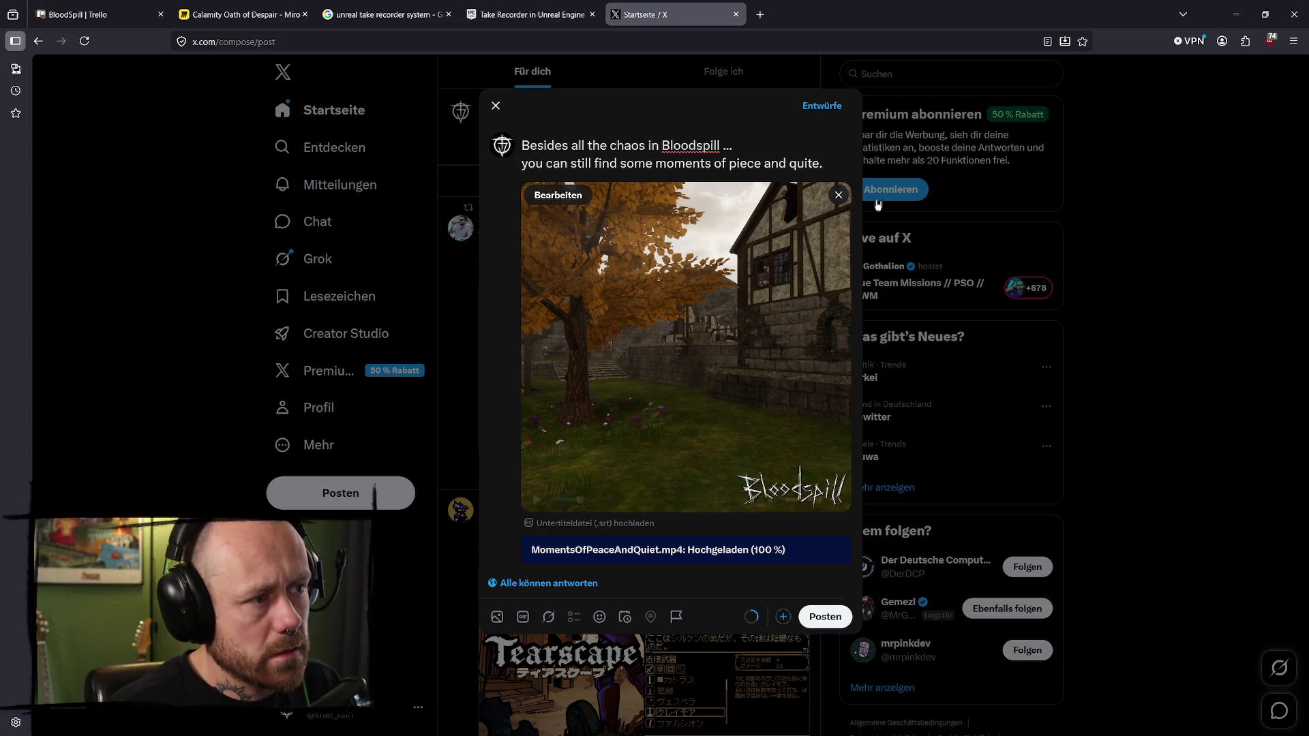
{"action": "key", "text": "BackSpace"}
{"action": "type", "text": "Y"}
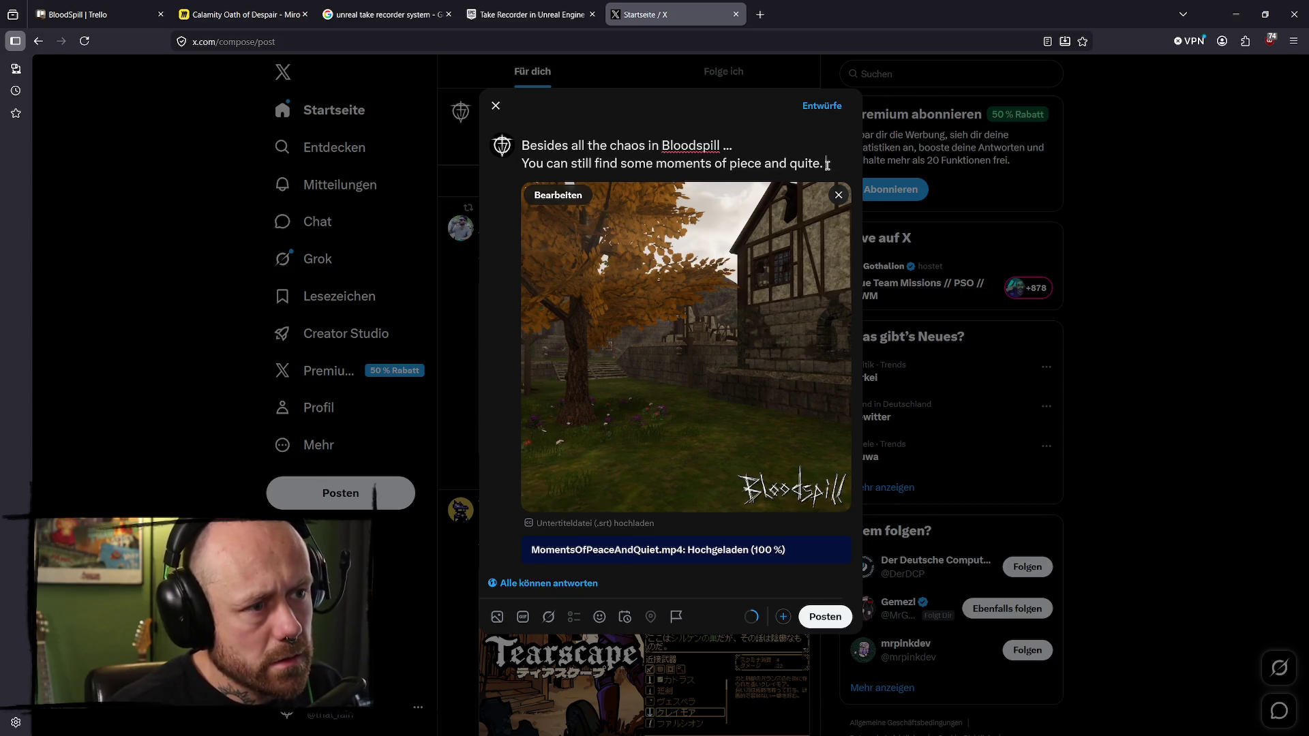
{"action": "key", "text": "Return"}
{"action": "key", "text": "Return"}
{"action": "left_click_drag", "start_coordinate": [771, 175], "coordinate": [747, 123]}
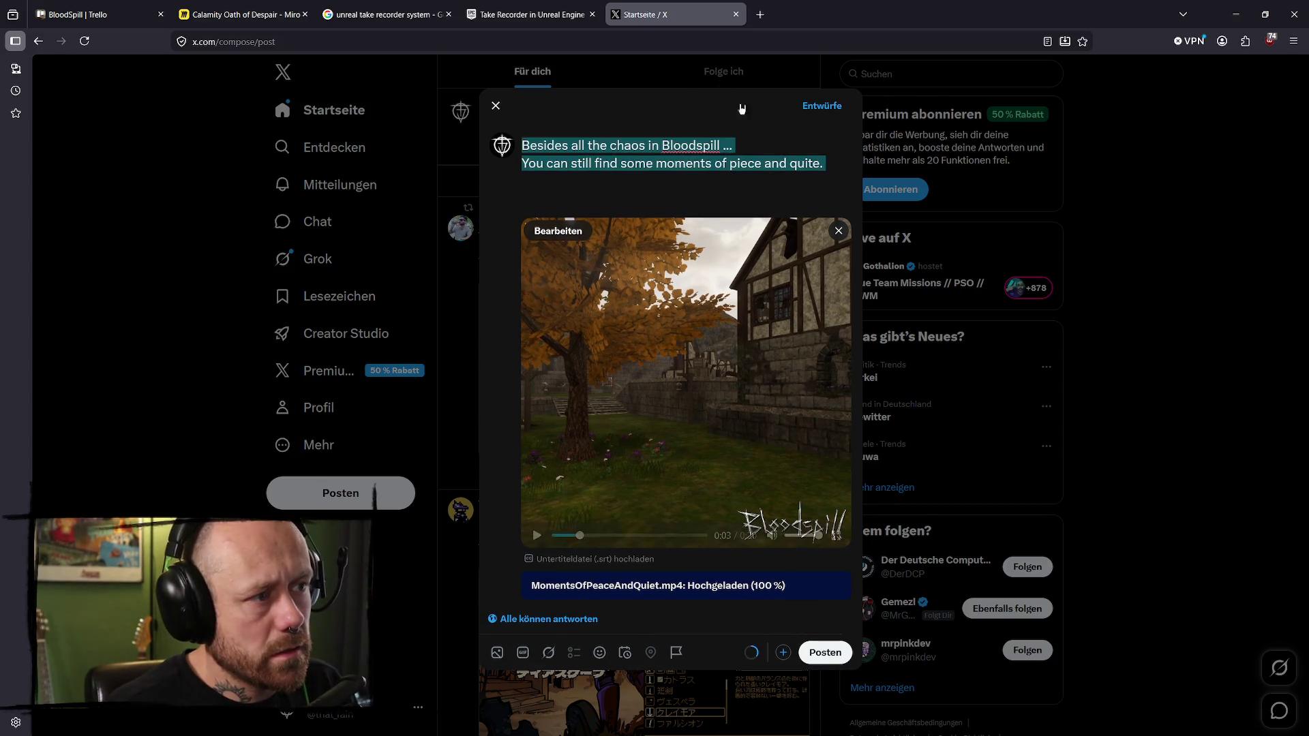
- Search Google for twitter in a new tab and open the X site from the results
{"action": "left_click", "coordinate": [674, 193]}
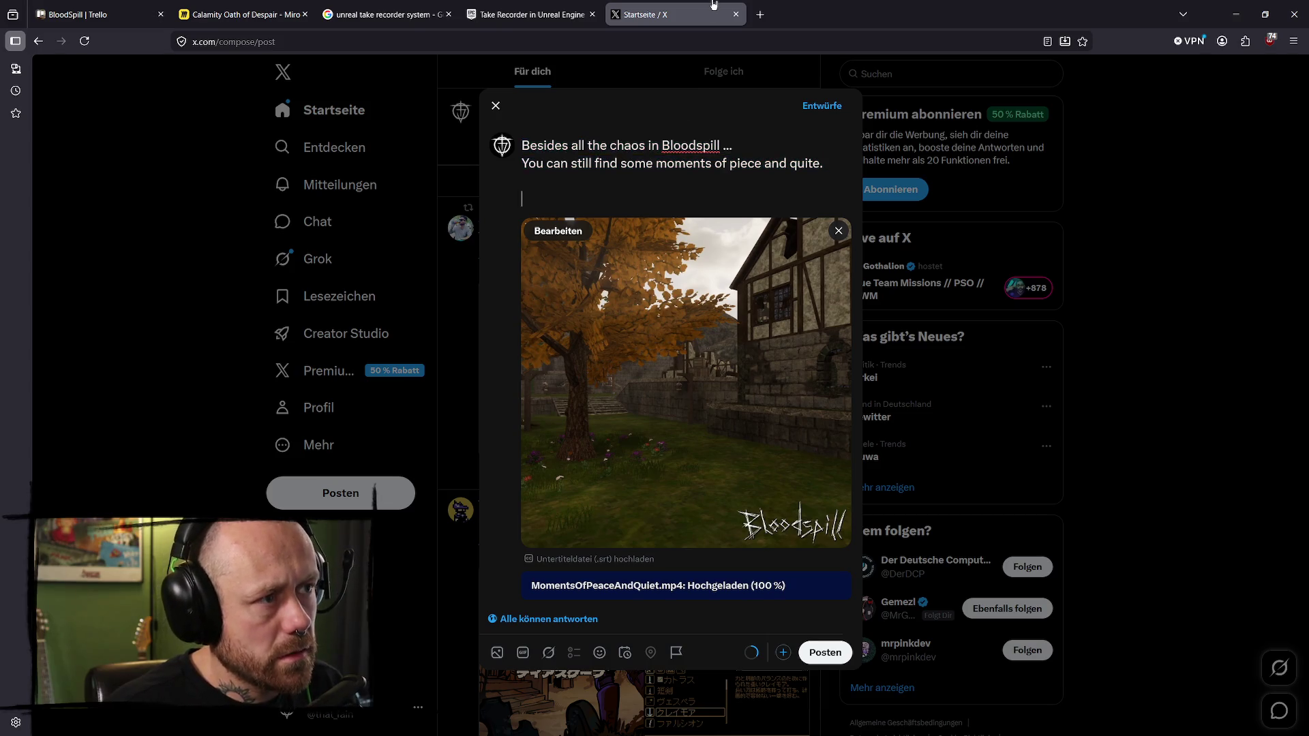
{"action": "left_click", "coordinate": [765, 21]}
{"action": "type", "text": "teio"}
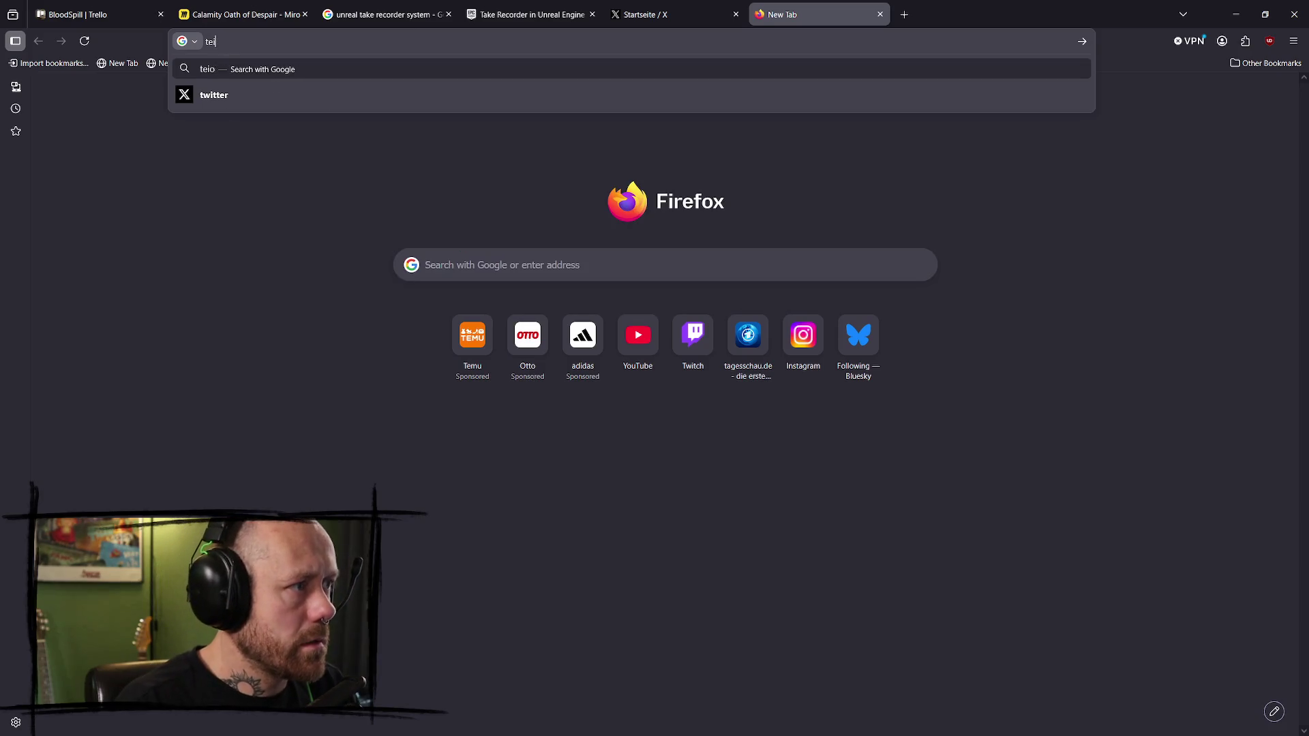
{"action": "key", "text": "BackSpace"}
{"action": "key", "text": "BackSpace"}
{"action": "key", "text": "BackSpace"}
{"action": "type", "text": "tweit"}
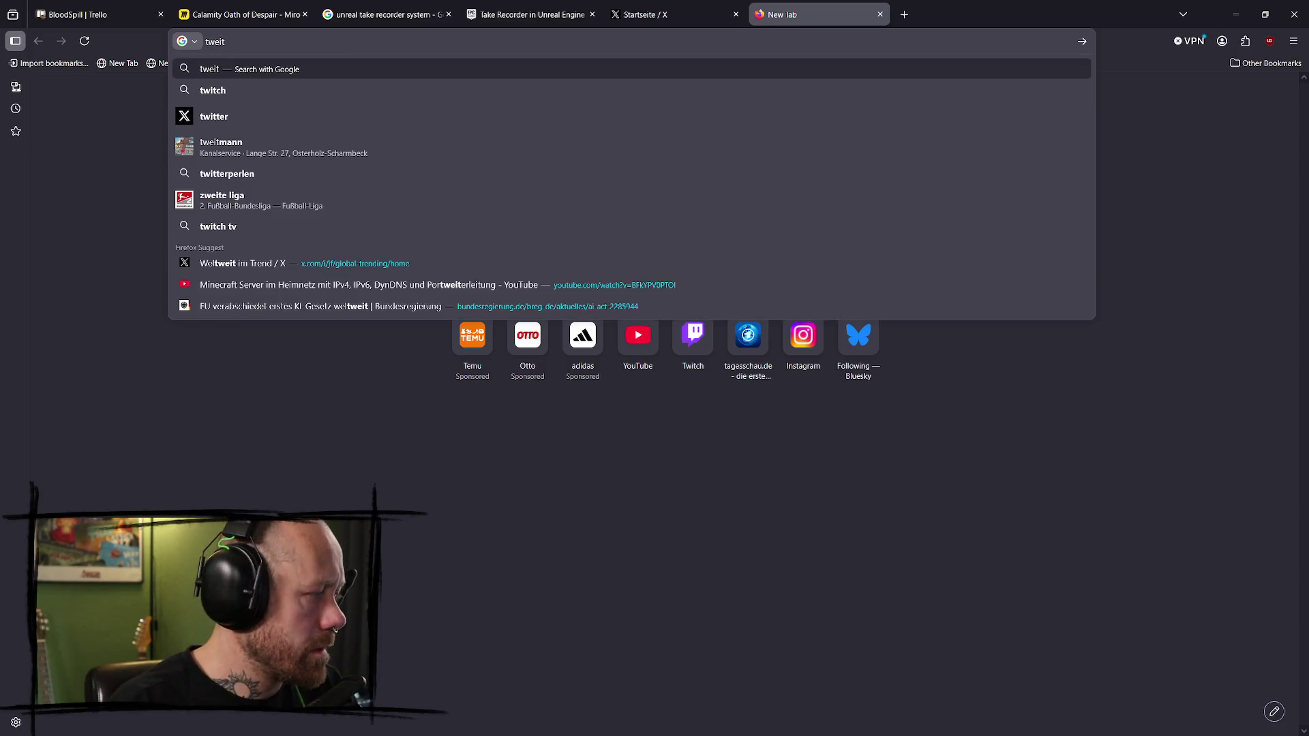
{"action": "key", "text": "Down"}
{"action": "key", "text": "Down"}
{"action": "key", "text": "Return"}
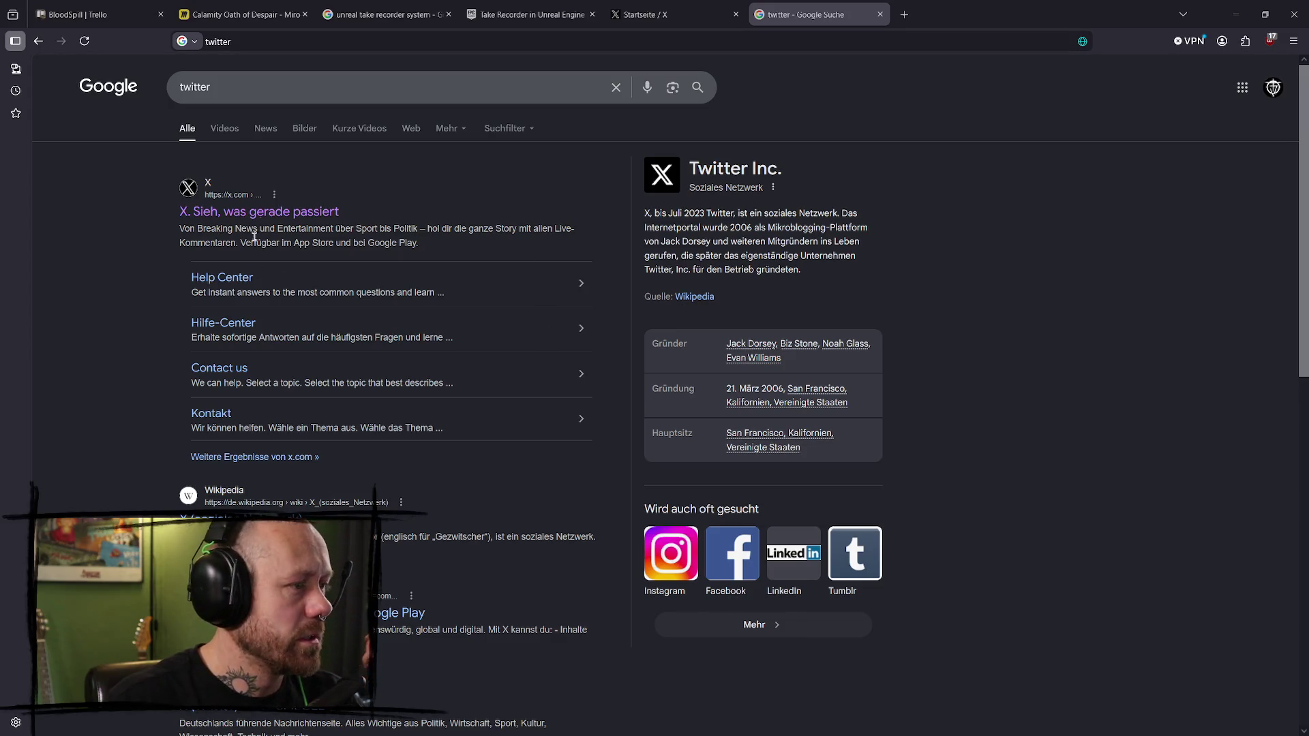
{"action": "left_click", "coordinate": [263, 212]}
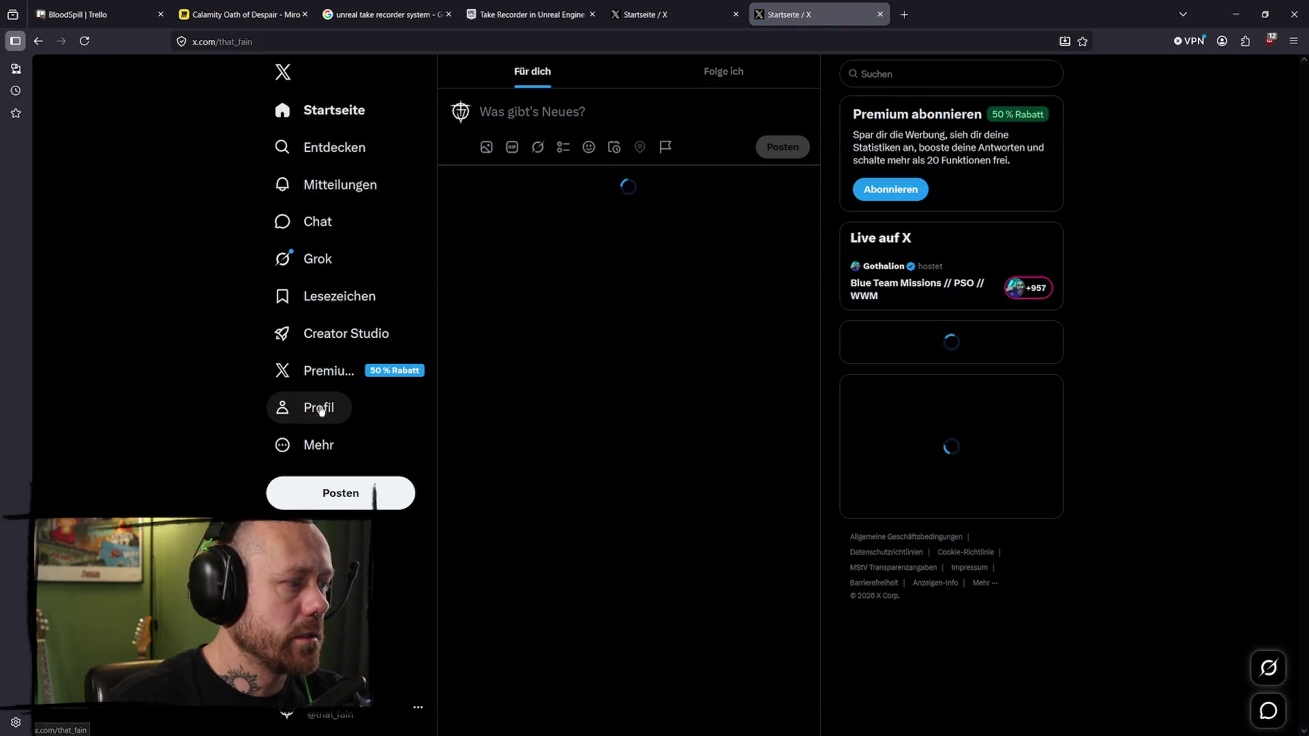
- Copy the #indiegame #psx #gamedev hashtags from an earlier Bloodspill post on your profile
{"action": "left_click", "coordinate": [317, 408]}
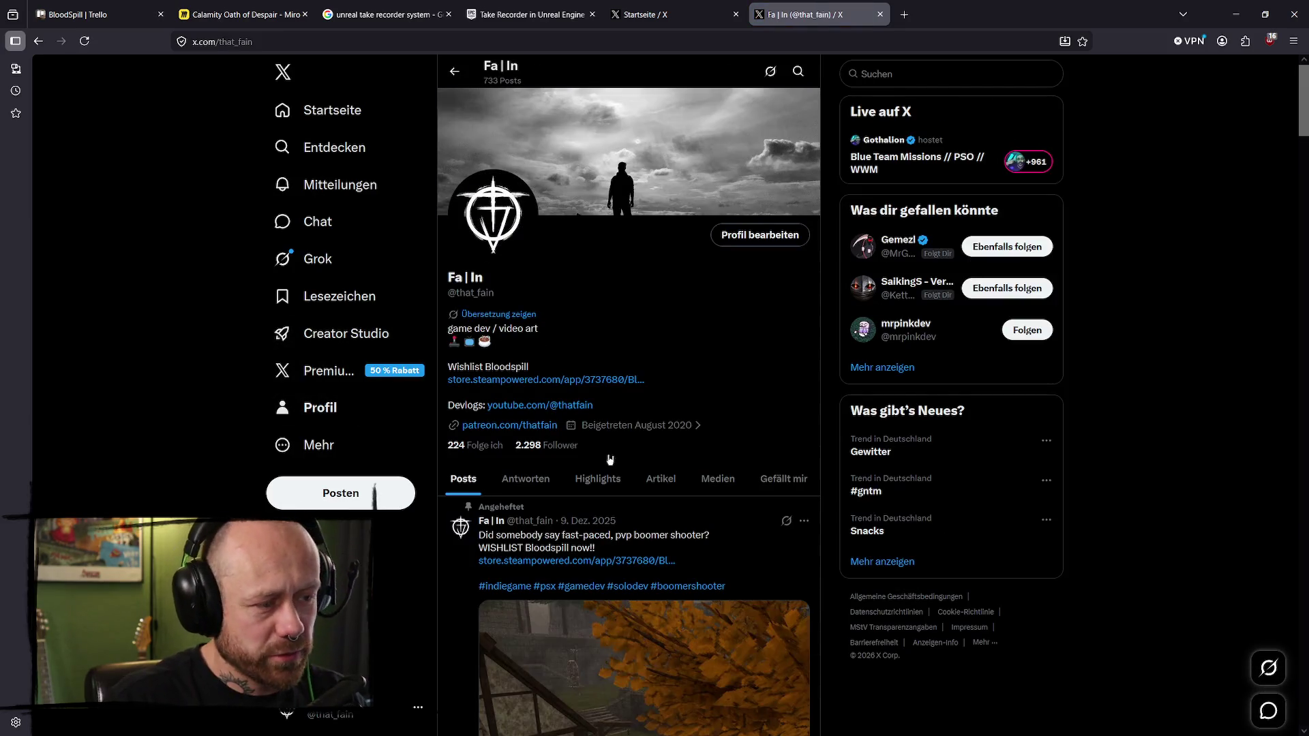
{"action": "scroll", "coordinate": [607, 464], "scroll_direction": "down", "scroll_amount": 3}
{"action": "scroll", "coordinate": [604, 346], "scroll_direction": "down", "scroll_amount": 7}
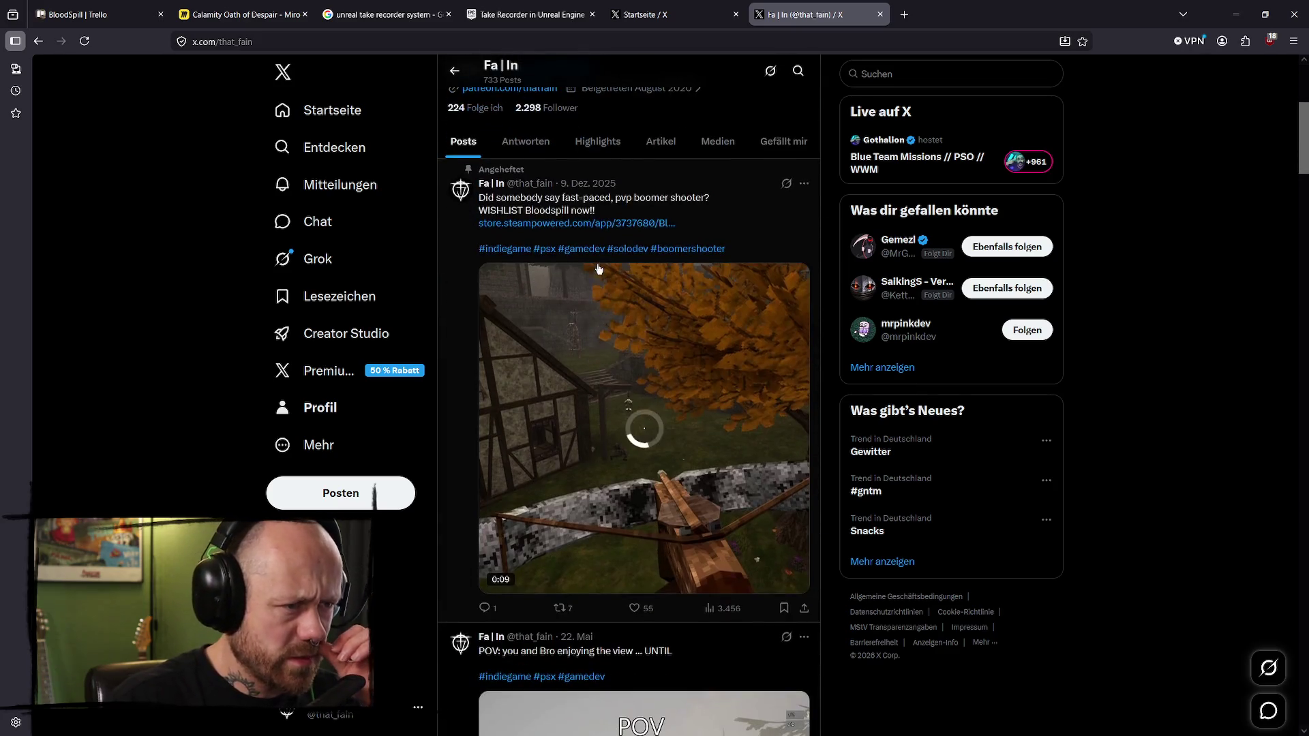
{"action": "left_click_drag", "start_coordinate": [618, 341], "coordinate": [479, 341]}
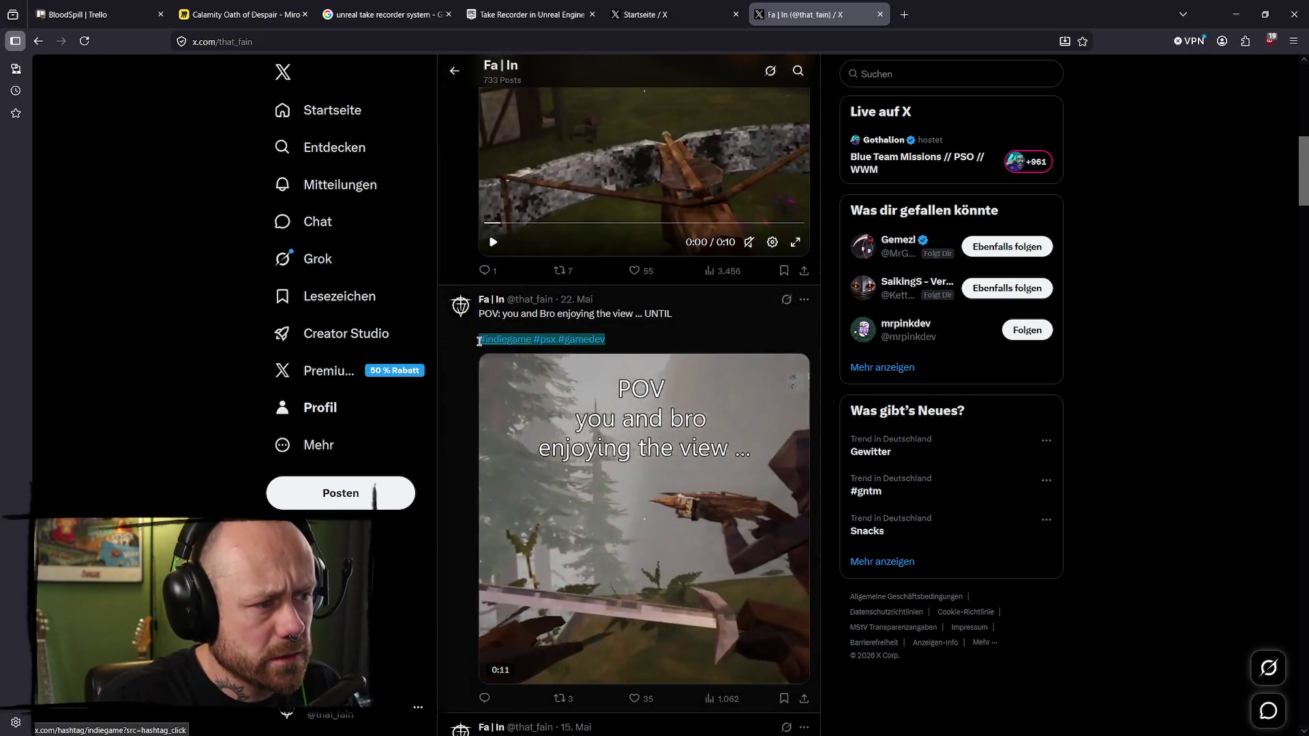
{"action": "key", "text": "ctrl+c"}
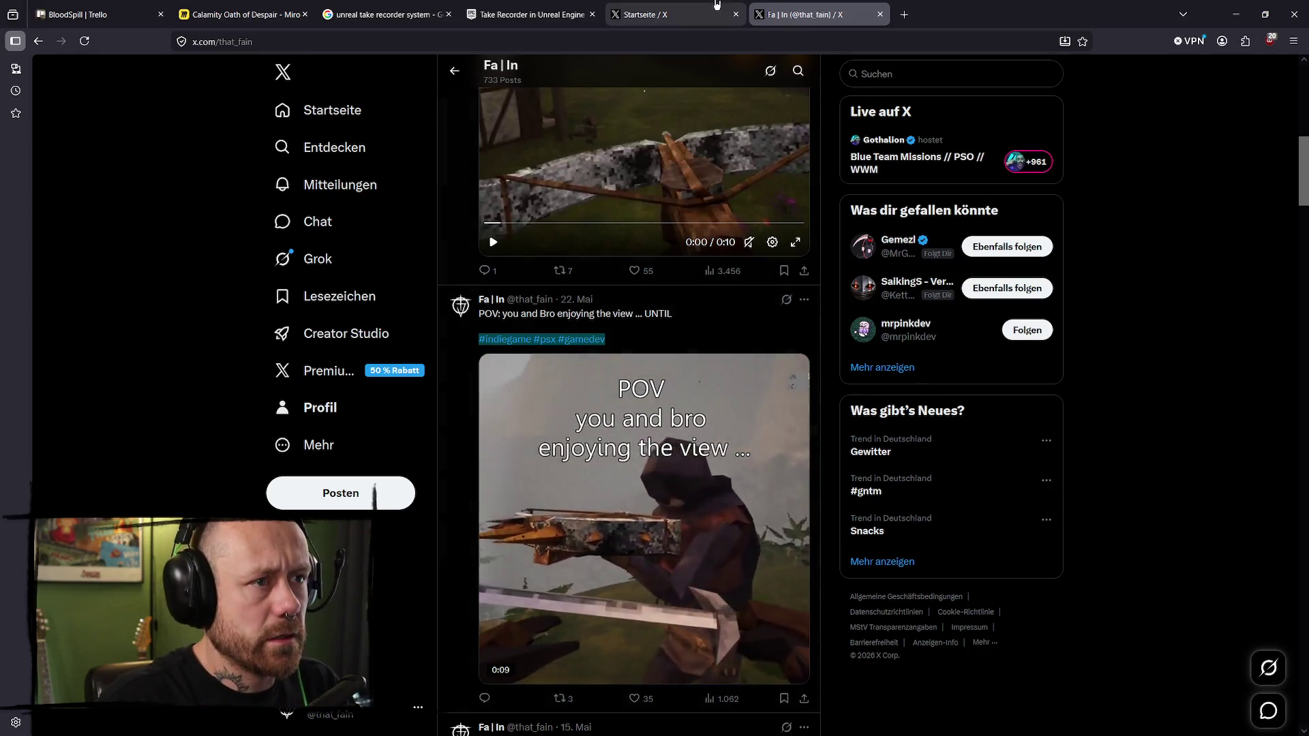
- Paste the hashtags below the draft caption and publish the video post
{"action": "key", "text": "ctrl+Page_Up"}
{"action": "key", "text": "ctrl+v"}
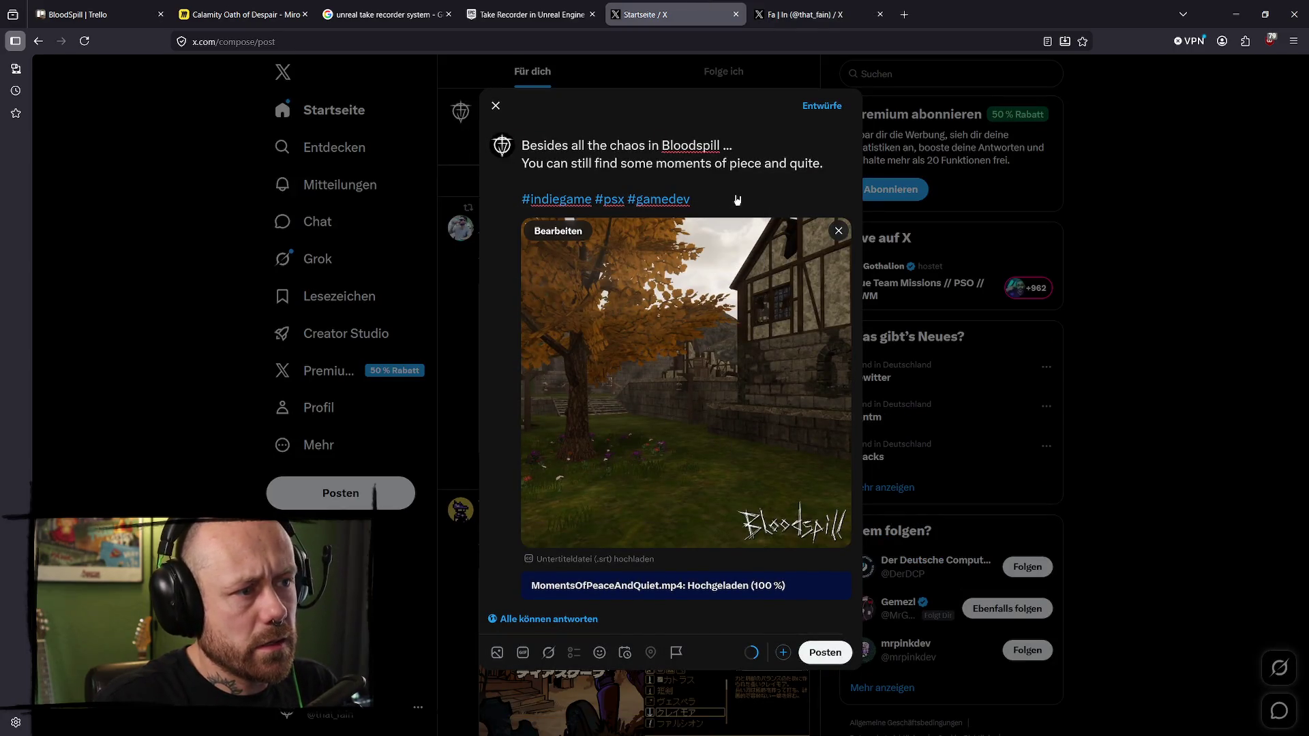
{"action": "left_click_drag", "start_coordinate": [753, 190], "coordinate": [541, 148]}
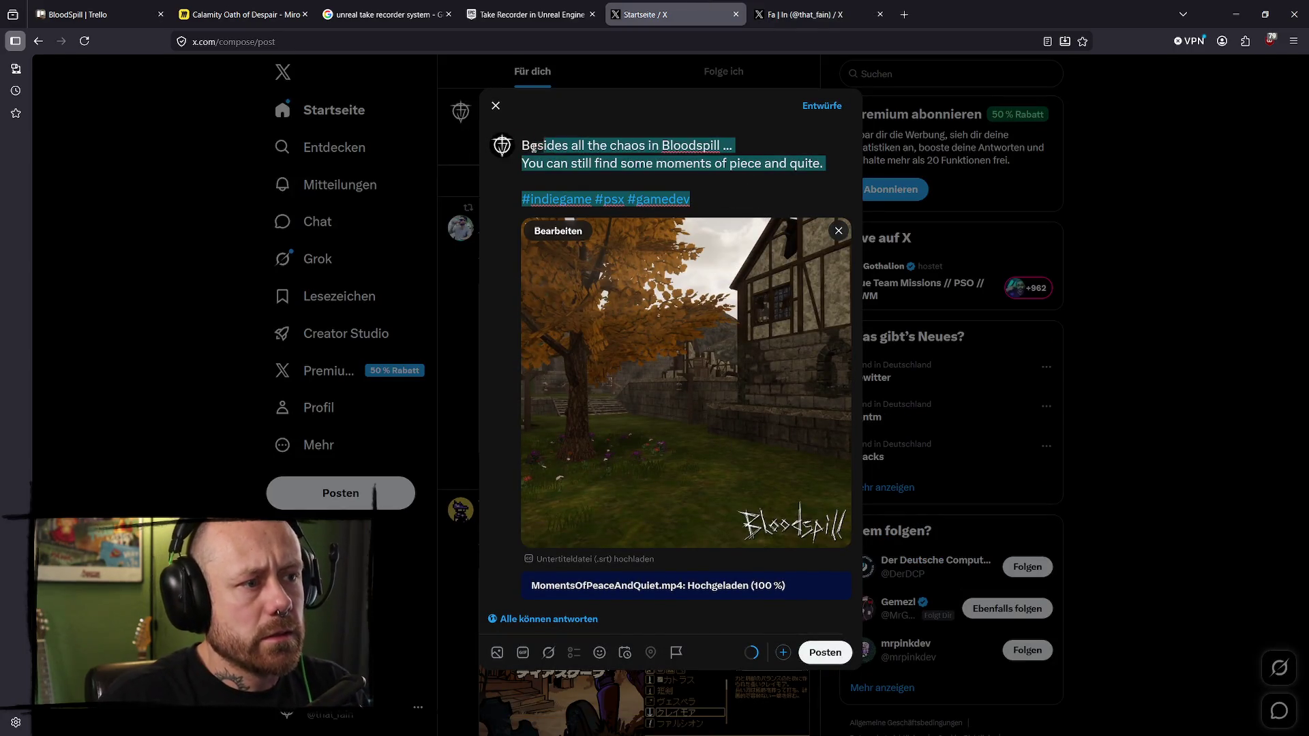
{"action": "left_click", "coordinate": [766, 199]}
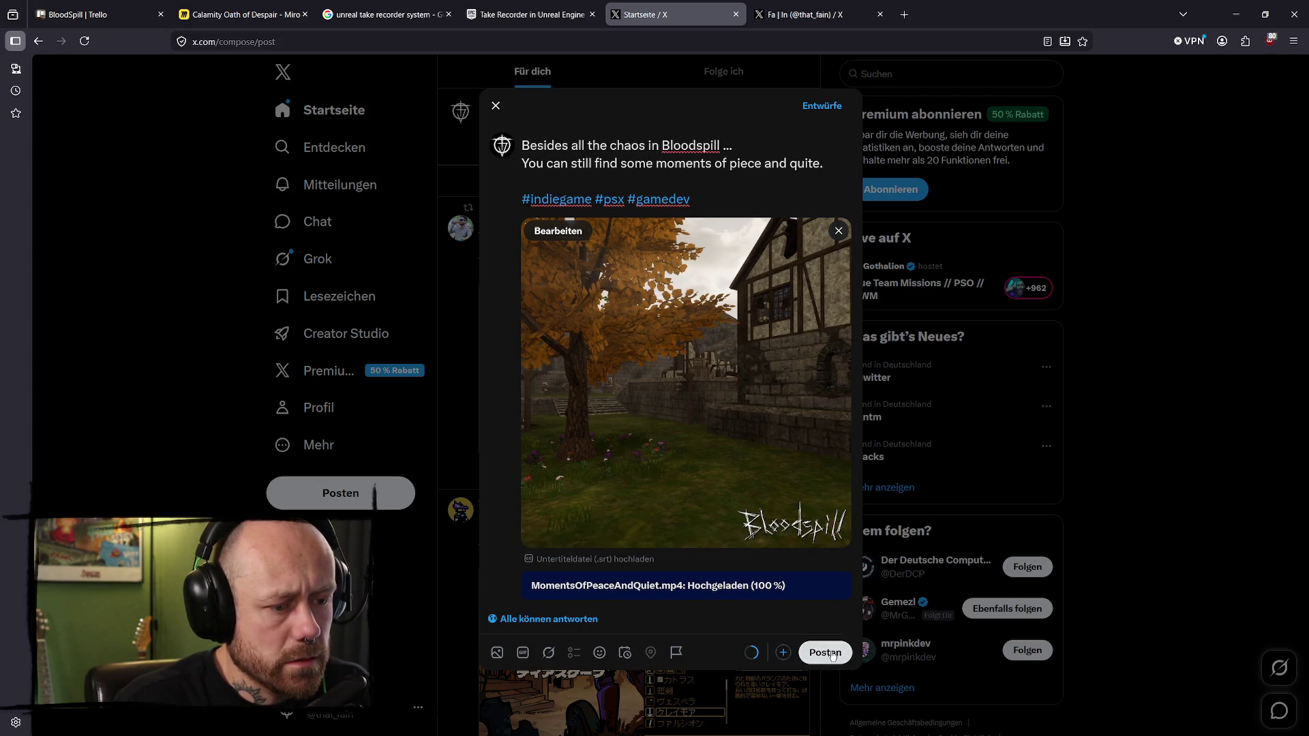
{"action": "left_click", "coordinate": [830, 658]}
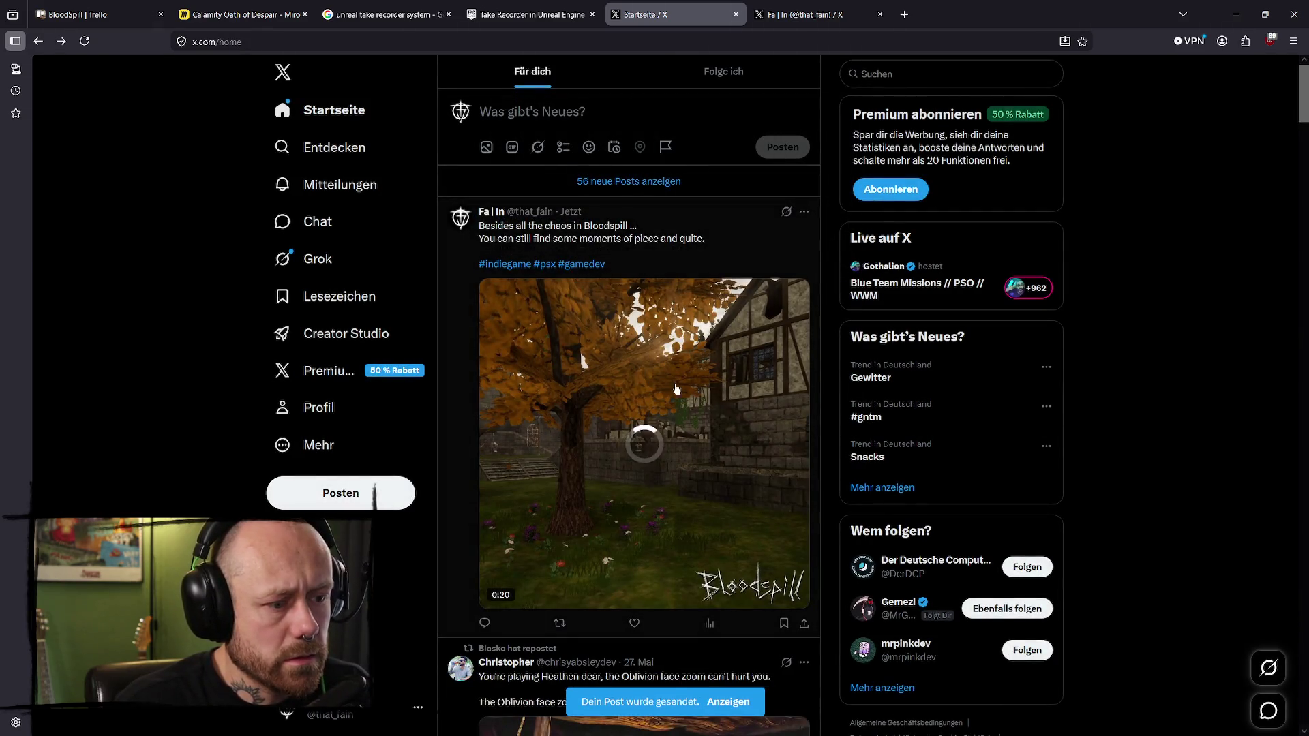
- Check the new post on the feed and profile, close the profile tab, and type 'blues' in a new tab
{"action": "scroll", "coordinate": [749, 453], "scroll_direction": "down", "scroll_amount": 5}
{"action": "scroll", "coordinate": [687, 339], "scroll_direction": "up", "scroll_amount": 5}
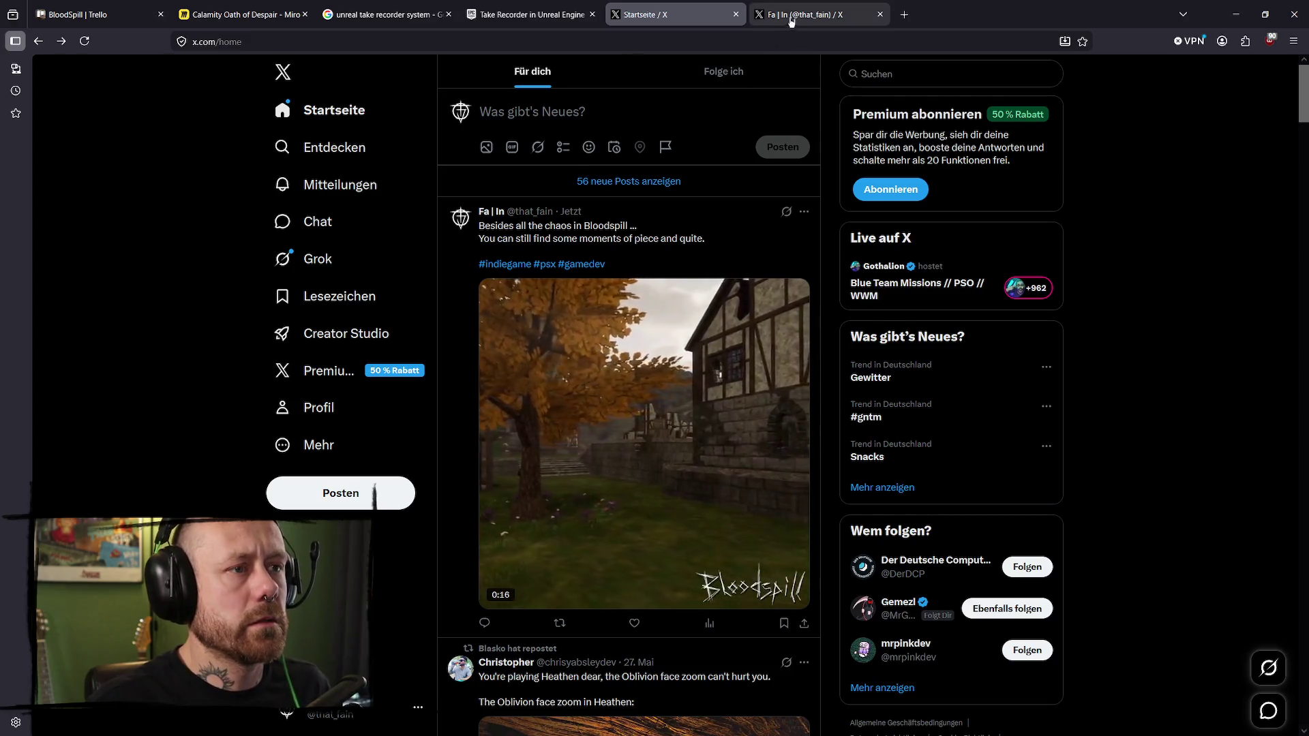
{"action": "left_click", "coordinate": [810, 21]}
{"action": "scroll", "coordinate": [754, 227], "scroll_direction": "down", "scroll_amount": 8}
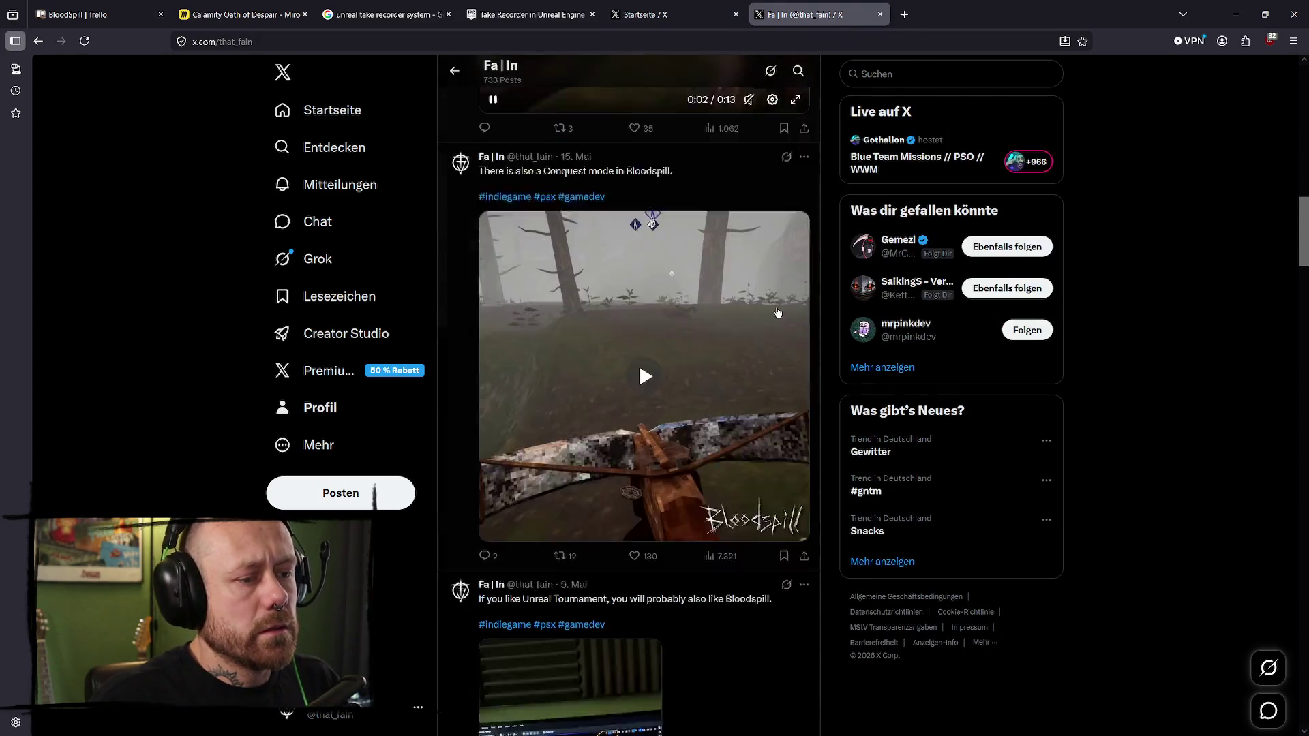
{"action": "scroll", "coordinate": [770, 306], "scroll_direction": "down", "scroll_amount": 4}
{"action": "scroll", "coordinate": [766, 286], "scroll_direction": "up", "scroll_amount": 15}
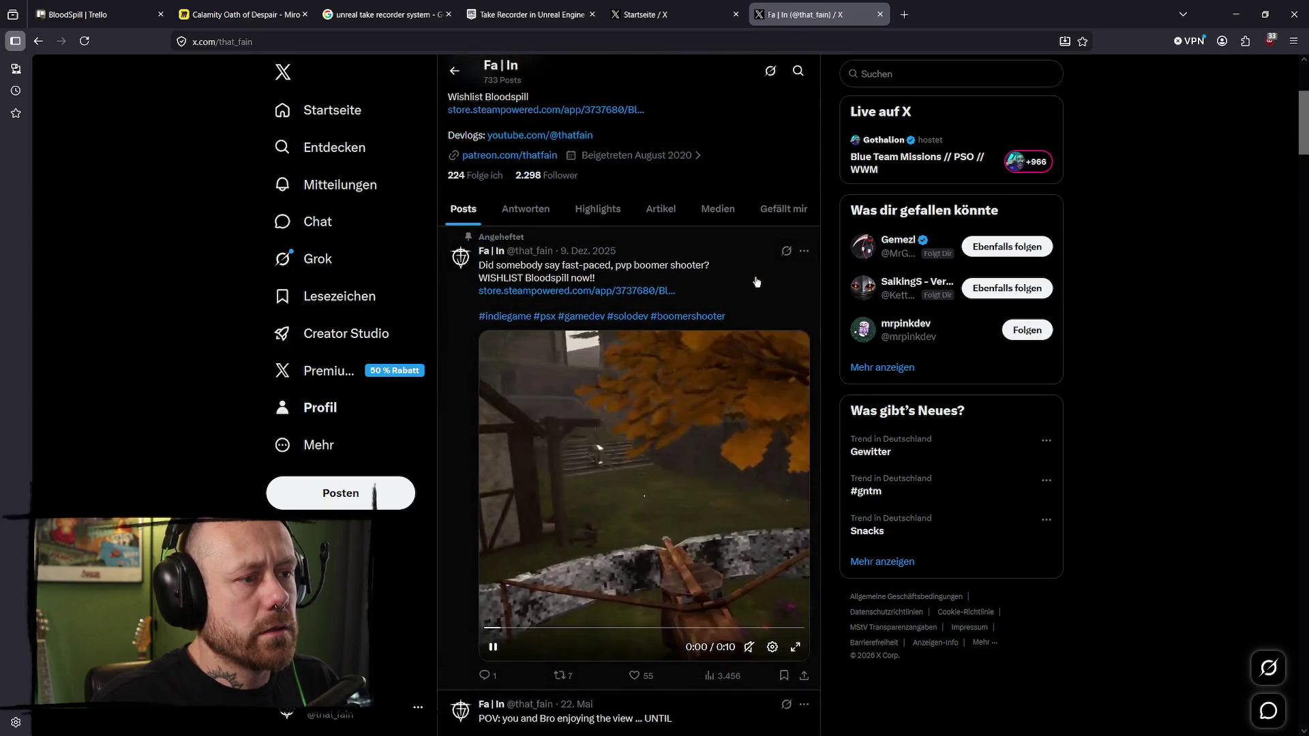
{"action": "left_click", "coordinate": [654, 14]}
{"action": "left_click", "coordinate": [812, 14]}
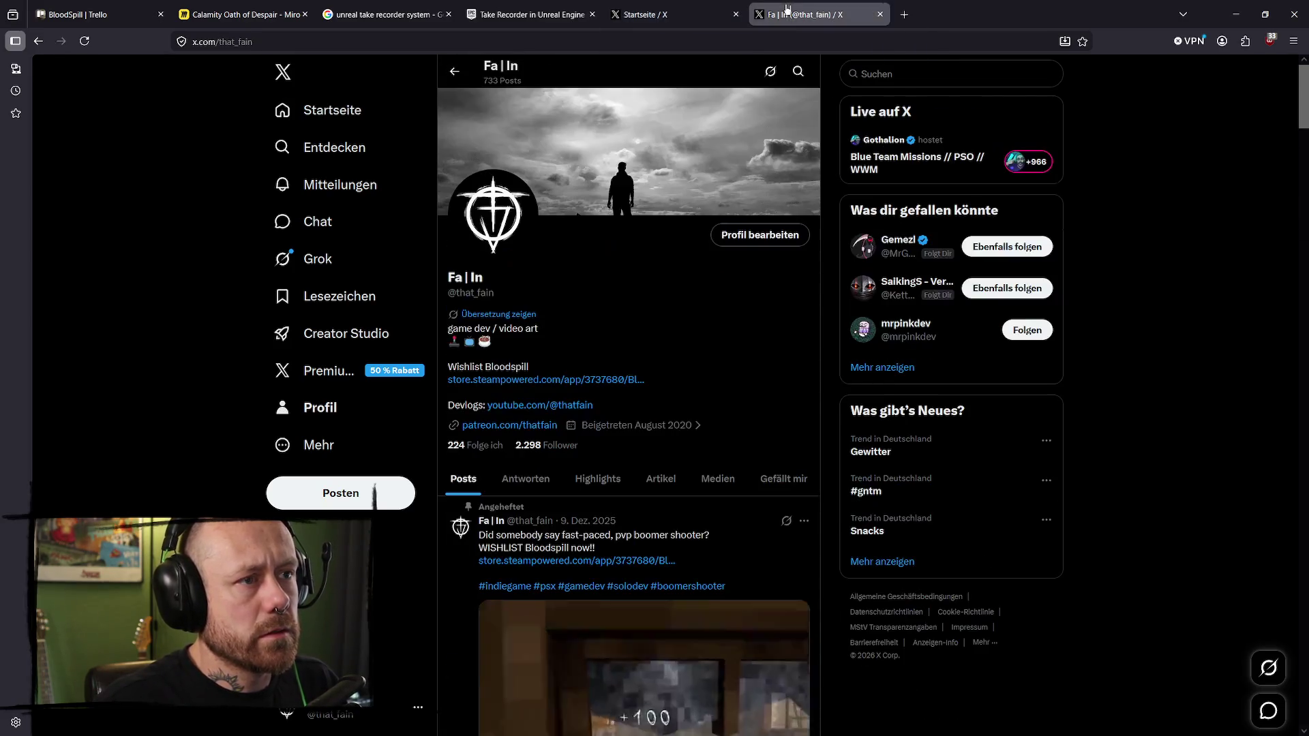
{"action": "left_click", "coordinate": [881, 15]}
{"action": "left_click", "coordinate": [758, 14]}
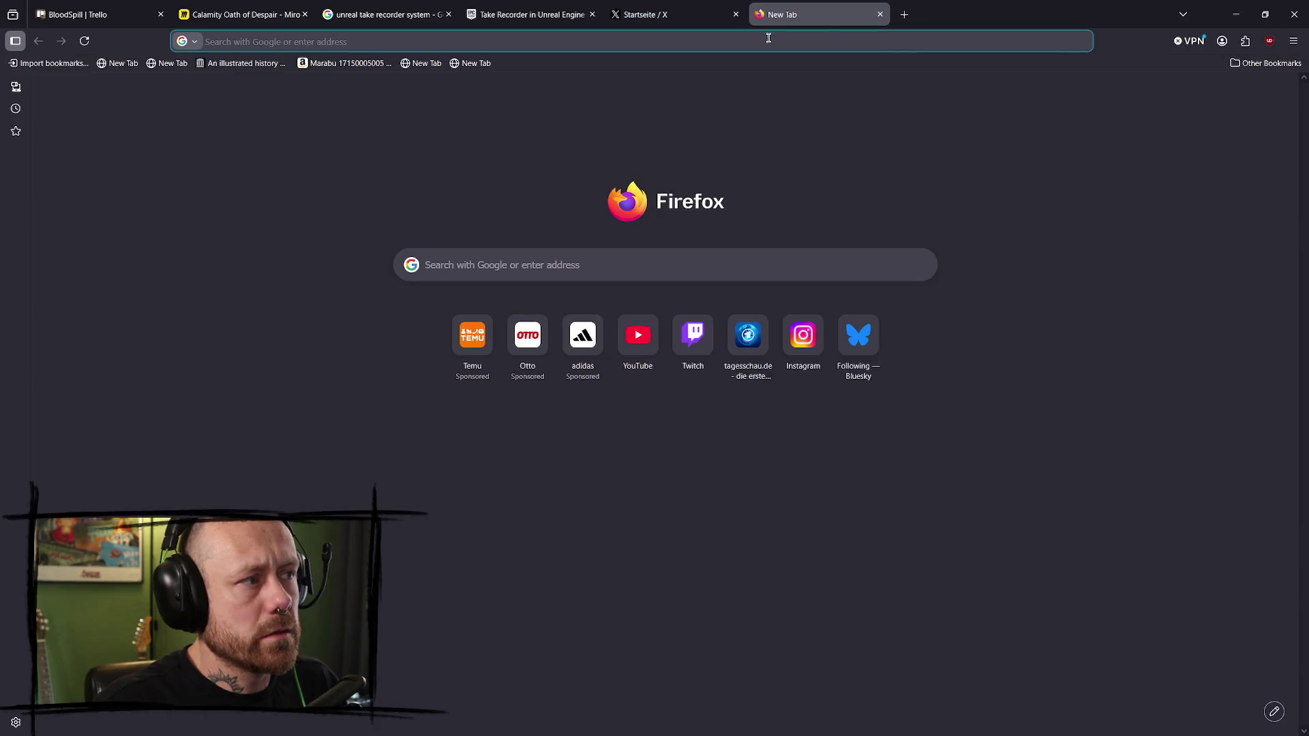
{"action": "type", "text": "blues"}
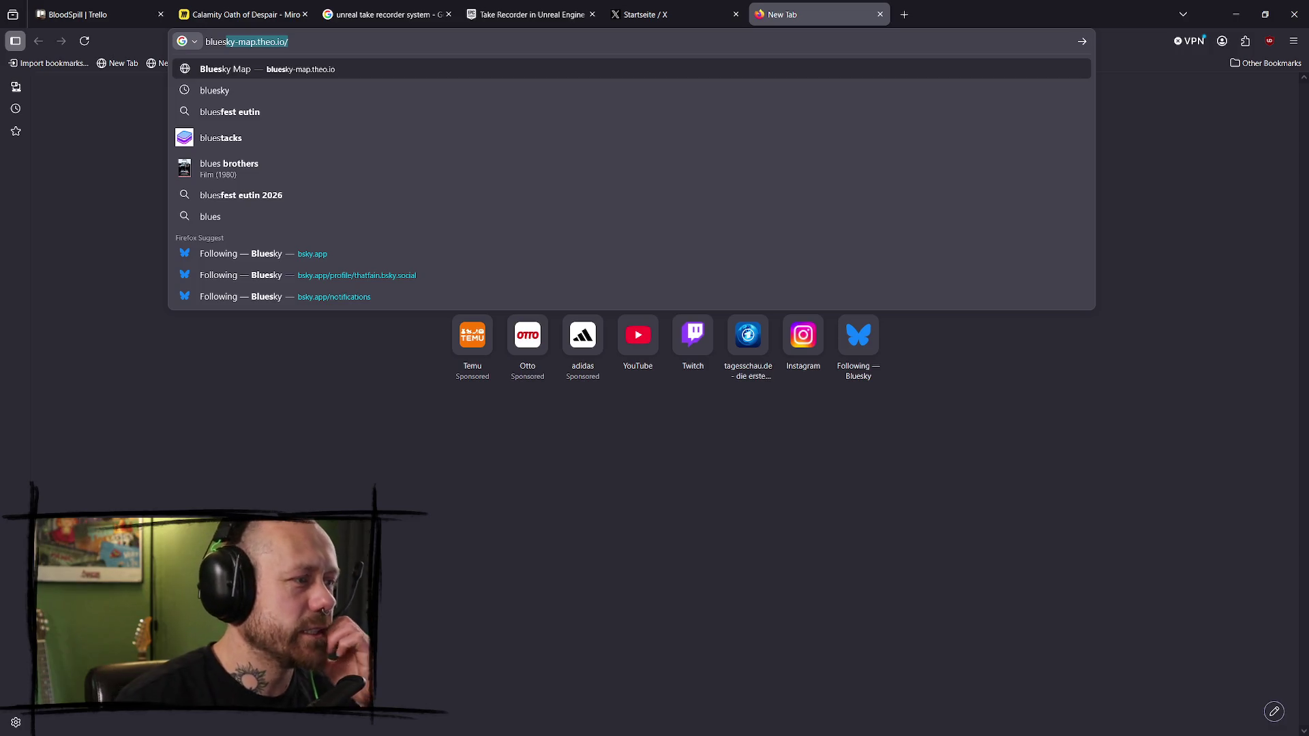
- Load bsky.app, close the X tab, and open your Bluesky profile after viewing notifications
{"action": "key", "text": "Down"}
{"action": "key", "text": "Down"}
{"action": "key", "text": "Down"}
{"action": "key", "text": "Up"}
{"action": "key", "text": "Return"}
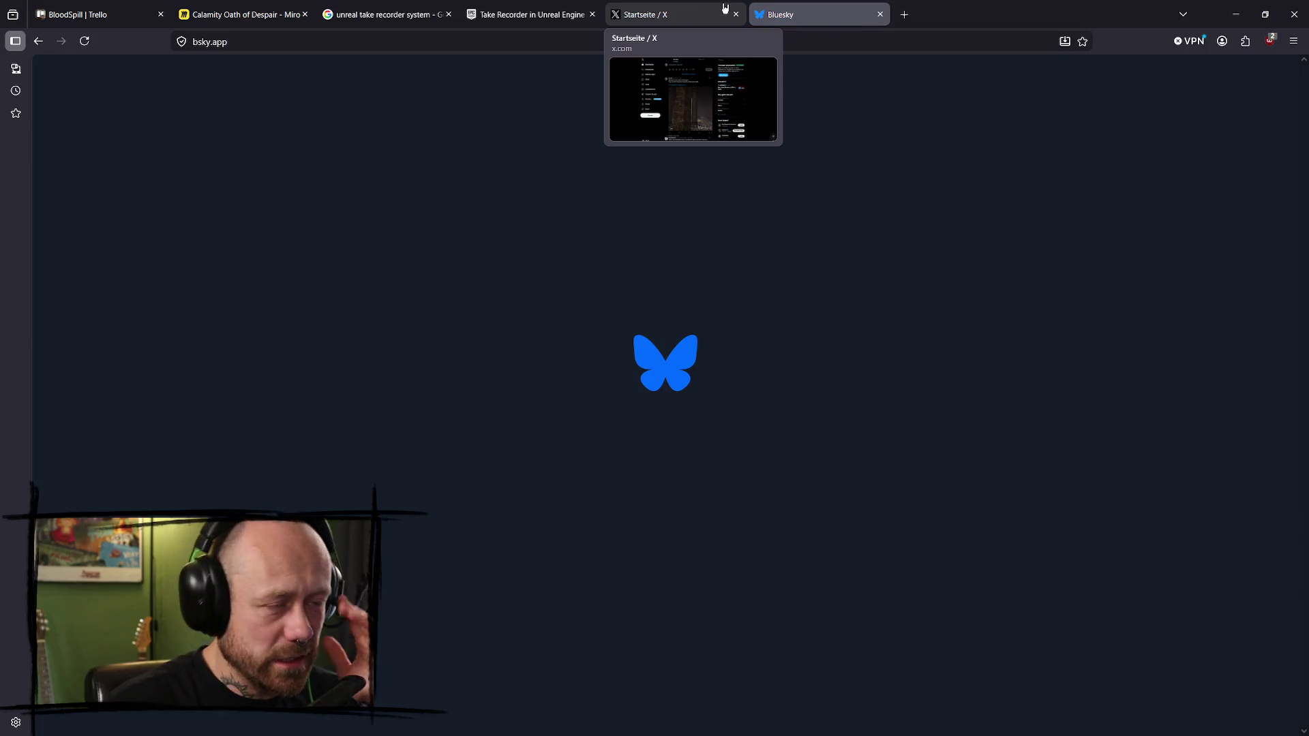
{"action": "left_click", "coordinate": [725, 8]}
{"action": "key", "text": "ctrl+w"}
{"action": "left_click", "coordinate": [416, 175]}
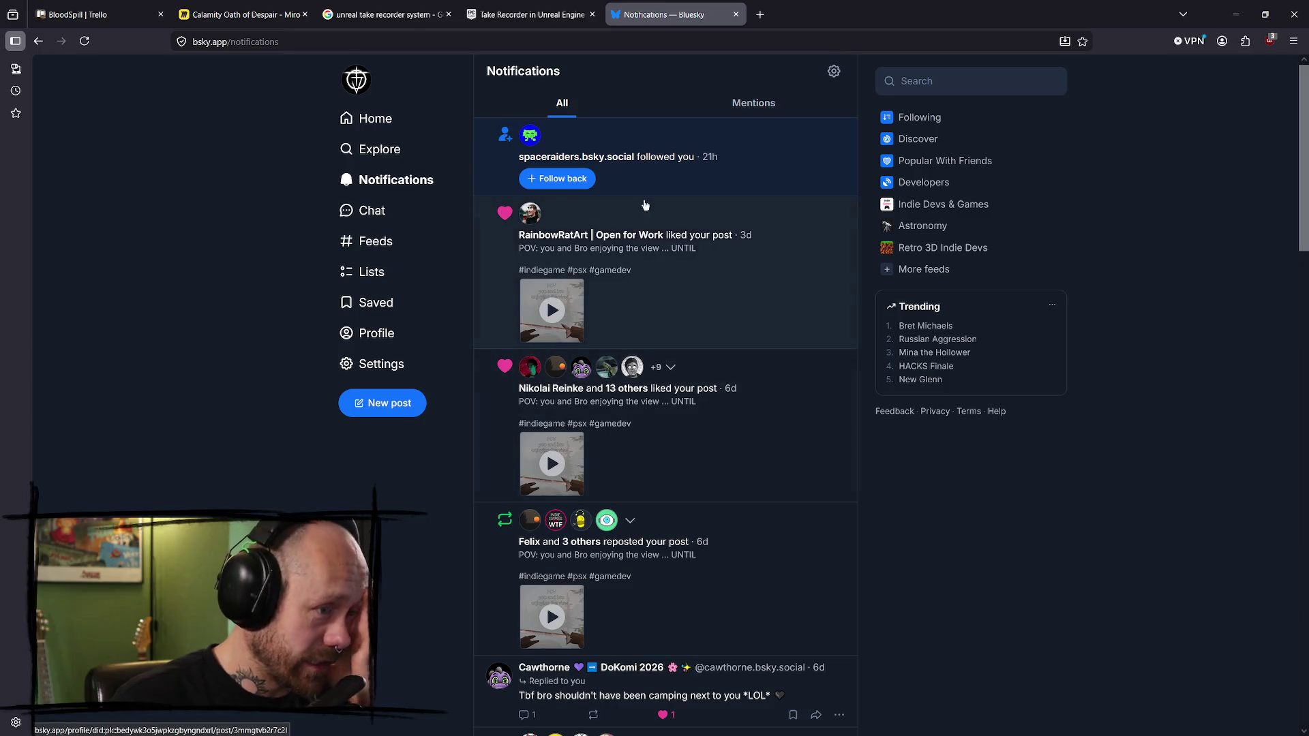
{"action": "left_click", "coordinate": [370, 334]}
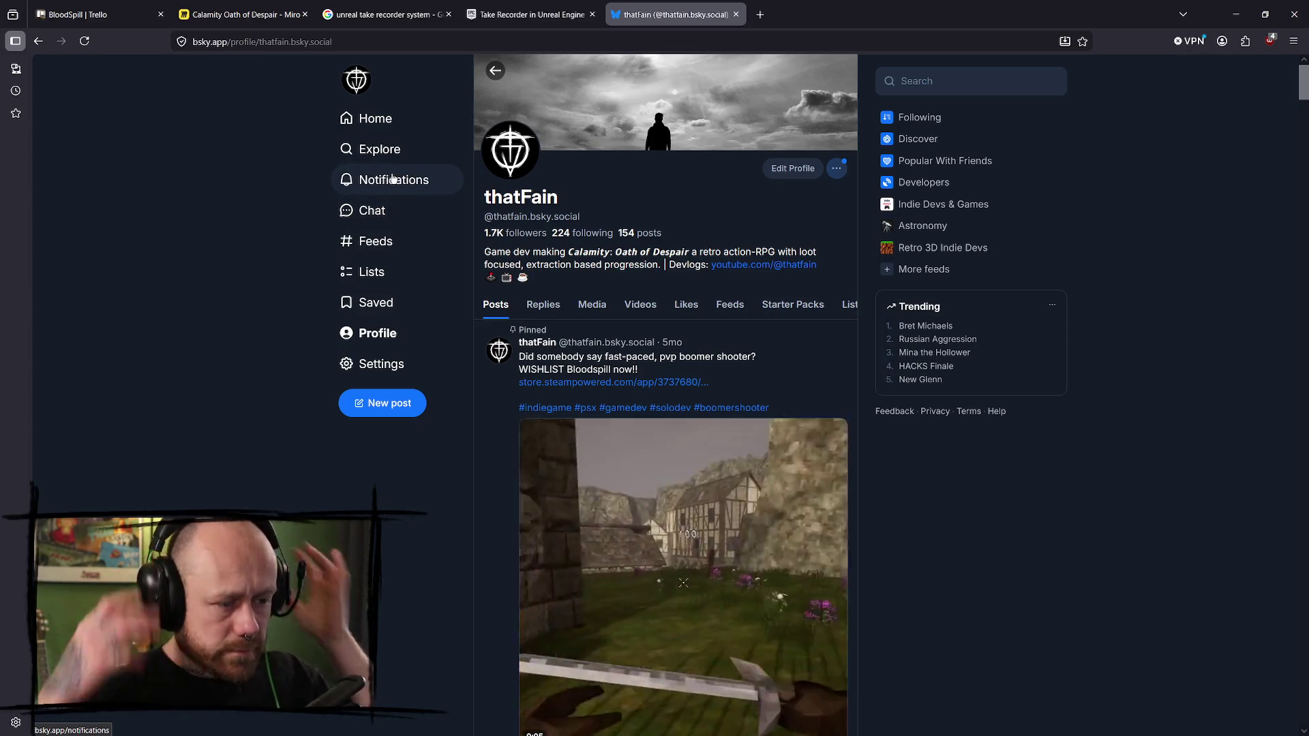
- Paste the Bloodspill caption and hashtags into a new Bluesky post and attach MomentsOfPeaceAndQuiet.mp4
{"action": "left_click", "coordinate": [393, 405]}
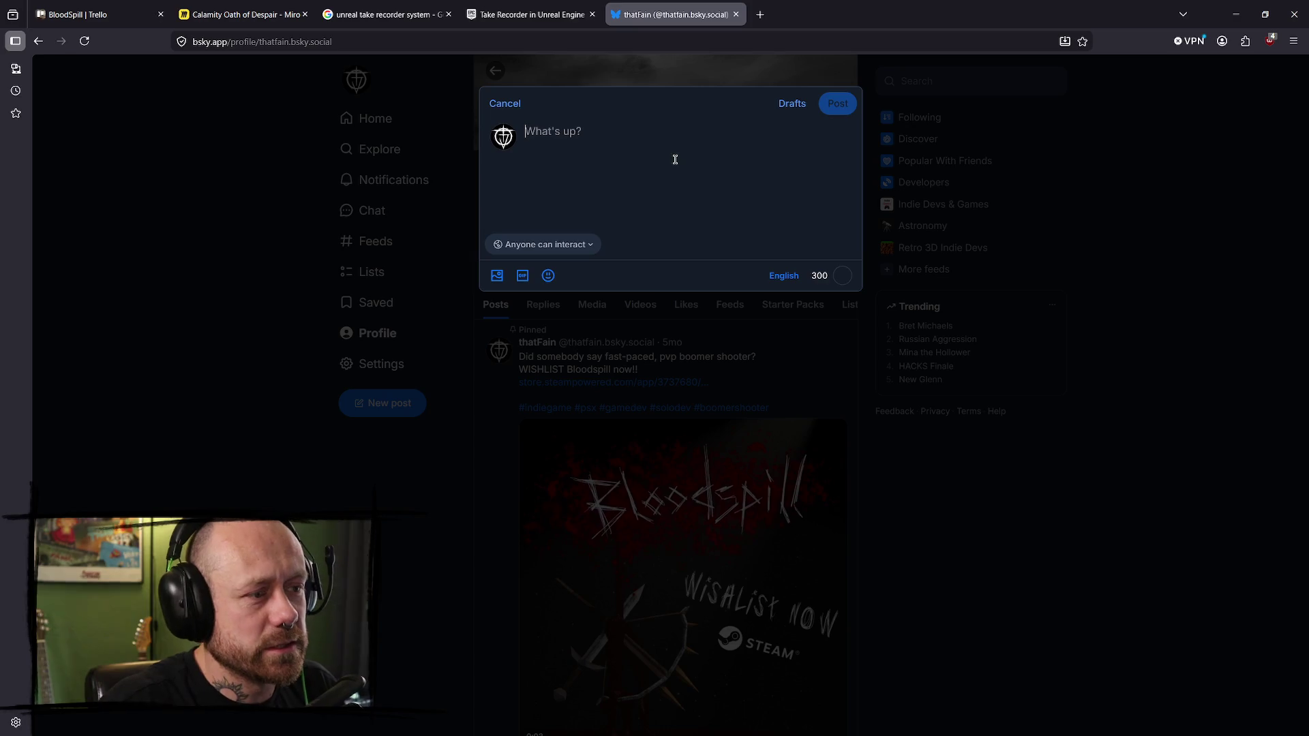
{"action": "type", "text": "Besides all the chaos in Bloodspill ... You can still find some moments of piece and quite.  #indiegame #psx #gamedev"}
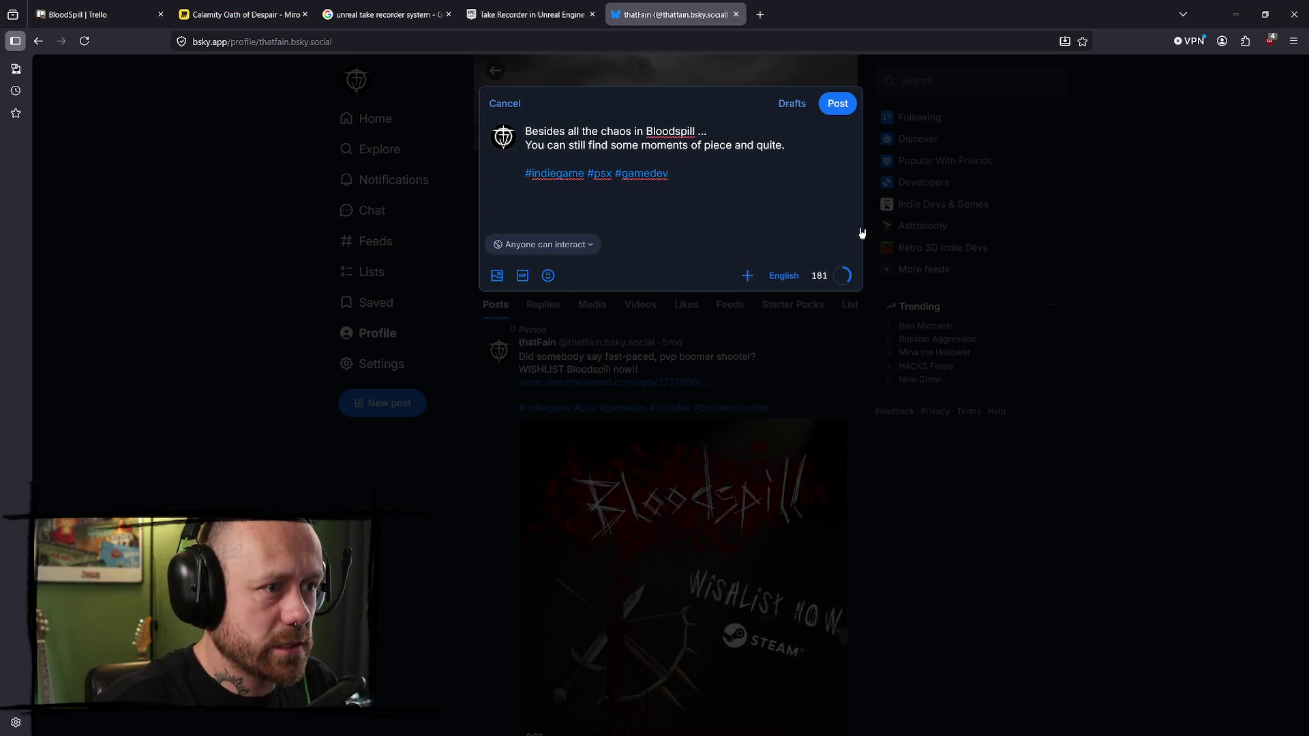
{"action": "left_click", "coordinate": [496, 275]}
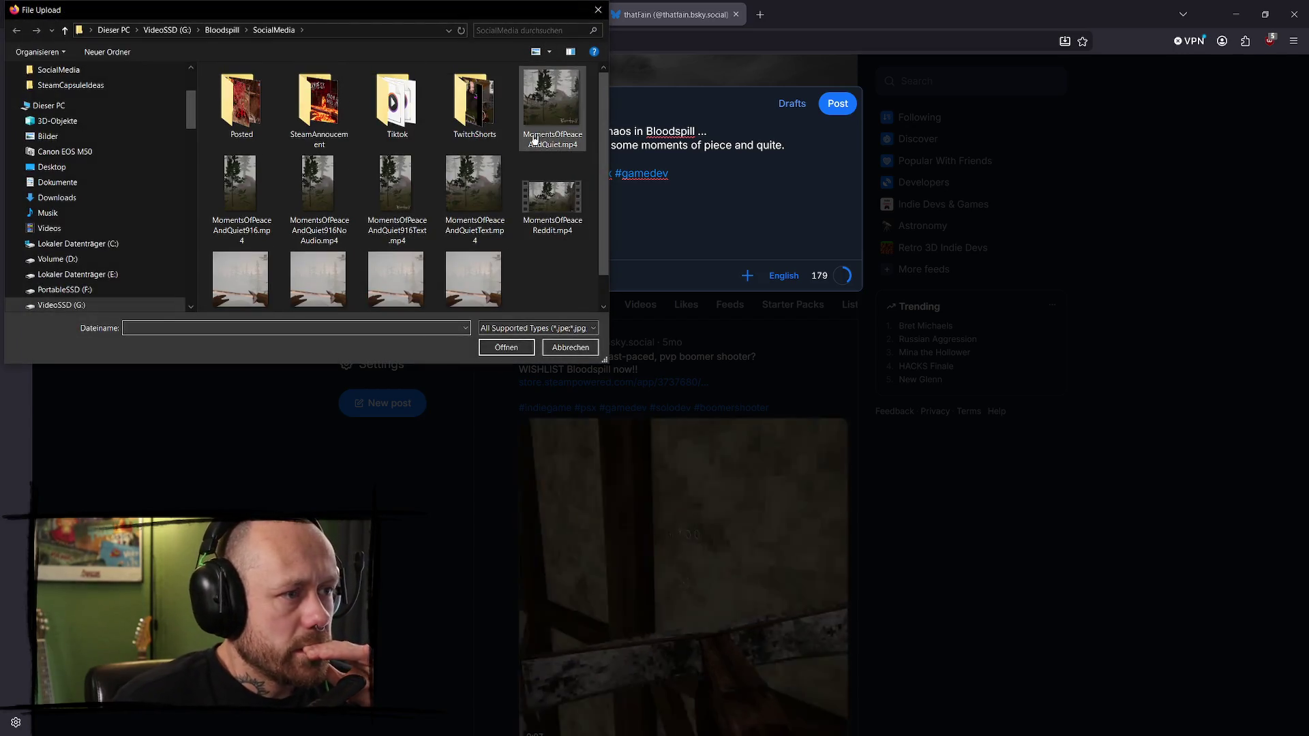
{"action": "left_click", "coordinate": [553, 102]}
{"action": "left_click", "coordinate": [507, 348]}
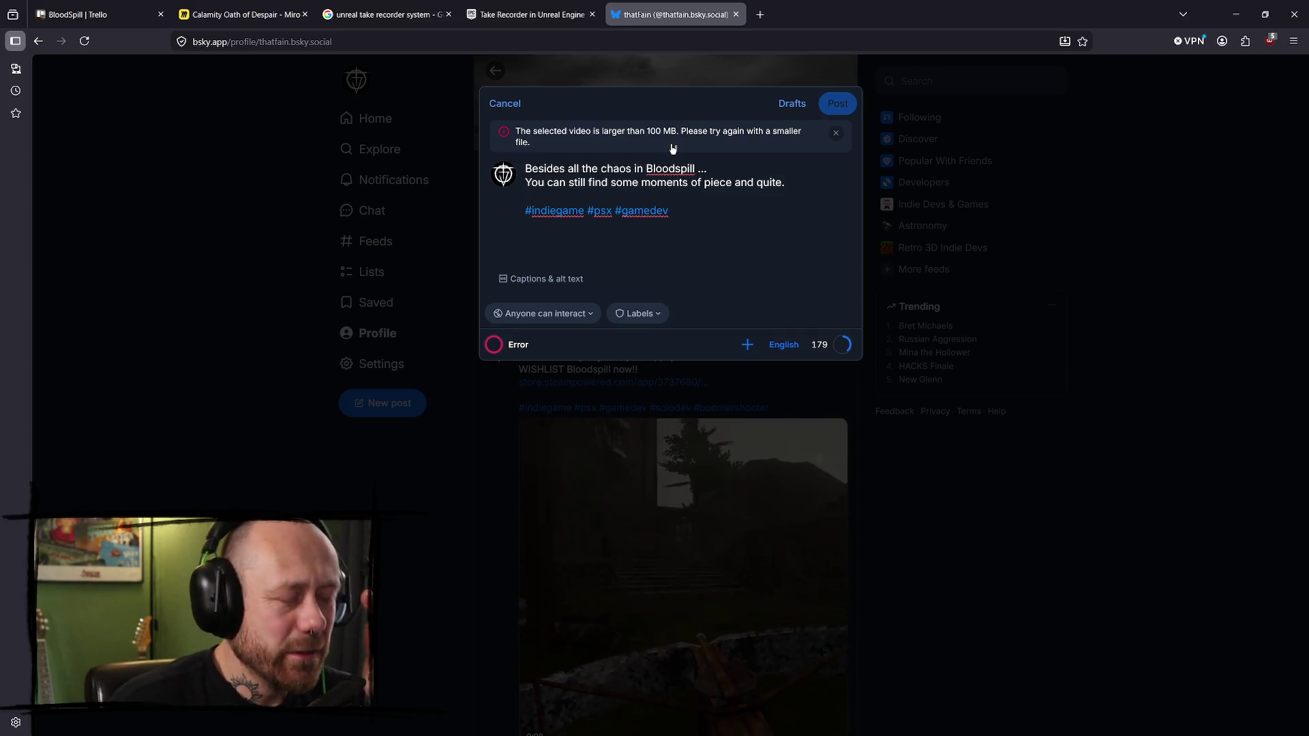
{"action": "left_click", "coordinate": [769, 17]}
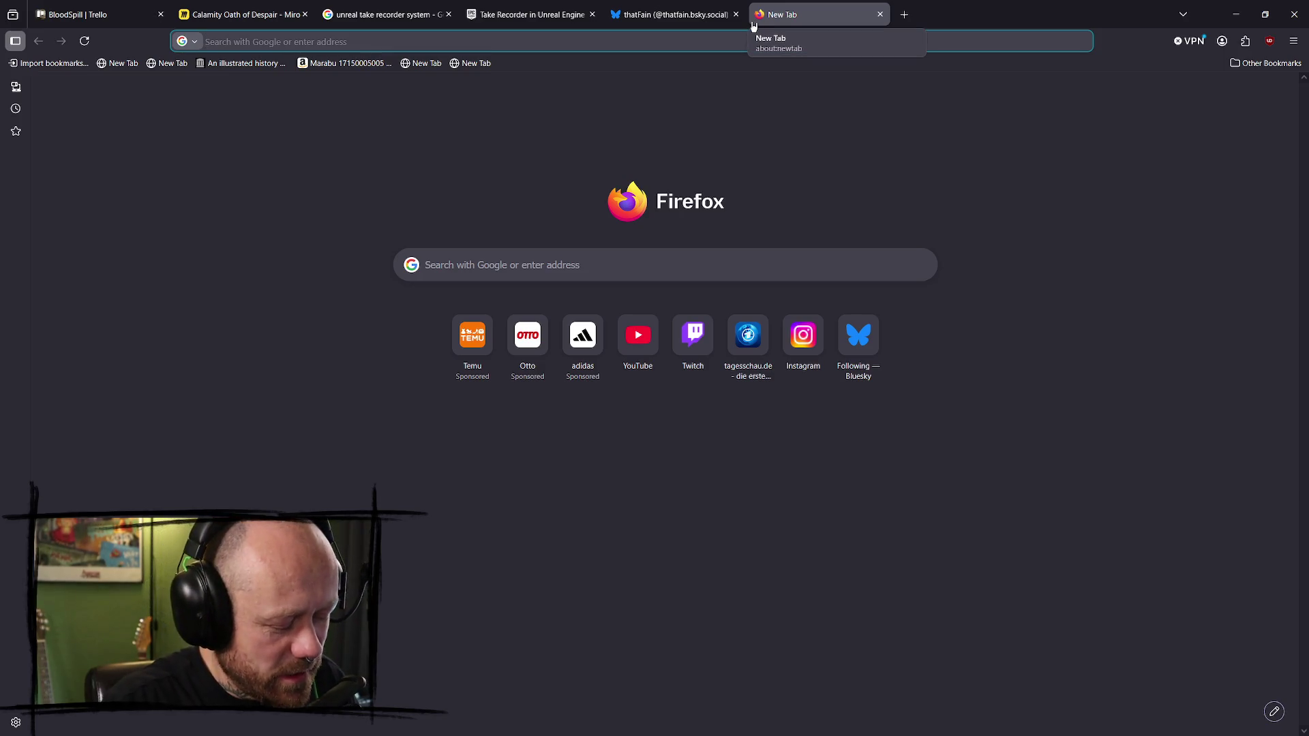
- Search Google for 'compress video' and open FreeConvert's Video Compressor
{"action": "type", "text": "ve"}
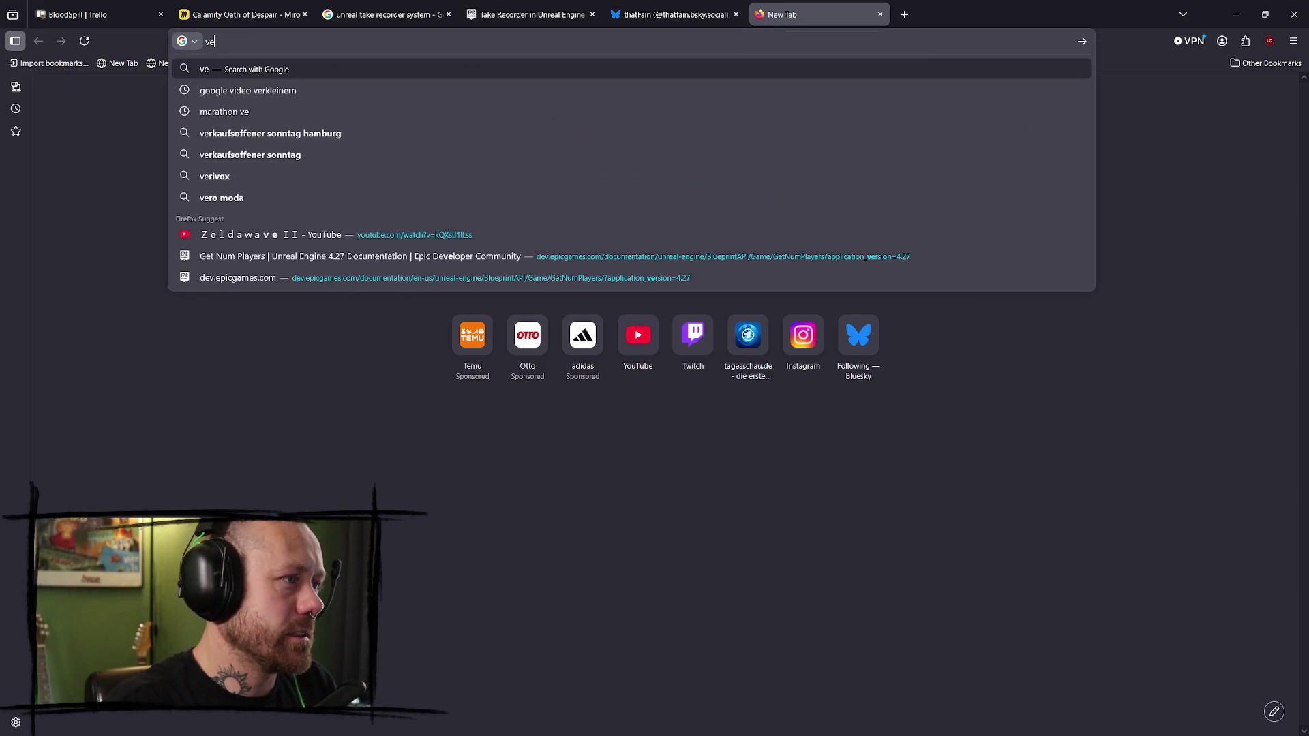
{"action": "key", "text": "BackSpace"}
{"action": "key", "text": "BackSpace"}
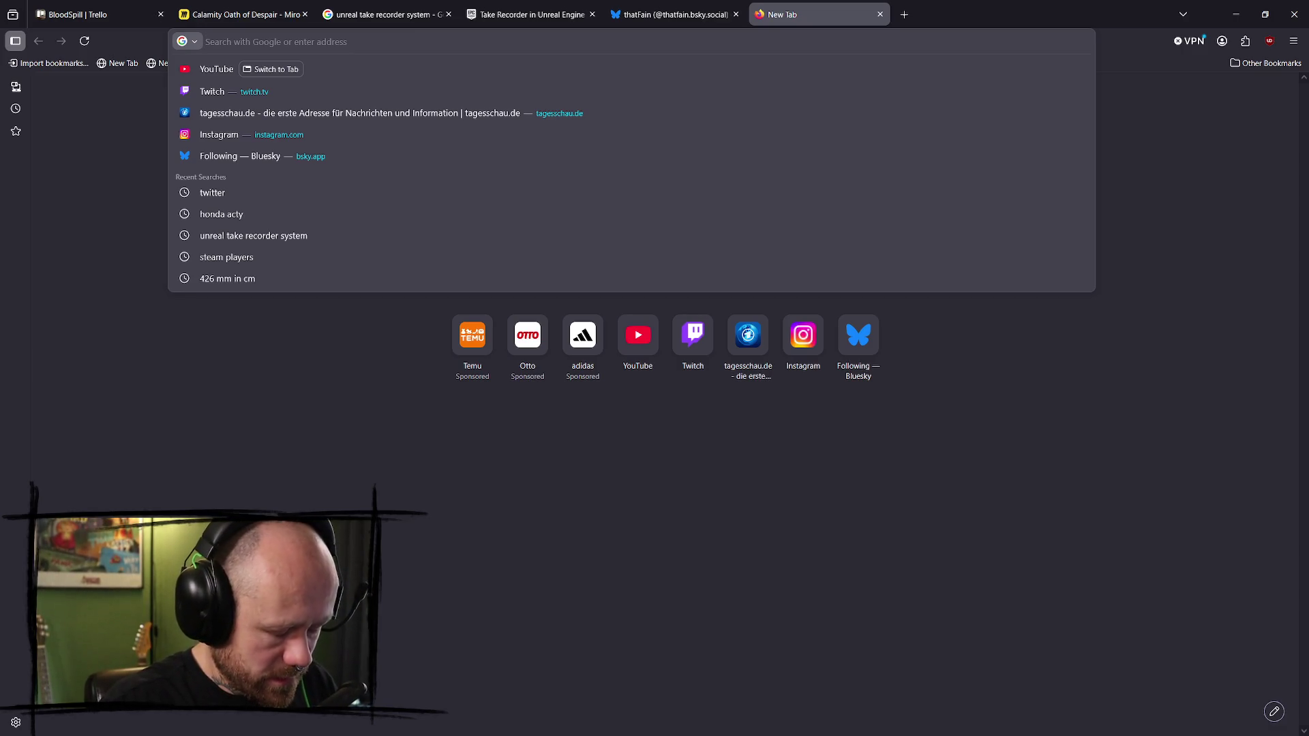
{"action": "type", "text": "compress video"}
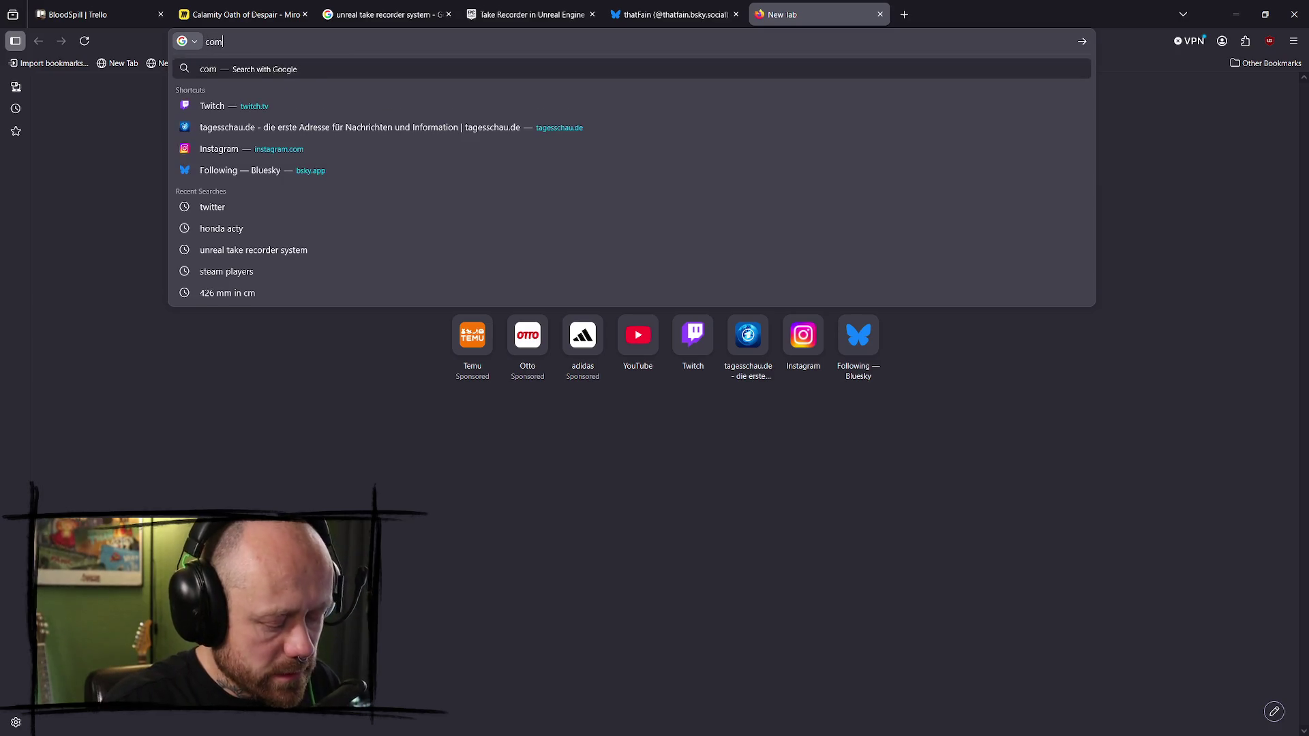
{"action": "key", "text": "Return"}
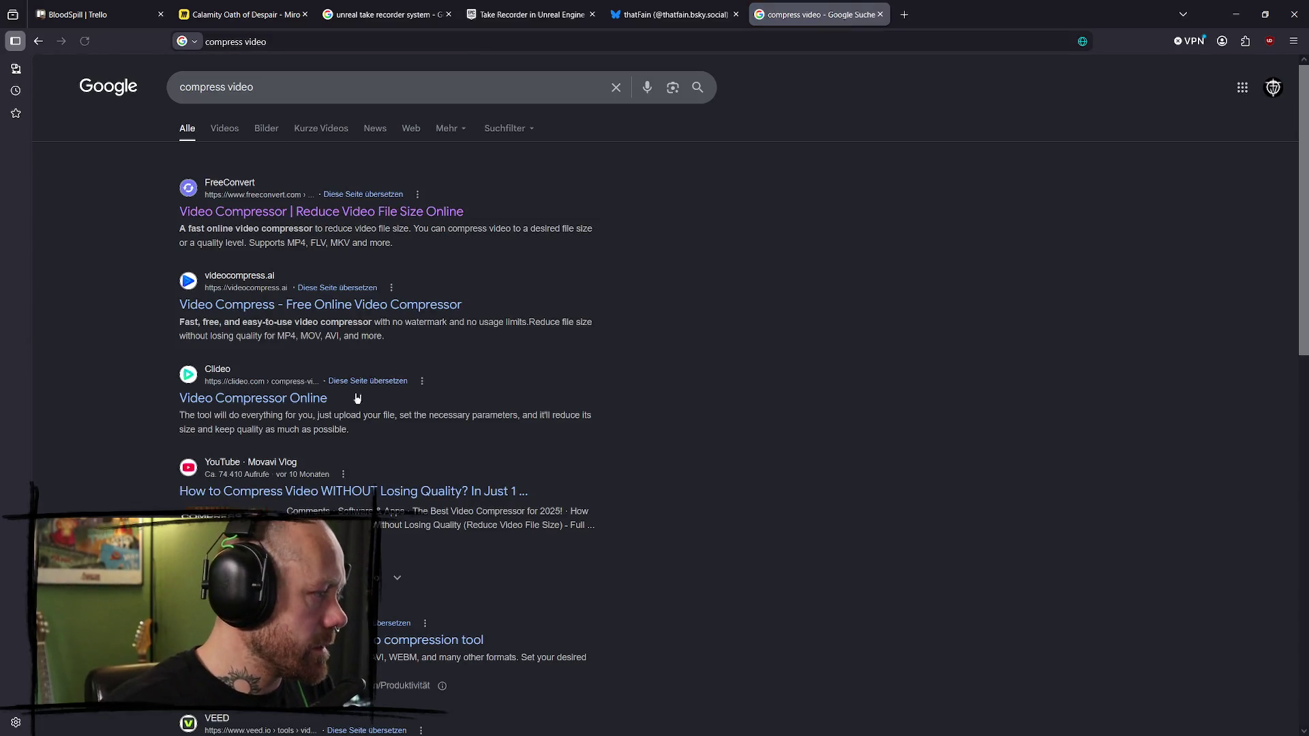
{"action": "left_click", "coordinate": [256, 220]}
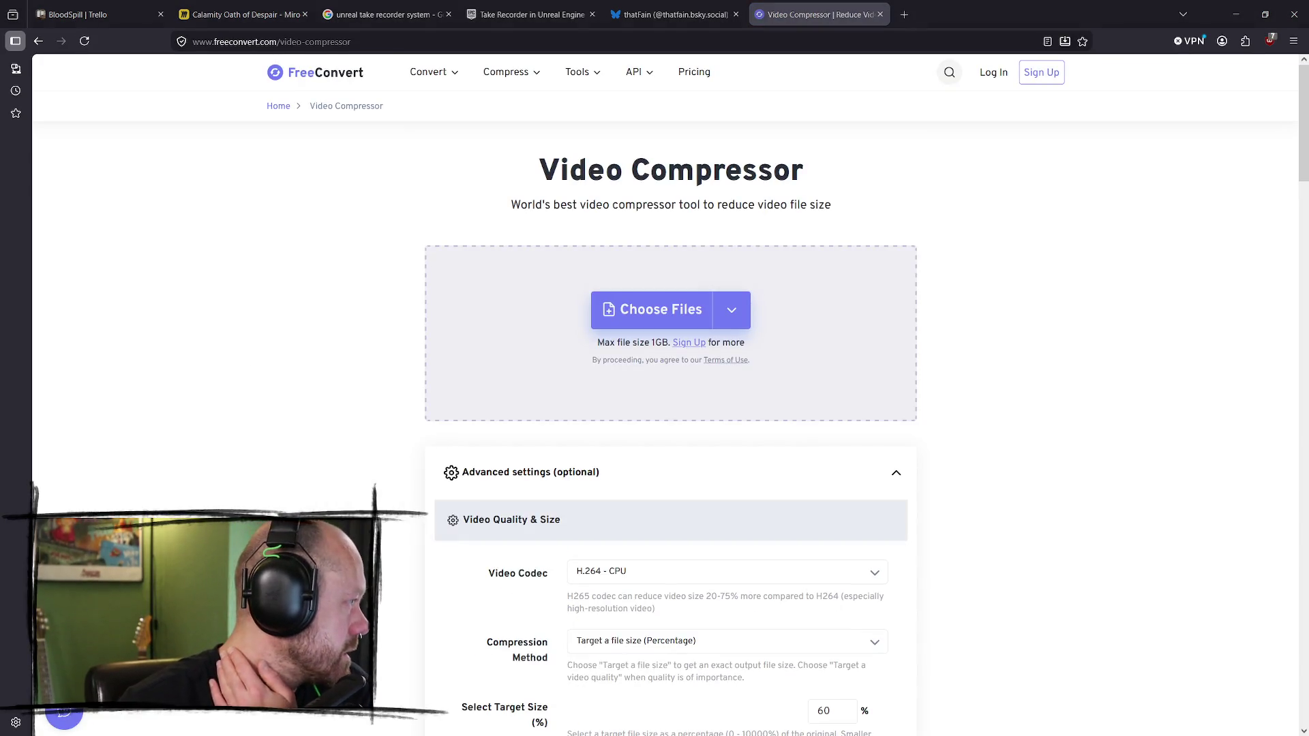
- Compress MomentsOfPeaceAndQuiet.mp4 in FreeConvert to 52.67 MB and download it
{"action": "left_click_drag", "start_coordinate": [31, 368], "coordinate": [640, 368]}
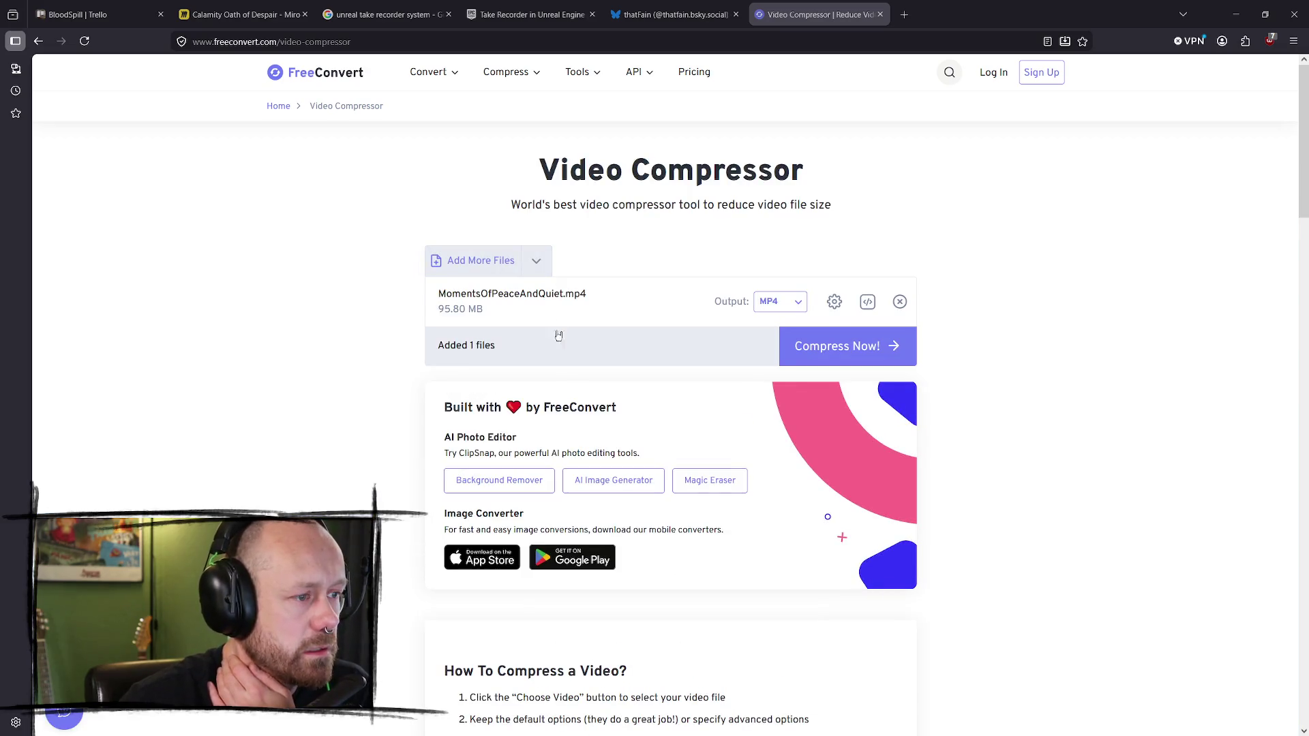
{"action": "left_click", "coordinate": [835, 347]}
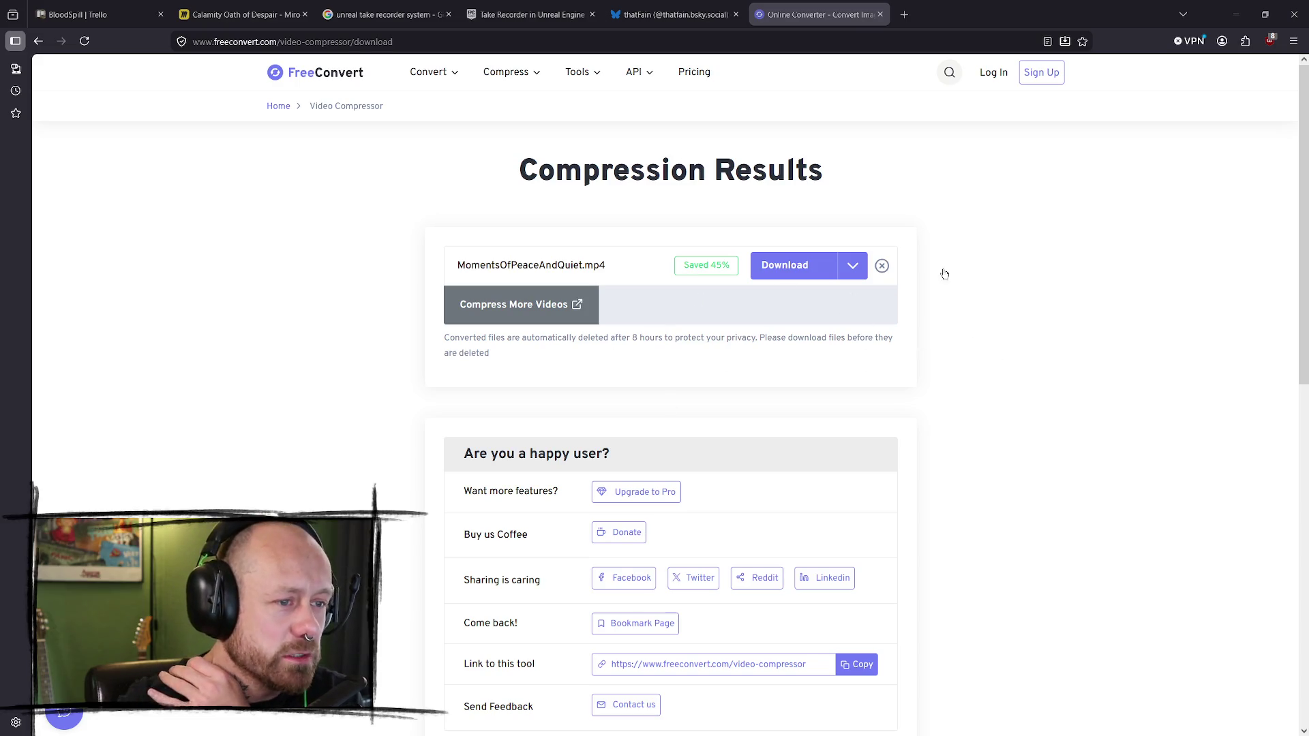
{"action": "left_click", "coordinate": [803, 274]}
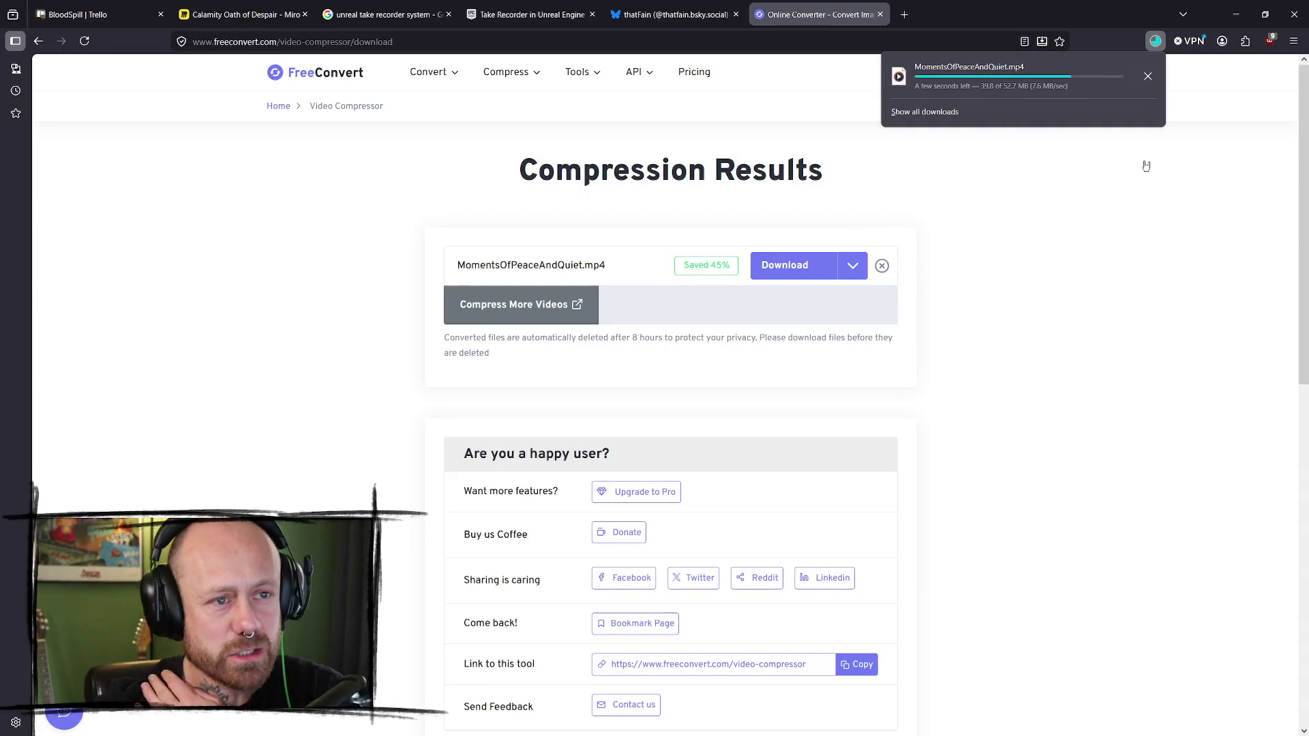
{"action": "left_click", "coordinate": [1147, 76]}
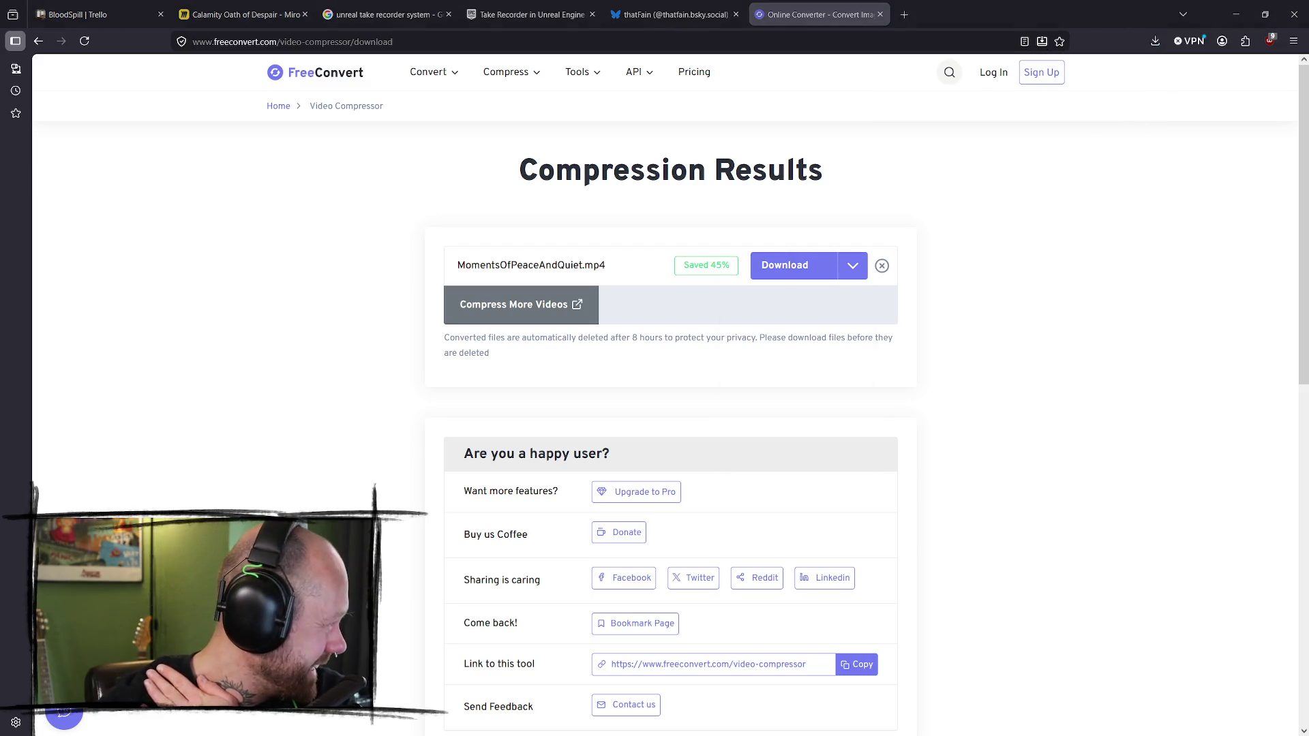
{"action": "left_click", "coordinate": [678, 15]}
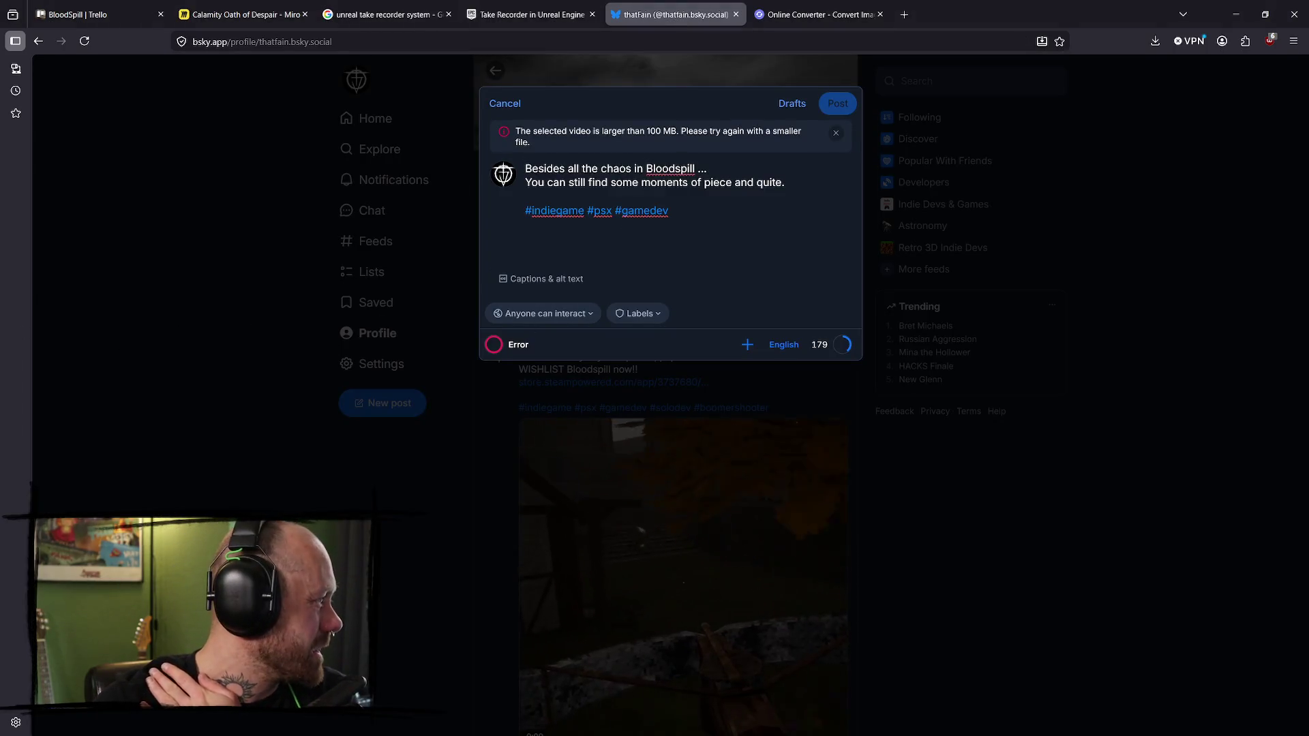
- Try attaching the compressed video to the failed draft, then back out of cancelling it
{"action": "mouse_move", "coordinate": [473, 336]}
{"action": "left_mouse_down"}
{"action": "mouse_move", "coordinate": [640, 268]}
{"action": "mouse_move", "coordinate": [680, 301]}
{"action": "mouse_move", "coordinate": [680, 277]}
{"action": "left_mouse_up"}
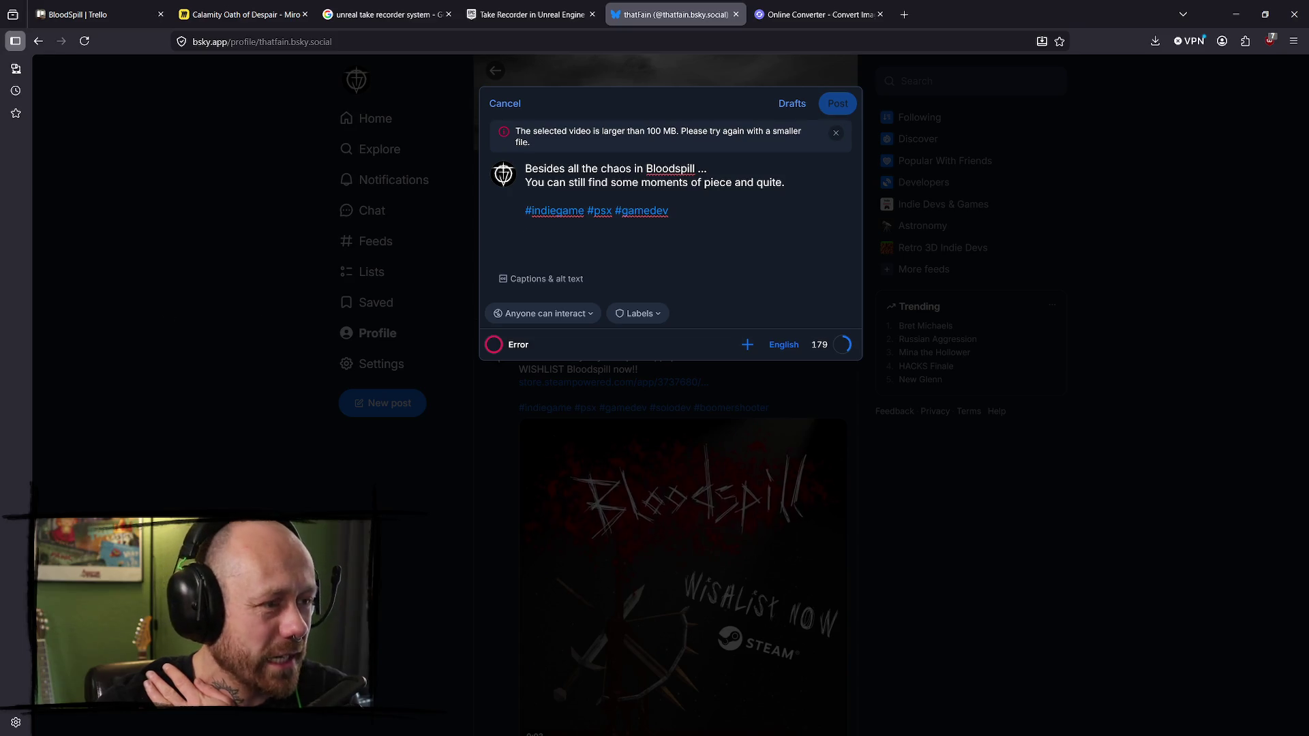
{"action": "mouse_move", "coordinate": [372, 269]}
{"action": "left_mouse_down"}
{"action": "mouse_move", "coordinate": [542, 266]}
{"action": "mouse_move", "coordinate": [637, 426]}
{"action": "mouse_move", "coordinate": [535, 232]}
{"action": "mouse_move", "coordinate": [544, 223]}
{"action": "left_mouse_up"}
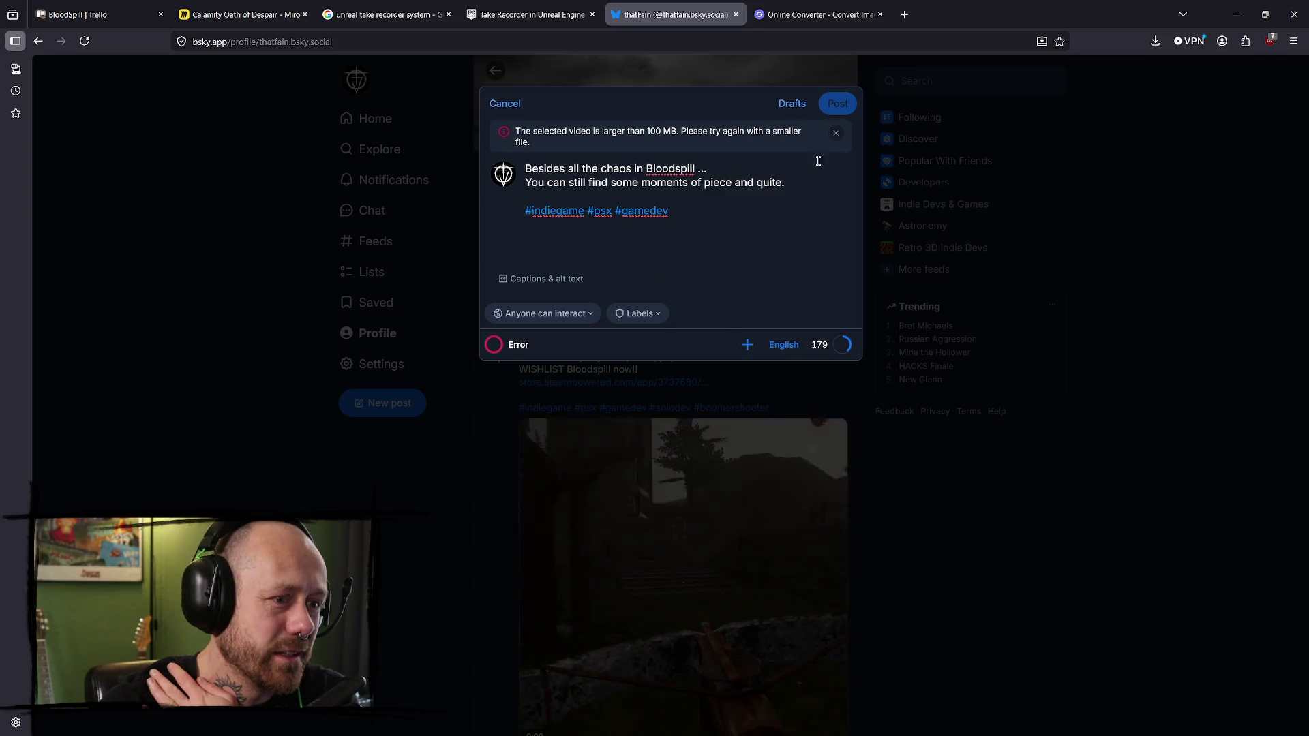
{"action": "left_click", "coordinate": [505, 106]}
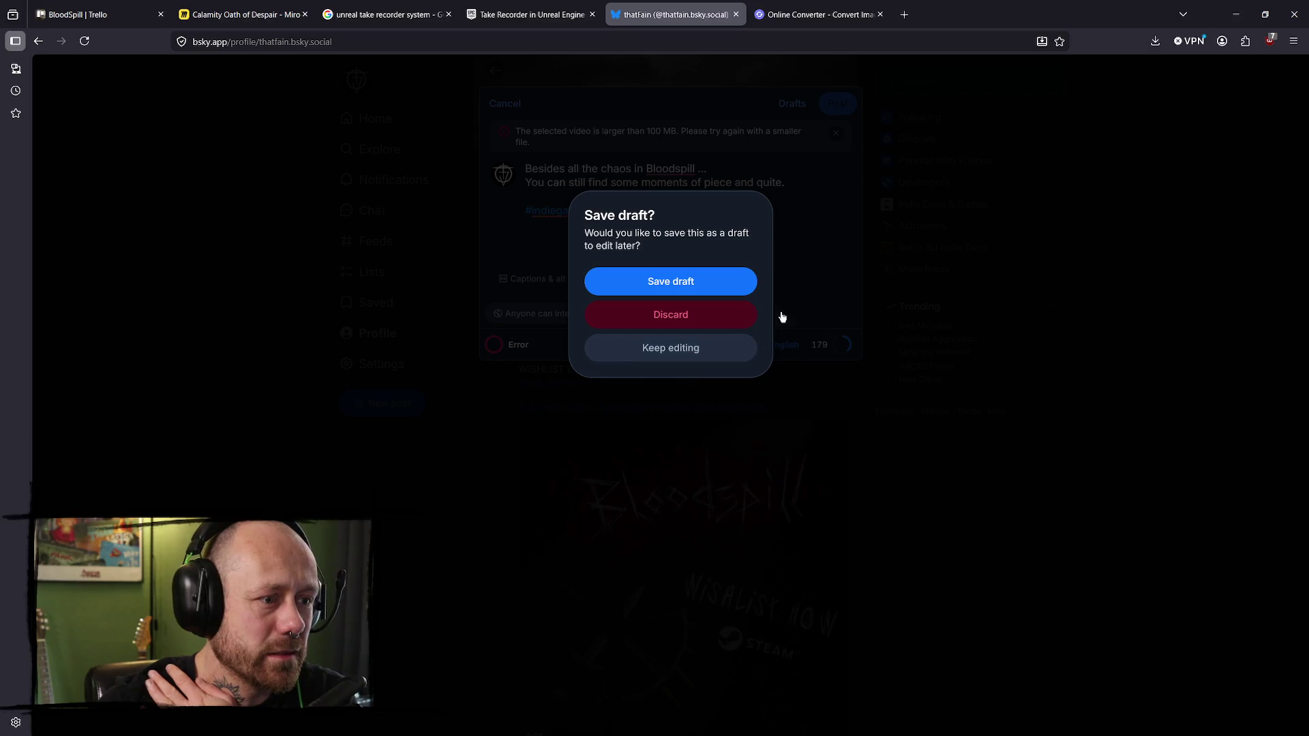
{"action": "left_click", "coordinate": [786, 232]}
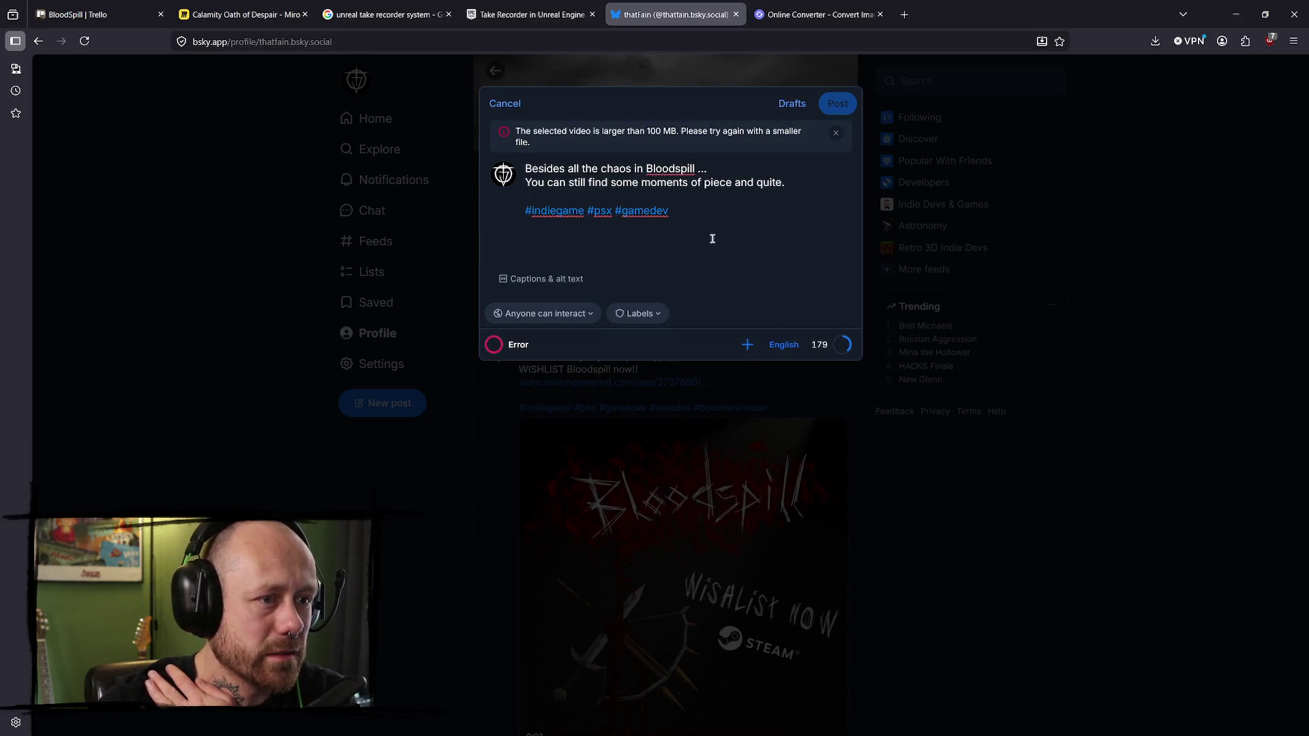
- Cut the post text, discard the broken draft, and start a new Bluesky post
{"action": "key", "text": "ctrl+a"}
{"action": "key", "text": "ctrl+c"}
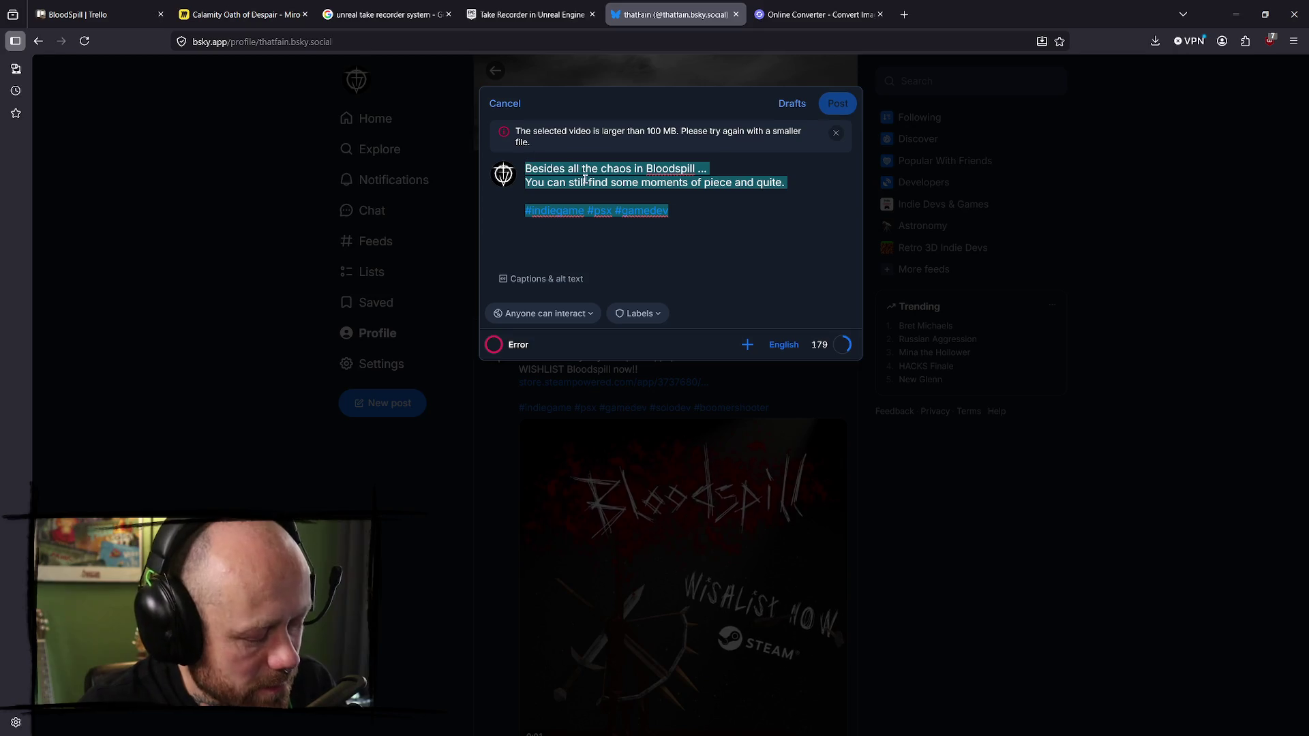
{"action": "key", "text": "BackSpace"}
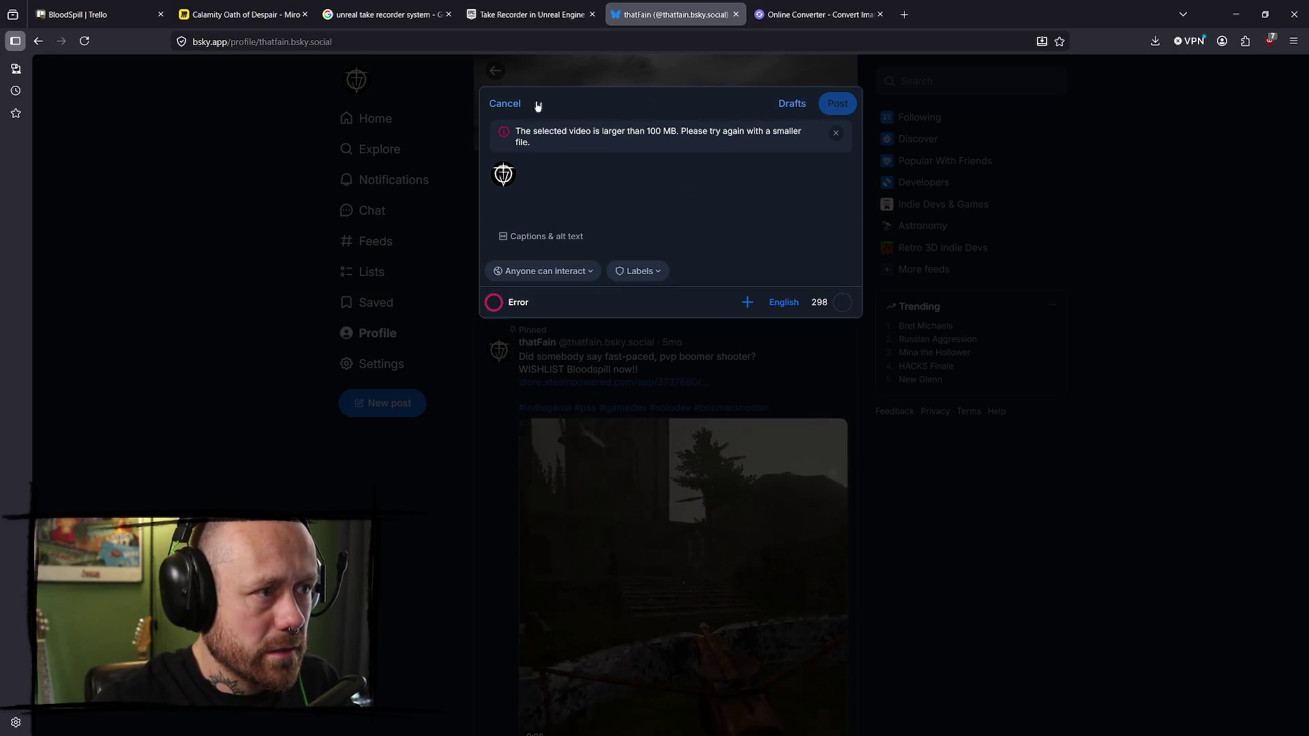
{"action": "left_click", "coordinate": [505, 103]}
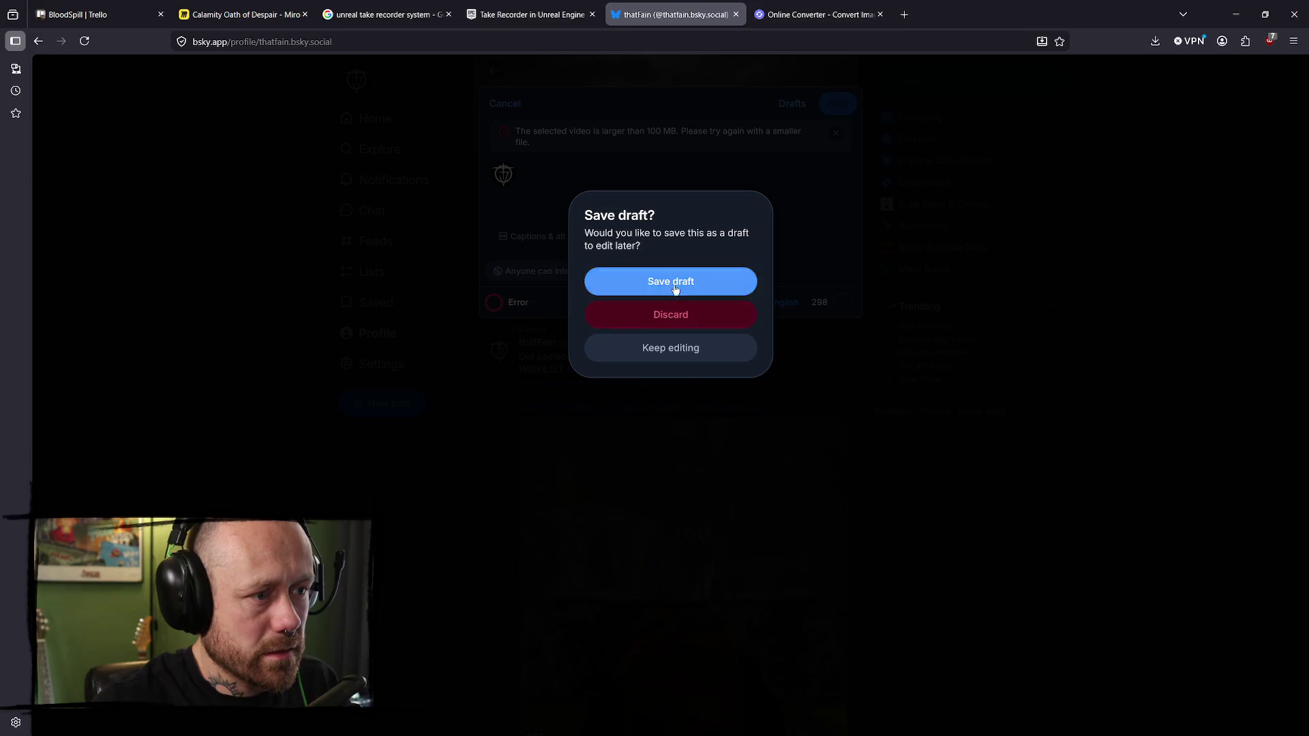
{"action": "left_click", "coordinate": [699, 312]}
{"action": "left_click", "coordinate": [375, 406]}
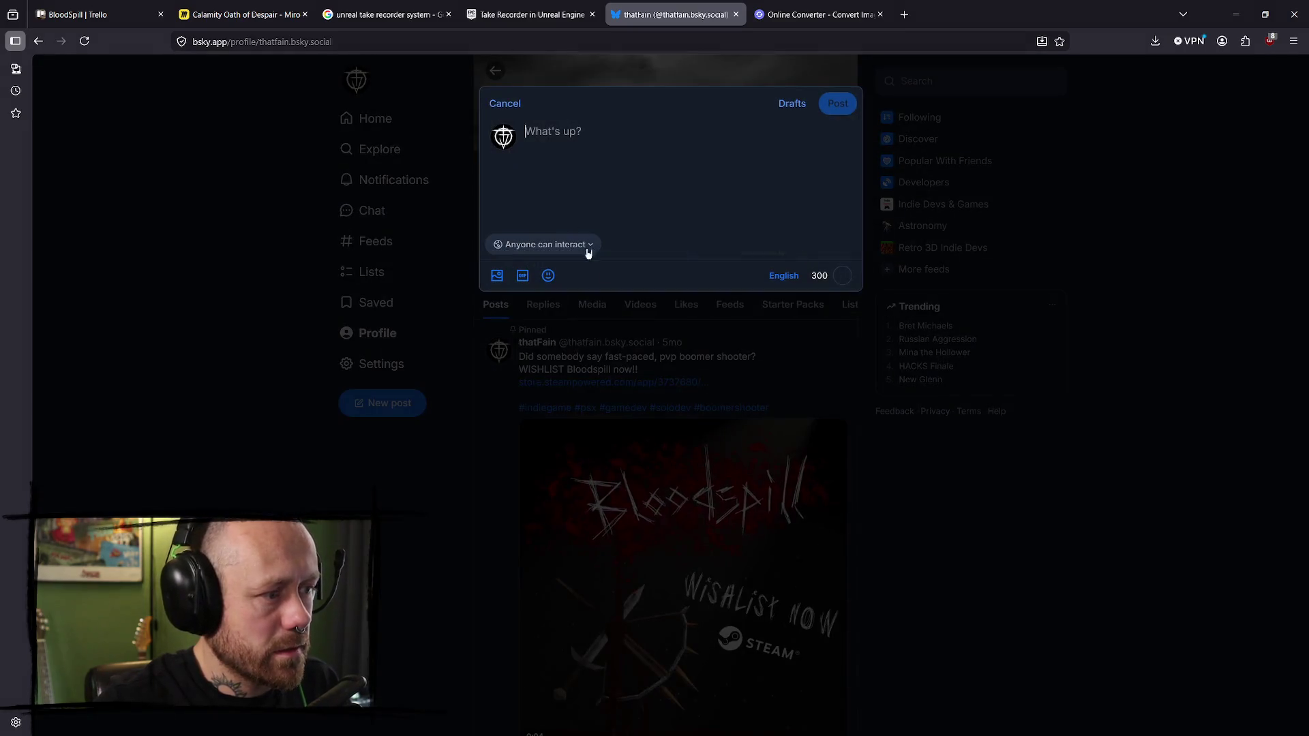
- Paste the caption with #indiegame #psx #gamedev, attach the compressed video, and post it
{"action": "key", "text": "ctrl+v"}
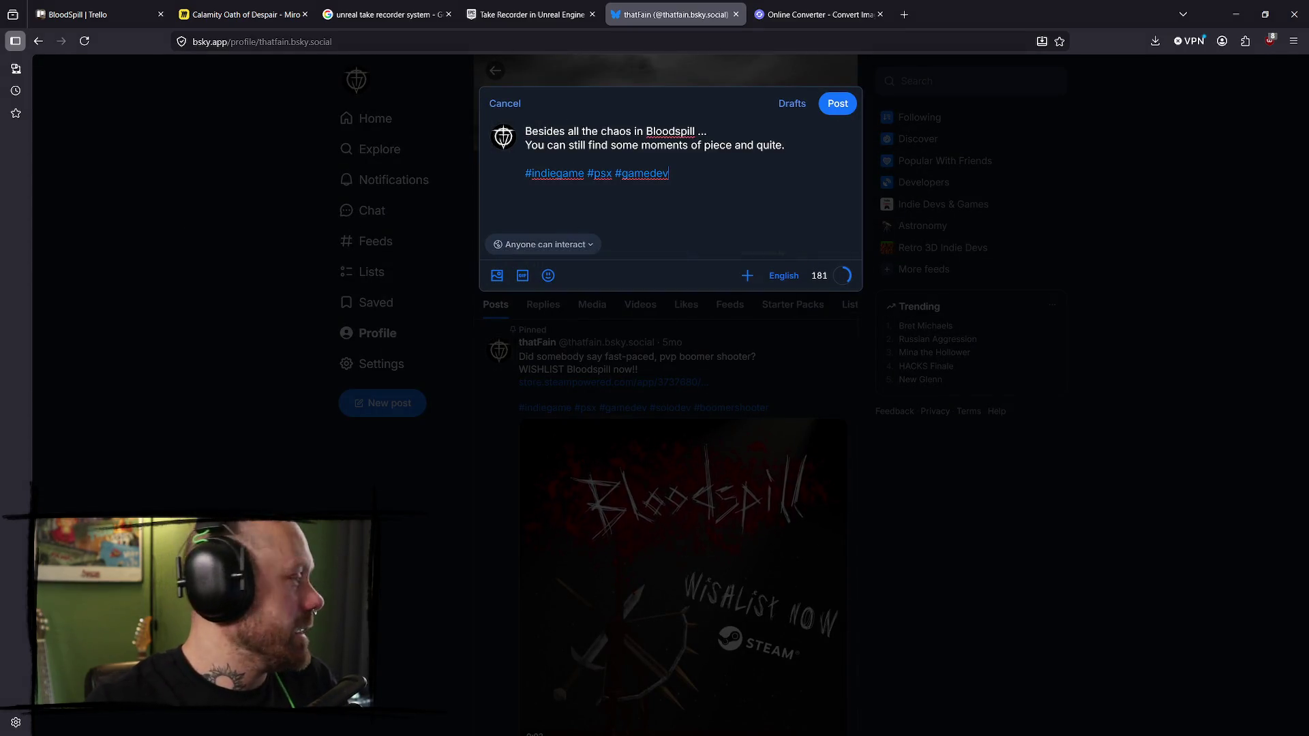
{"action": "mouse_move", "coordinate": [374, 257]}
{"action": "left_mouse_down"}
{"action": "mouse_move", "coordinate": [736, 234]}
{"action": "mouse_move", "coordinate": [704, 203]}
{"action": "left_mouse_up"}
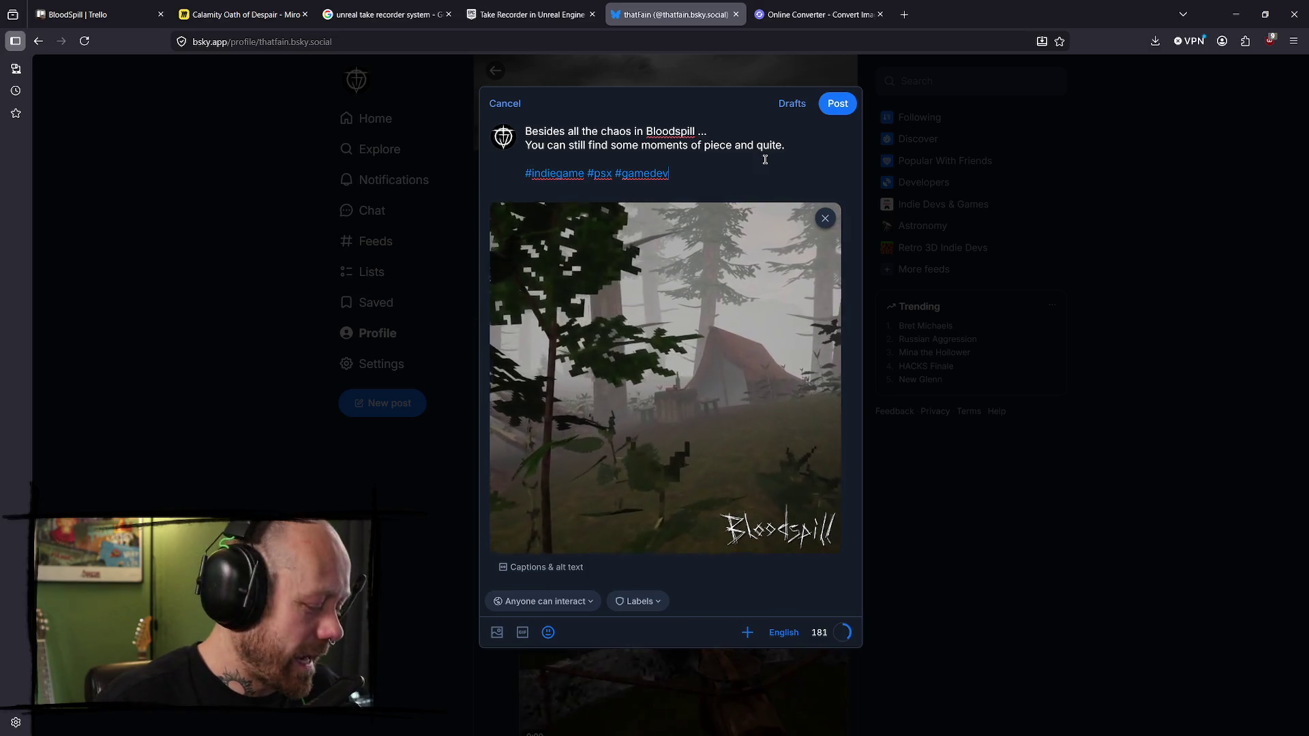
{"action": "key", "text": "ctrl+a"}
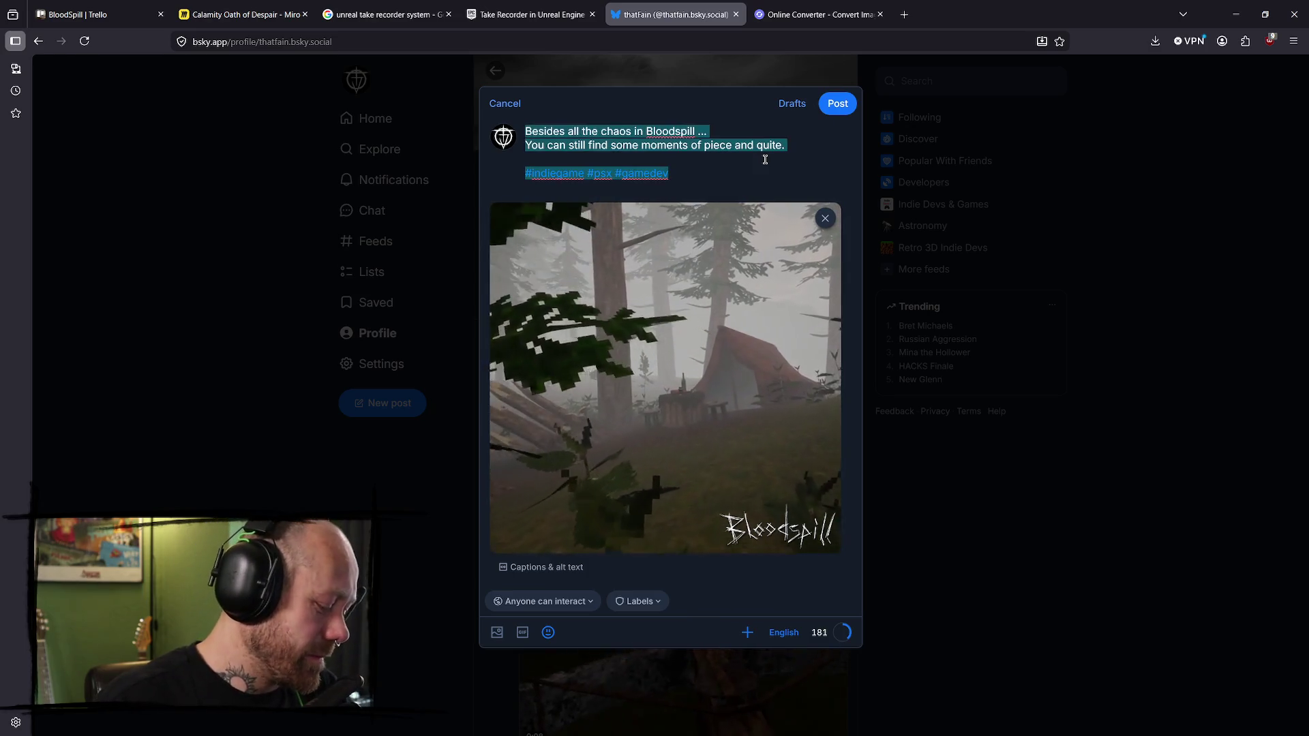
{"action": "left_click", "coordinate": [848, 112]}
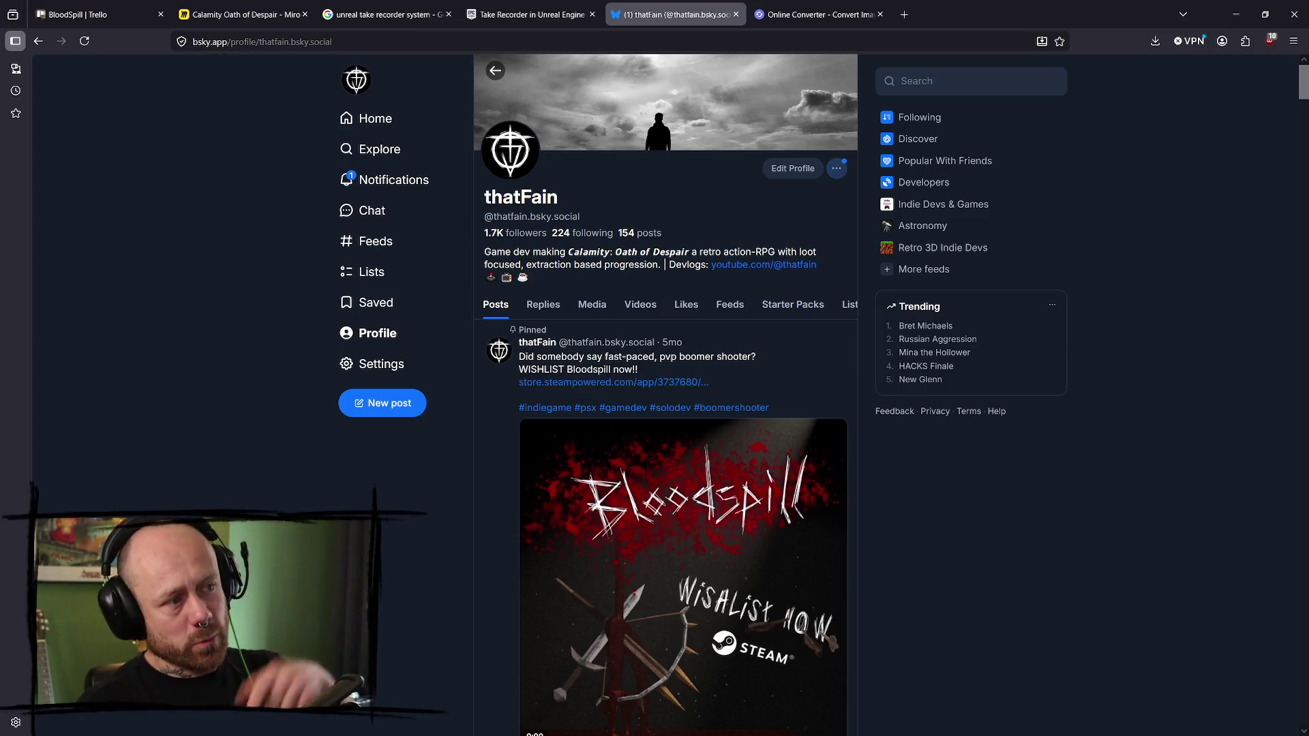
- Close the Online Converter tab
{"action": "left_click", "coordinate": [852, 14]}
{"action": "left_click", "coordinate": [880, 14]}
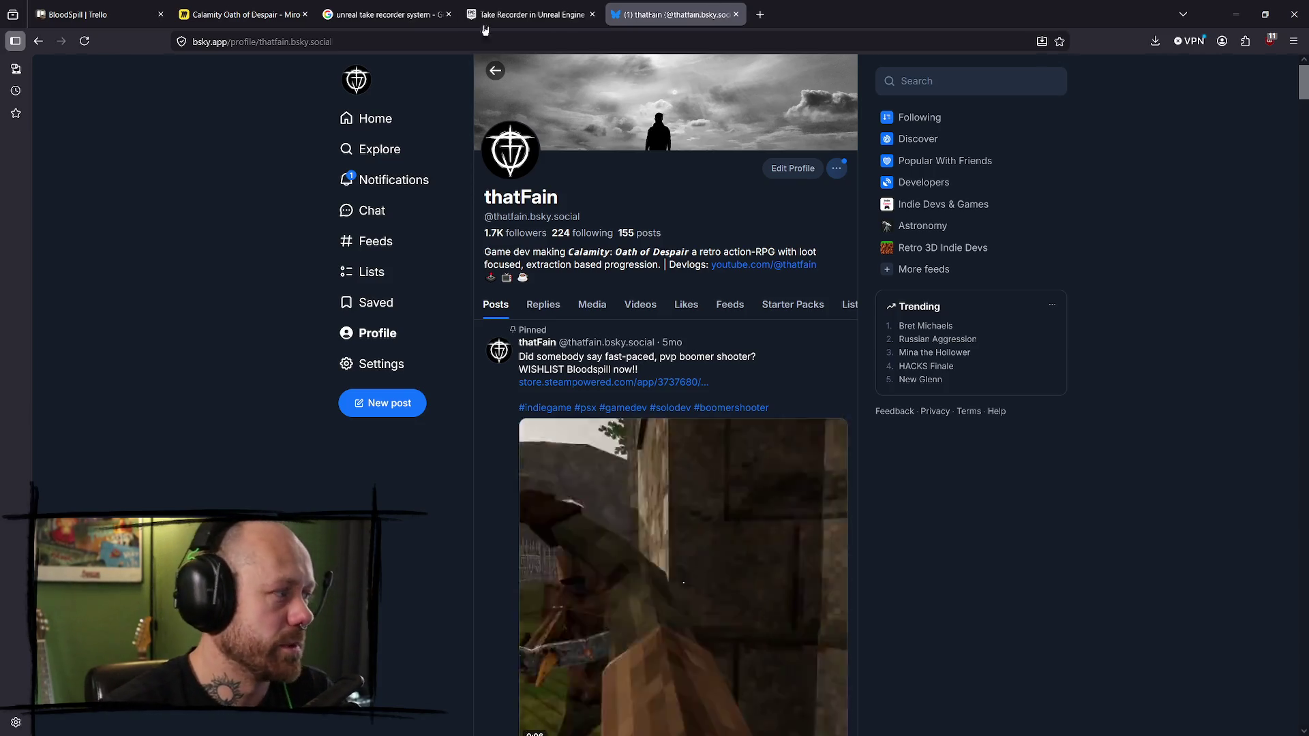
{"action": "mouse_move", "coordinate": [289, 4]}
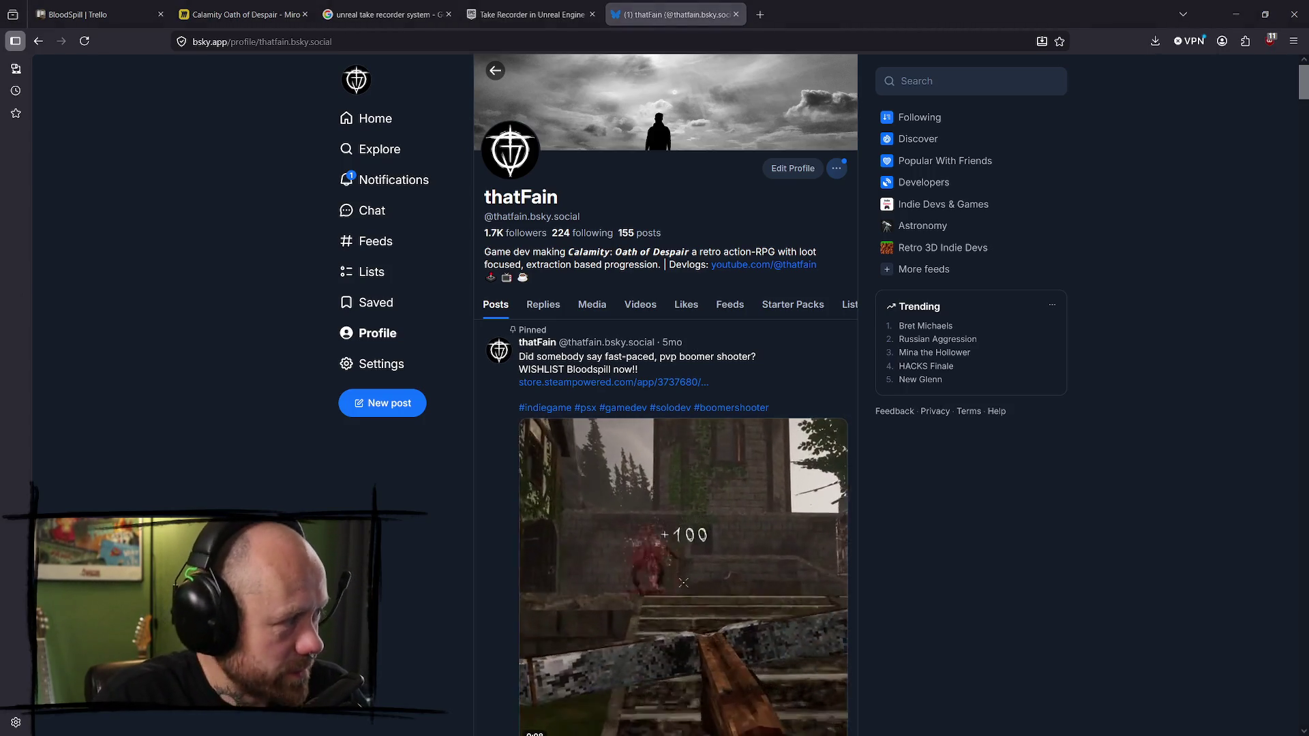
- Check Bluesky notifications and the home feed, then close the Bluesky tab
{"action": "scroll", "coordinate": [626, 332], "scroll_direction": "down", "scroll_amount": 3}
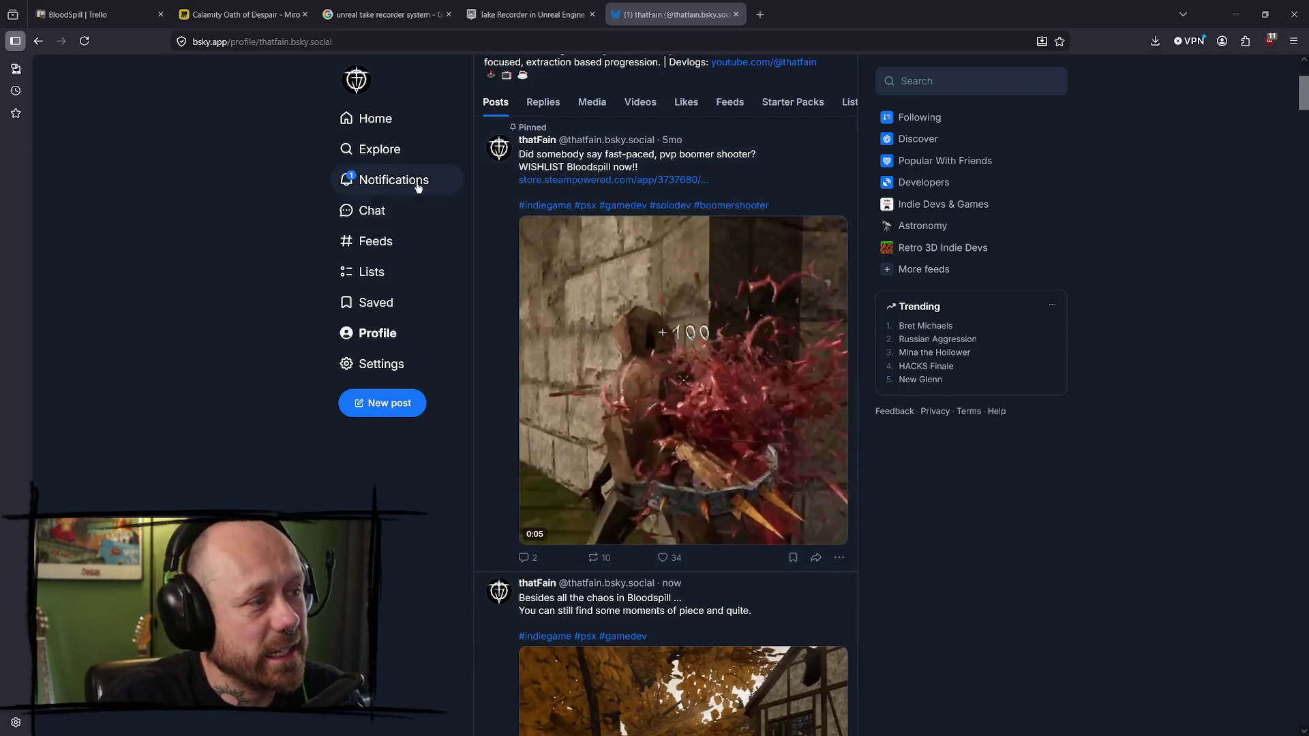
{"action": "left_click", "coordinate": [393, 179]}
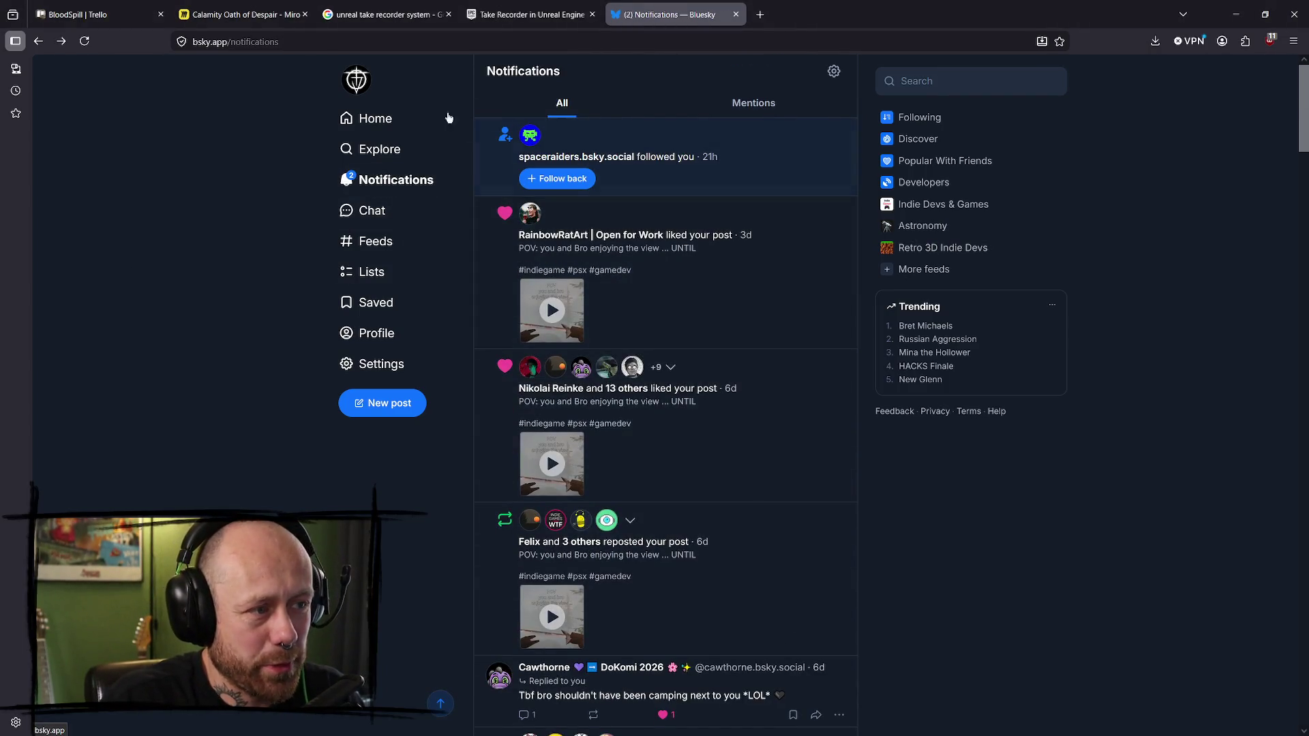
{"action": "left_click", "coordinate": [376, 118]}
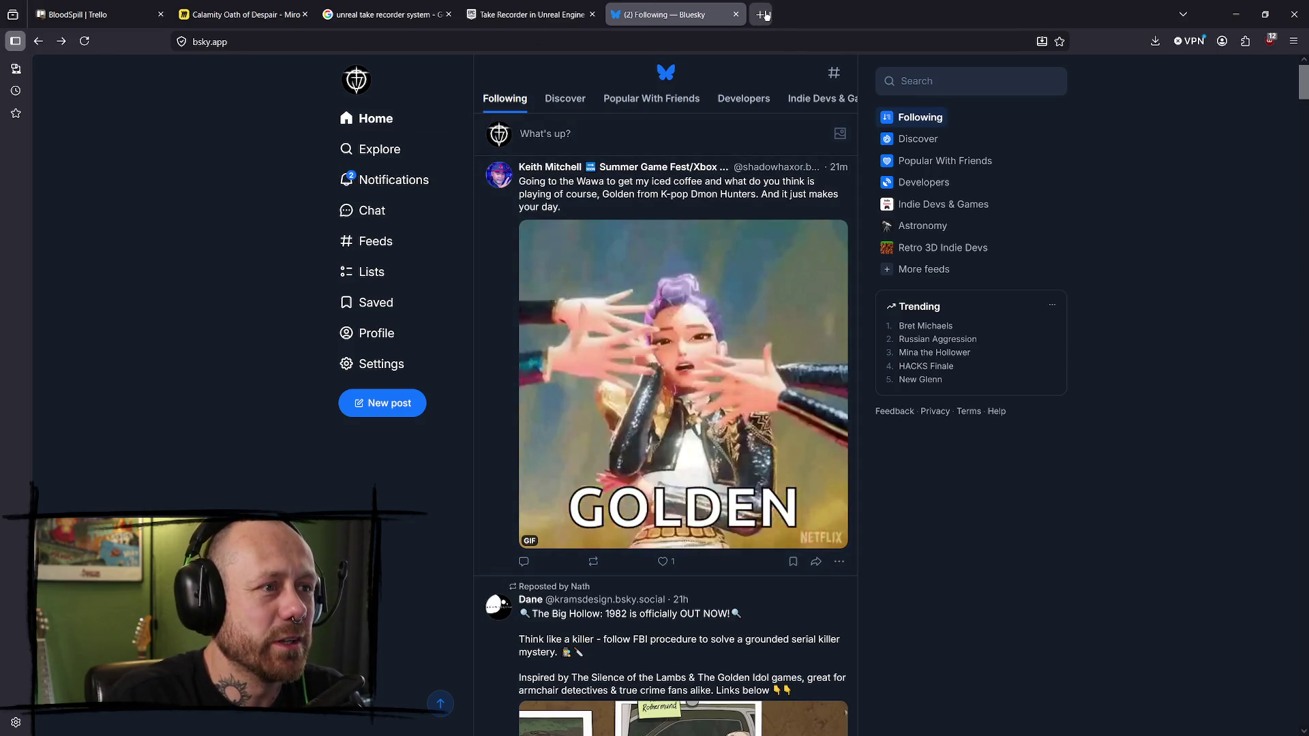
{"action": "left_click", "coordinate": [735, 15]}
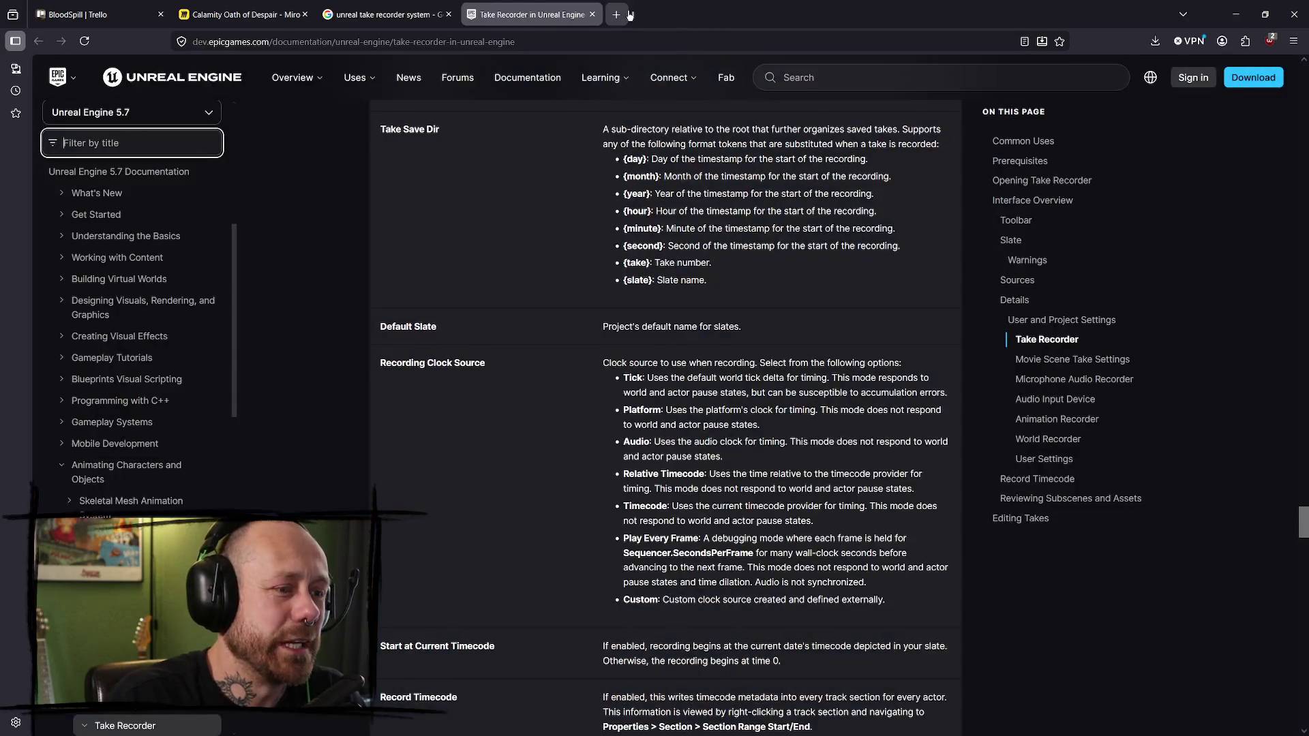
- Load instagram.com in a new tab and restore the browser to a smaller window
{"action": "left_click", "coordinate": [617, 14]}
{"action": "type", "text": "in"}
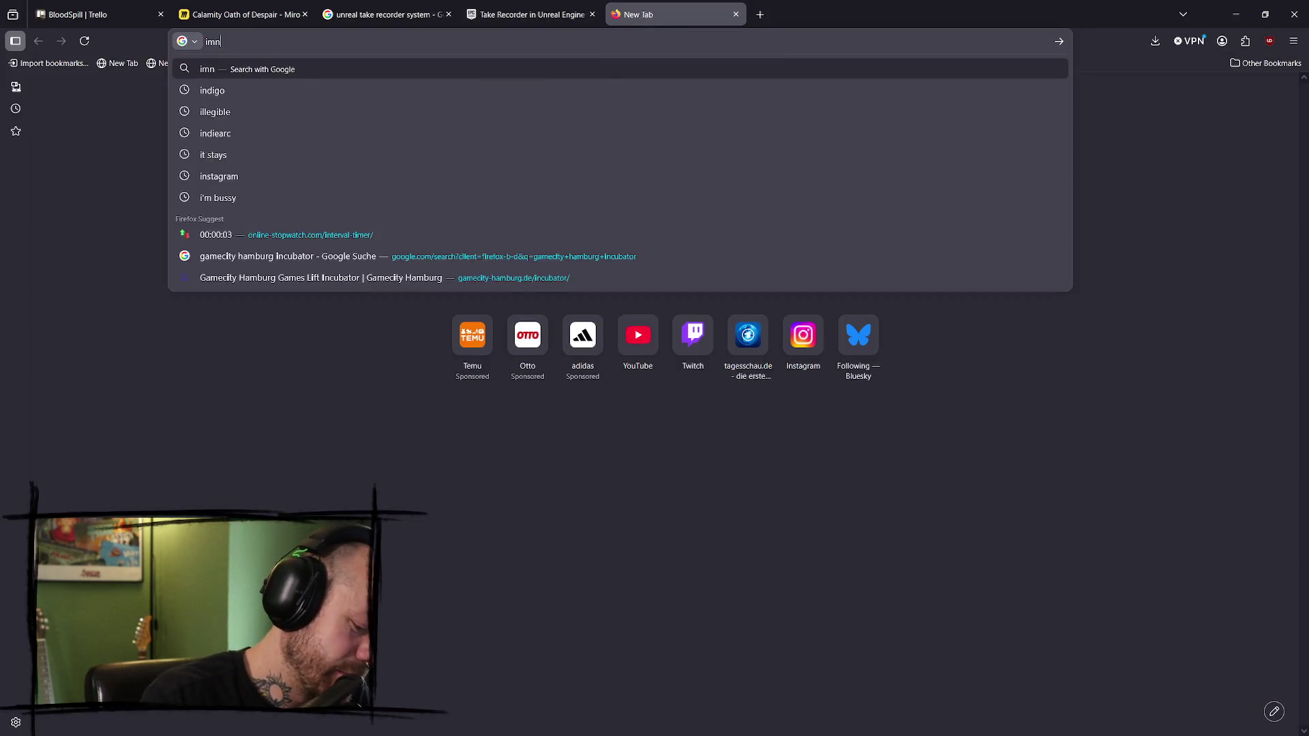
{"action": "key", "text": "Return"}
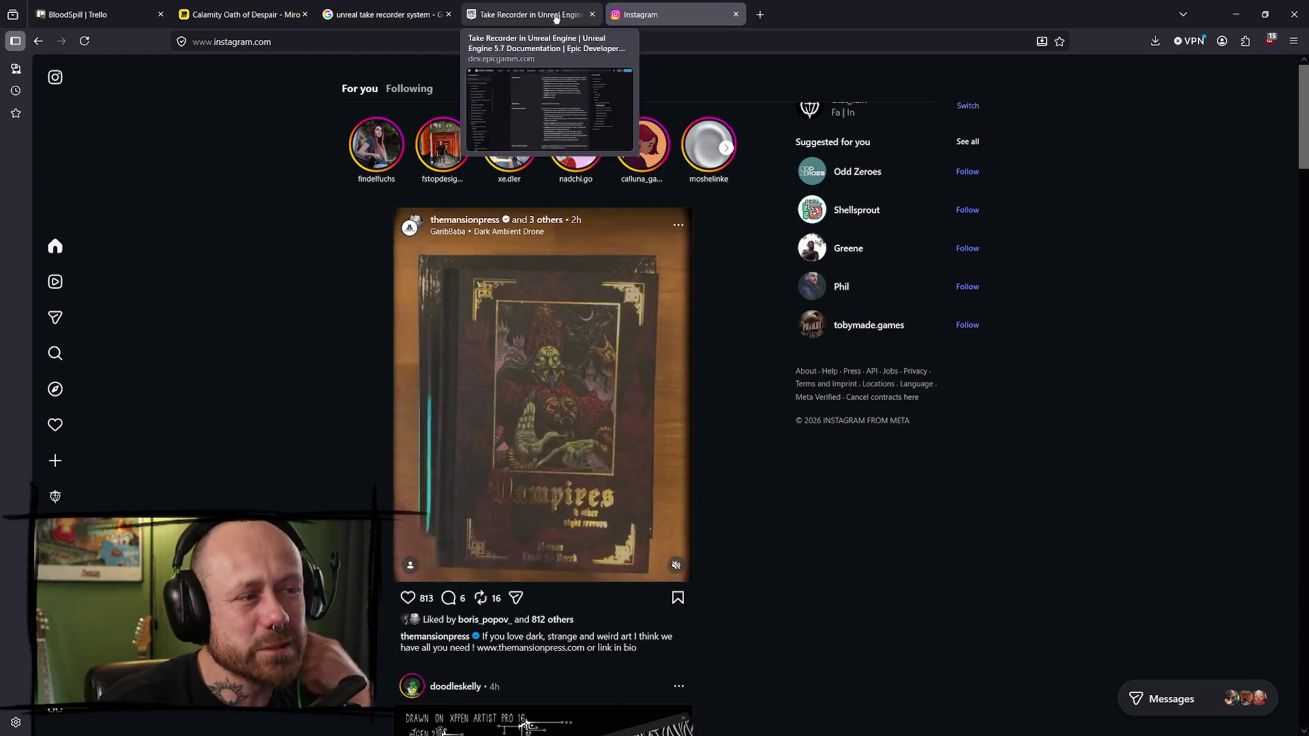
{"action": "mouse_move", "coordinate": [248, 25]}
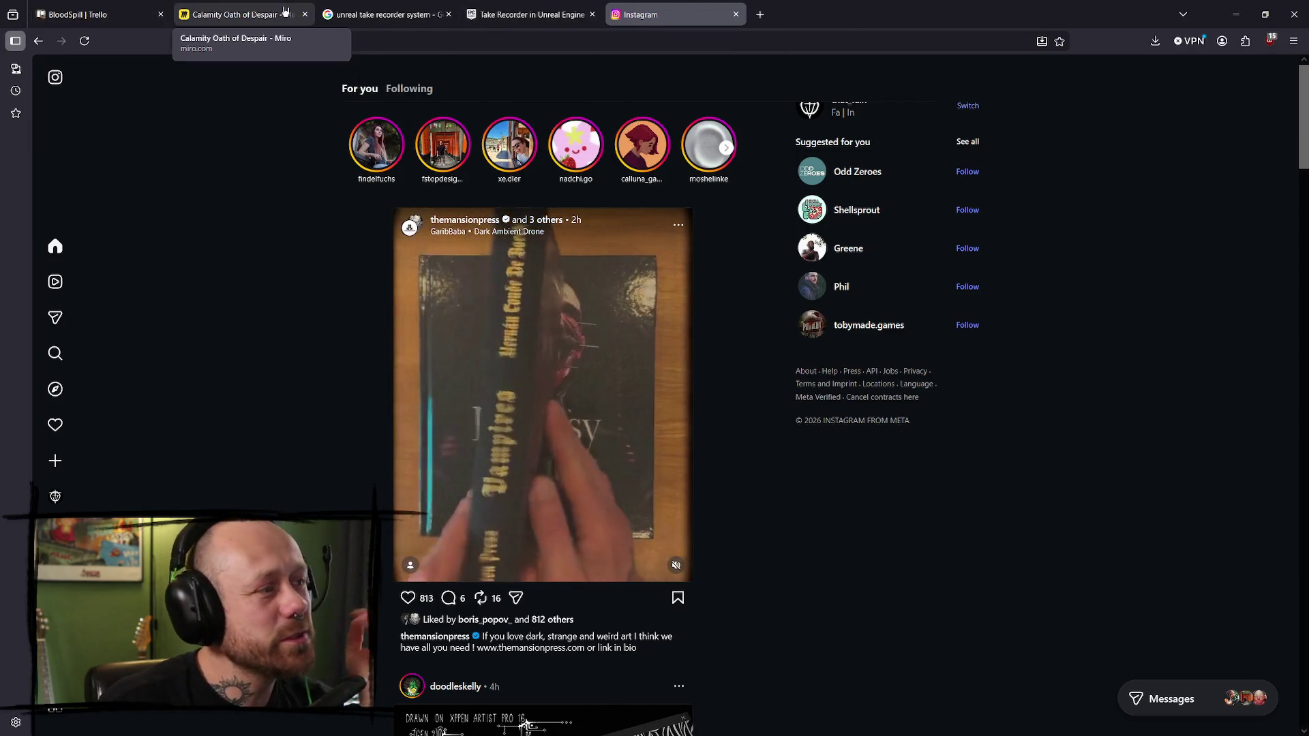
{"action": "mouse_move", "coordinate": [93, 3]}
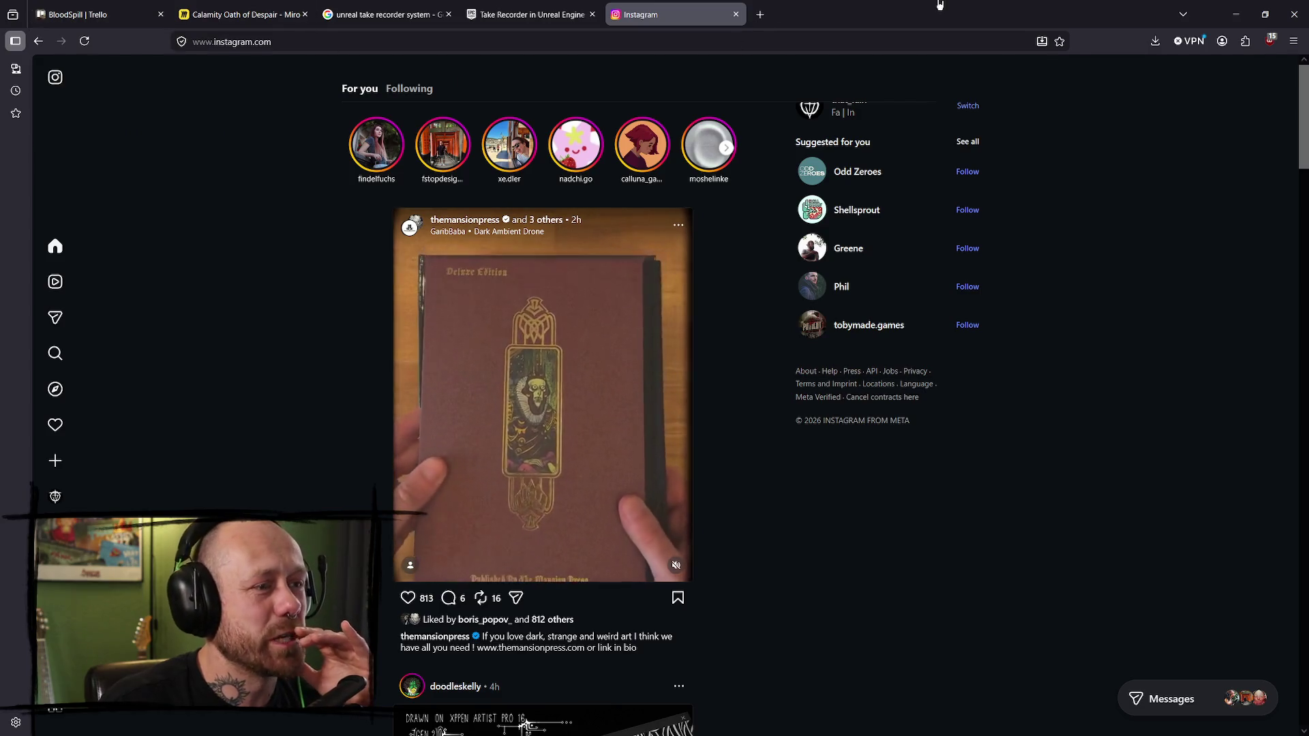
{"action": "left_click_drag", "start_coordinate": [1108, 12], "coordinate": [895, 189]}
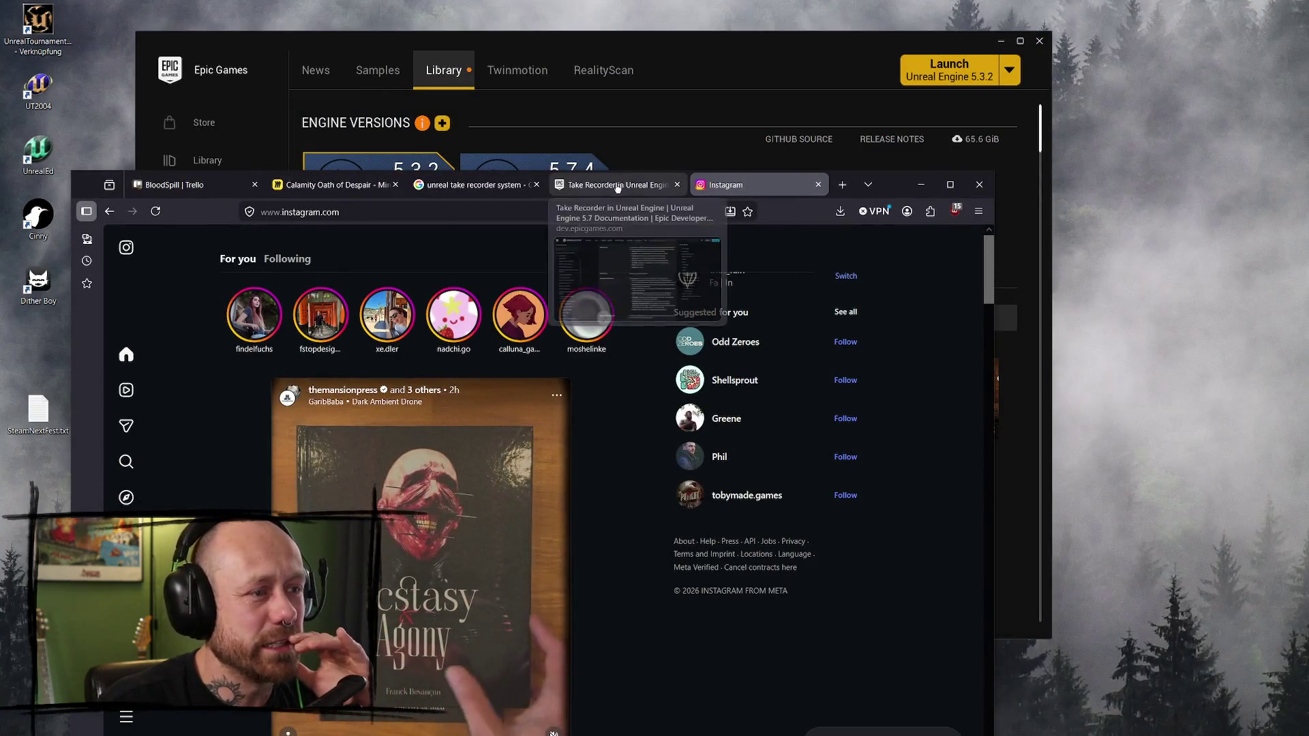
- Open the NEXT TO DOS card on the BloodSpill Trello board, then maximize the browser on Instagram
{"action": "left_click", "coordinate": [470, 185]}
{"action": "mouse_move", "coordinate": [576, 196]}
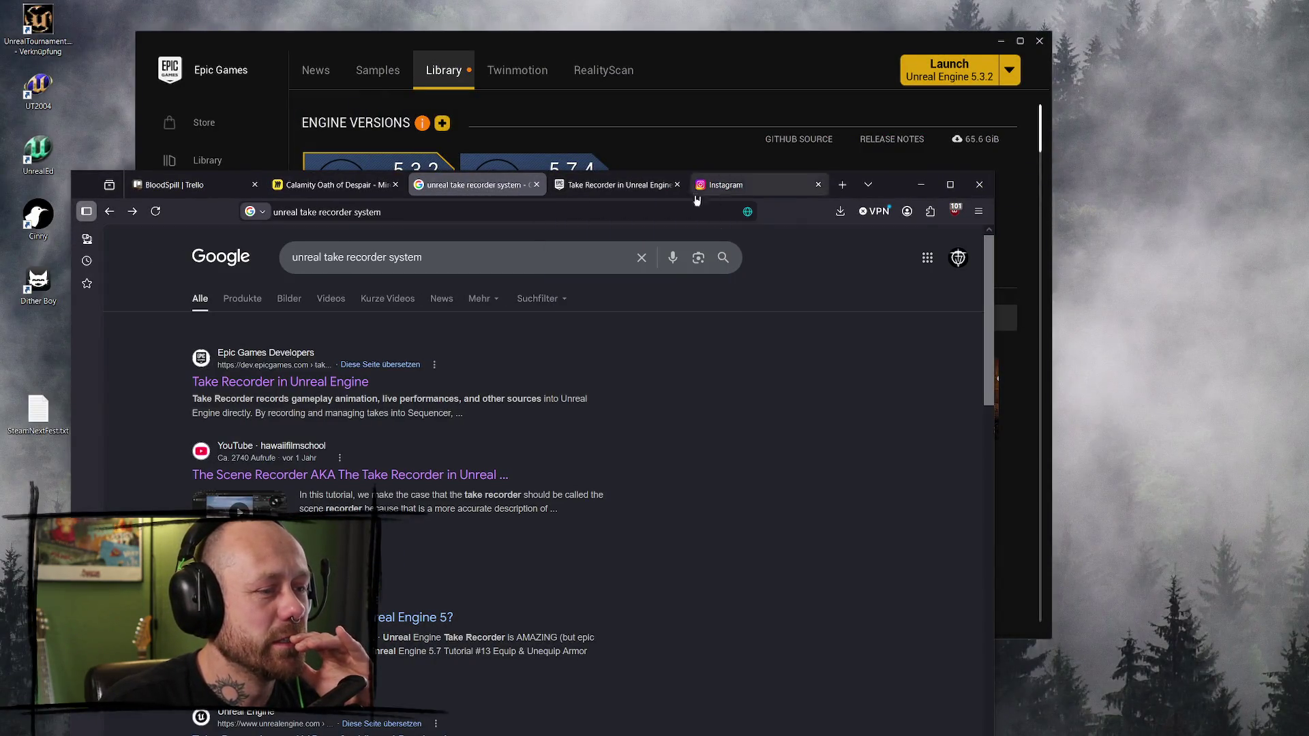
{"action": "left_click", "coordinate": [733, 185]}
{"action": "left_click", "coordinate": [261, 185]}
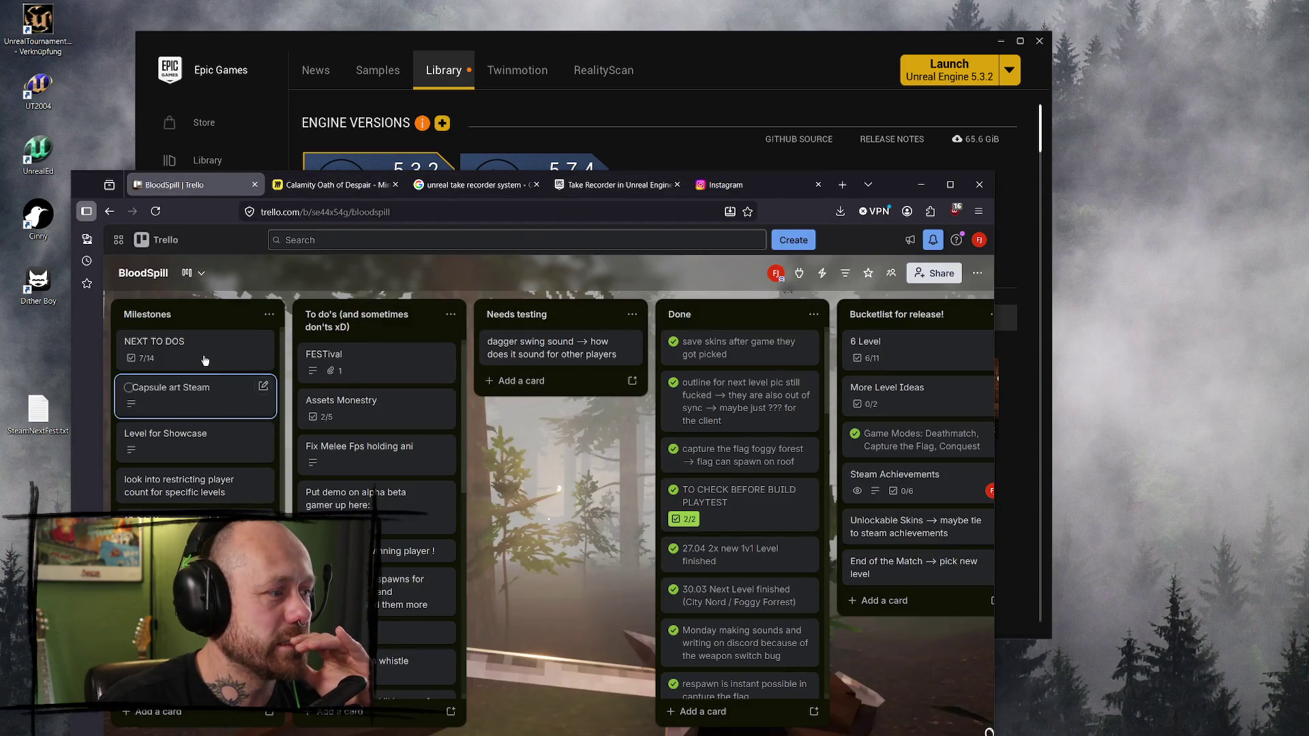
{"action": "left_click", "coordinate": [164, 346]}
{"action": "scroll", "coordinate": [268, 400], "scroll_direction": "down", "scroll_amount": 3}
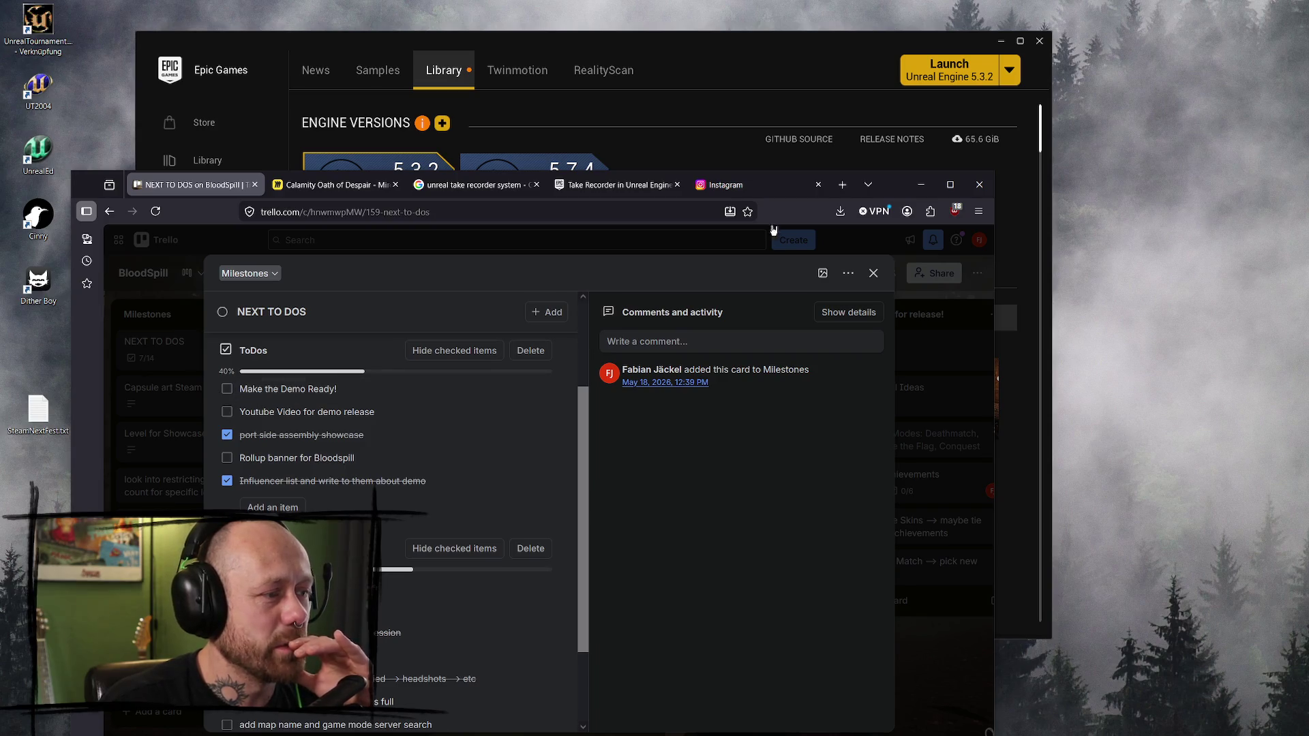
{"action": "left_click", "coordinate": [726, 185]}
{"action": "left_click", "coordinate": [950, 185]}
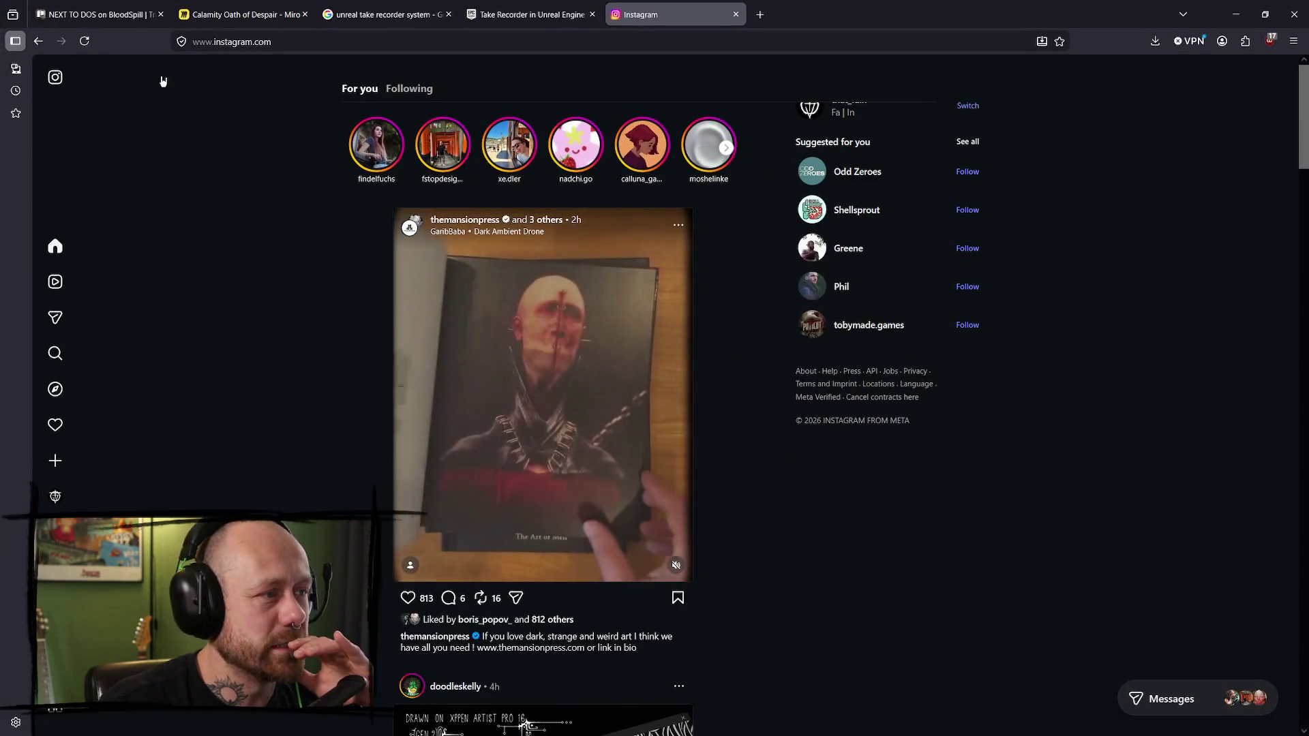
- Switch browser tabs toward the Bloodspill Steam store page
{"action": "left_click", "coordinate": [102, 14]}
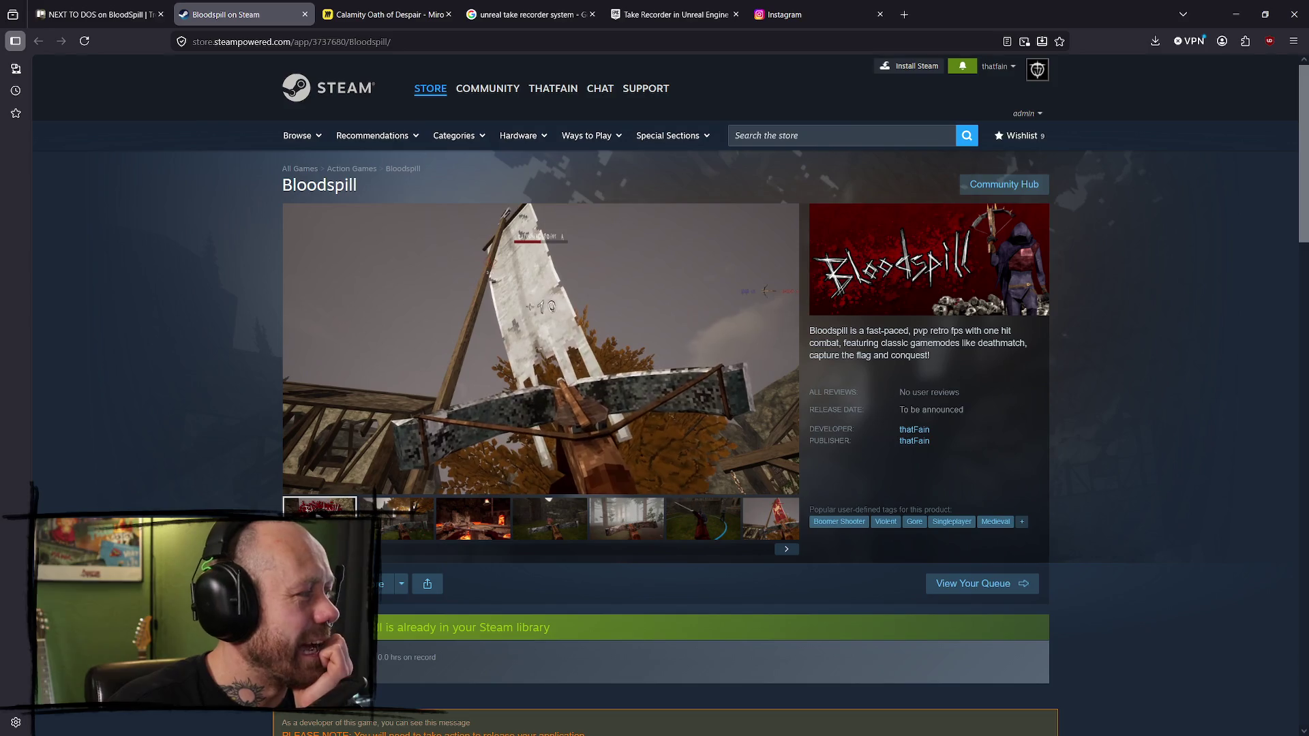
{"action": "mouse_move", "coordinate": [541, 349]}
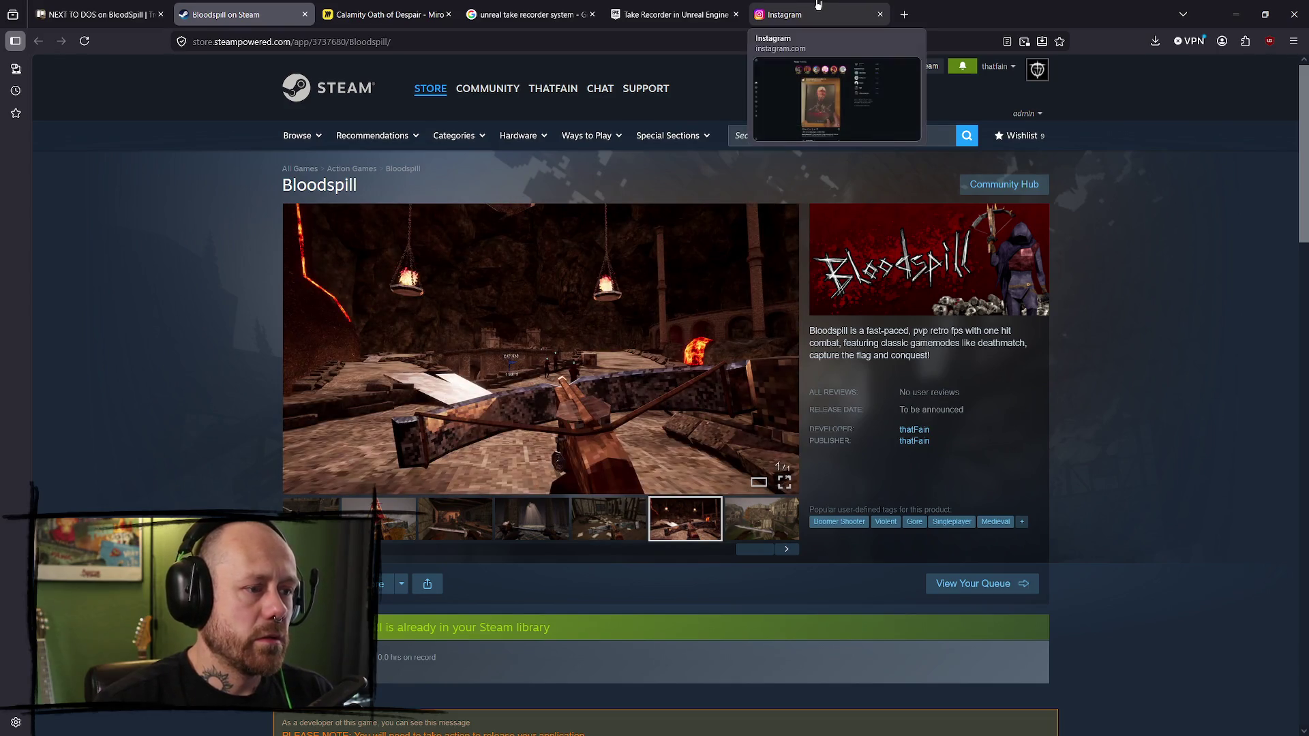
- Start a new Instagram post and upload the Bloodspill gameplay video from the computer
{"action": "left_click", "coordinate": [848, 21]}
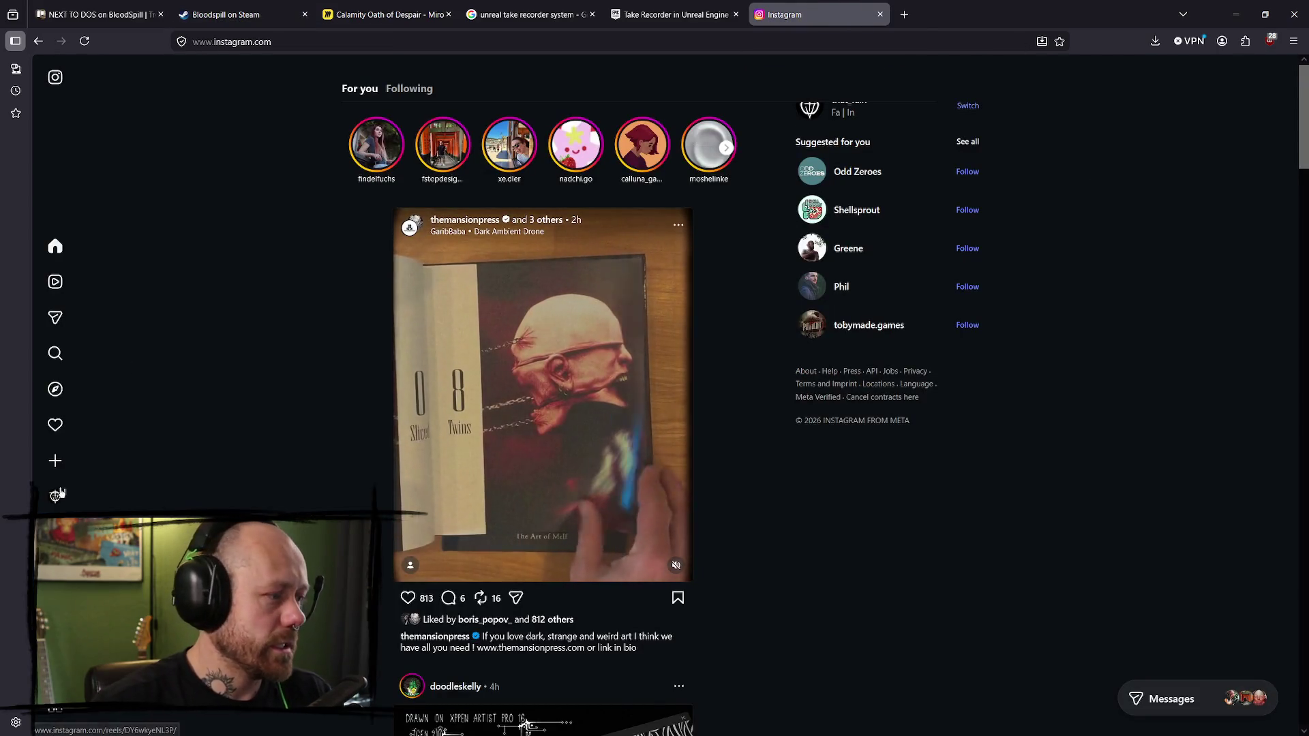
{"action": "mouse_move", "coordinate": [58, 497]}
{"action": "left_click", "coordinate": [58, 461]}
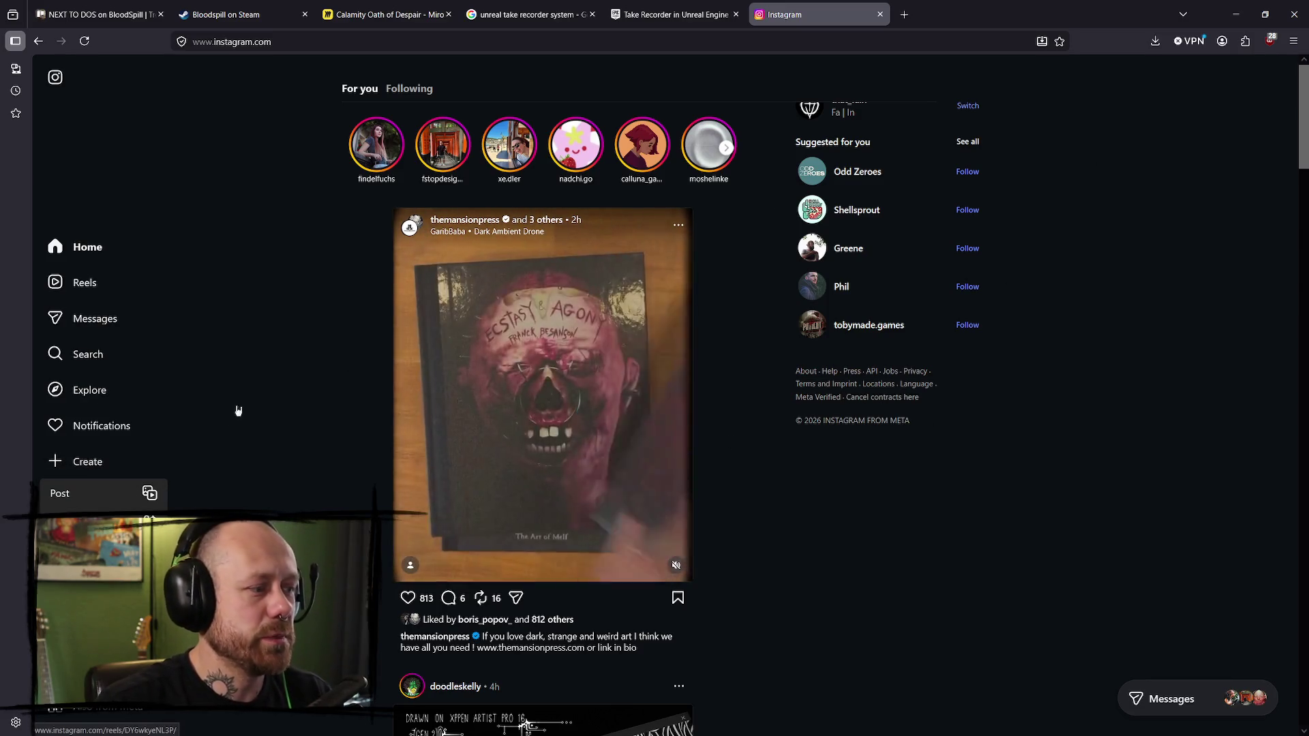
{"action": "left_click", "coordinate": [87, 494]}
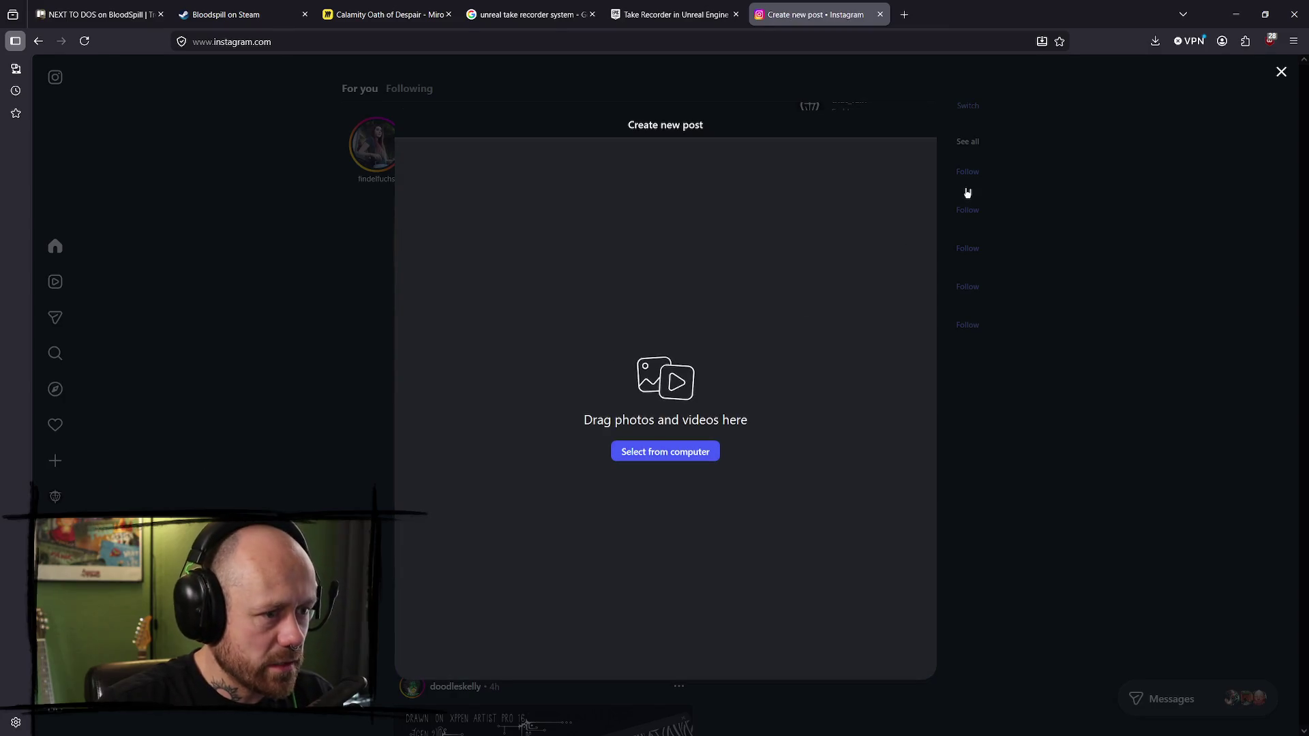
{"action": "left_click", "coordinate": [668, 456]}
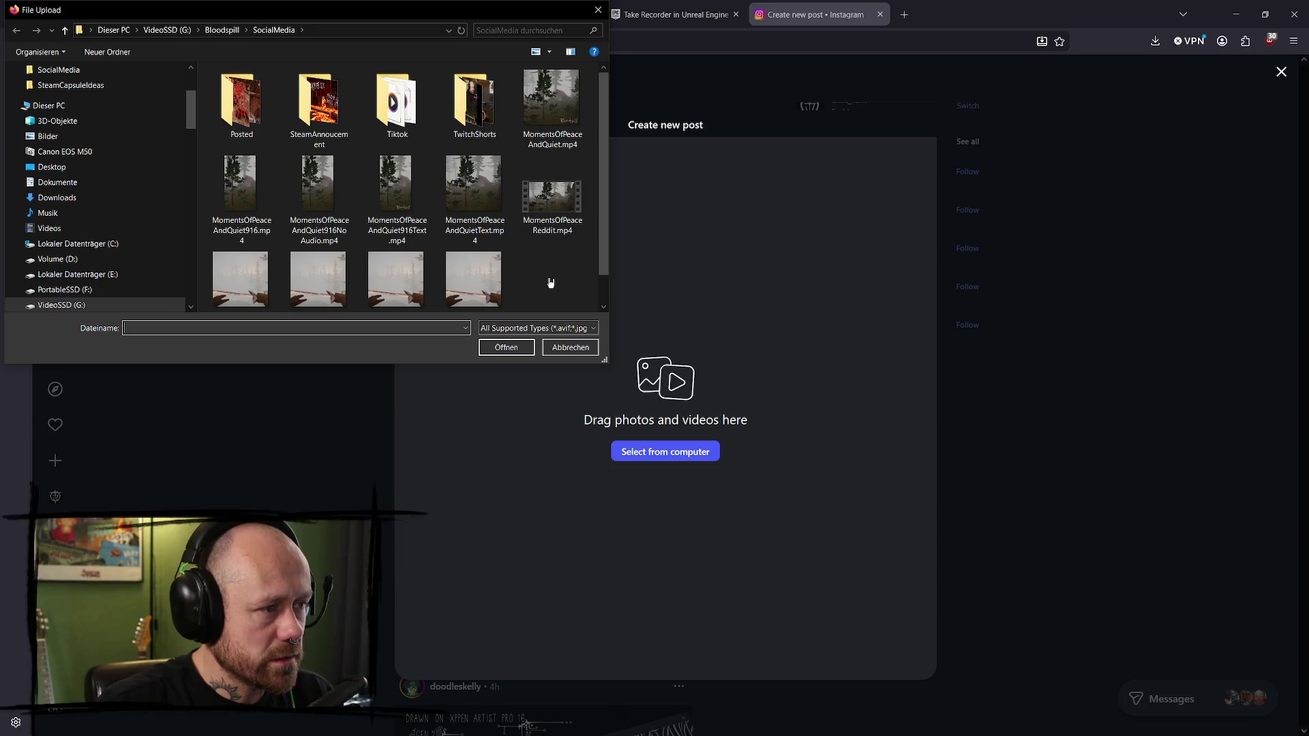
{"action": "left_click", "coordinate": [402, 194]}
{"action": "left_click", "coordinate": [505, 347]}
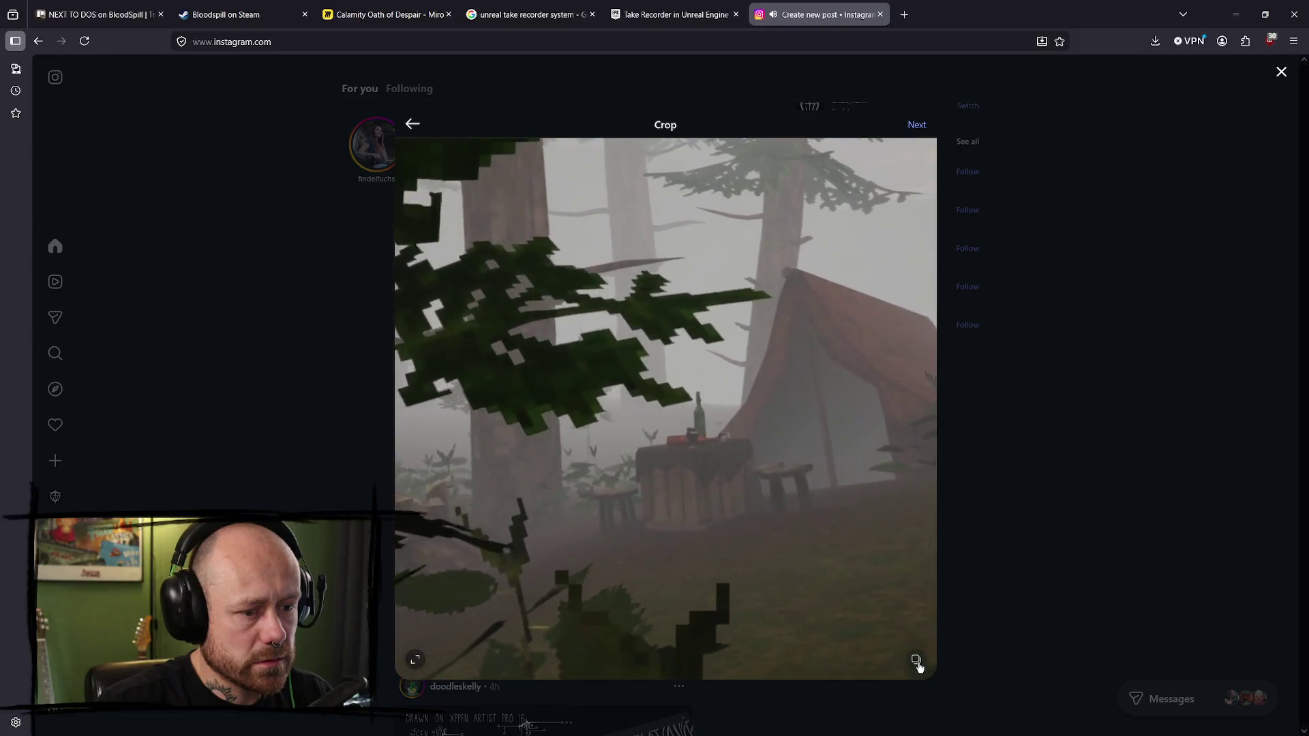
- Crop the video to 9:16 portrait and continue to the Edit step
{"action": "left_click", "coordinate": [915, 660]}
{"action": "left_click", "coordinate": [981, 520]}
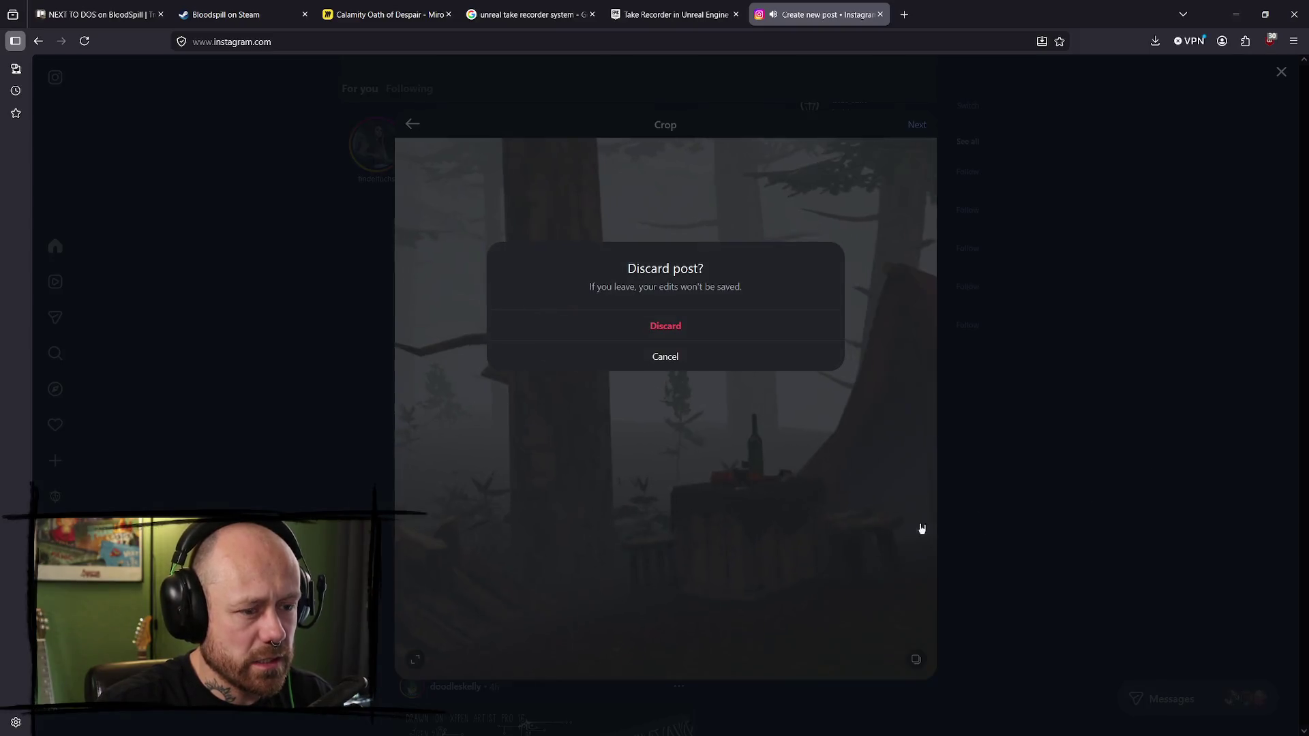
{"action": "left_click", "coordinate": [665, 356]}
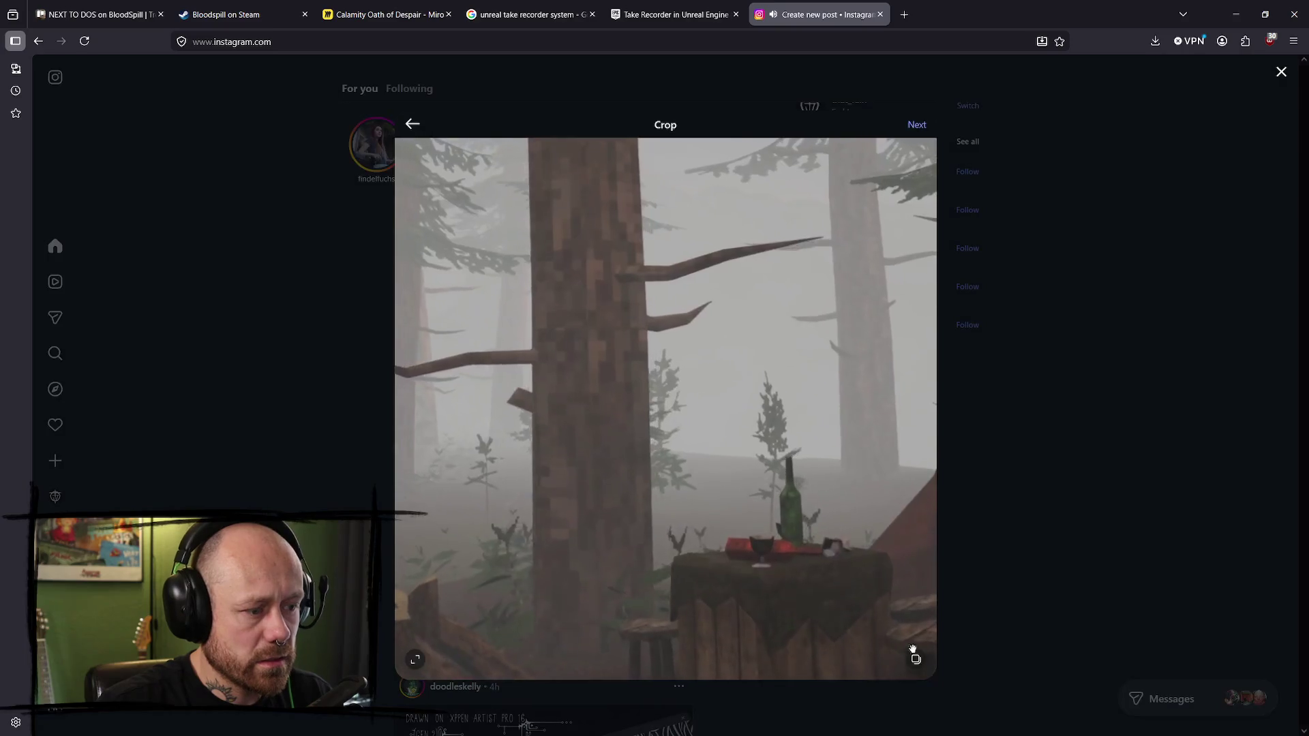
{"action": "left_click", "coordinate": [415, 659]}
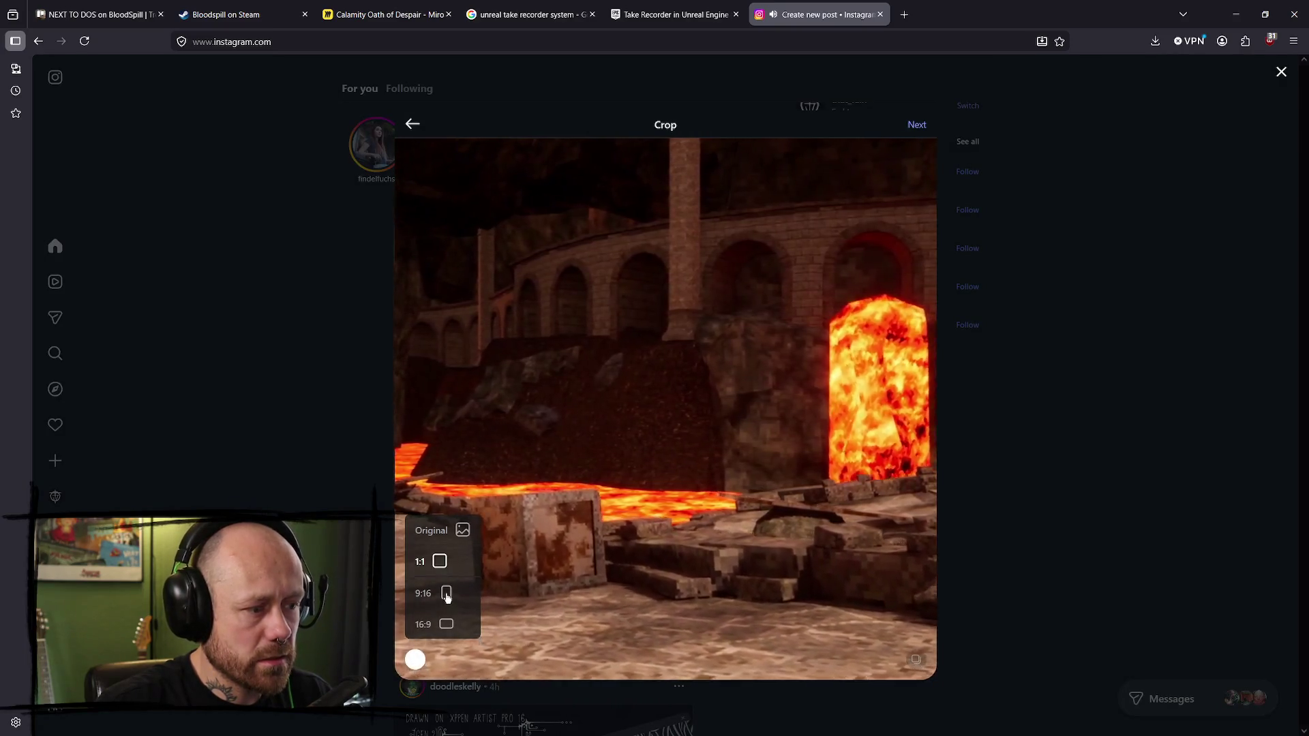
{"action": "left_click", "coordinate": [446, 595]}
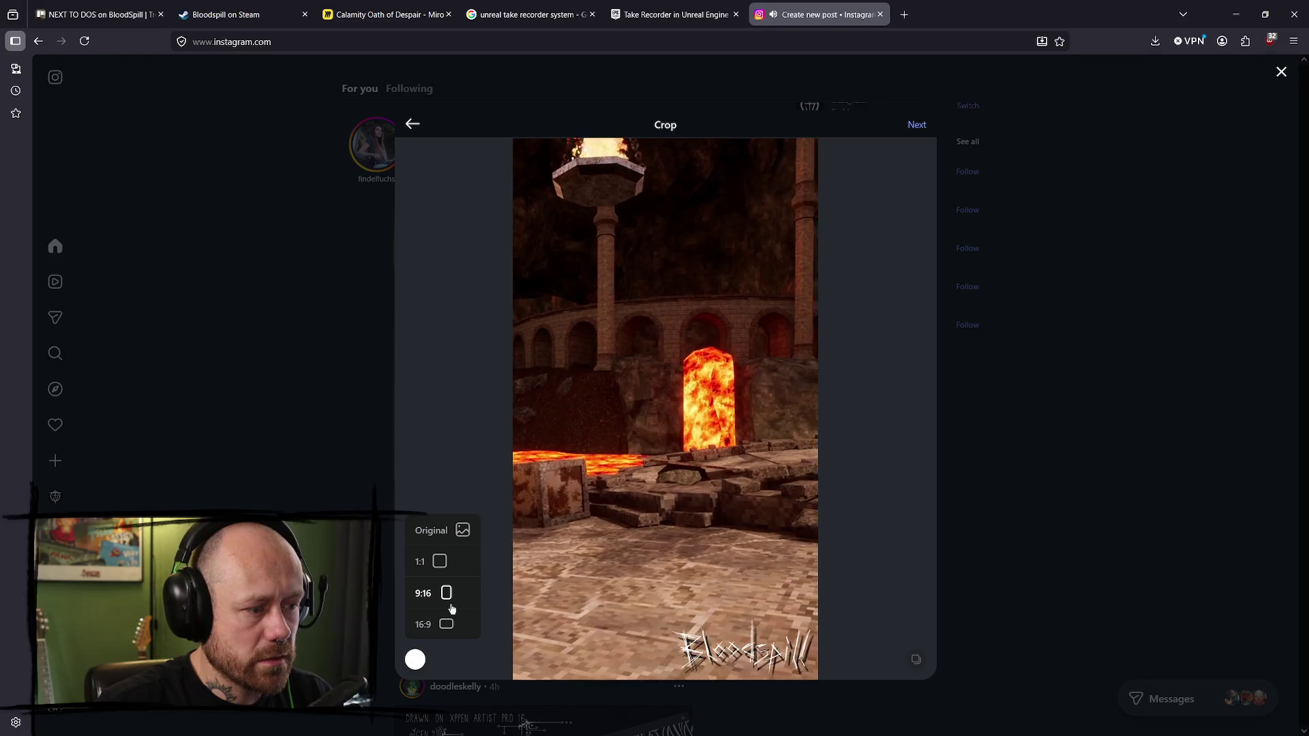
{"action": "left_click", "coordinate": [1091, 569]}
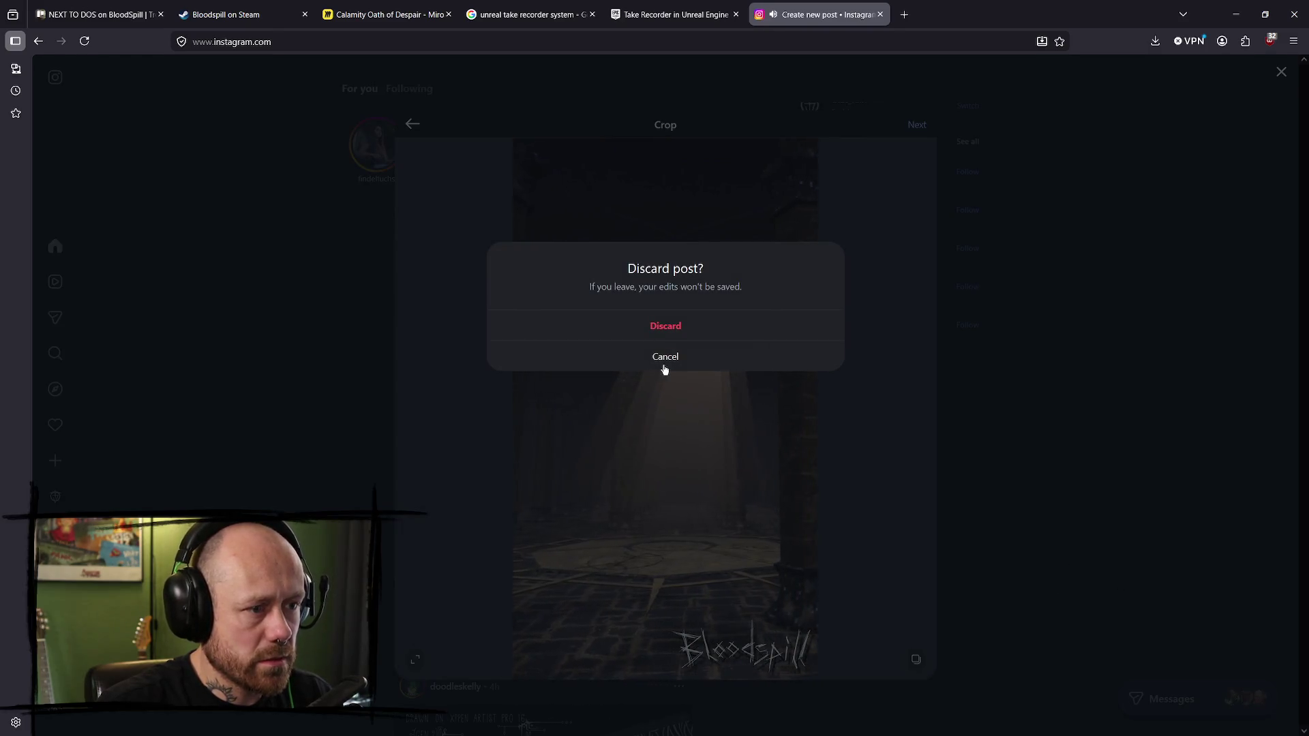
{"action": "left_click", "coordinate": [661, 365]}
{"action": "left_click", "coordinate": [917, 126]}
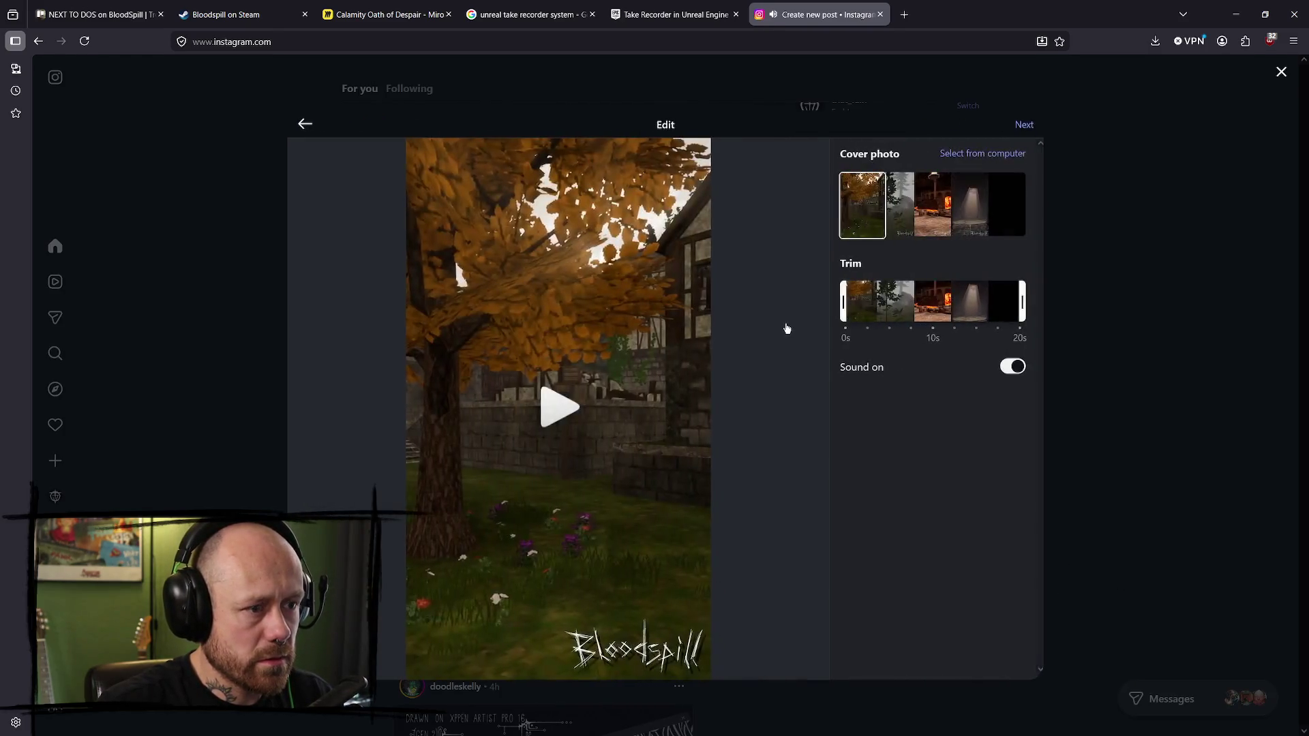
- Paste the prepared Bloodspill caption and add the #darkfantasy hashtag
{"action": "left_click", "coordinate": [1027, 127]}
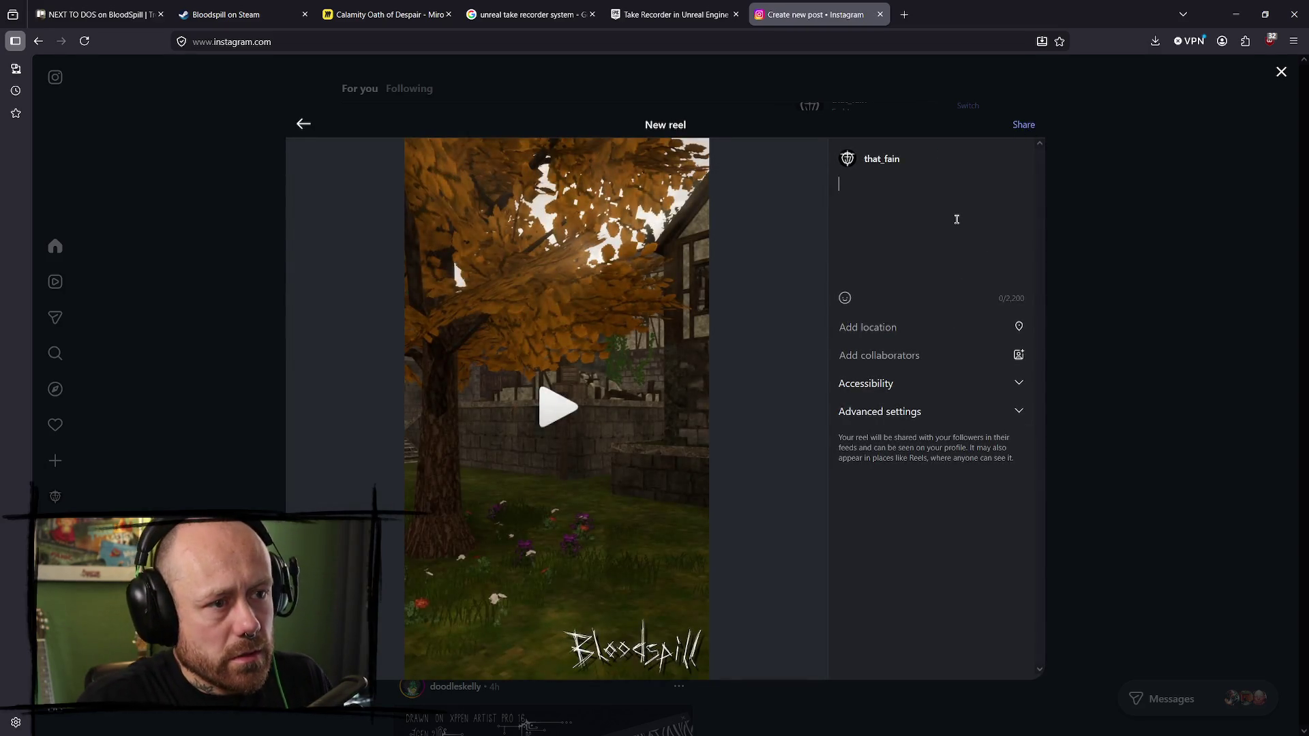
{"action": "left_click", "coordinate": [943, 244]}
{"action": "key", "text": "ctrl+v"}
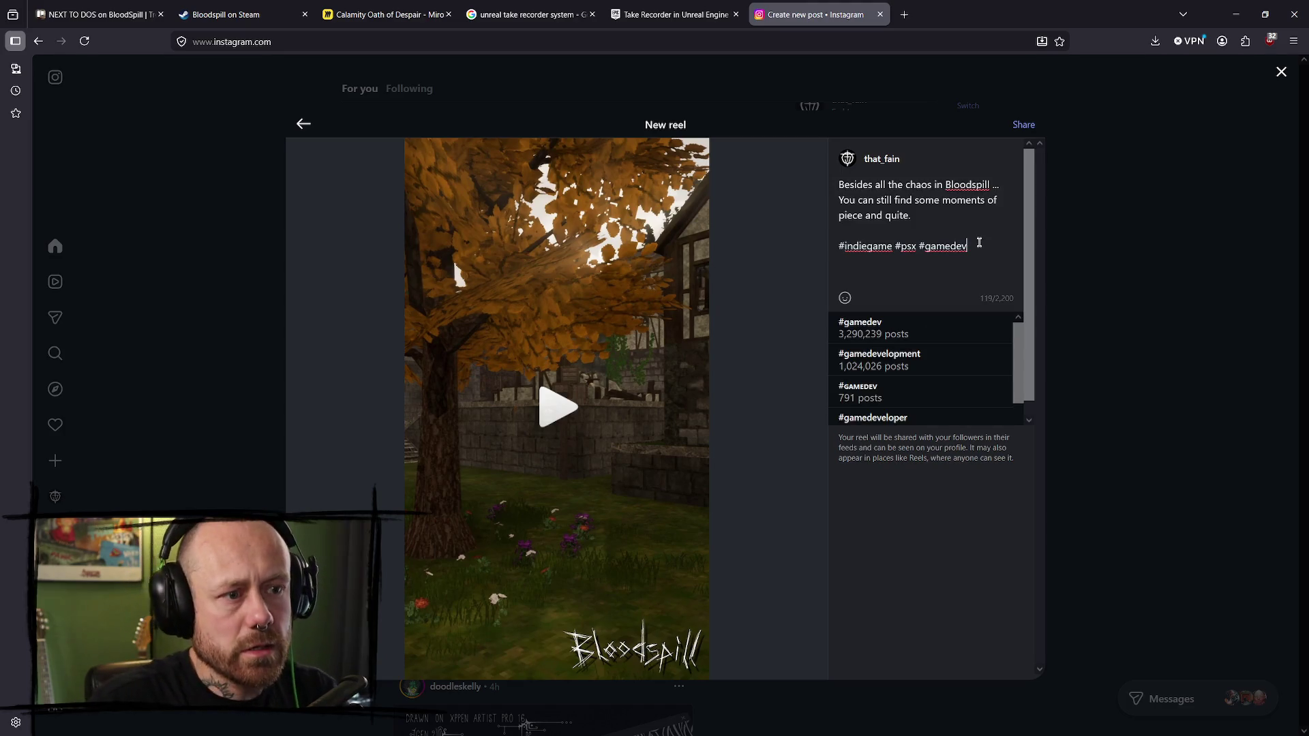
{"action": "type", "text": " #dar"}
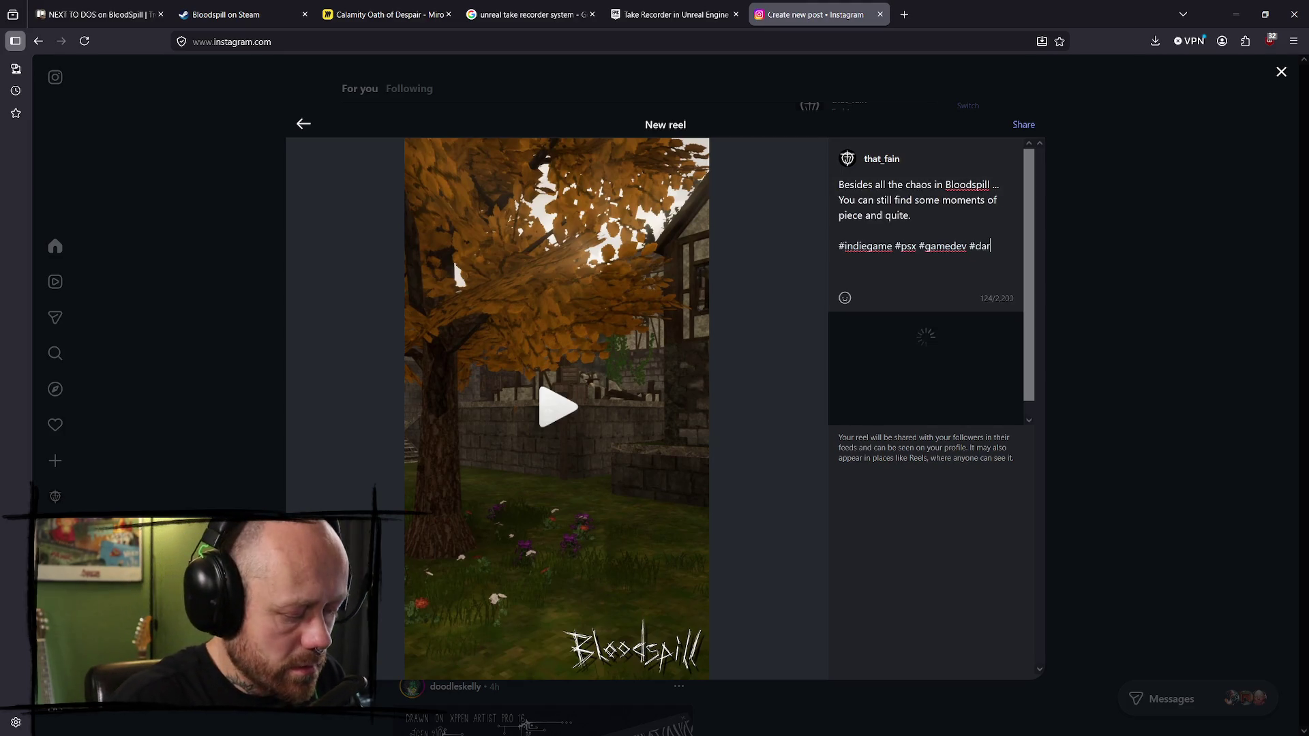
{"action": "type", "text": "kfanta"}
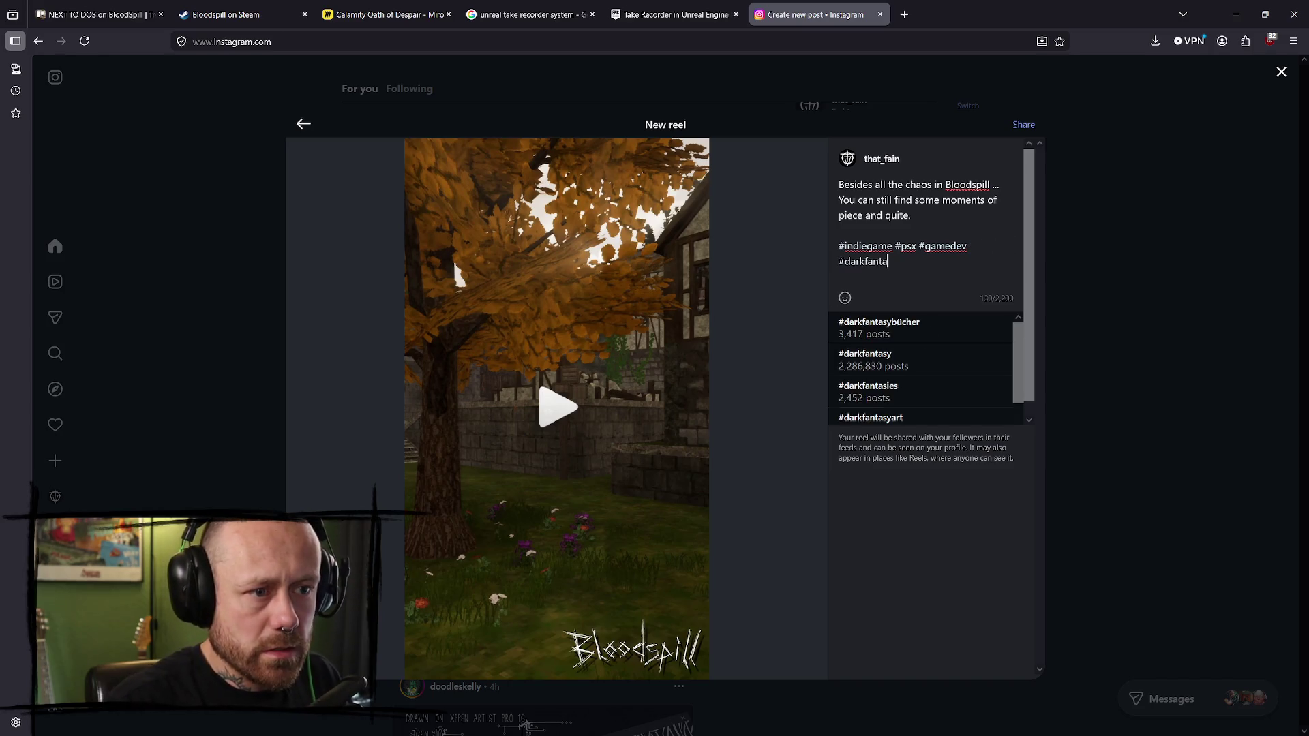
{"action": "left_click", "coordinate": [931, 361]}
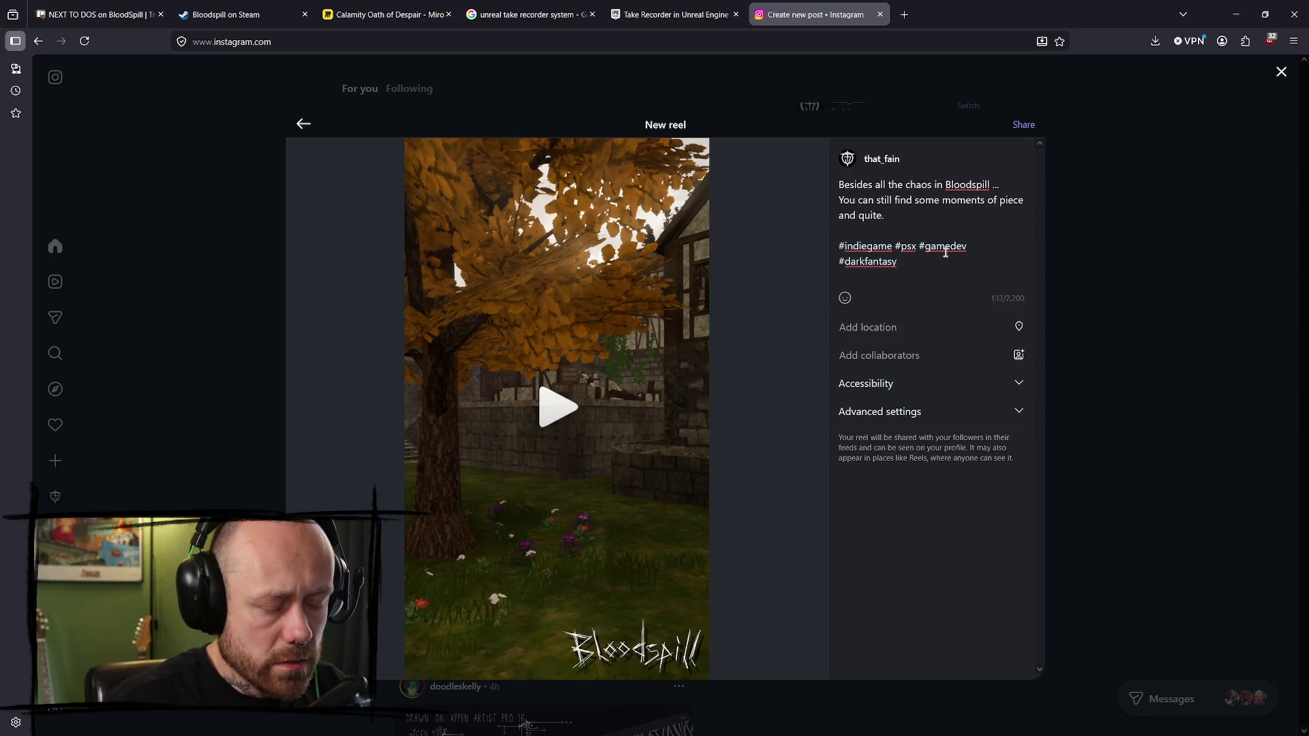
- Try adding #medieval, remove it from the caption again, and share the reel
{"action": "type", "text": "#medieval"}
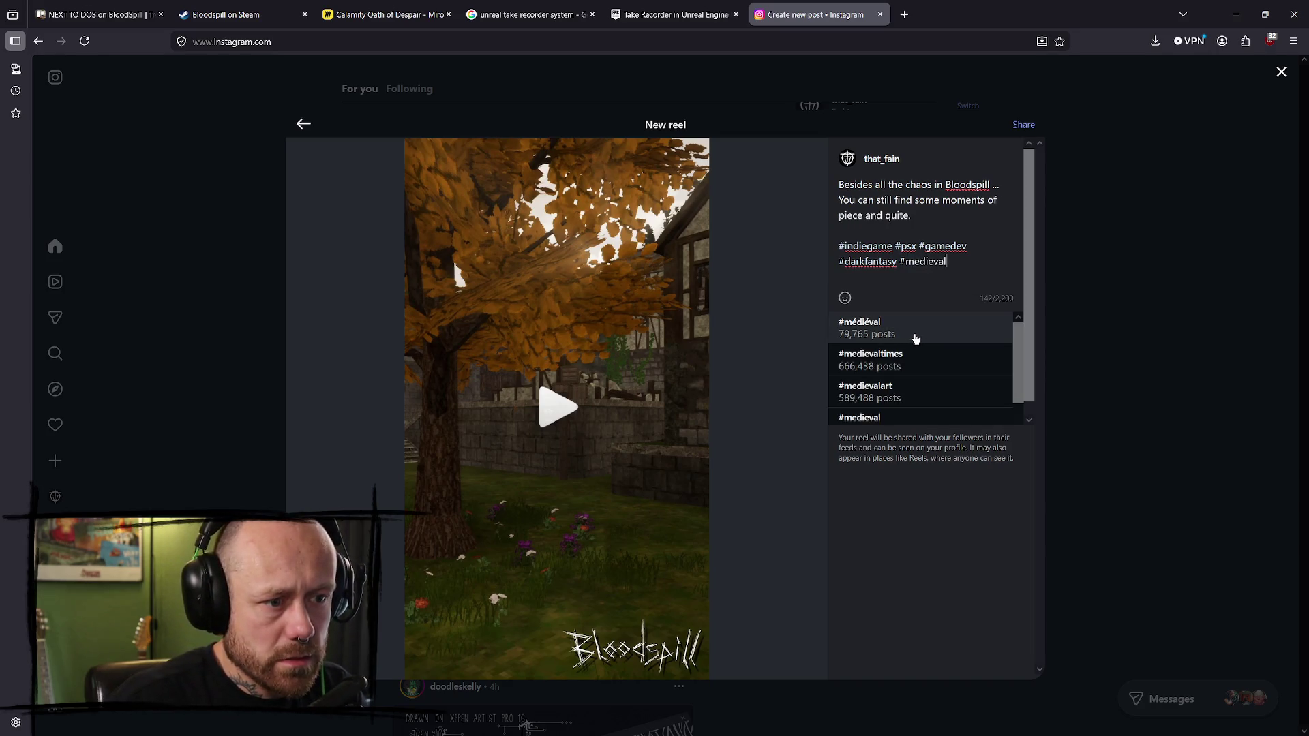
{"action": "scroll", "coordinate": [947, 388], "scroll_direction": "down", "scroll_amount": 1}
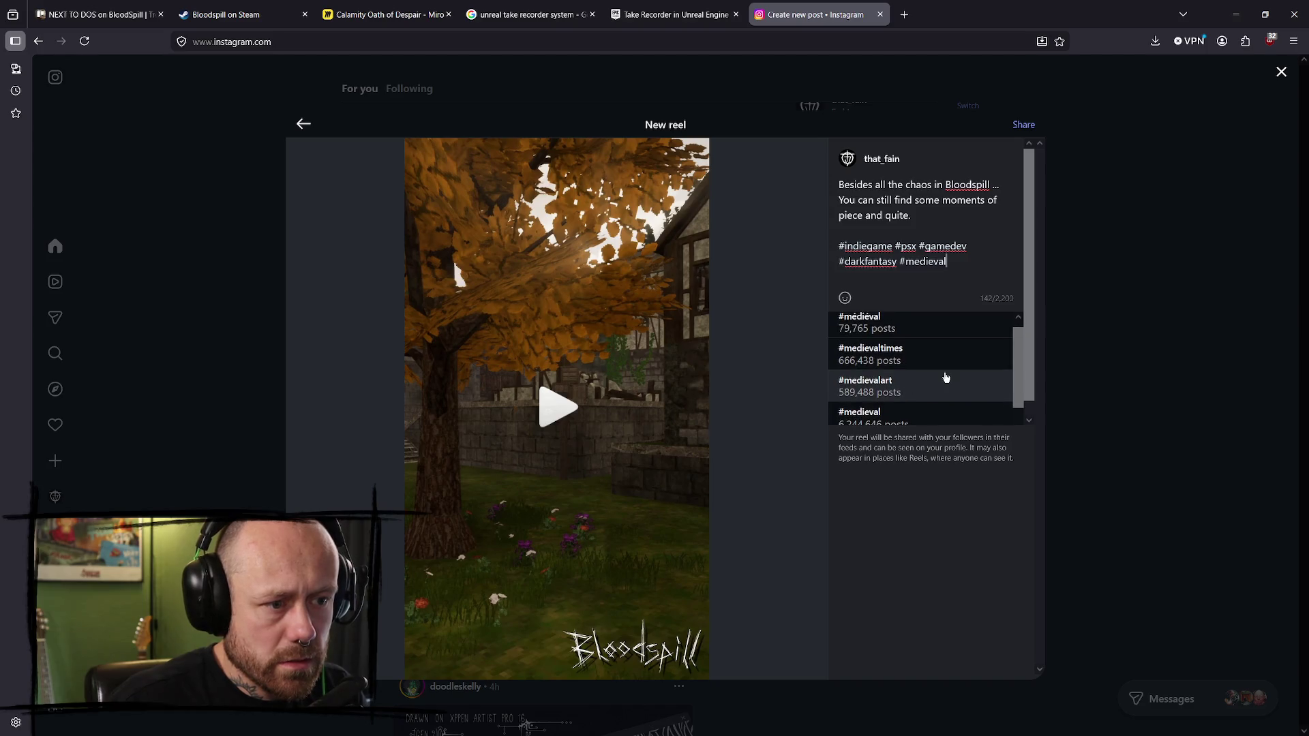
{"action": "scroll", "coordinate": [944, 376], "scroll_direction": "up", "scroll_amount": 1}
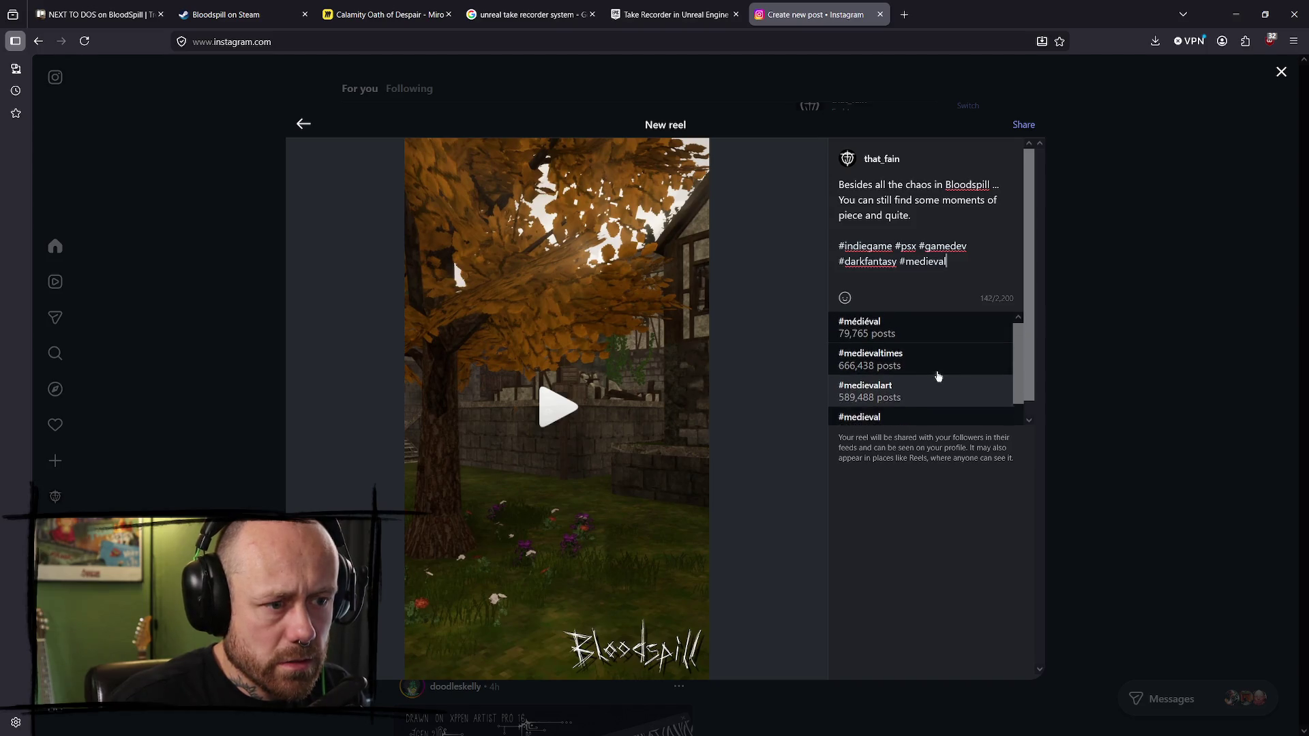
{"action": "left_click", "coordinate": [858, 327]}
{"action": "left_click", "coordinate": [920, 263]}
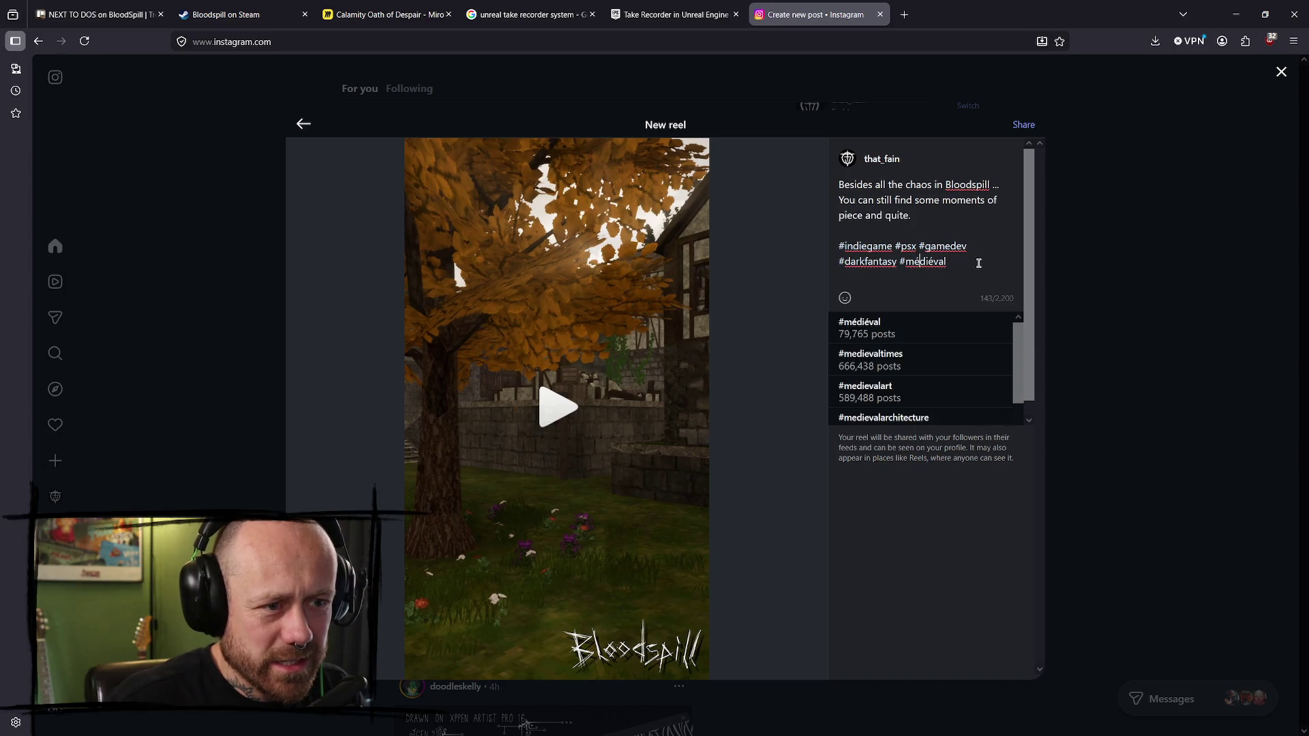
{"action": "key", "text": "BackSpace"}
{"action": "key", "text": "BackSpace"}
{"action": "key", "text": "BackSpace"}
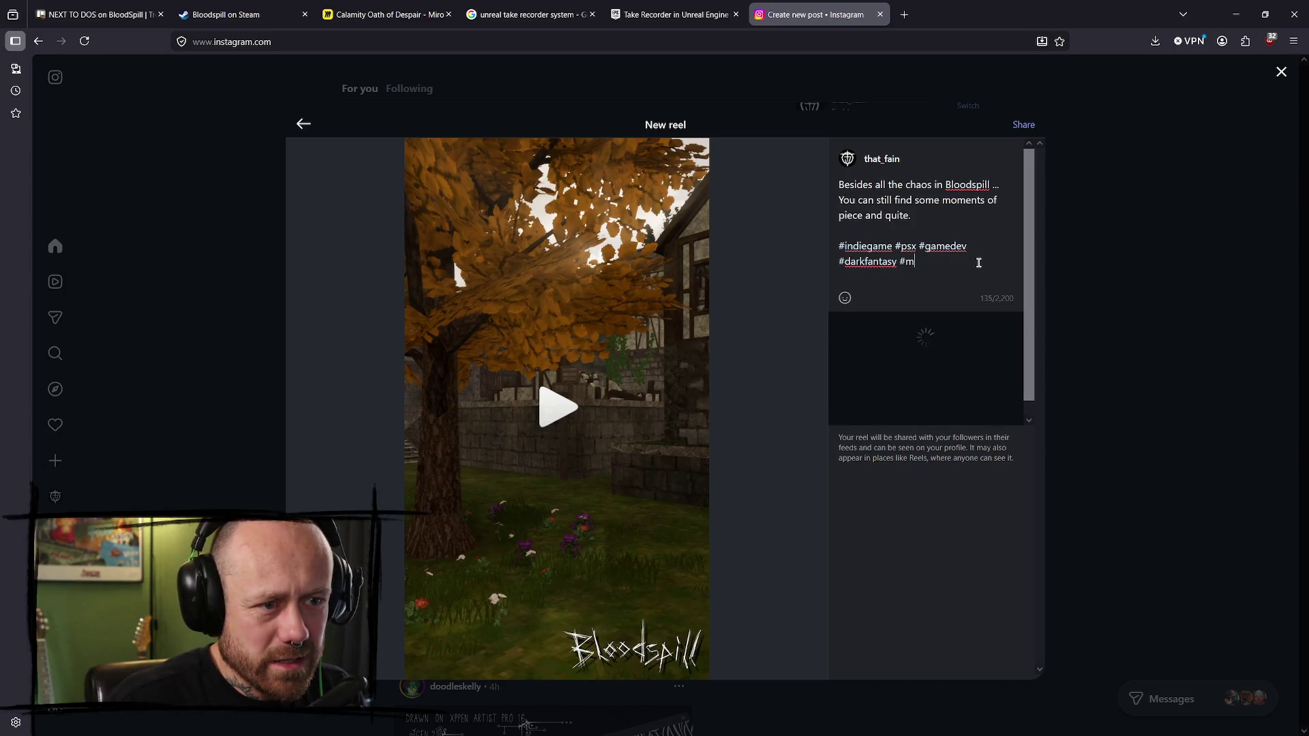
{"action": "type", "text": "ed"}
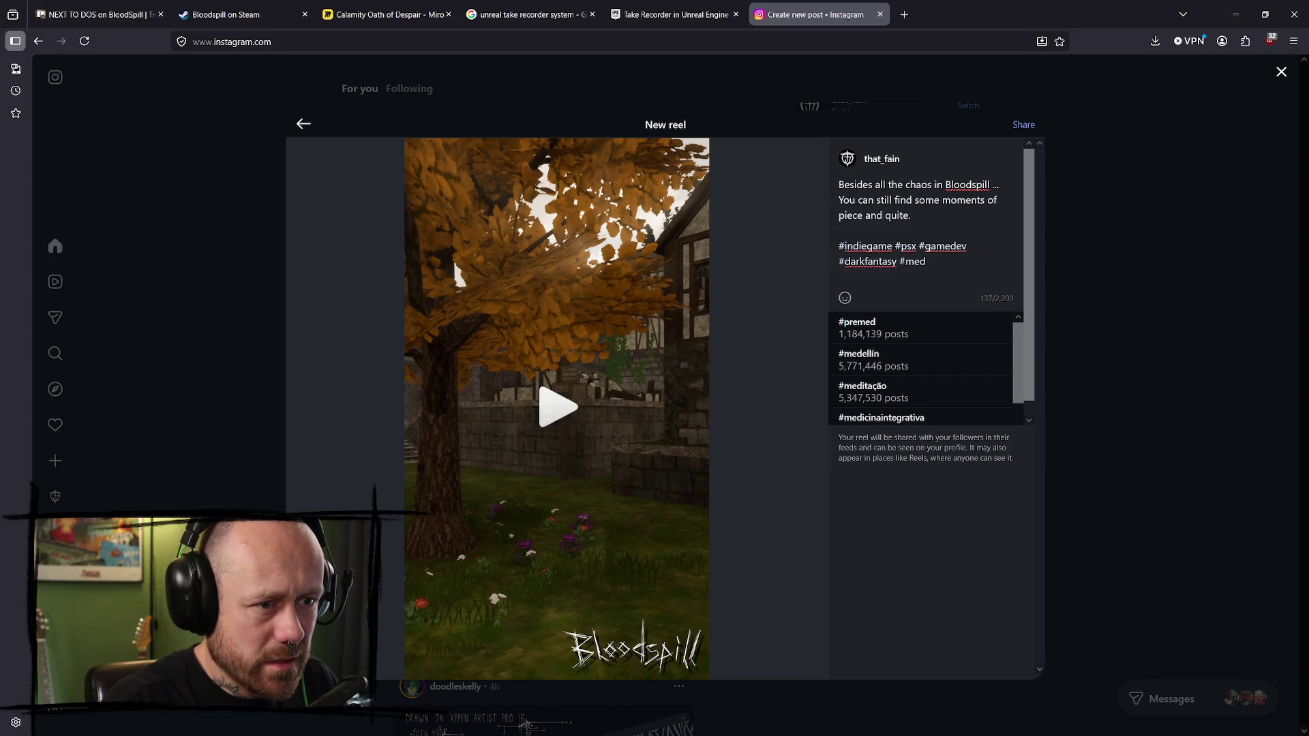
{"action": "type", "text": "i"}
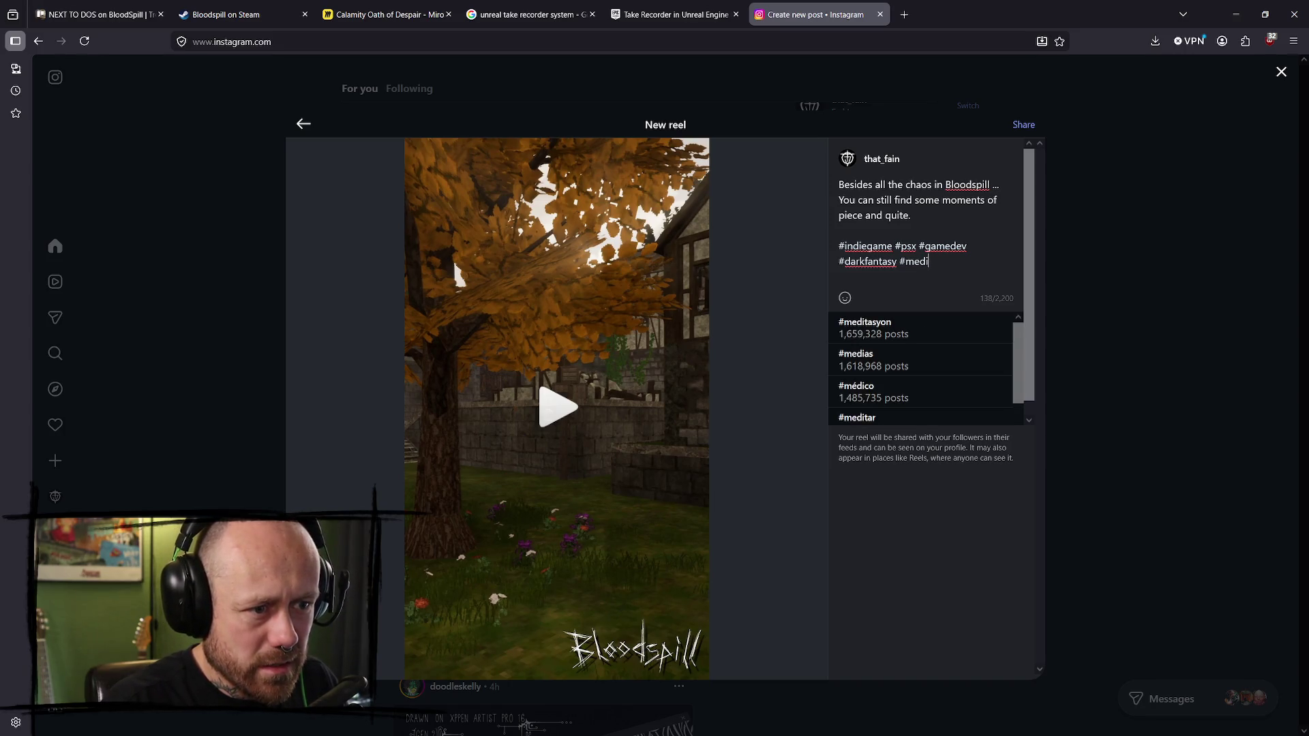
{"action": "type", "text": "eval"}
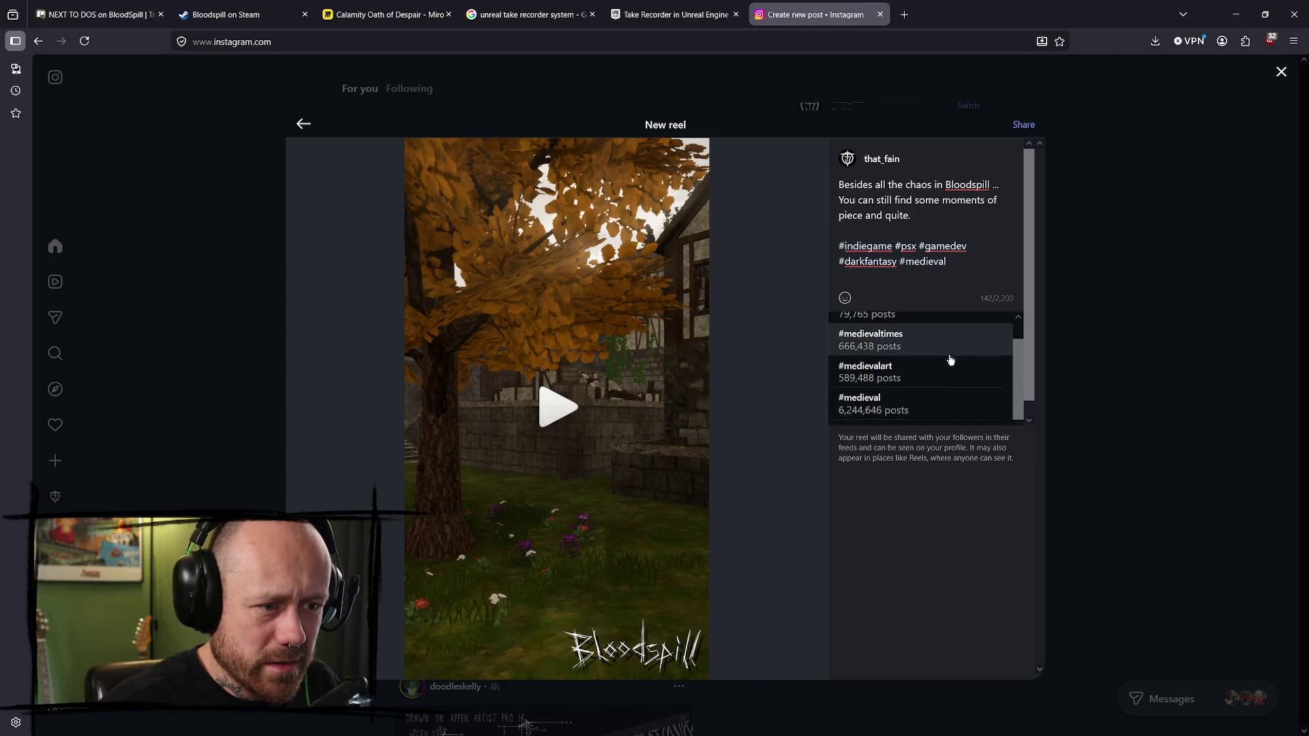
{"action": "left_click", "coordinate": [1024, 374]}
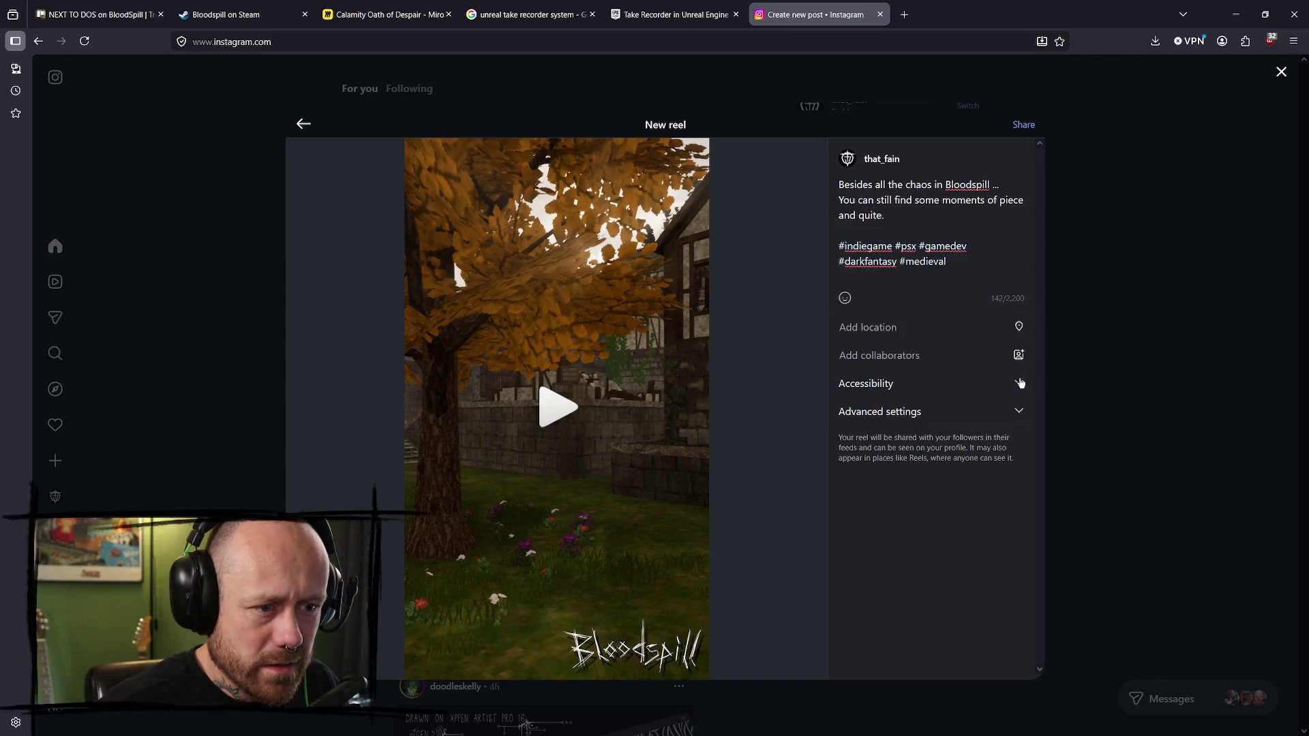
{"action": "left_click", "coordinate": [993, 259]}
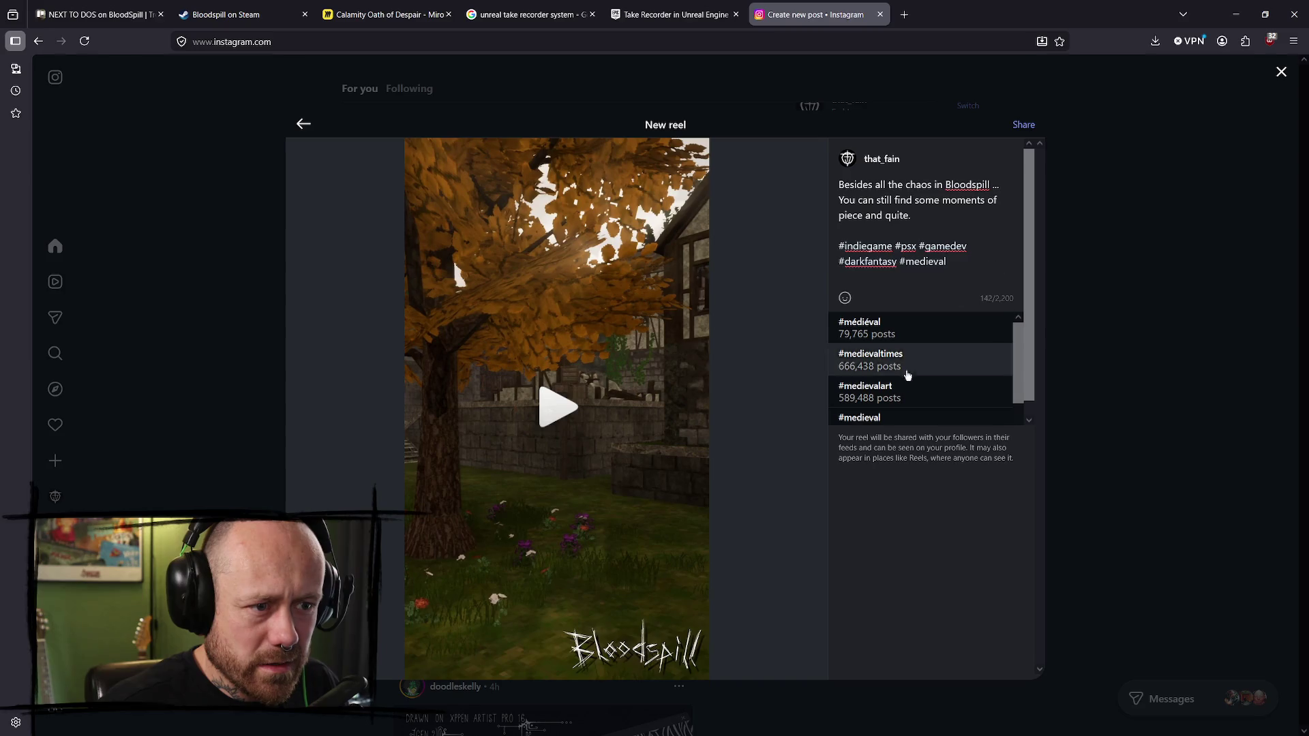
{"action": "double_click", "coordinate": [932, 261]}
{"action": "key", "text": "BackSpace"}
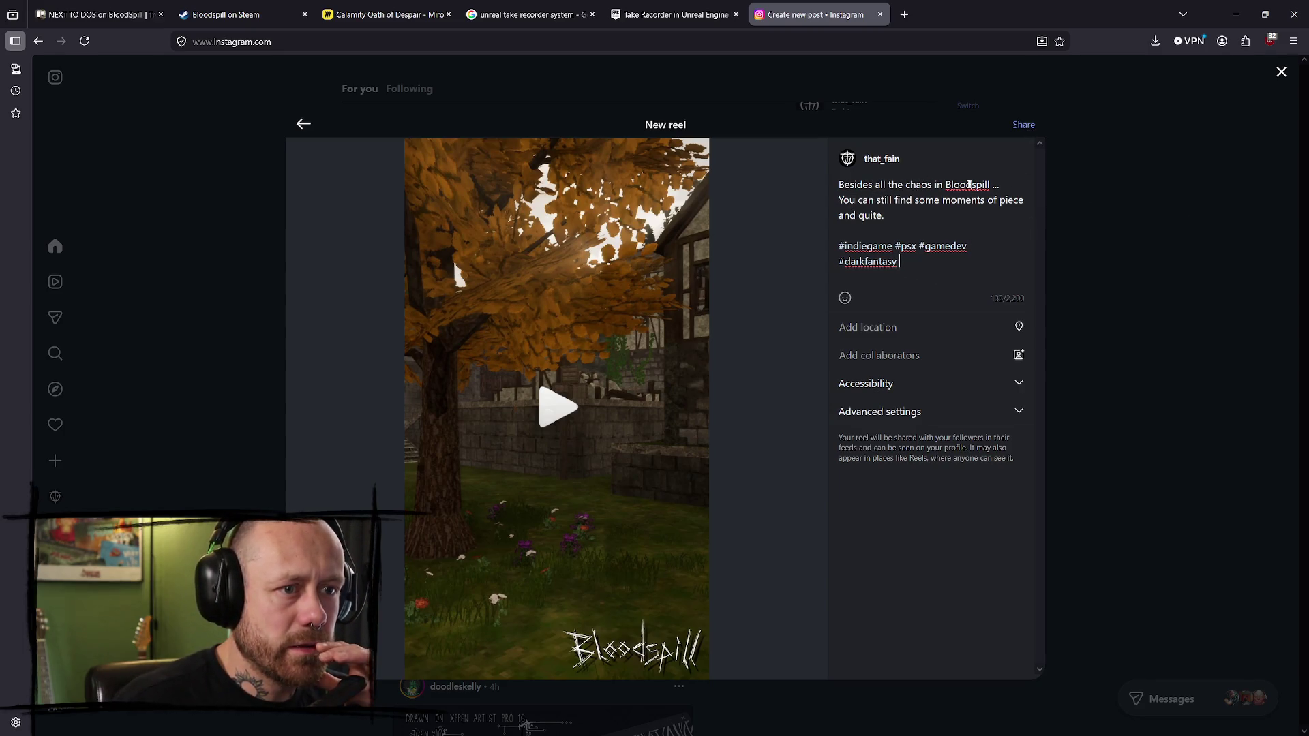
{"action": "left_click", "coordinate": [1032, 129]}
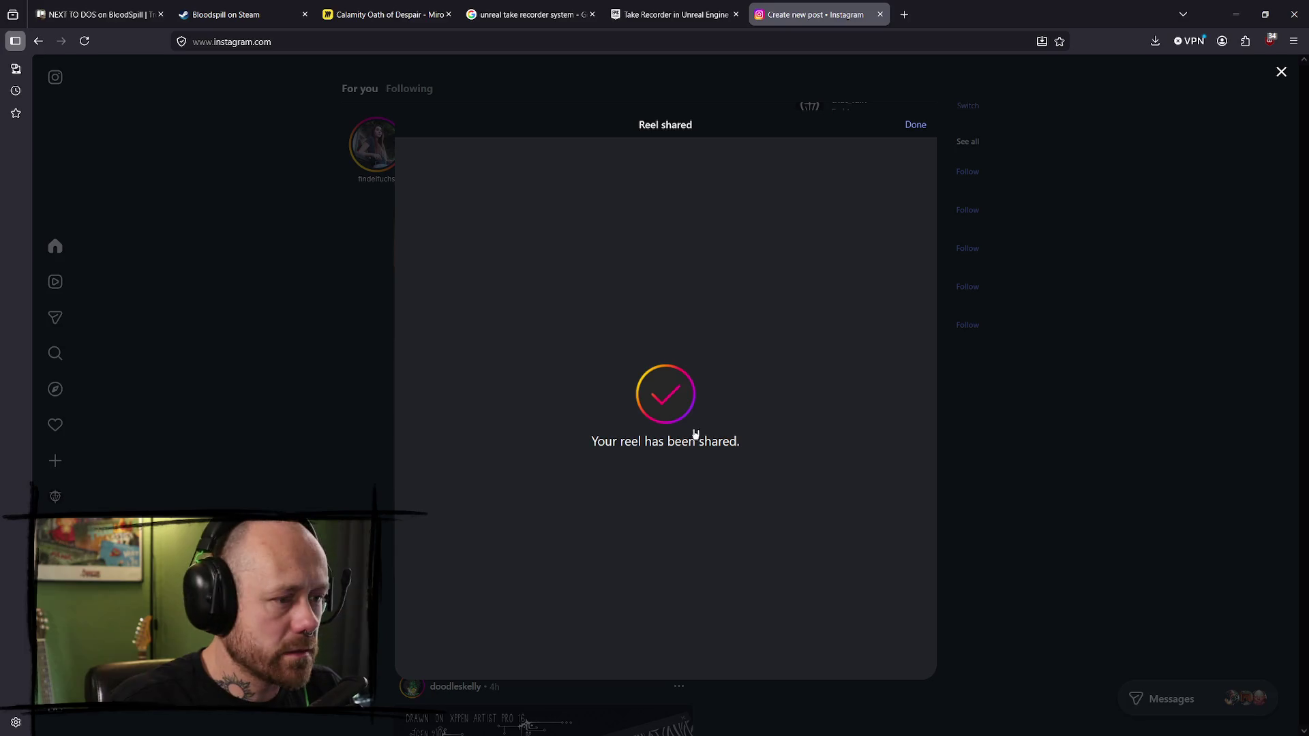
- Dismiss the 'Your reel has been shared' confirmation with Done
{"action": "left_click", "coordinate": [1258, 559]}
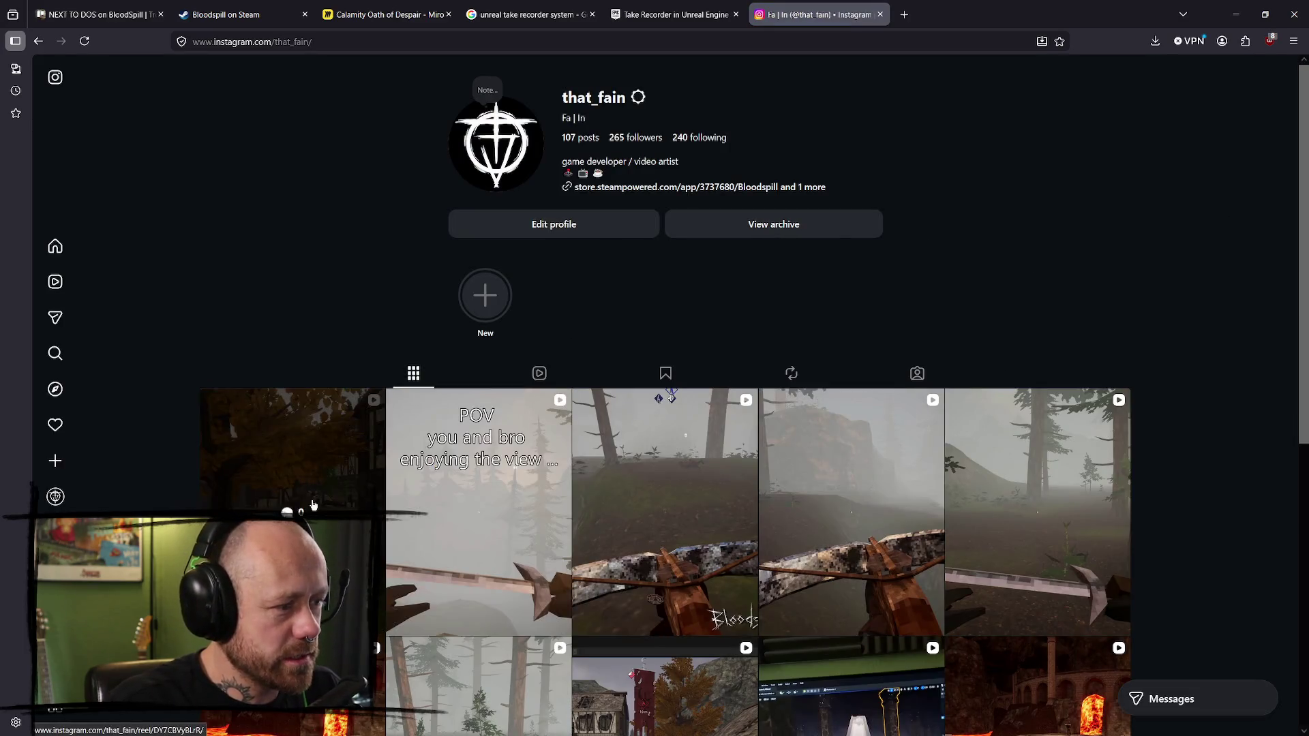
- Review the new Bloodspill reel's caption, return to the home feed, and close the Instagram tab
{"action": "left_click", "coordinate": [259, 443]}
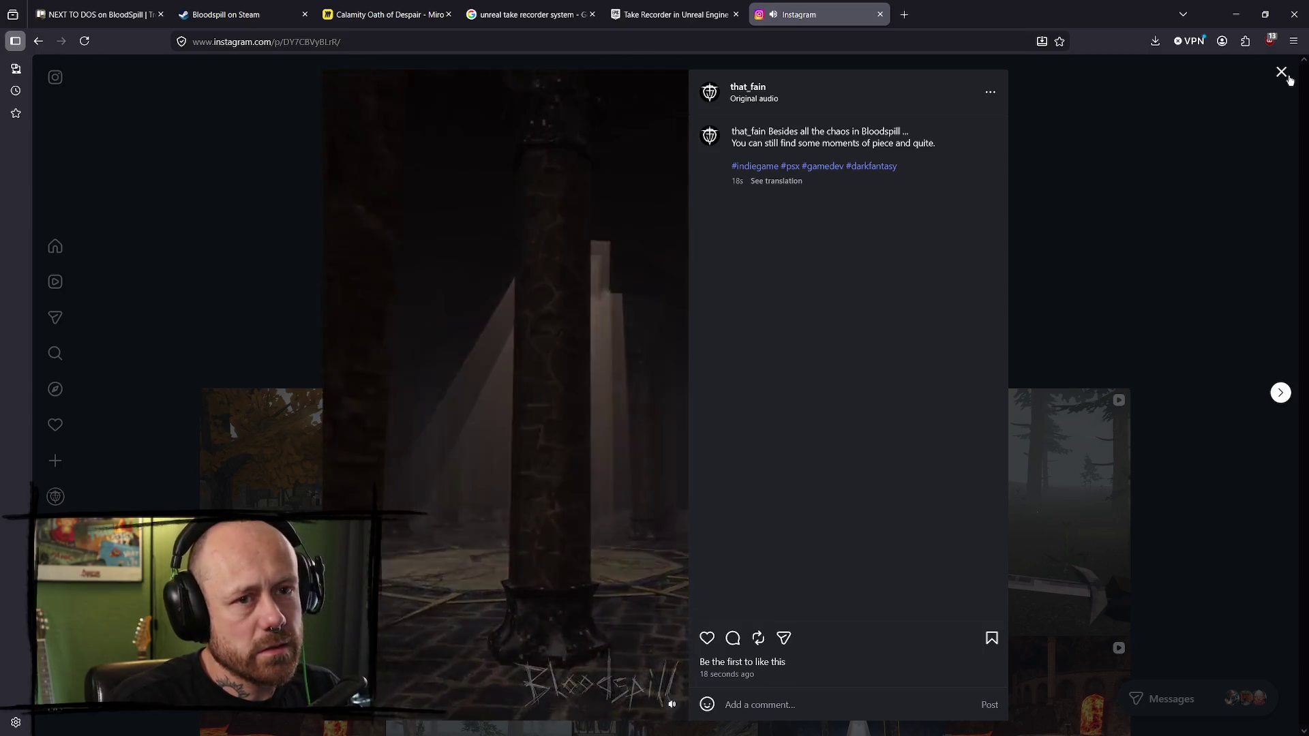
{"action": "left_click", "coordinate": [1281, 73]}
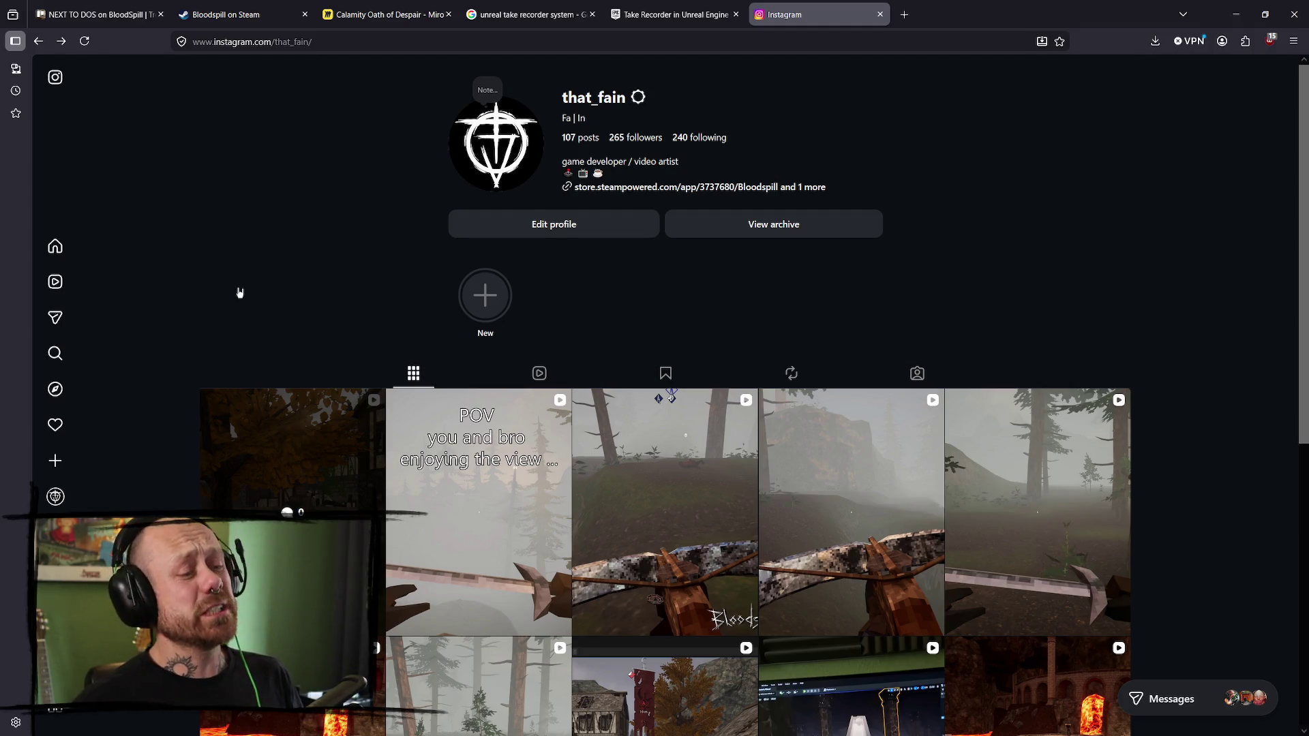
{"action": "scroll", "coordinate": [524, 286], "scroll_direction": "down", "scroll_amount": 2}
{"action": "scroll", "coordinate": [523, 382], "scroll_direction": "up", "scroll_amount": 2}
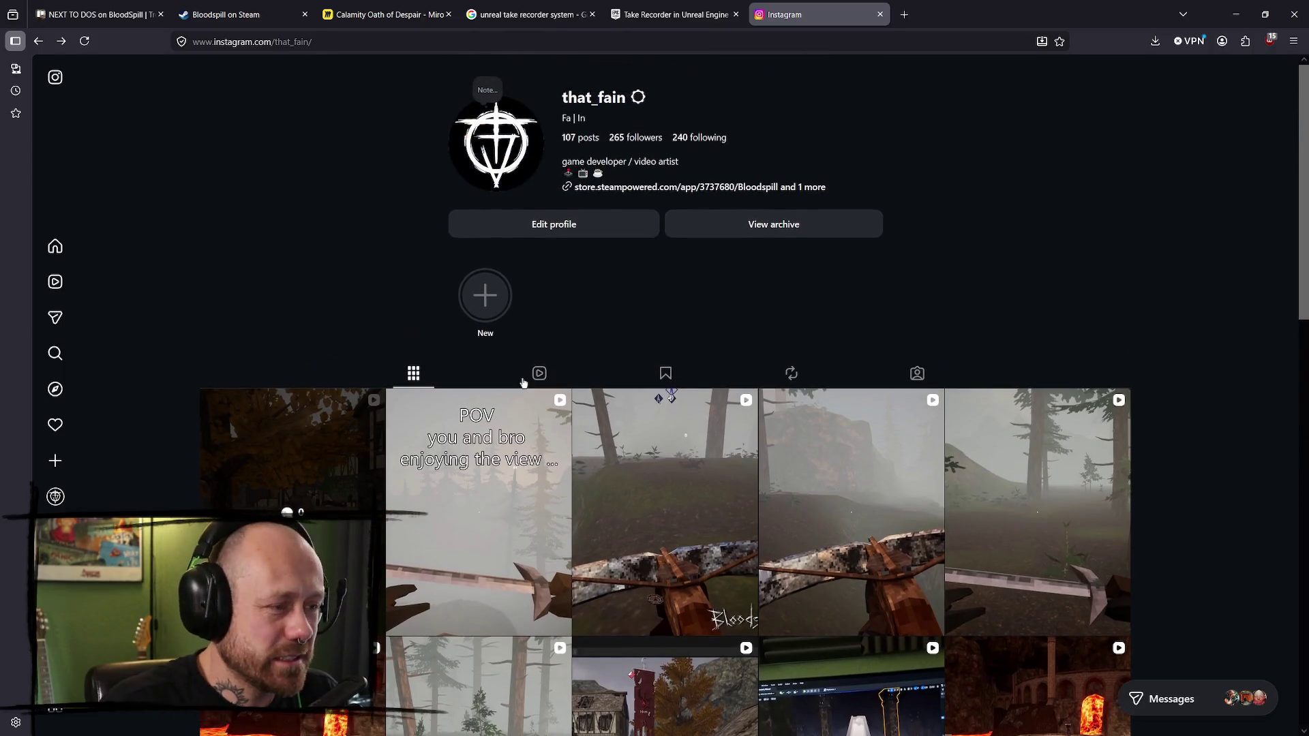
{"action": "scroll", "coordinate": [867, 304], "scroll_direction": "down", "scroll_amount": 3}
{"action": "scroll", "coordinate": [841, 292], "scroll_direction": "up", "scroll_amount": 3}
{"action": "scroll", "coordinate": [919, 295], "scroll_direction": "down", "scroll_amount": 1}
{"action": "scroll", "coordinate": [968, 295], "scroll_direction": "down", "scroll_amount": 2}
{"action": "scroll", "coordinate": [475, 276], "scroll_direction": "up", "scroll_amount": 3}
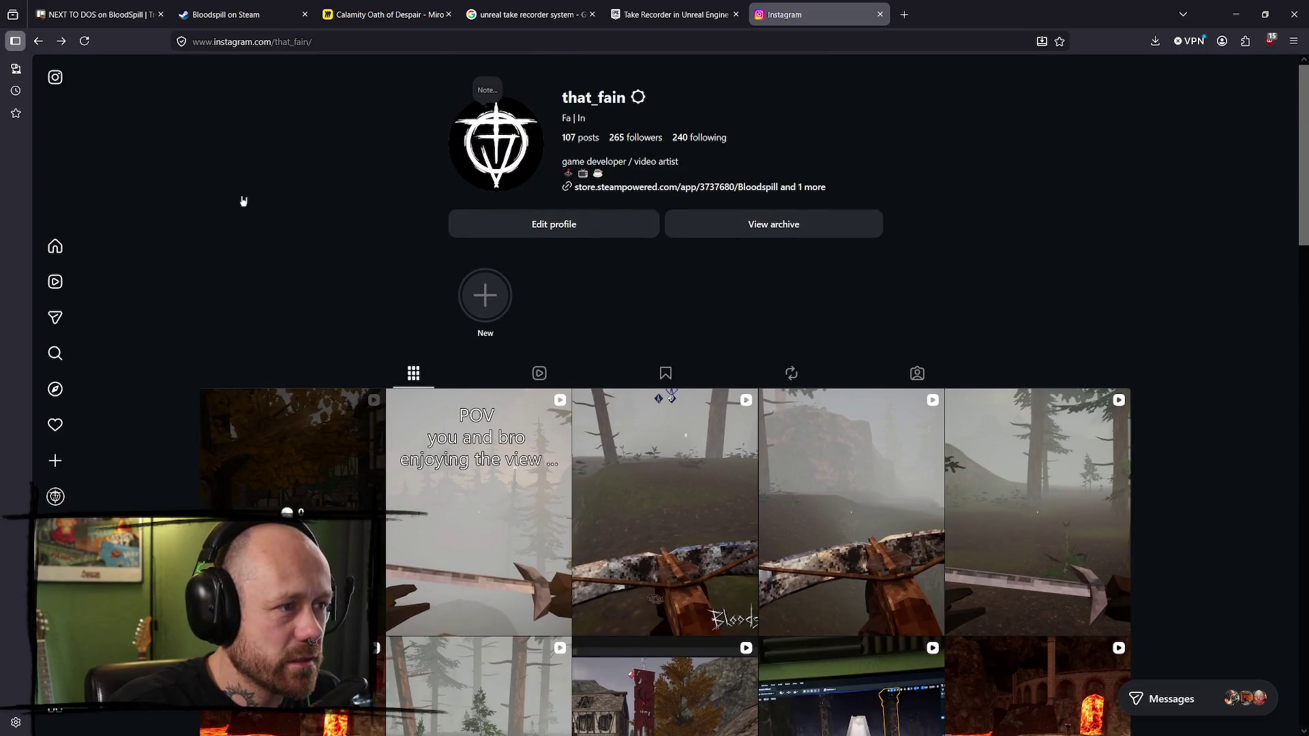
{"action": "left_click", "coordinate": [68, 246]}
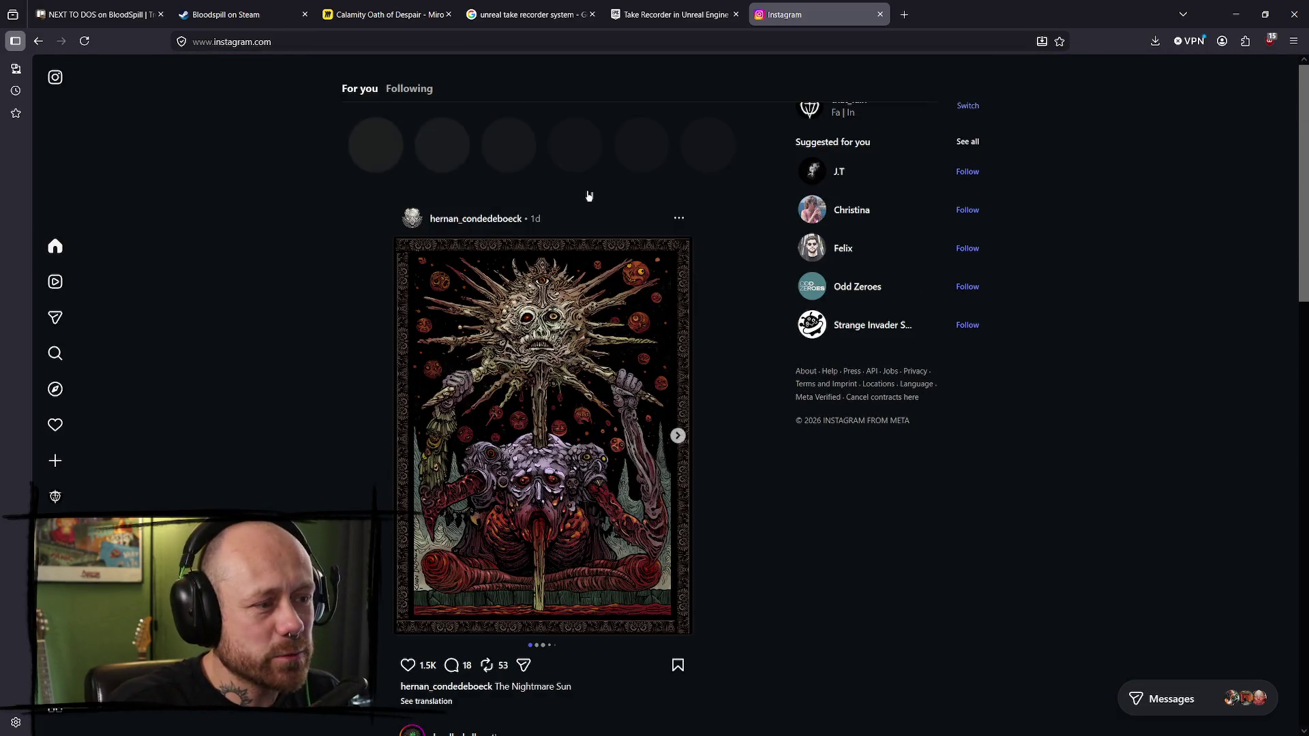
{"action": "left_click", "coordinate": [880, 15]}
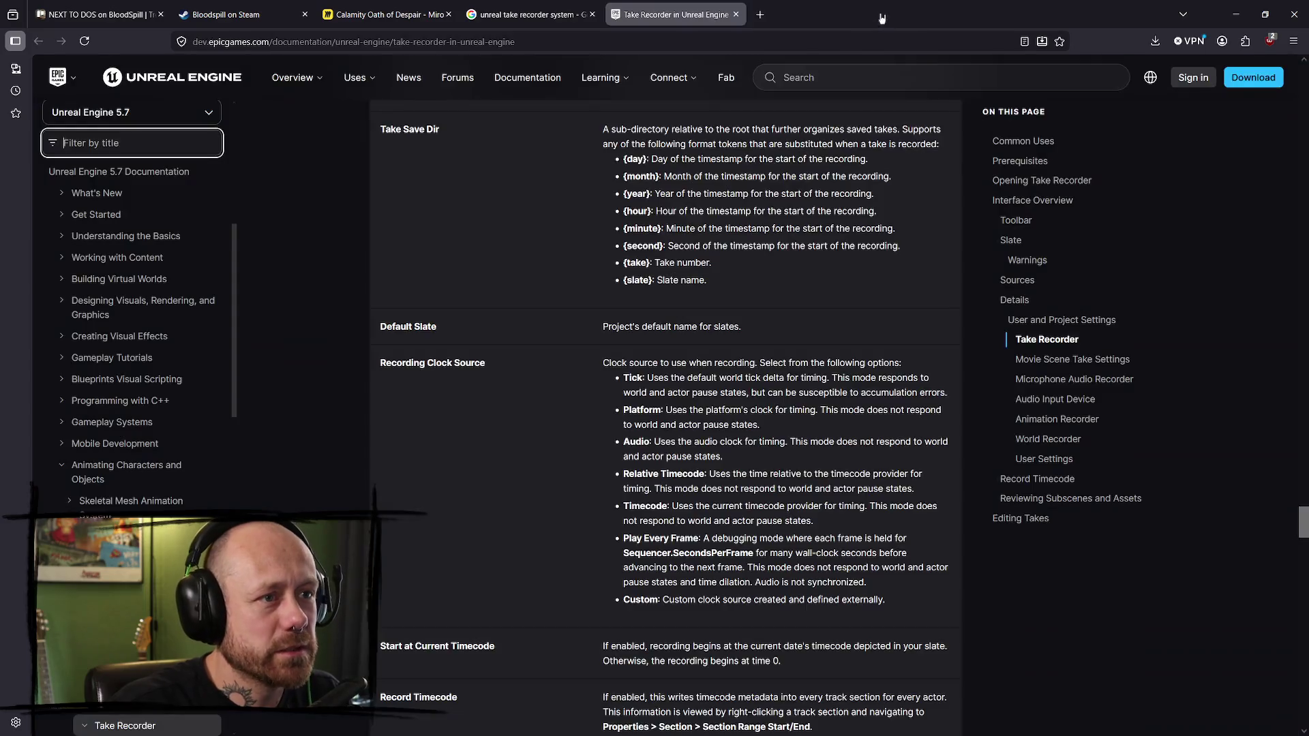
- Load reddit.com in a new tab and open r/IndieGaming from the sidebar communities
{"action": "left_click", "coordinate": [760, 15]}
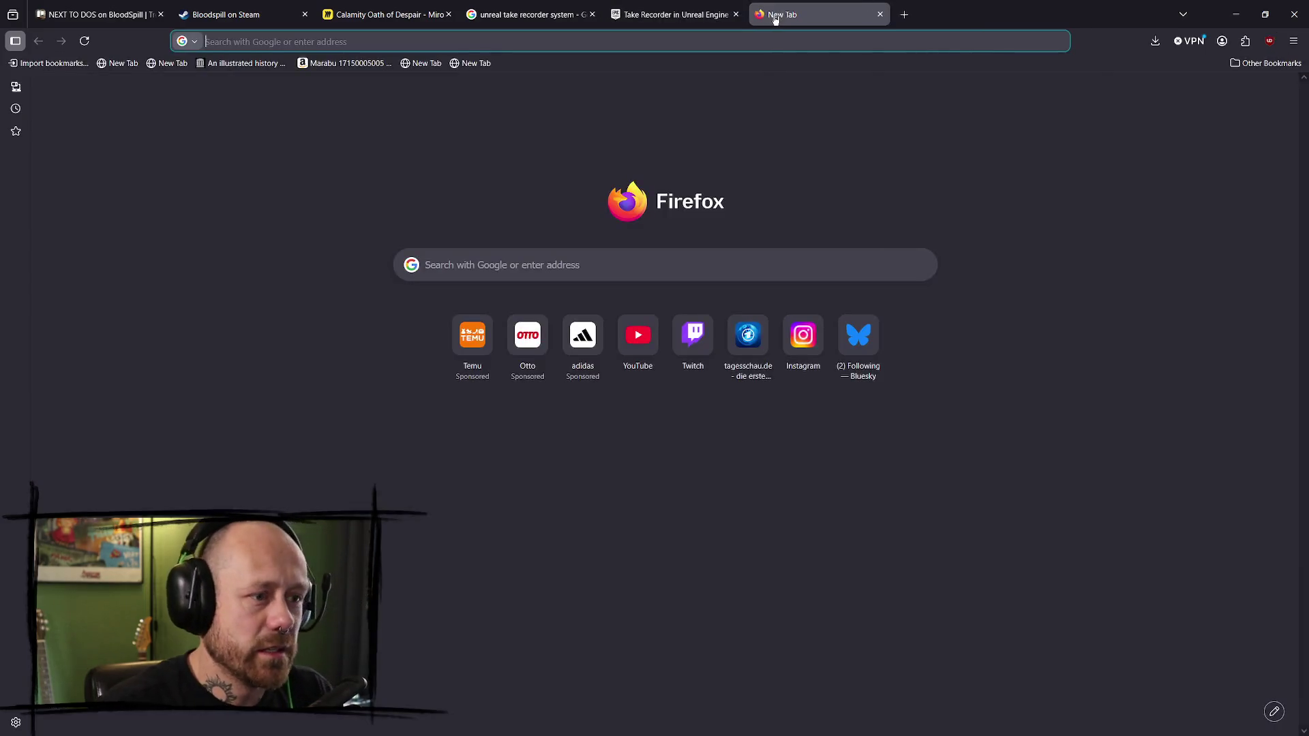
{"action": "type", "text": "reddit"}
{"action": "key", "text": "Return"}
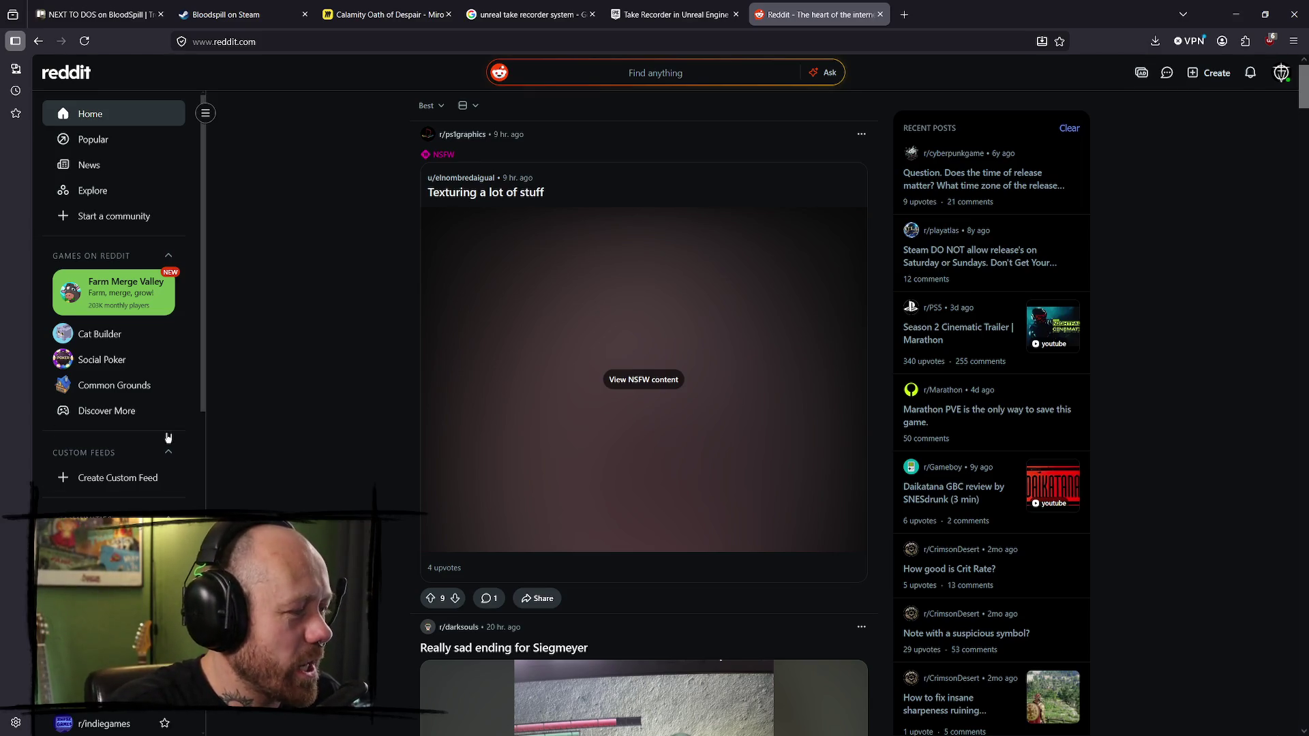
{"action": "scroll", "coordinate": [110, 504], "scroll_direction": "down", "scroll_amount": 3}
{"action": "scroll", "coordinate": [109, 504], "scroll_direction": "down", "scroll_amount": 1}
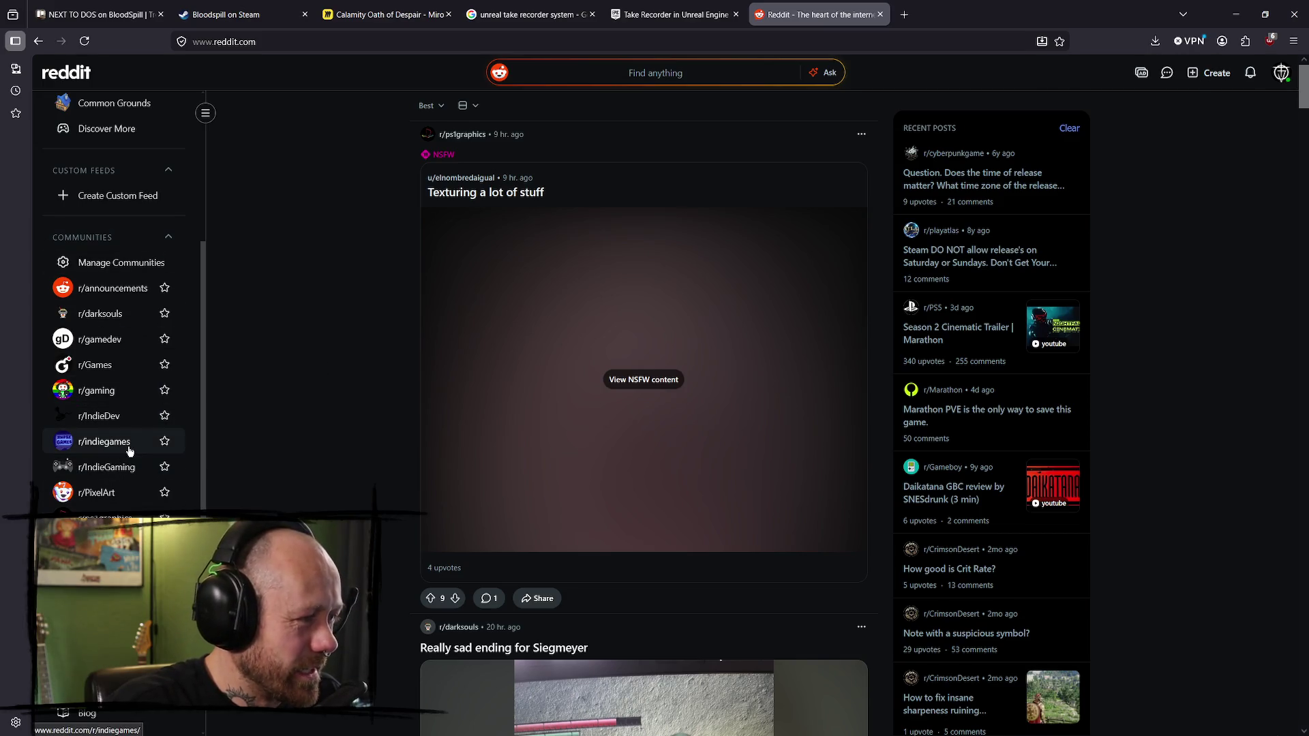
{"action": "left_click", "coordinate": [121, 469]}
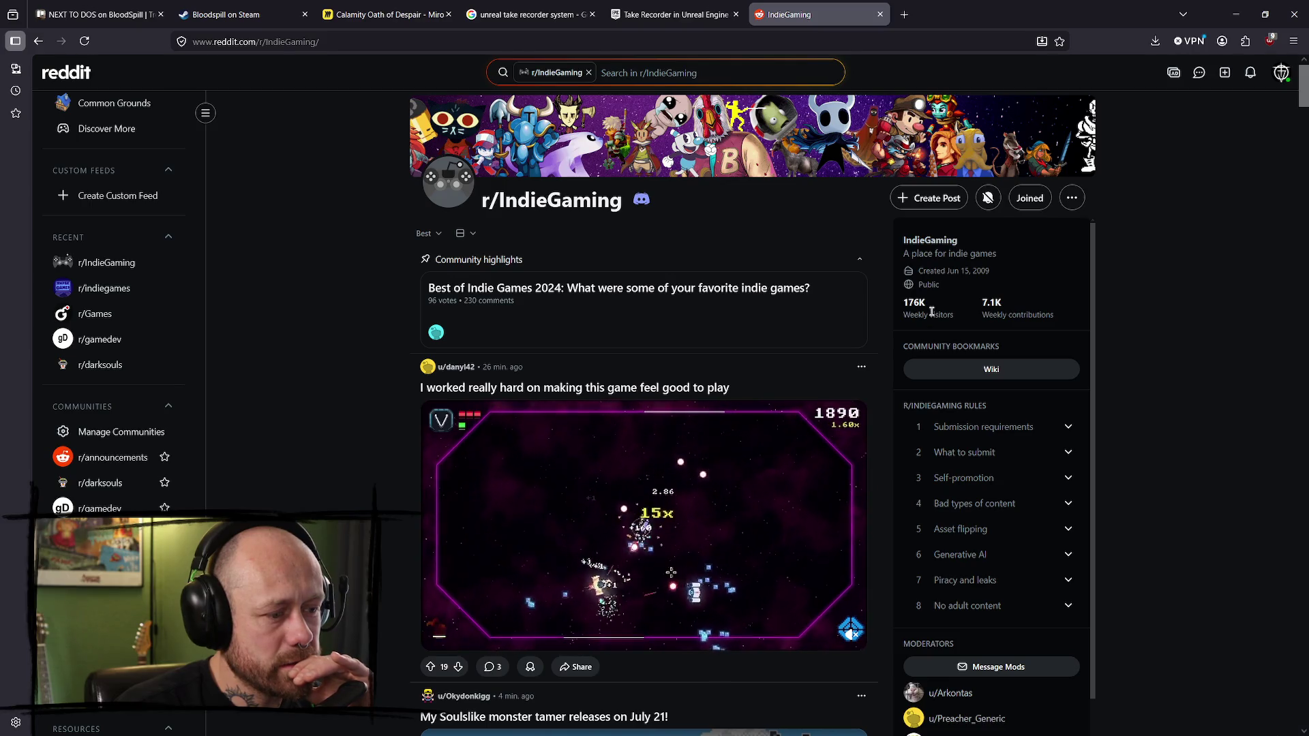
- Play the monster tamer trailer in the r/IndieGaming feed and turn down its volume
{"action": "scroll", "coordinate": [934, 315], "scroll_direction": "down", "scroll_amount": 1}
{"action": "scroll", "coordinate": [545, 434], "scroll_direction": "down", "scroll_amount": 5}
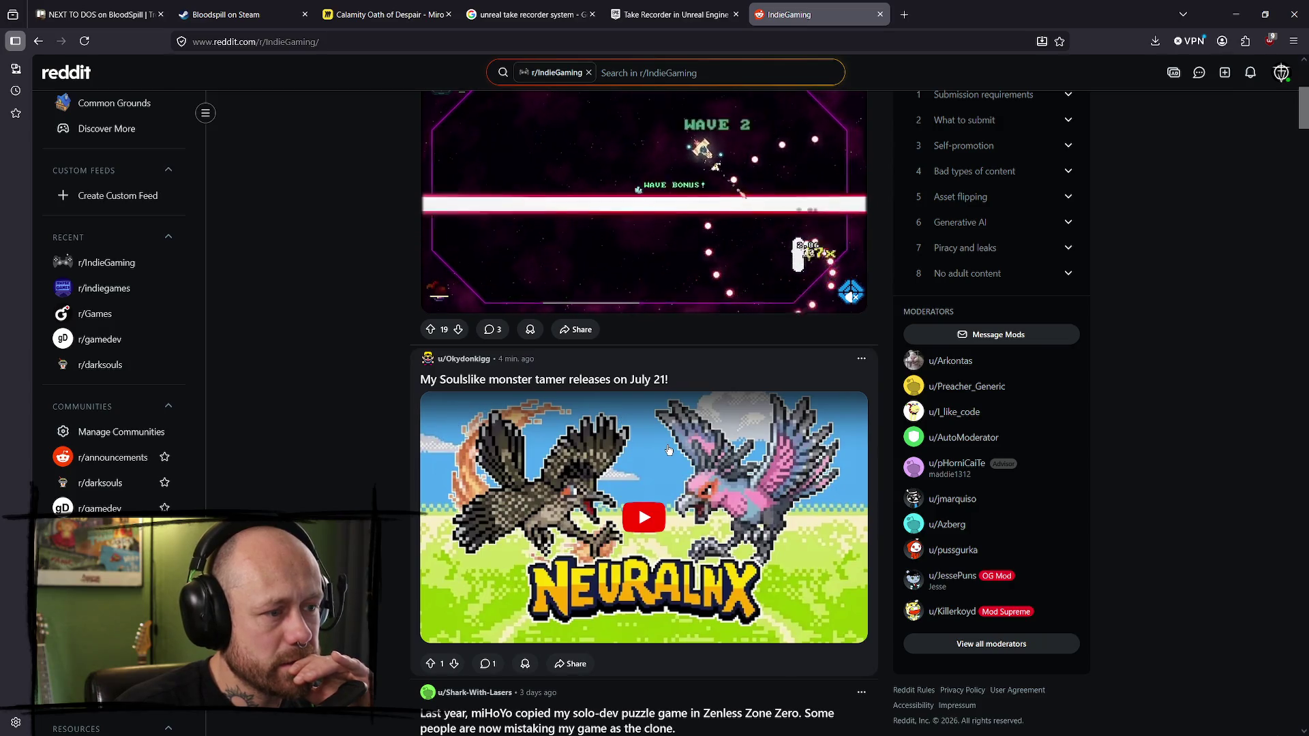
{"action": "scroll", "coordinate": [730, 473], "scroll_direction": "down", "scroll_amount": 1}
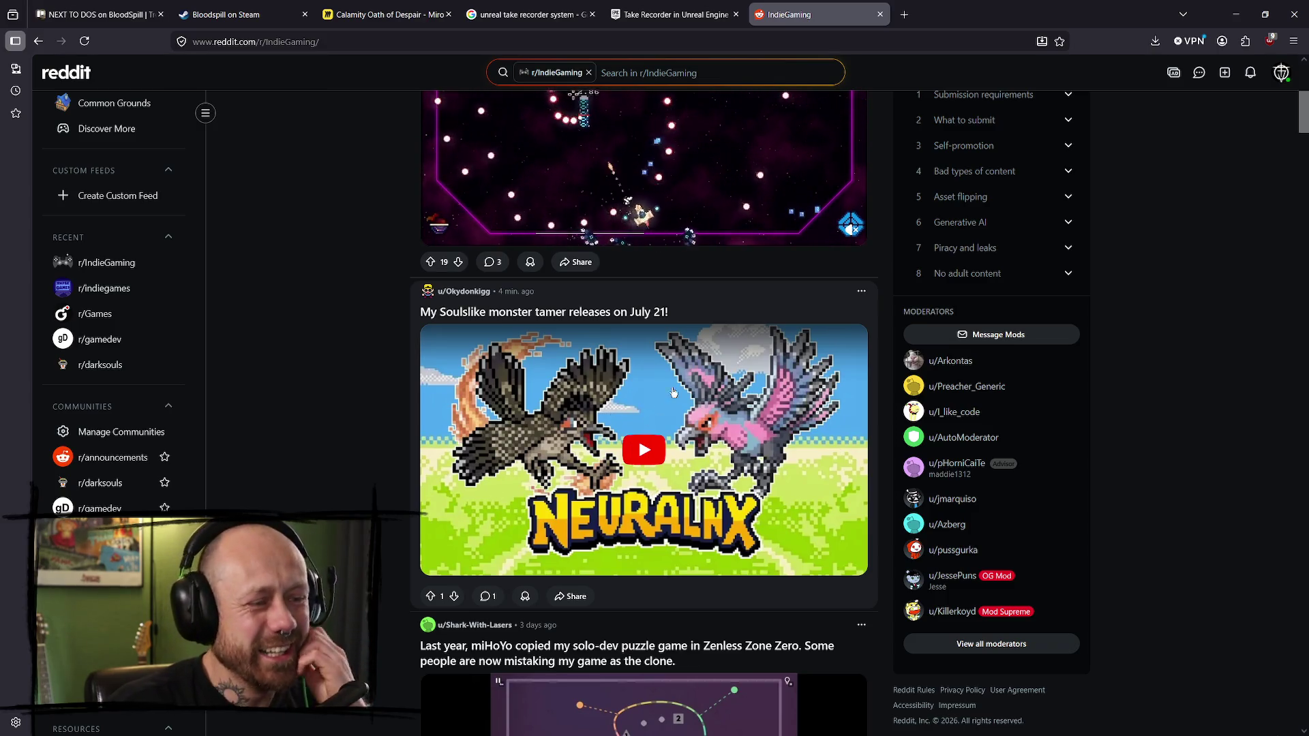
{"action": "left_click", "coordinate": [638, 455]}
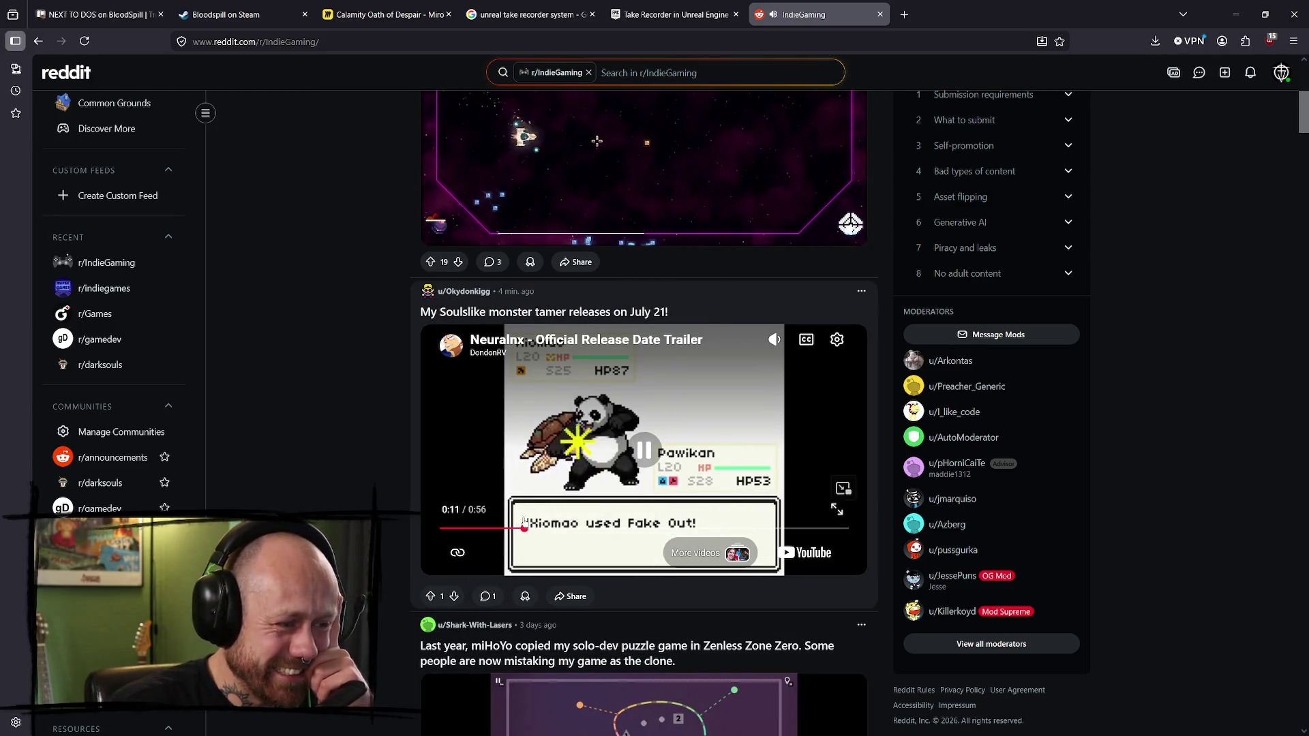
{"action": "mouse_move", "coordinate": [777, 339]}
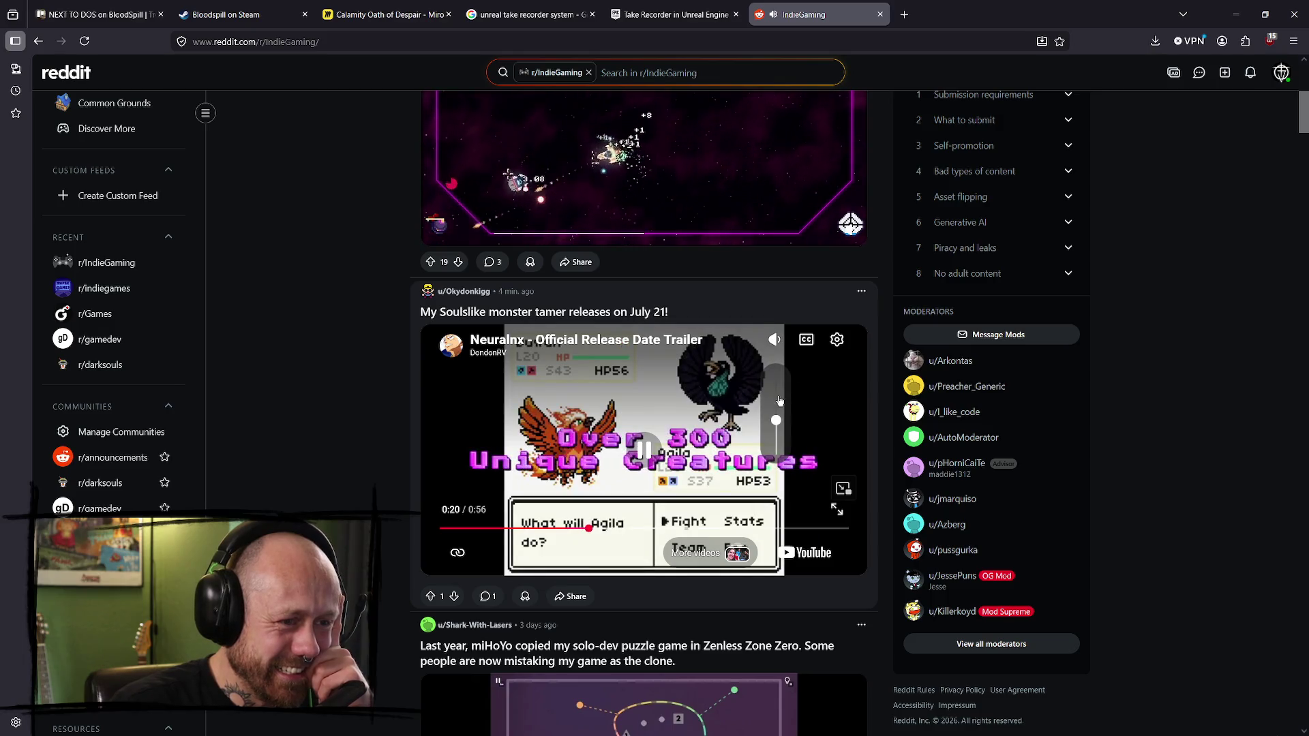
{"action": "left_click_drag", "start_coordinate": [776, 416], "coordinate": [763, 443]}
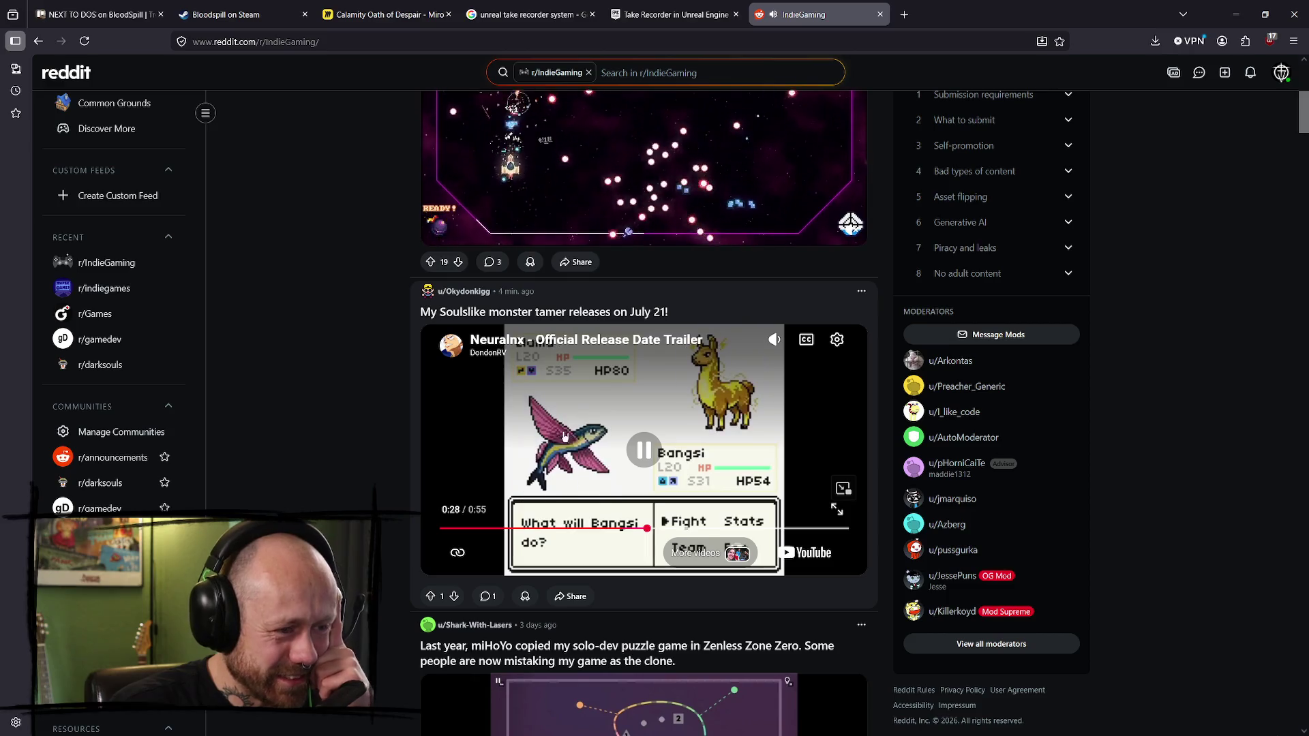
- Browse further down the r/IndieGaming feed, then scroll back up
{"action": "scroll", "coordinate": [692, 469], "scroll_direction": "down", "scroll_amount": 13}
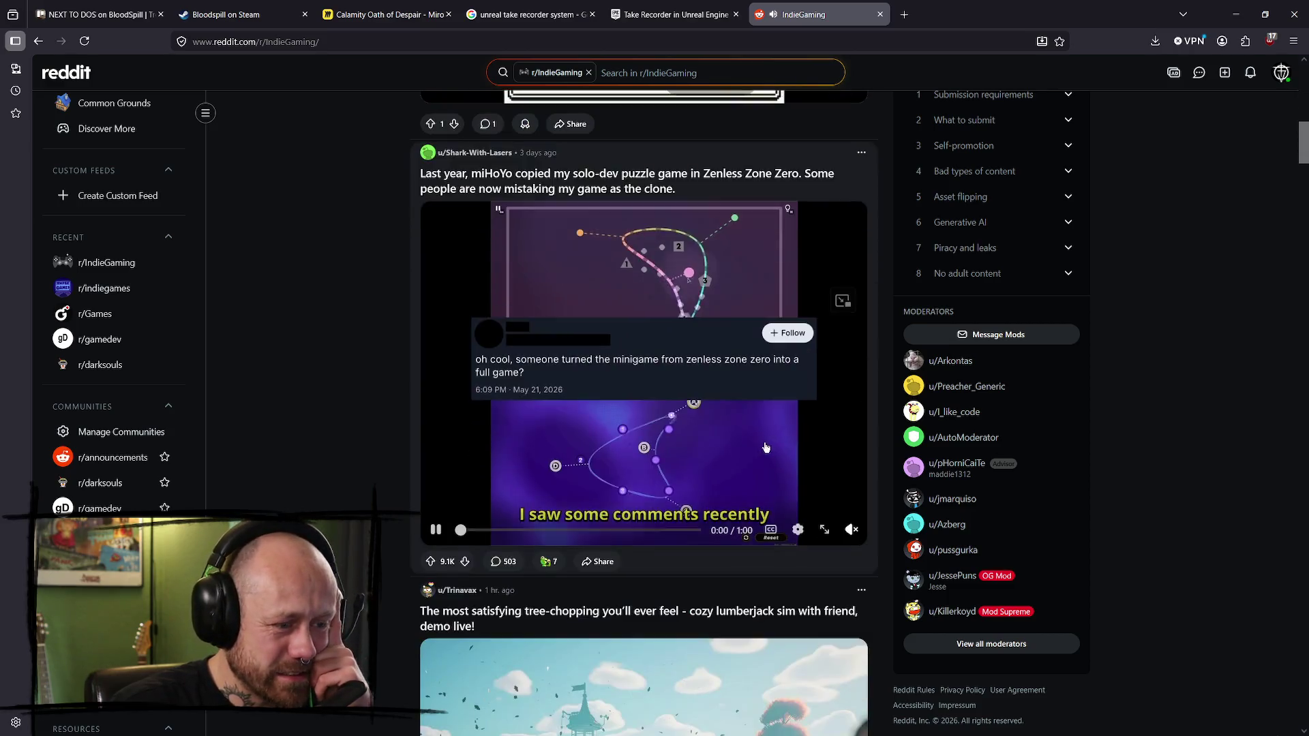
{"action": "scroll", "coordinate": [742, 374], "scroll_direction": "down", "scroll_amount": 7}
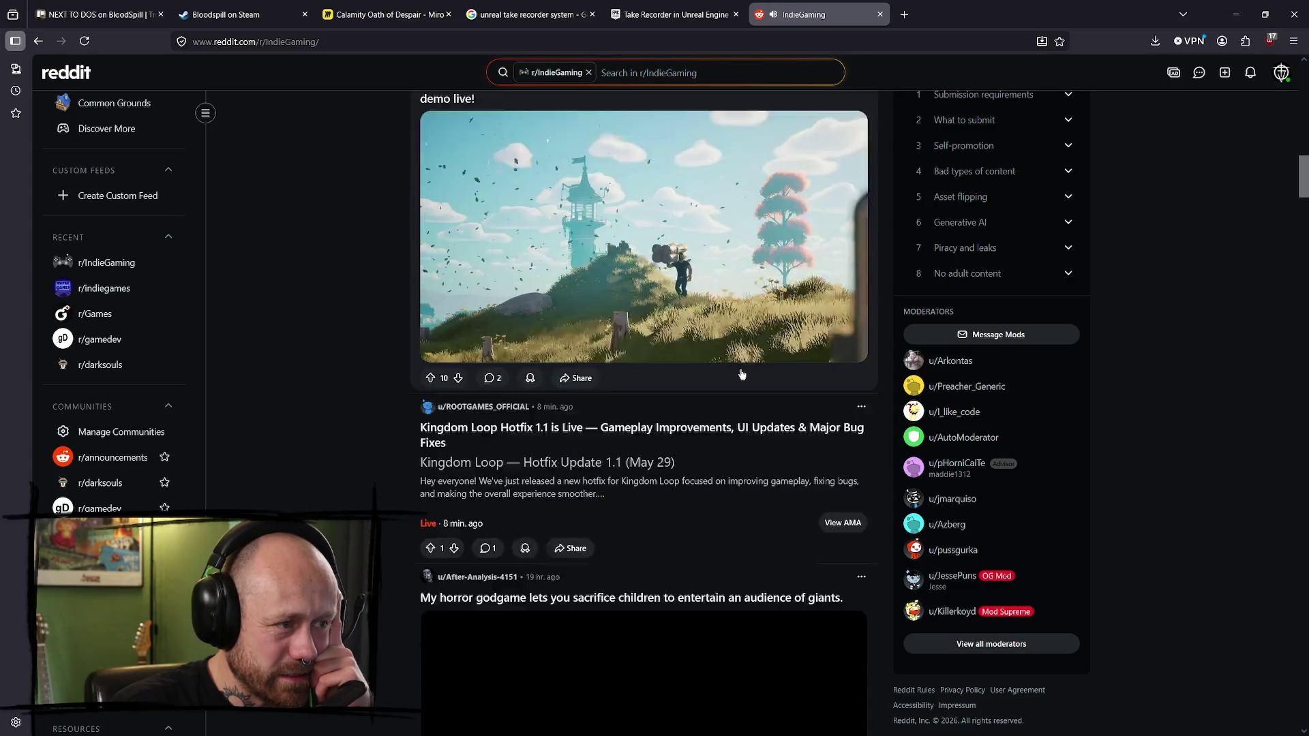
{"action": "scroll", "coordinate": [742, 374], "scroll_direction": "down", "scroll_amount": 5}
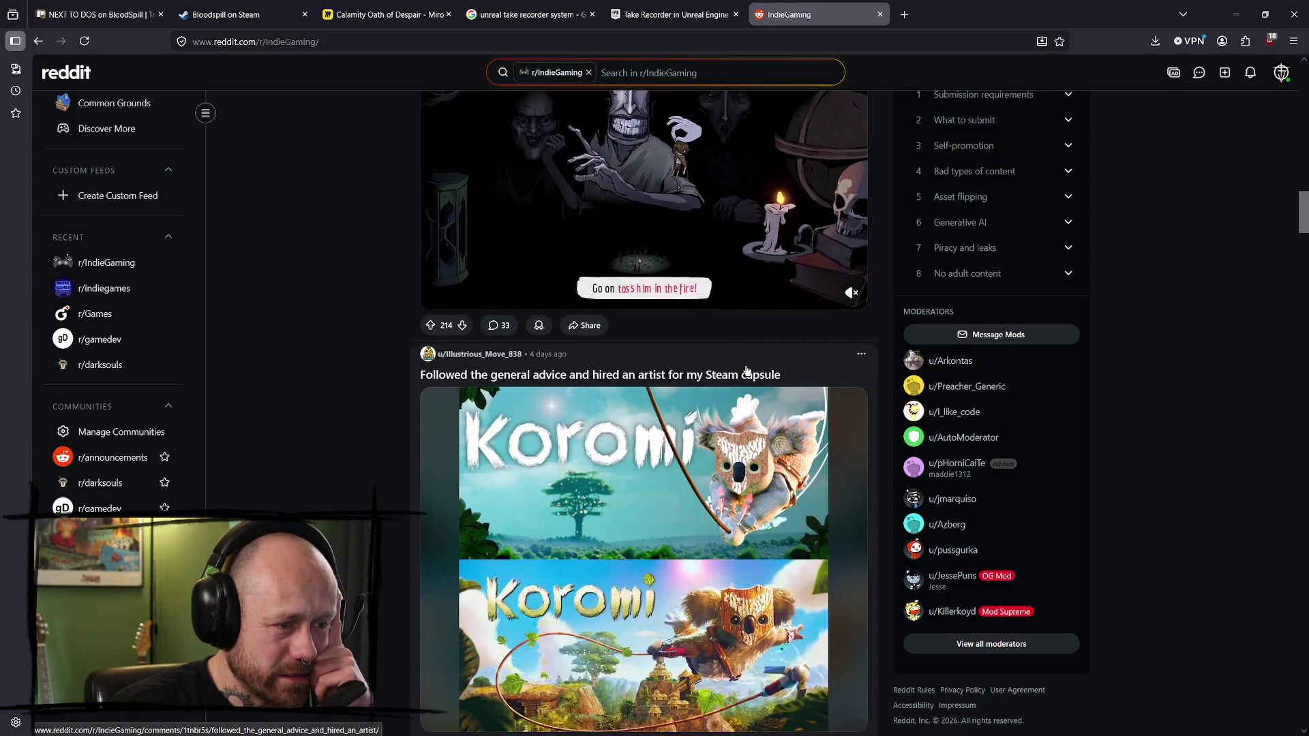
{"action": "scroll", "coordinate": [746, 372], "scroll_direction": "down", "scroll_amount": 4}
{"action": "scroll", "coordinate": [747, 372], "scroll_direction": "down", "scroll_amount": 4}
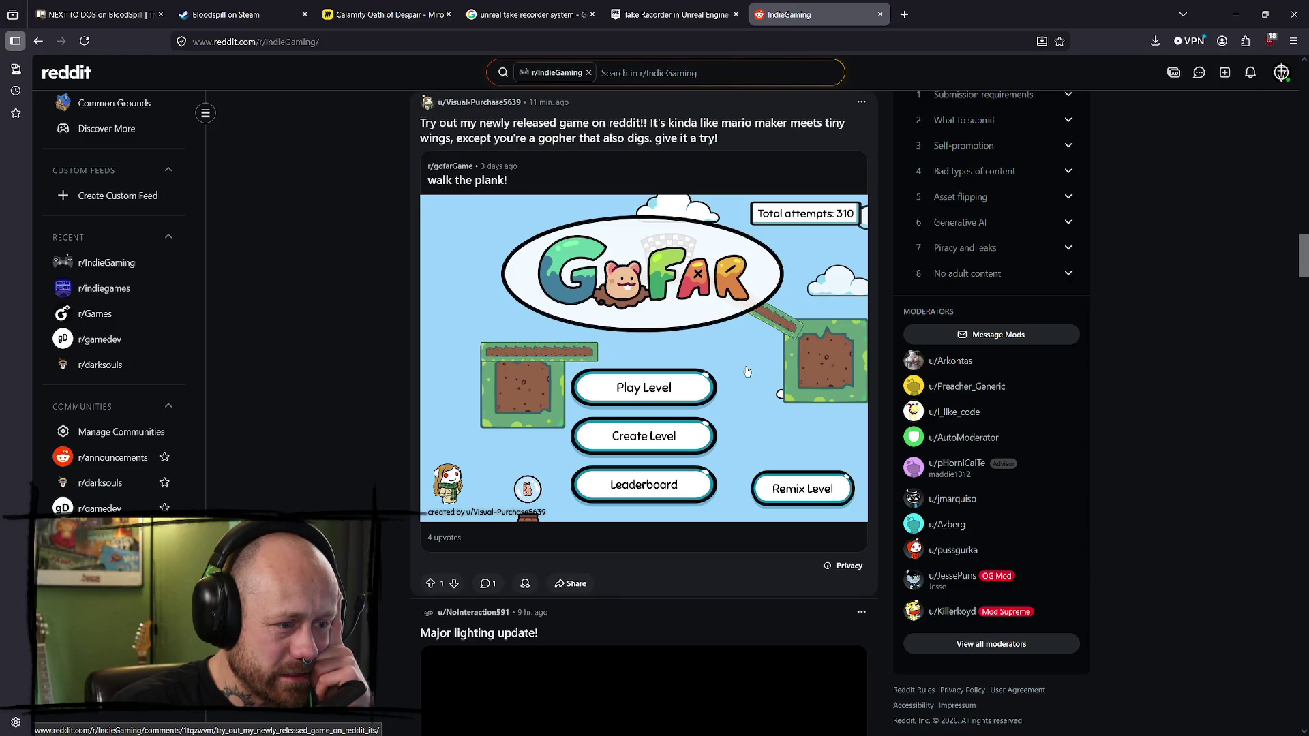
{"action": "scroll", "coordinate": [770, 364], "scroll_direction": "down", "scroll_amount": 12}
{"action": "scroll", "coordinate": [773, 362], "scroll_direction": "down", "scroll_amount": 6}
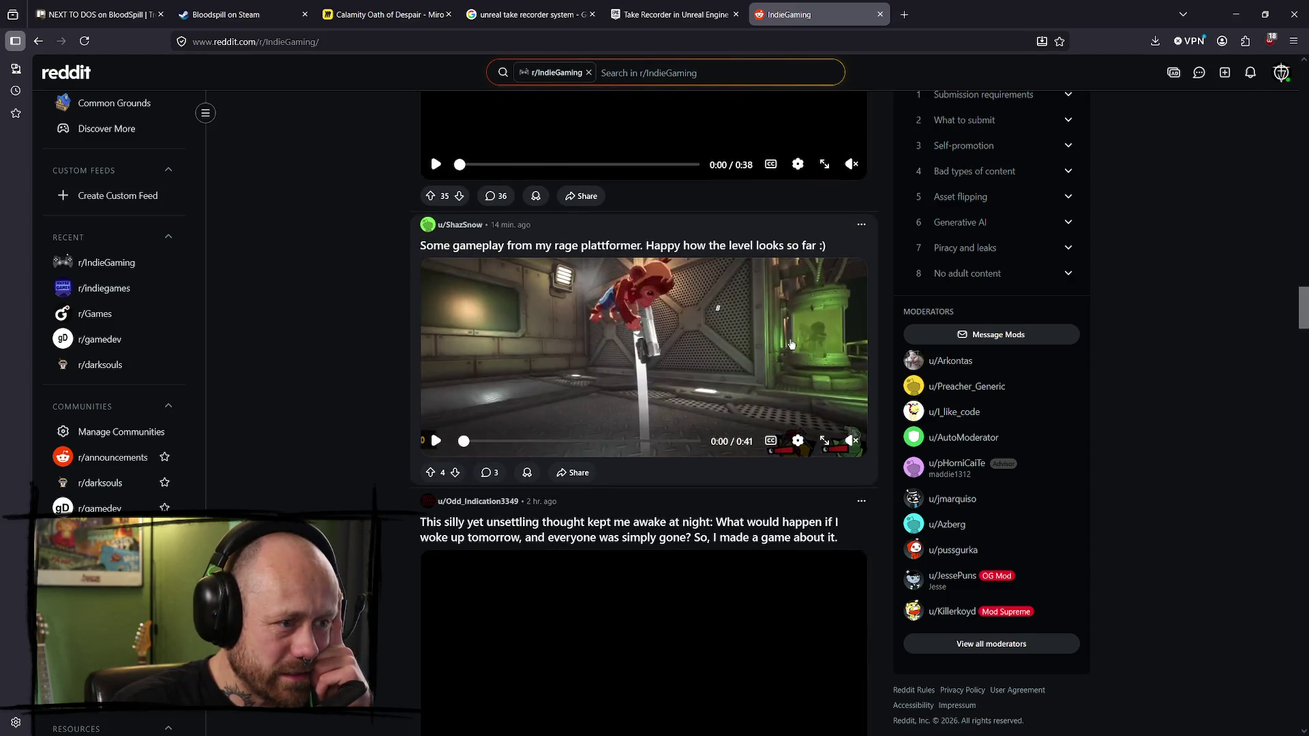
{"action": "scroll", "coordinate": [773, 362], "scroll_direction": "up", "scroll_amount": 5}
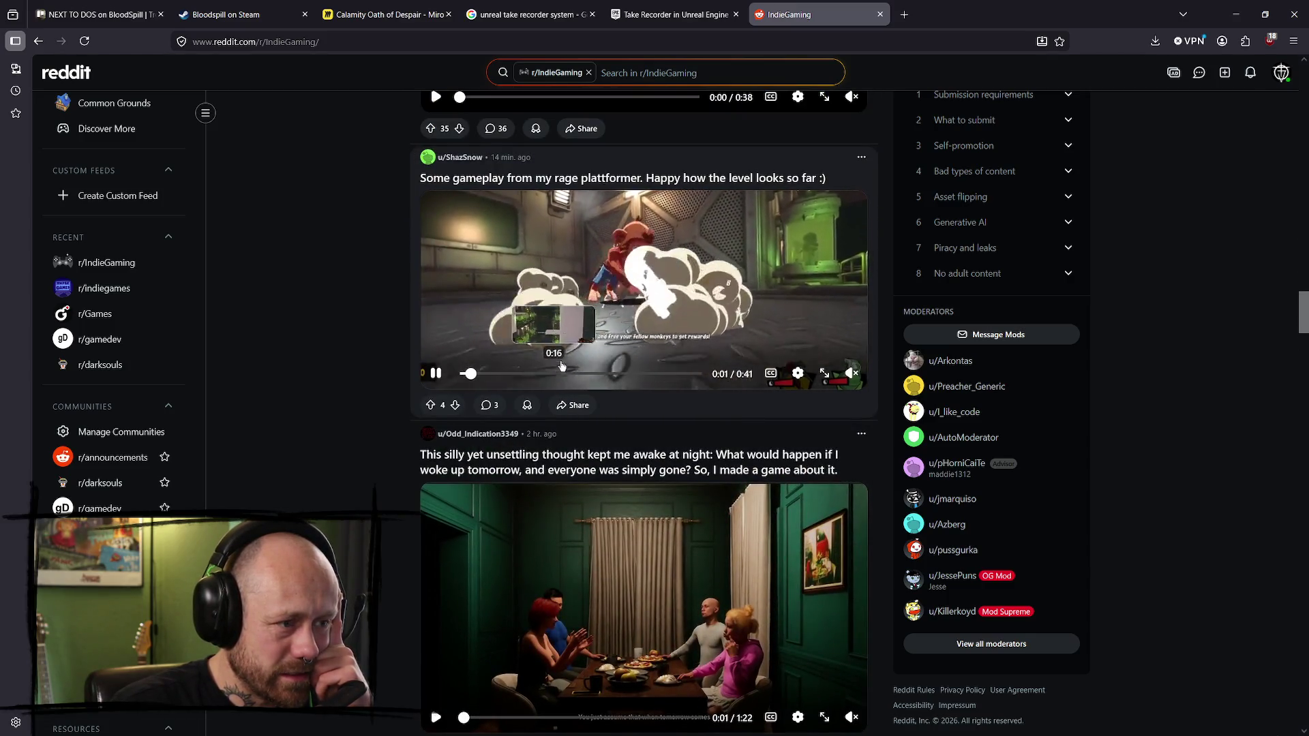
{"action": "scroll", "coordinate": [534, 380], "scroll_direction": "down", "scroll_amount": 16}
{"action": "scroll", "coordinate": [666, 382], "scroll_direction": "down", "scroll_amount": 5}
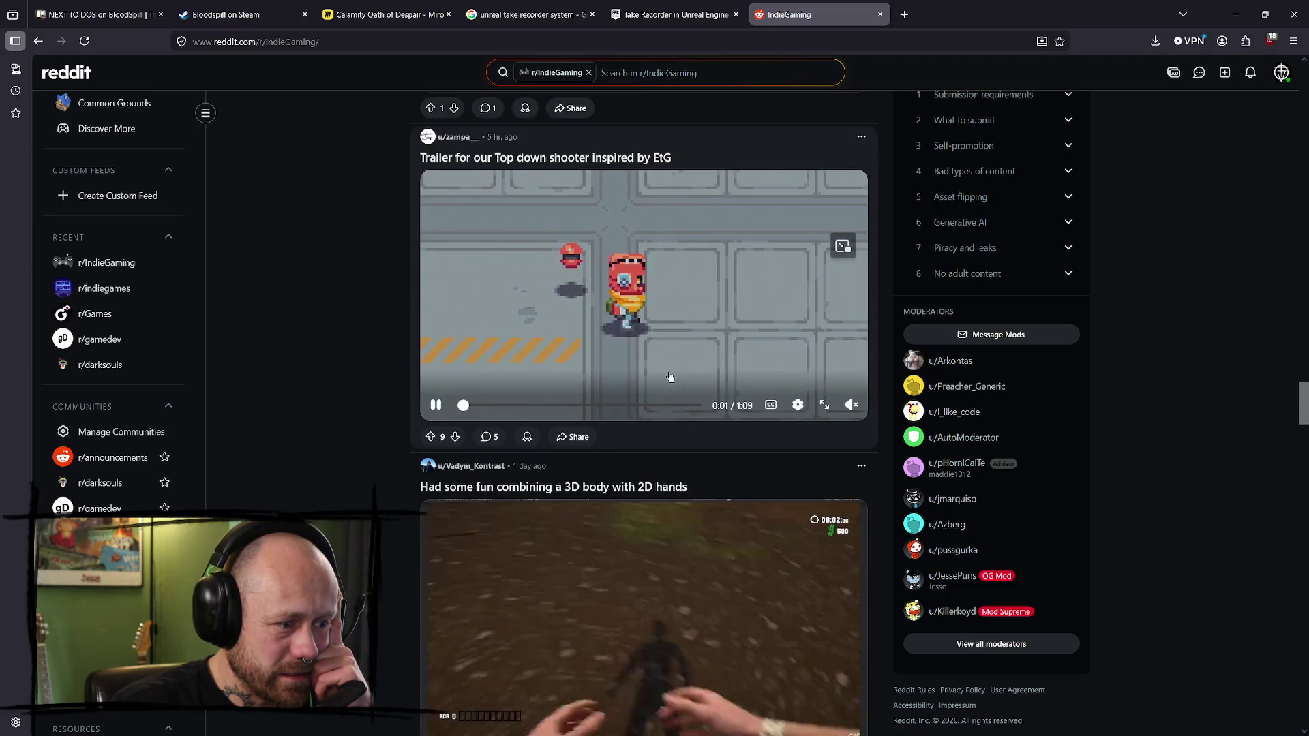
{"action": "scroll", "coordinate": [681, 378], "scroll_direction": "down", "scroll_amount": 3}
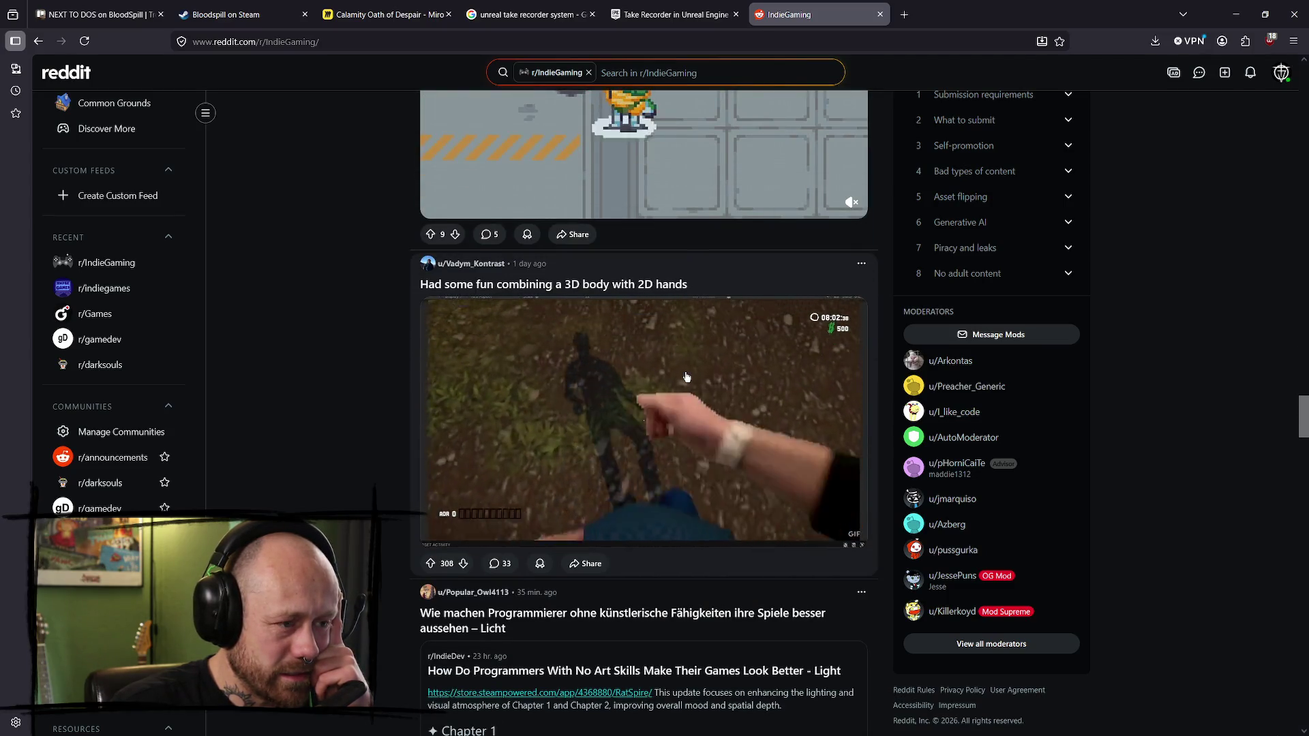
{"action": "scroll", "coordinate": [683, 378], "scroll_direction": "up", "scroll_amount": 5}
{"action": "scroll", "coordinate": [682, 379], "scroll_direction": "up", "scroll_amount": 20}
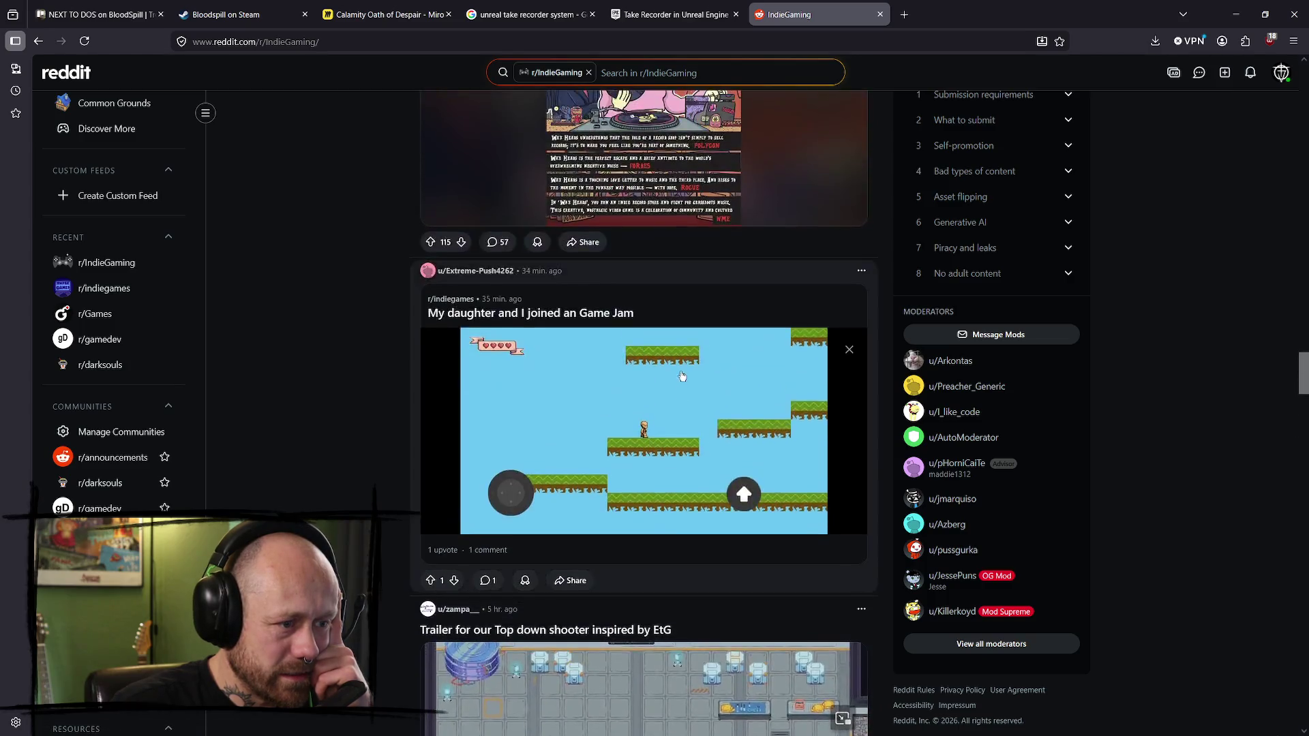
{"action": "scroll", "coordinate": [682, 375], "scroll_direction": "up", "scroll_amount": 15}
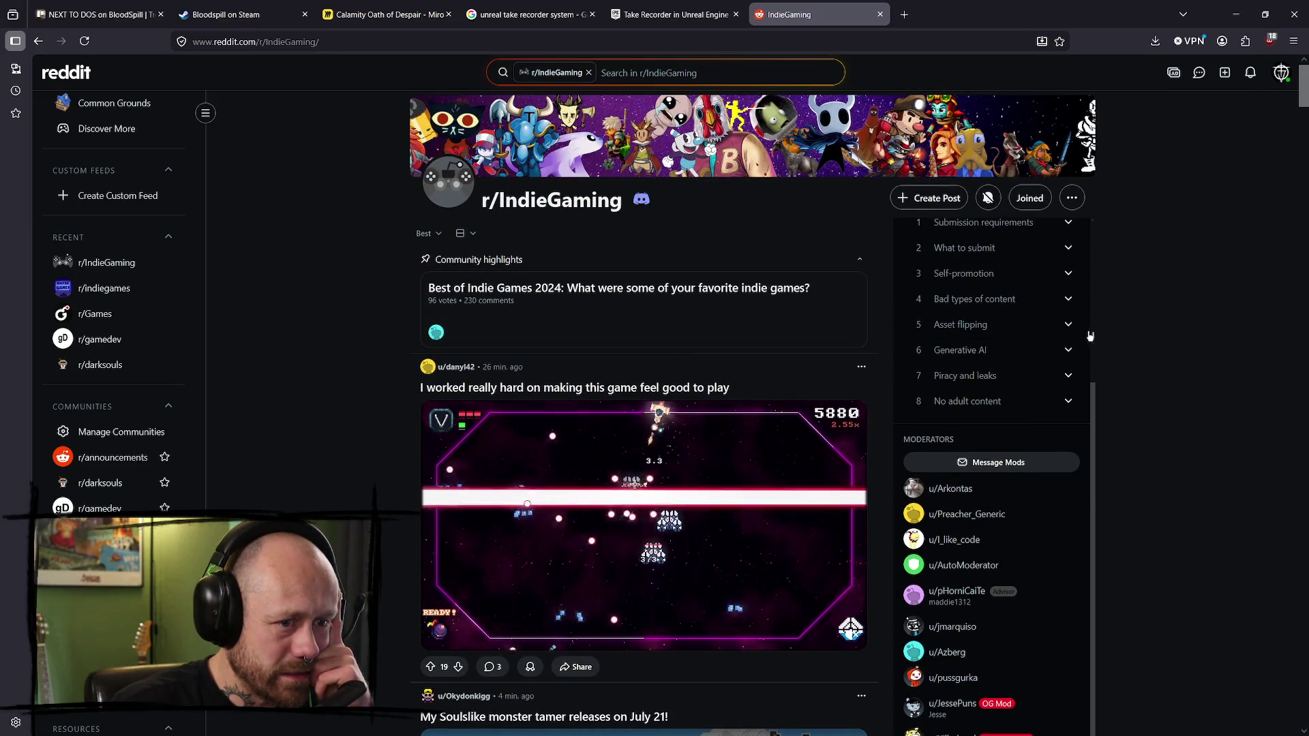
{"action": "scroll", "coordinate": [920, 307], "scroll_direction": "up", "scroll_amount": 3}
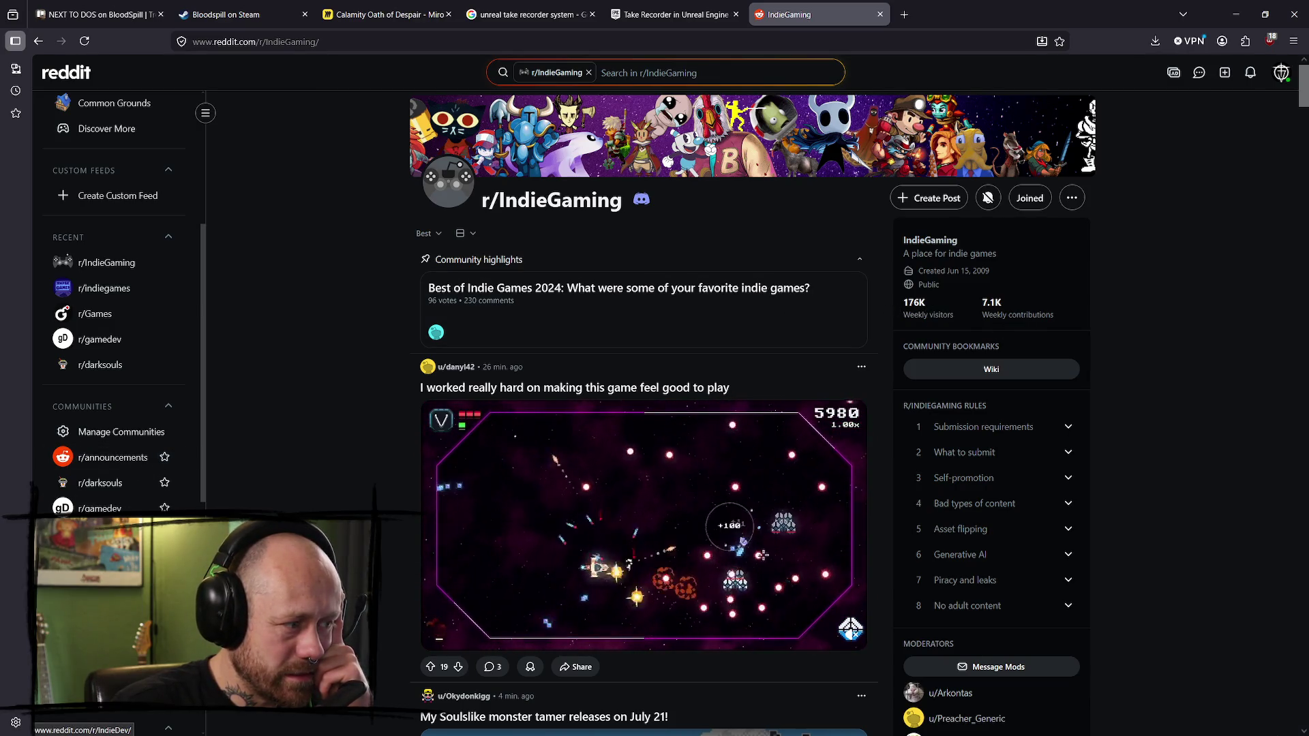
- Visit r/indiegames briefly, then return to the top of r/IndieGaming
{"action": "left_click", "coordinate": [103, 288]}
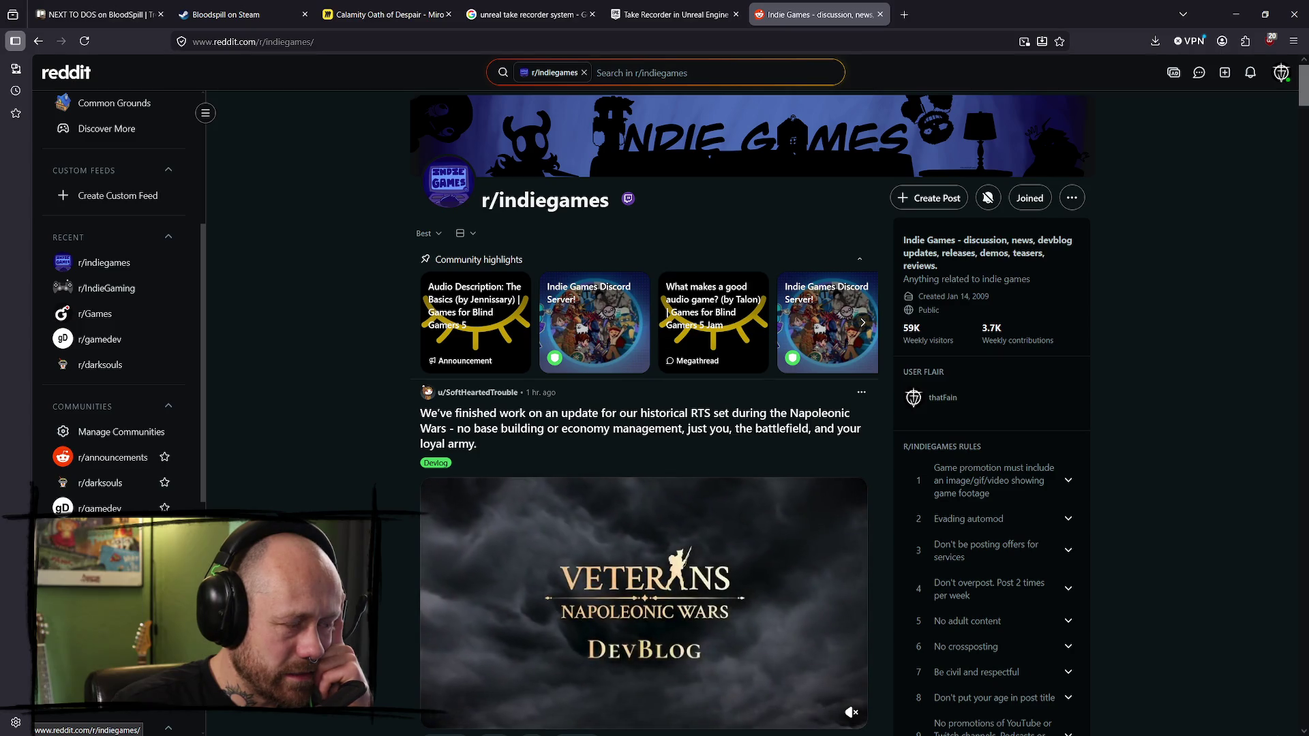
{"action": "left_click", "coordinate": [105, 288]}
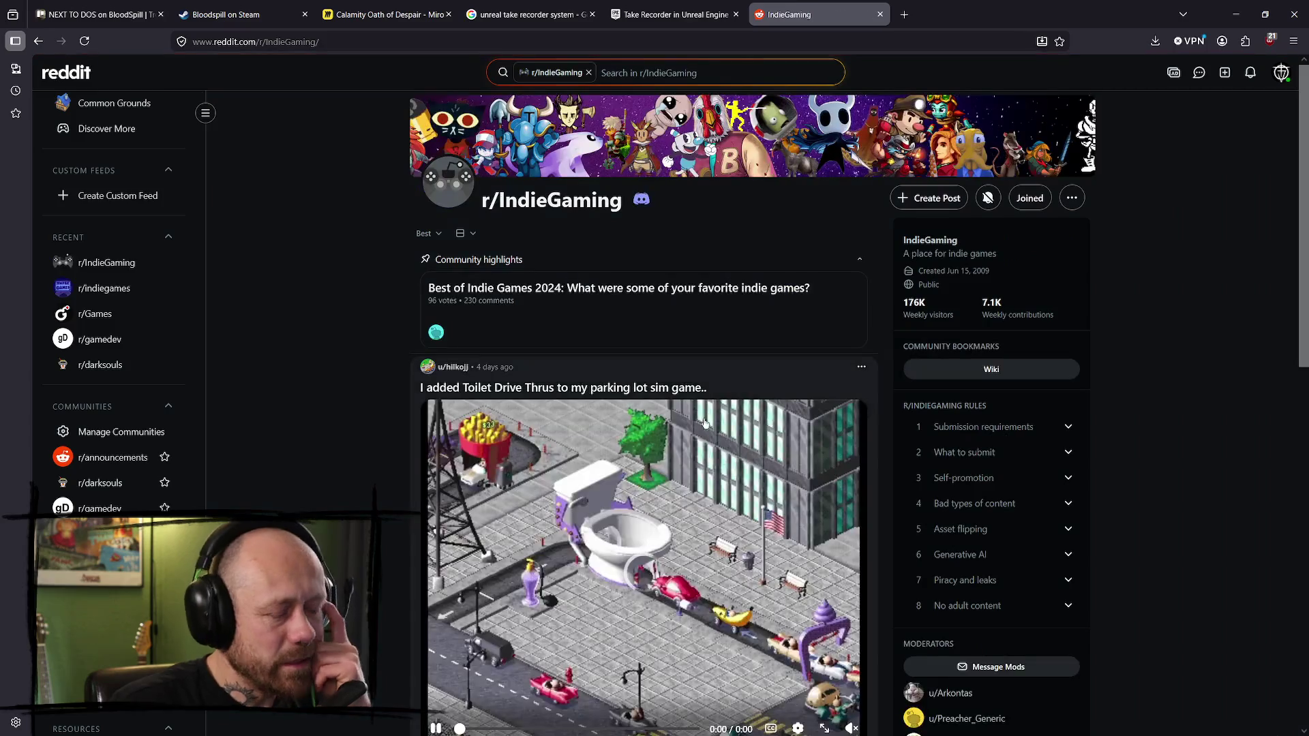
{"action": "scroll", "coordinate": [713, 386], "scroll_direction": "down", "scroll_amount": 8}
{"action": "scroll", "coordinate": [713, 387], "scroll_direction": "down", "scroll_amount": 3}
{"action": "scroll", "coordinate": [747, 364], "scroll_direction": "up", "scroll_amount": 8}
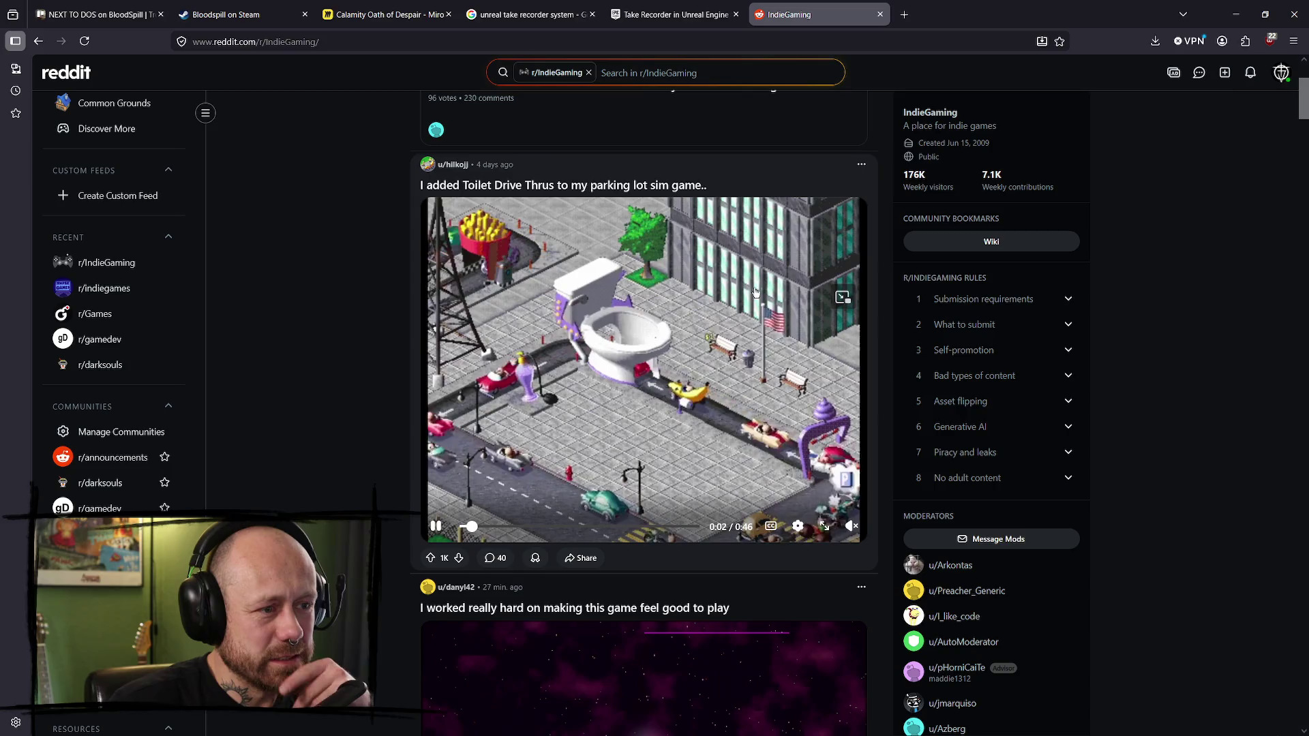
{"action": "scroll", "coordinate": [756, 295], "scroll_direction": "up", "scroll_amount": 3}
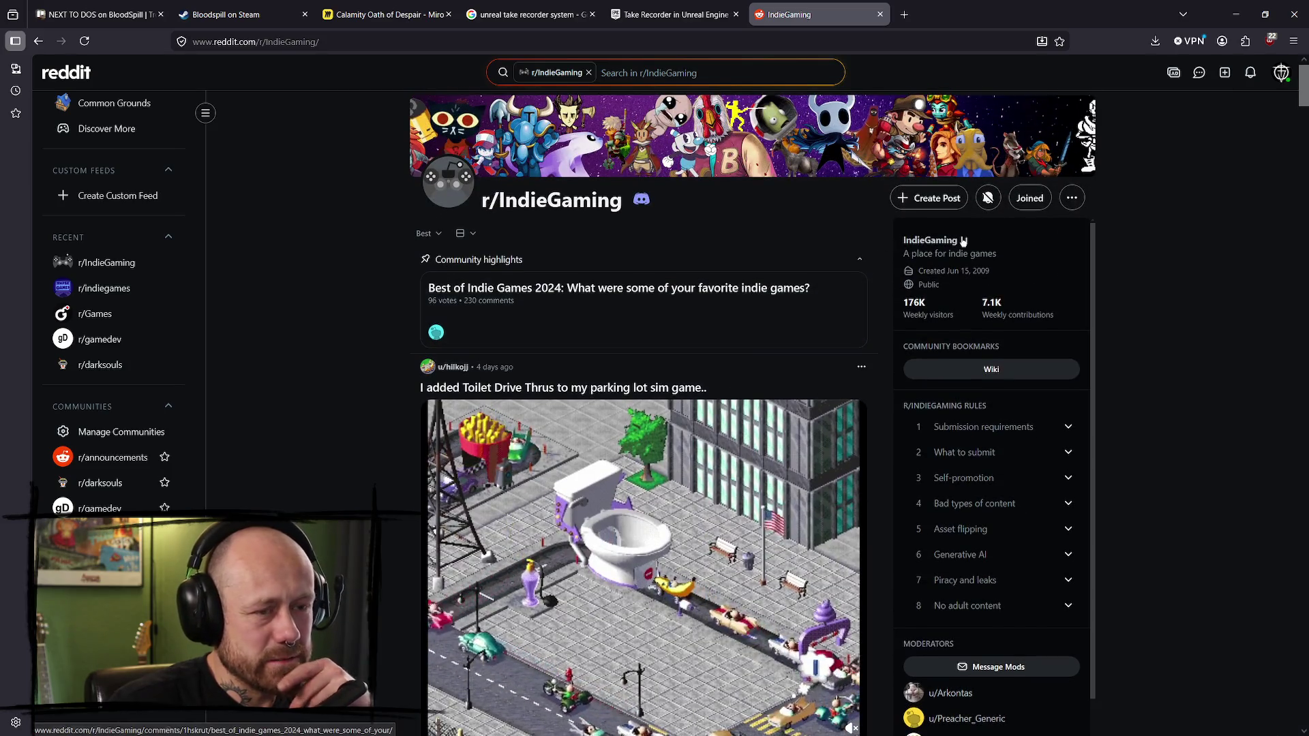
- Start a new r/IndieGaming post and paste the prepared caption into its title
{"action": "left_click", "coordinate": [906, 199]}
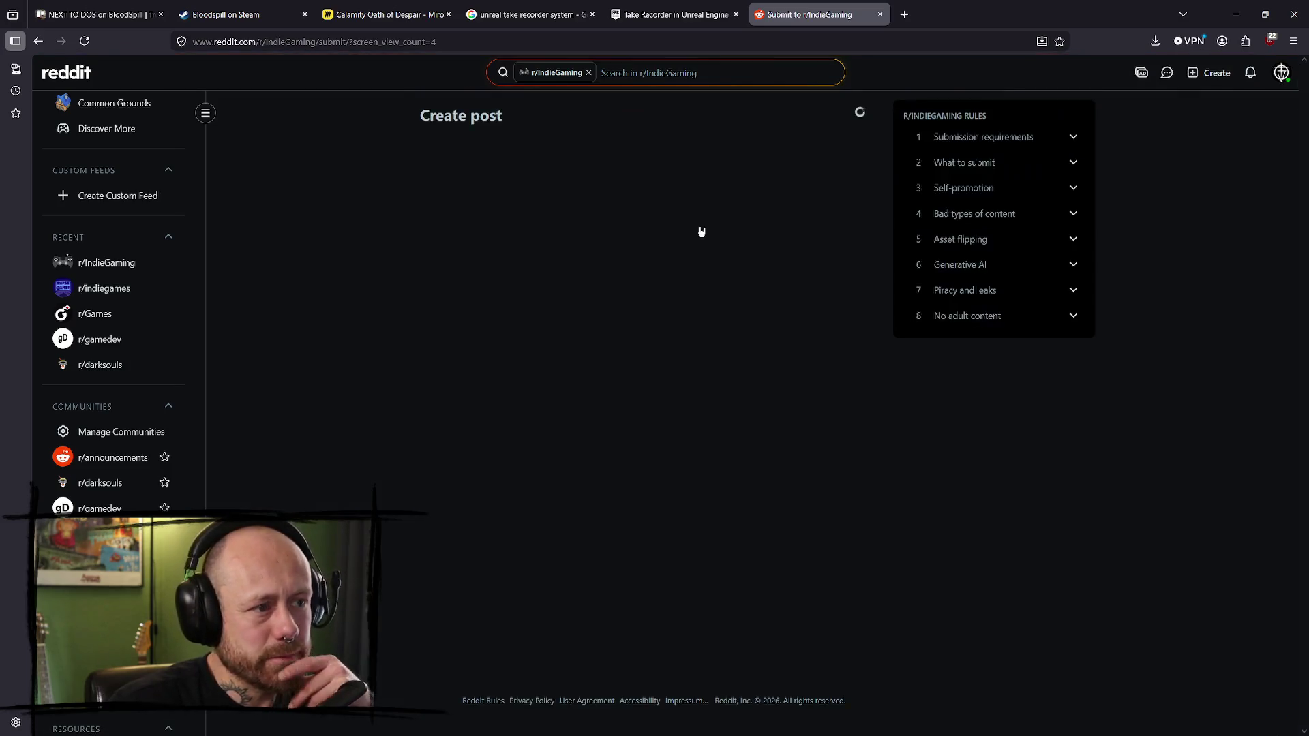
{"action": "left_click", "coordinate": [453, 232]}
{"action": "type", "text": "I'm working on a fast paced shooter but"}
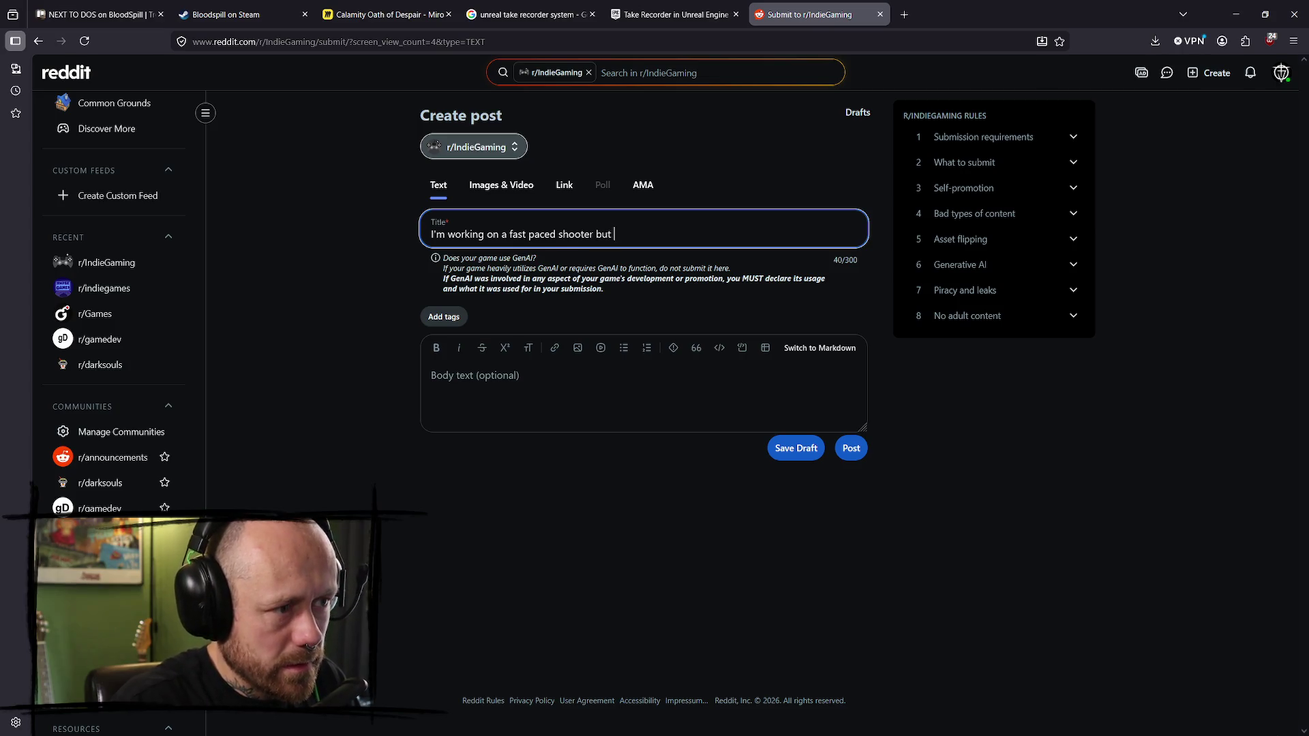
{"action": "type", "text": "Besides all the chaos in Bloodspill ... You can still find some moments of piece and quite.  #indiegame #psx #gamedev"}
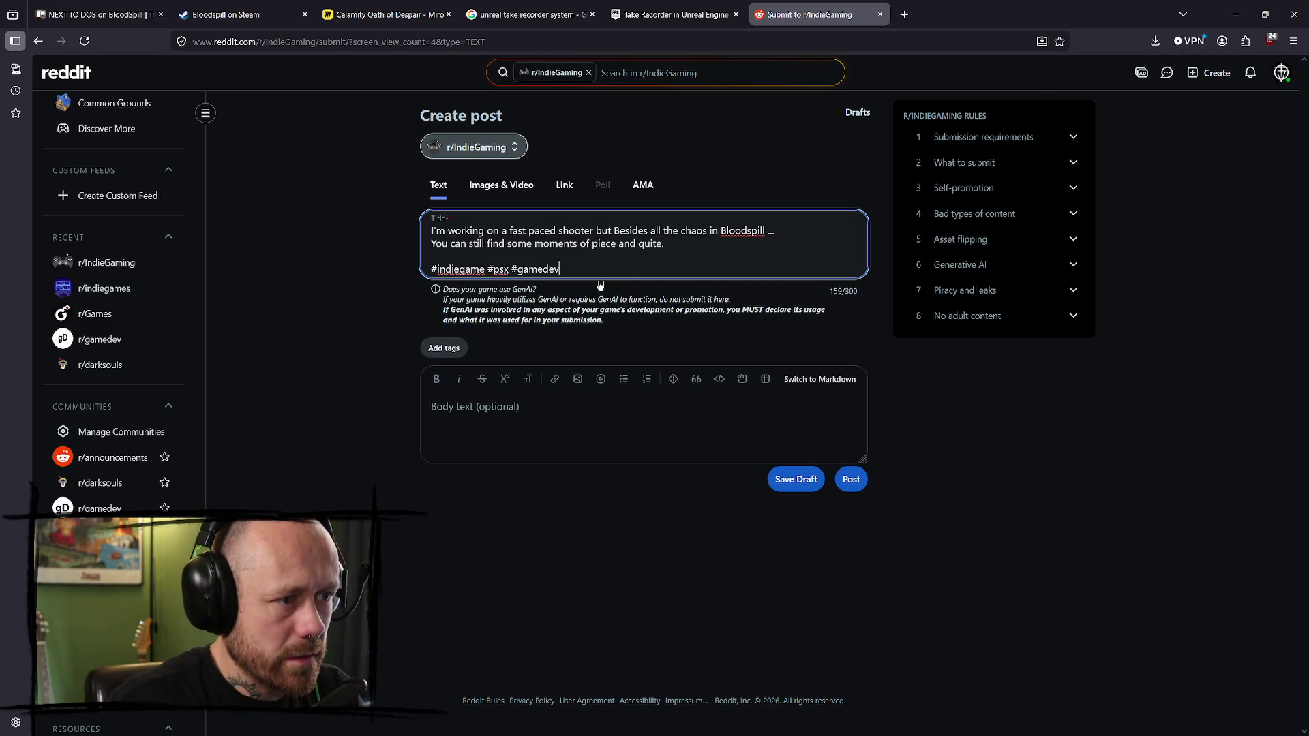
- Strip the hashtag line, join the title into one sentence, and add 'actually' after I'm
{"action": "left_click_drag", "start_coordinate": [587, 270], "coordinate": [428, 270]}
{"action": "key", "text": "BackSpace"}
{"action": "key", "text": "BackSpace"}
{"action": "key", "text": "BackSpace"}
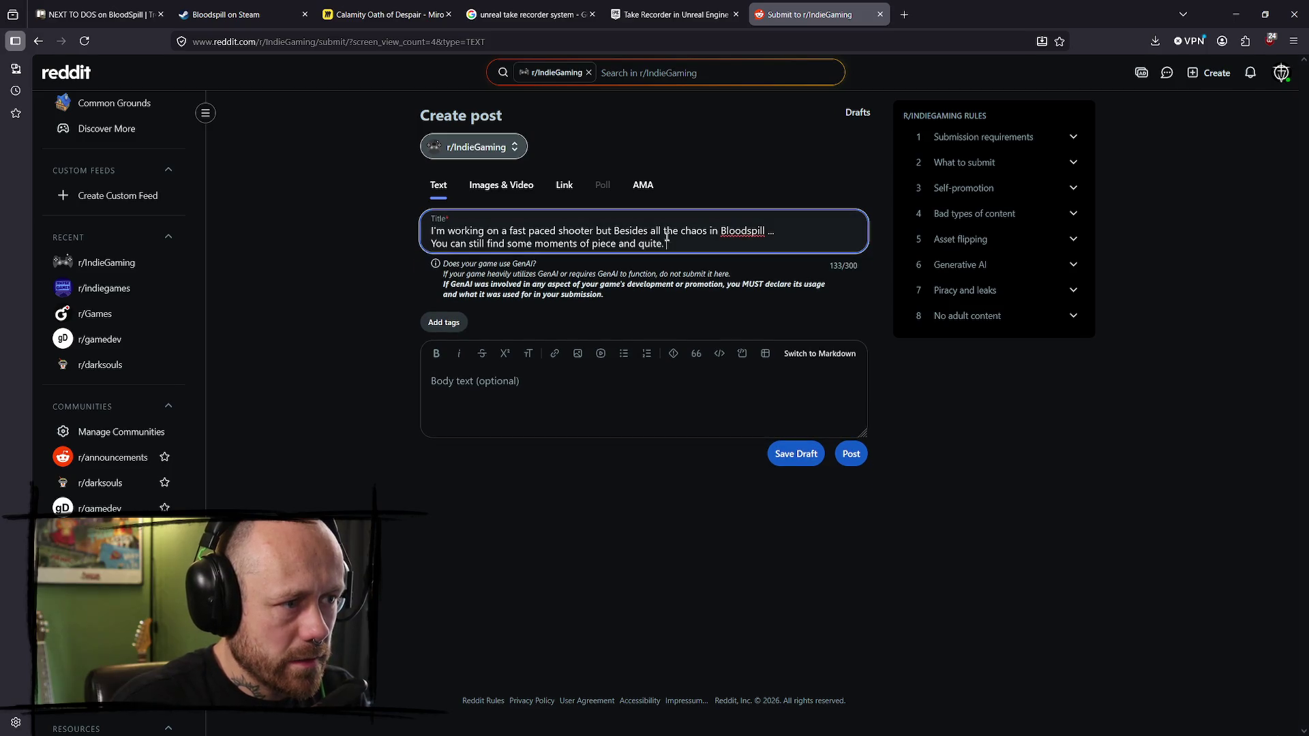
{"action": "key", "text": "BackSpace"}
{"action": "type", "text": "b"}
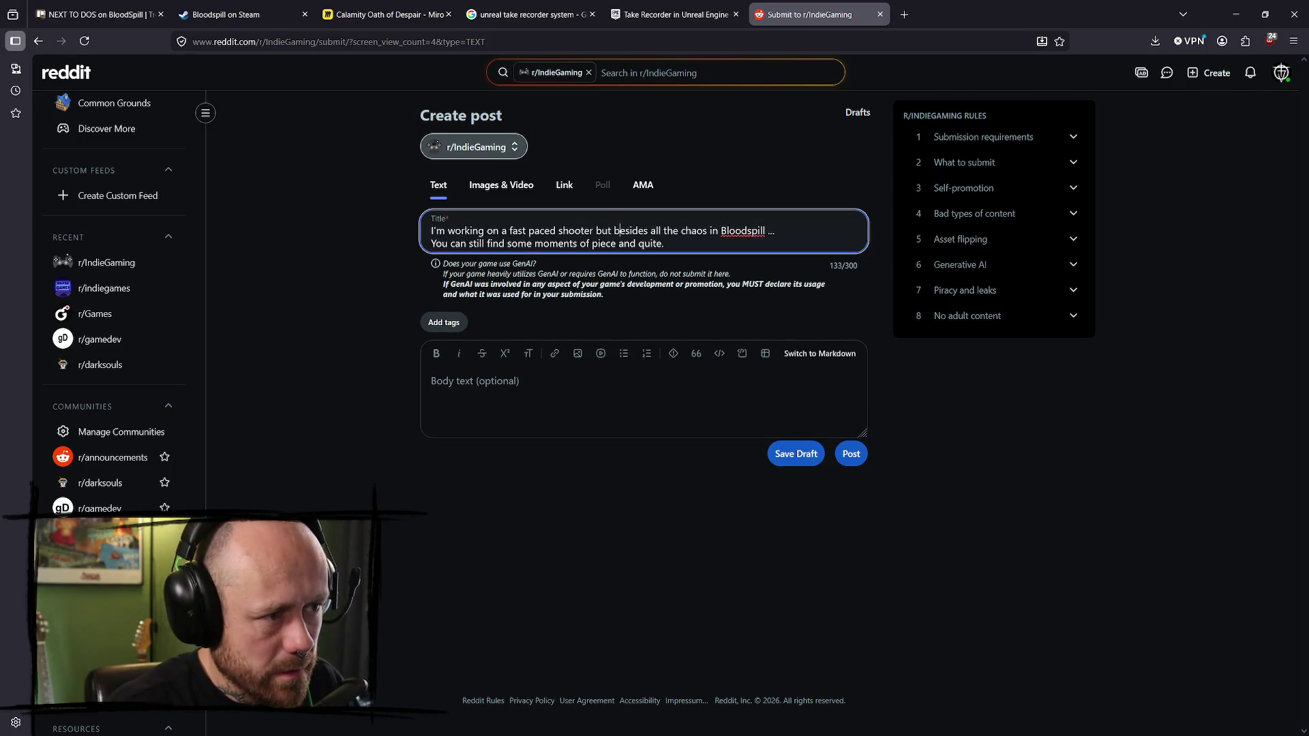
{"action": "double_click", "coordinate": [777, 232]}
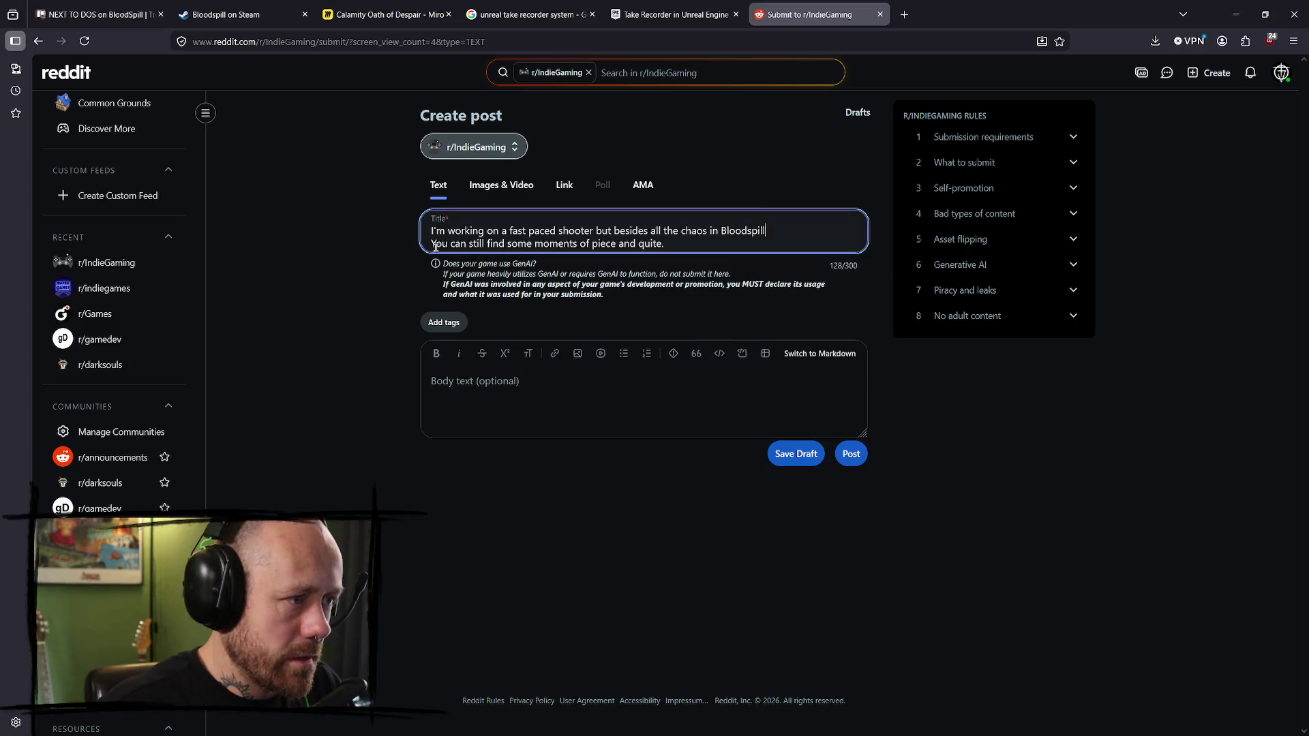
{"action": "key", "text": "BackSpace"}
{"action": "key", "text": "BackSpace"}
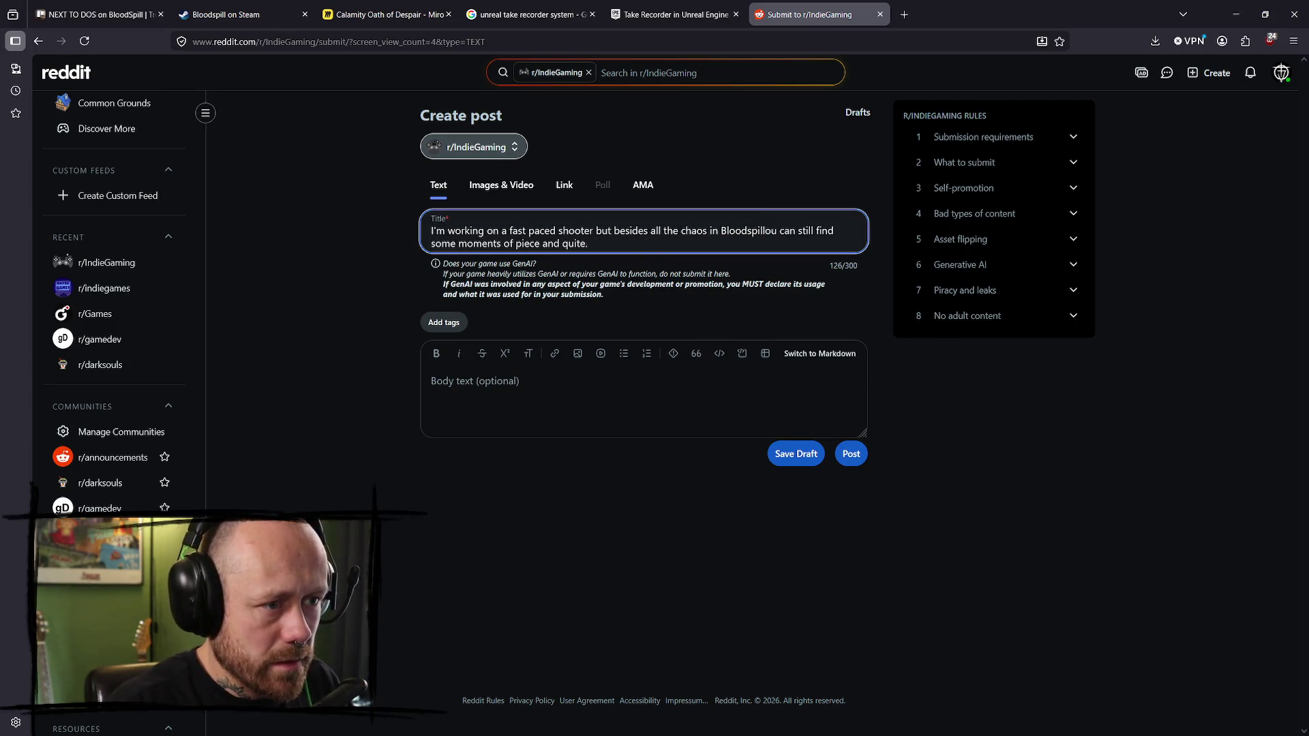
{"action": "type", "text": ", y"}
{"action": "left_click", "coordinate": [635, 243]}
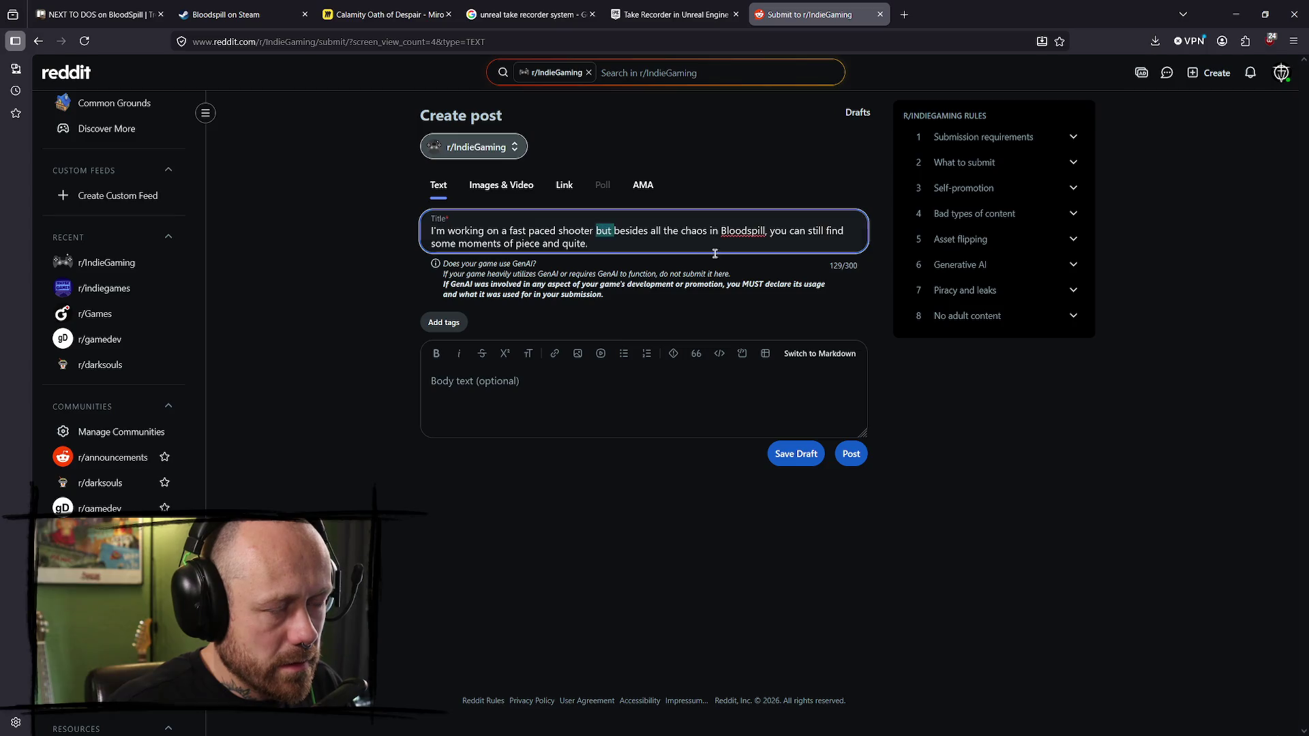
{"action": "left_click", "coordinate": [610, 246]}
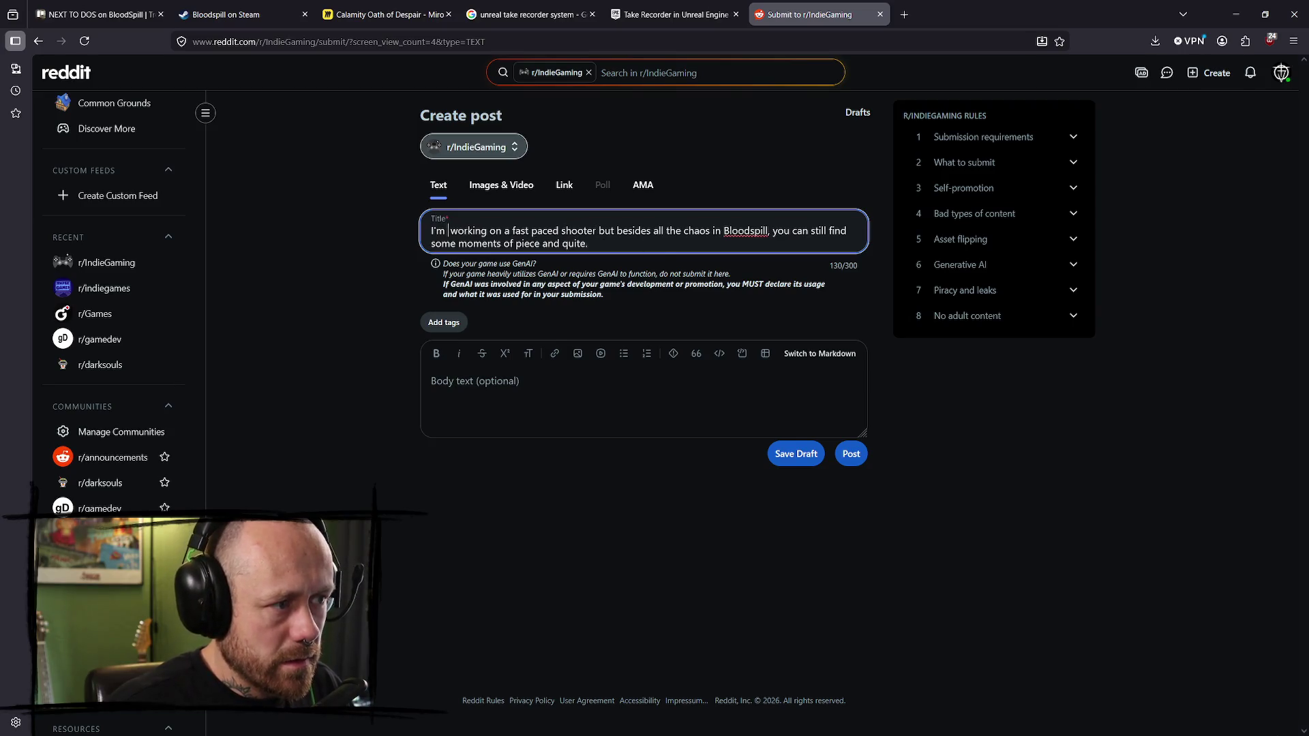
{"action": "type", "text": "actually"}
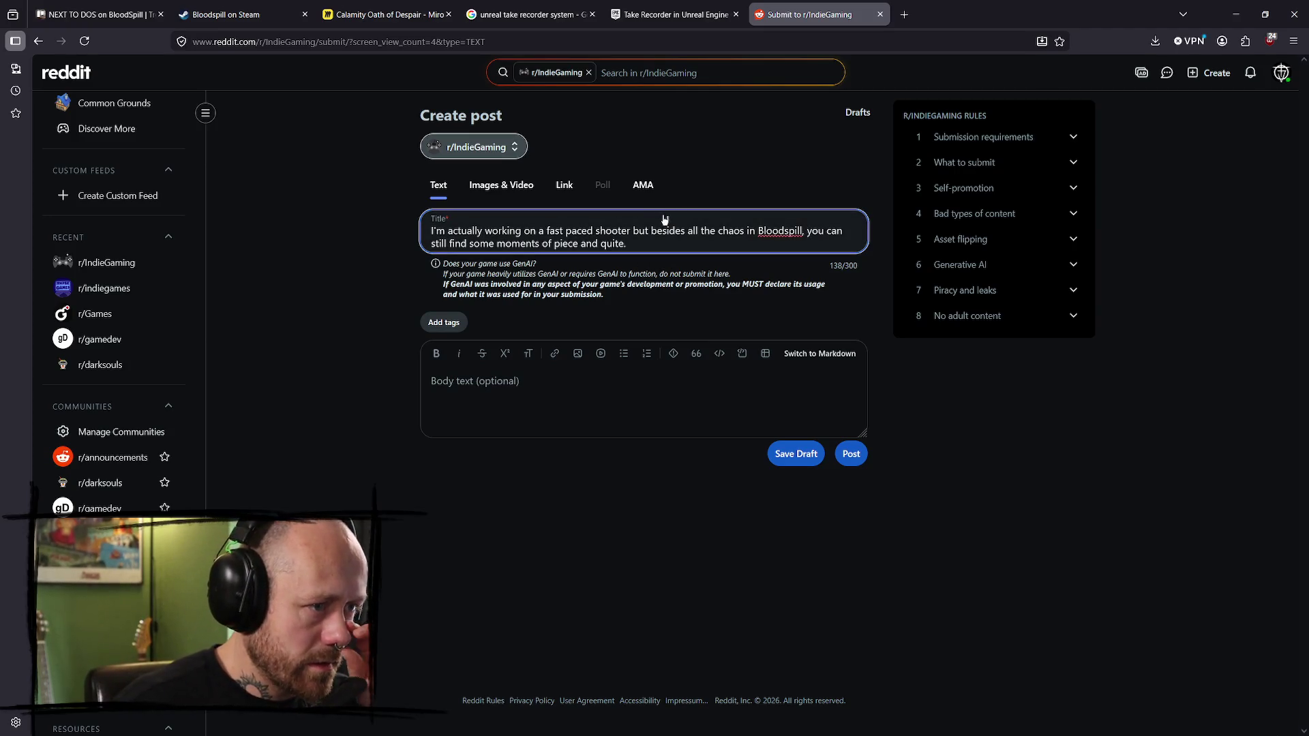
{"action": "left_click", "coordinate": [726, 240]}
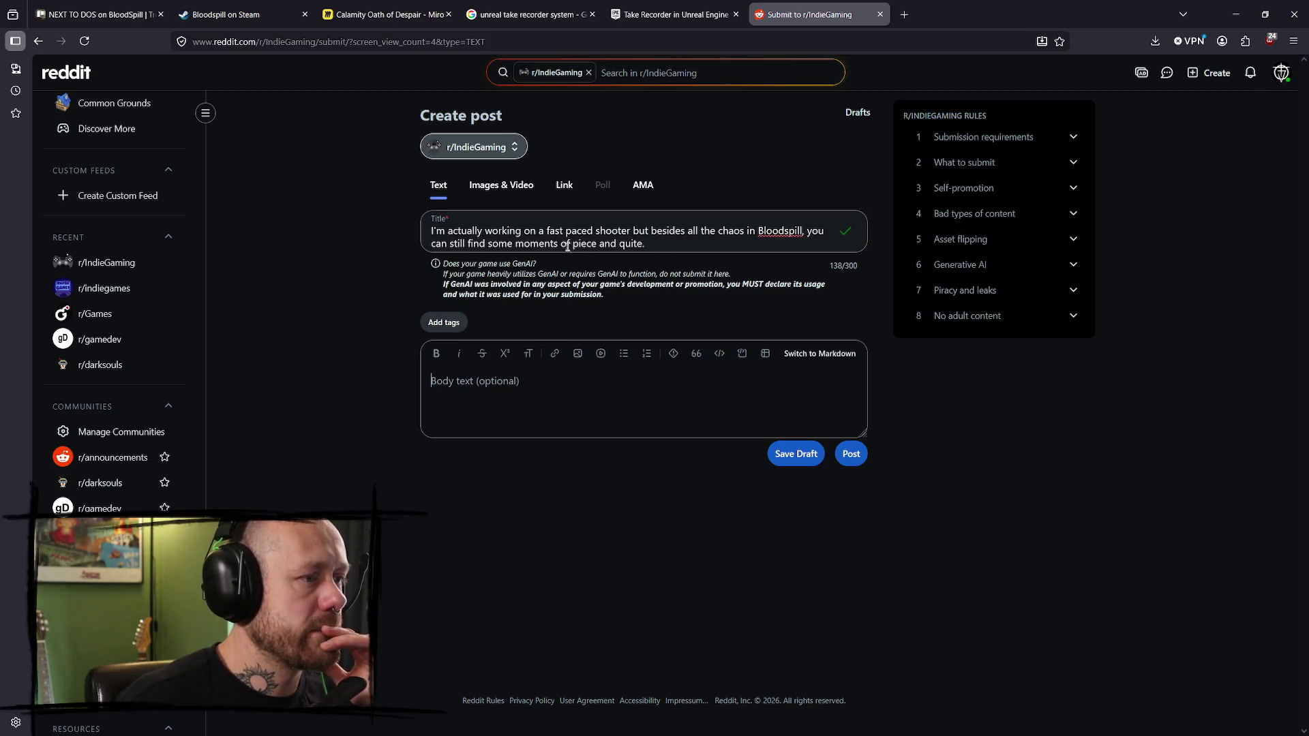
- Move the Bloodspill shooter sentence out of the title into the body field
{"action": "key", "text": "Tab"}
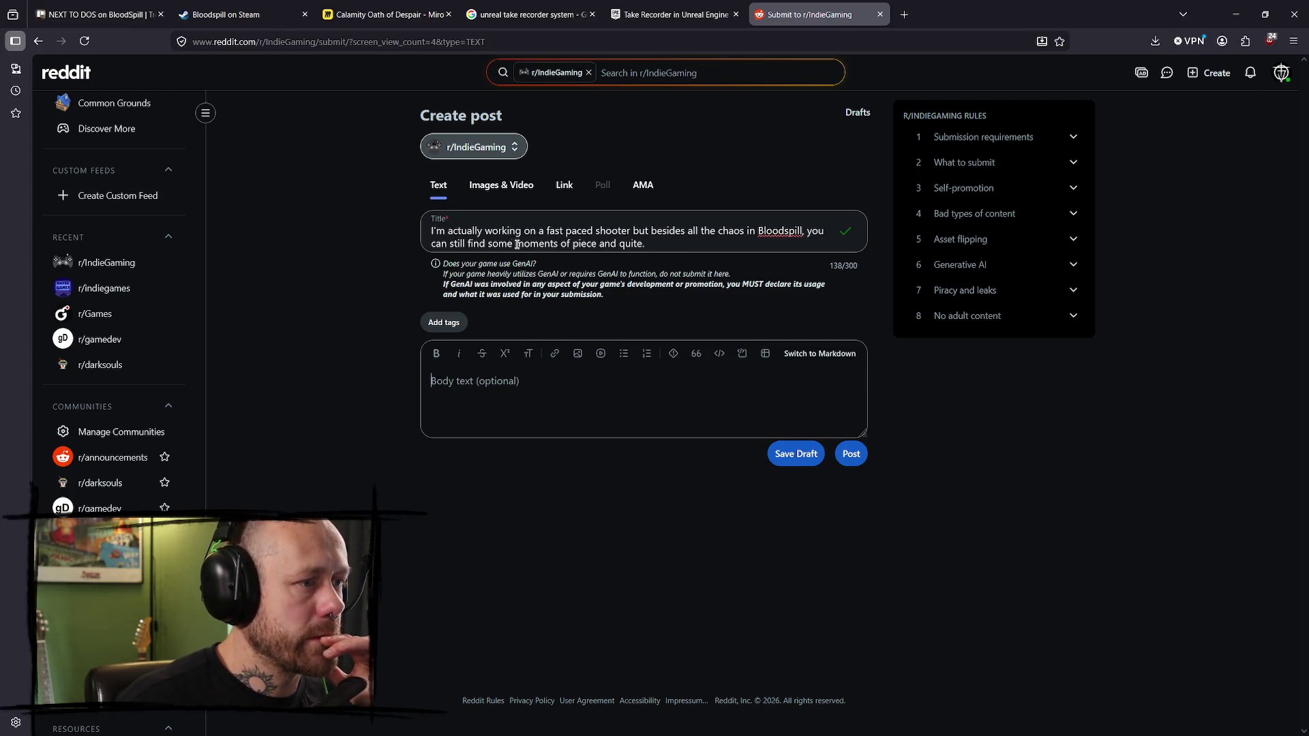
{"action": "left_click_drag", "start_coordinate": [488, 243], "coordinate": [401, 229]}
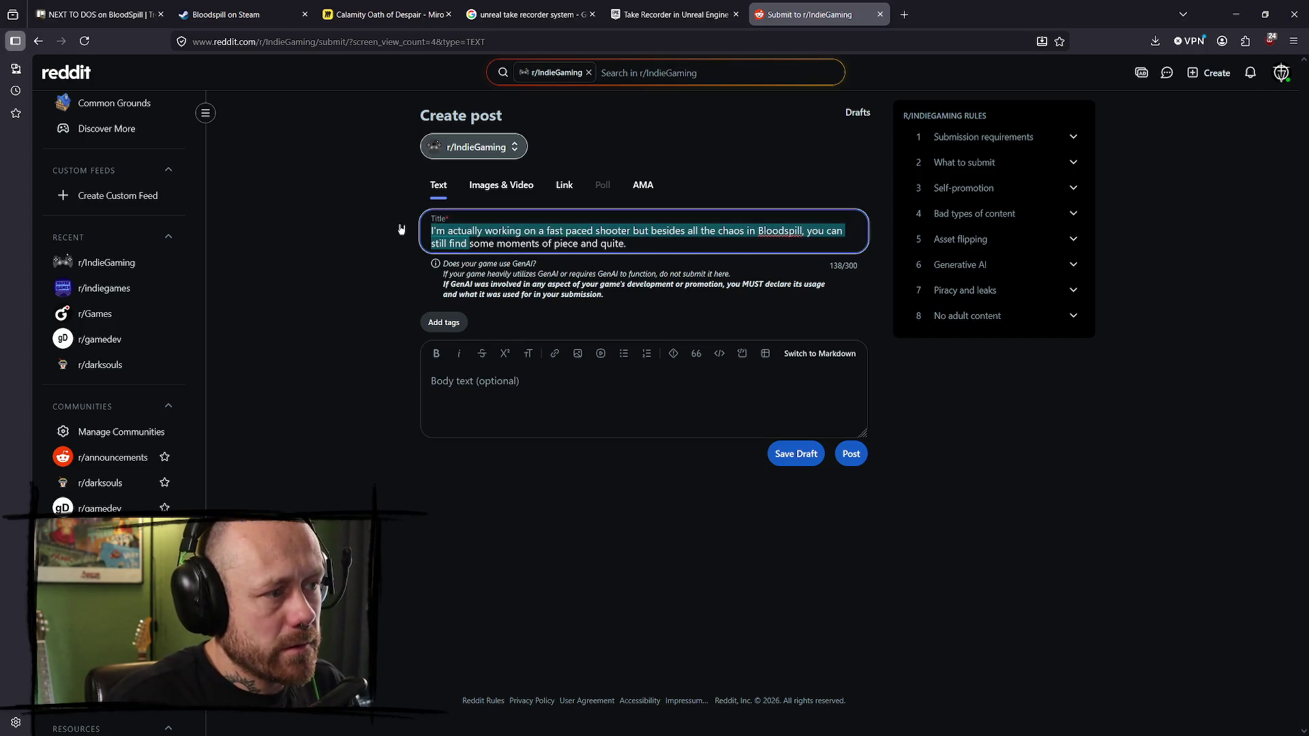
{"action": "key", "text": "ctrl+x"}
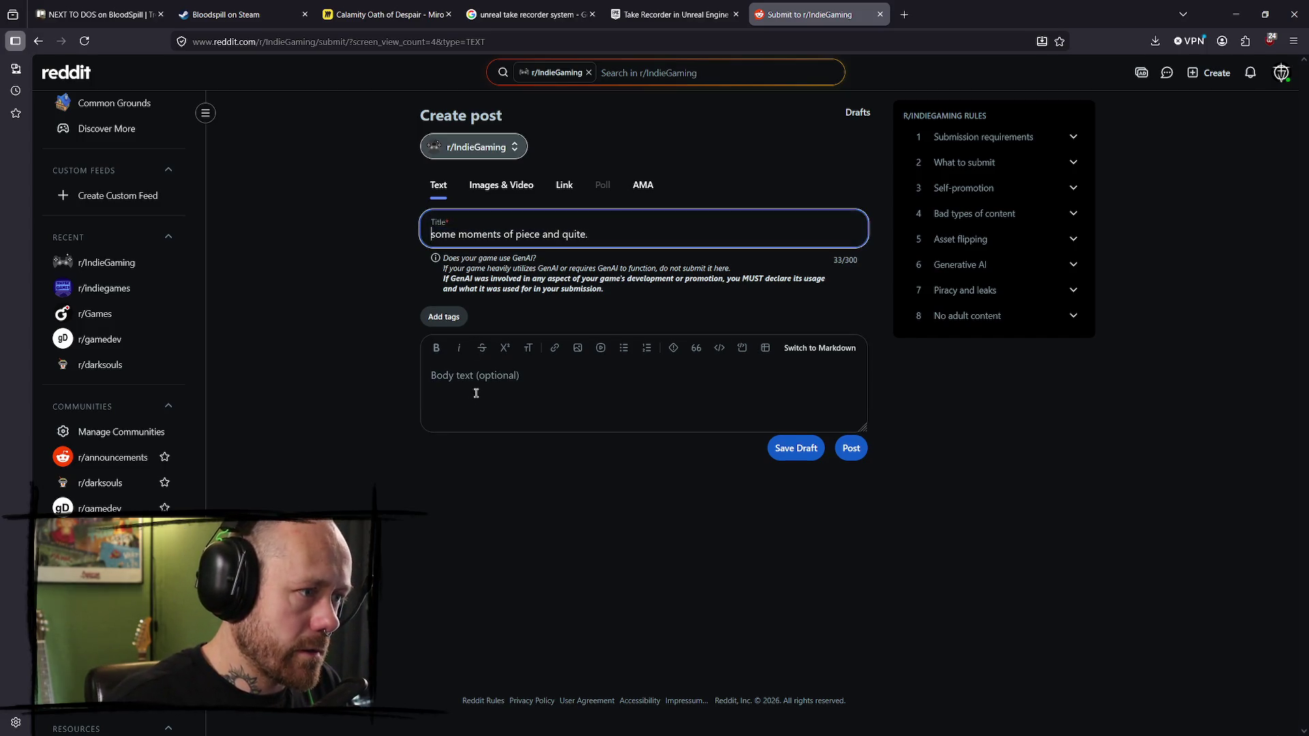
{"action": "left_click", "coordinate": [483, 385]}
{"action": "key", "text": "ctrl+v"}
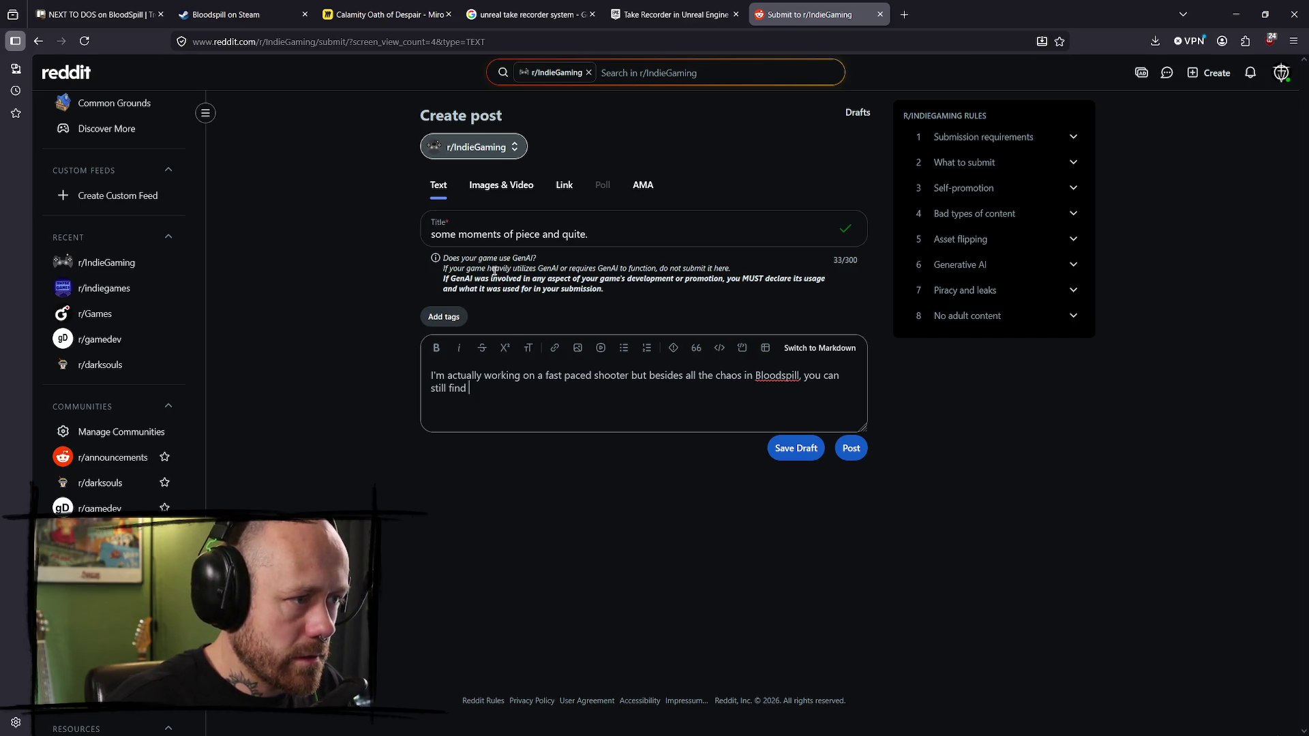
{"action": "left_click_drag", "start_coordinate": [600, 246], "coordinate": [388, 238]}
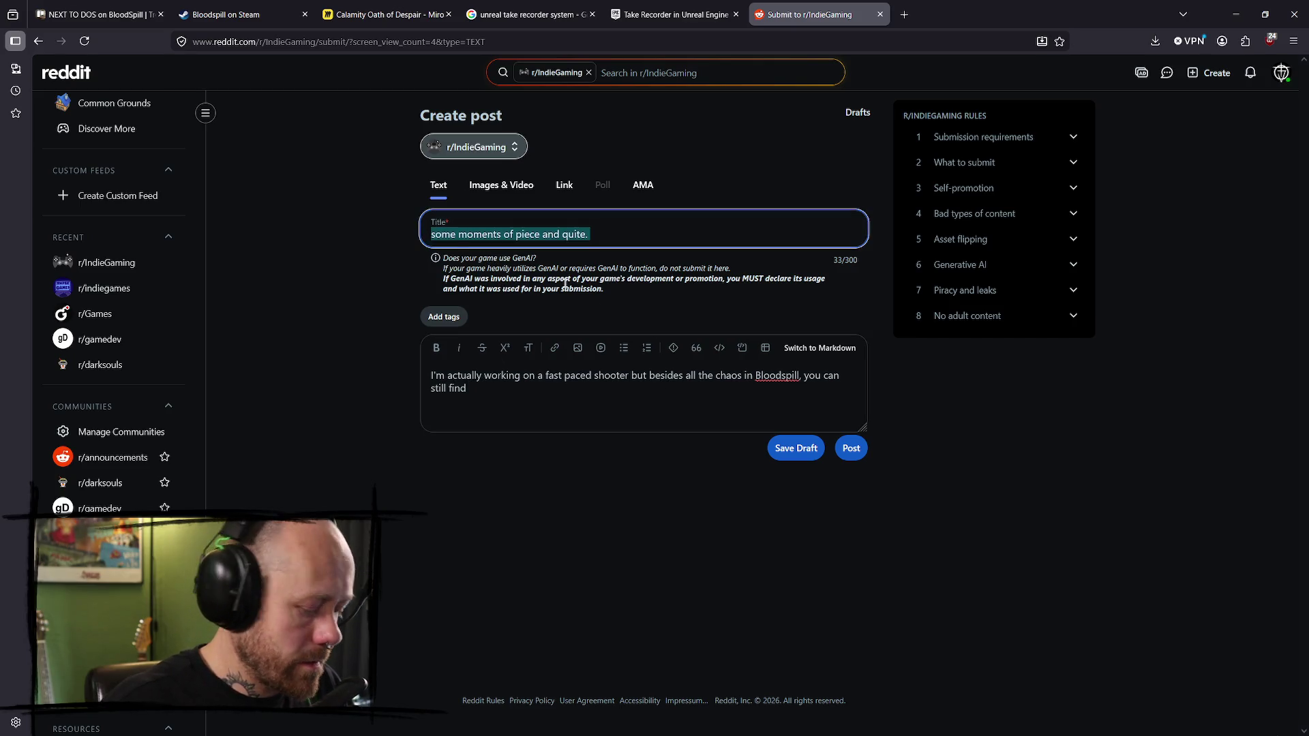
{"action": "left_click", "coordinate": [510, 395]}
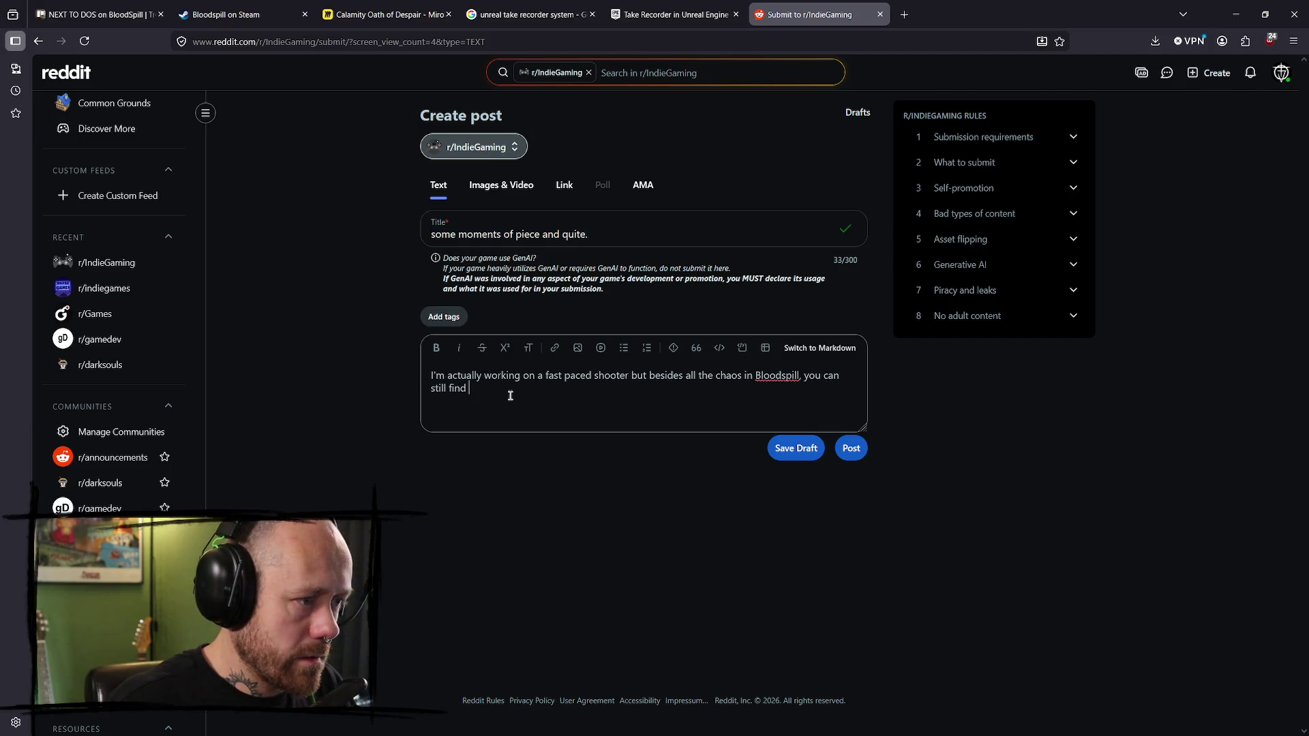
{"action": "key", "text": "ctrl+v"}
- Capitalise the title so it reads 'Some moments of piece and quite.'
{"action": "left_click", "coordinate": [432, 234]}
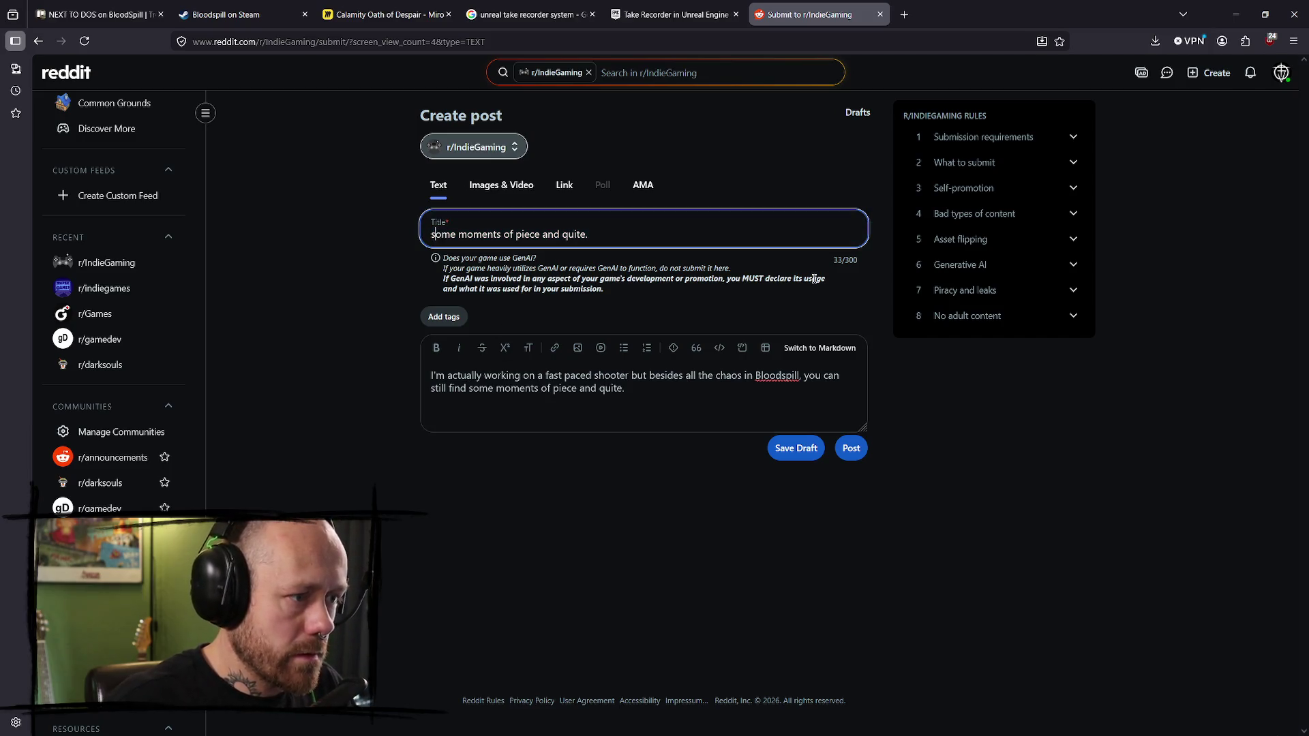
{"action": "key", "text": "Delete"}
{"action": "type", "text": "S"}
{"action": "left_click", "coordinate": [632, 233]}
- Insert 'named Bloodspill' into the body sentence and open the tag options
{"action": "key", "text": "Tab"}
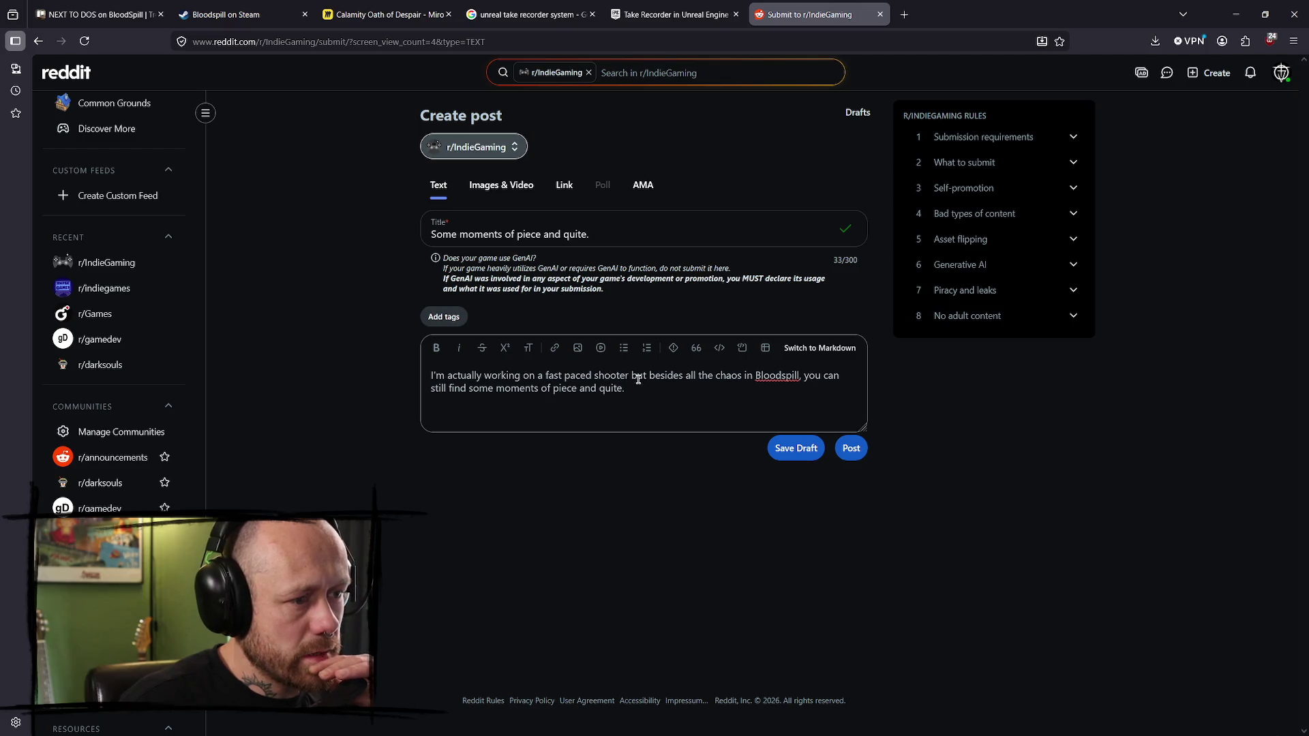
{"action": "type", "text": "n"}
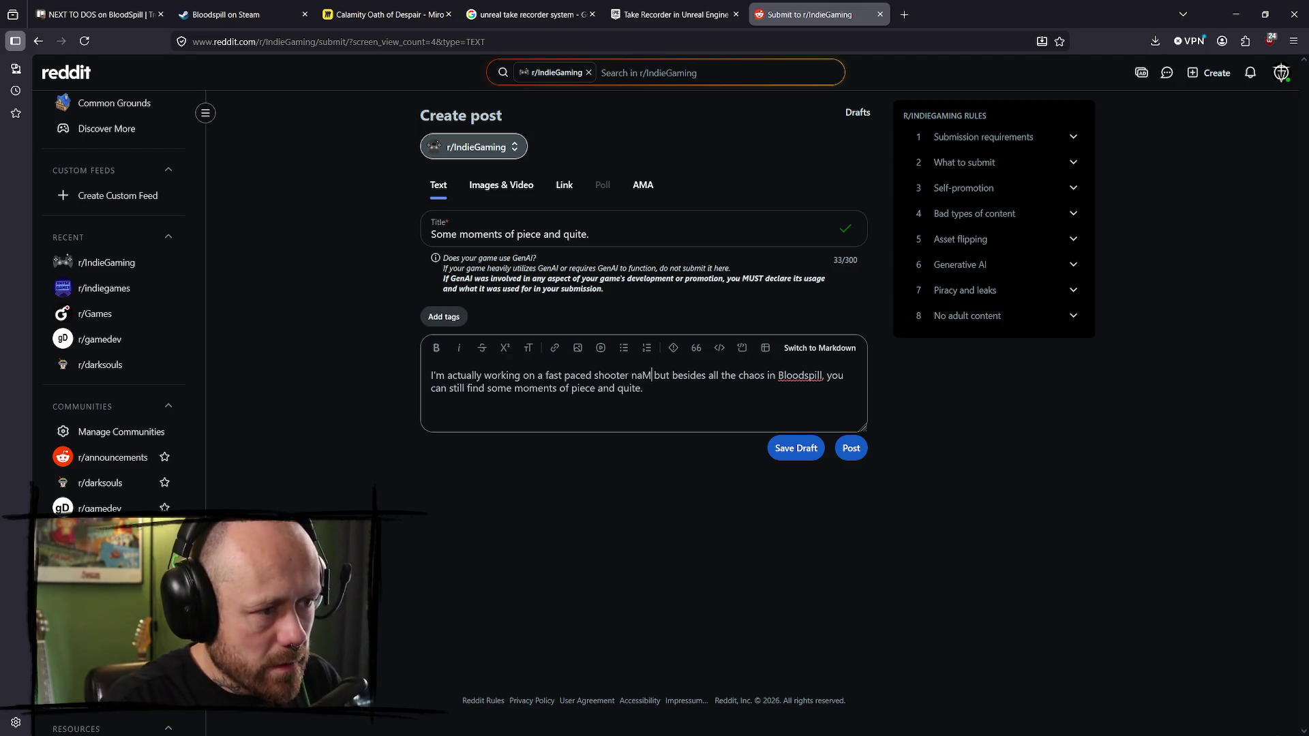
{"action": "type", "text": "ame"}
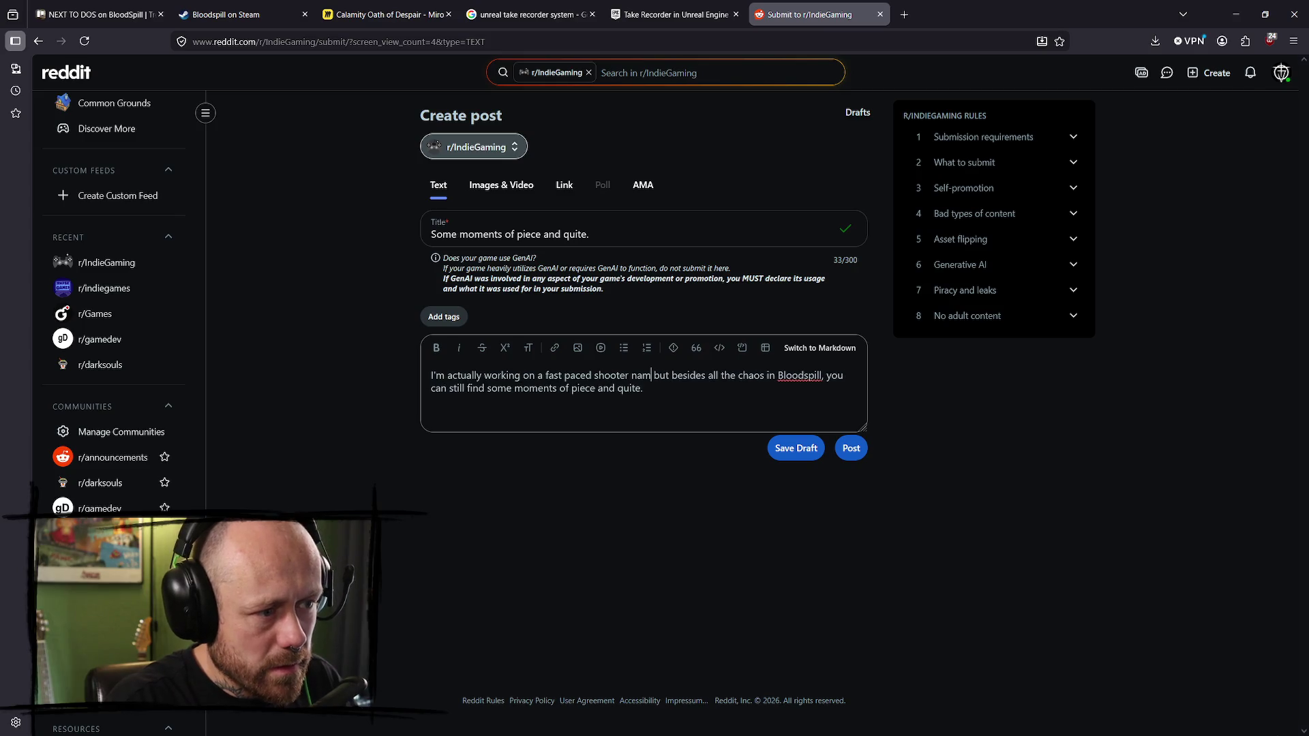
{"action": "type", "text": "d Bloodspiu"}
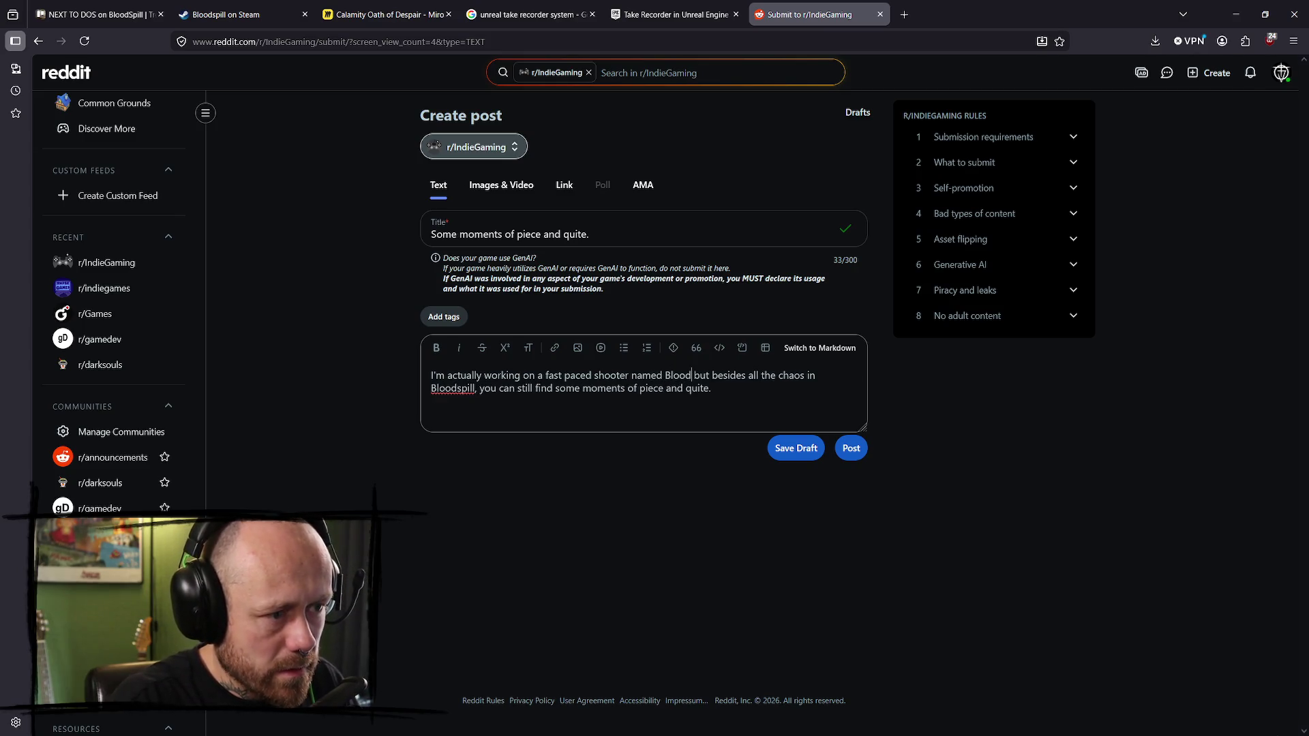
{"action": "key", "text": "BackSpace"}
{"action": "type", "text": "ll"}
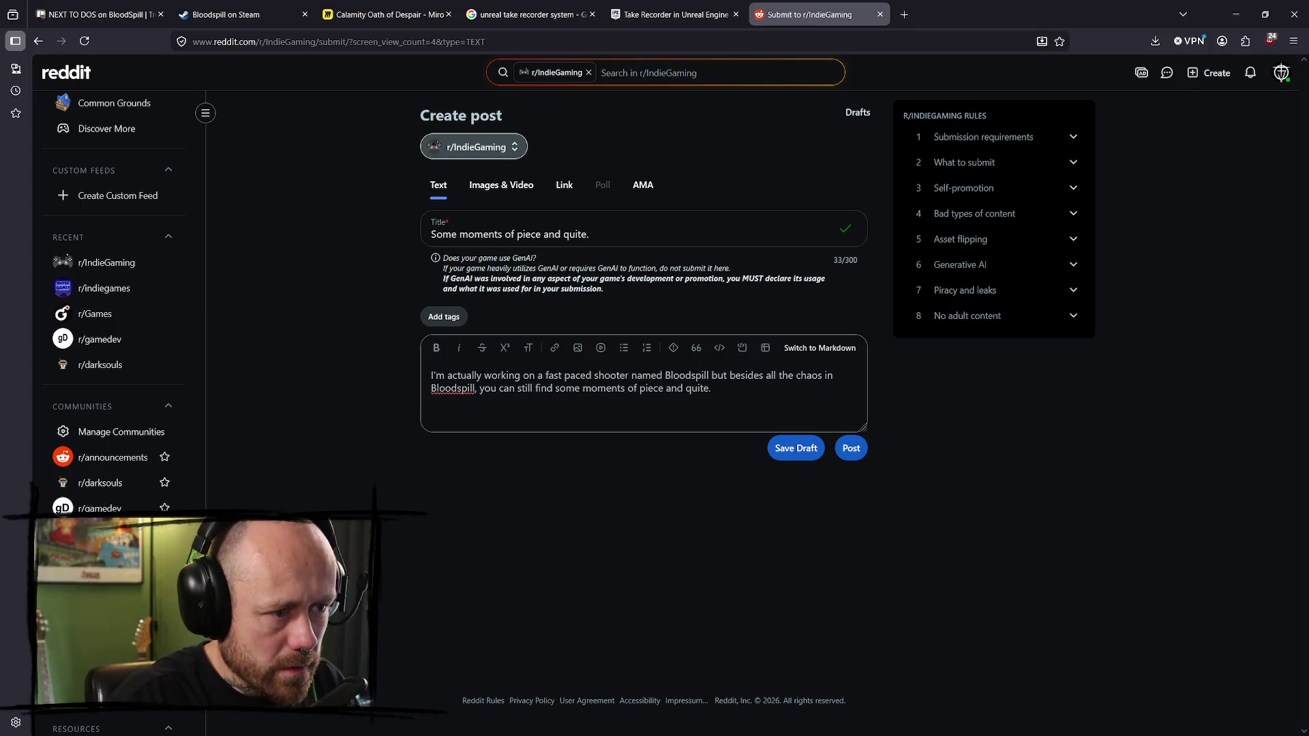
{"action": "type", "text": "!"}
{"action": "key", "text": "BackSpace"}
{"action": "type", "text": "!"}
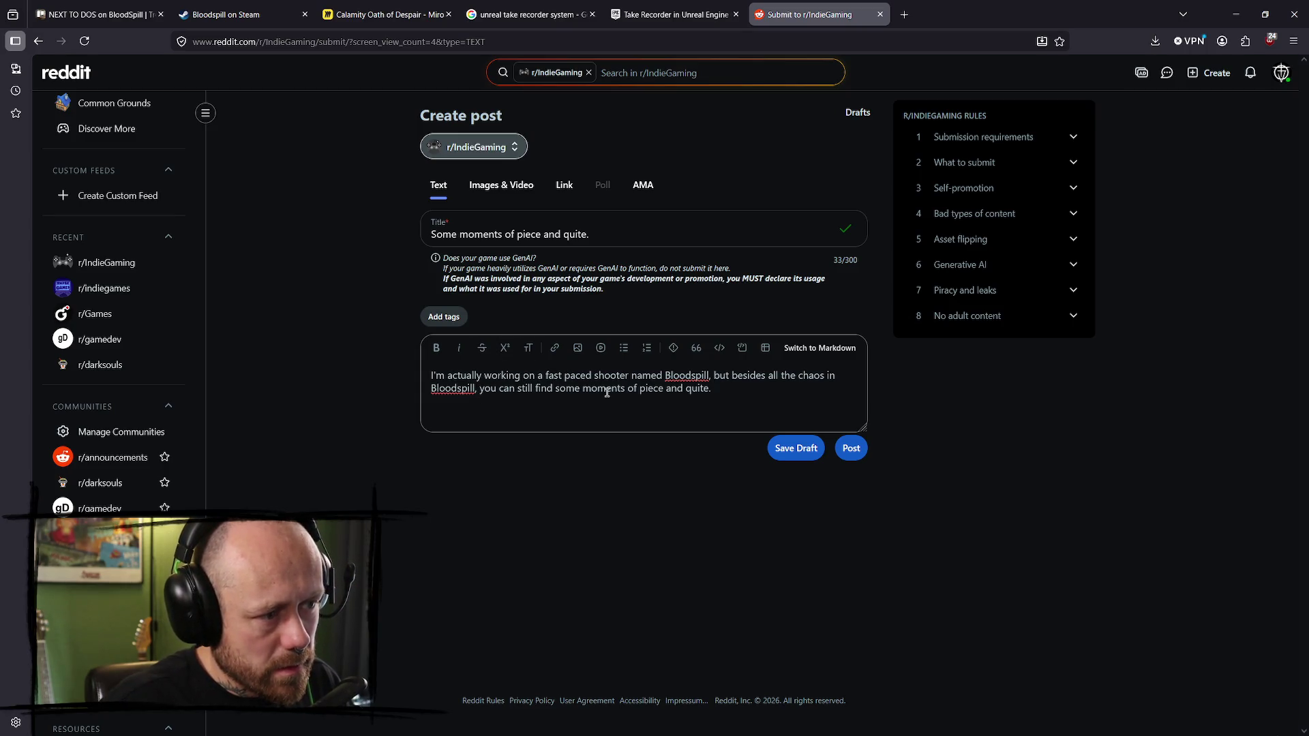
{"action": "left_click", "coordinate": [712, 398]}
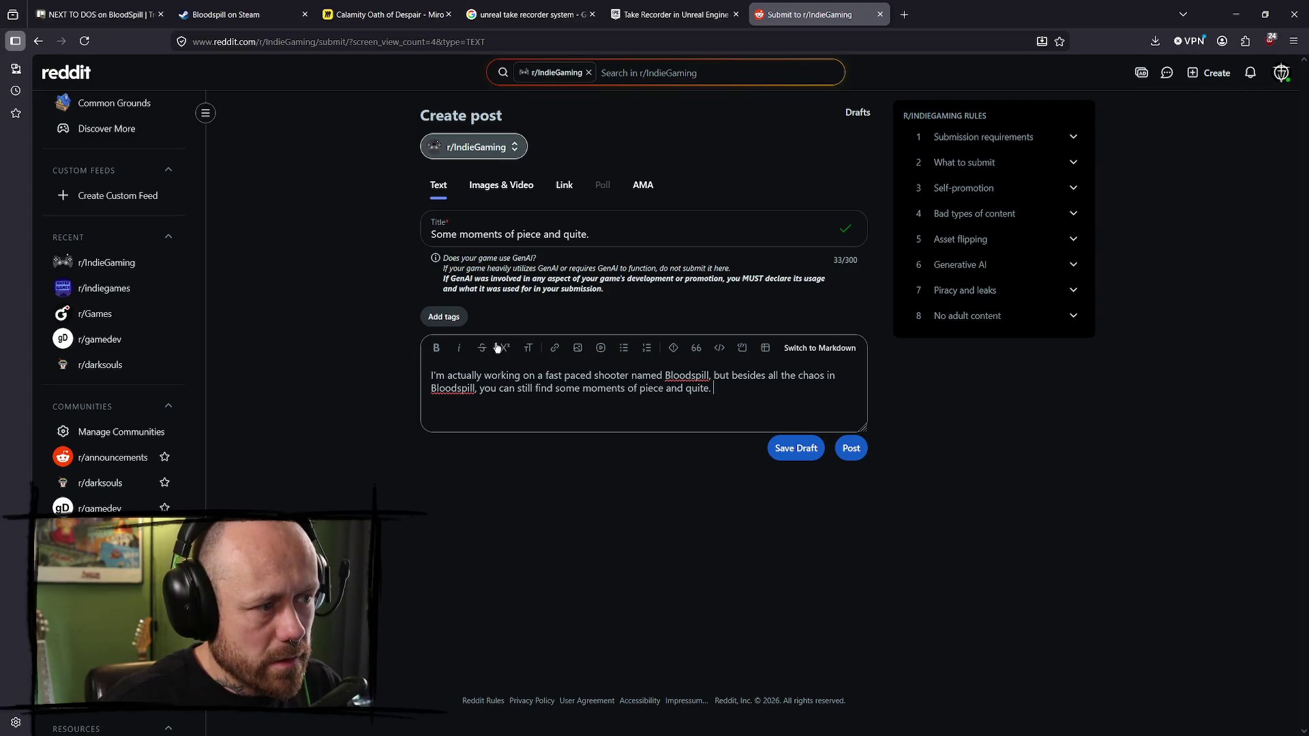
{"action": "left_click", "coordinate": [452, 322]}
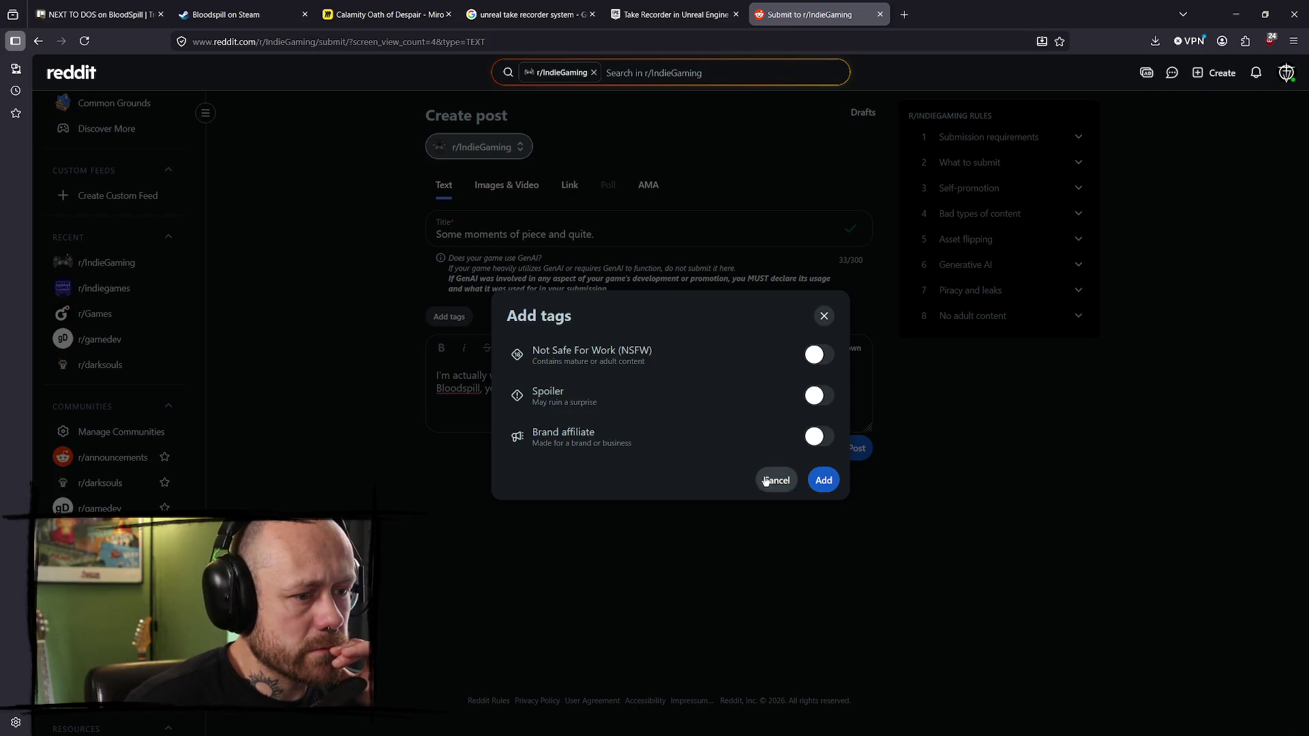
- Close the tag options and expand, then collapse, the Self-promotion rule details
{"action": "left_click", "coordinate": [824, 317]}
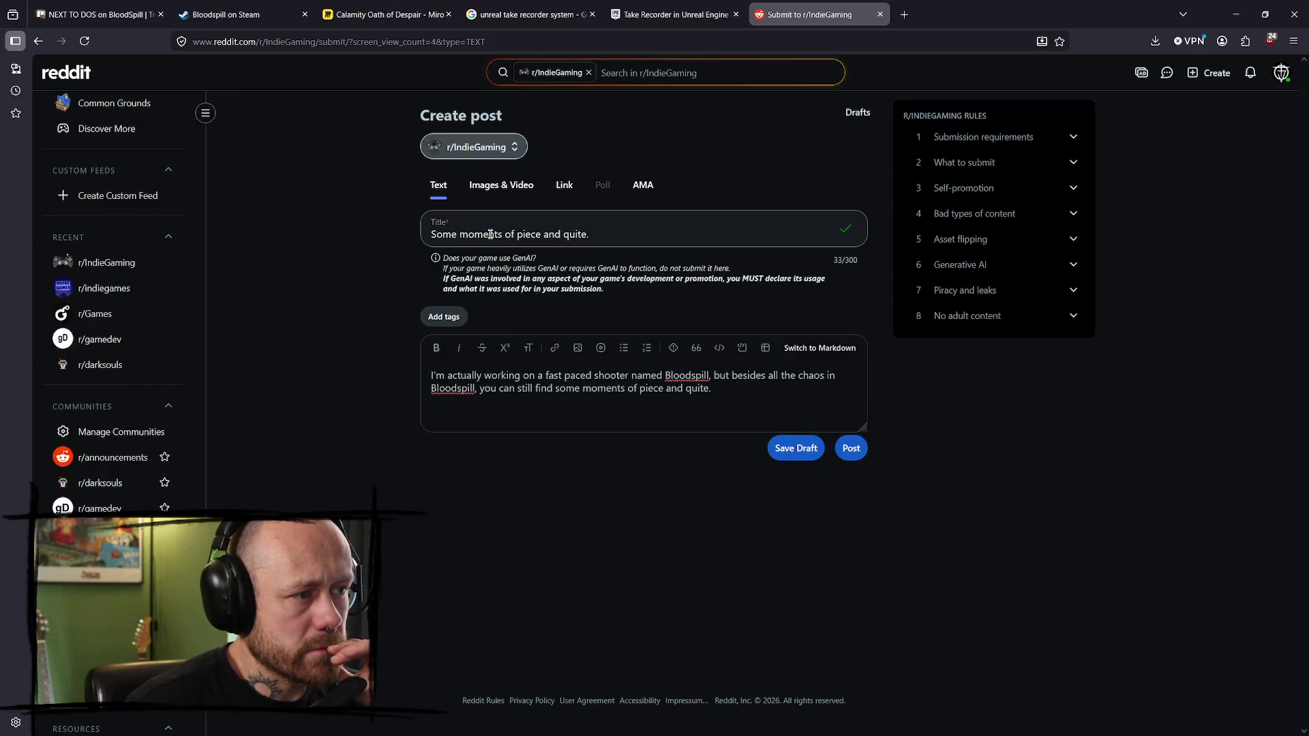
{"action": "left_click", "coordinate": [501, 187]}
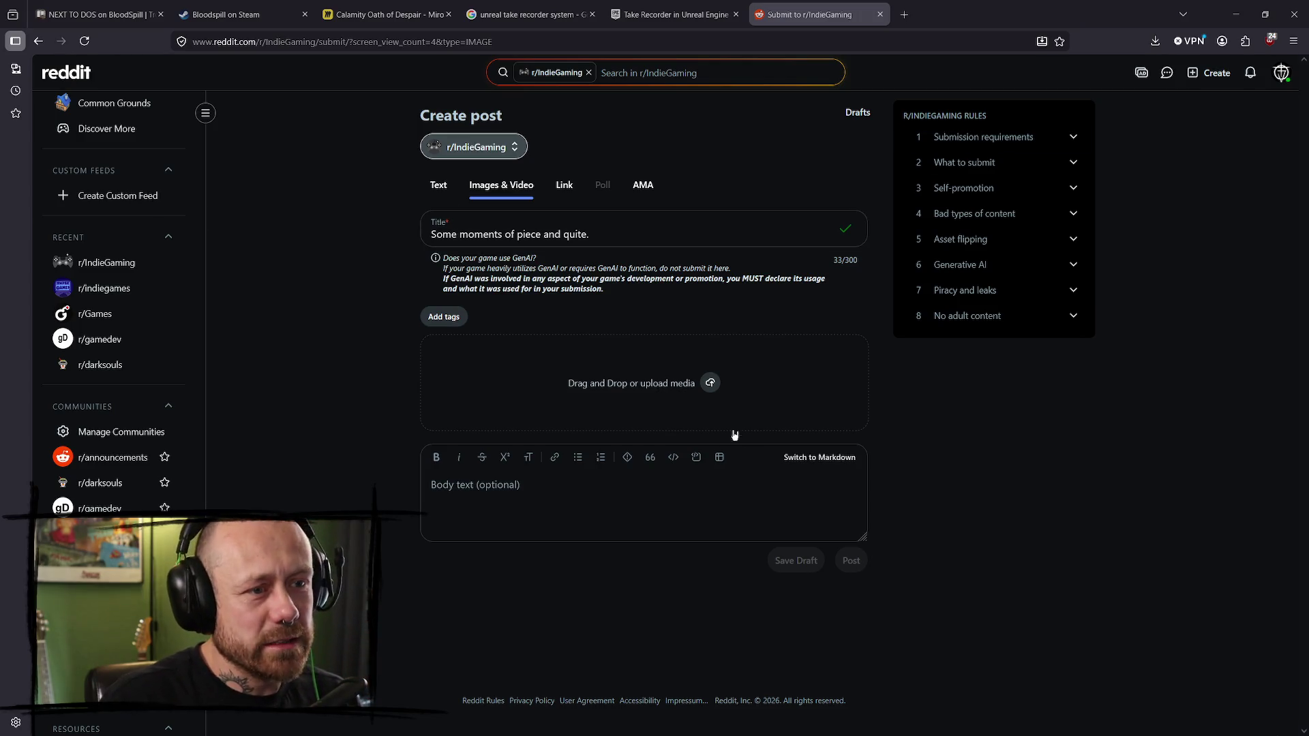
{"action": "left_click", "coordinate": [993, 193]}
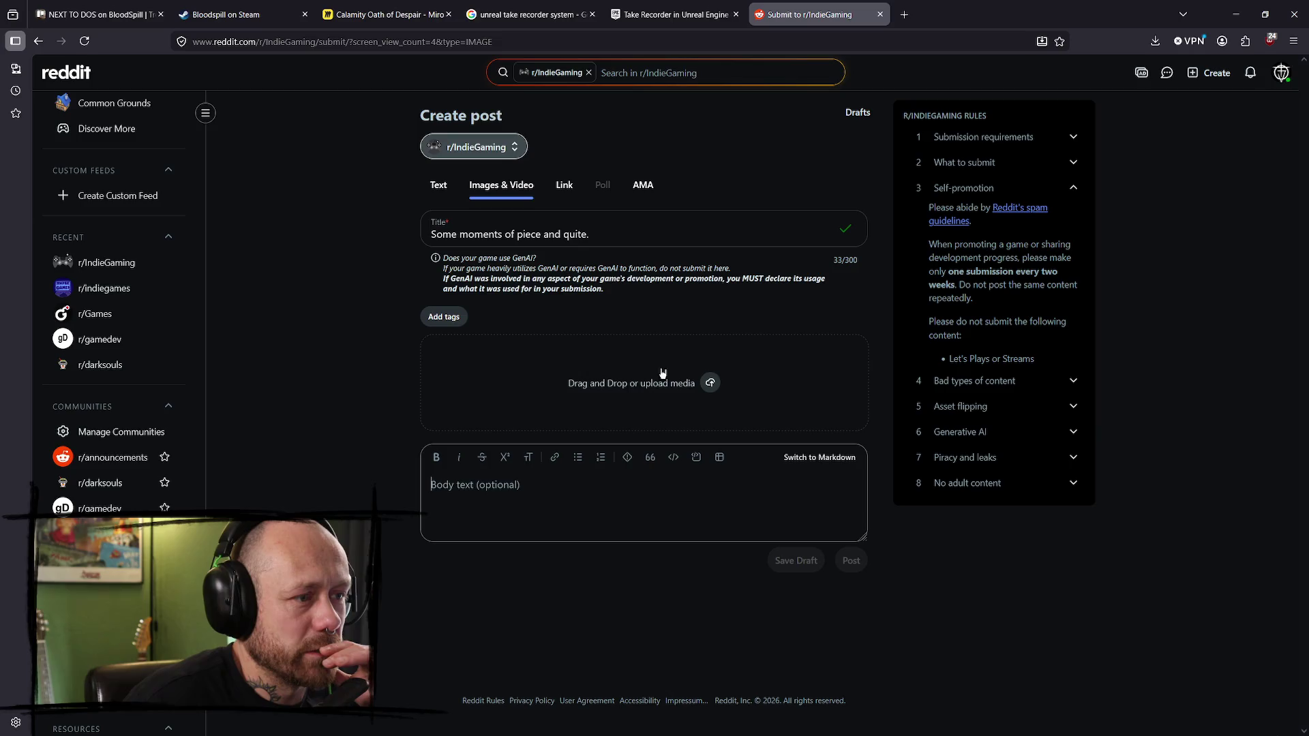
{"action": "left_click", "coordinate": [1068, 197]}
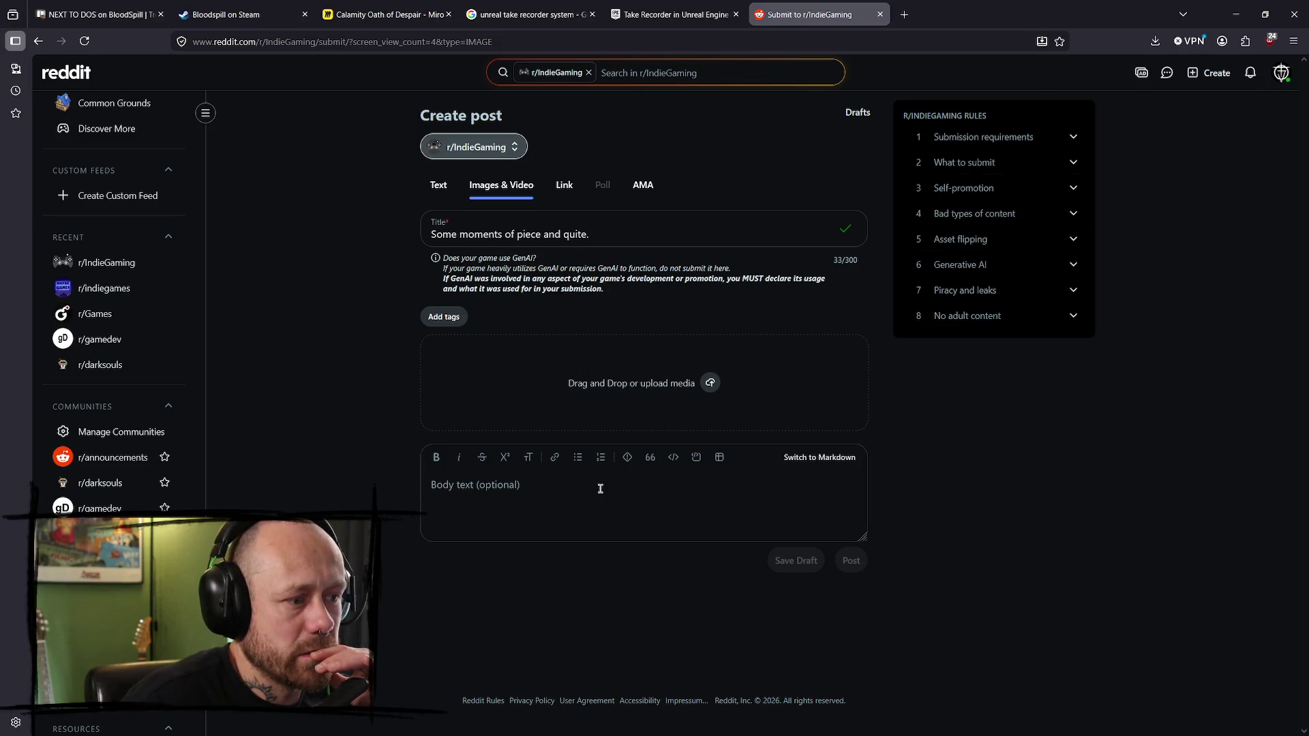
{"action": "left_click", "coordinate": [591, 234]}
- Return to the r/IndieGaming feed and open a fresh, empty Create post form
{"action": "left_click", "coordinate": [600, 499]}
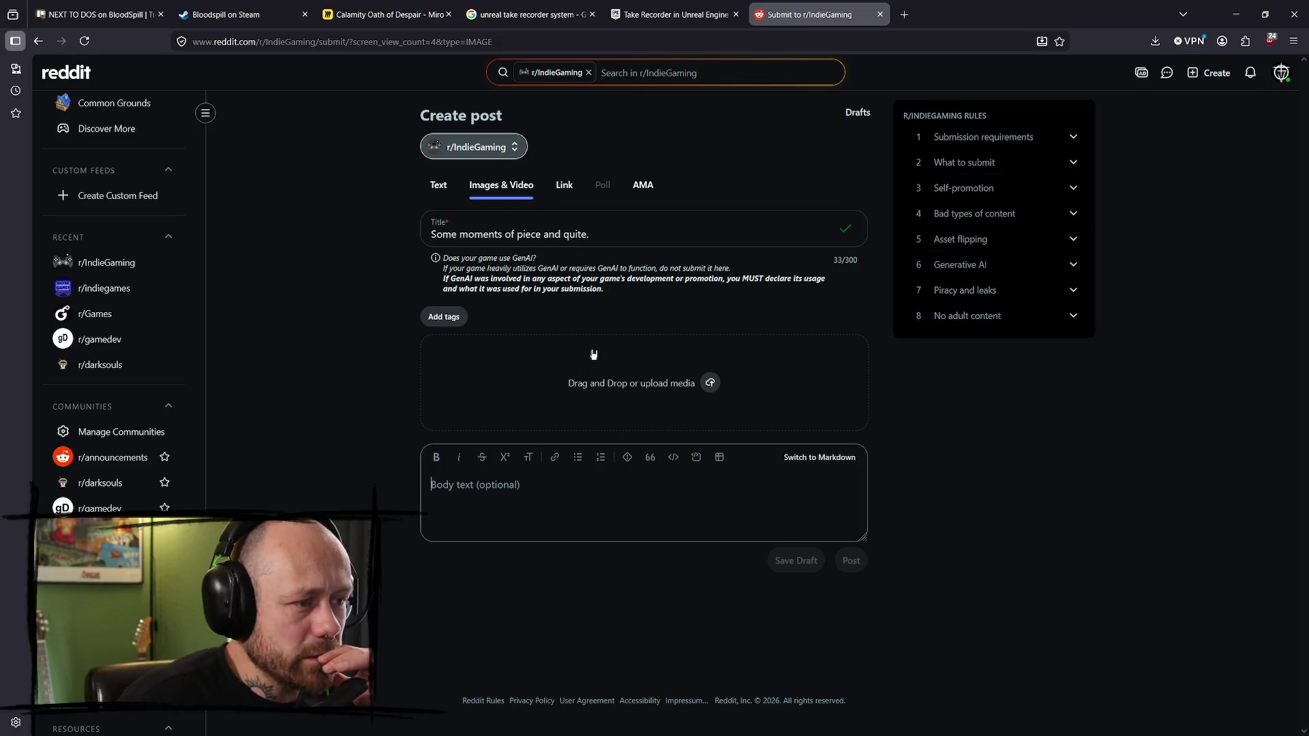
{"action": "key", "text": "alt+Left"}
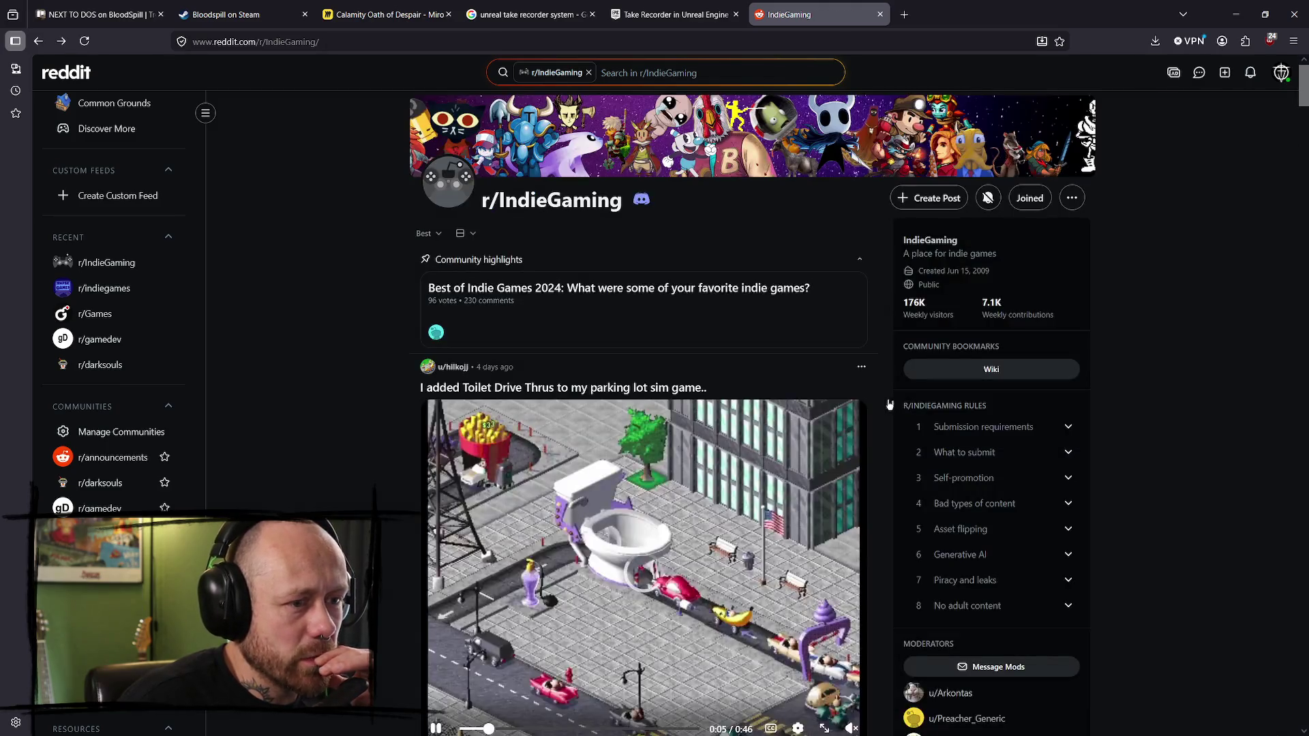
{"action": "left_click", "coordinate": [927, 198]}
- Paste the saved line into the body and copy its 'moments of piece and quite' words
{"action": "left_click", "coordinate": [681, 232]}
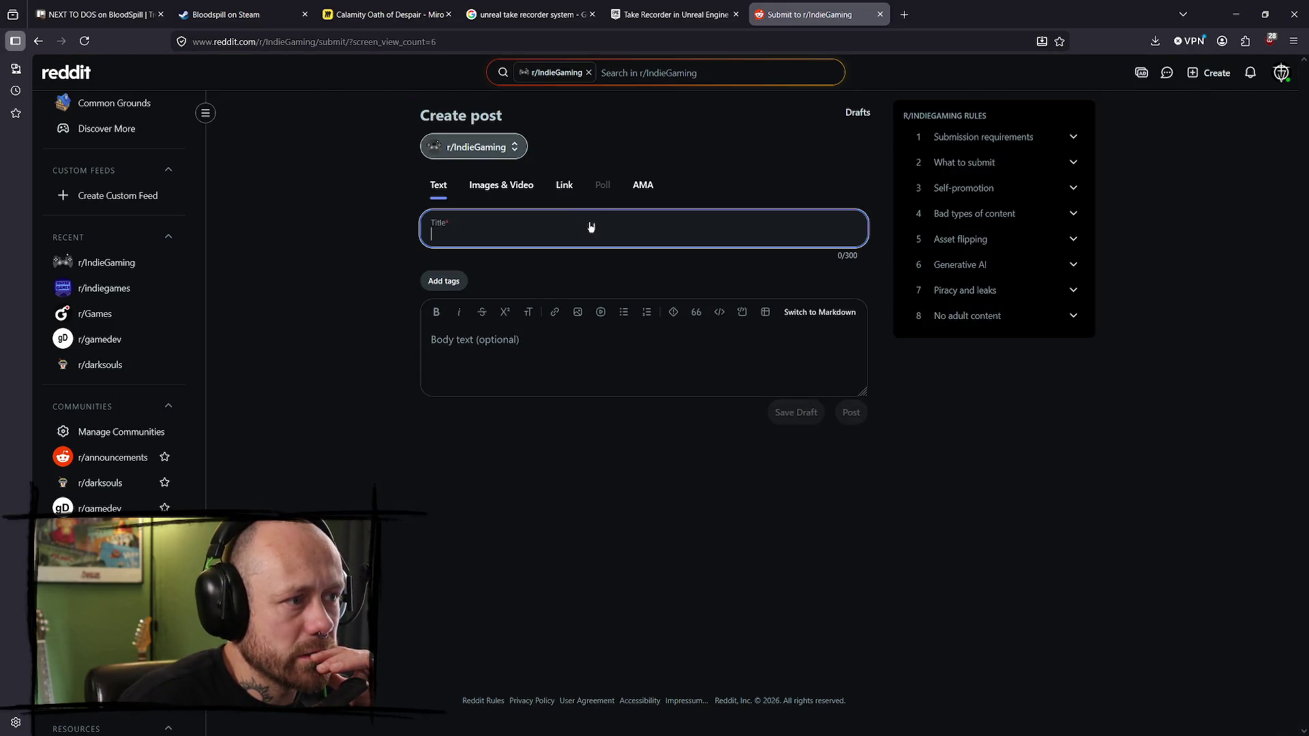
{"action": "left_click", "coordinate": [505, 234]}
{"action": "left_click", "coordinate": [501, 368]}
{"action": "type", "text": "some moments of piece and quite."}
{"action": "left_click_drag", "start_coordinate": [613, 377], "coordinate": [378, 379]}
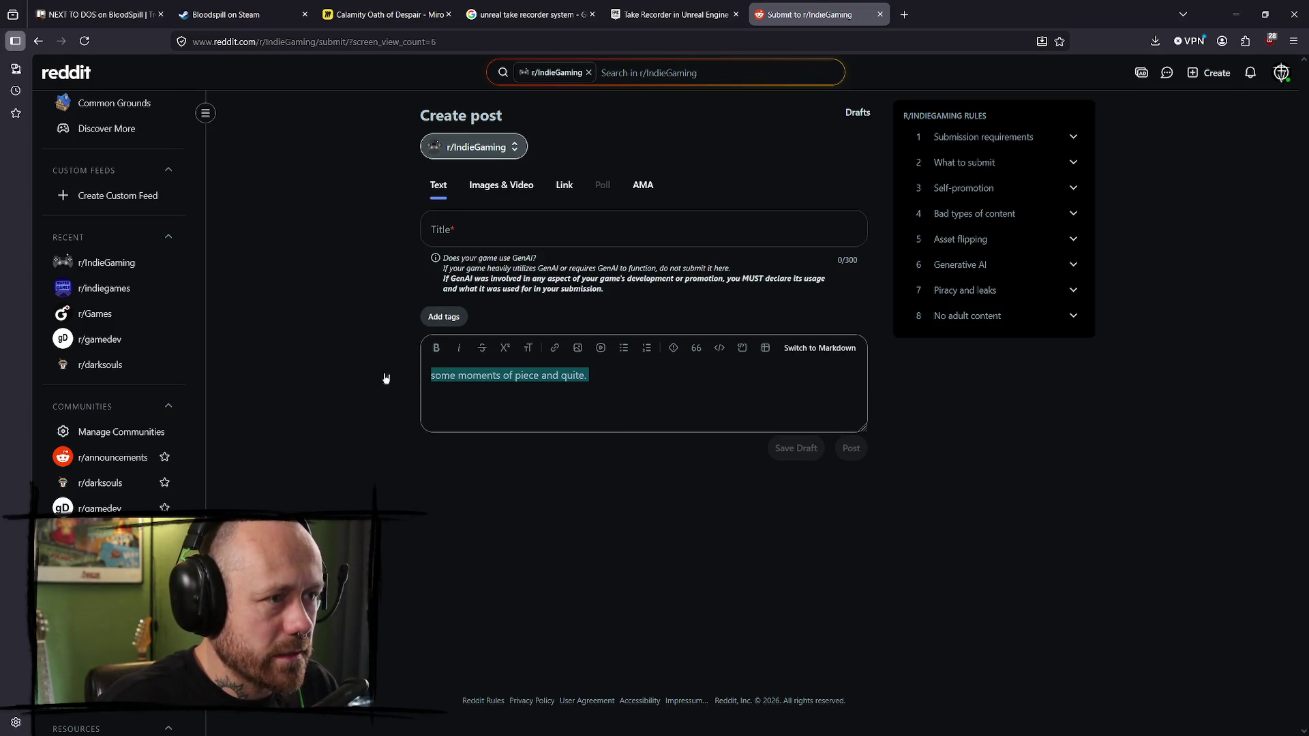
{"action": "left_click", "coordinate": [604, 429]}
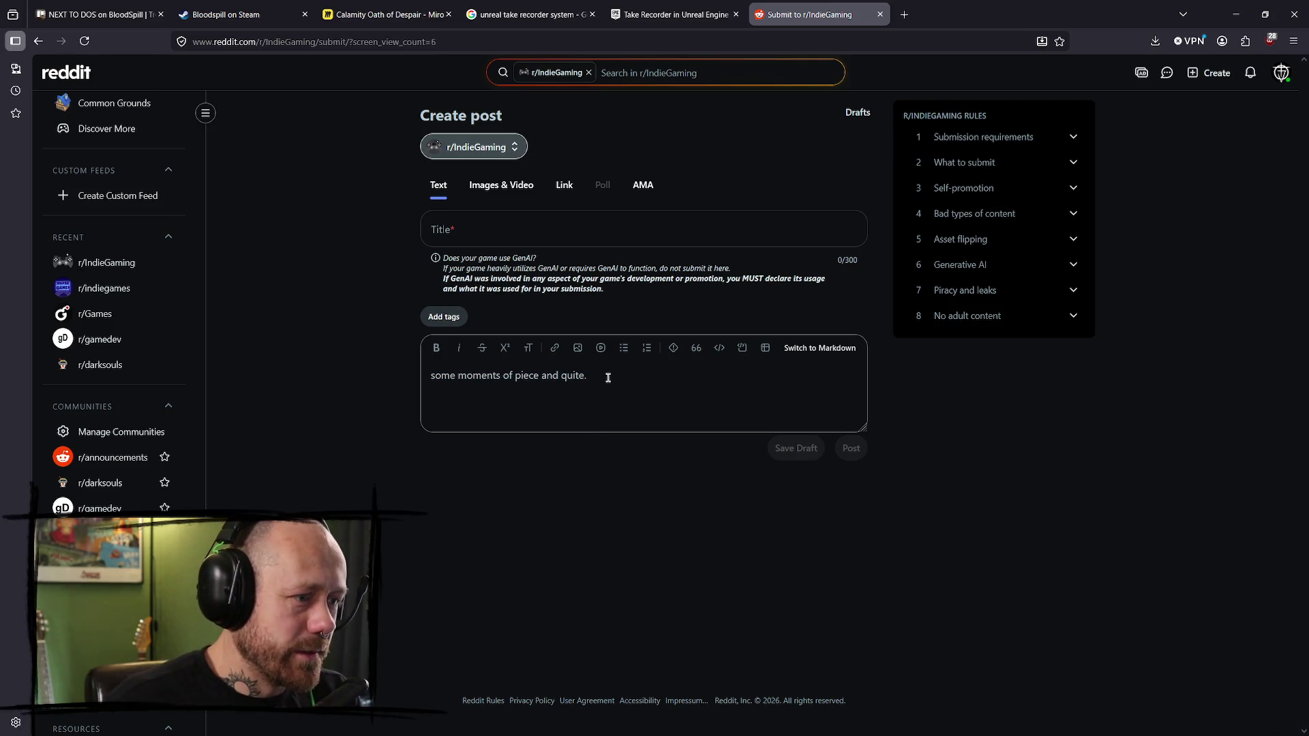
{"action": "left_click_drag", "start_coordinate": [584, 379], "coordinate": [411, 377]}
{"action": "left_click", "coordinate": [531, 388]}
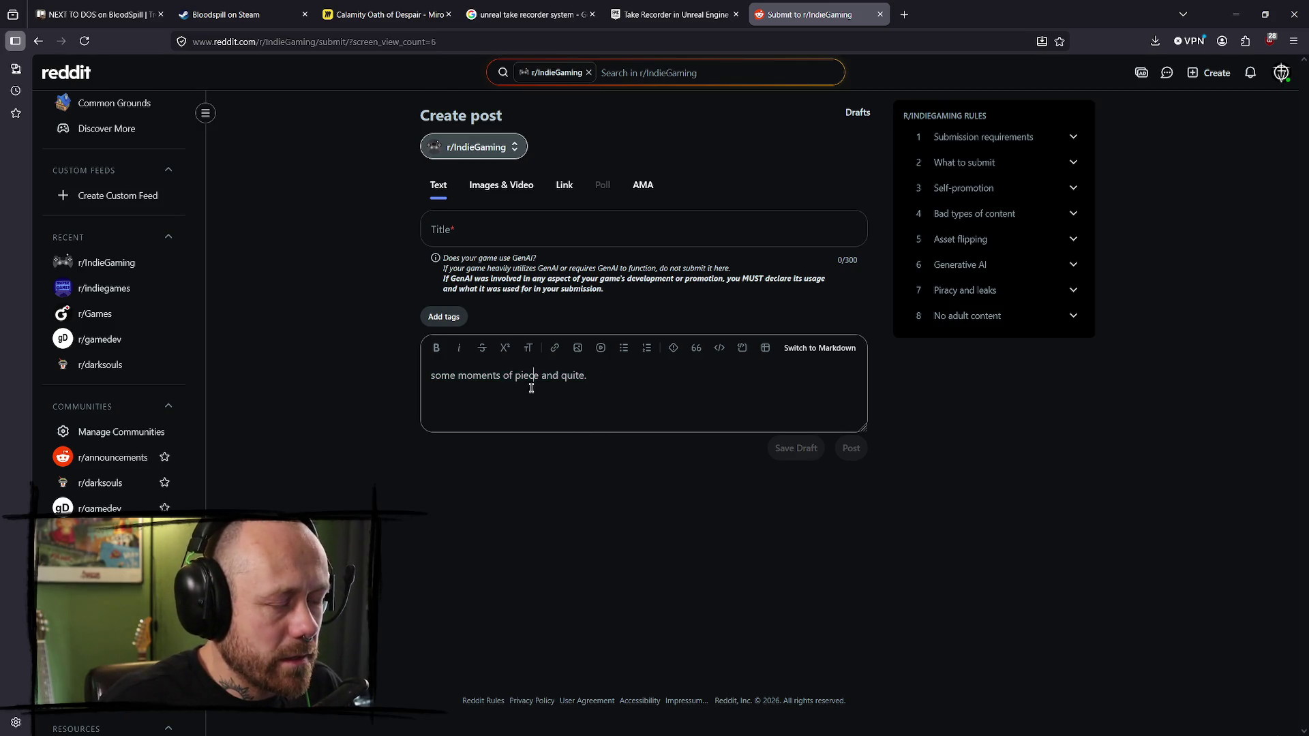
{"action": "mouse_move", "coordinate": [589, 380]}
{"action": "left_mouse_down"}
{"action": "mouse_move", "coordinate": [406, 379]}
{"action": "mouse_move", "coordinate": [724, 374]}
{"action": "left_mouse_up"}
{"action": "left_click", "coordinate": [464, 380]}
{"action": "key", "text": "ctrl+c"}
- Set the title to 'Moments of piece and quite.' with a capital M
{"action": "left_click", "coordinate": [716, 229]}
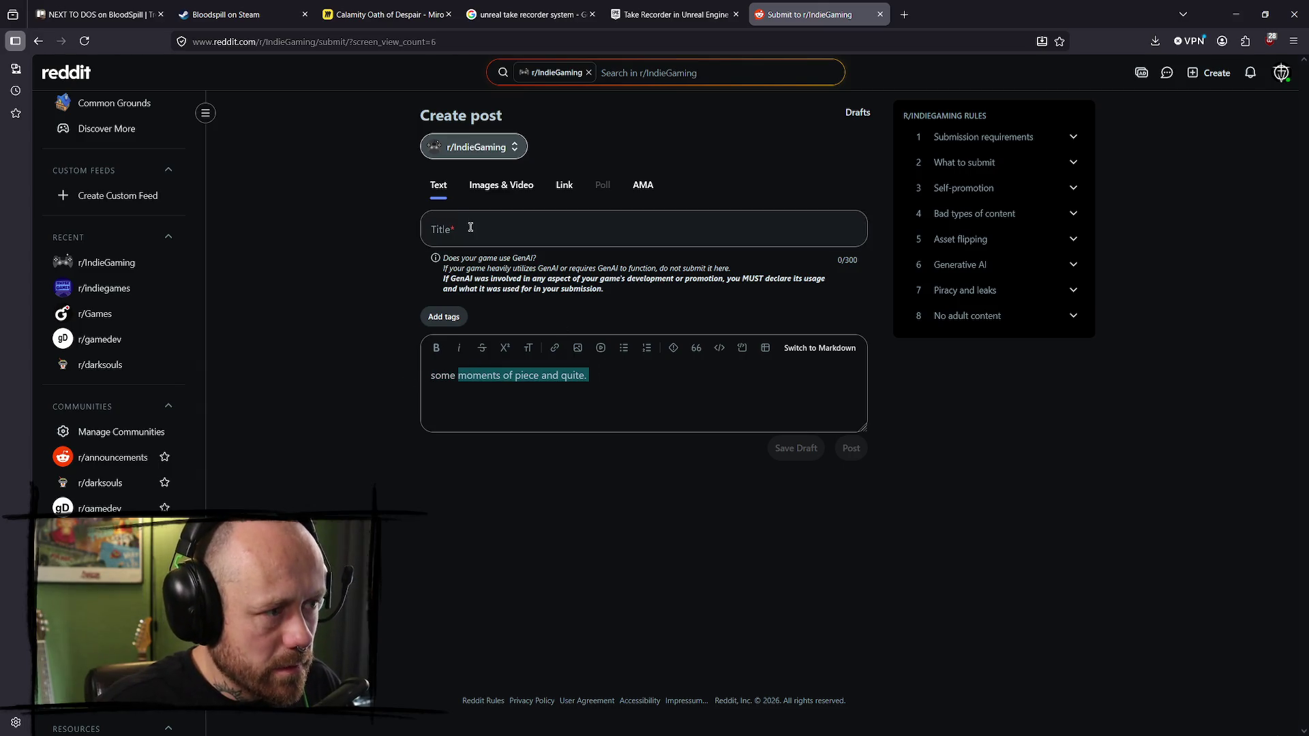
{"action": "key", "text": "ctrl+v"}
{"action": "key", "text": "Home"}
{"action": "key", "text": "Delete"}
{"action": "type", "text": "M"}
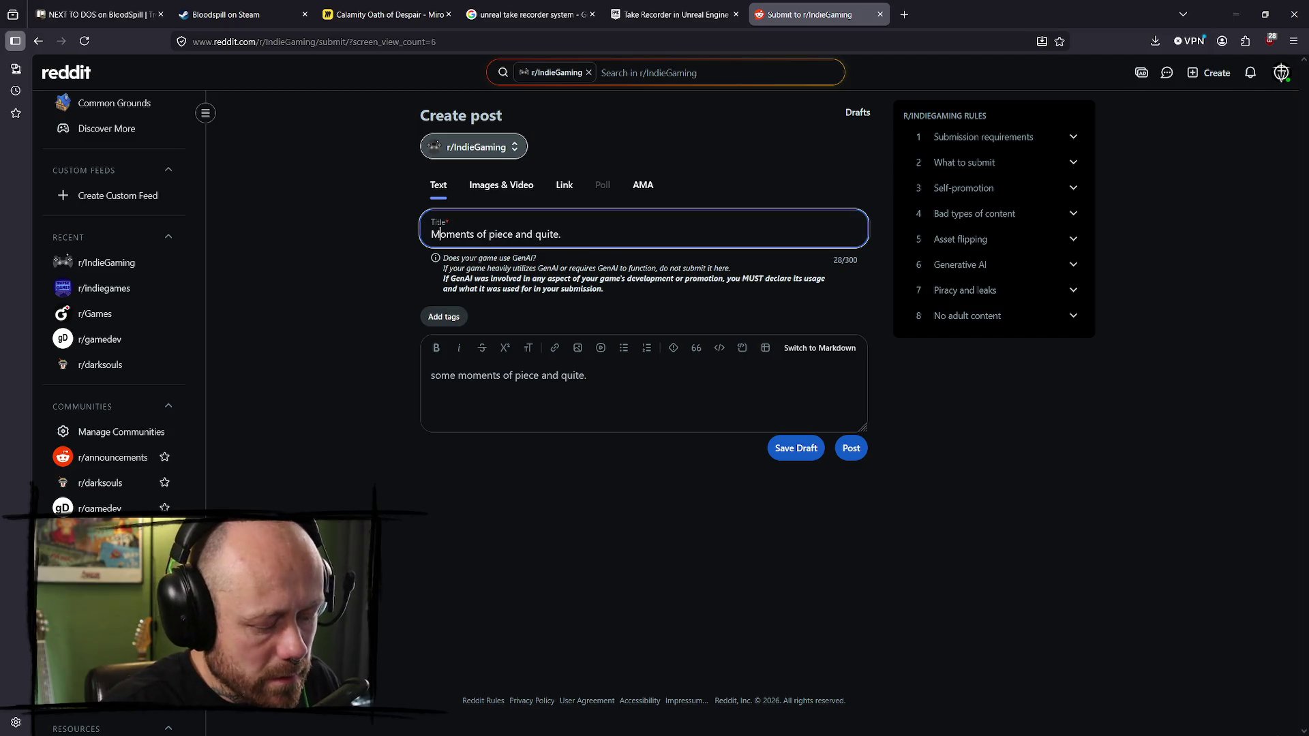
- Write the body lead-in about working on fast paced shooter Bloodspill amid all the chaos
{"action": "left_click", "coordinate": [602, 379]}
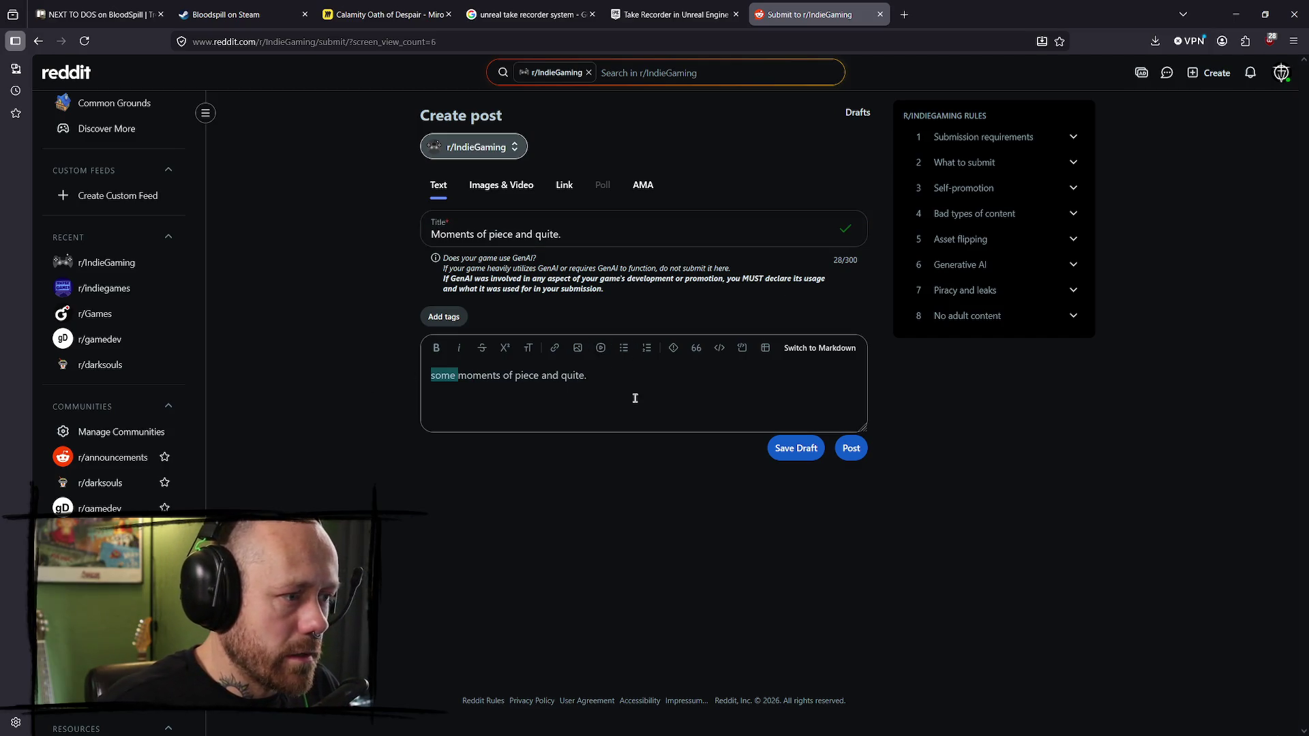
{"action": "key", "text": "Home"}
{"action": "type", "text": "'m act"}
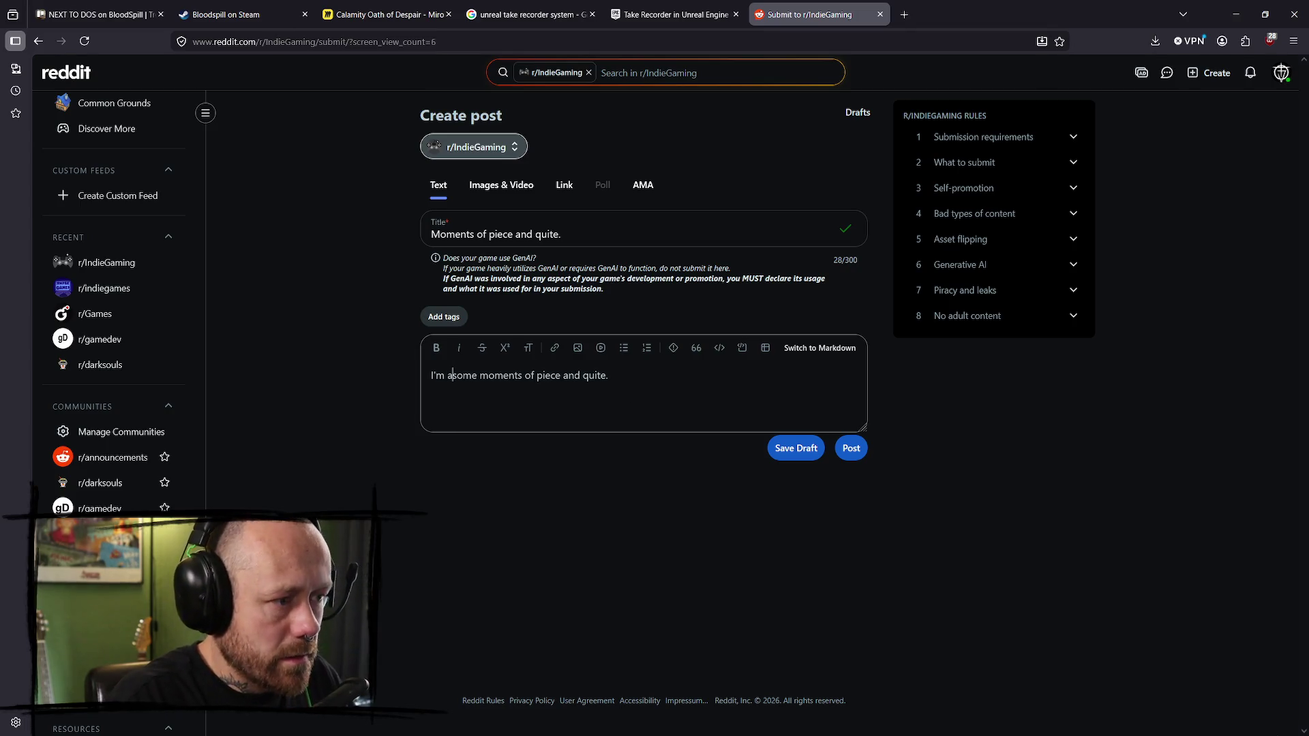
{"action": "type", "text": "ually workin"}
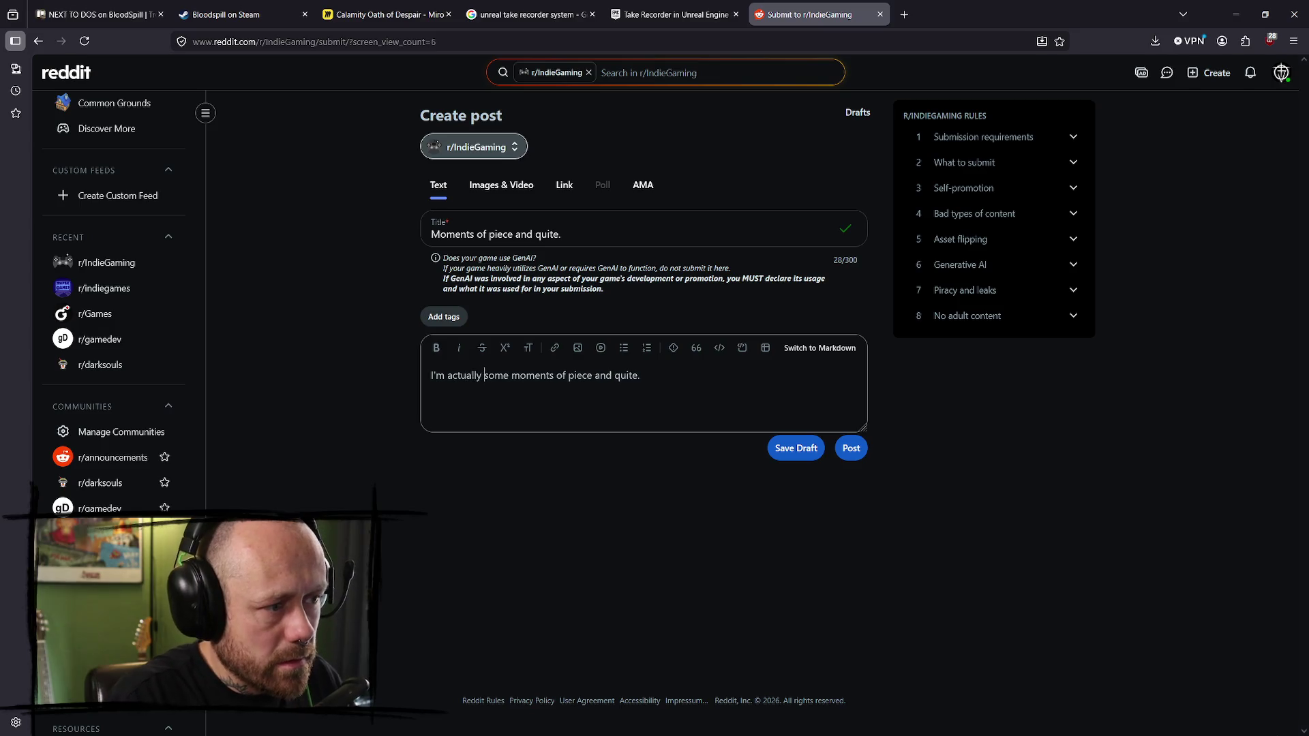
{"action": "key", "text": "BackSpace"}
{"action": "type", "text": "g on a fast paced shooter"}
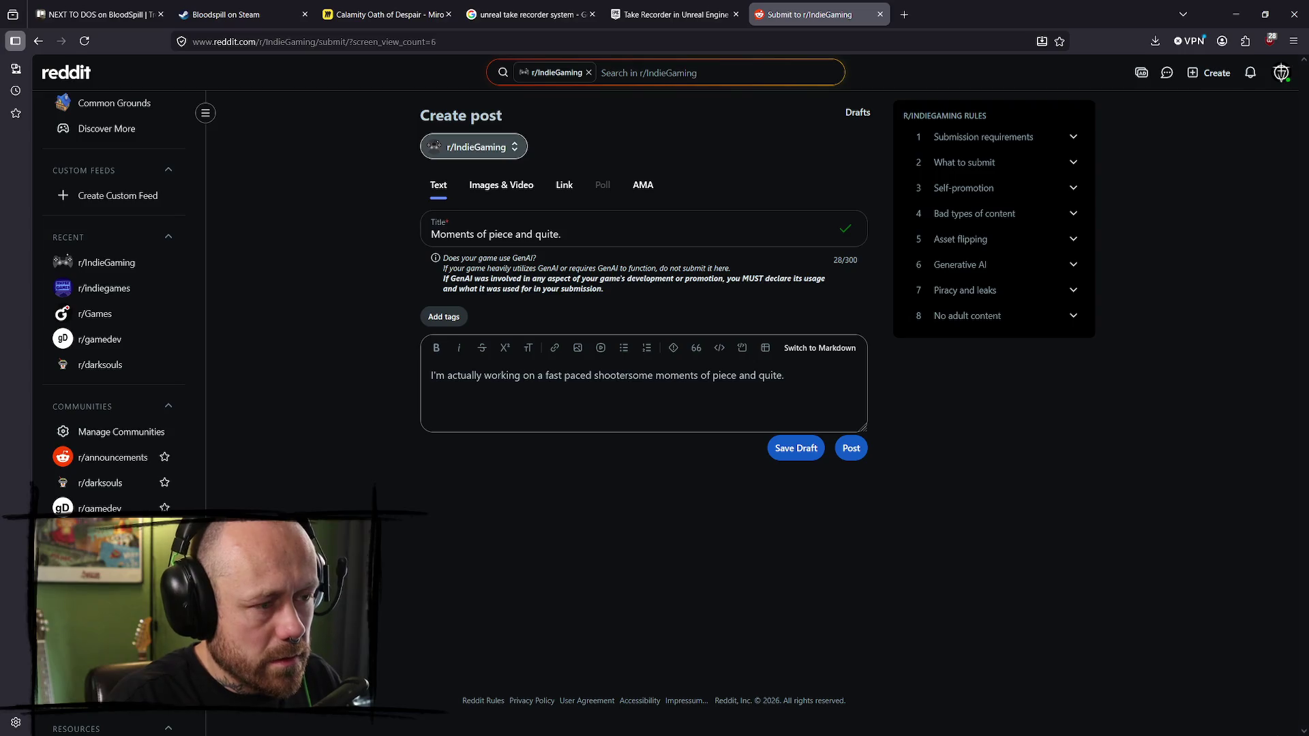
{"action": "type", "text": " names Blood"}
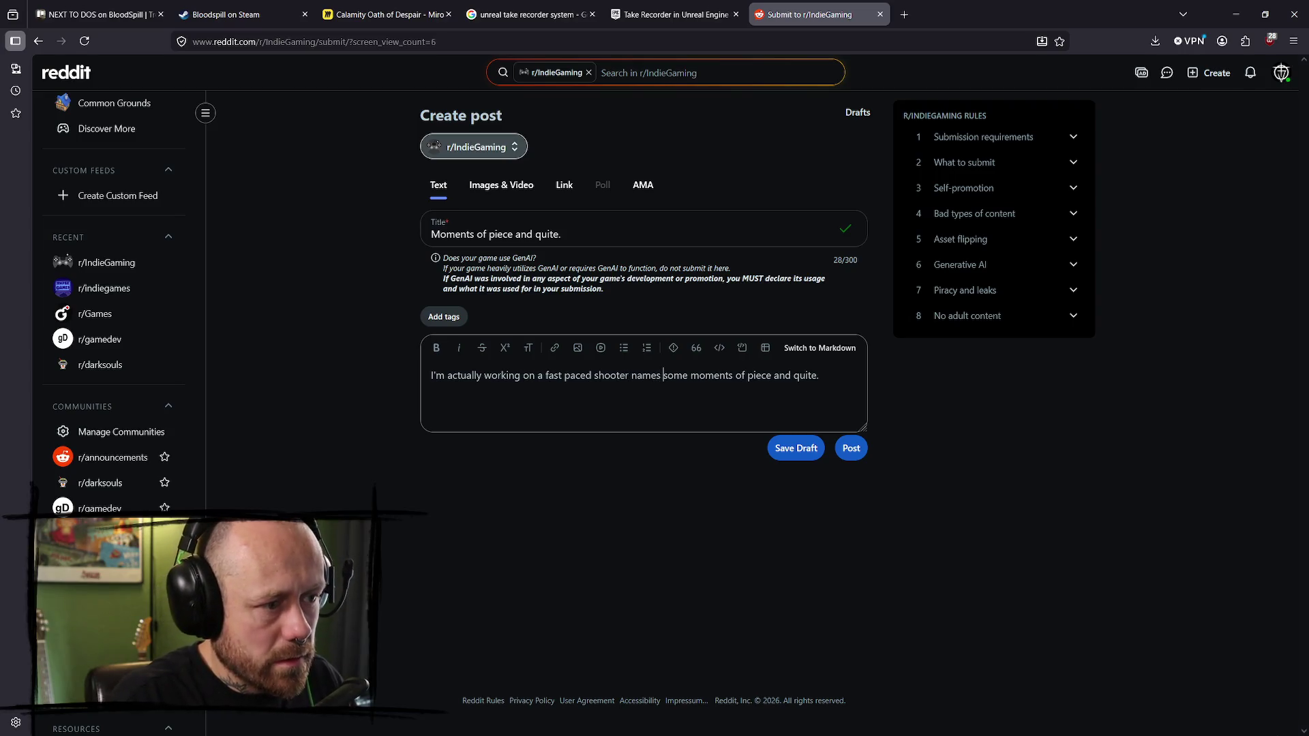
{"action": "type", "text": "spill. Bu"}
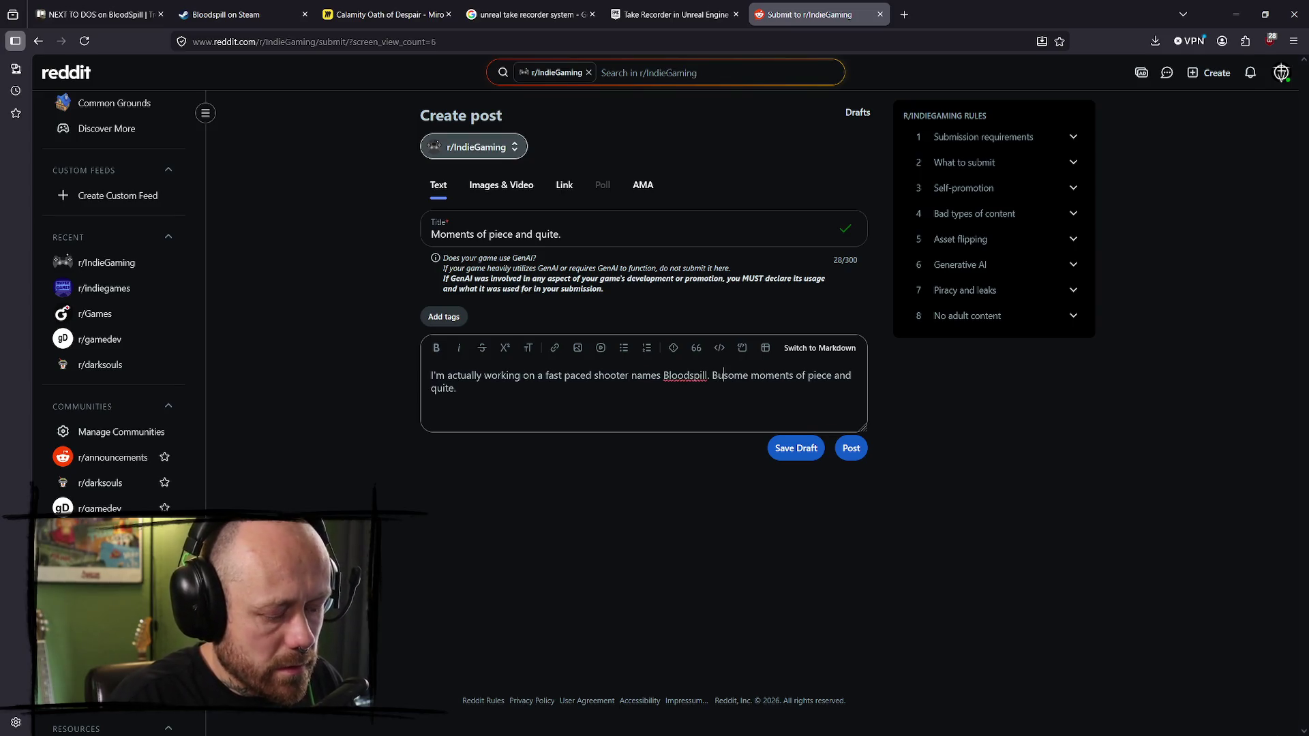
{"action": "type", "text": "t besides all the chaou"}
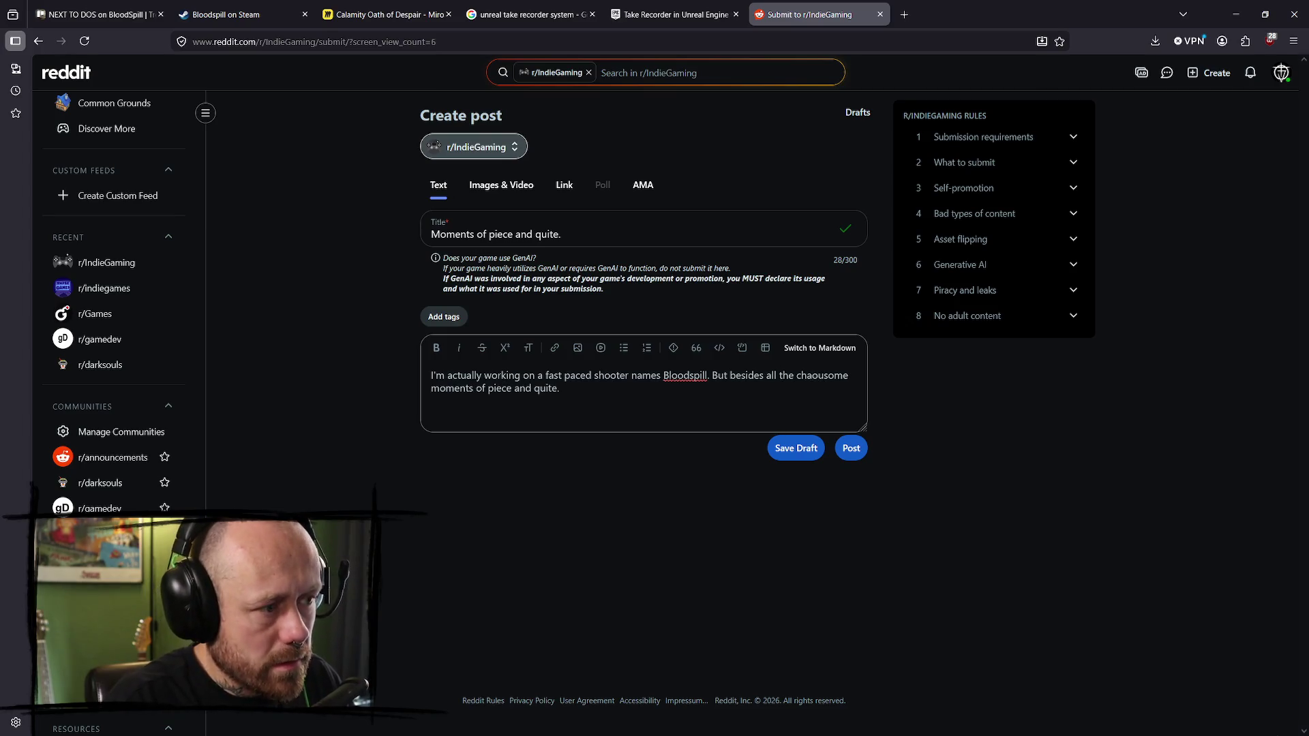
{"action": "key", "text": "BackSpace"}
{"action": "type", "text": "s in "}
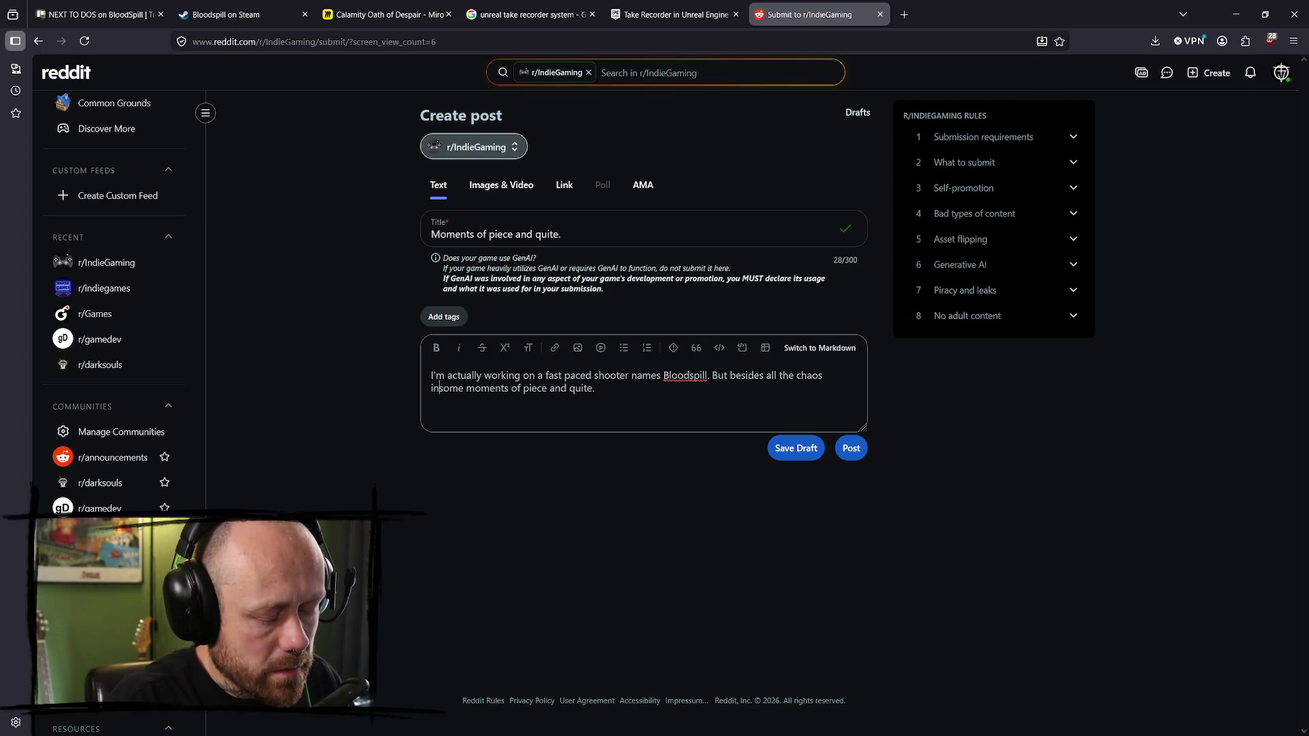
{"action": "type", "text": "Bloodspill y"}
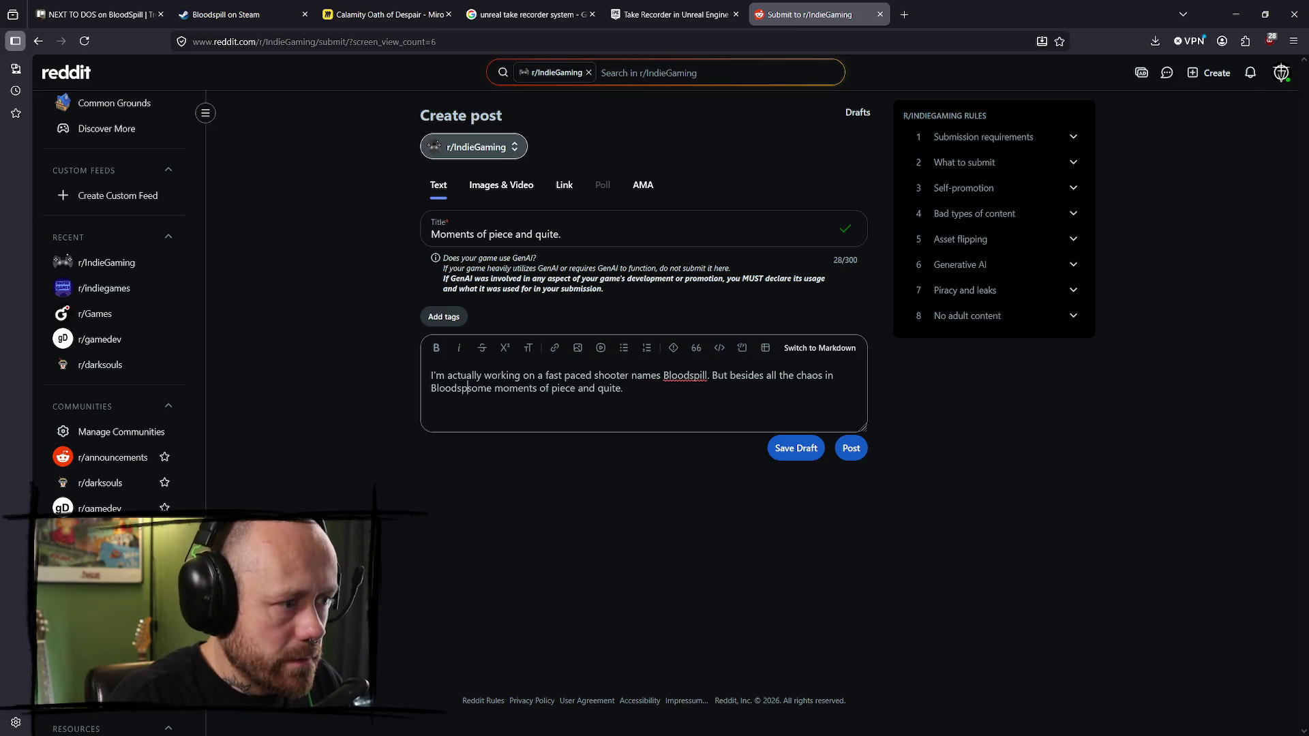
{"action": "type", "text": "ou can still f"}
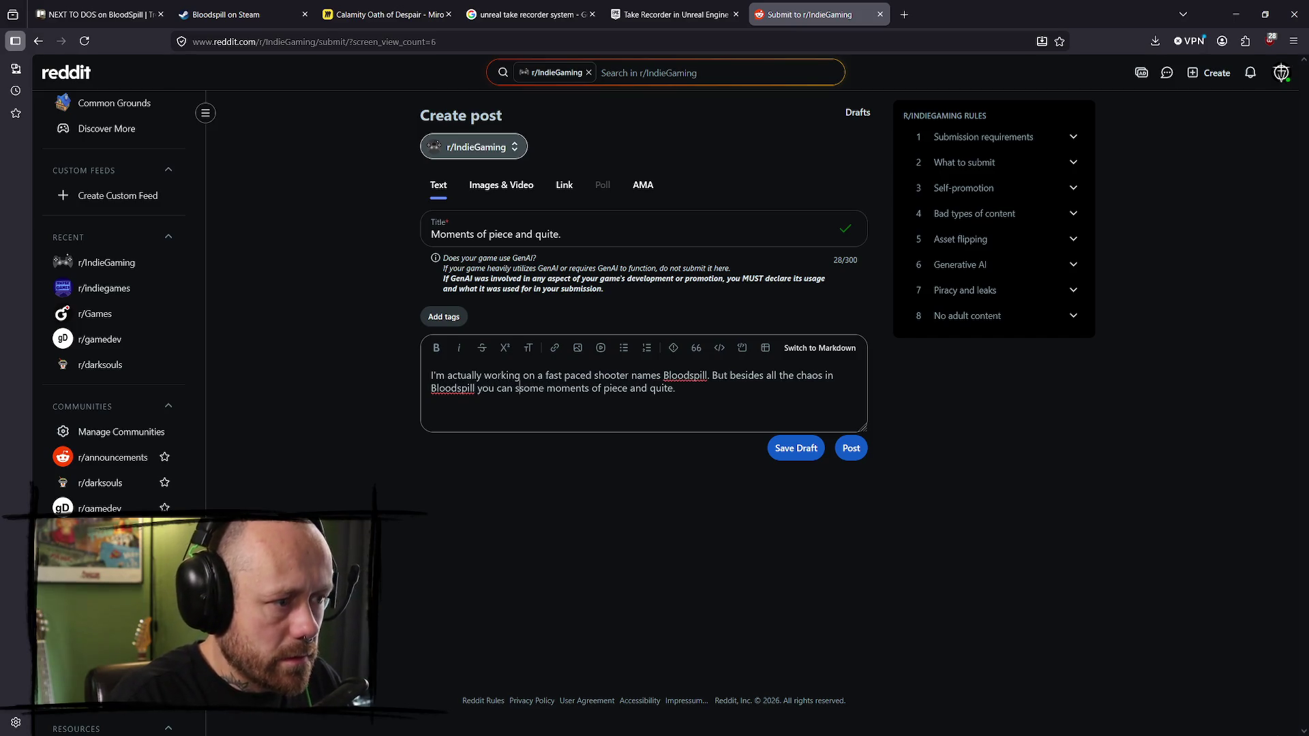
{"action": "type", "text": "ind s"}
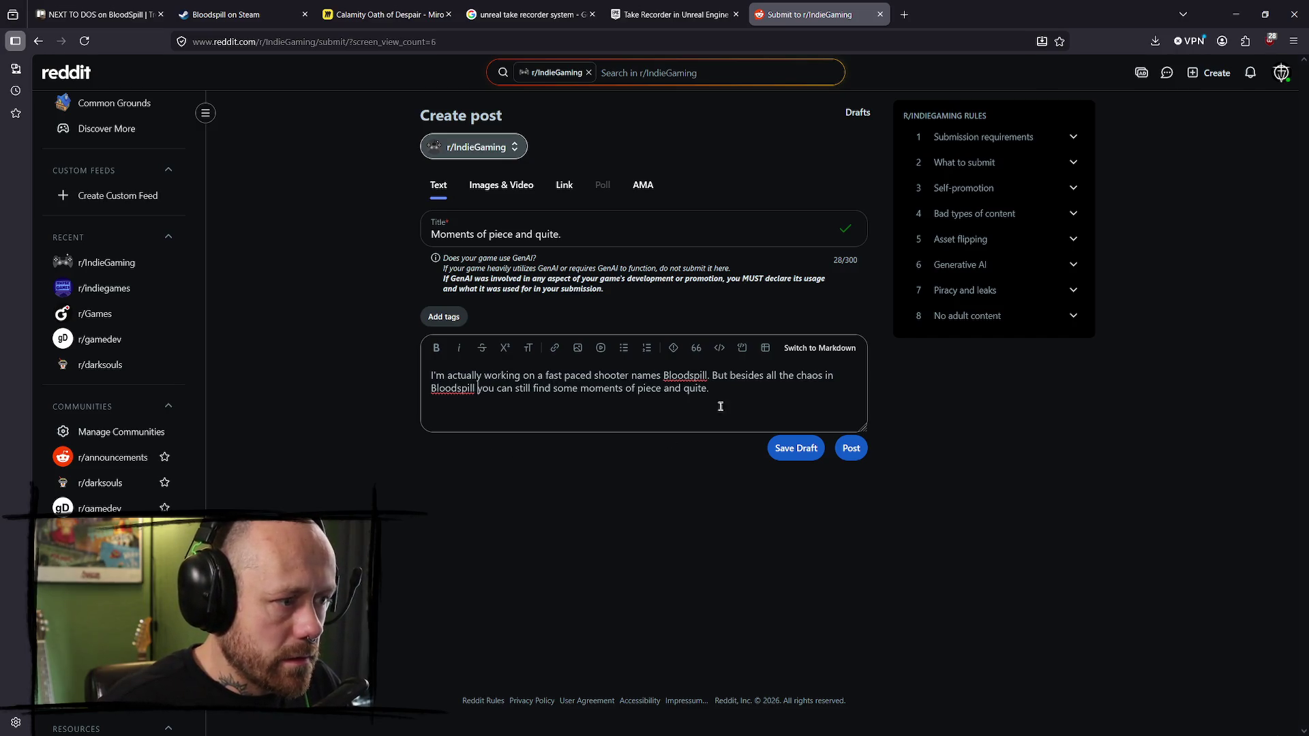
- Select the whole body text and switch the post to Images & Video
{"action": "key", "text": "ctrl+a"}
{"action": "key", "text": "ctrl+c"}
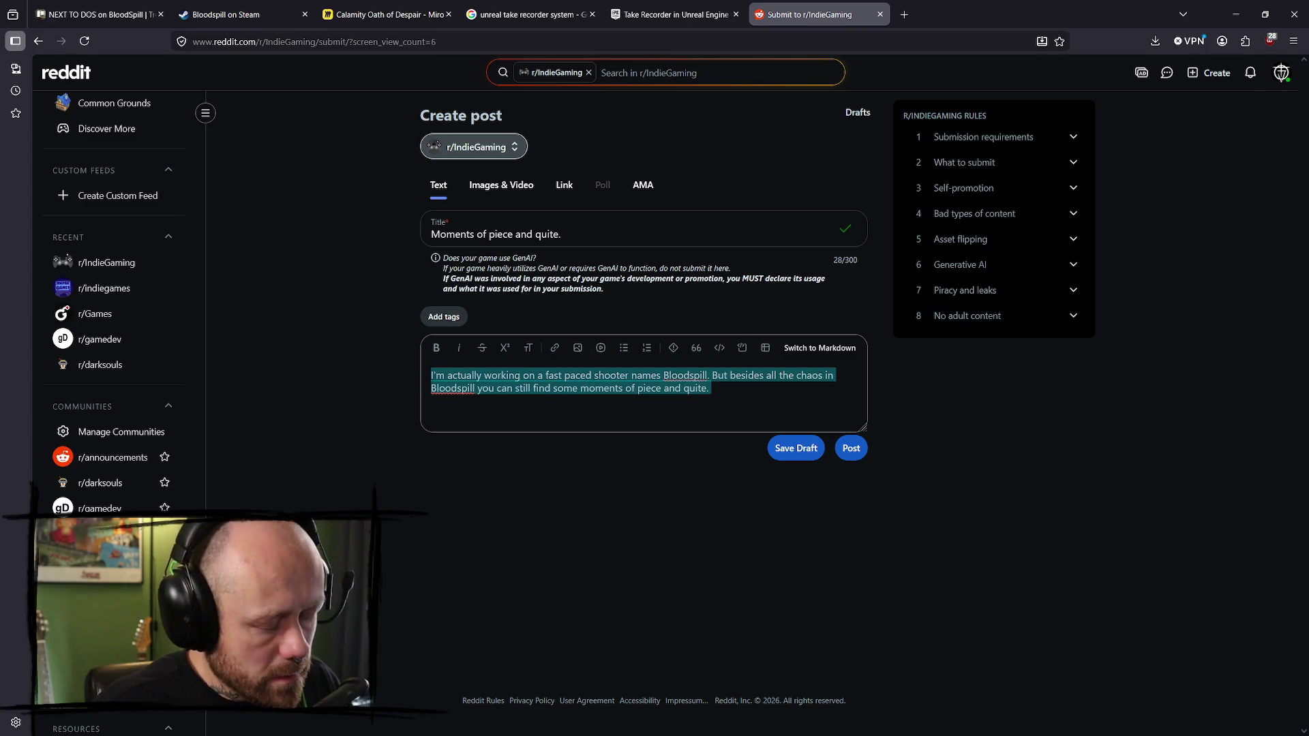
{"action": "left_click", "coordinate": [751, 405]}
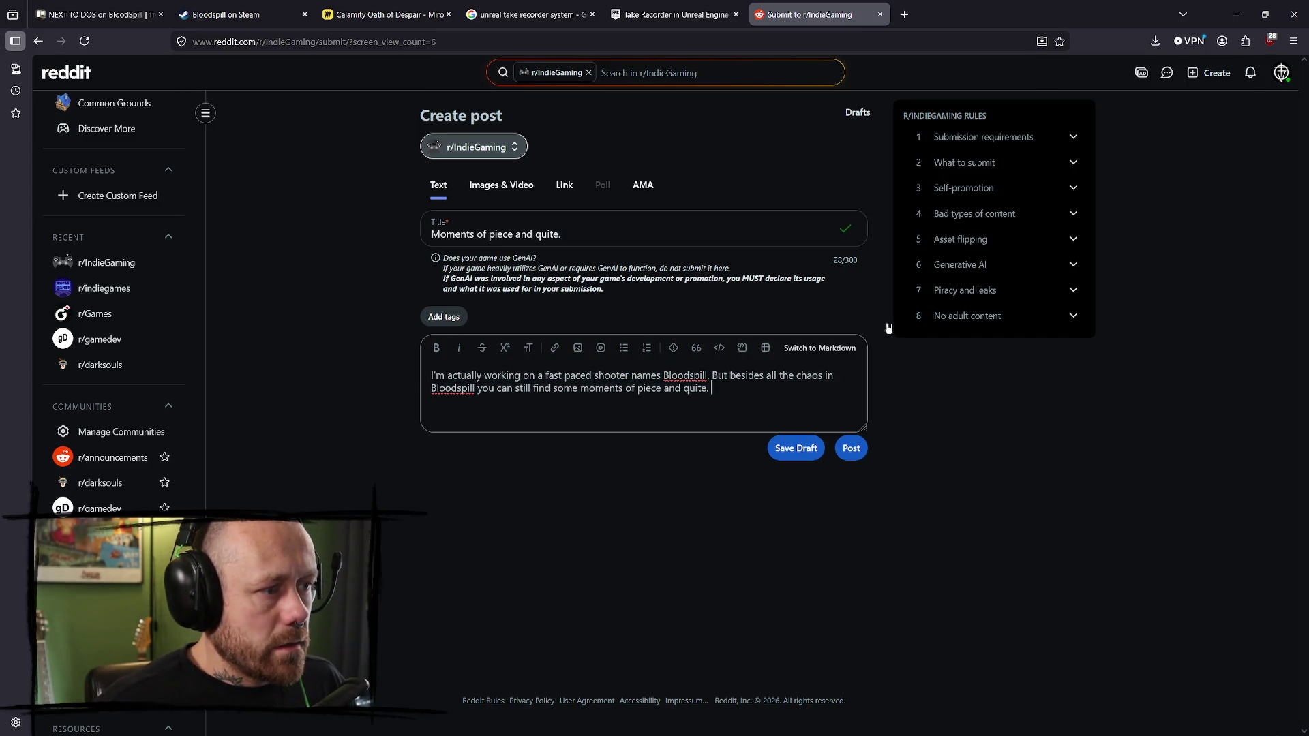
{"action": "left_click", "coordinate": [501, 185]}
{"action": "left_click", "coordinate": [548, 491]}
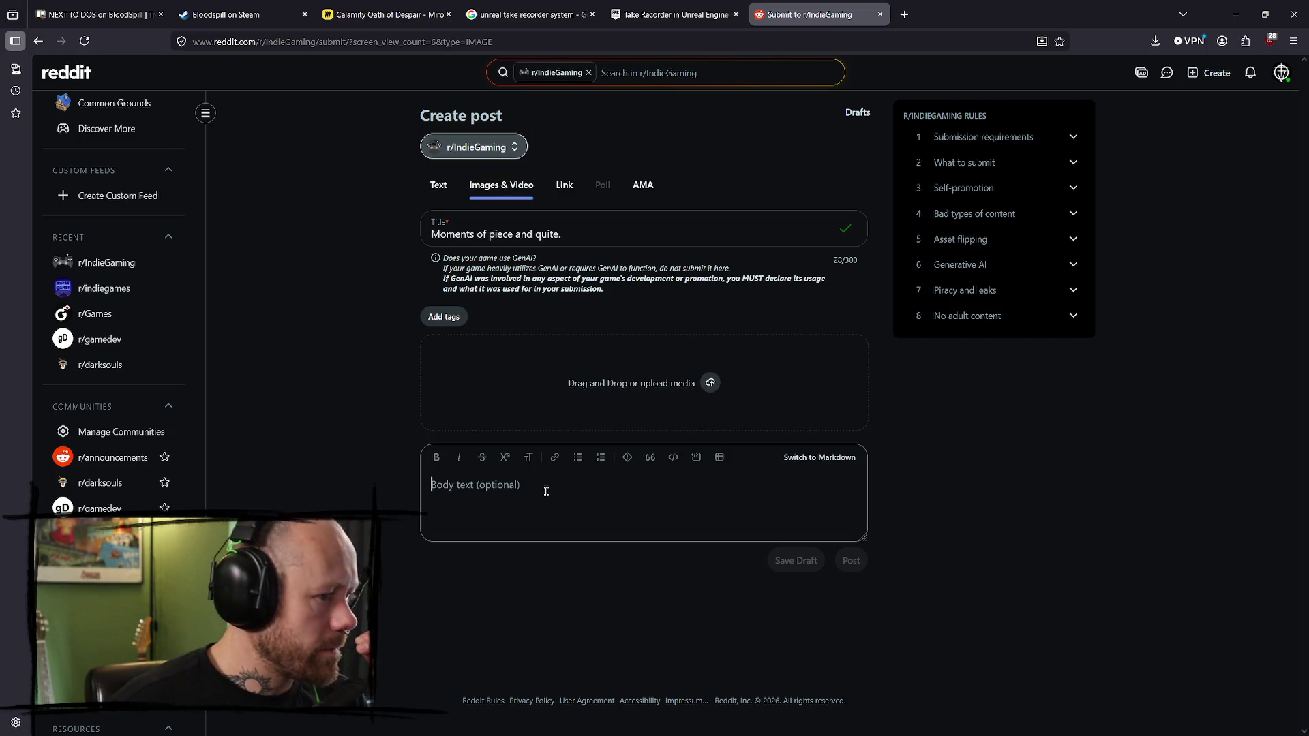
- Paste the Bloodspill description, upload MomentsOfPeaceReddit.mp4, and change 'quite' to 'quiet' in title and body
{"action": "key", "text": "ctrl+v"}
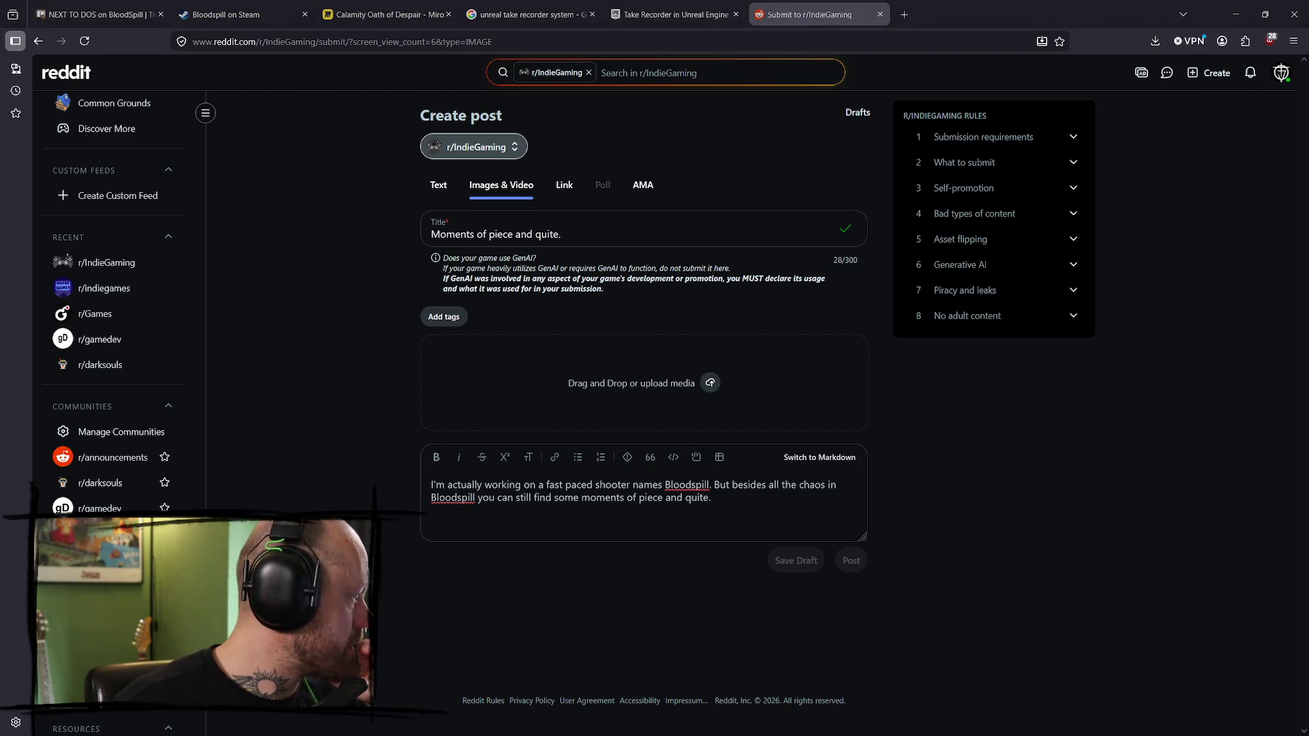
{"action": "left_click_drag", "start_coordinate": [421, 382], "coordinate": [565, 395]}
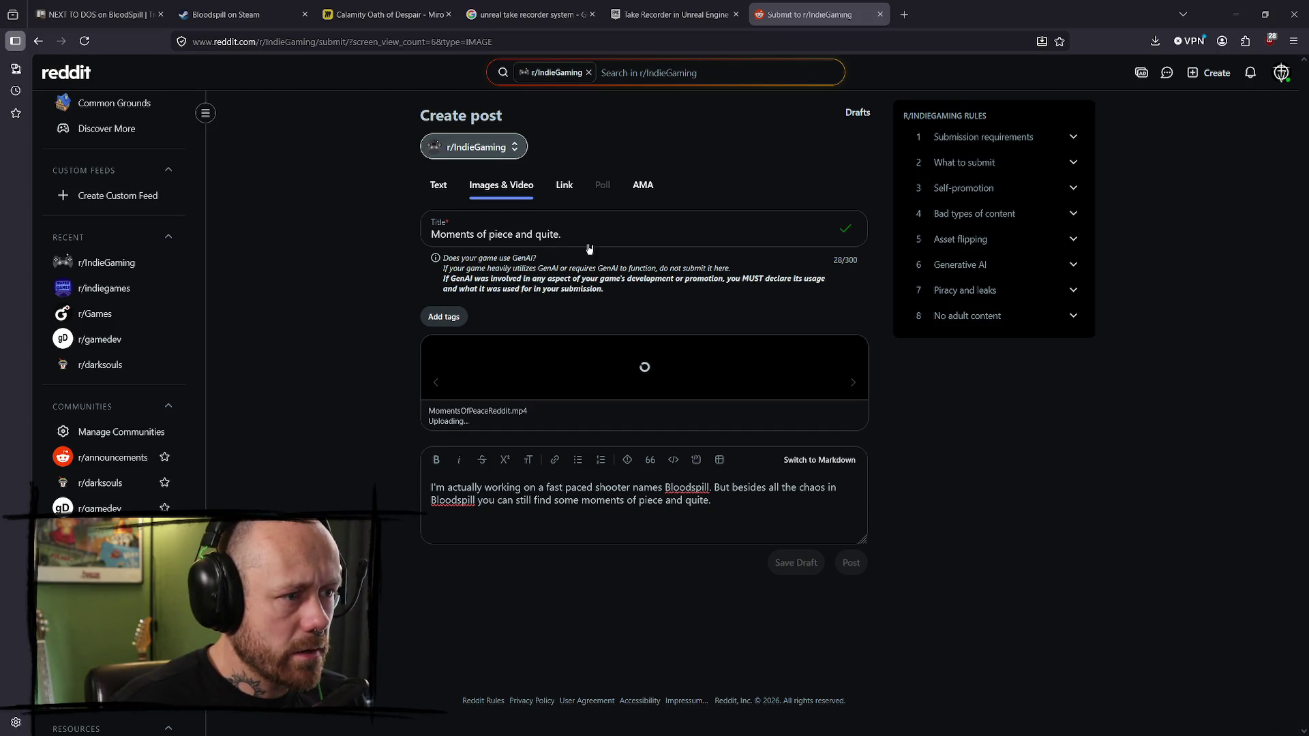
{"action": "left_click", "coordinate": [549, 233]}
{"action": "key", "text": "BackSpace"}
{"action": "type", "text": "et"}
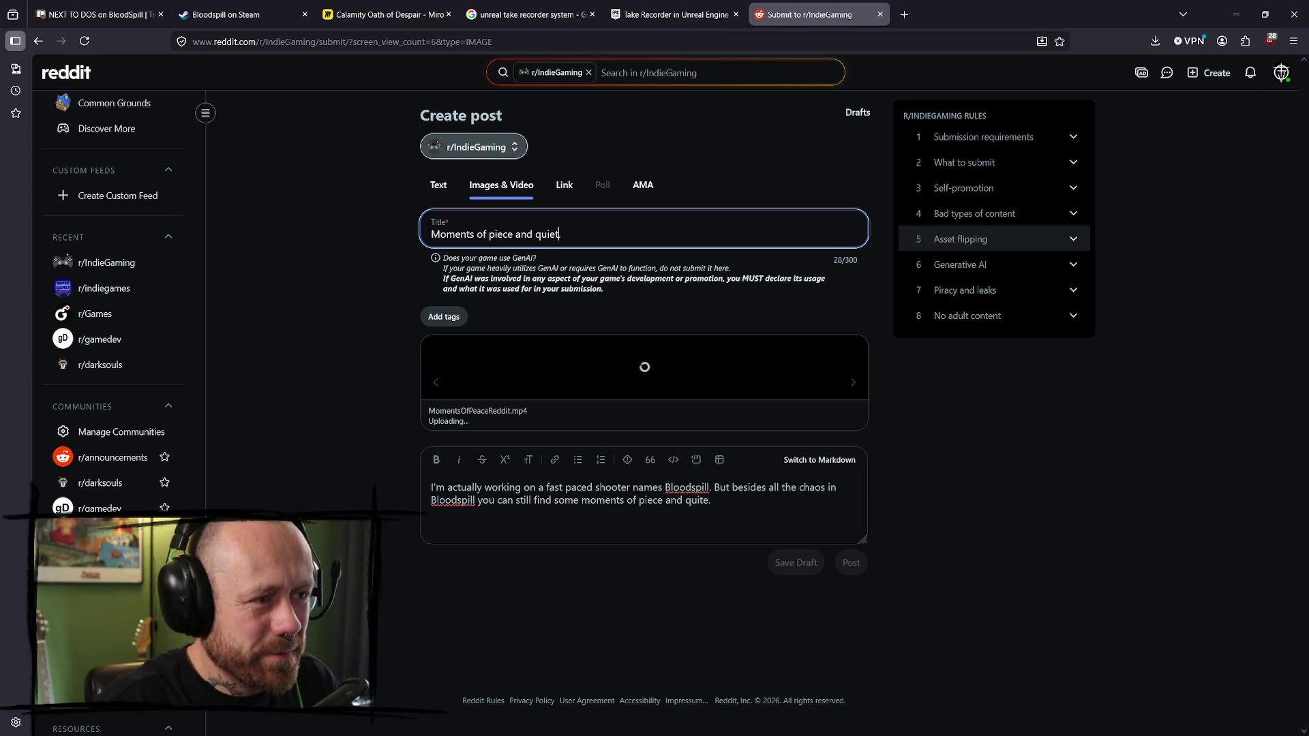
{"action": "left_click", "coordinate": [707, 502]}
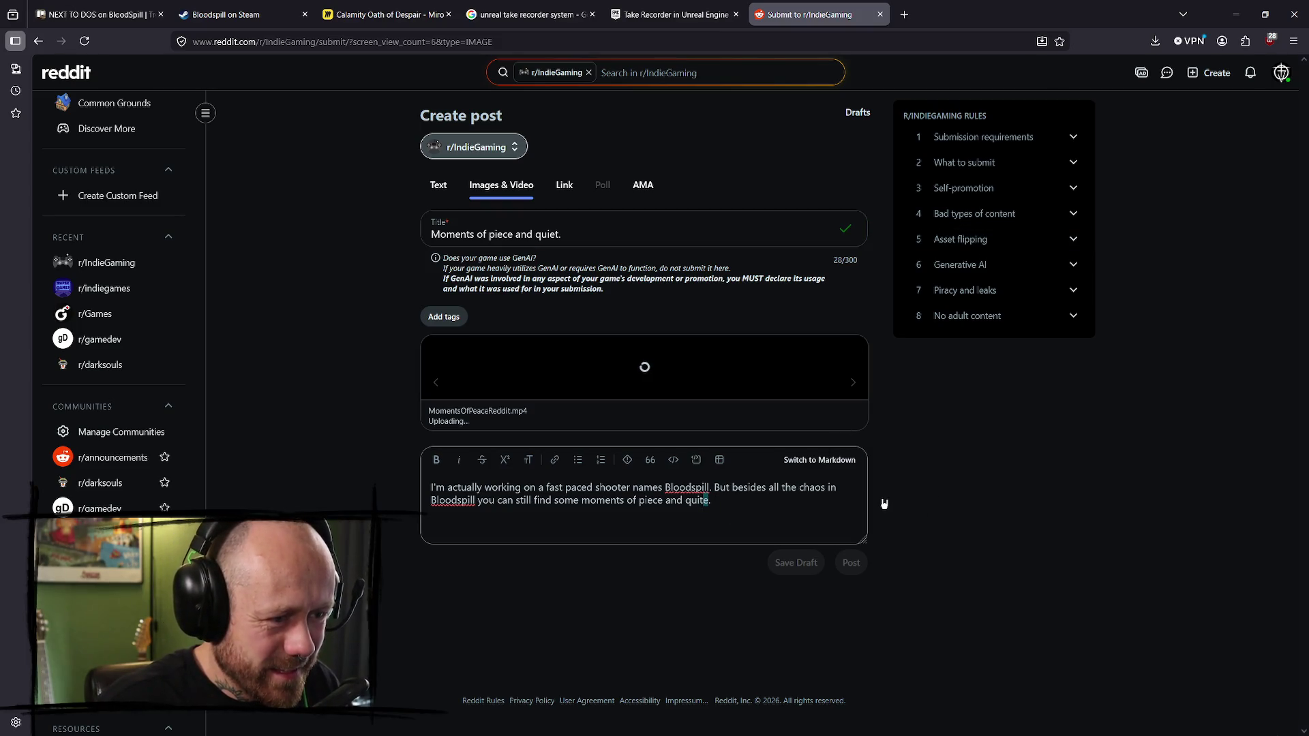
{"action": "key", "text": "Delete"}
{"action": "type", "text": "et."}
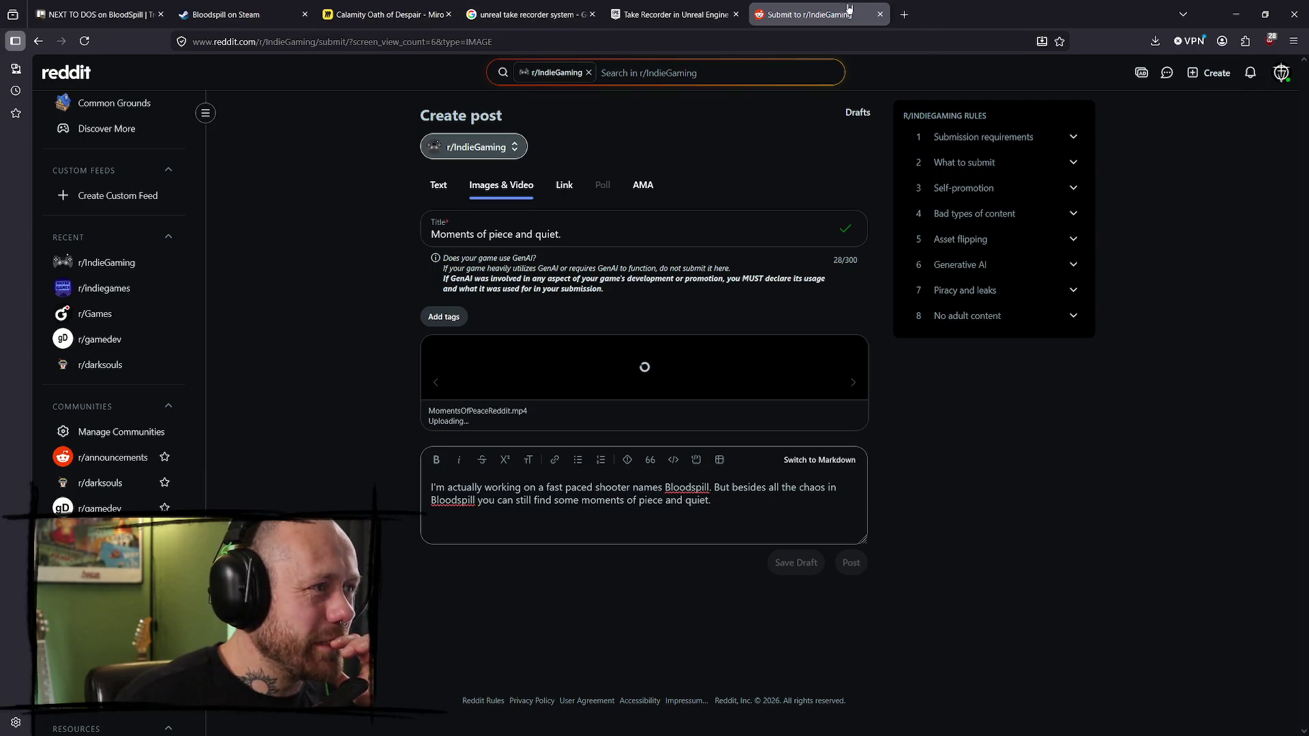
{"action": "left_click", "coordinate": [904, 15]}
- Load twitter.com and open the 'Besides all the chaos in Bloodspill' post
{"action": "type", "text": "twitter.com/"}
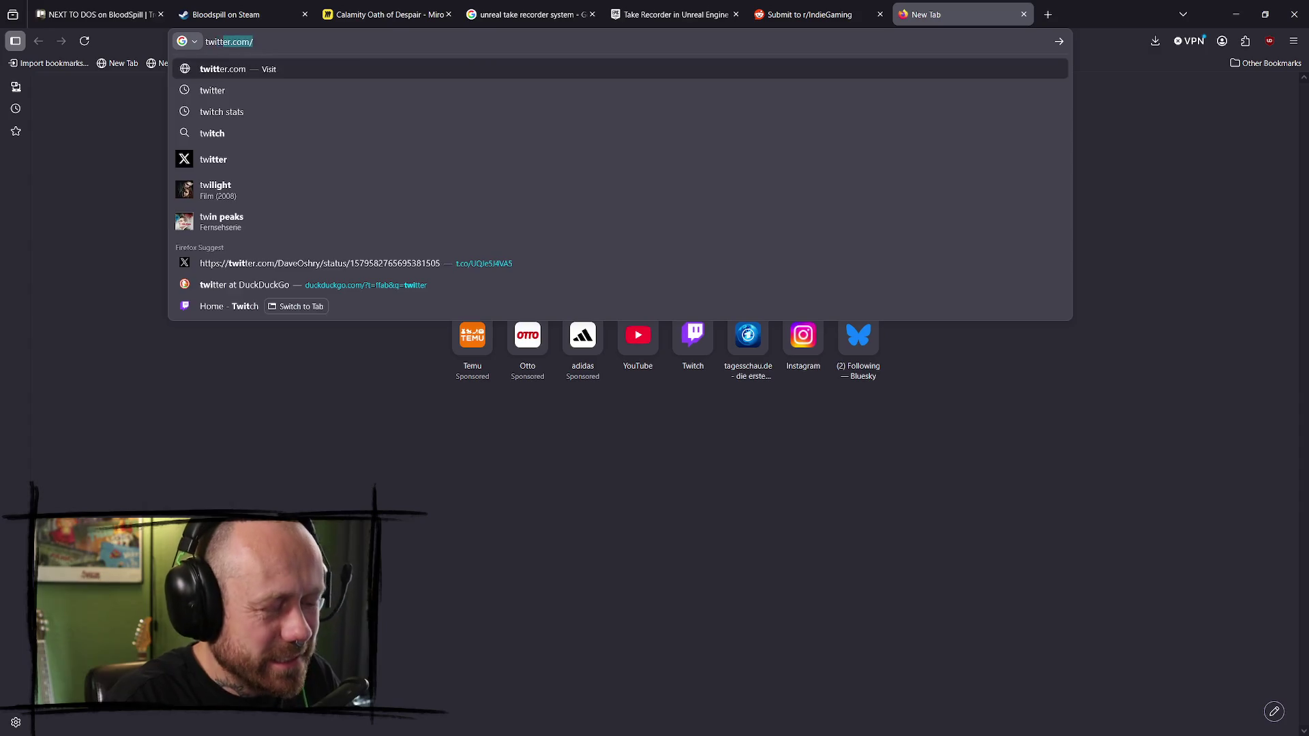
{"action": "key", "text": "Return"}
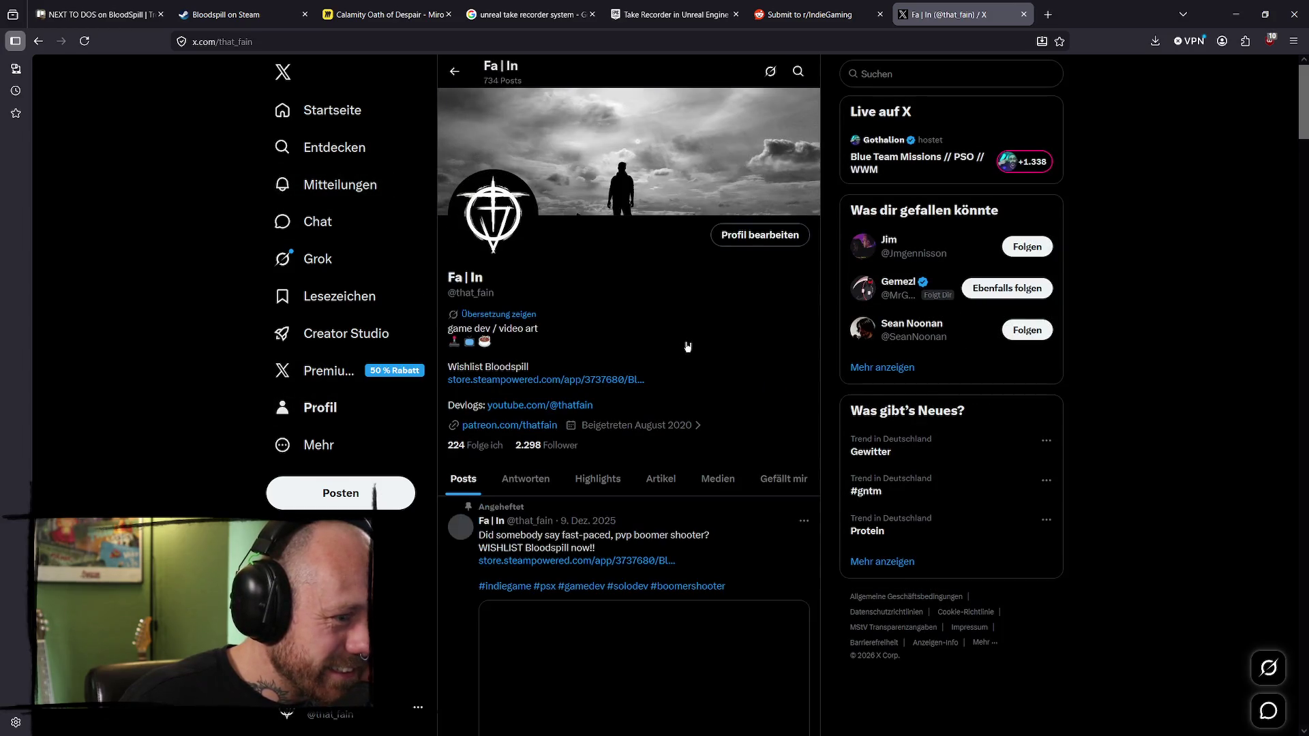
{"action": "scroll", "coordinate": [688, 346], "scroll_direction": "down", "scroll_amount": 3}
{"action": "scroll", "coordinate": [764, 447], "scroll_direction": "down", "scroll_amount": 7}
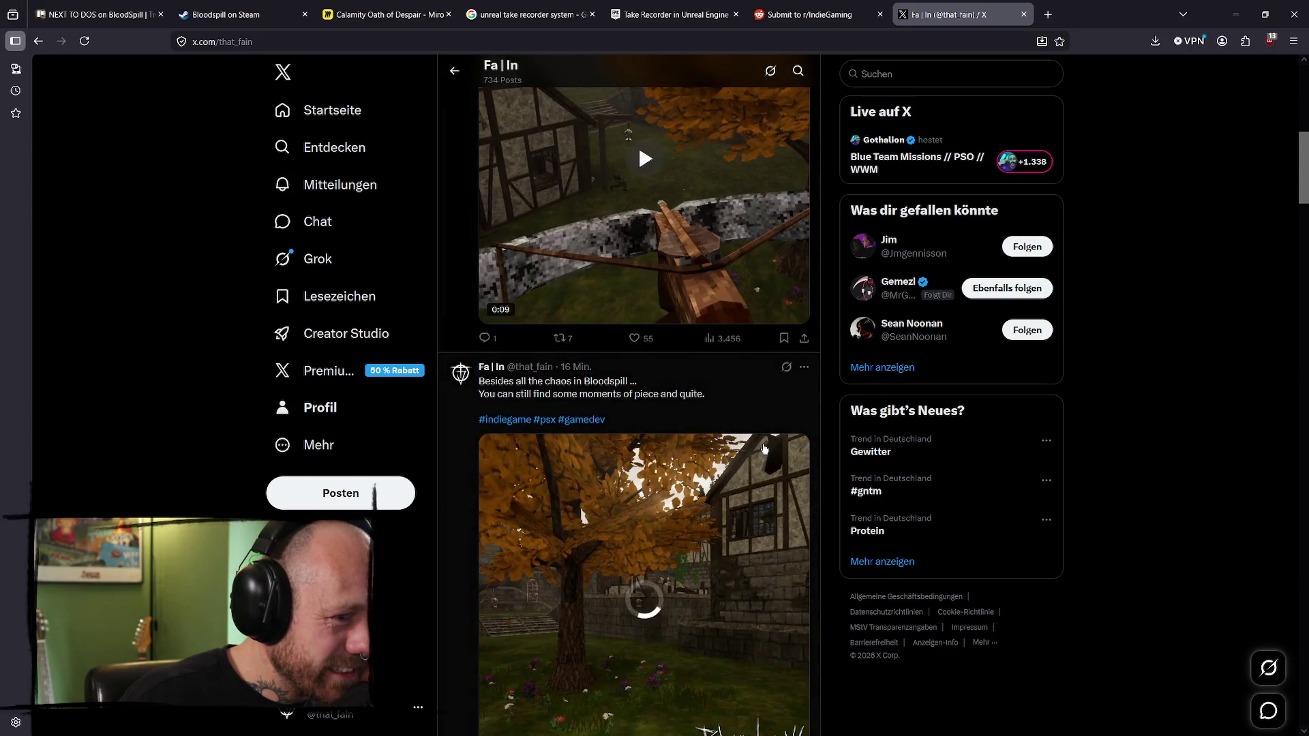
{"action": "left_click", "coordinate": [692, 395]}
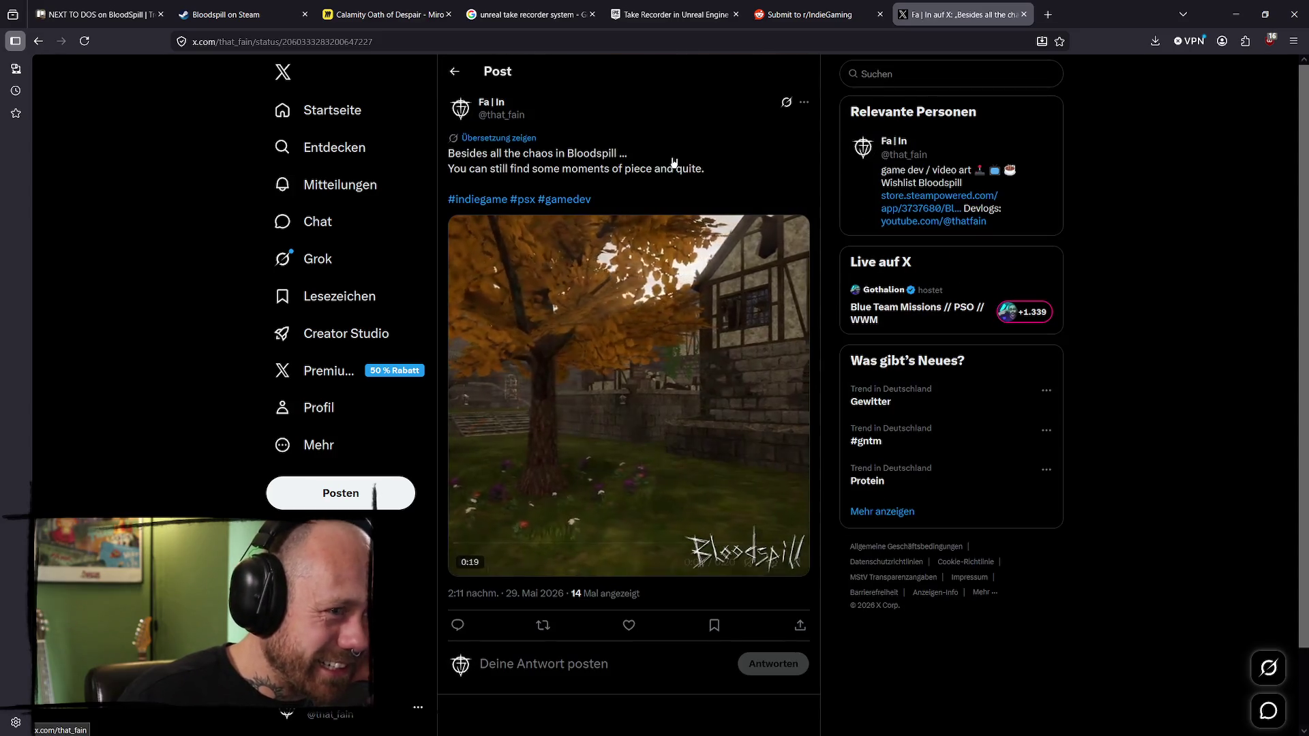
- Try ••• > Bearbeiten on the post and dismiss the X Premium upgrade offer
{"action": "left_click", "coordinate": [804, 102]}
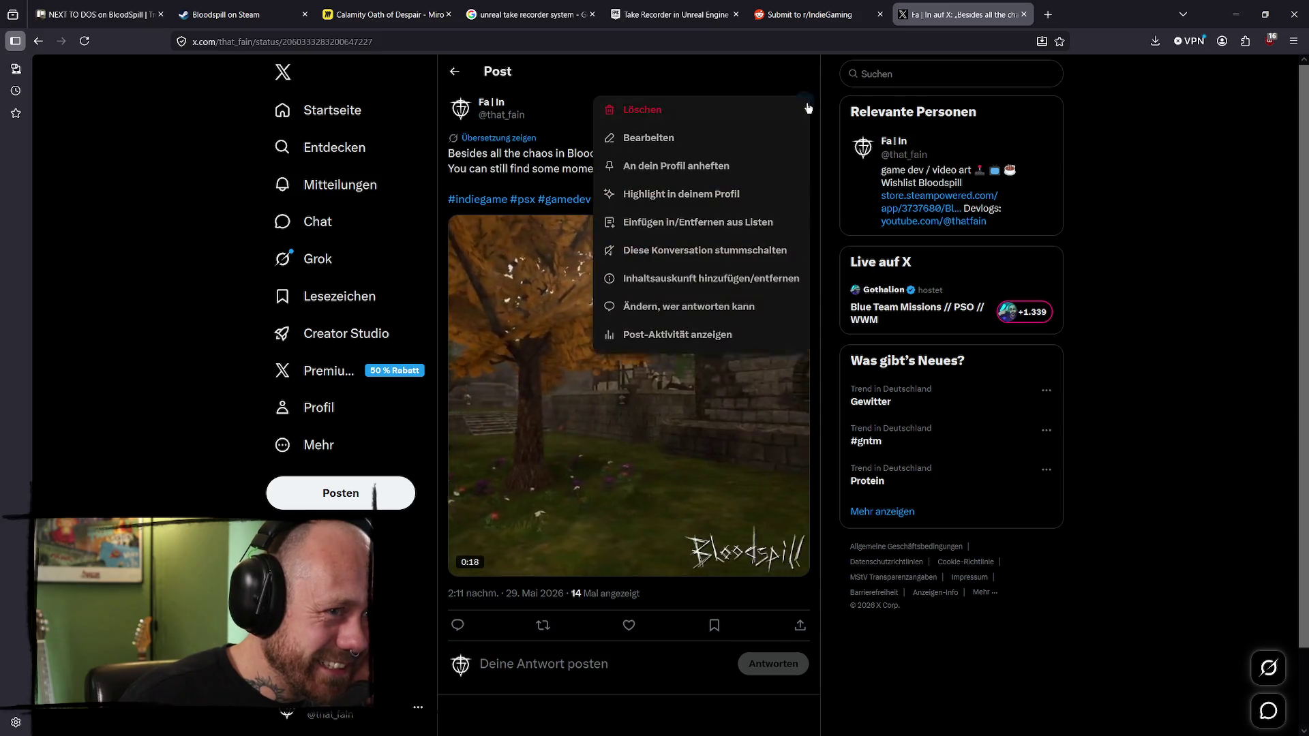
{"action": "left_click", "coordinate": [681, 145]}
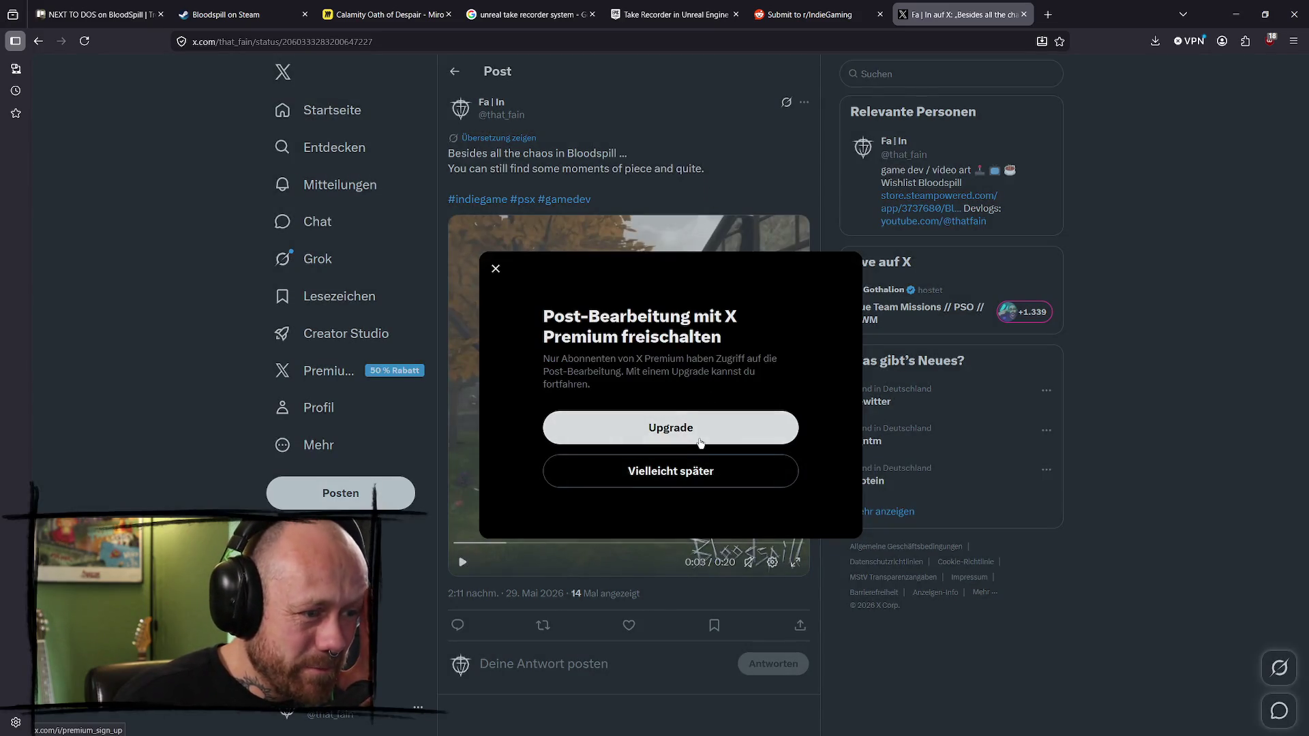
{"action": "left_click", "coordinate": [497, 268]}
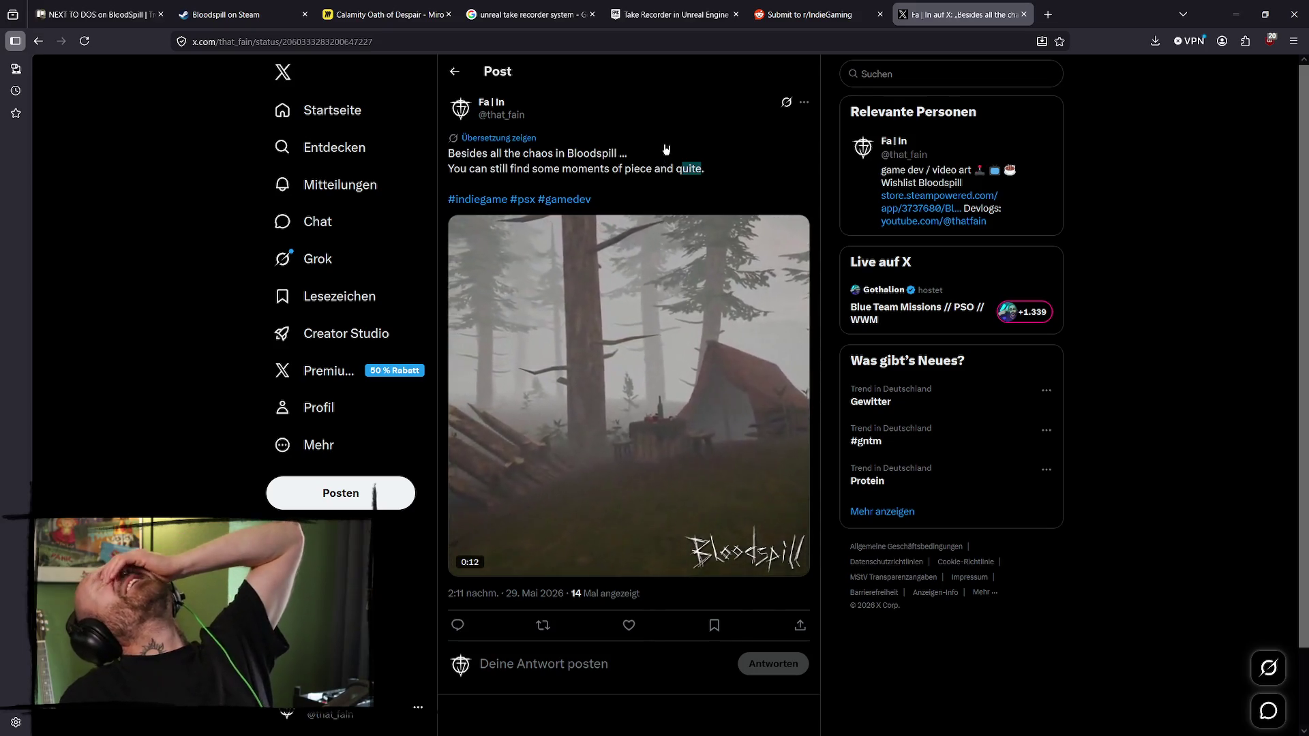
{"action": "left_click", "coordinate": [699, 169]}
{"action": "scroll", "coordinate": [683, 181], "scroll_direction": "down", "scroll_amount": 1}
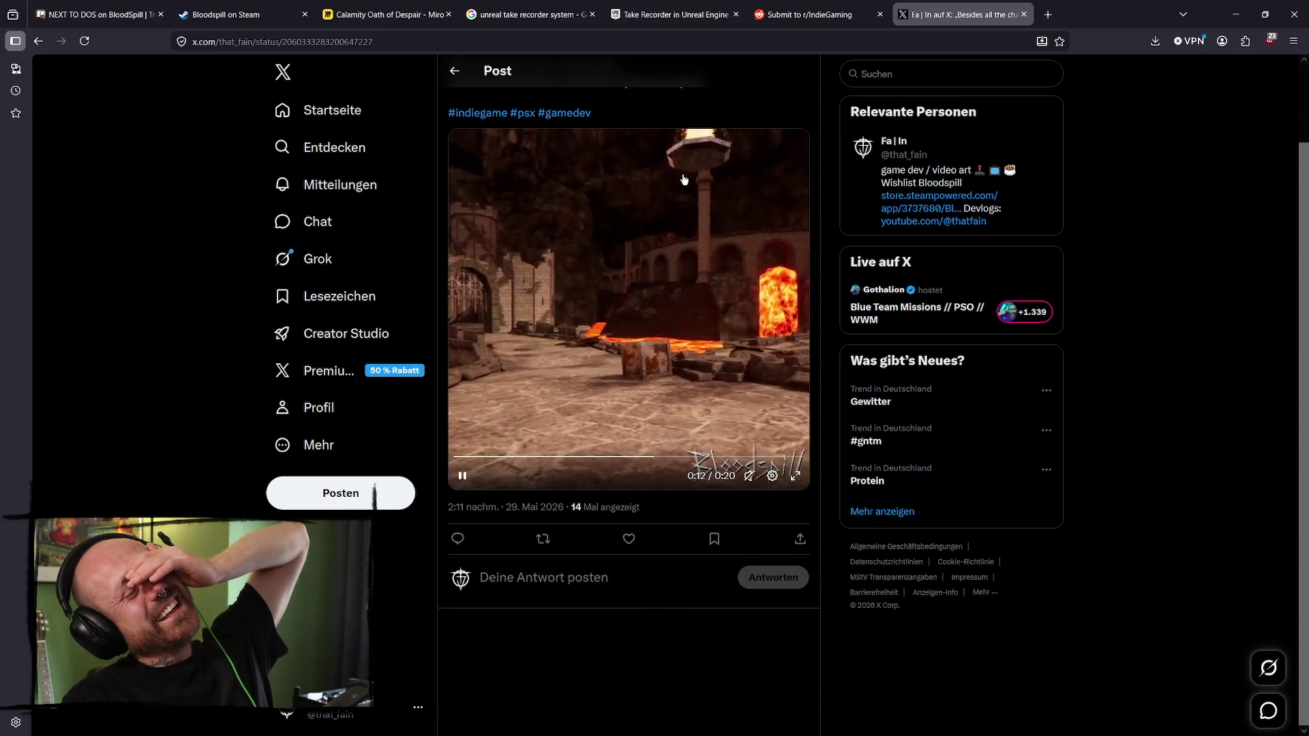
{"action": "scroll", "coordinate": [683, 179], "scroll_direction": "up", "scroll_amount": 1}
{"action": "key", "text": "ctrl+l"}
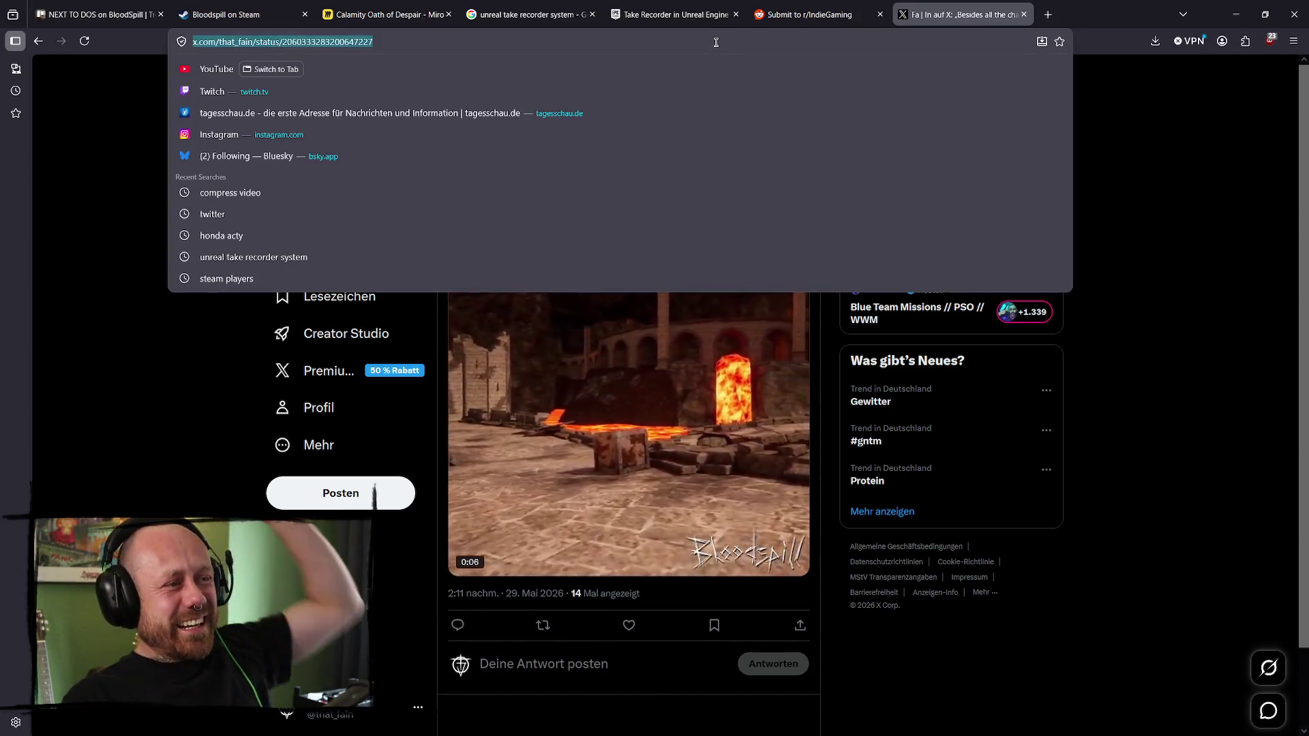
- Briefly load Instagram, then return to the Bloodspill post on X
{"action": "type", "text": "insta"}
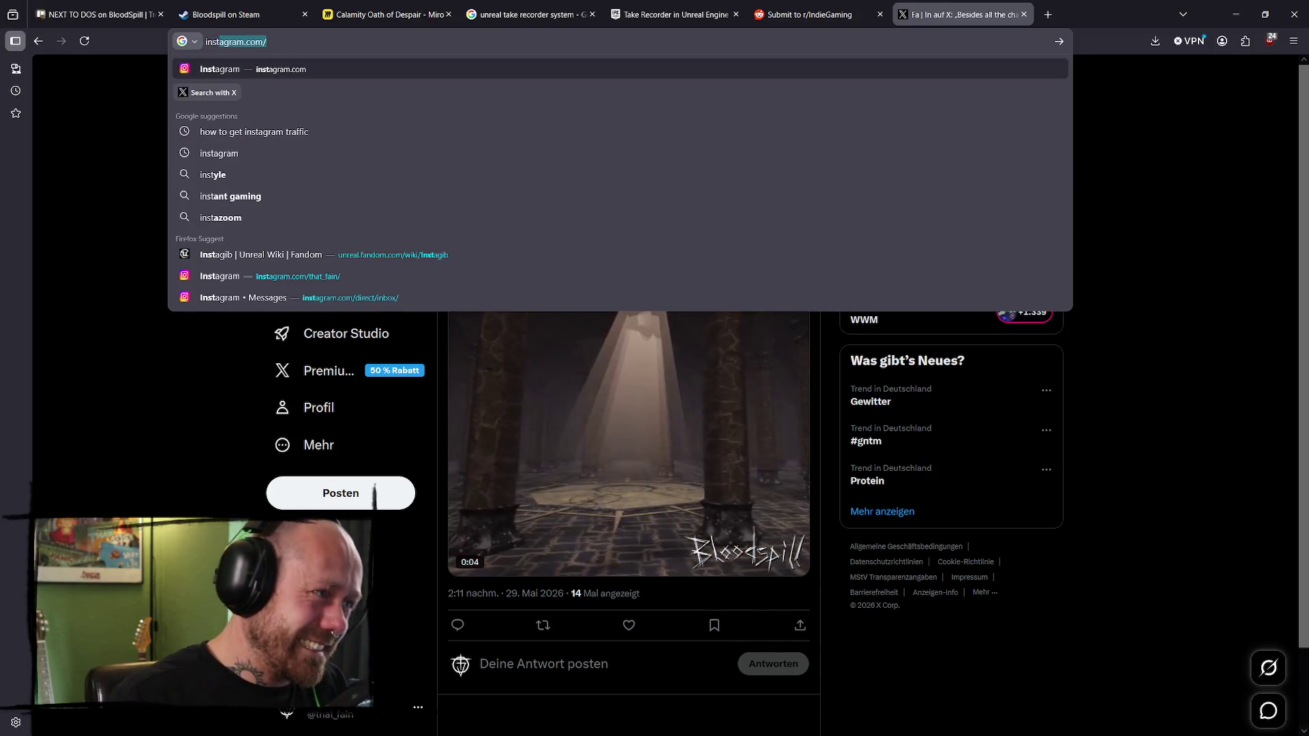
{"action": "key", "text": "Return"}
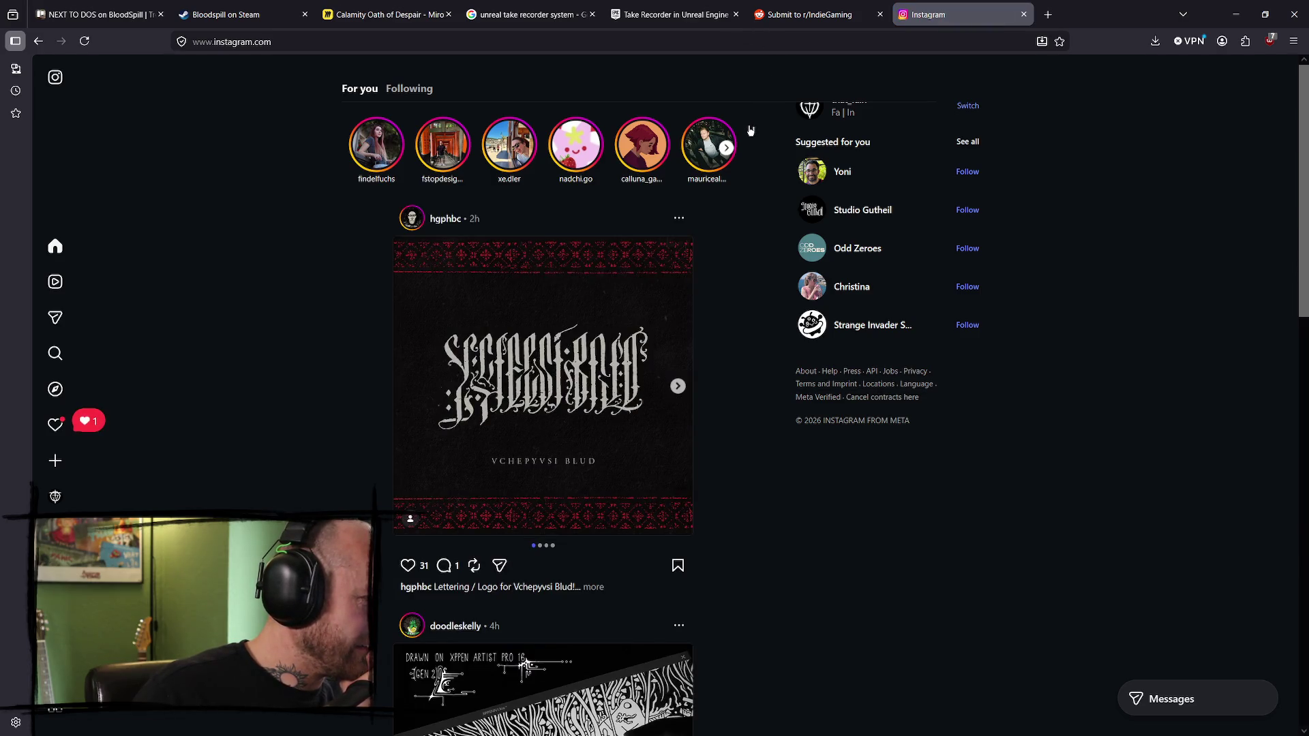
{"action": "key", "text": "alt+Left"}
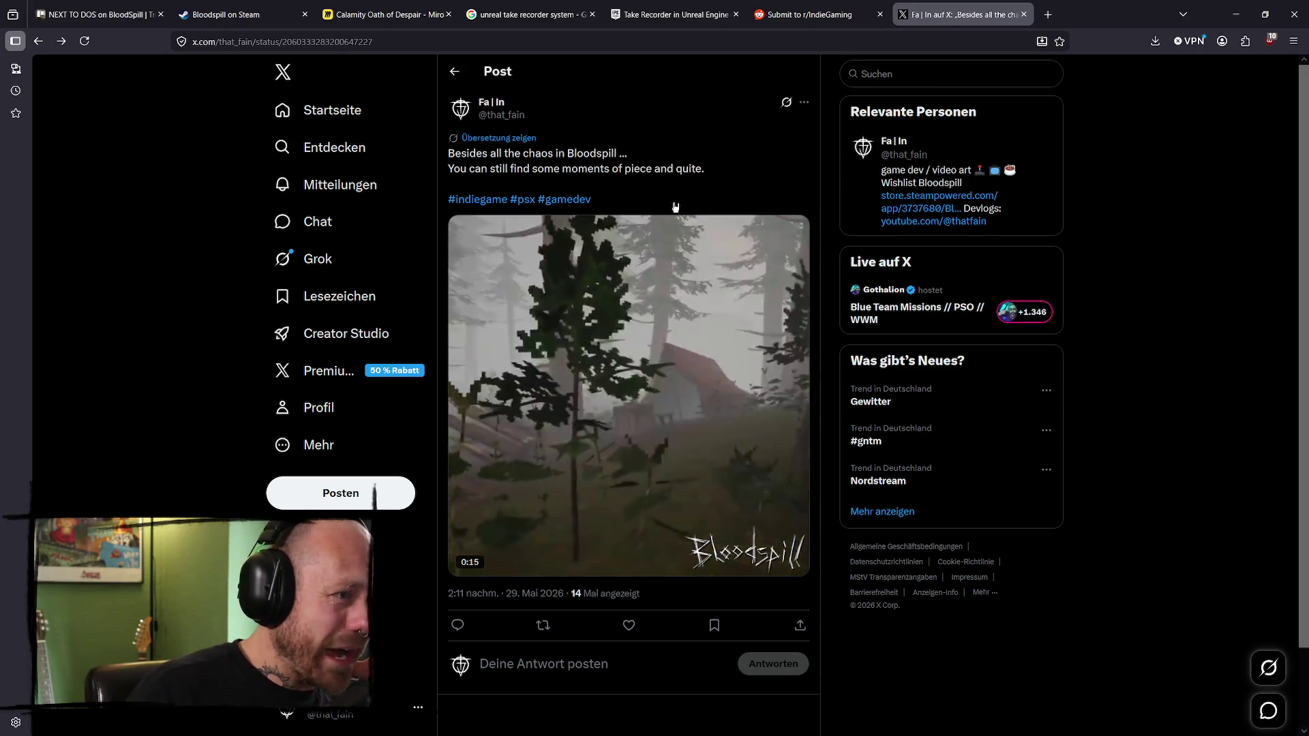
- Select the post's text, then delete the post via ••• > Löschen and confirm
{"action": "left_click_drag", "start_coordinate": [705, 176], "coordinate": [450, 152]}
{"action": "key", "text": "ctrl+c"}
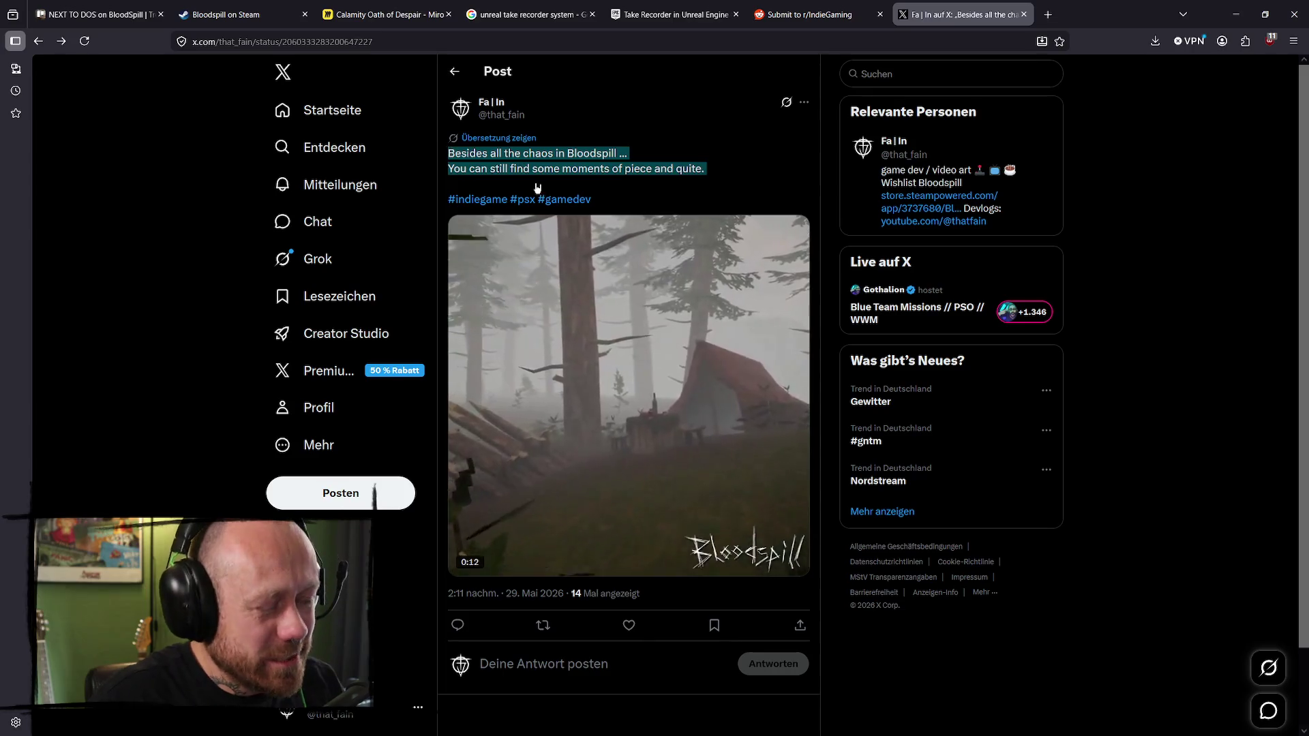
{"action": "left_click", "coordinate": [653, 185]}
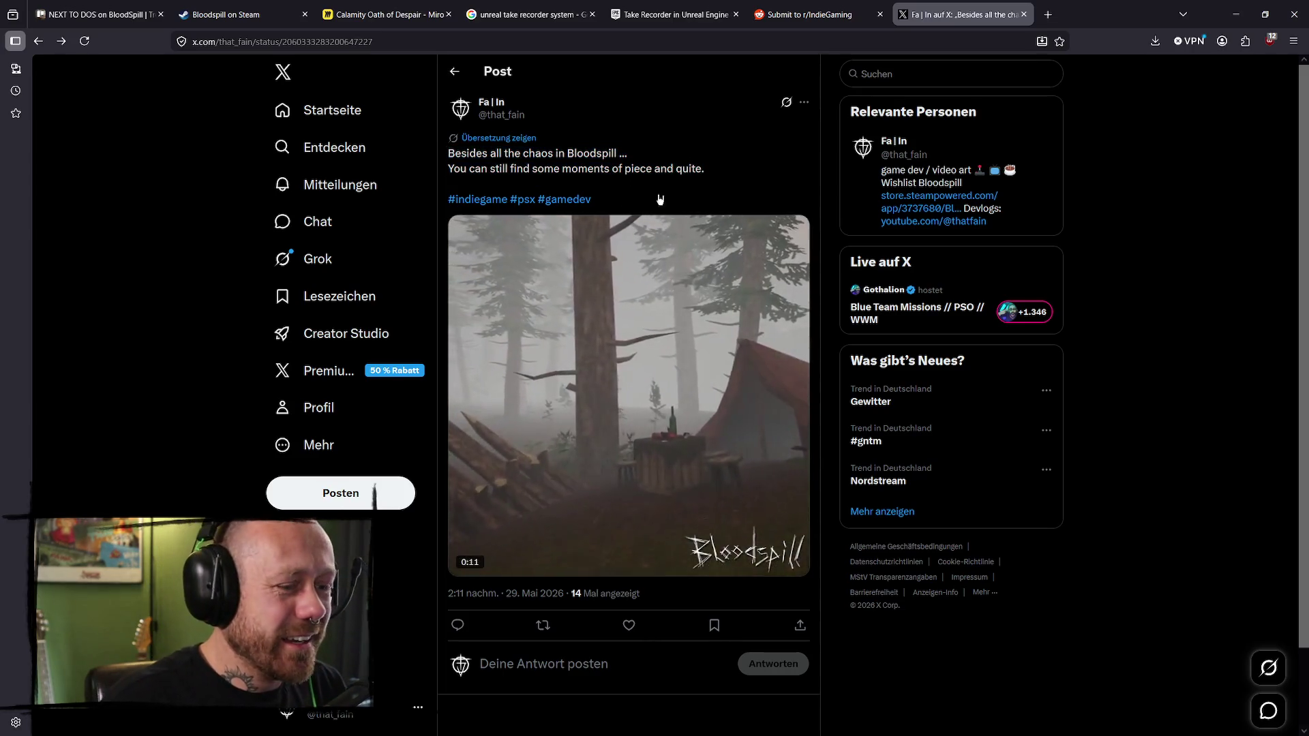
{"action": "left_click", "coordinate": [805, 103]}
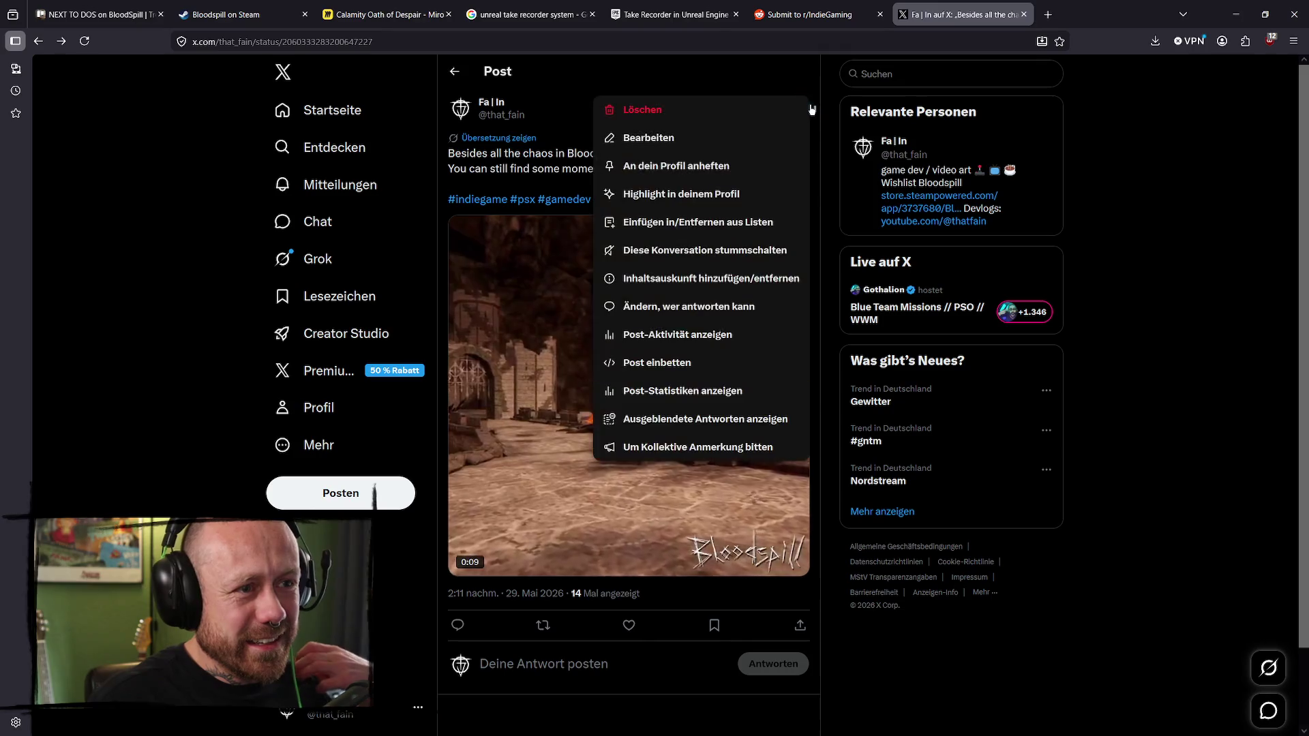
{"action": "left_click", "coordinate": [668, 113]}
{"action": "left_click", "coordinate": [687, 436]}
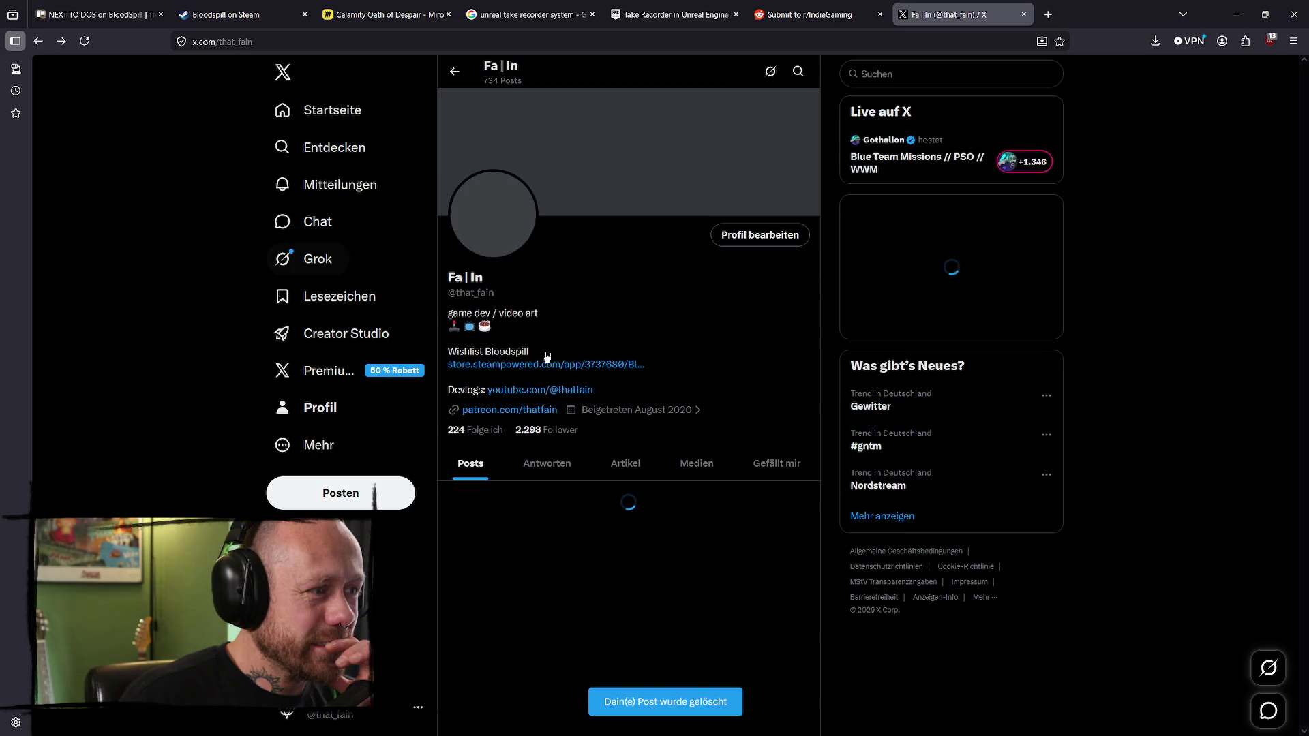
{"action": "left_click", "coordinate": [351, 492]}
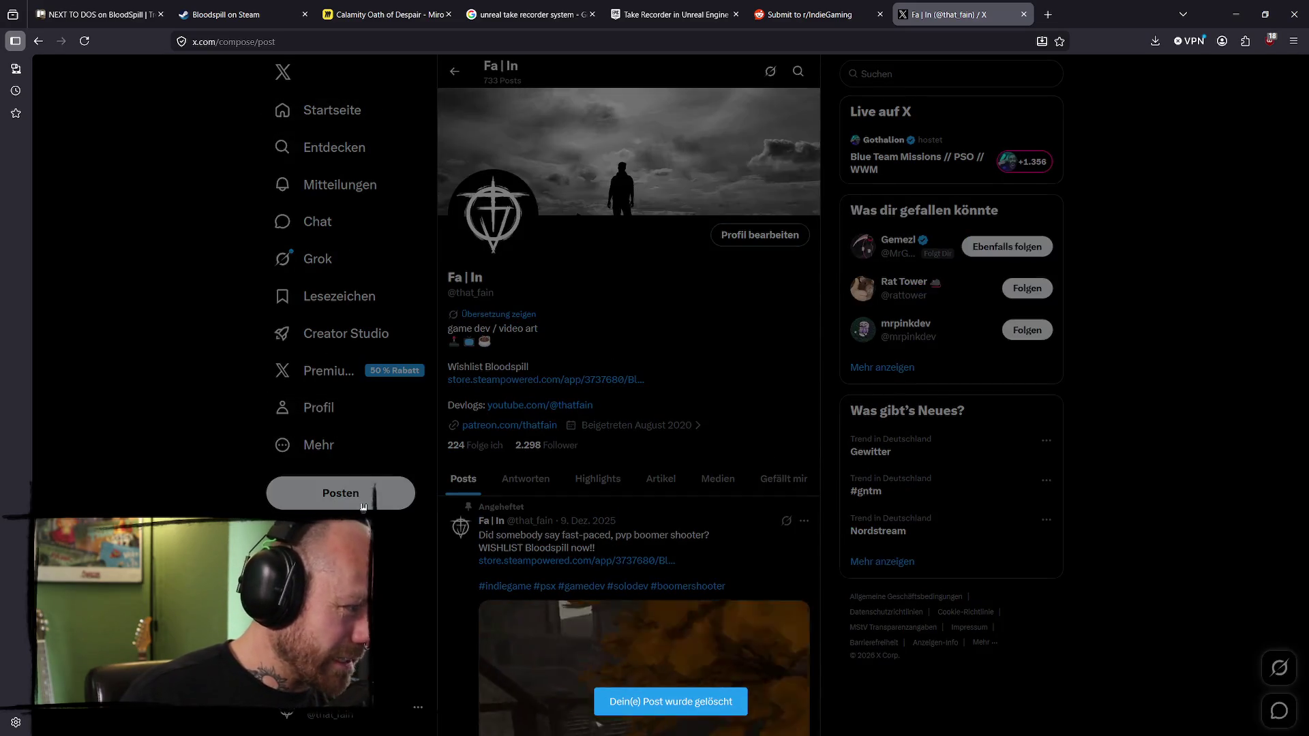
- Paste the copied text into a new draft and correct it to 'peace and quiet'
{"action": "key", "text": "ctrl+v"}
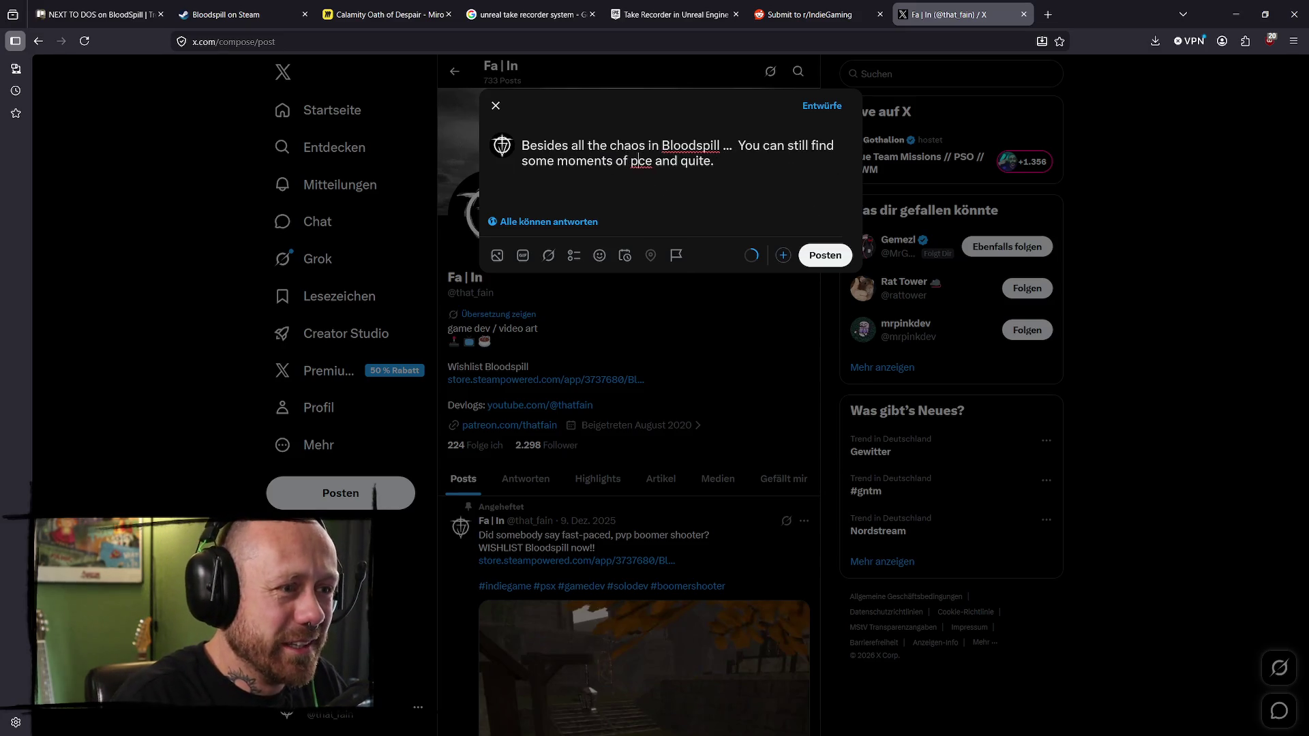
{"action": "left_click", "coordinate": [717, 160]}
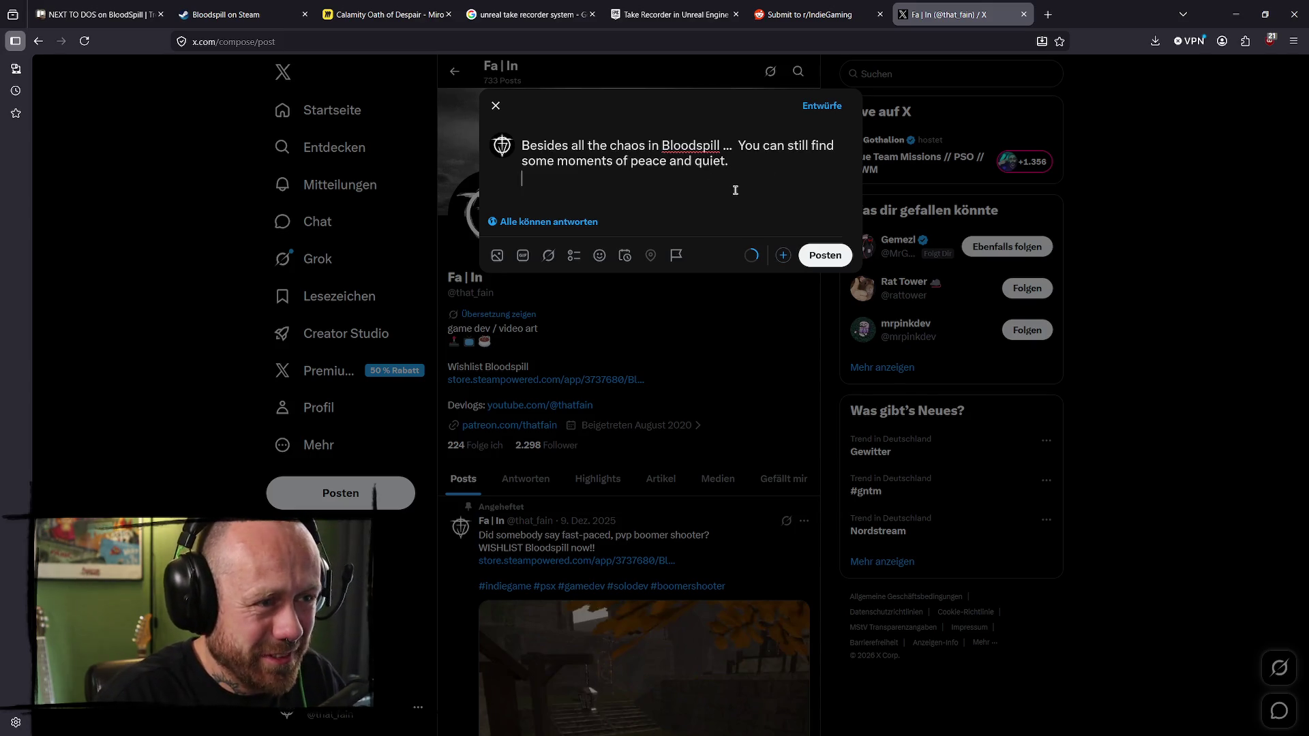
{"action": "key", "text": "Return"}
- In a new tab, open the X profile and select an older post's hashtags #indiegame #psx #gamedev
{"action": "left_click", "coordinate": [1048, 14]}
{"action": "type", "text": "twitch"}
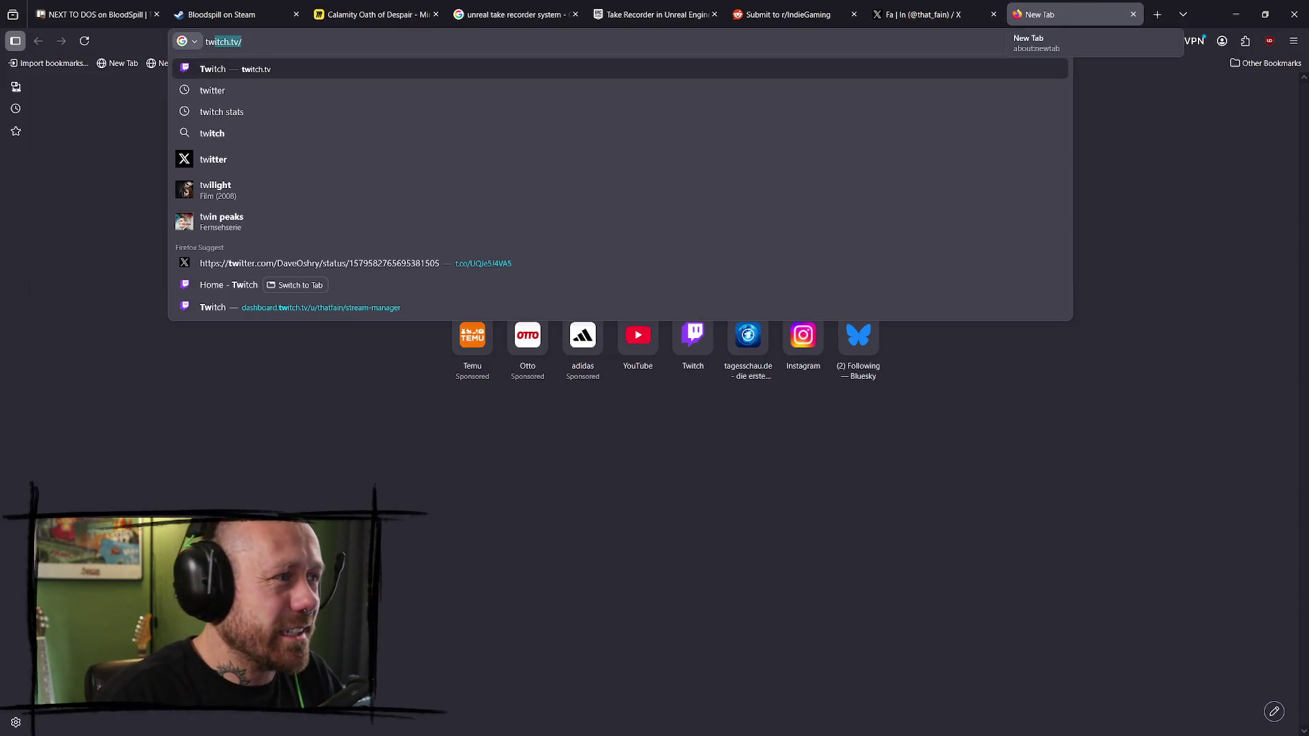
{"action": "key", "text": "Down"}
{"action": "key", "text": "Return"}
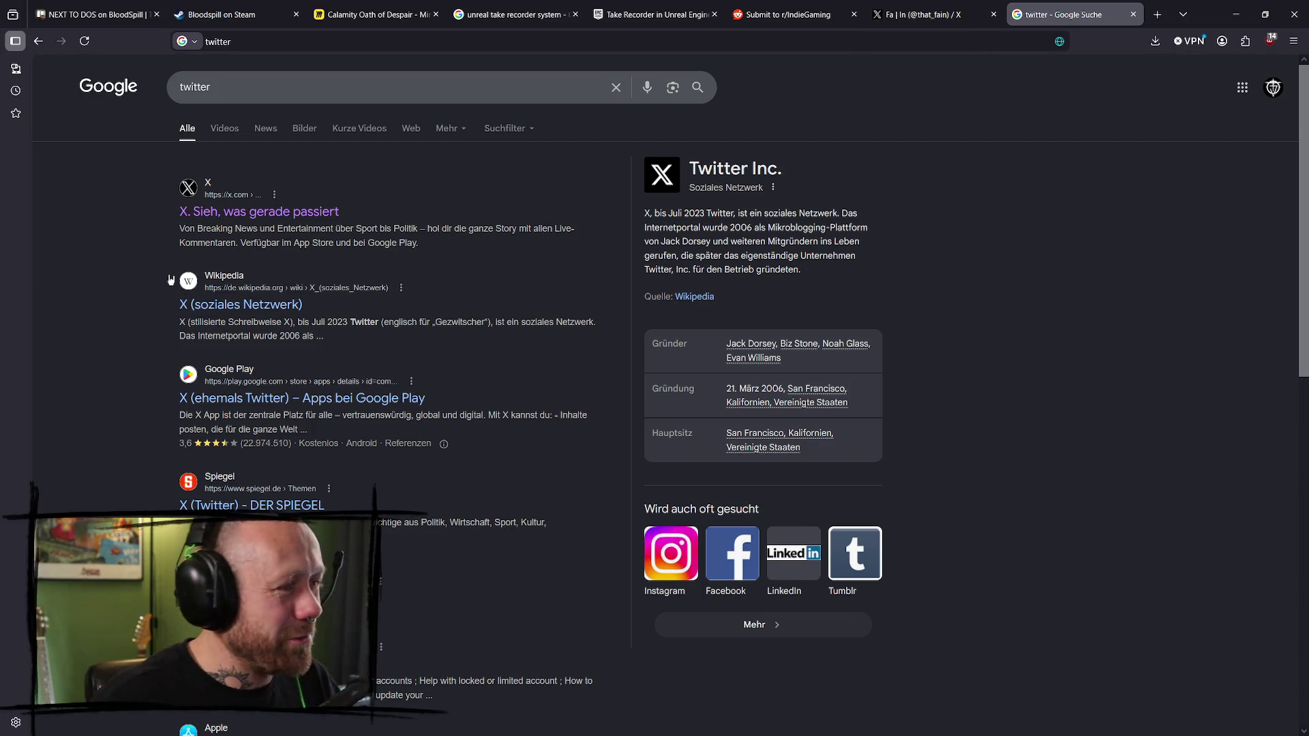
{"action": "left_click", "coordinate": [234, 210]}
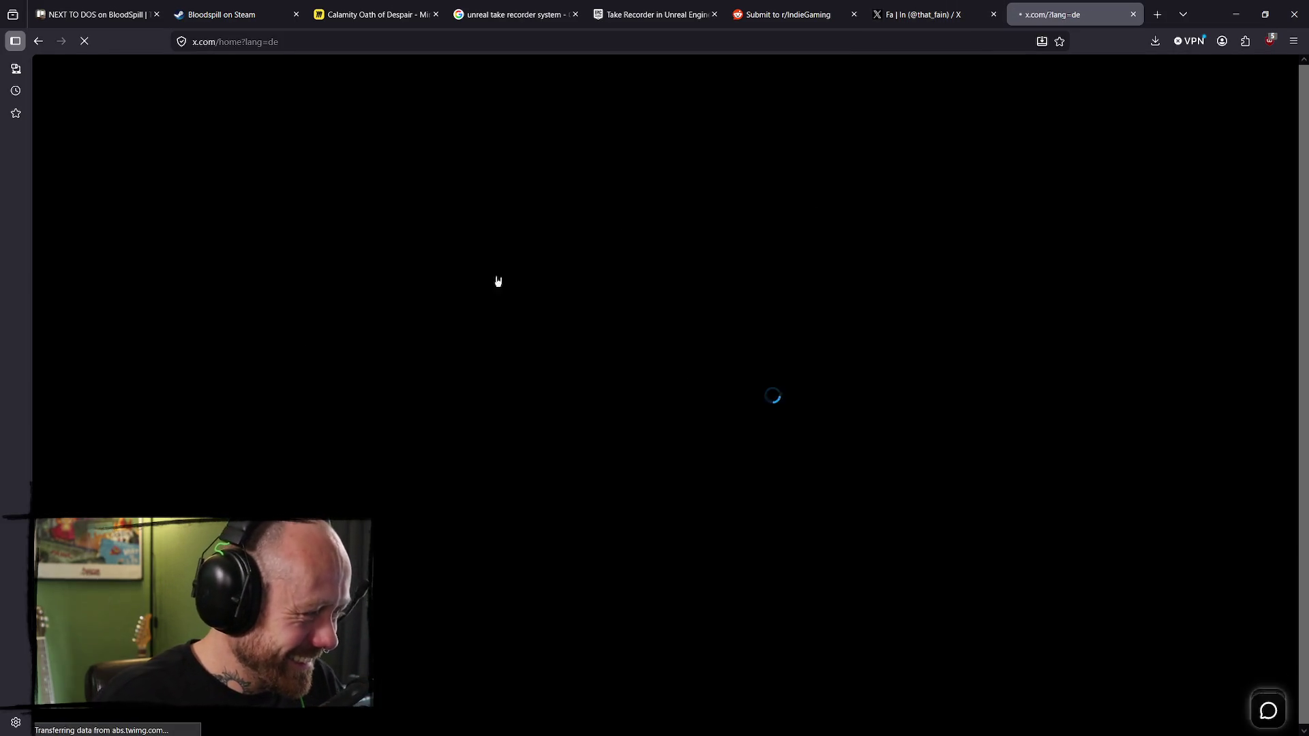
{"action": "left_click", "coordinate": [354, 410]}
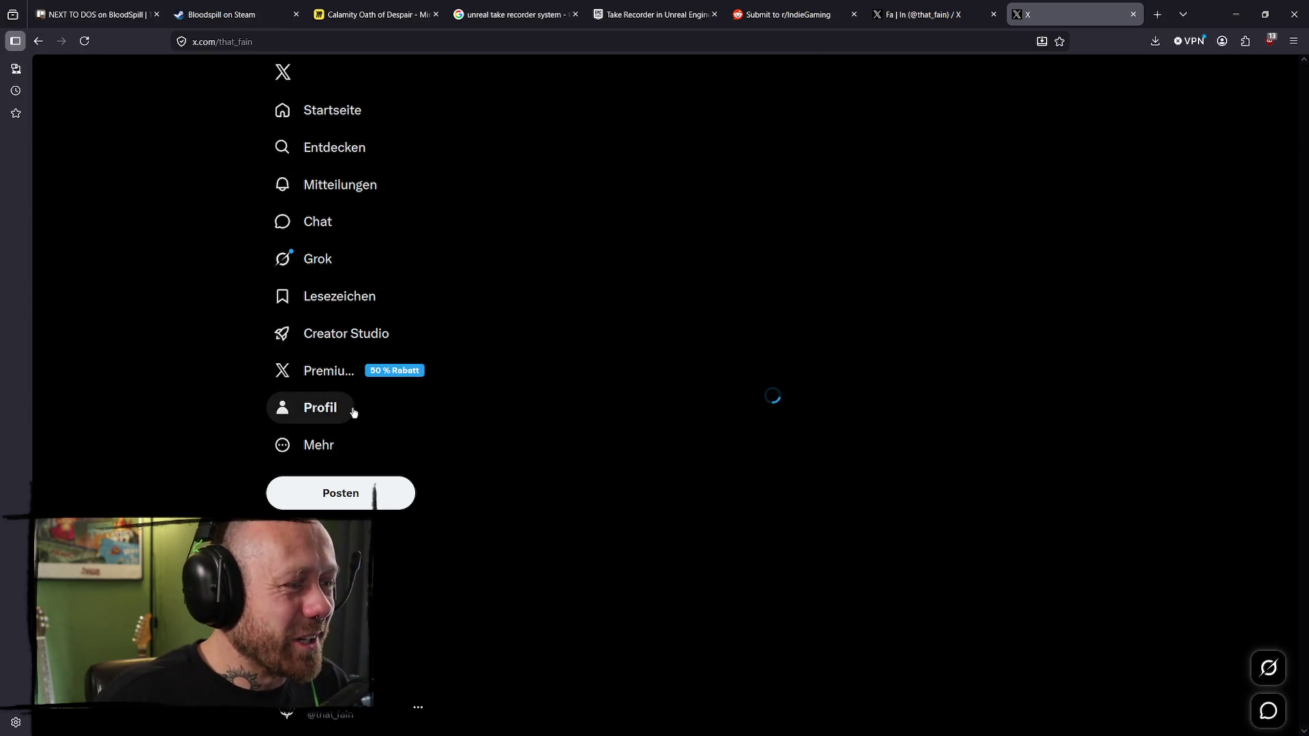
{"action": "scroll", "coordinate": [668, 341], "scroll_direction": "down", "scroll_amount": 8}
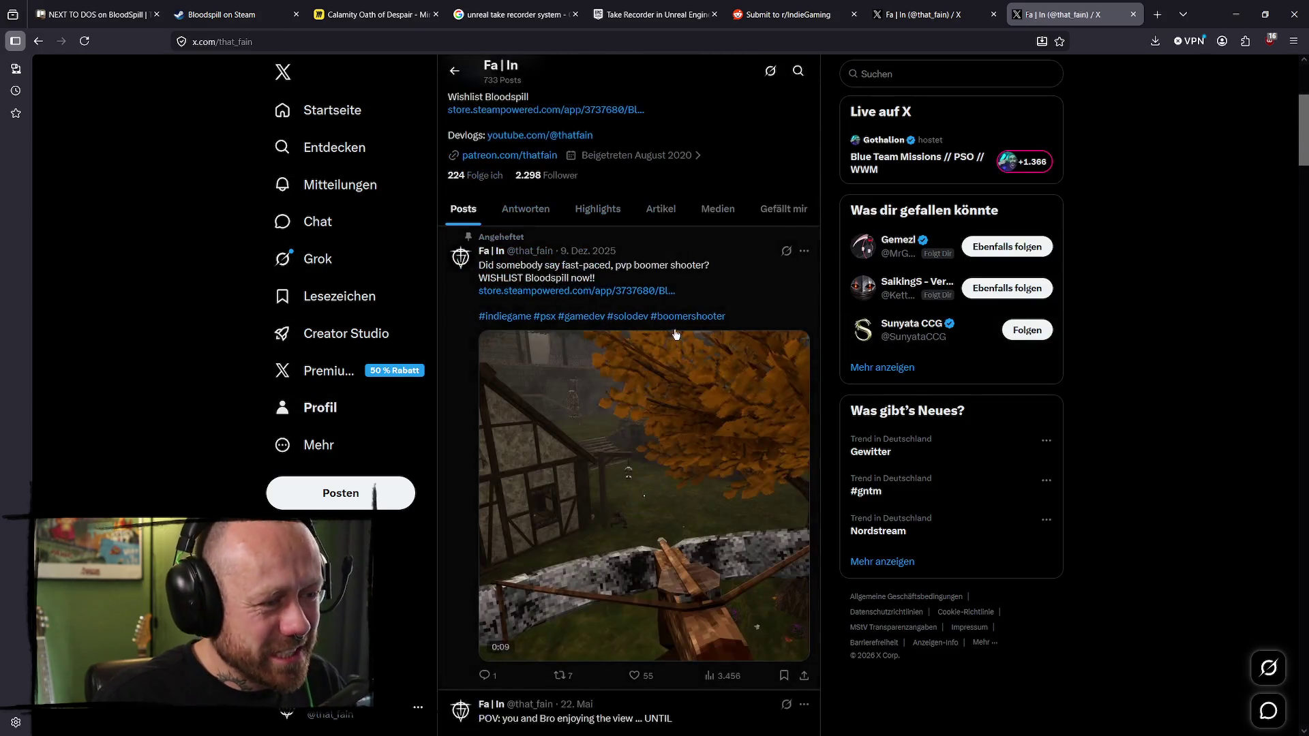
{"action": "left_click_drag", "start_coordinate": [605, 407], "coordinate": [478, 406]}
{"action": "key", "text": "ctrl+c"}
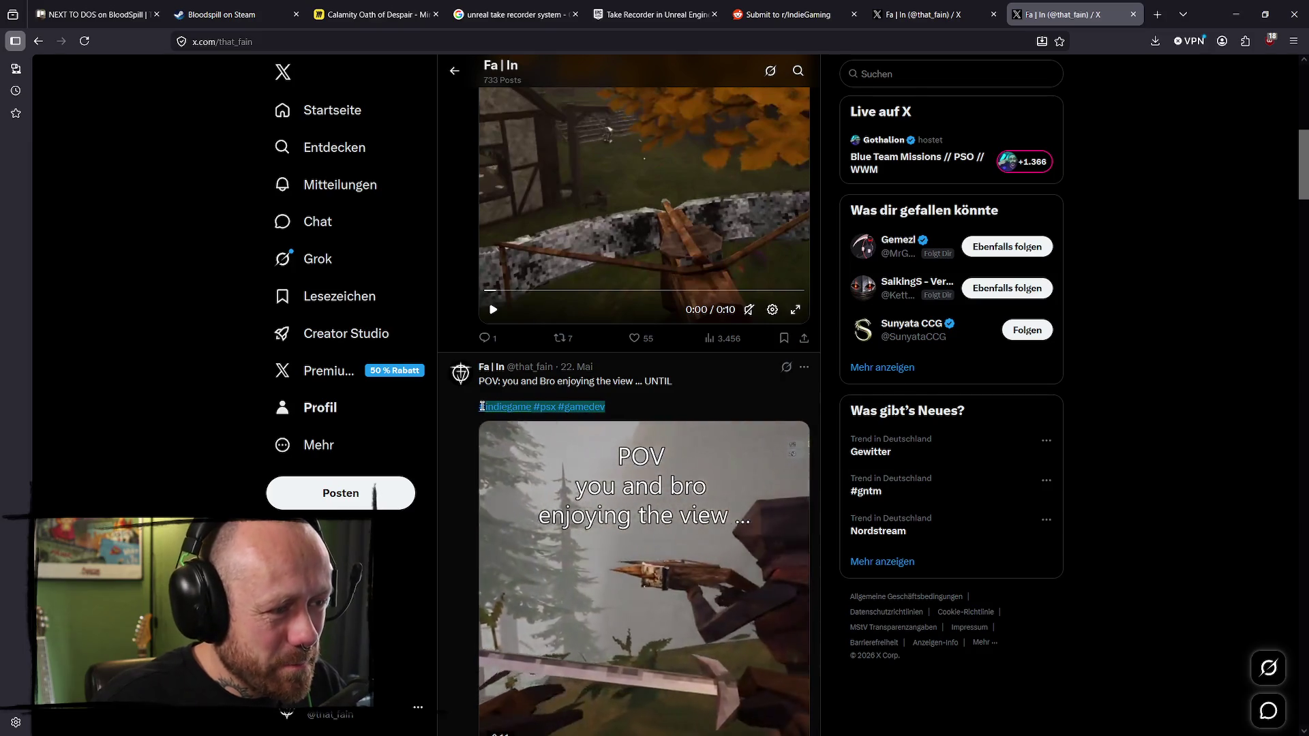
{"action": "left_click", "coordinate": [913, 12]}
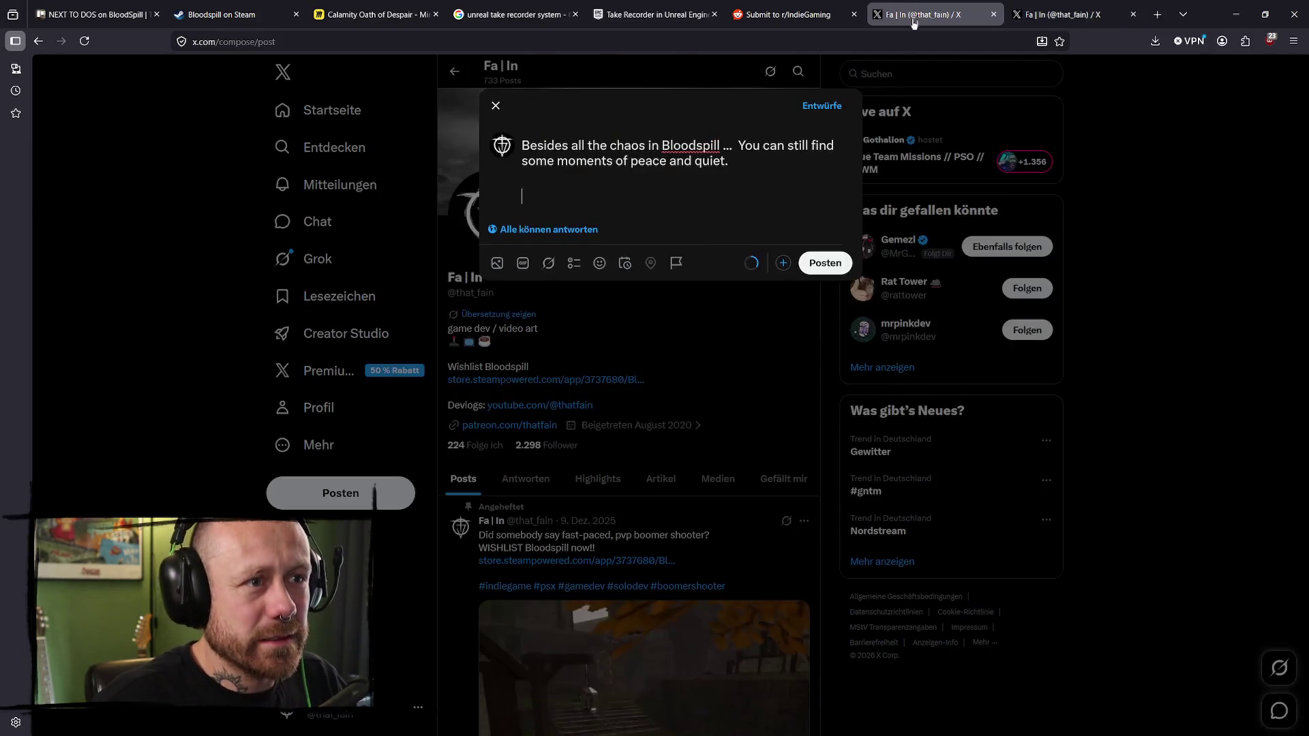
- Add #indiegame #psx #gamedev to the draft and attach MomentsOfPeaceAndQuiet.mp4, previewing it with sound
{"action": "left_click", "coordinate": [596, 190]}
{"action": "key", "text": "ctrl+v"}
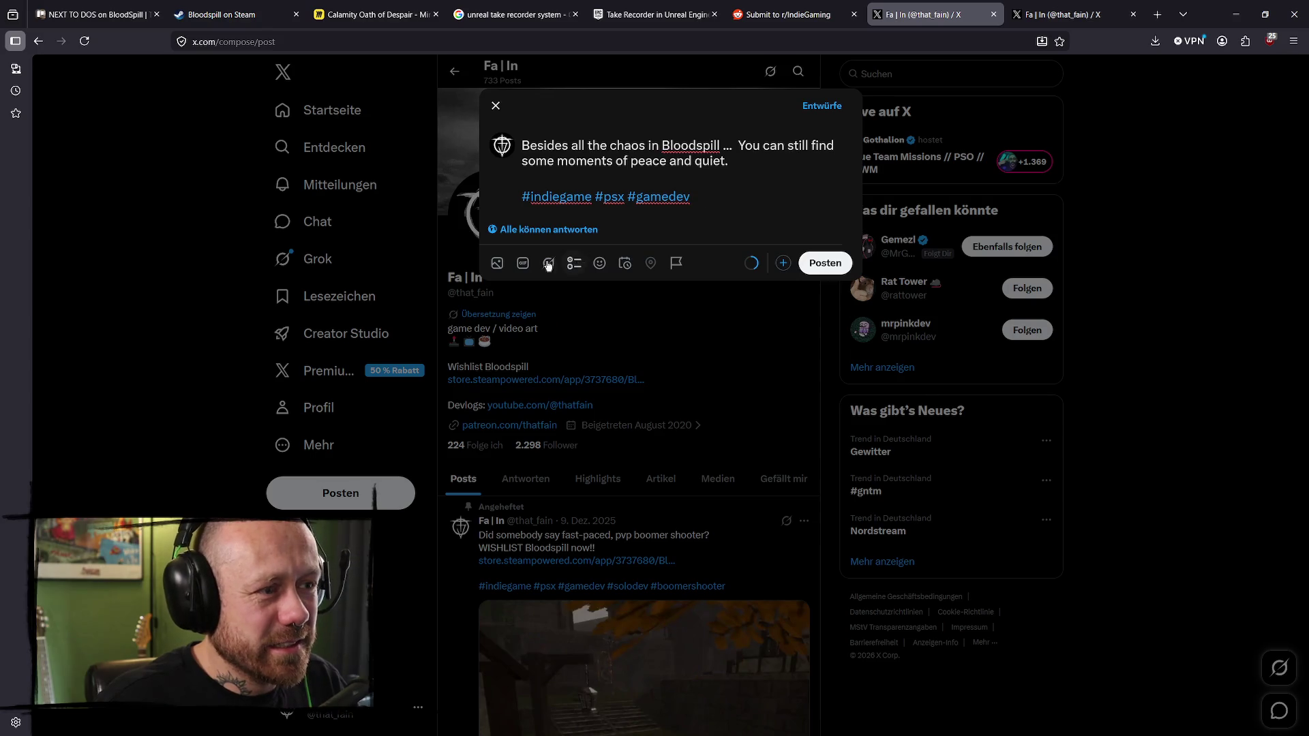
{"action": "left_click", "coordinate": [497, 264]}
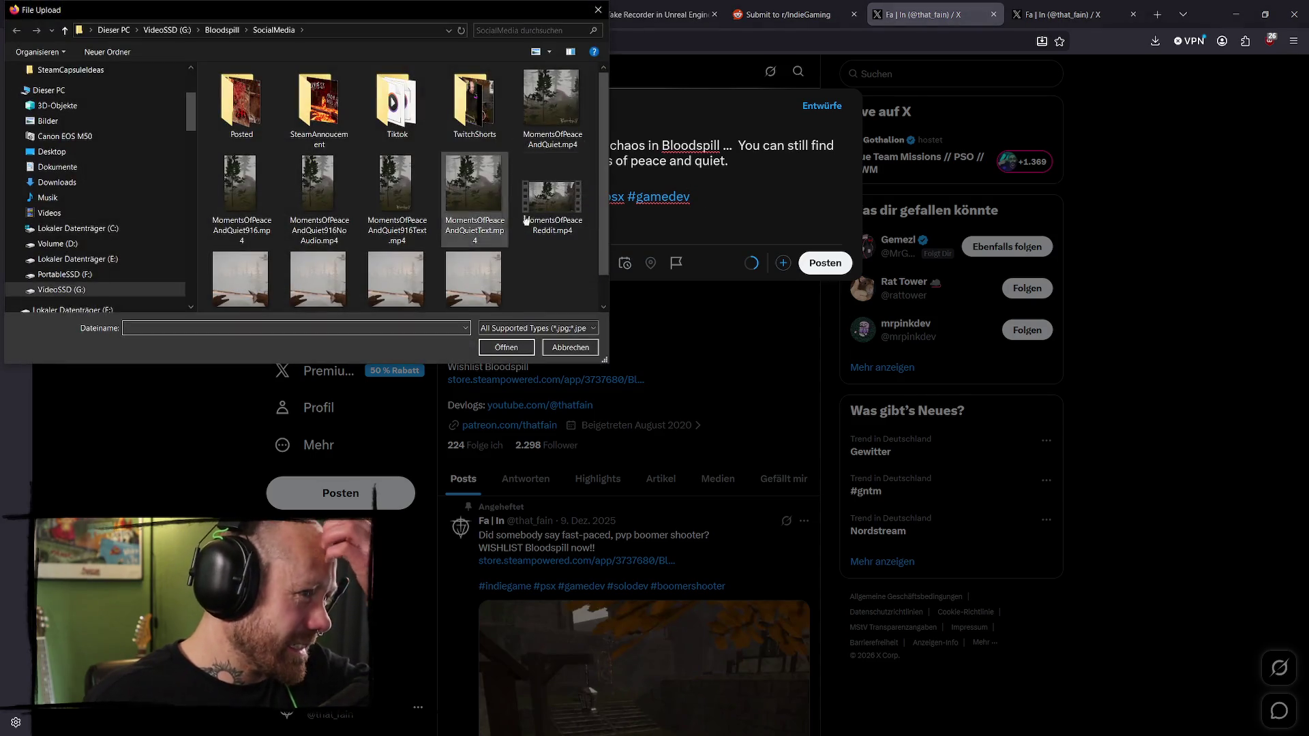
{"action": "left_click", "coordinate": [564, 78]}
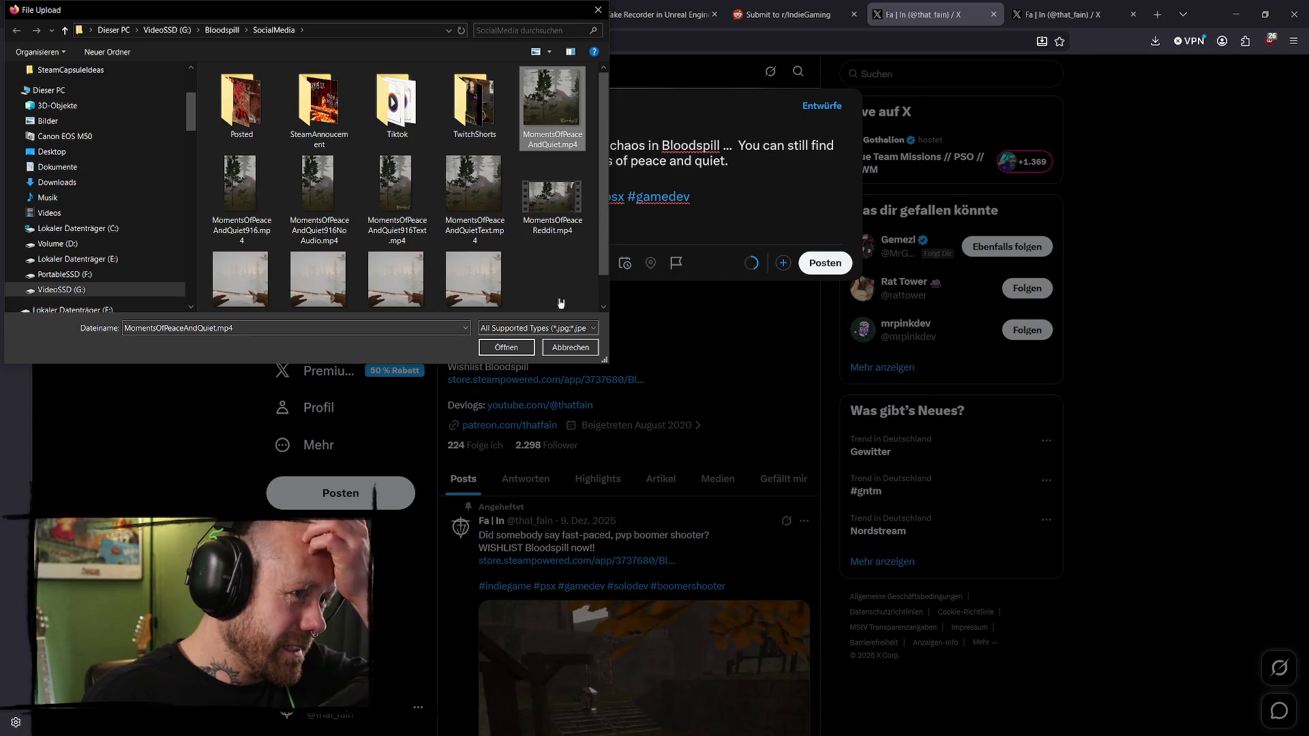
{"action": "left_click", "coordinate": [505, 347]}
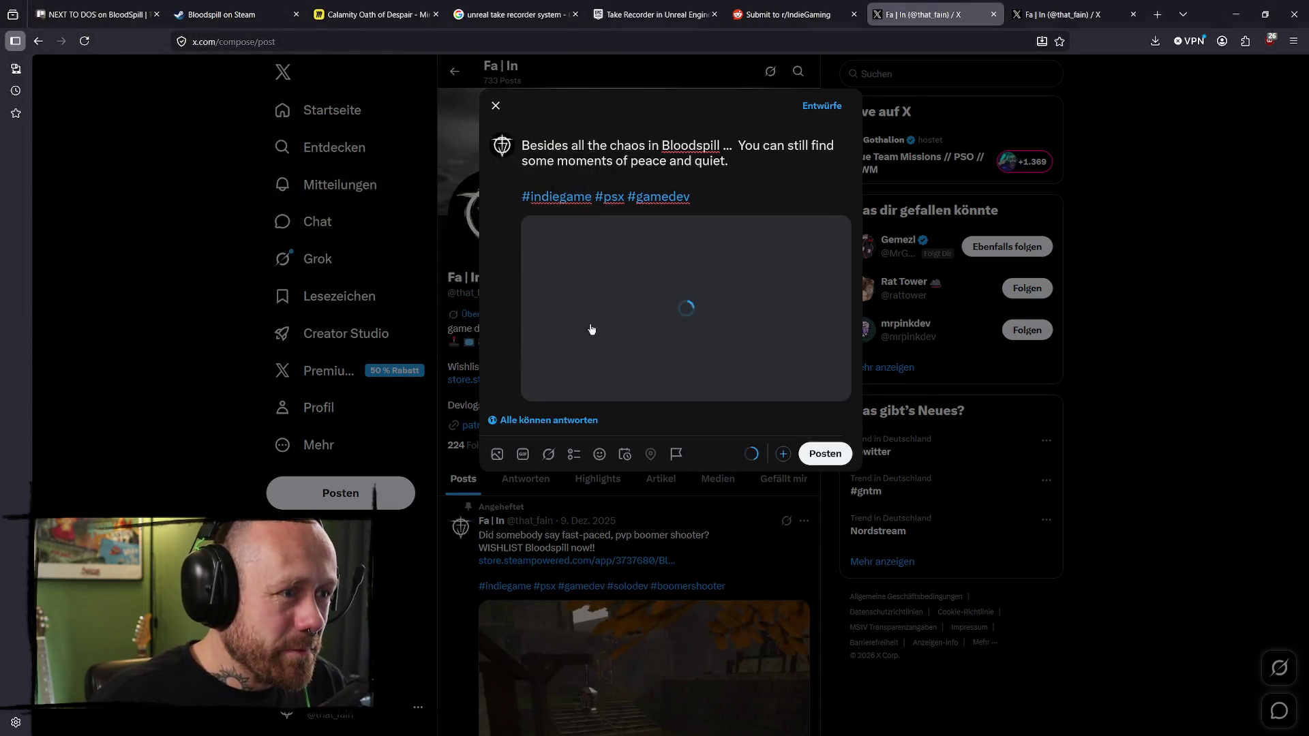
{"action": "left_click", "coordinate": [685, 382]}
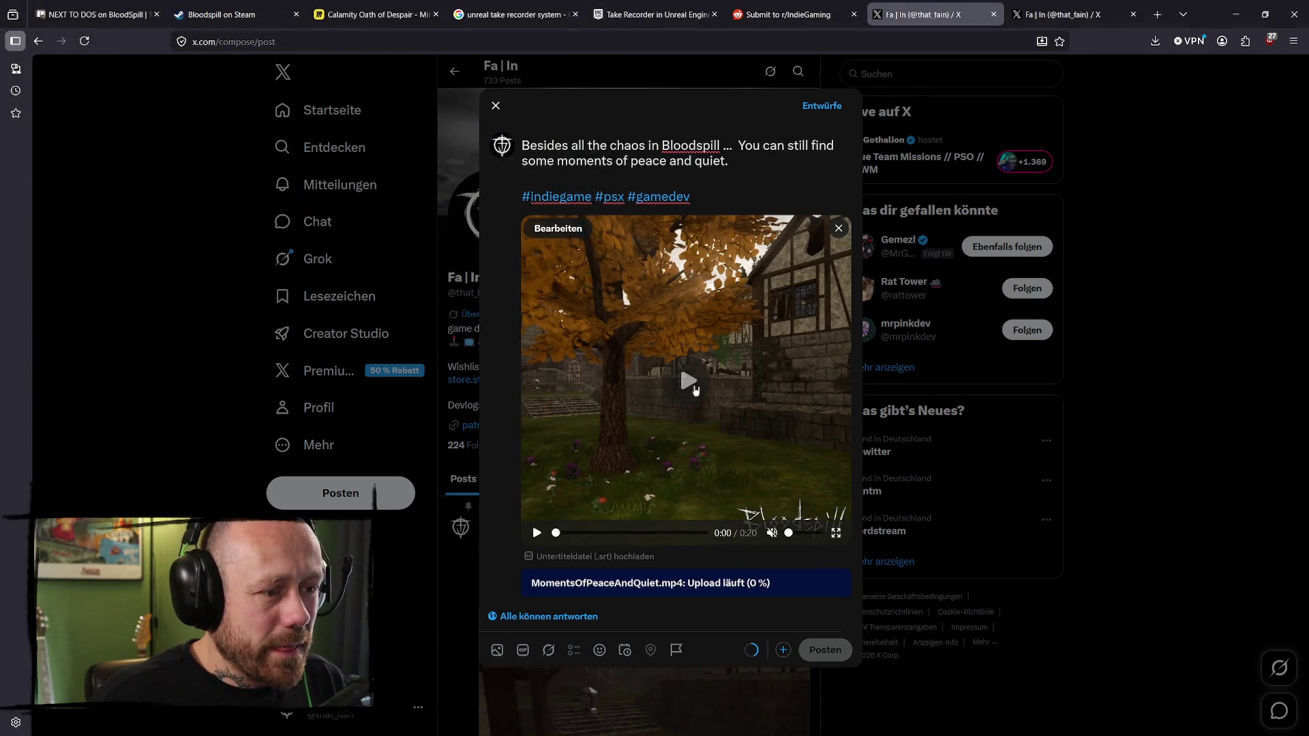
{"action": "left_click", "coordinate": [773, 534]}
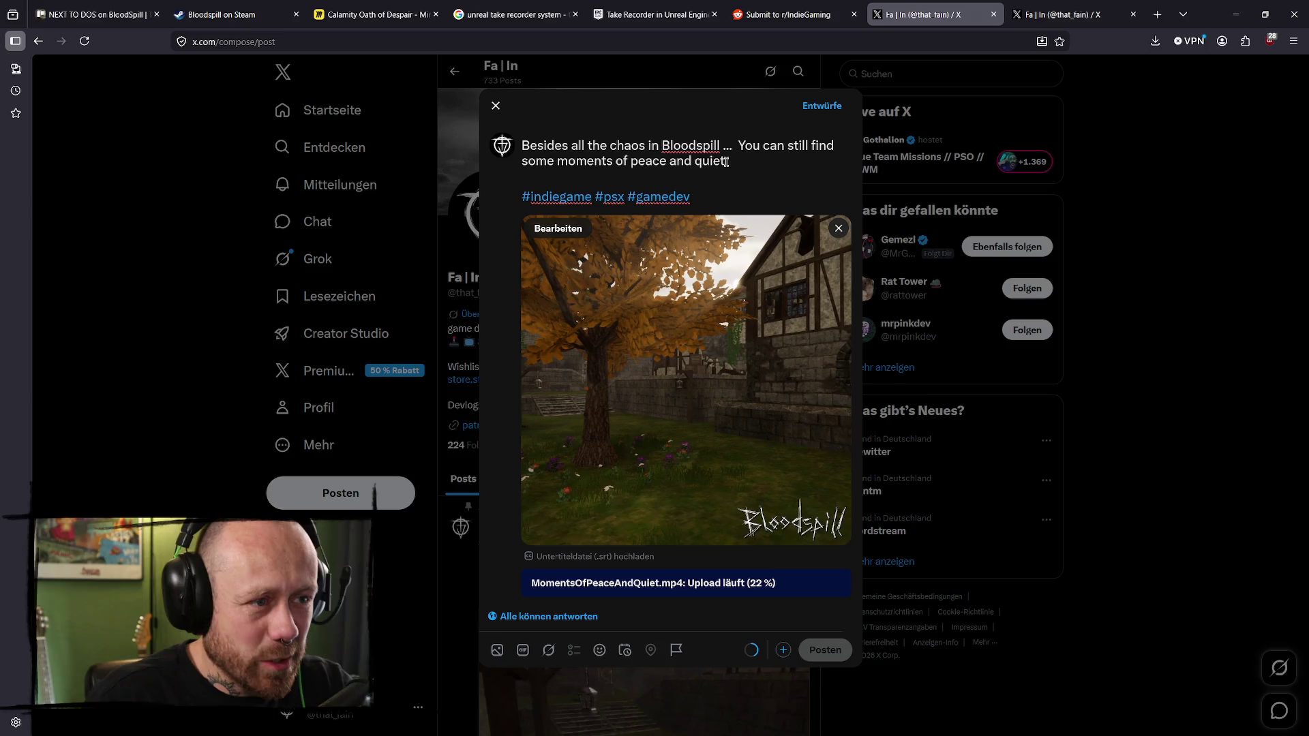
- Copy the whole draft text with hashtags, then switch to the other X tab
{"action": "left_click_drag", "start_coordinate": [721, 161], "coordinate": [760, 138]}
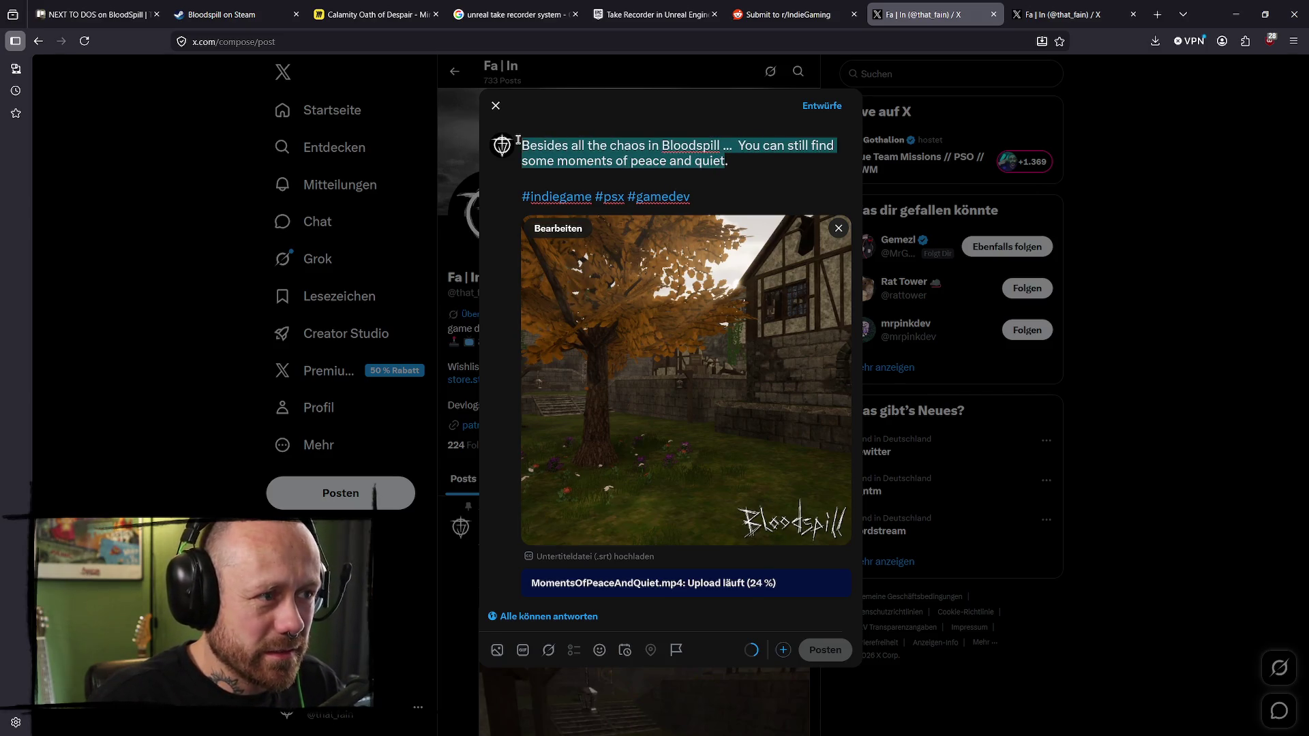
{"action": "left_click_drag", "start_coordinate": [735, 186], "coordinate": [520, 136]}
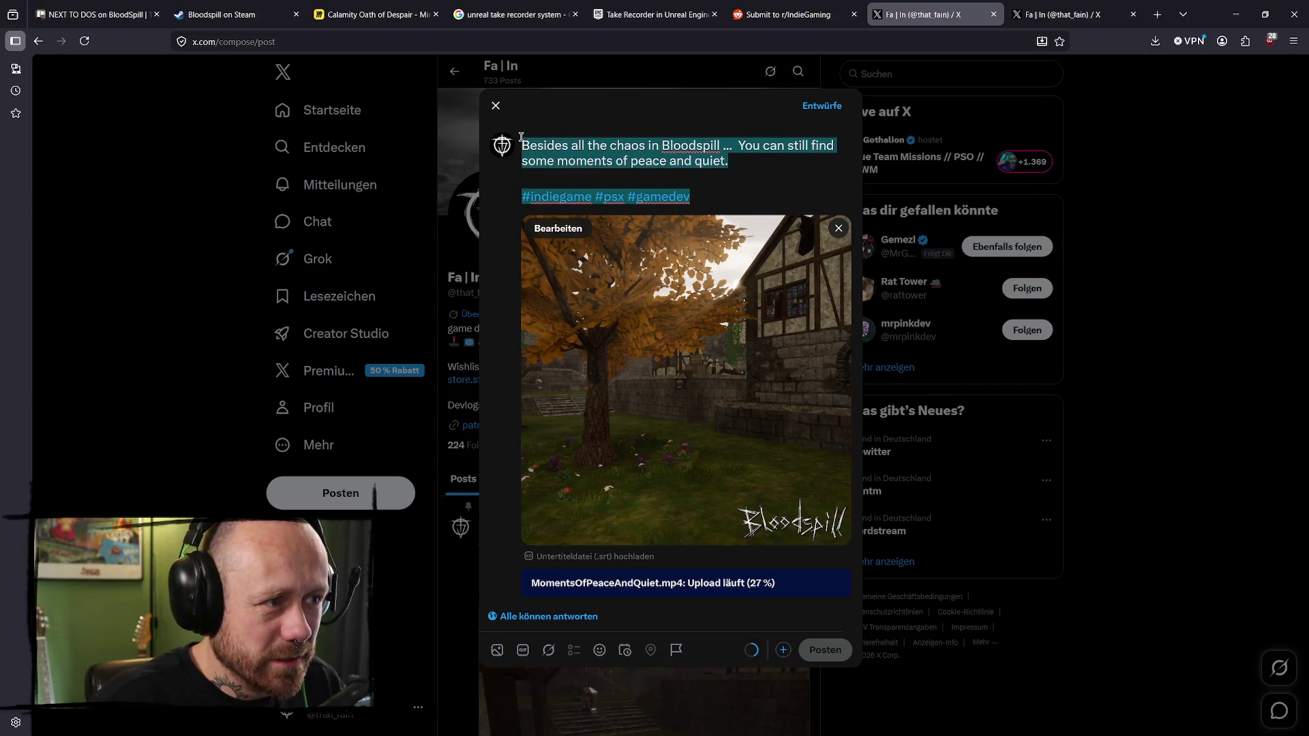
{"action": "left_click", "coordinate": [717, 198]}
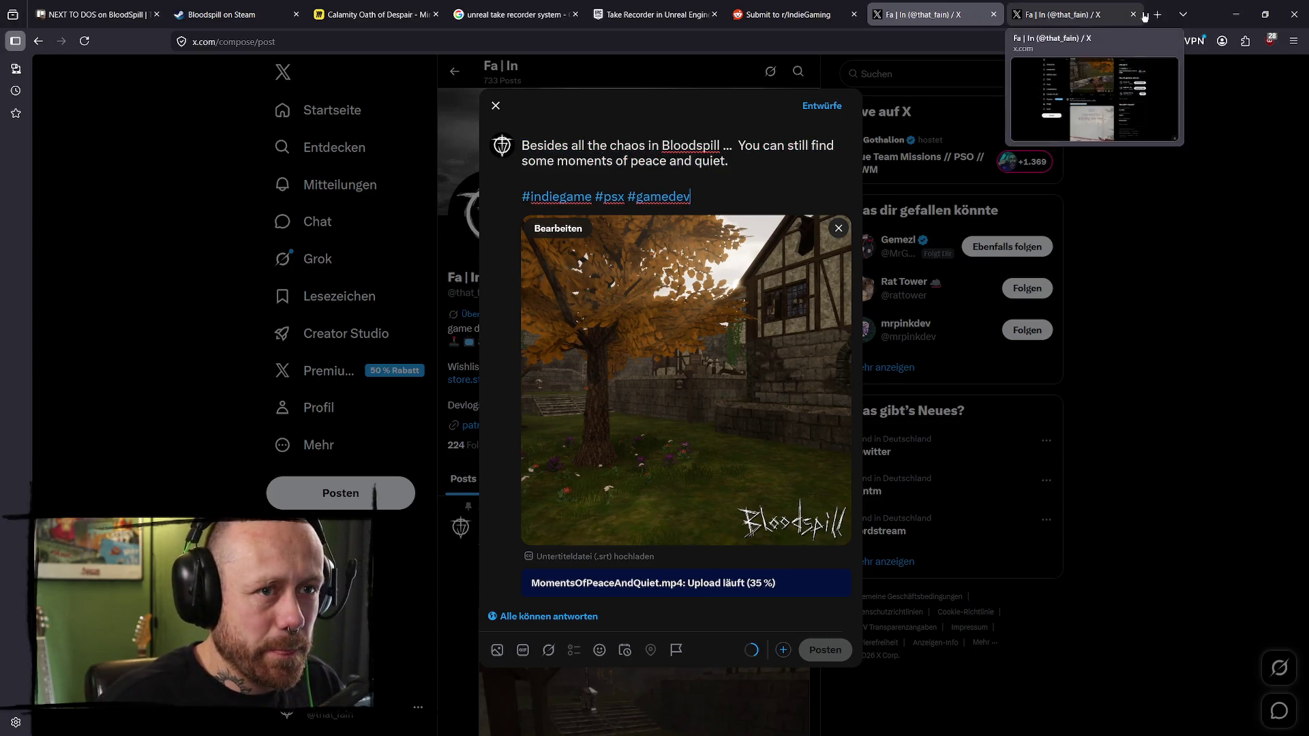
{"action": "left_click", "coordinate": [1063, 15]}
{"action": "left_click", "coordinate": [818, 40]}
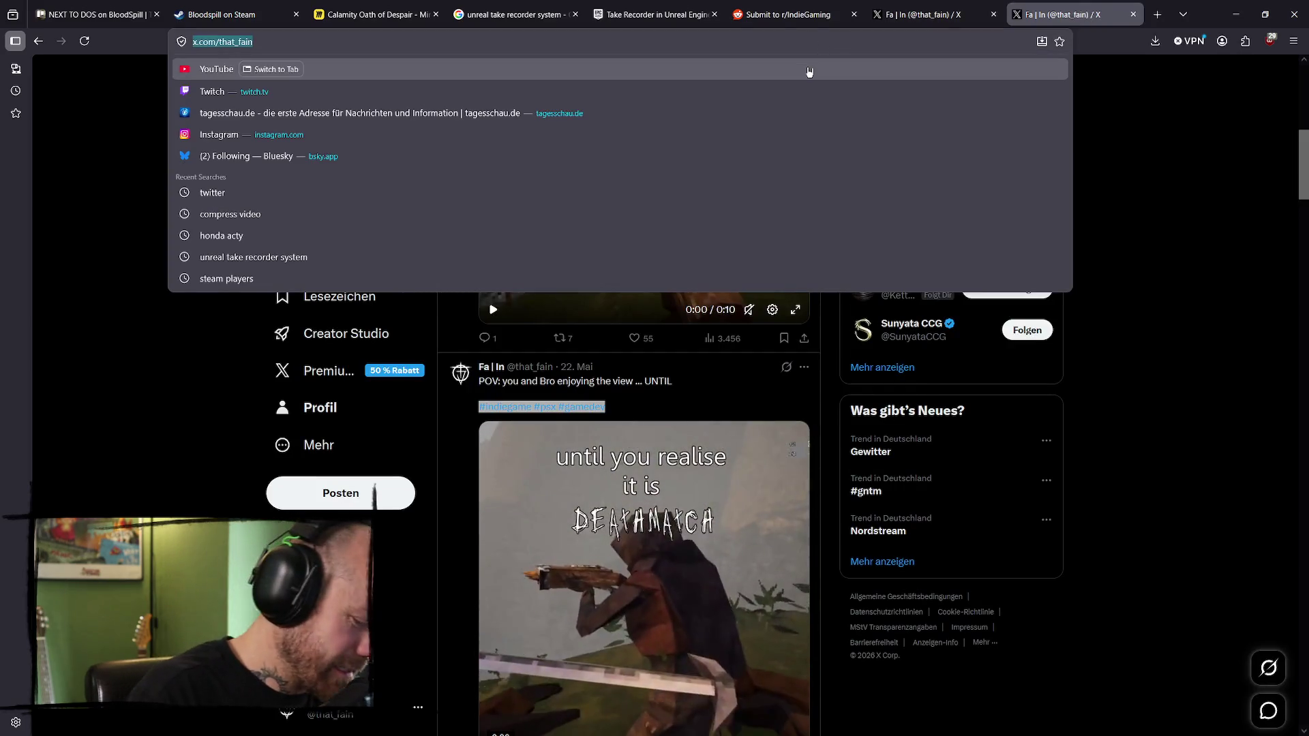
- Open bsky.app, go to the profile, and check the new peace-and-quiet post and its notifications
{"action": "type", "text": "blueks"}
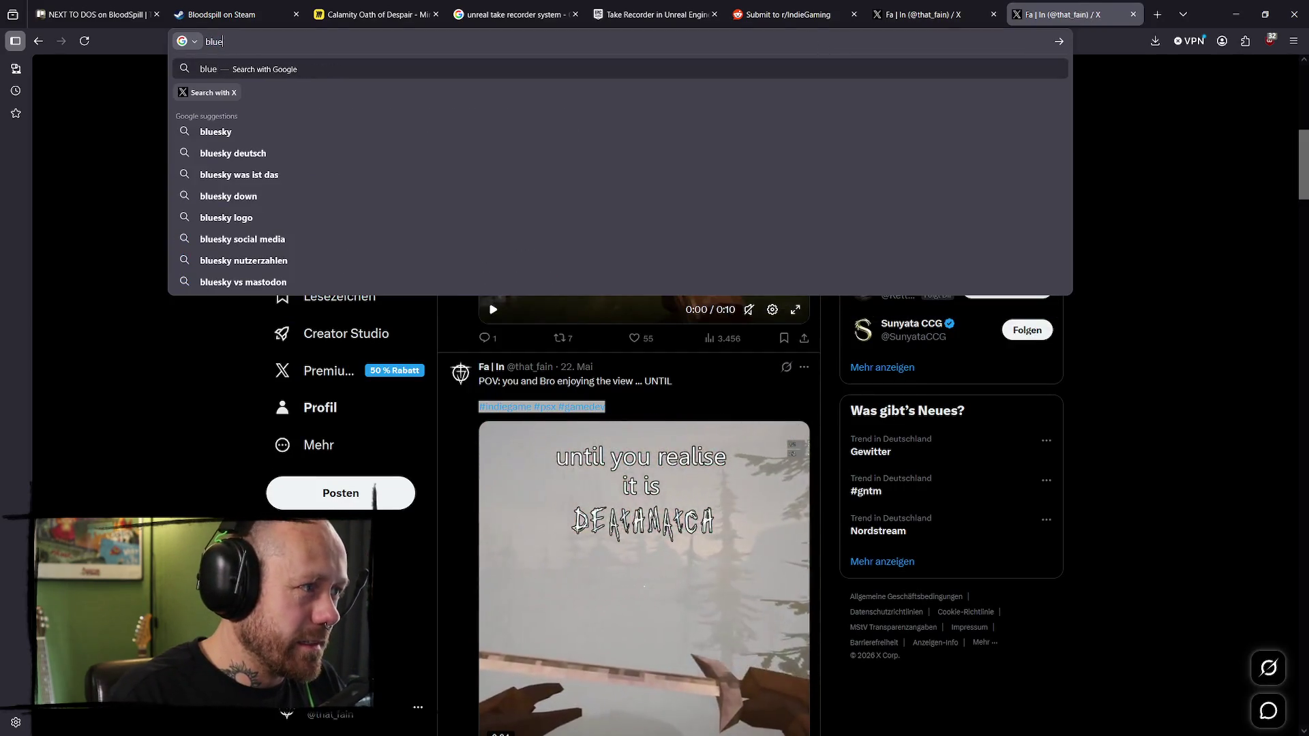
{"action": "key", "text": "BackSpace"}
{"action": "key", "text": "BackSpace"}
{"action": "key", "text": "BackSpace"}
{"action": "key", "text": "Down"}
{"action": "key", "text": "Down"}
{"action": "key", "text": "Down"}
{"action": "key", "text": "Down"}
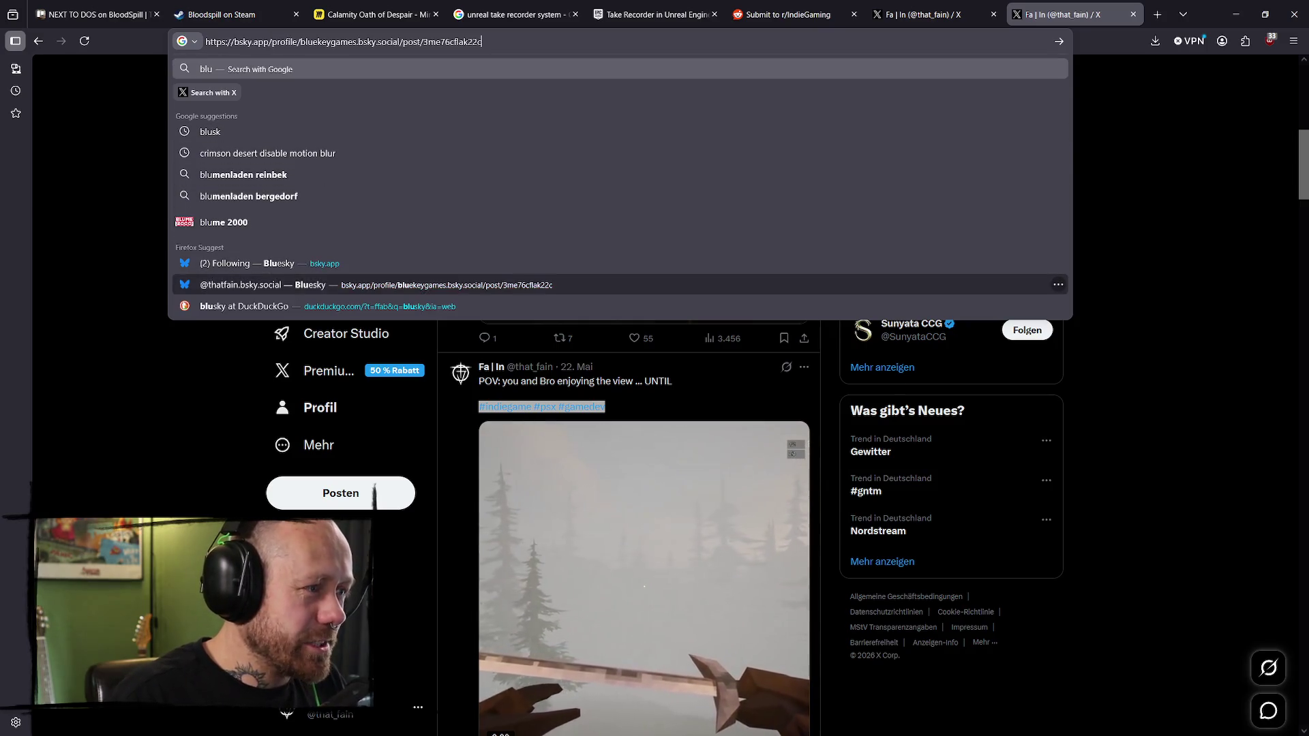
{"action": "key", "text": "Return"}
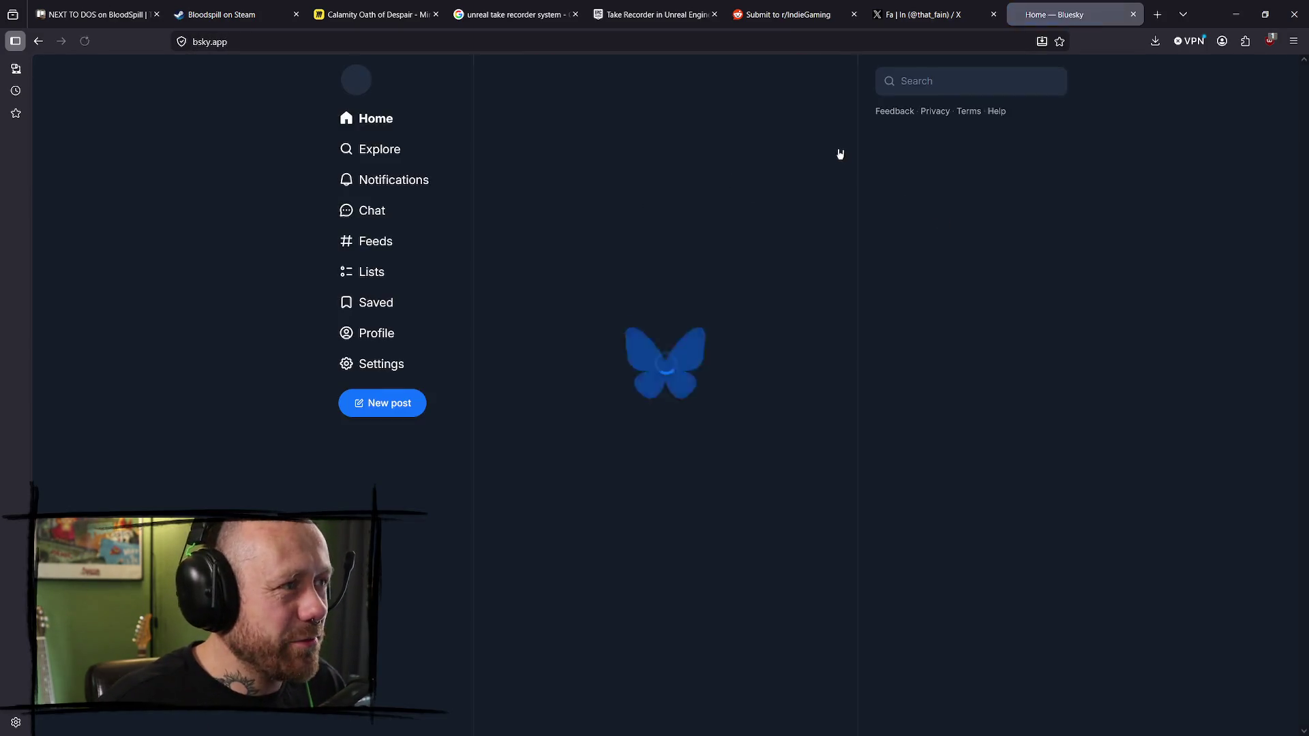
{"action": "left_click", "coordinate": [382, 334]}
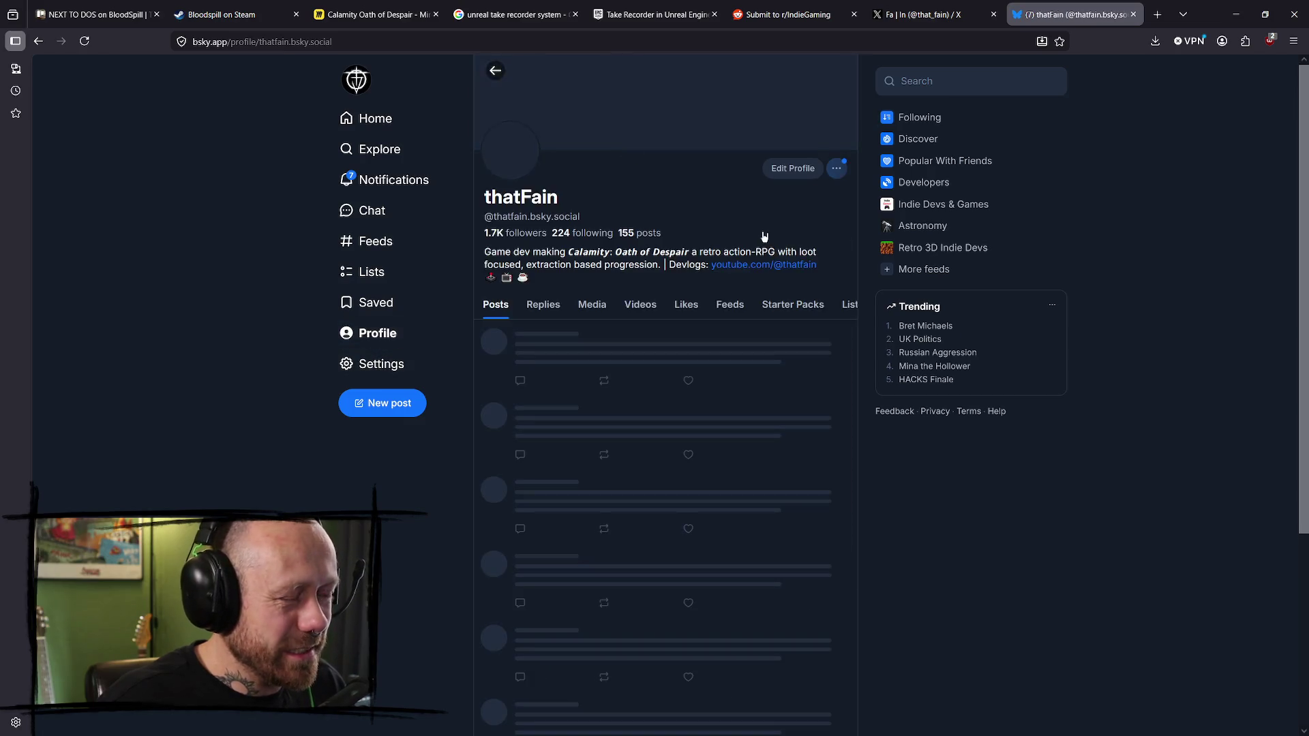
{"action": "scroll", "coordinate": [741, 356], "scroll_direction": "down", "scroll_amount": 2}
{"action": "scroll", "coordinate": [740, 355], "scroll_direction": "down", "scroll_amount": 5}
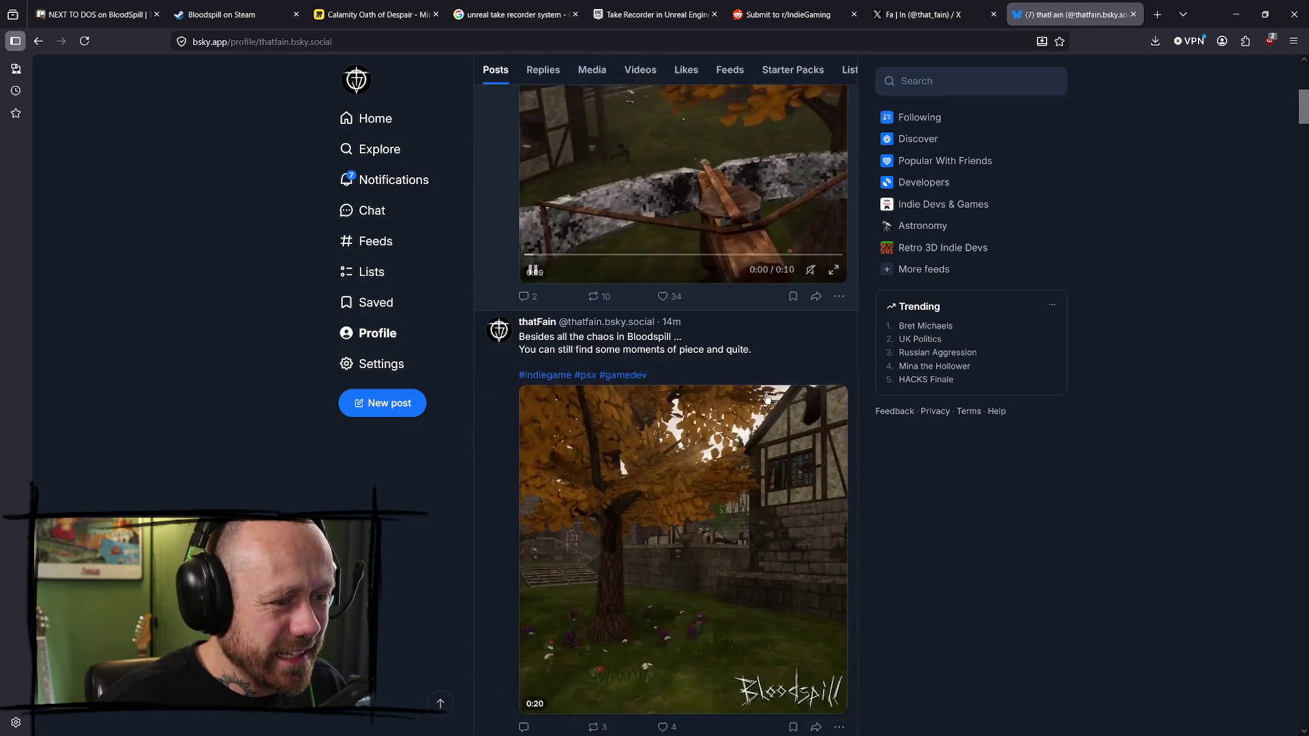
{"action": "left_click", "coordinate": [794, 346]}
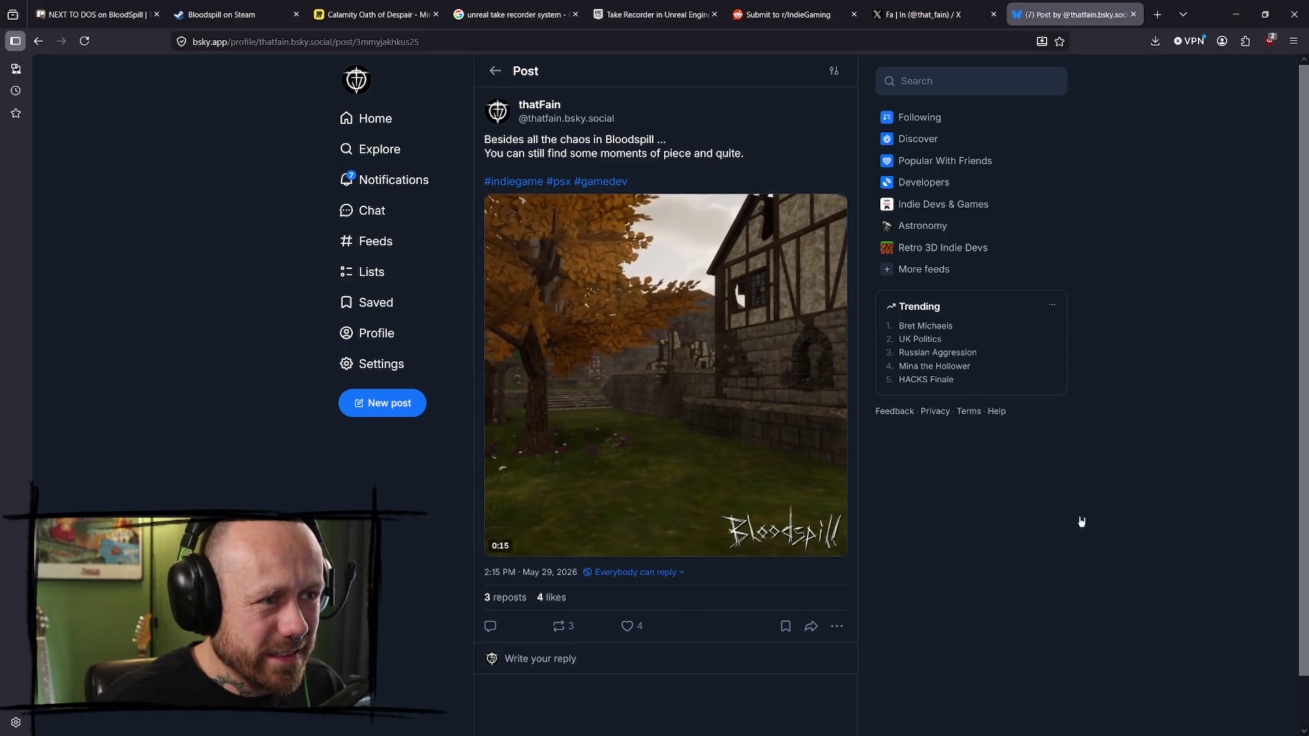
{"action": "left_click", "coordinate": [495, 70]}
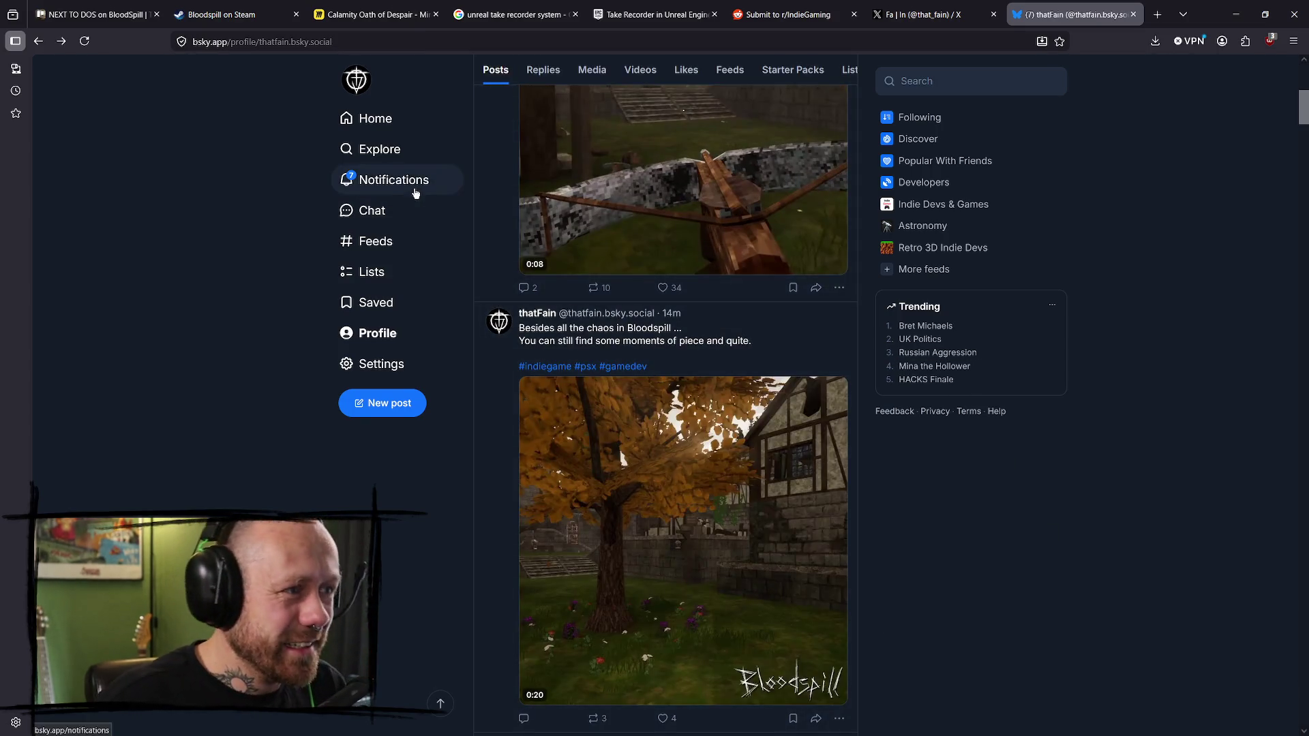
{"action": "left_click", "coordinate": [409, 181]}
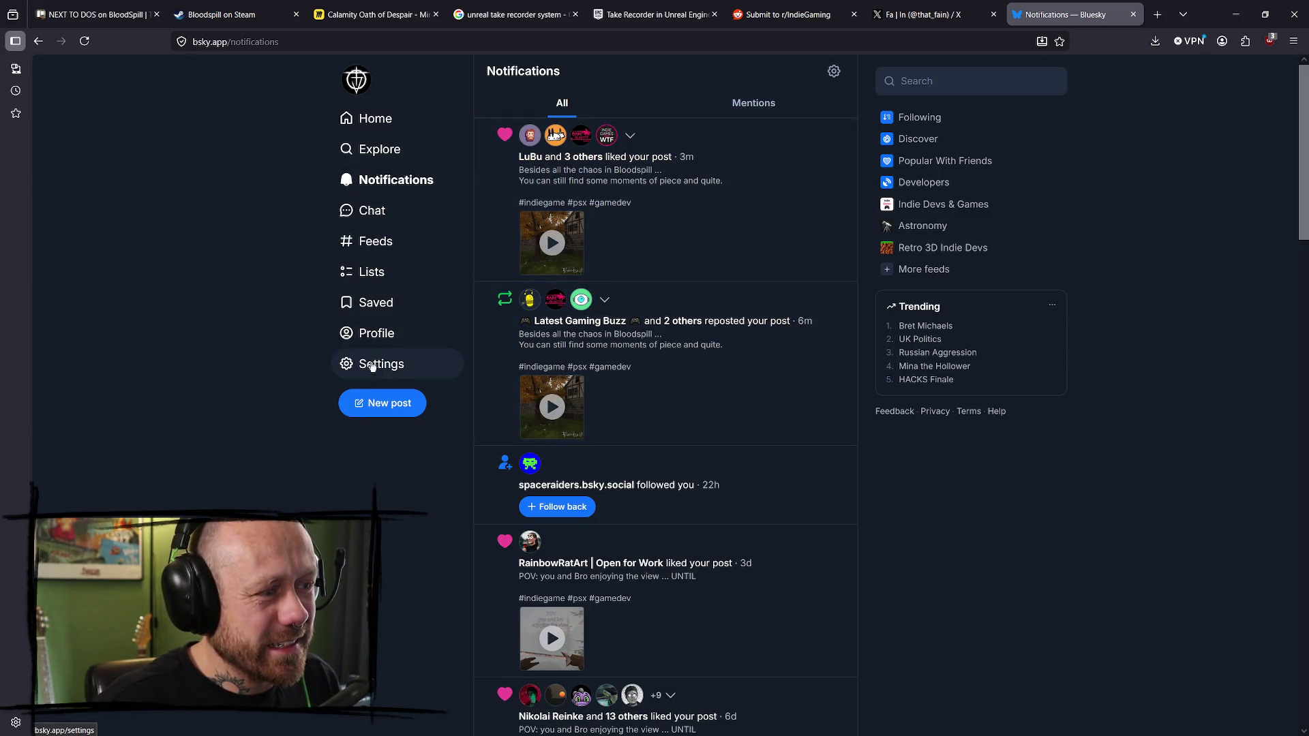
{"action": "left_click", "coordinate": [377, 334]}
- Delete the misspelled autumn-tree Bloodspill post via its ... menu and confirm
{"action": "scroll", "coordinate": [772, 398], "scroll_direction": "down", "scroll_amount": 2}
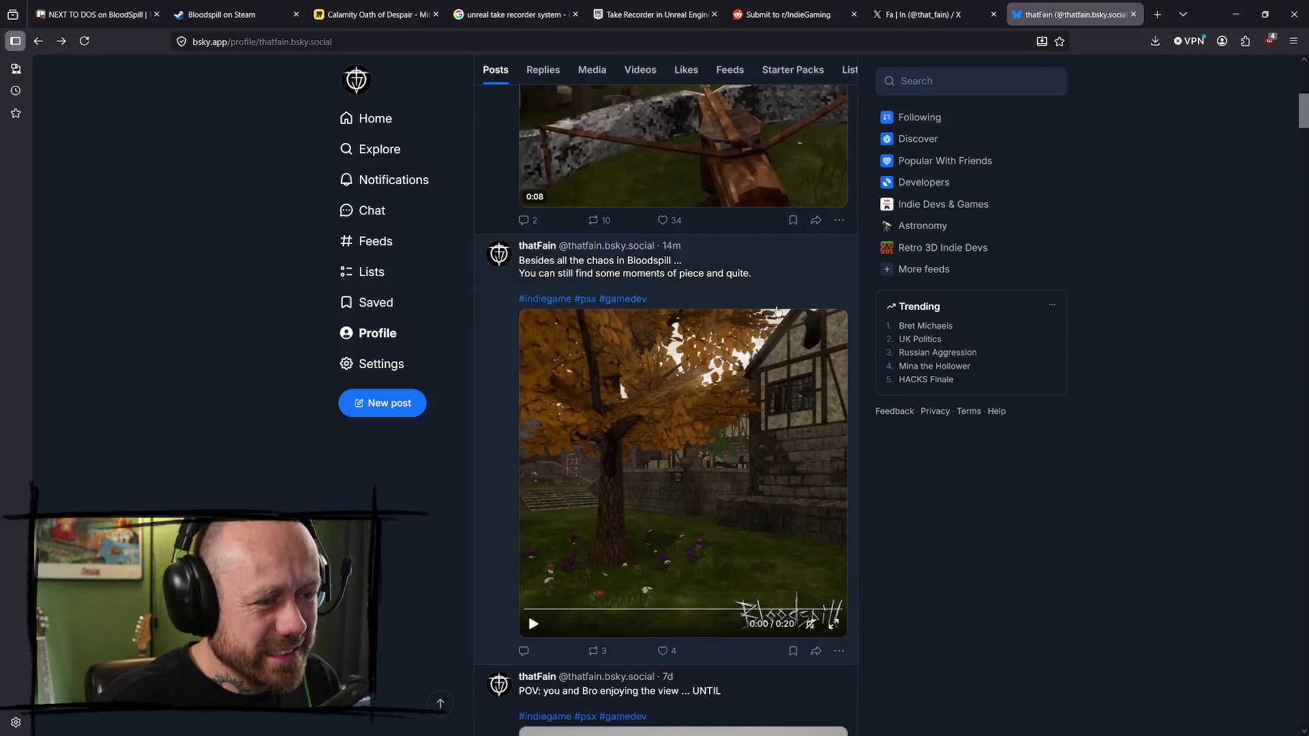
{"action": "left_click", "coordinate": [839, 652]}
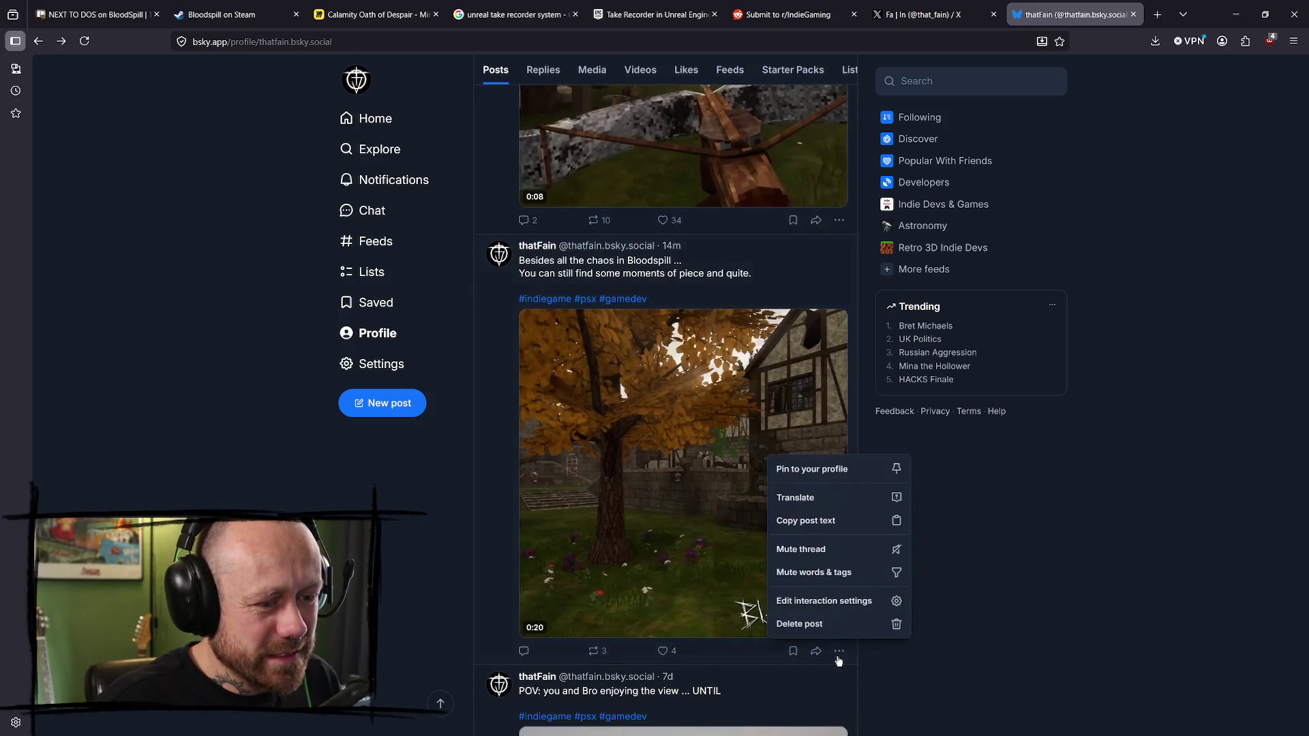
{"action": "left_click", "coordinate": [825, 633]}
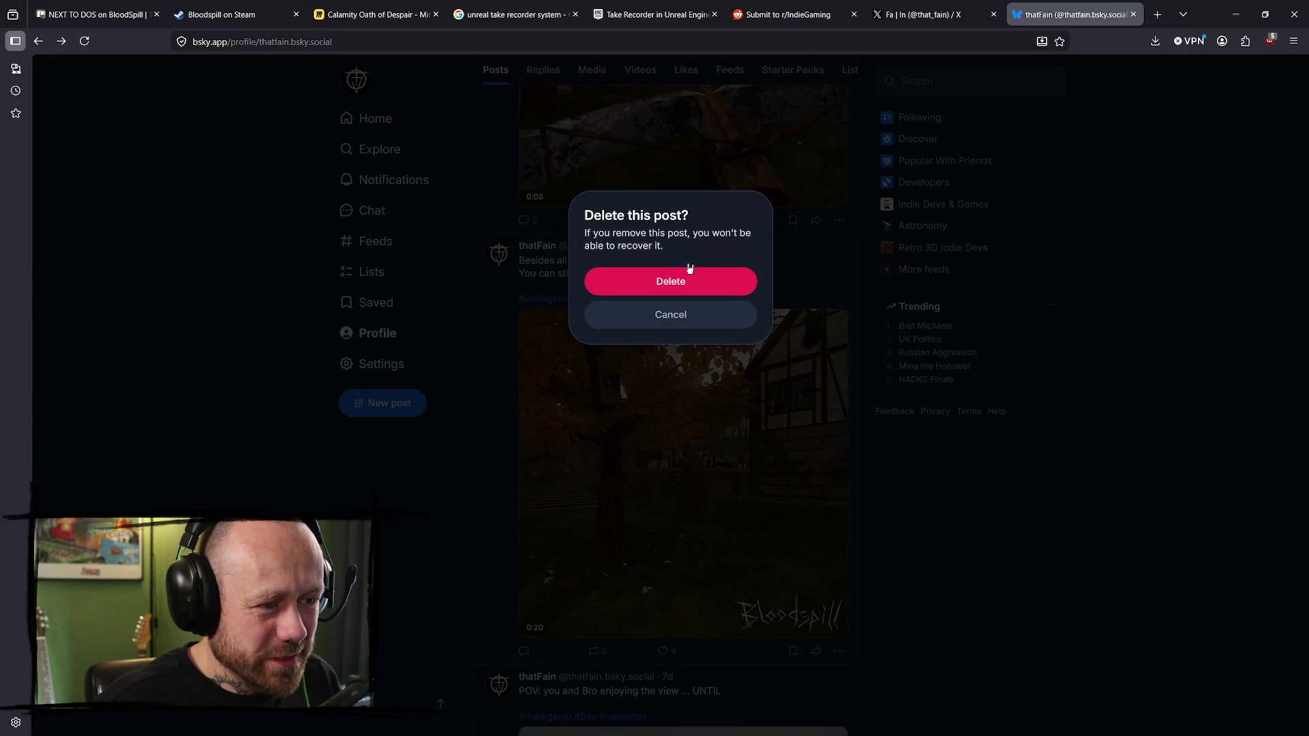
{"action": "left_click", "coordinate": [689, 278]}
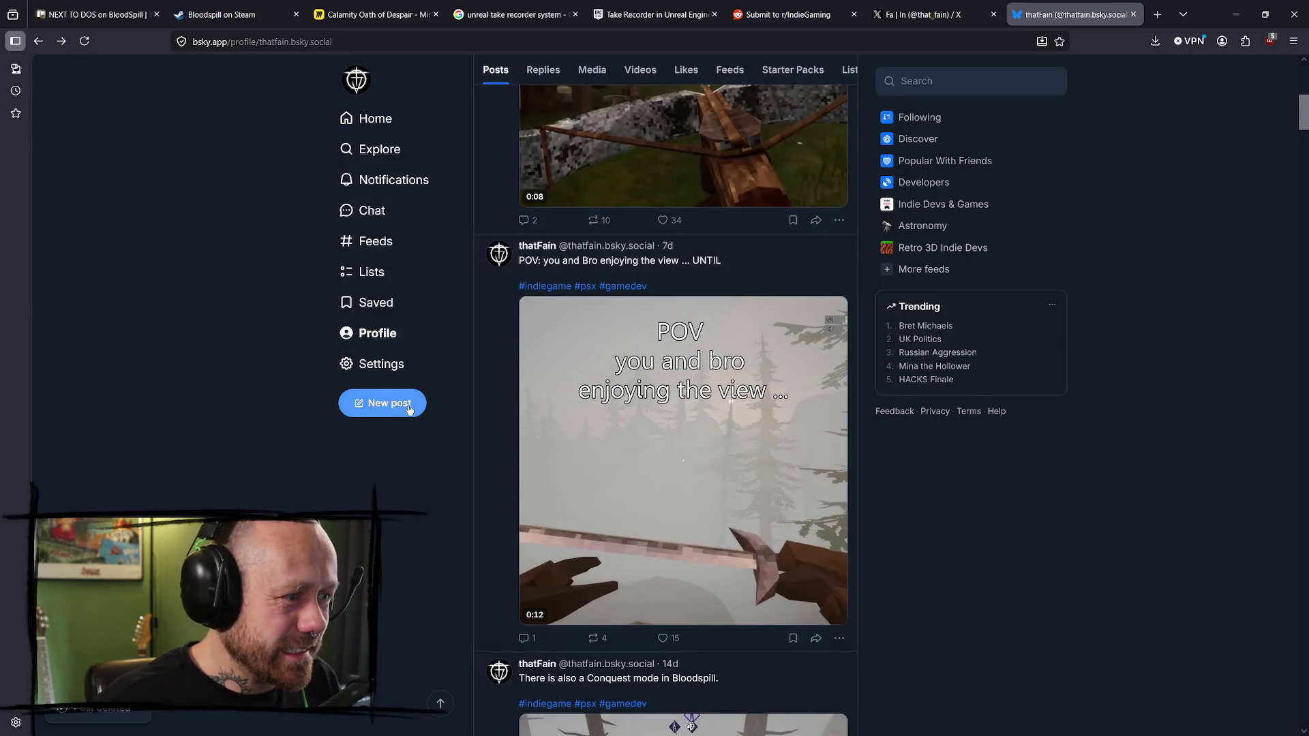
- Start a Bluesky post with the copied text and hashtags, attaching MomentsOfPeaceAndQuiet.mp4 from Downloads
{"action": "left_click", "coordinate": [408, 409]}
{"action": "type", "text": "Besides all the chaos in Bloodspill ...  You can still find some moments of peace and quiet.  #indiegame #psx #gamedev"}
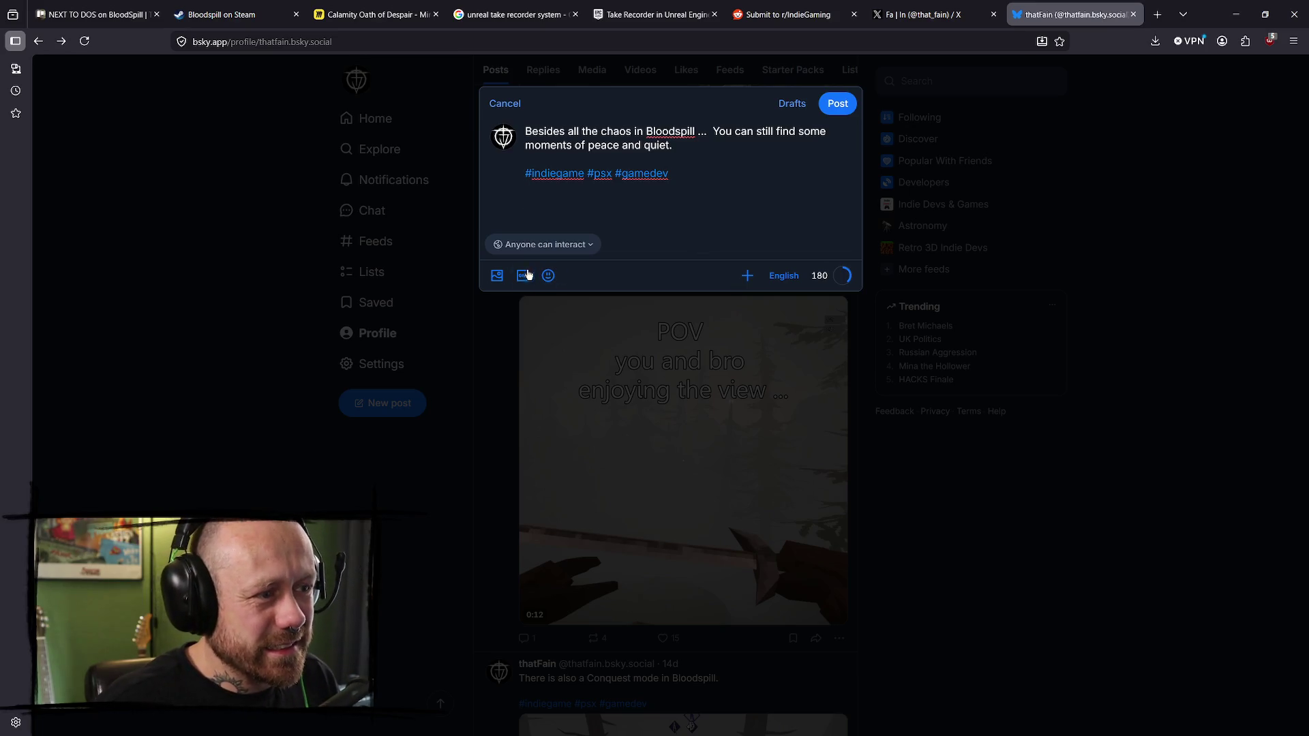
{"action": "left_click", "coordinate": [498, 276]}
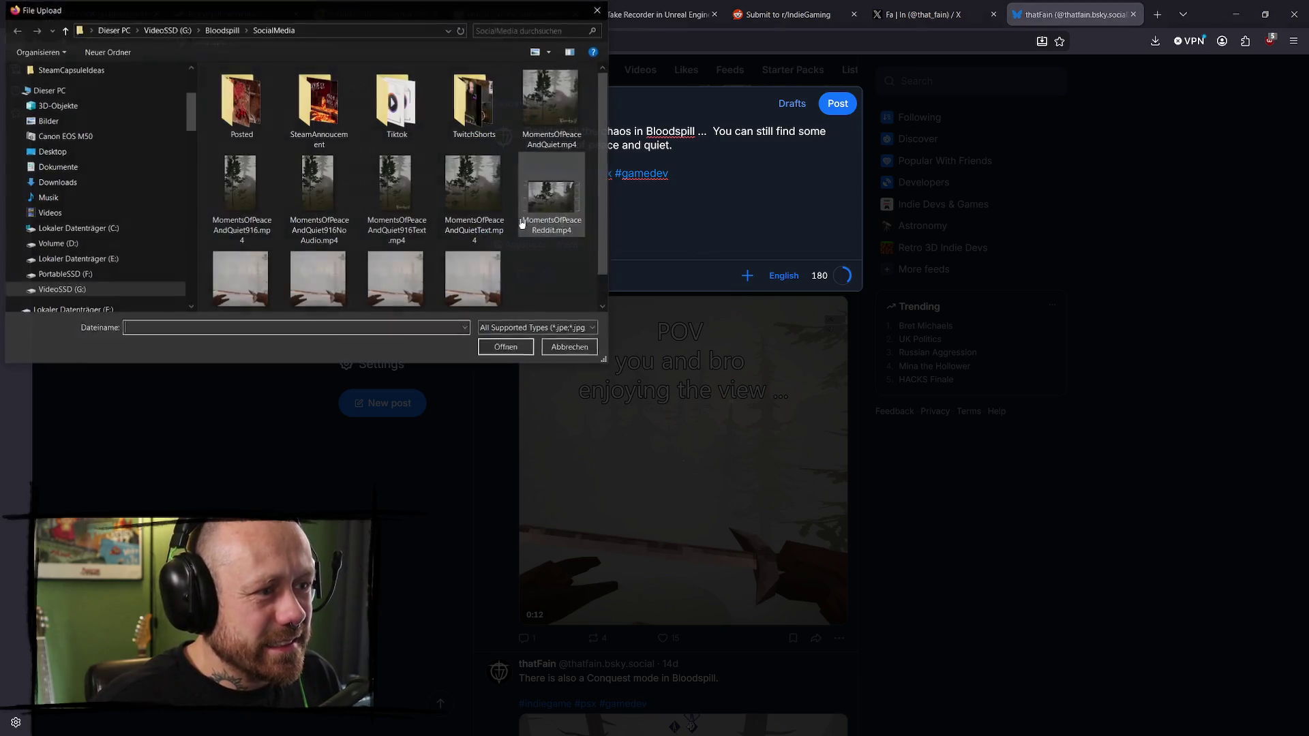
{"action": "left_click", "coordinate": [56, 182]}
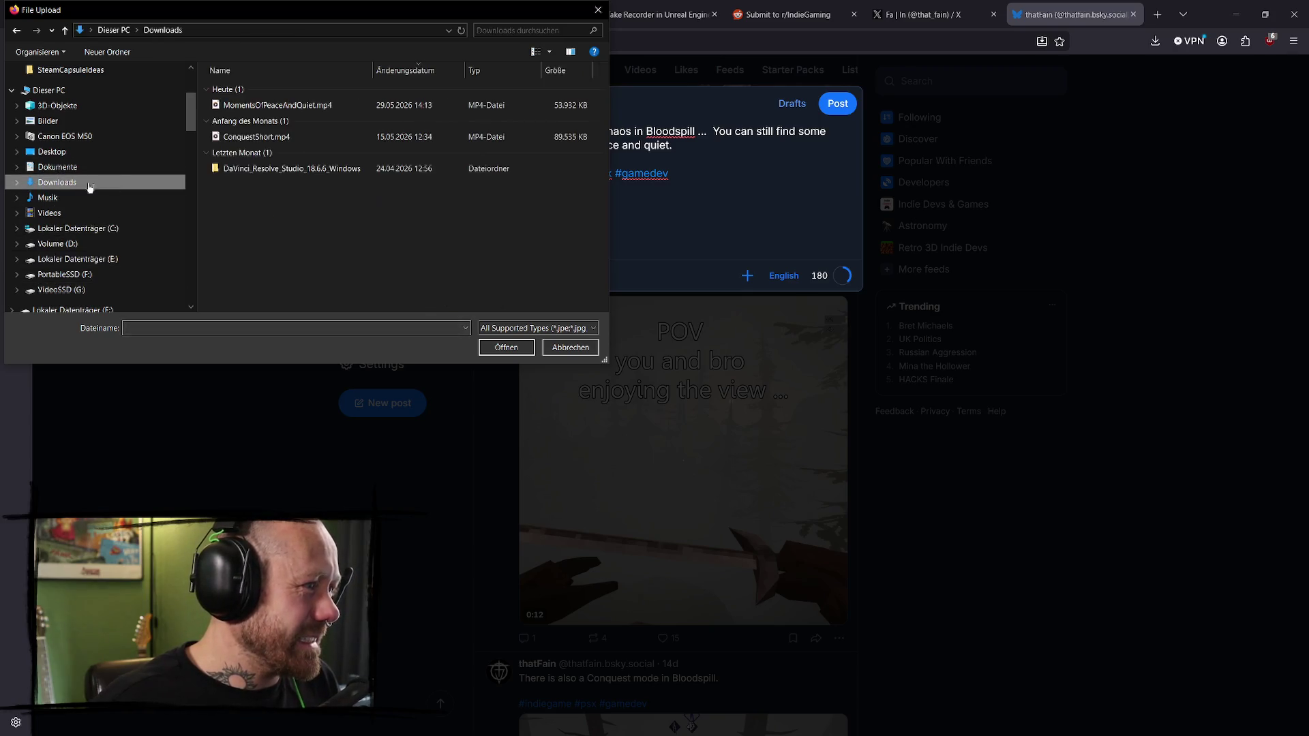
{"action": "left_click", "coordinate": [276, 105]}
{"action": "left_click", "coordinate": [494, 349]}
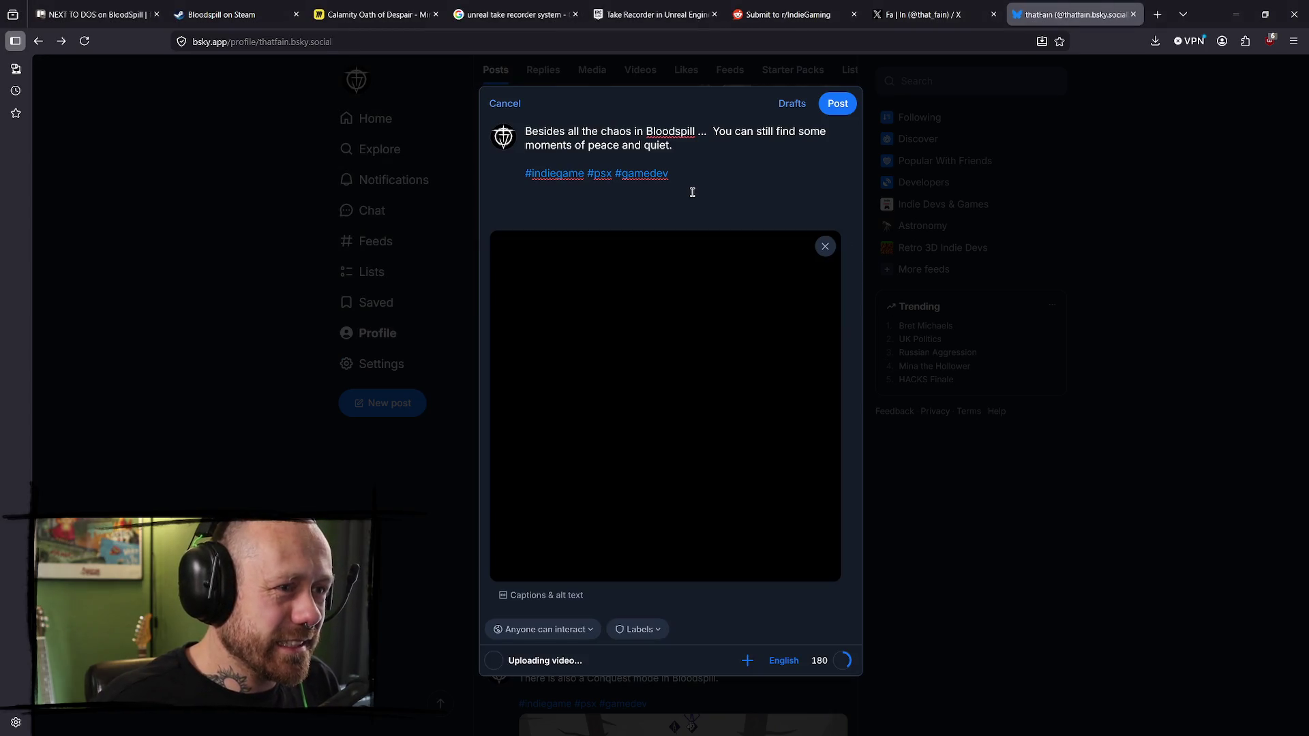
- Delete the empty line below the hashtags and return to the X draft
{"action": "left_click", "coordinate": [610, 195]}
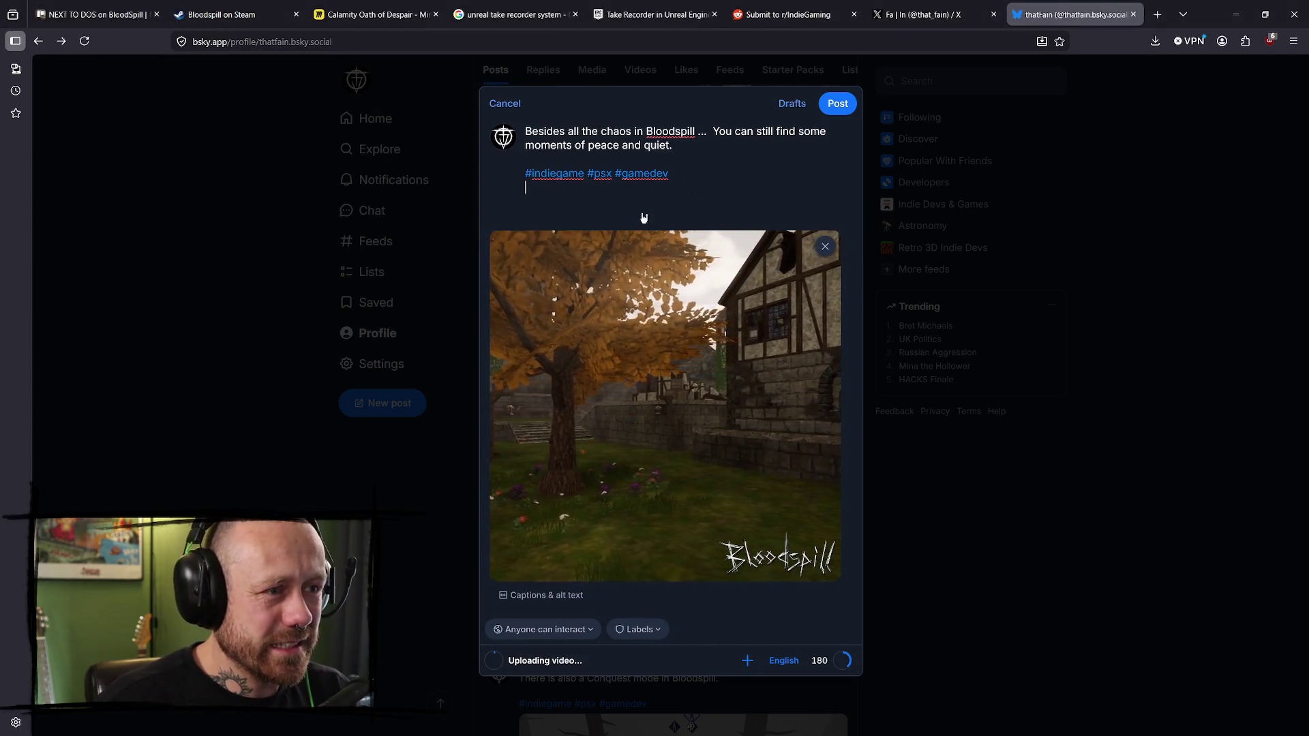
{"action": "key", "text": "BackSpace"}
{"action": "key", "text": "BackSpace"}
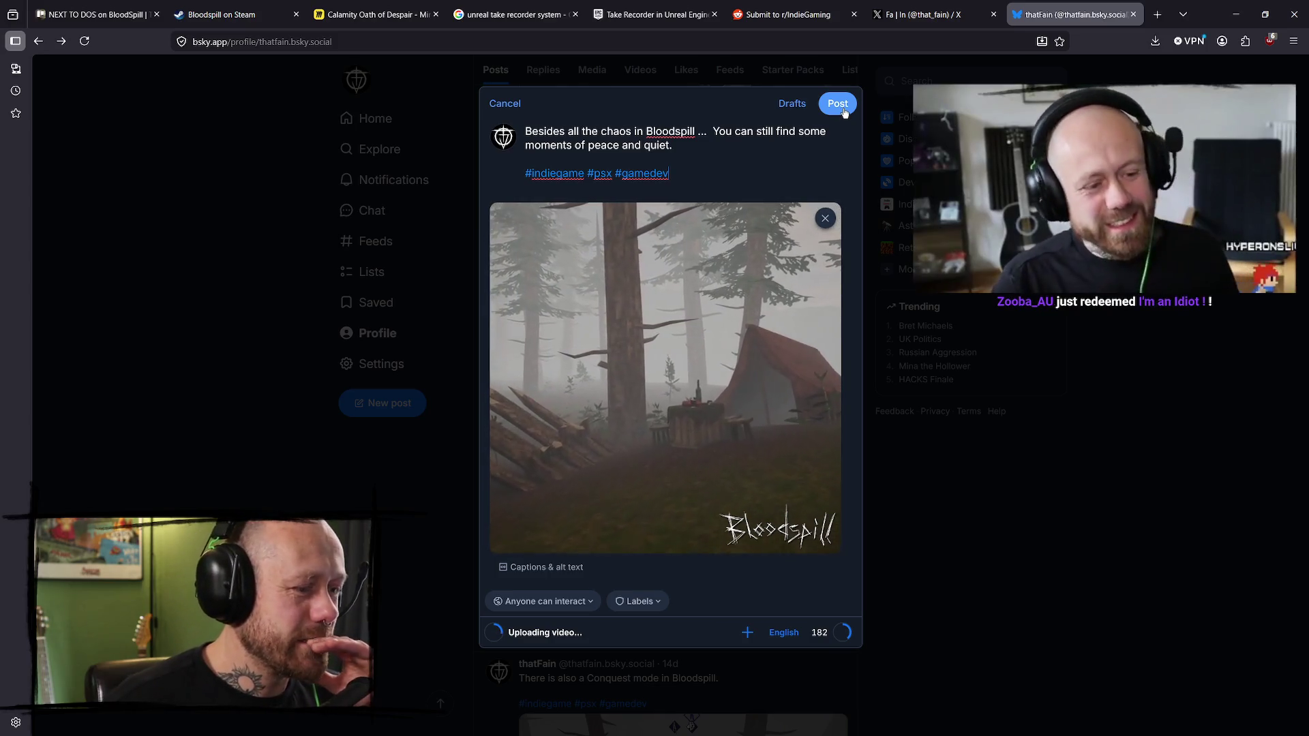
{"action": "left_click", "coordinate": [953, 5]}
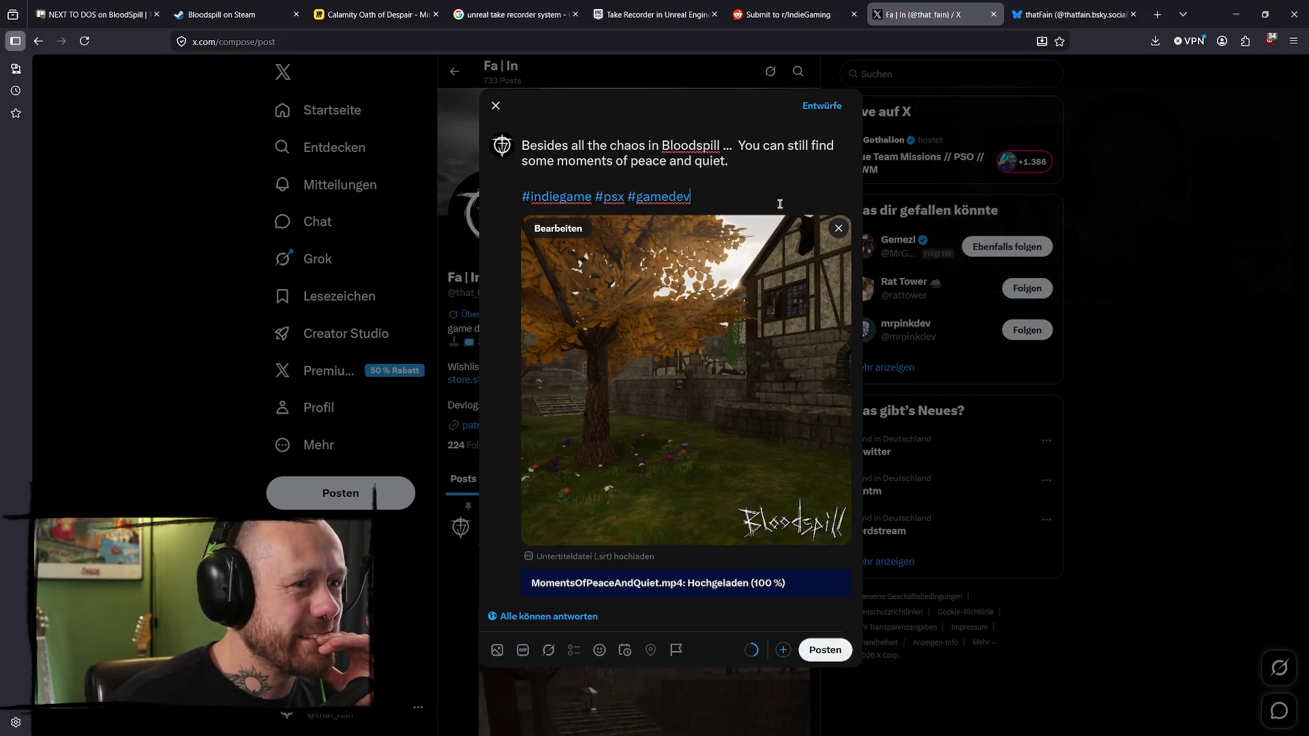
- Publish the Bloodspill peace-and-quiet video post on X and close the X tab
{"action": "left_click", "coordinate": [826, 650]}
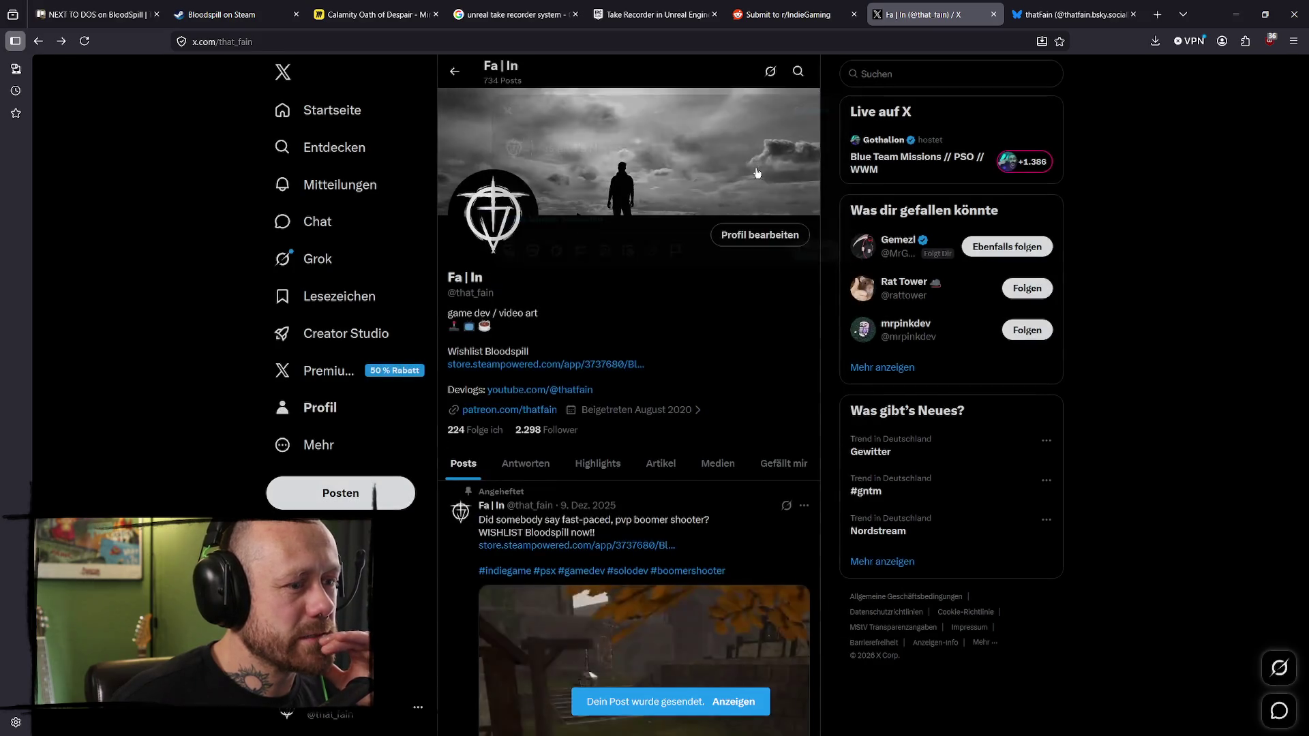
{"action": "left_click", "coordinate": [993, 15]}
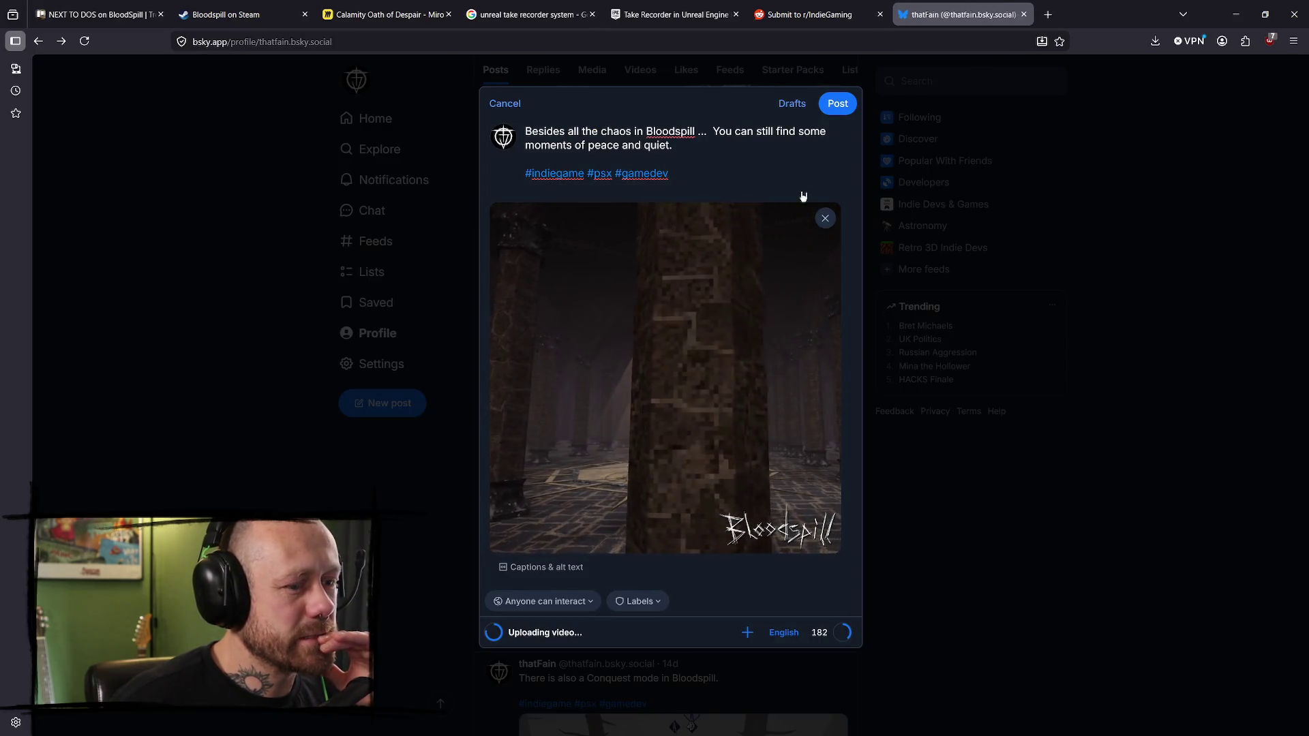
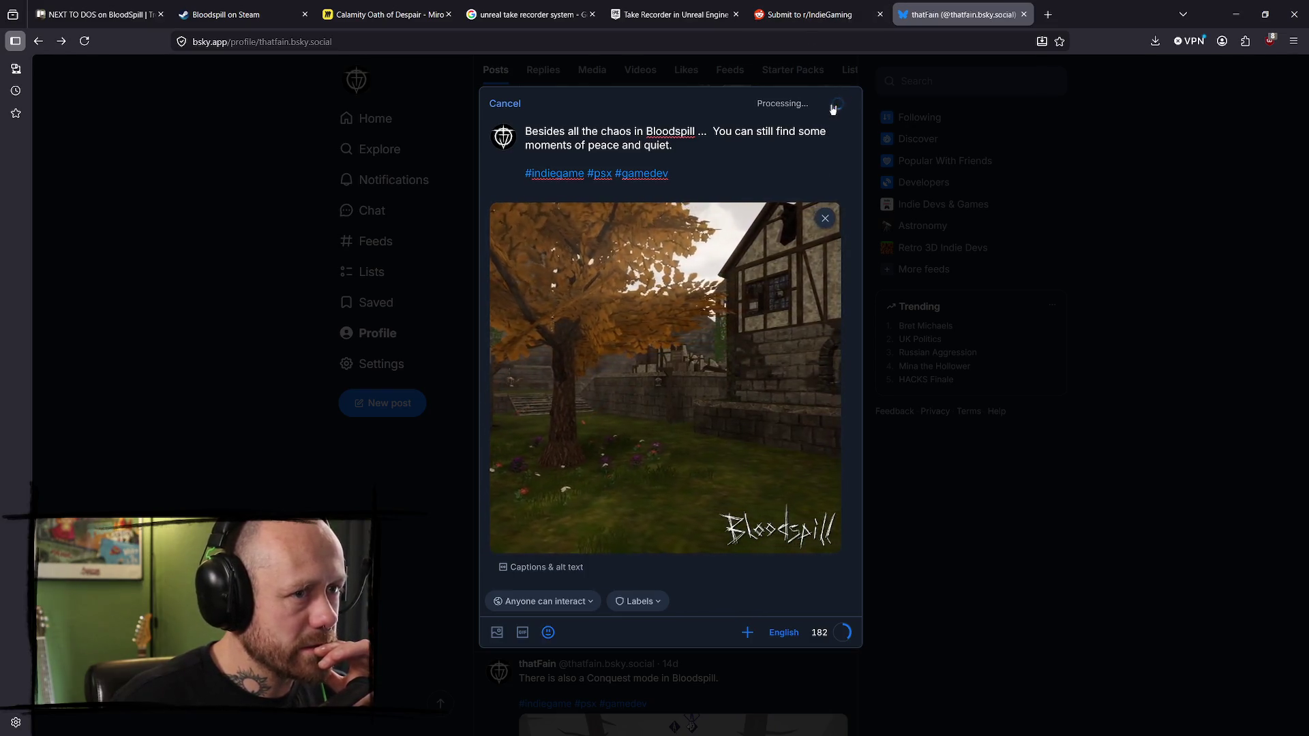
- Check the Bluesky Home following feed, then return to your own profile page
{"action": "scroll", "coordinate": [693, 382], "scroll_direction": "up", "scroll_amount": 5}
{"action": "scroll", "coordinate": [697, 372], "scroll_direction": "down", "scroll_amount": 5}
{"action": "scroll", "coordinate": [497, 211], "scroll_direction": "up", "scroll_amount": 2}
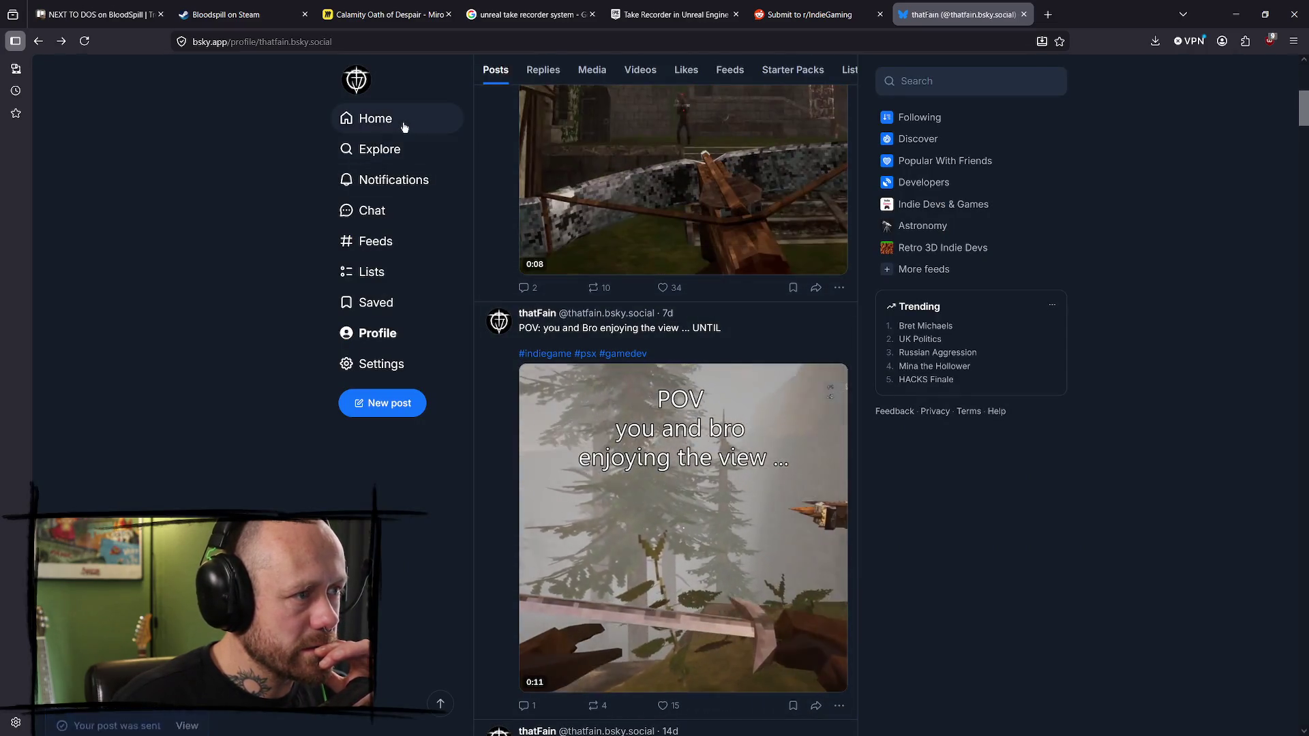
{"action": "left_click", "coordinate": [404, 127]}
{"action": "scroll", "coordinate": [558, 339], "scroll_direction": "down", "scroll_amount": 5}
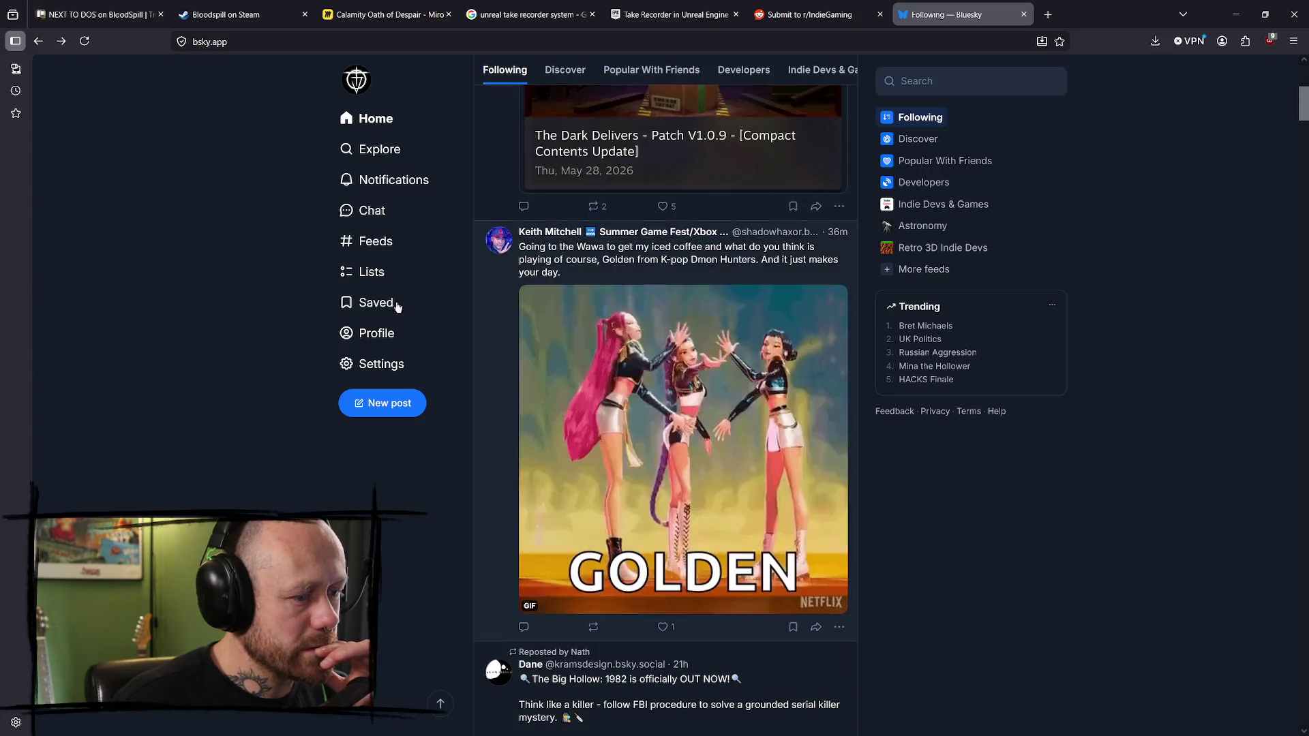
{"action": "left_click", "coordinate": [423, 332]}
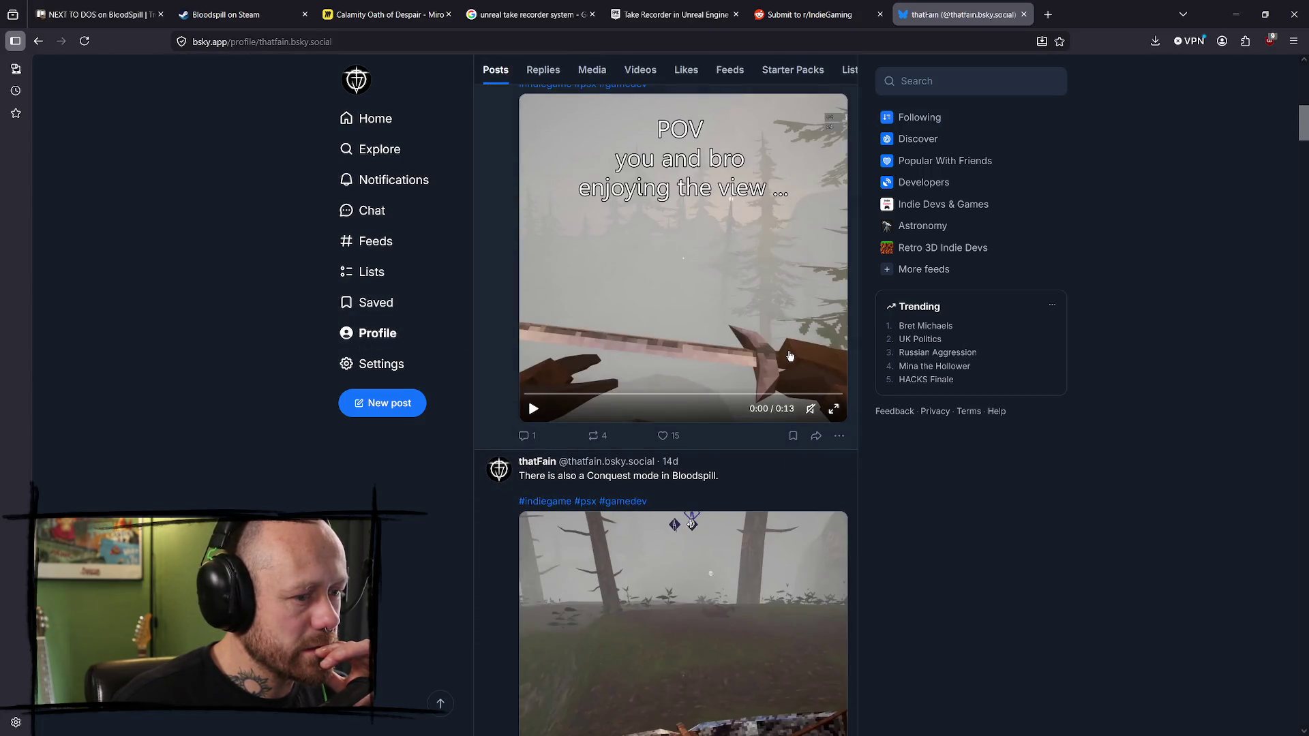
{"action": "scroll", "coordinate": [789, 358], "scroll_direction": "up", "scroll_amount": 3}
{"action": "scroll", "coordinate": [824, 263], "scroll_direction": "up", "scroll_amount": 4}
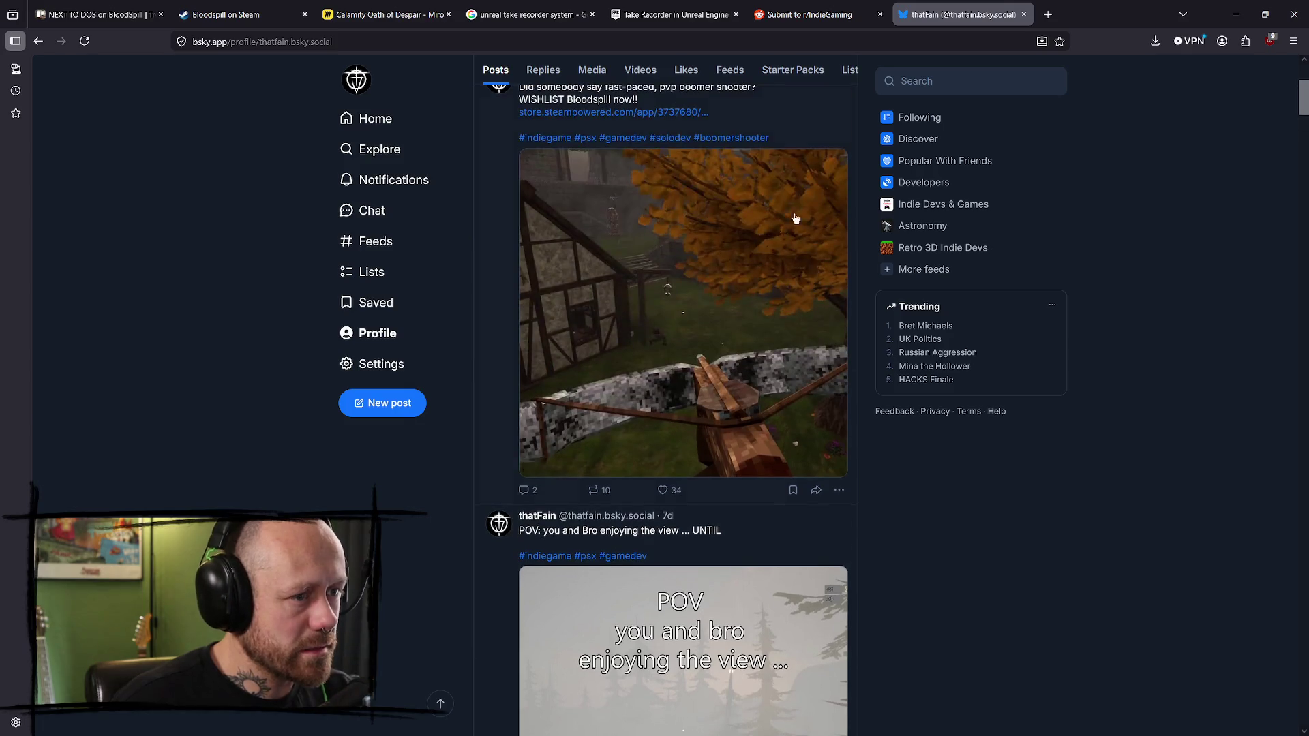
- Reload the profile to show the new autumn-tree Bloodspill post, then close the Bluesky tab
{"action": "left_click", "coordinate": [750, 42]}
{"action": "key", "text": "Return"}
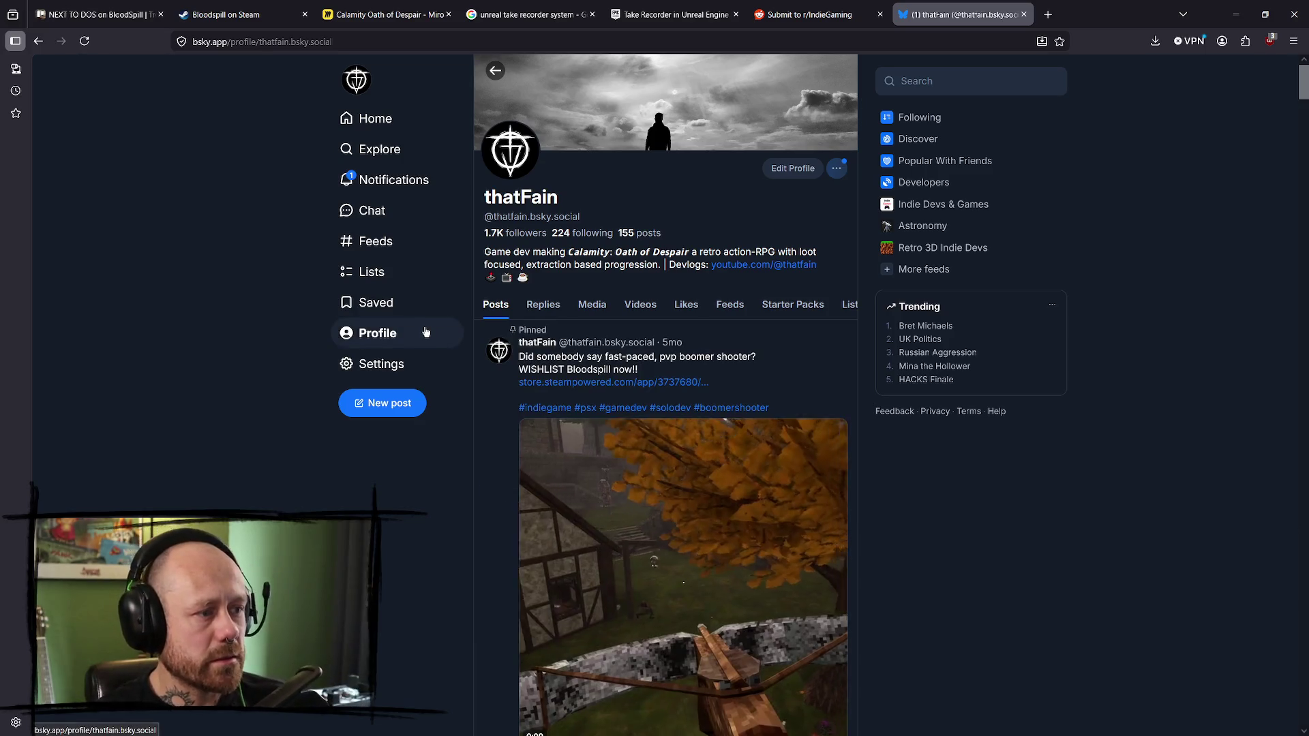
{"action": "scroll", "coordinate": [759, 413], "scroll_direction": "down", "scroll_amount": 8}
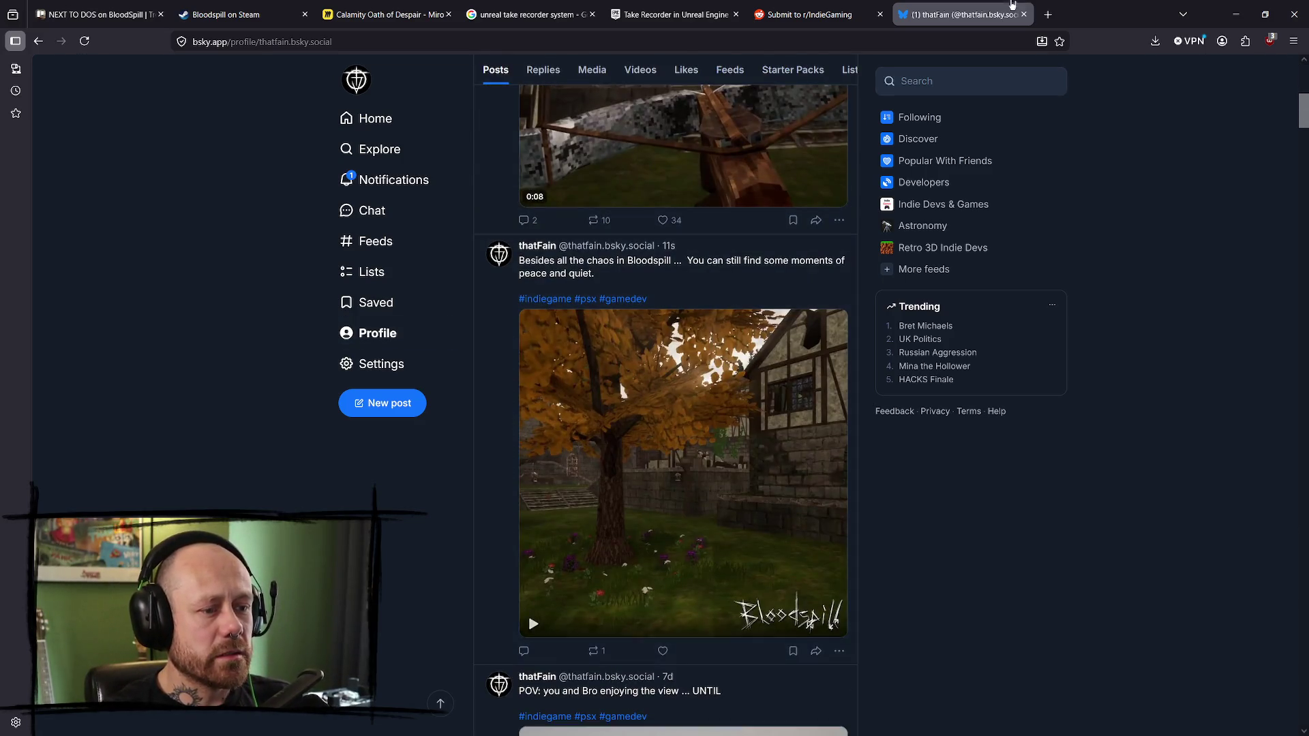
{"action": "left_click", "coordinate": [1023, 14]}
{"action": "left_click", "coordinate": [904, 14]}
- On instagram.com, delete the earlier autumn-tree video post from your profile
{"action": "type", "text": "instagram.com"}
{"action": "key", "text": "Return"}
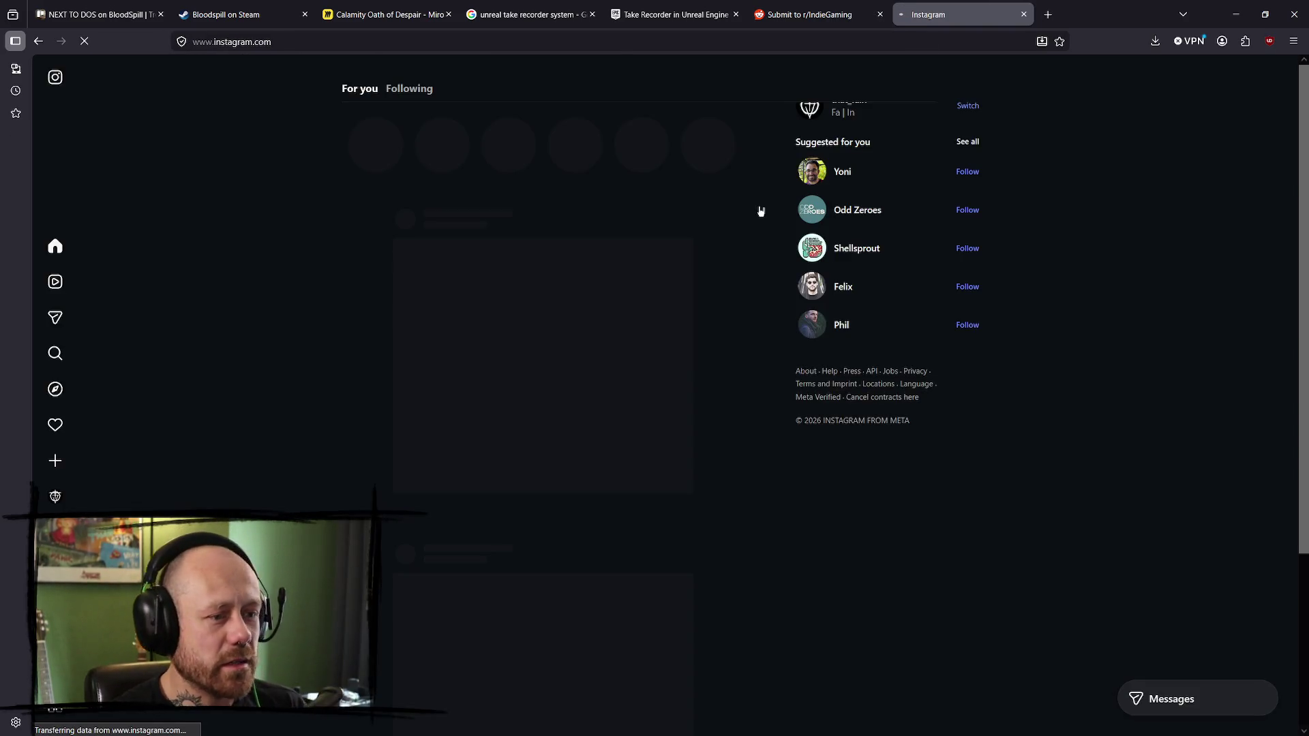
{"action": "left_click", "coordinate": [87, 501]}
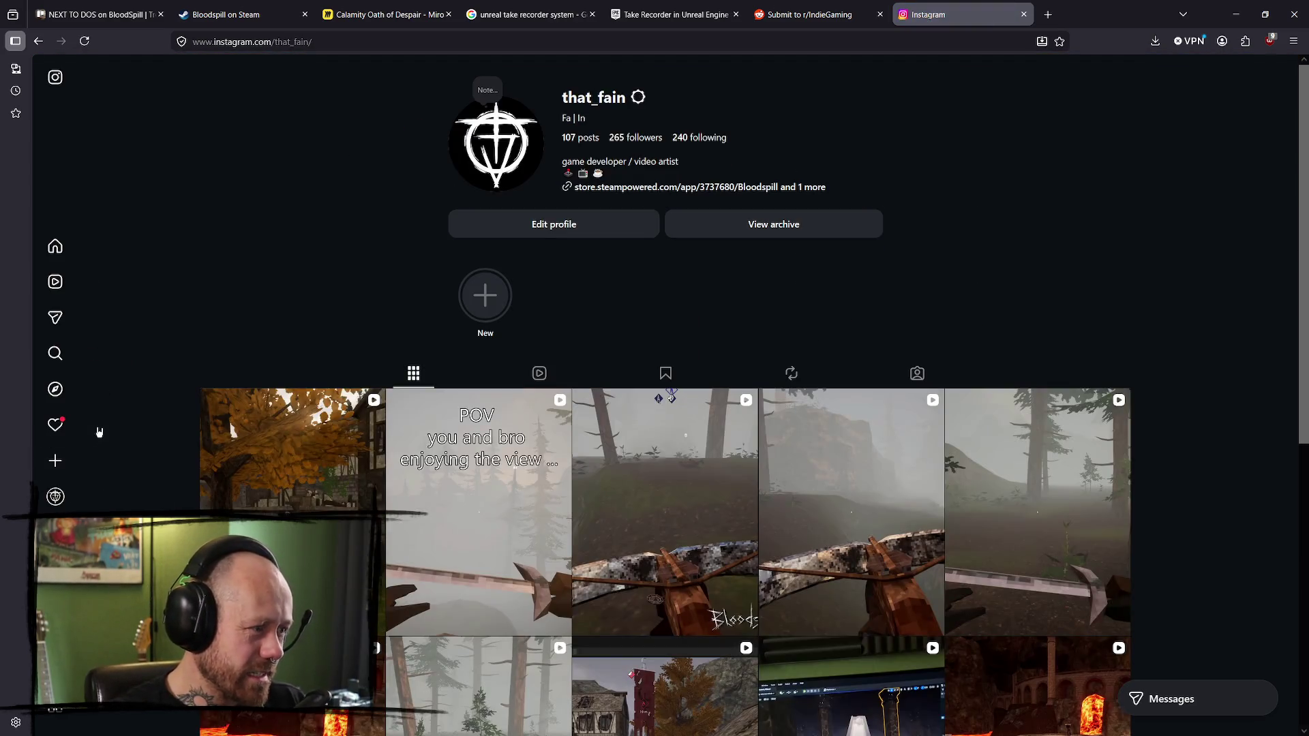
{"action": "left_click", "coordinate": [334, 416]}
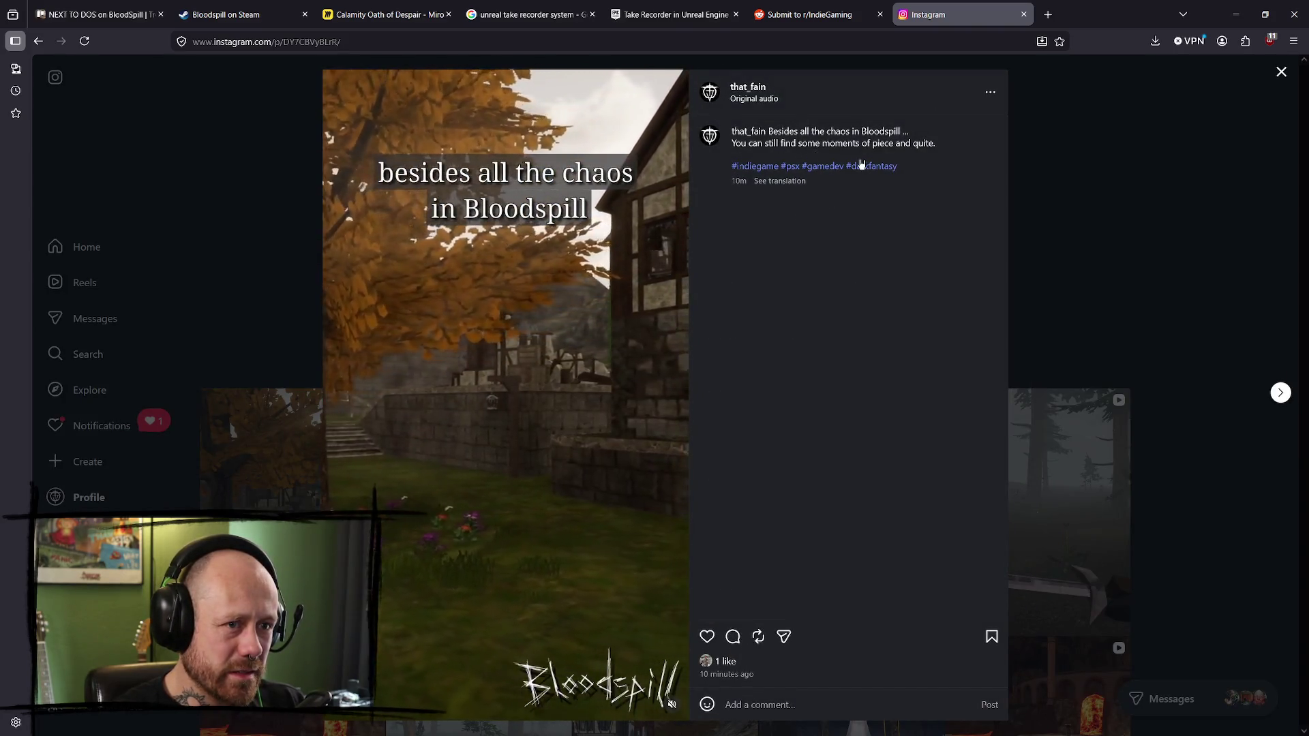
{"action": "left_click", "coordinate": [996, 96]}
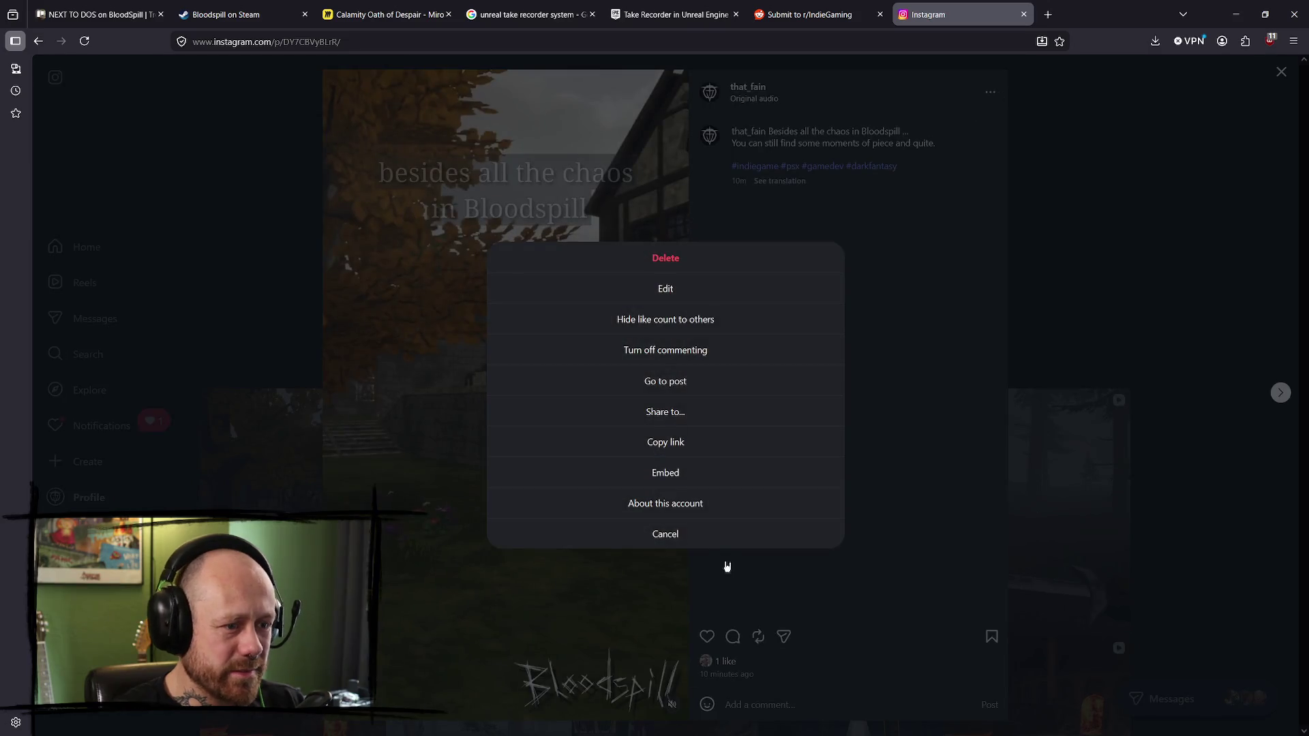
{"action": "left_click", "coordinate": [669, 265]}
{"action": "left_click", "coordinate": [679, 328]}
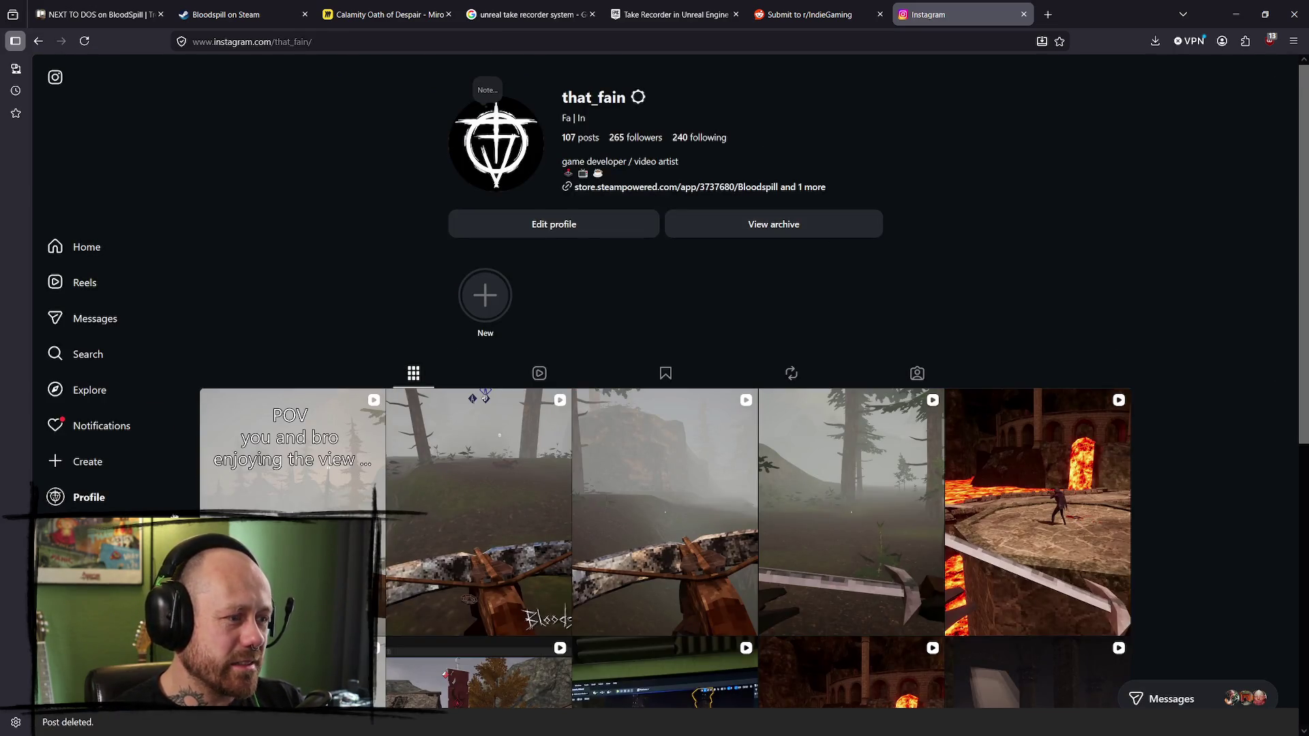
- Start a new Instagram post and bring up the computer file picker
{"action": "left_click", "coordinate": [102, 463]}
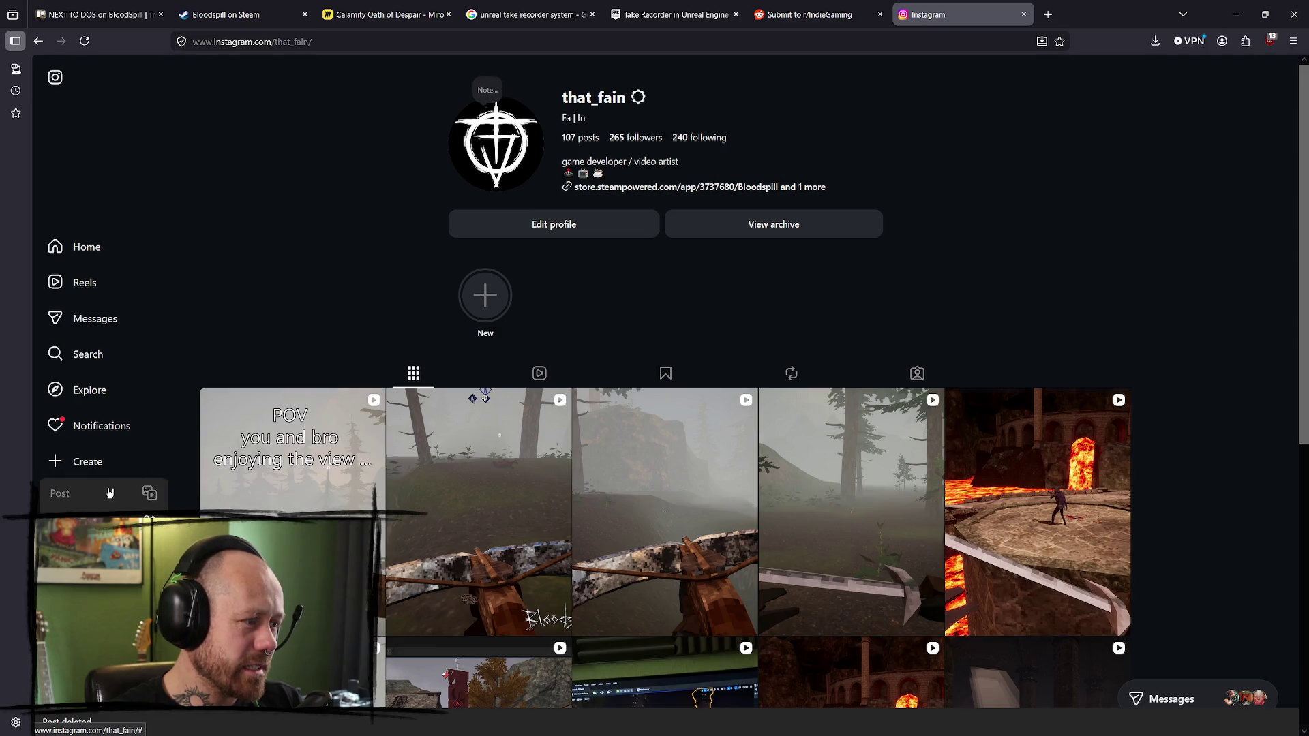
{"action": "left_click", "coordinate": [109, 492]}
{"action": "left_click", "coordinate": [696, 455]}
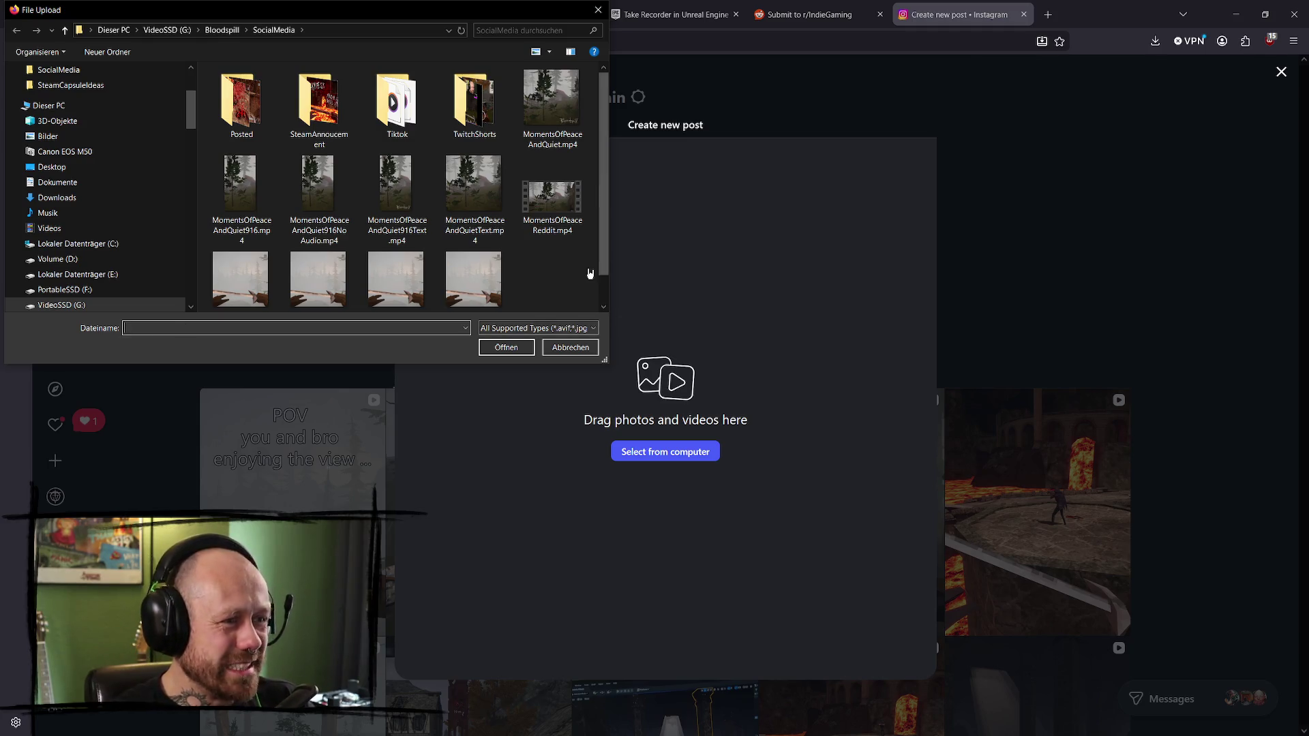
- Load MomentsOfPeaceAndQuiet916Text.mp4 and crop it to vertical 9:16
{"action": "left_click", "coordinate": [413, 227]}
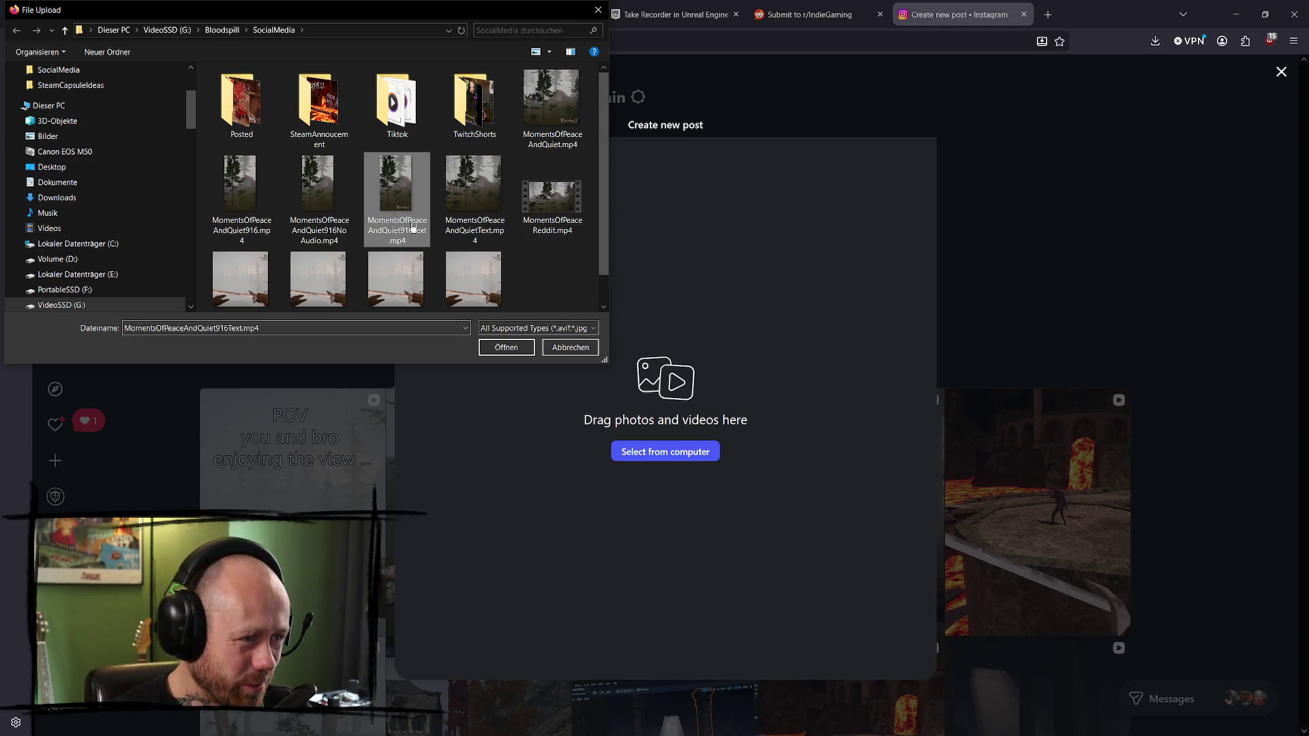
{"action": "left_click", "coordinate": [505, 348]}
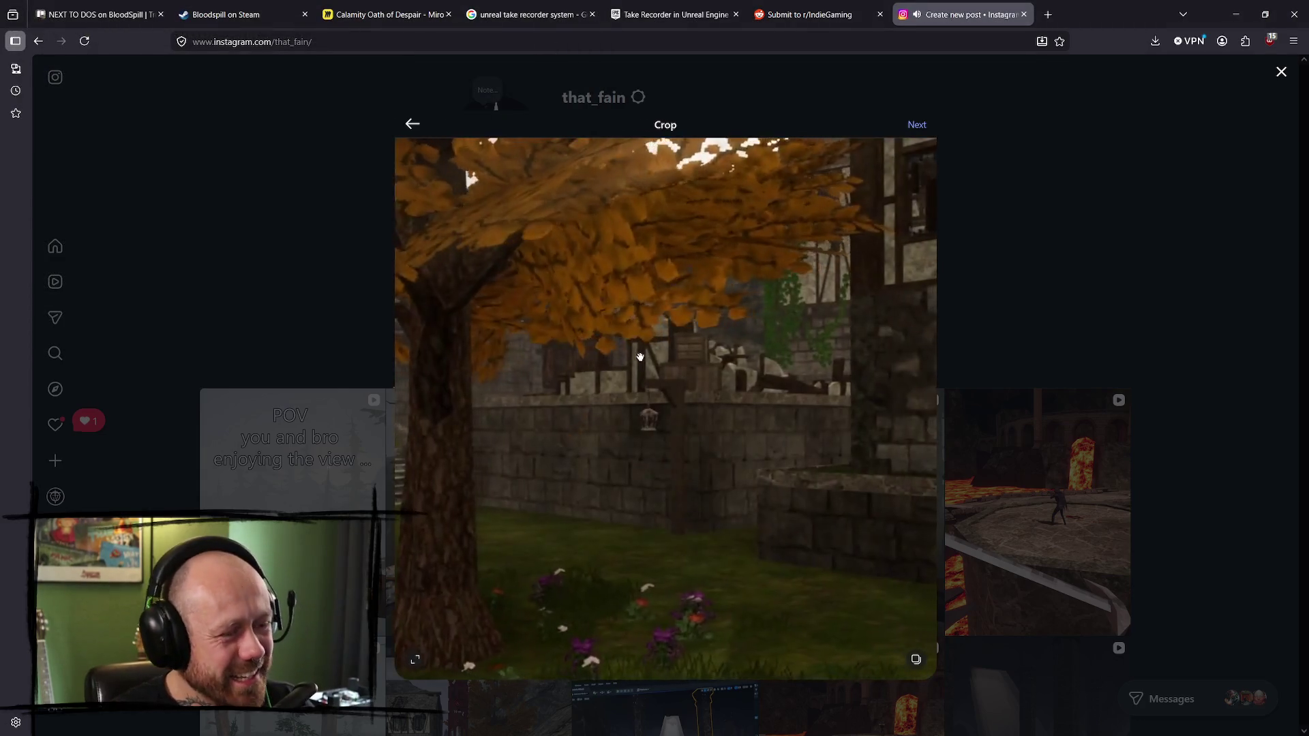
{"action": "left_click", "coordinate": [415, 659]}
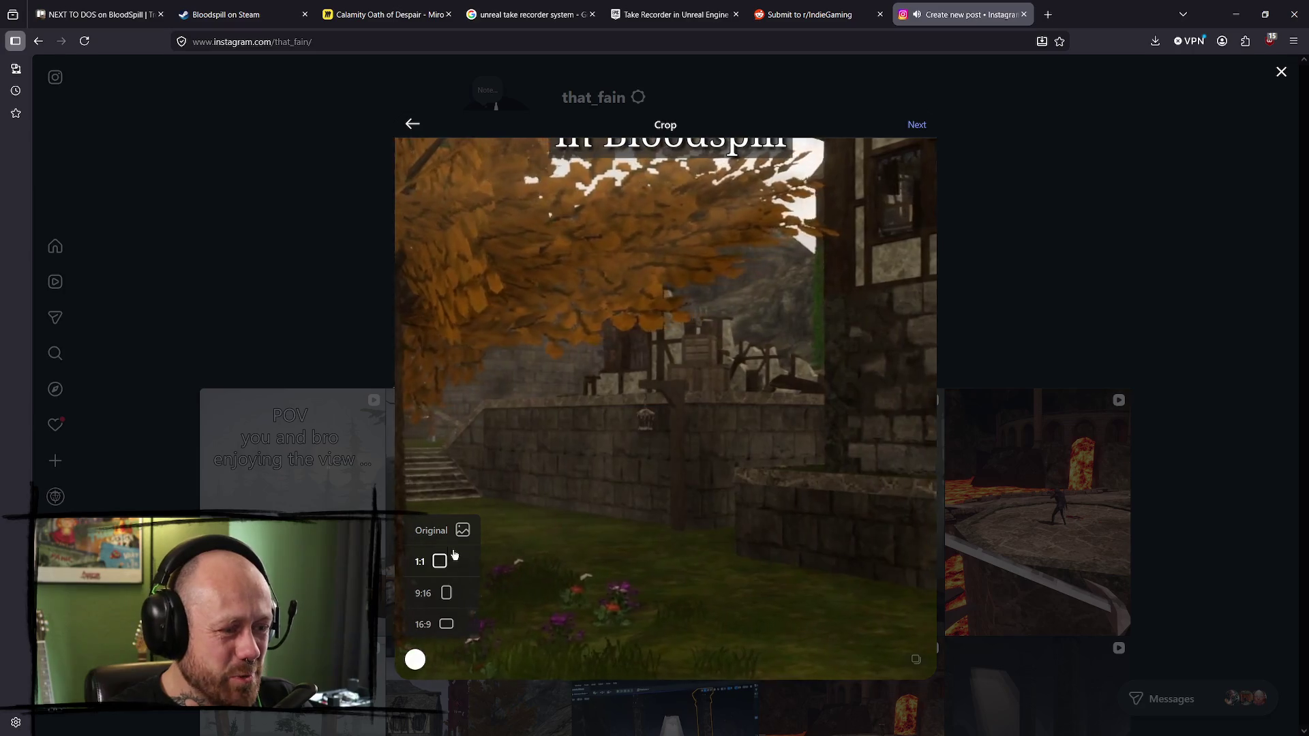
{"action": "left_click", "coordinate": [446, 593]}
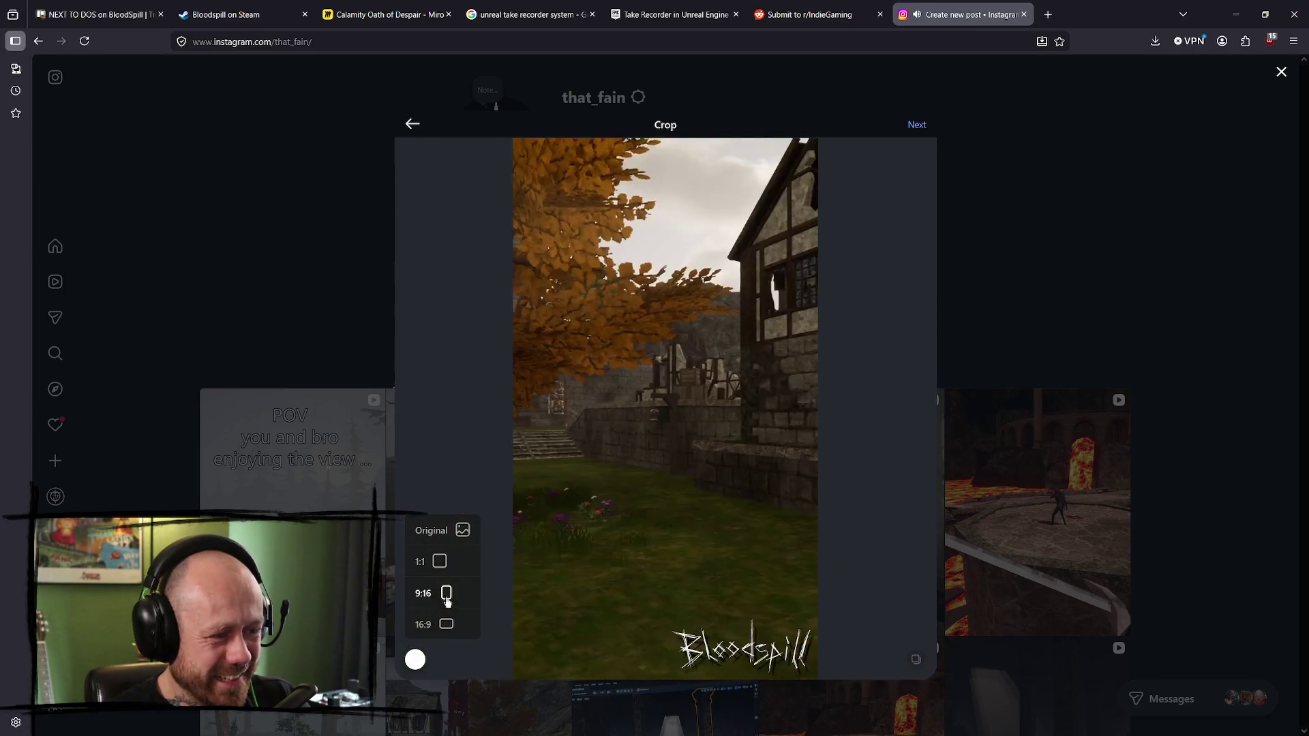
{"action": "left_click", "coordinate": [917, 126]}
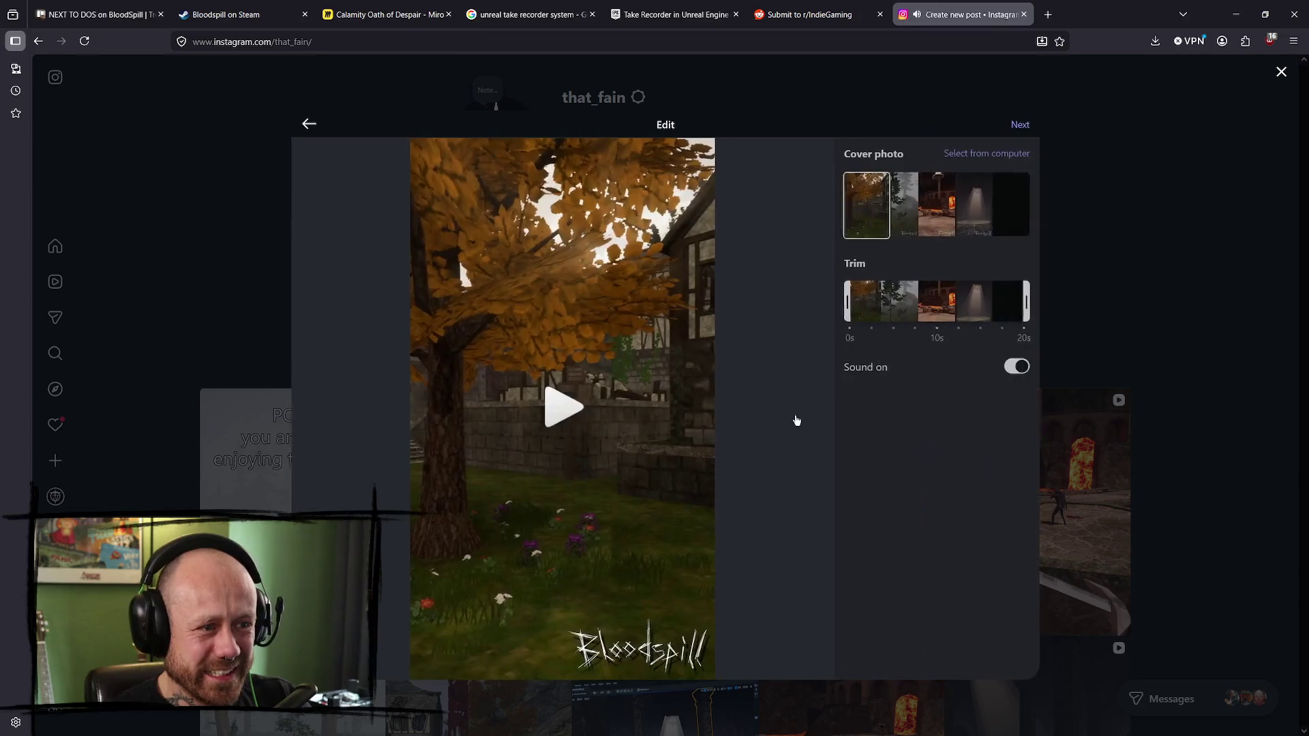
- Paste the caption with hashtags, add #darkfantasy, and share the reel
{"action": "left_click", "coordinate": [1024, 124]}
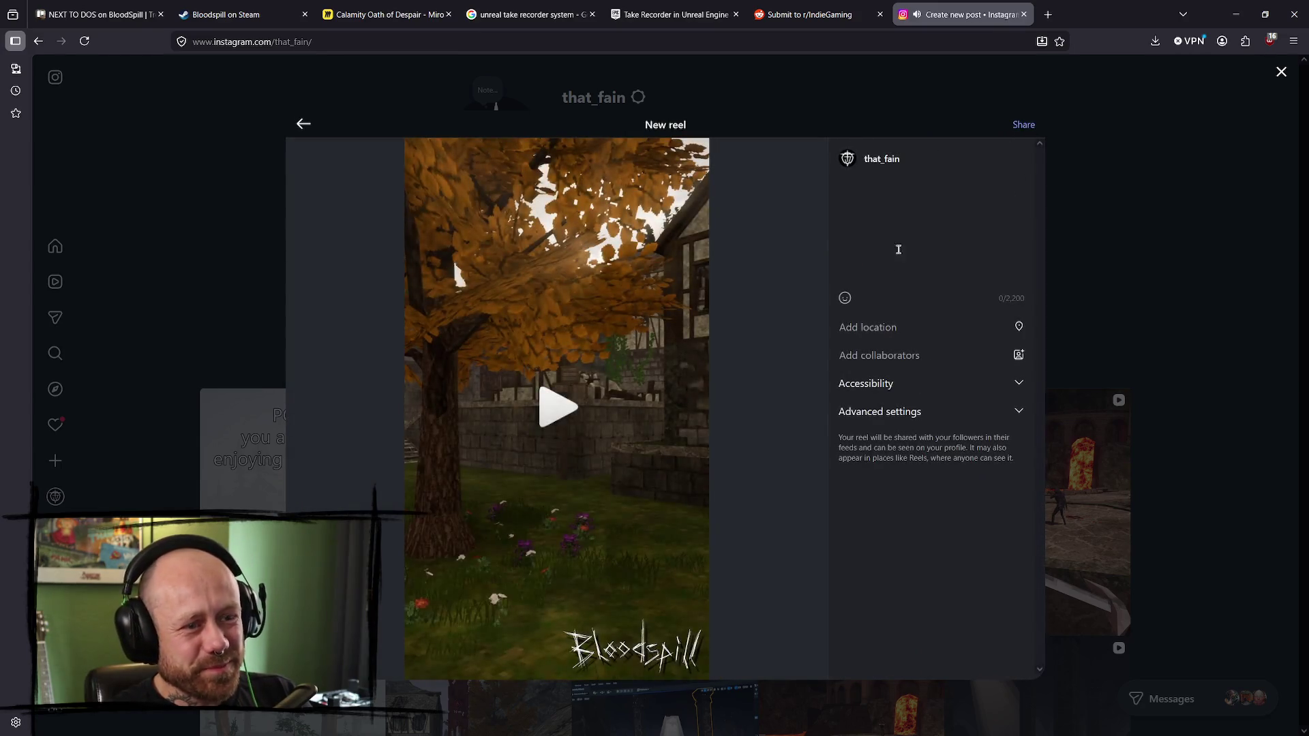
{"action": "type", "text": "Besides all the chaos in Bloodspill ... You can still find some moments of peace and quiet.  #indiegame #psx #gamedev"}
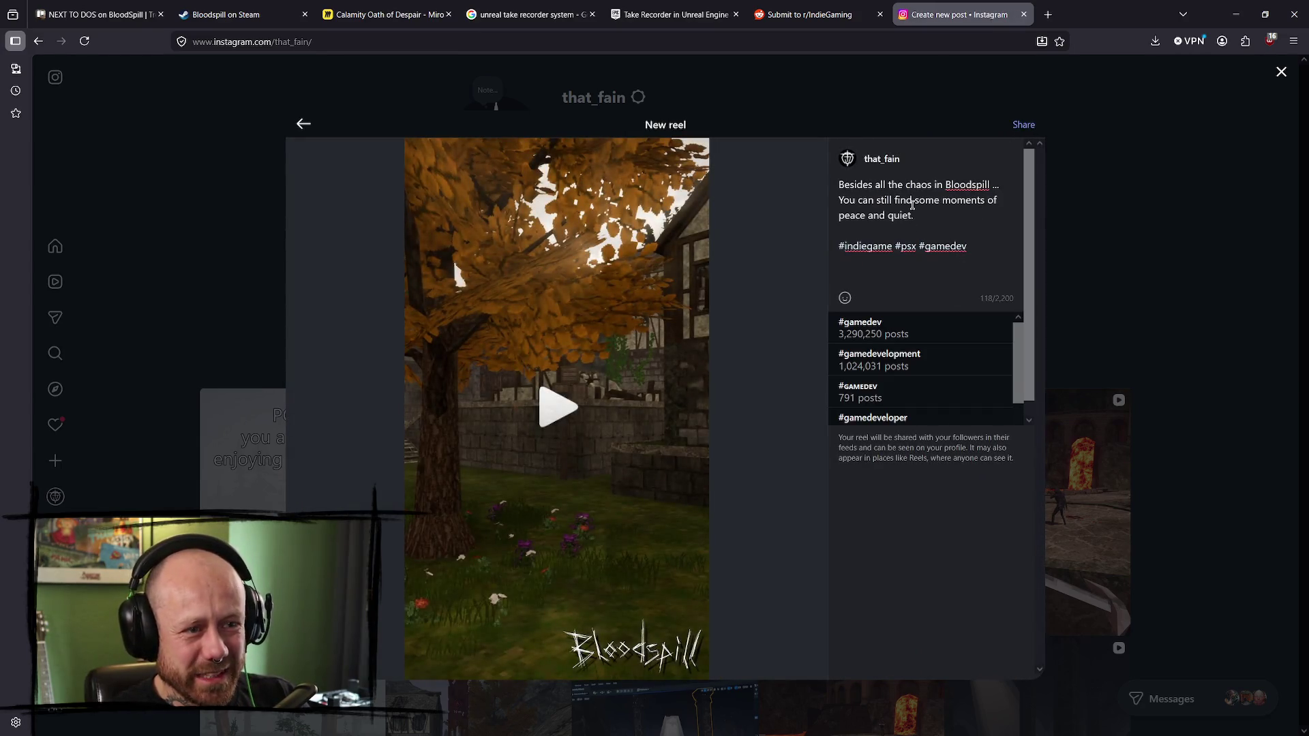
{"action": "type", "text": "#"}
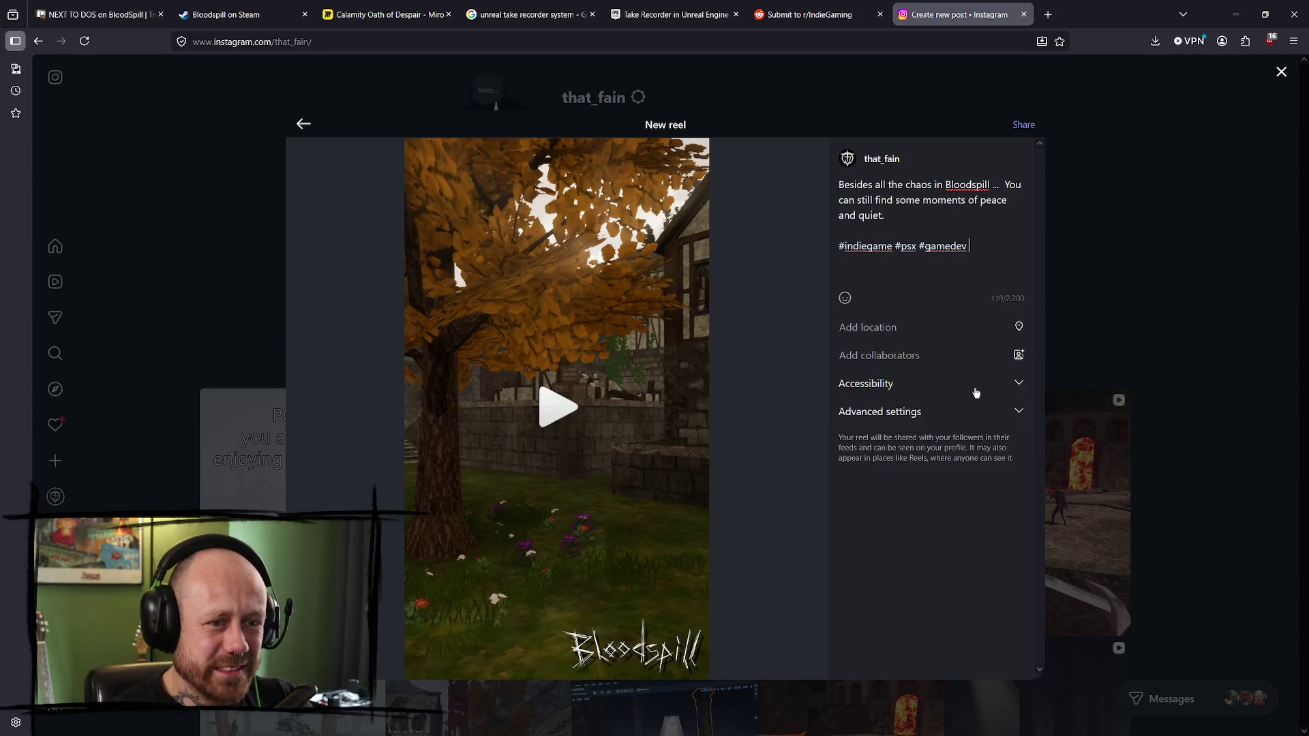
{"action": "type", "text": "dar"}
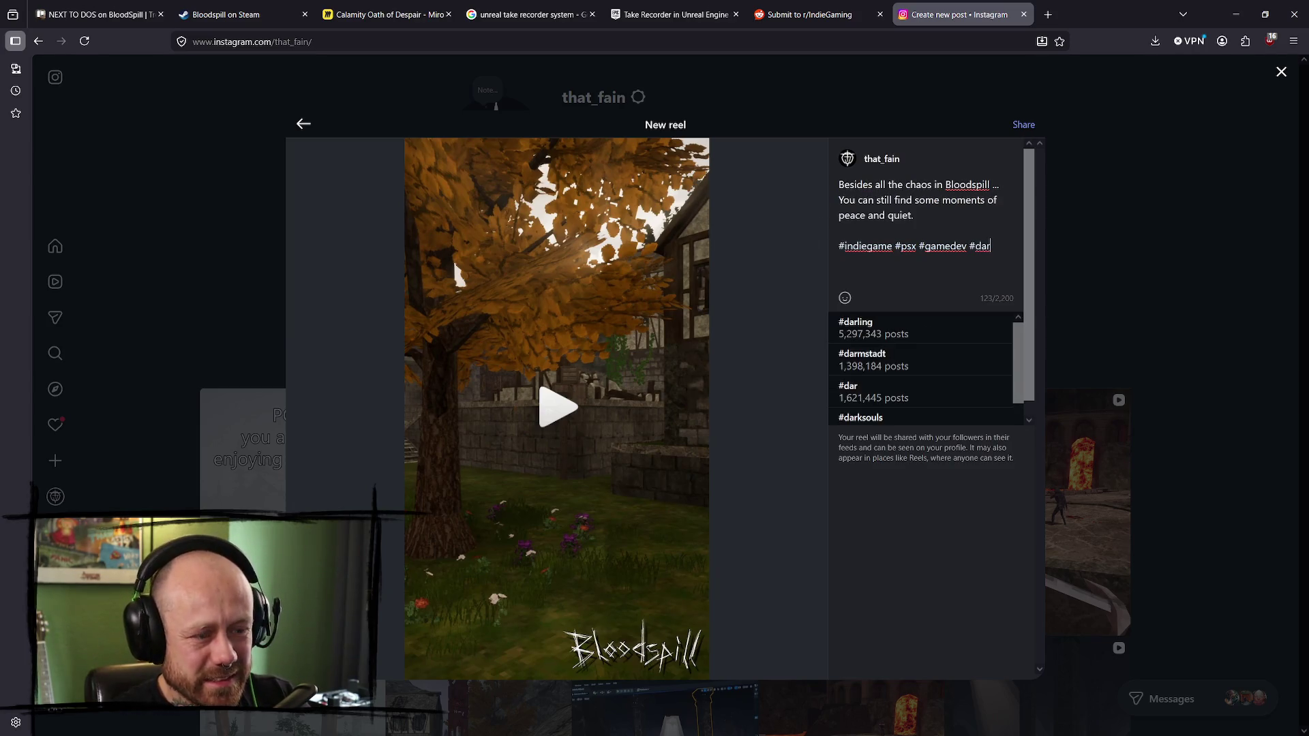
{"action": "type", "text": "kfantasy"}
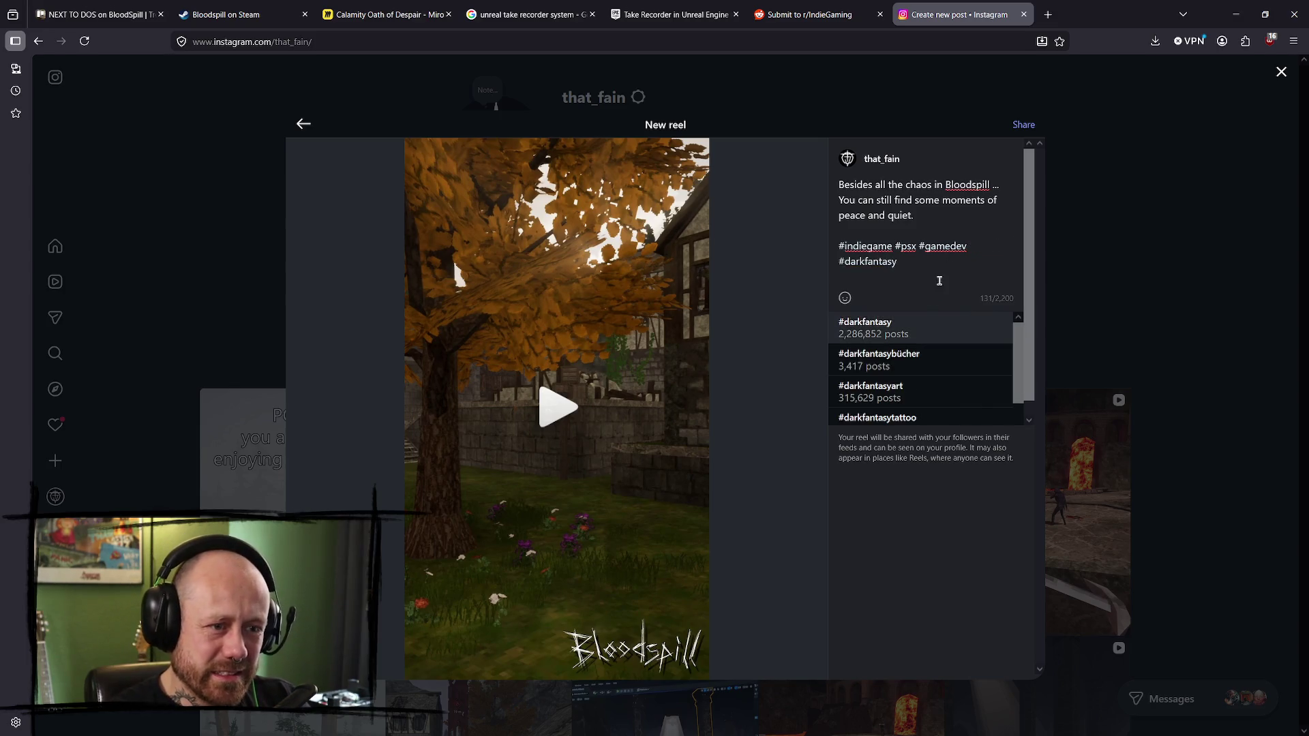
{"action": "left_click", "coordinate": [913, 334]}
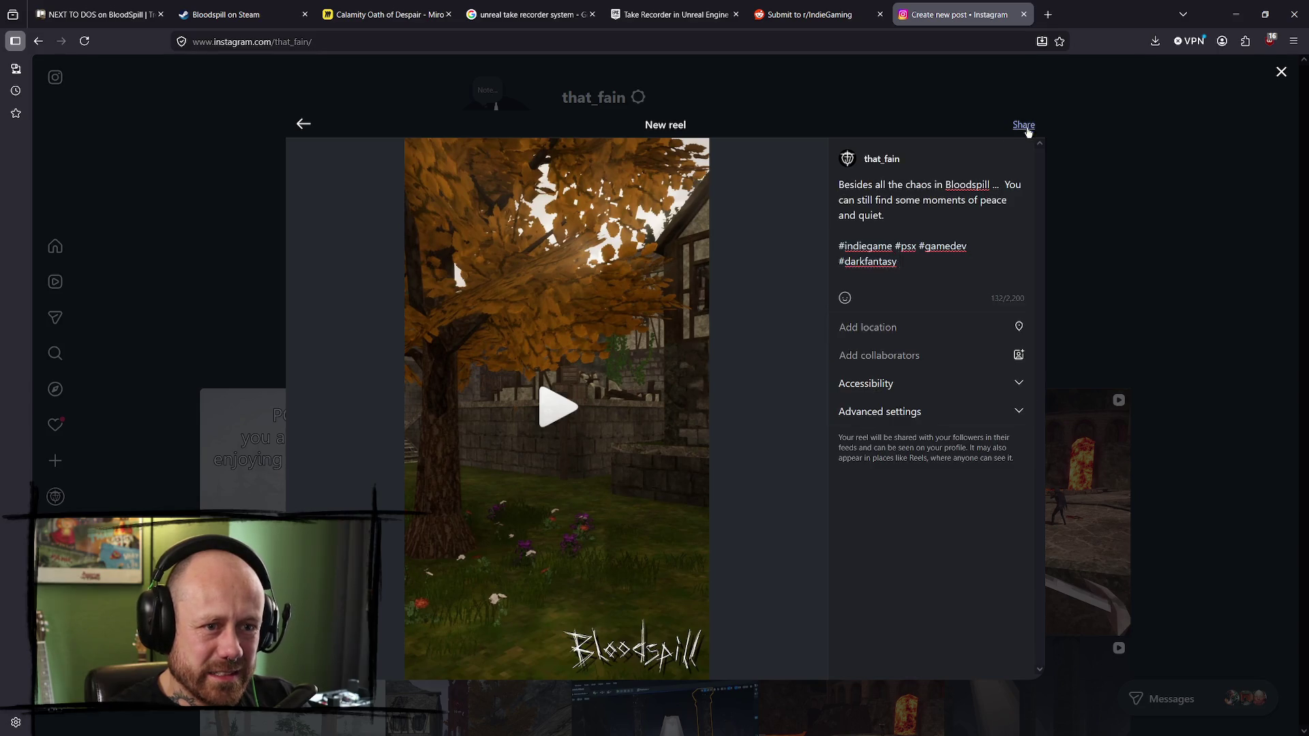
{"action": "left_click", "coordinate": [1023, 125]}
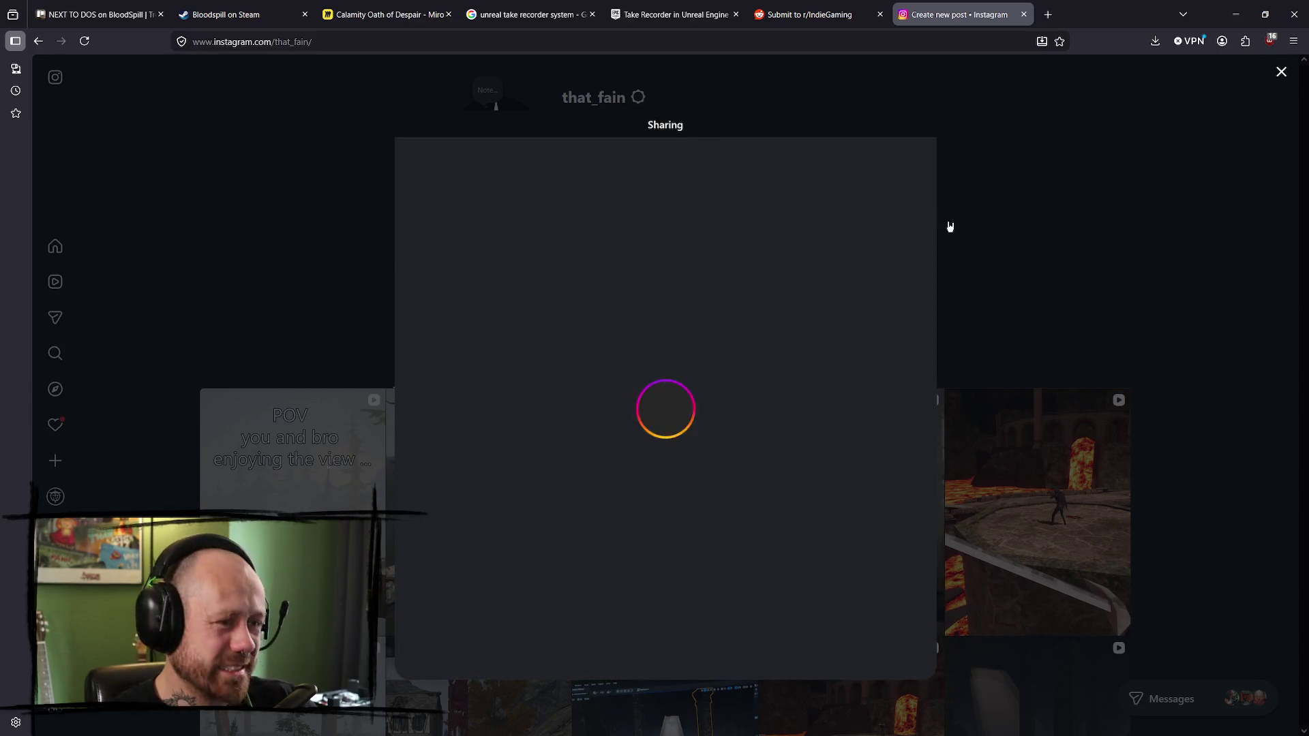
{"action": "left_click", "coordinate": [838, 15]}
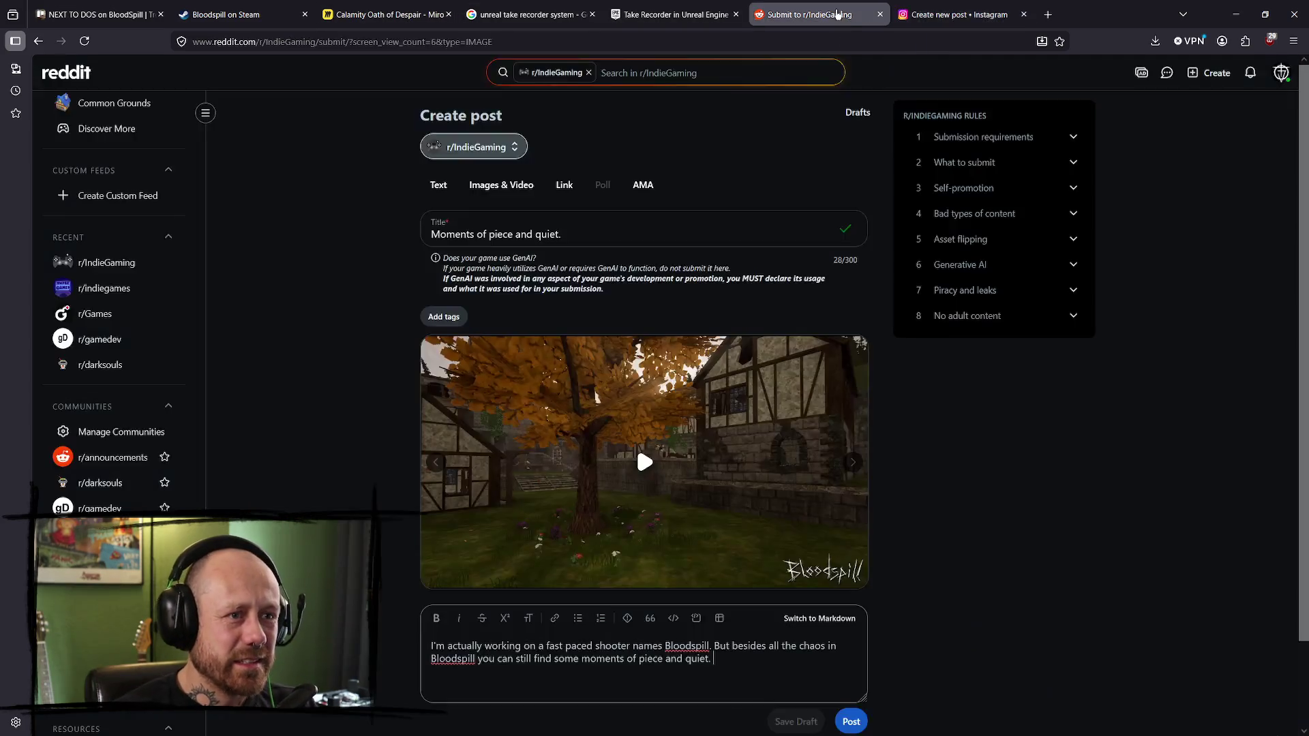
- Correct 'piece' to 'peace' in the Reddit post body
{"action": "left_click", "coordinate": [593, 239]}
{"action": "left_click_drag", "start_coordinate": [581, 232], "coordinate": [348, 232]}
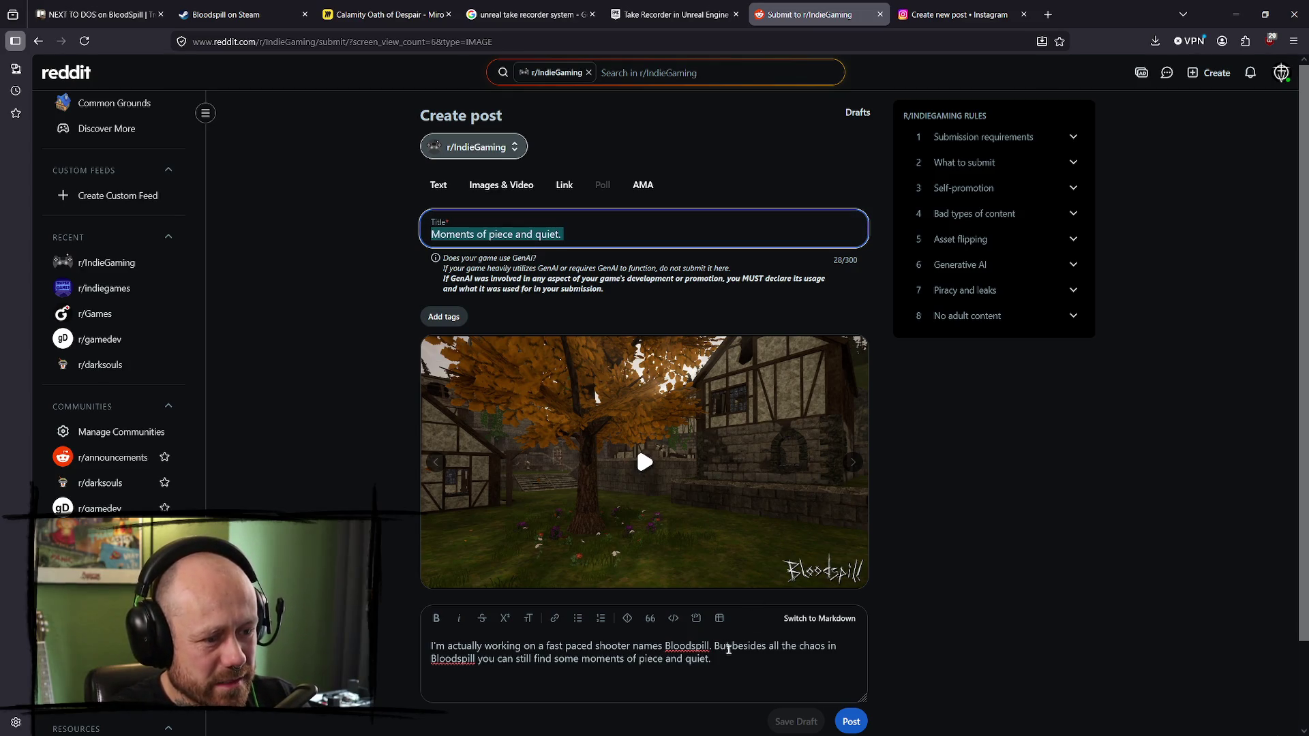
{"action": "left_click", "coordinate": [729, 658]}
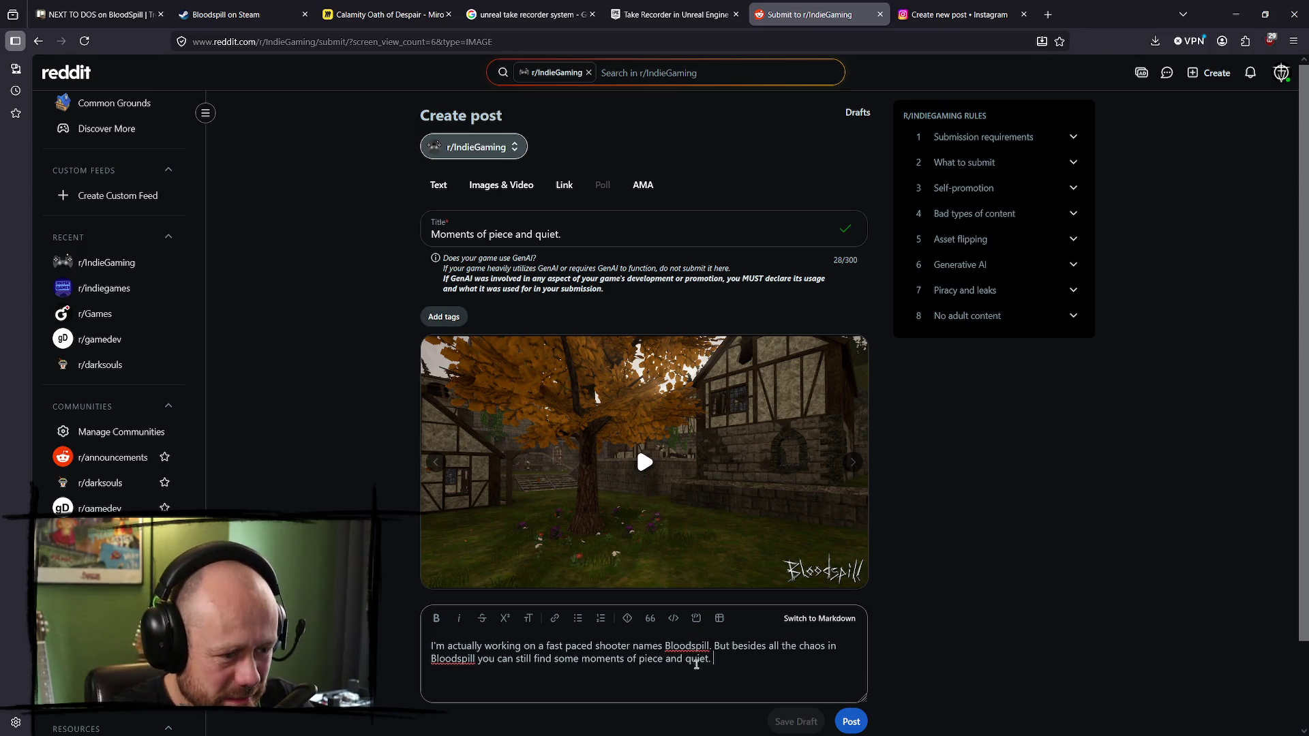
{"action": "key", "text": "BackSpace"}
{"action": "key", "text": "Delete"}
{"action": "type", "text": "ea"}
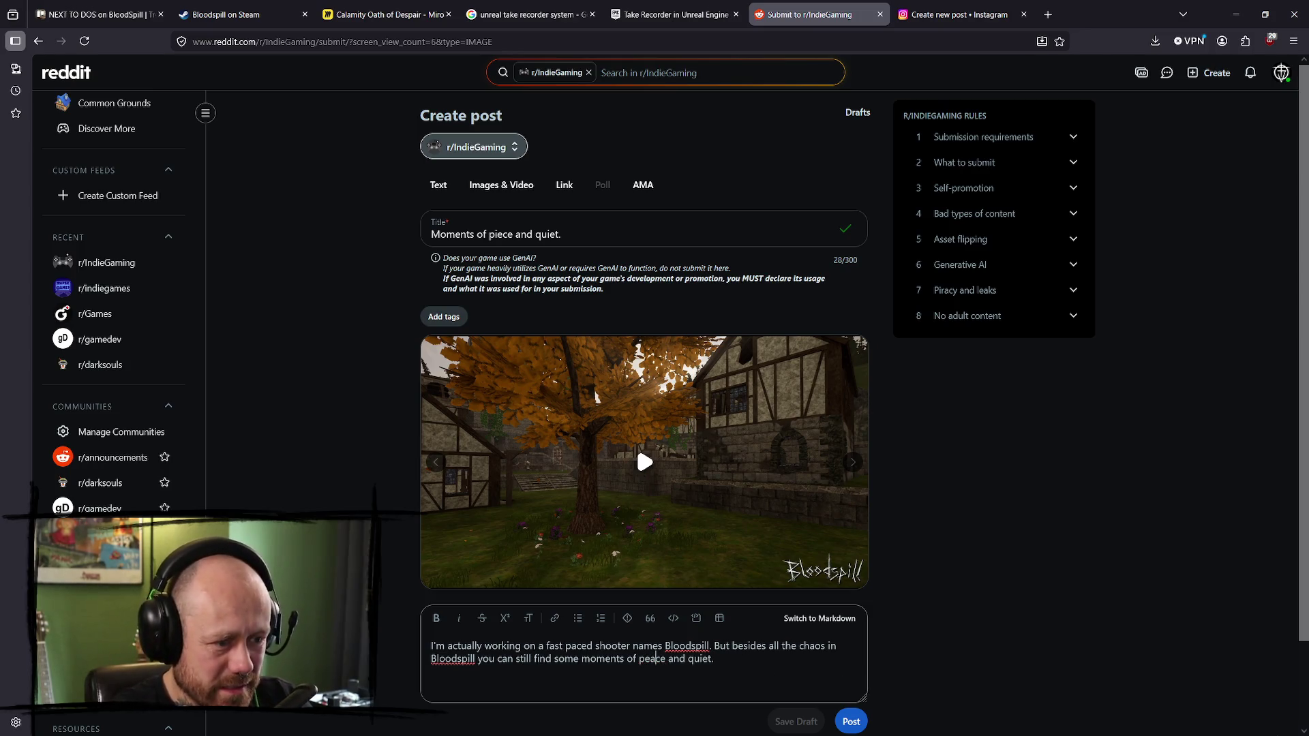
- Replace the title with the body phrase, capitalised as 'Moments of peace and quiet'
{"action": "left_click", "coordinate": [503, 234]}
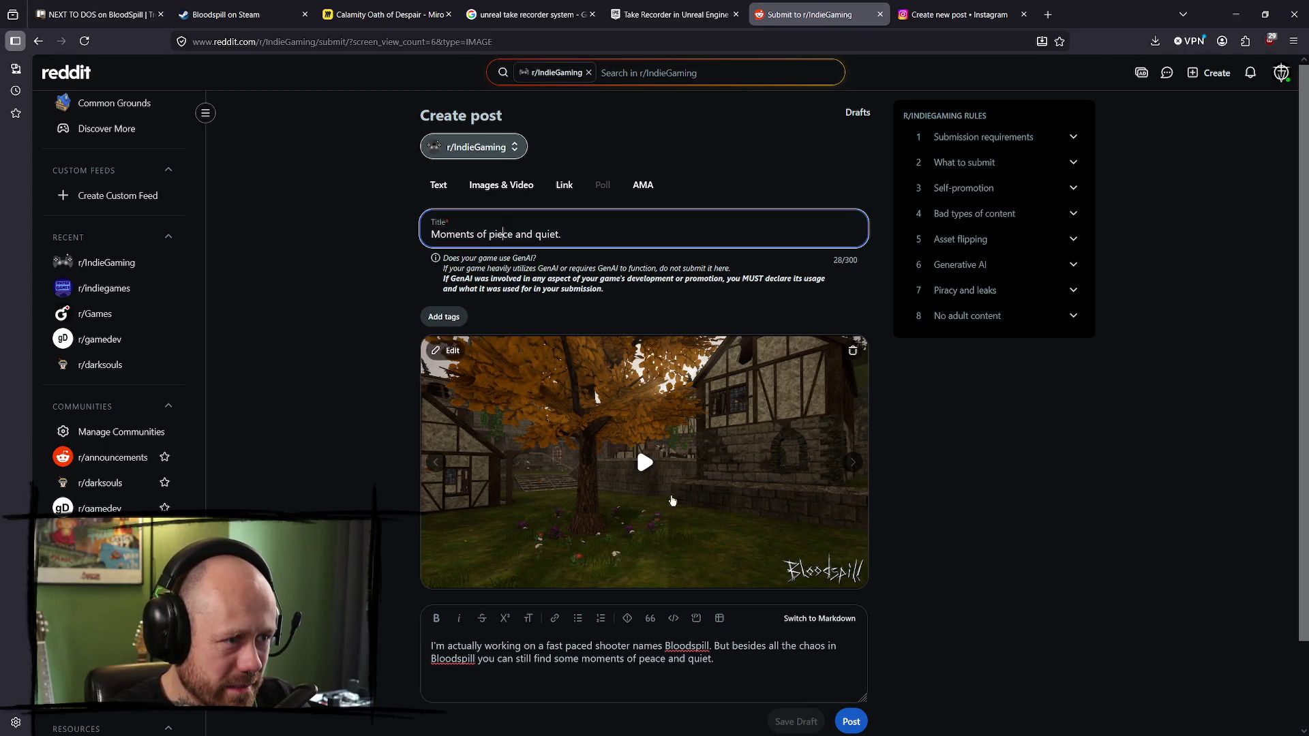
{"action": "left_click_drag", "start_coordinate": [715, 658], "coordinate": [579, 659]}
{"action": "key", "text": "ctrl+c"}
{"action": "left_click", "coordinate": [721, 668]}
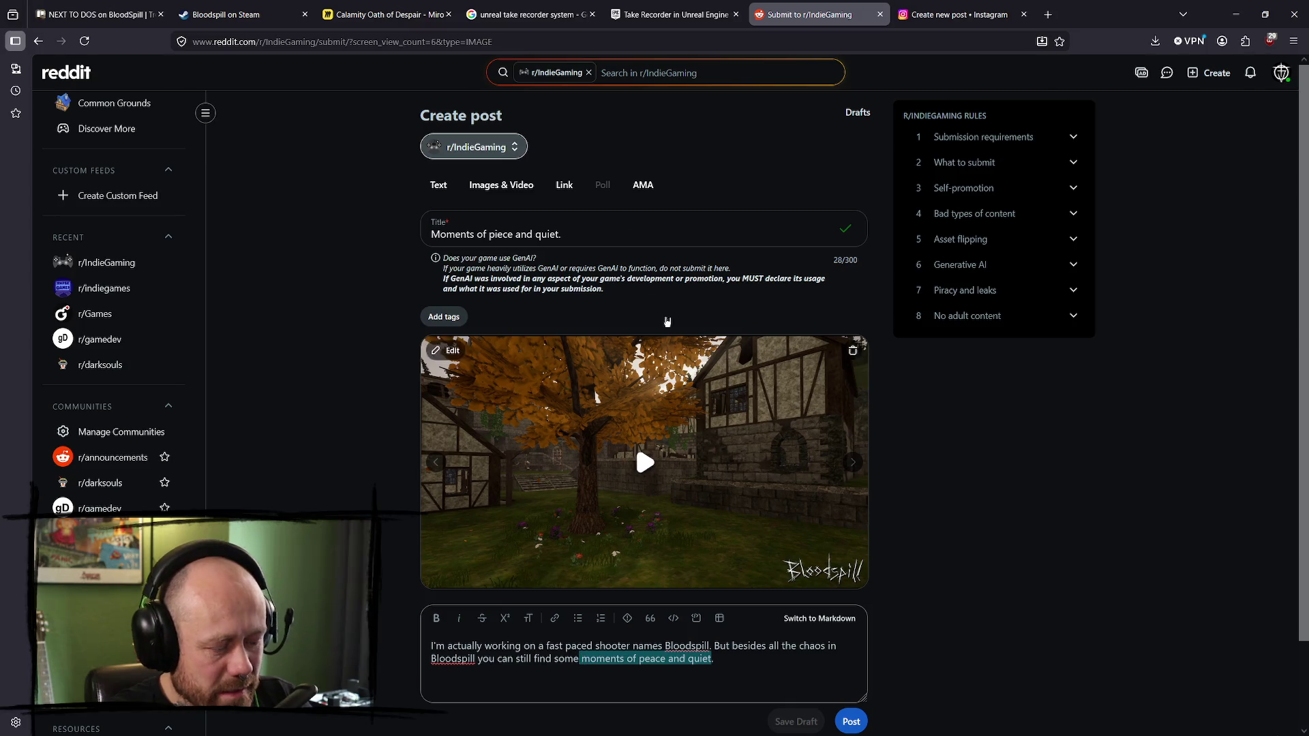
{"action": "left_click", "coordinate": [566, 235]}
{"action": "key", "text": "ctrl+a"}
{"action": "key", "text": "ctrl+v"}
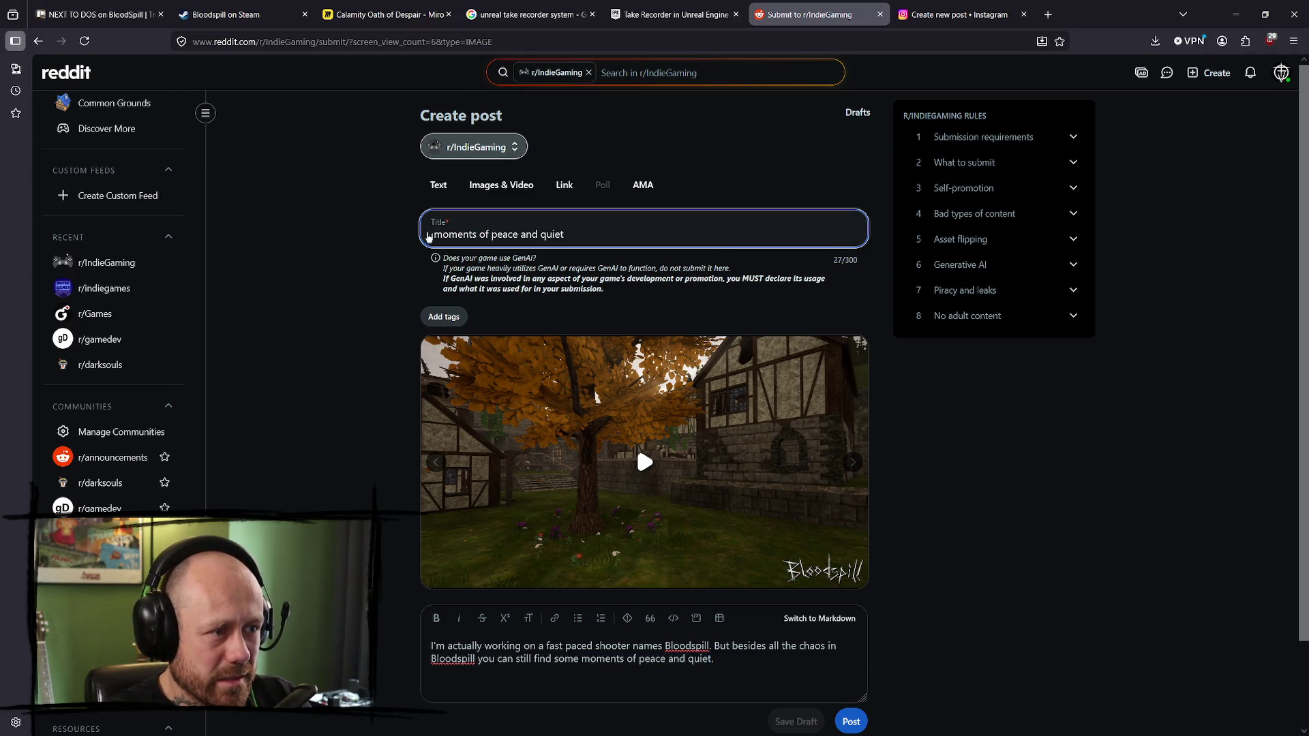
{"action": "key", "text": "BackSpace"}
{"action": "type", "text": "M"}
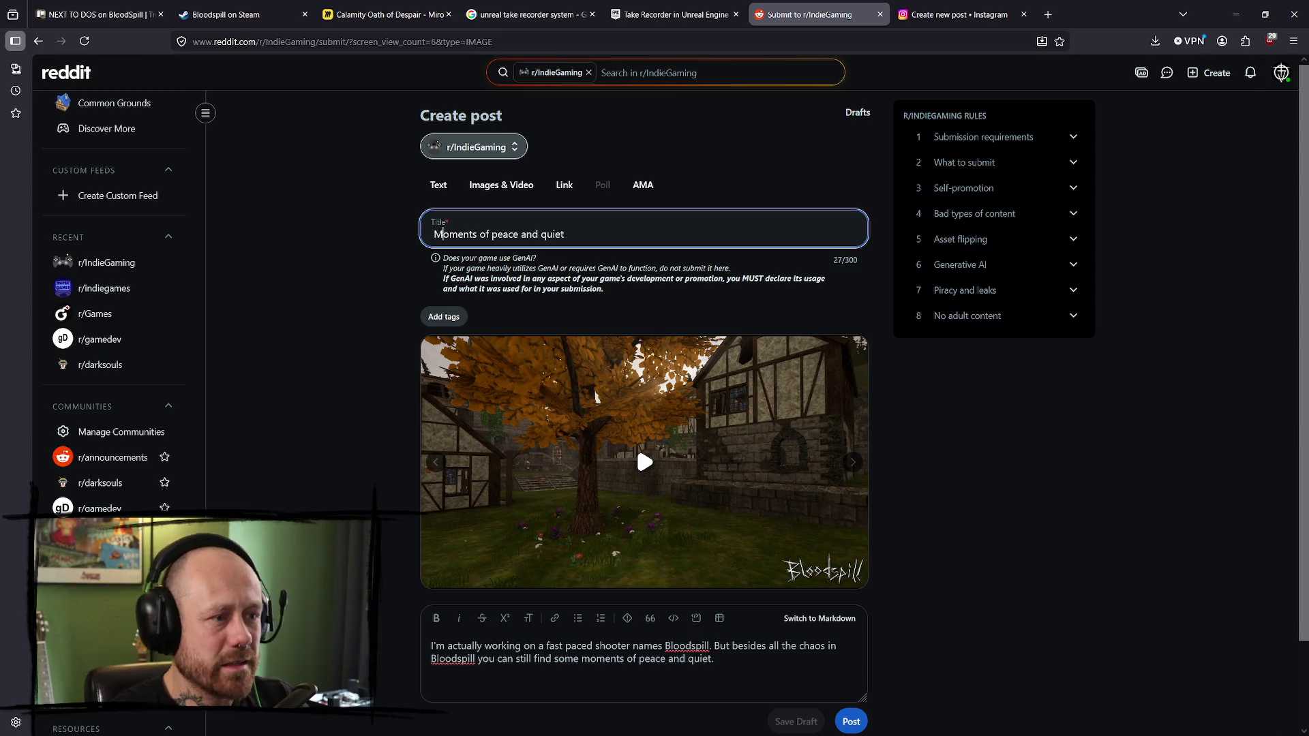
{"action": "left_click", "coordinate": [1088, 587]}
- Change 'names' to 'named' in the body text
{"action": "left_click", "coordinate": [463, 655]}
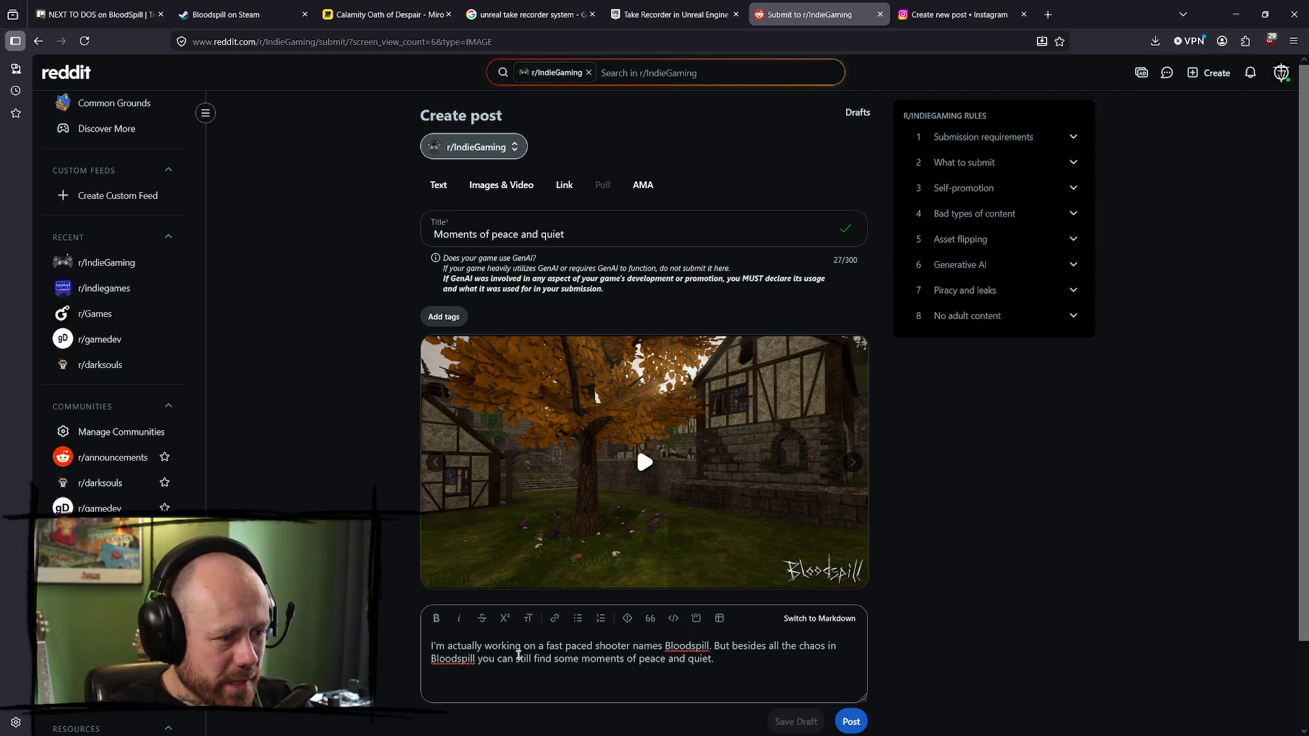
{"action": "left_click", "coordinate": [662, 648]}
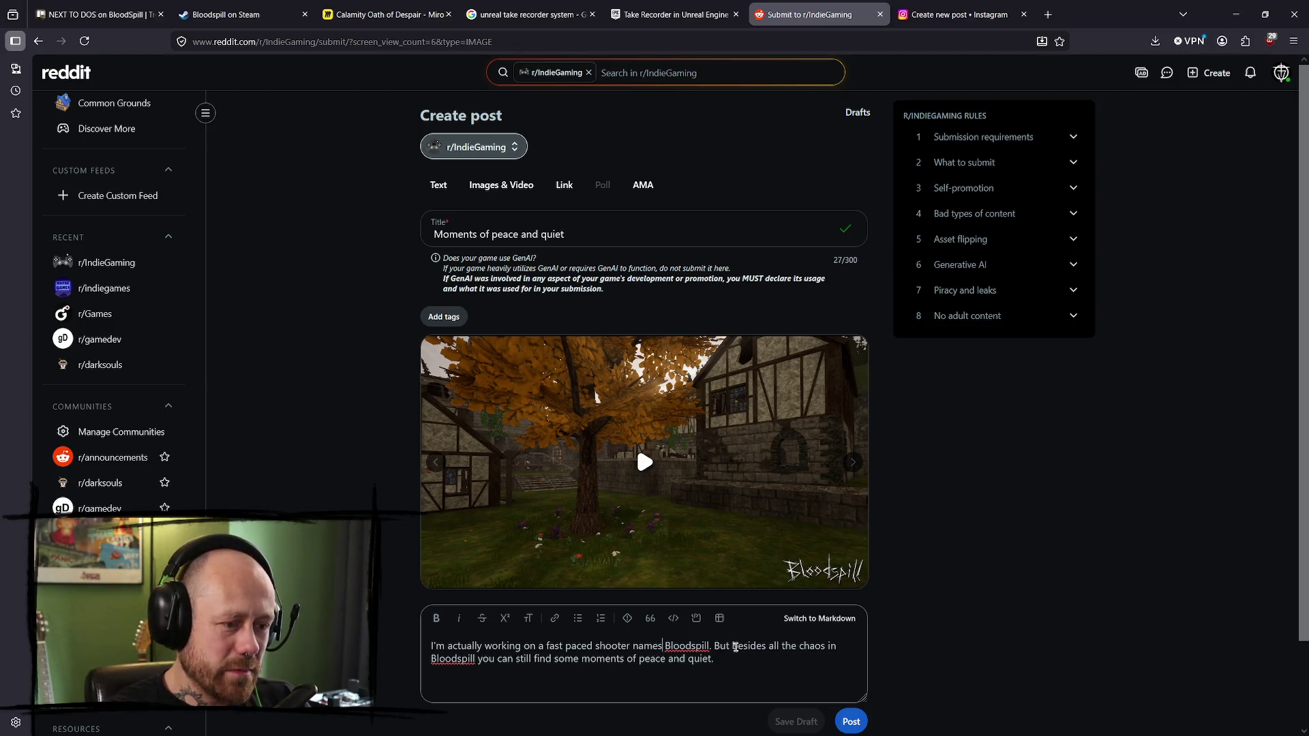
{"action": "key", "text": "BackSpace"}
{"action": "type", "text": "d"}
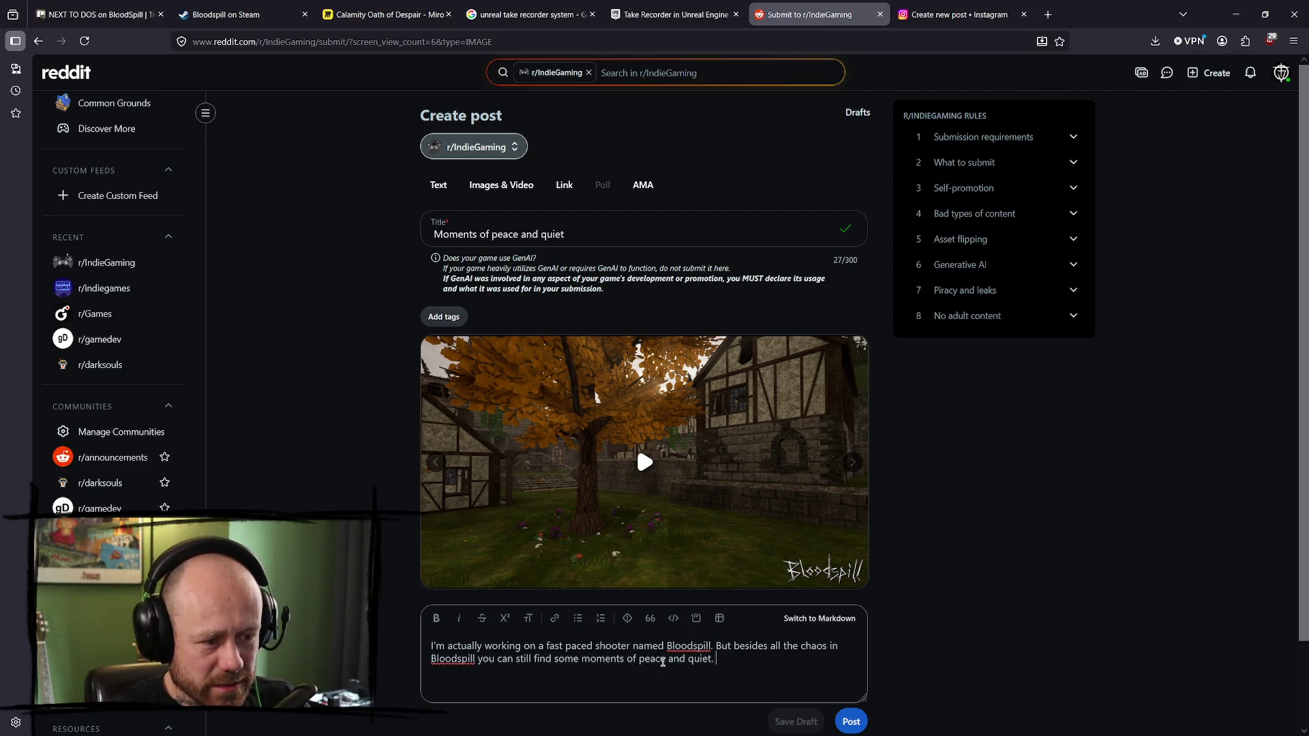
- Search the web for the phrase 'moments of peace and quiet' in a new tab
{"action": "left_click_drag", "start_coordinate": [579, 658], "coordinate": [743, 661]}
{"action": "key", "text": "ctrl+c"}
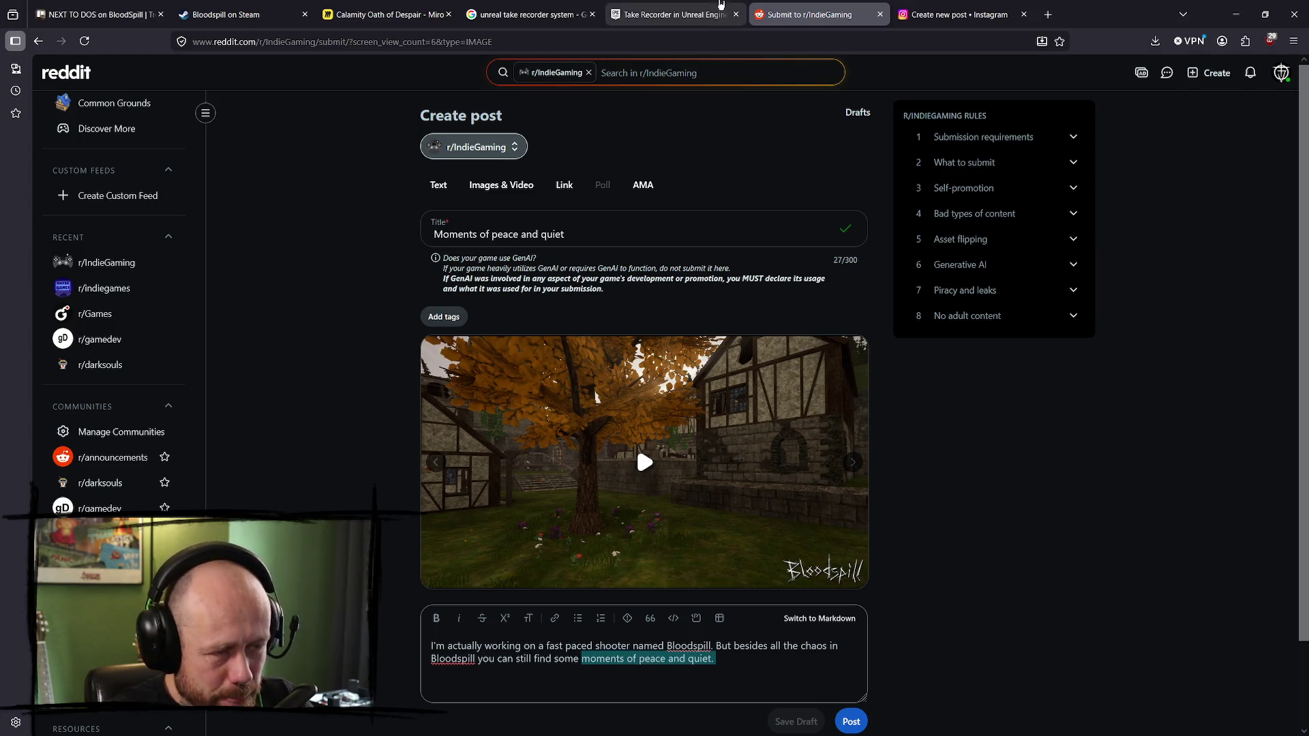
{"action": "left_click", "coordinate": [1049, 13]}
{"action": "key", "text": "ctrl+v"}
{"action": "key", "text": "Return"}
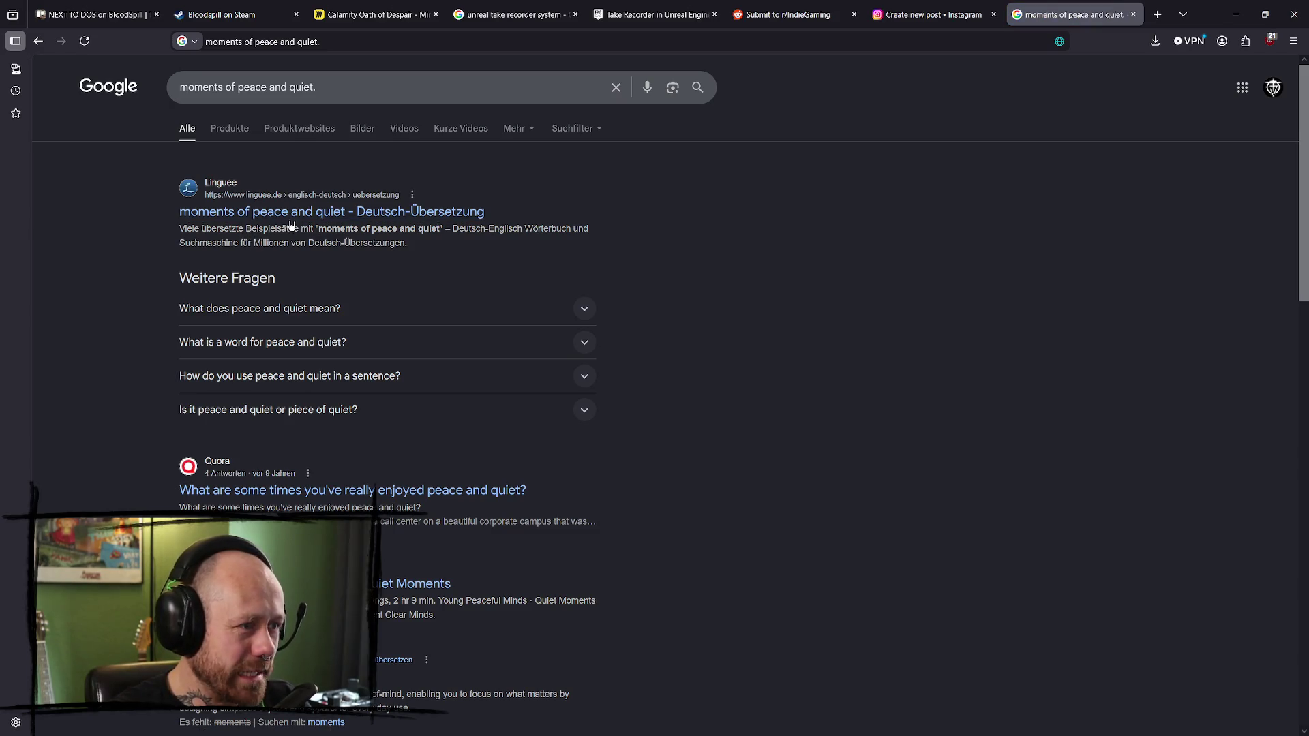
- Close the search tab, dismiss Instagram's reel-shared confirmation, and close the Instagram tab
{"action": "left_click", "coordinate": [1133, 14]}
{"action": "left_click", "coordinate": [965, 13]}
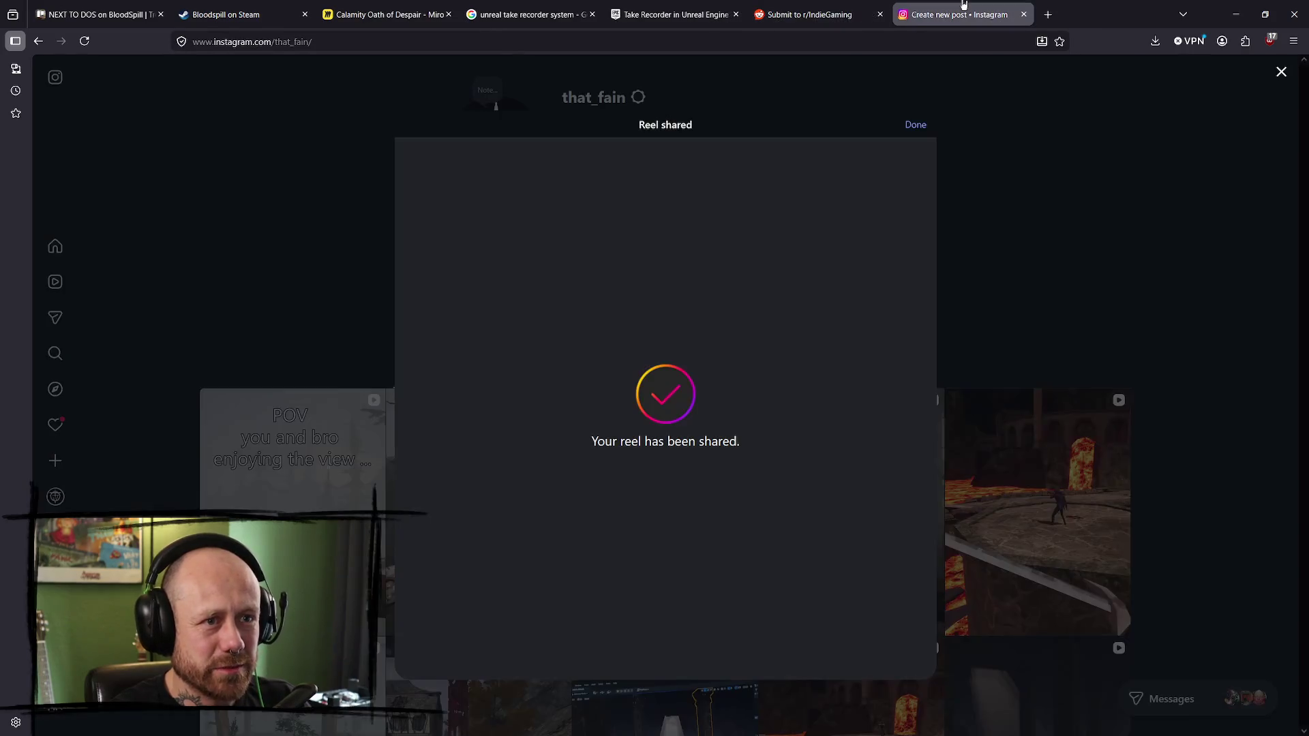
{"action": "left_click", "coordinate": [914, 127]}
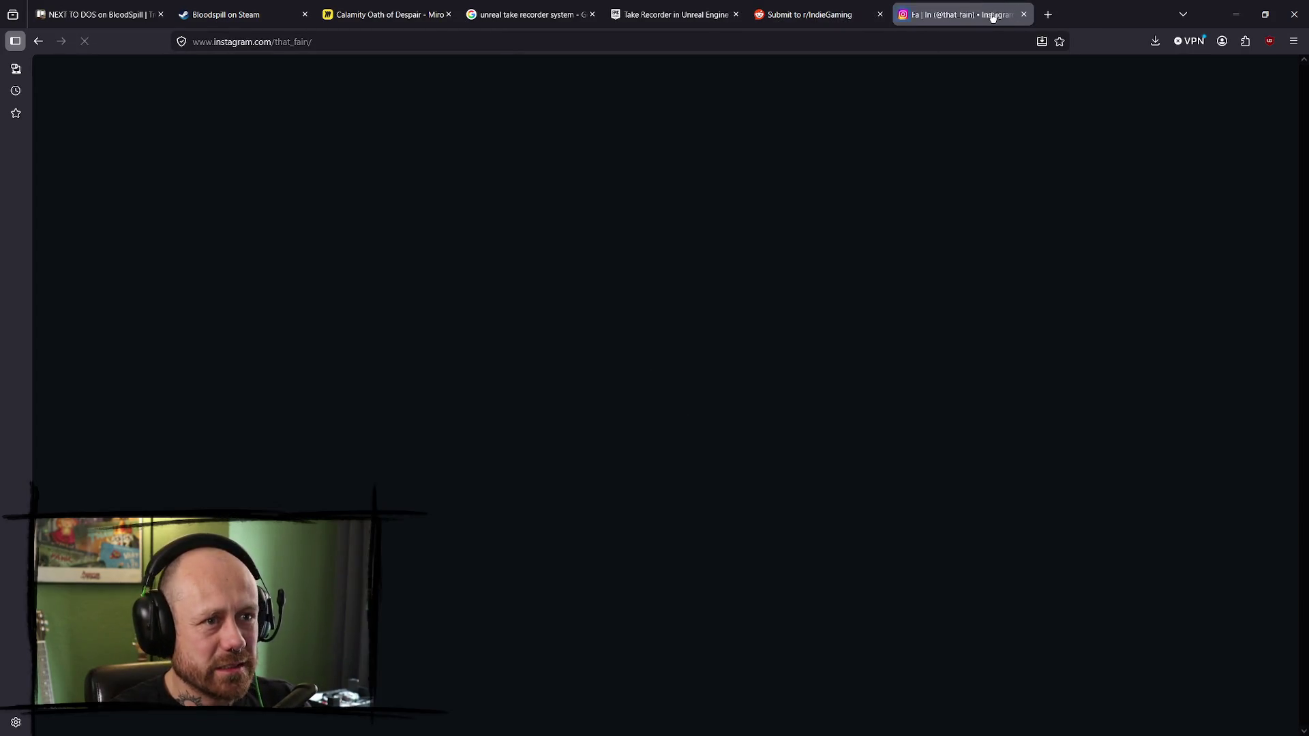
{"action": "left_click", "coordinate": [1024, 14]}
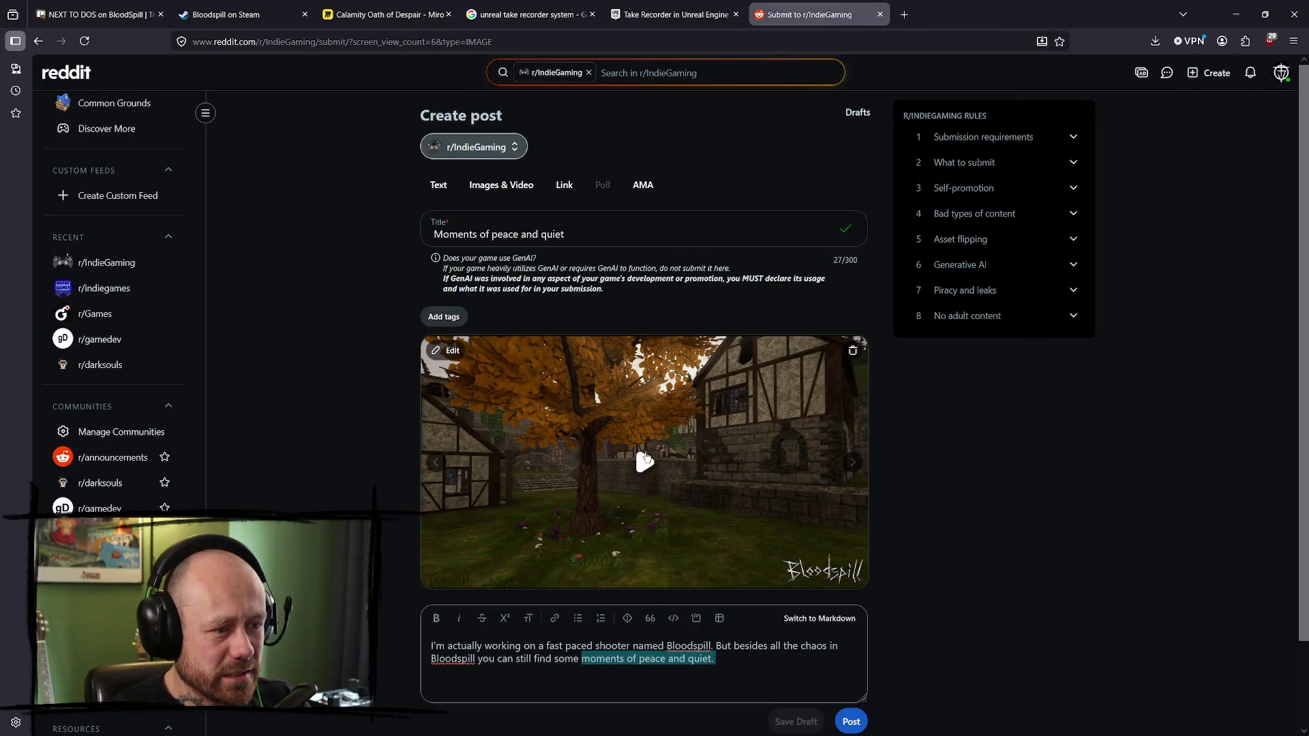
- Pause the clip preview and review the 'Moments of peace and quiet' post in the r/IndieGaming feed
{"action": "mouse_move", "coordinate": [852, 572]}
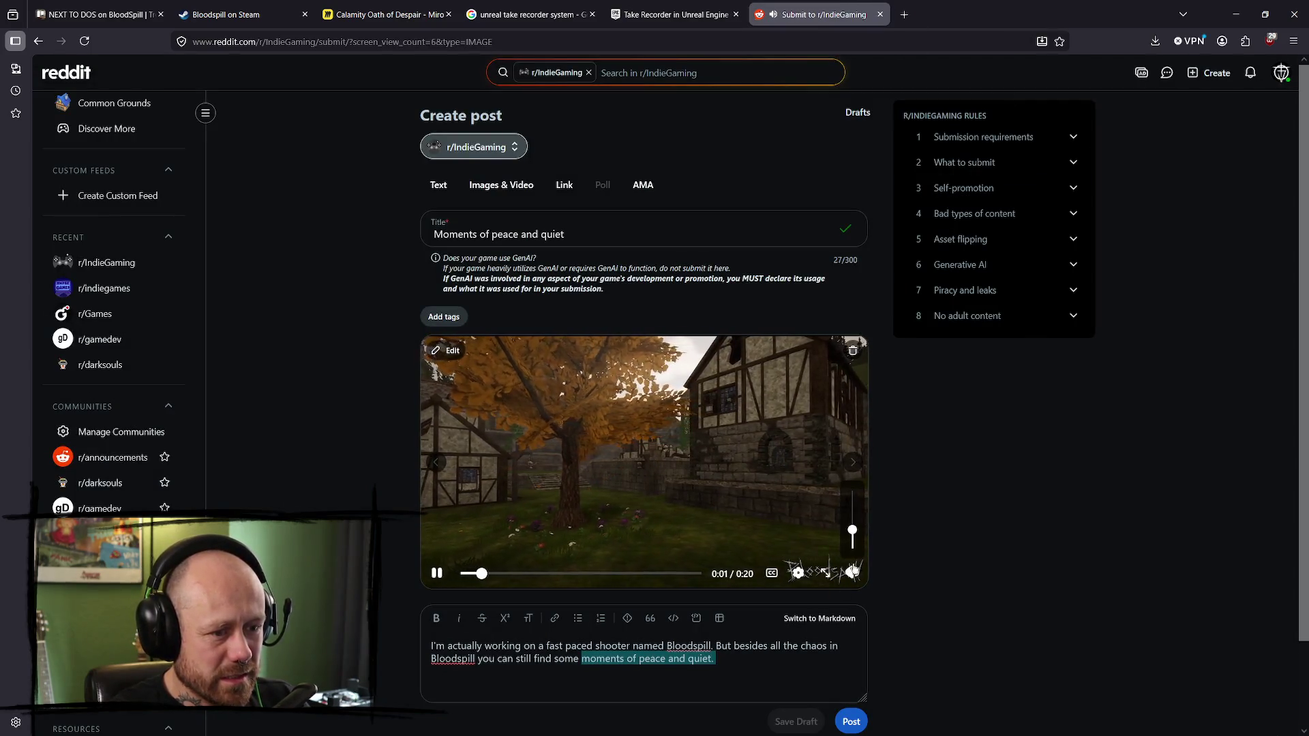
{"action": "left_click", "coordinate": [738, 519]}
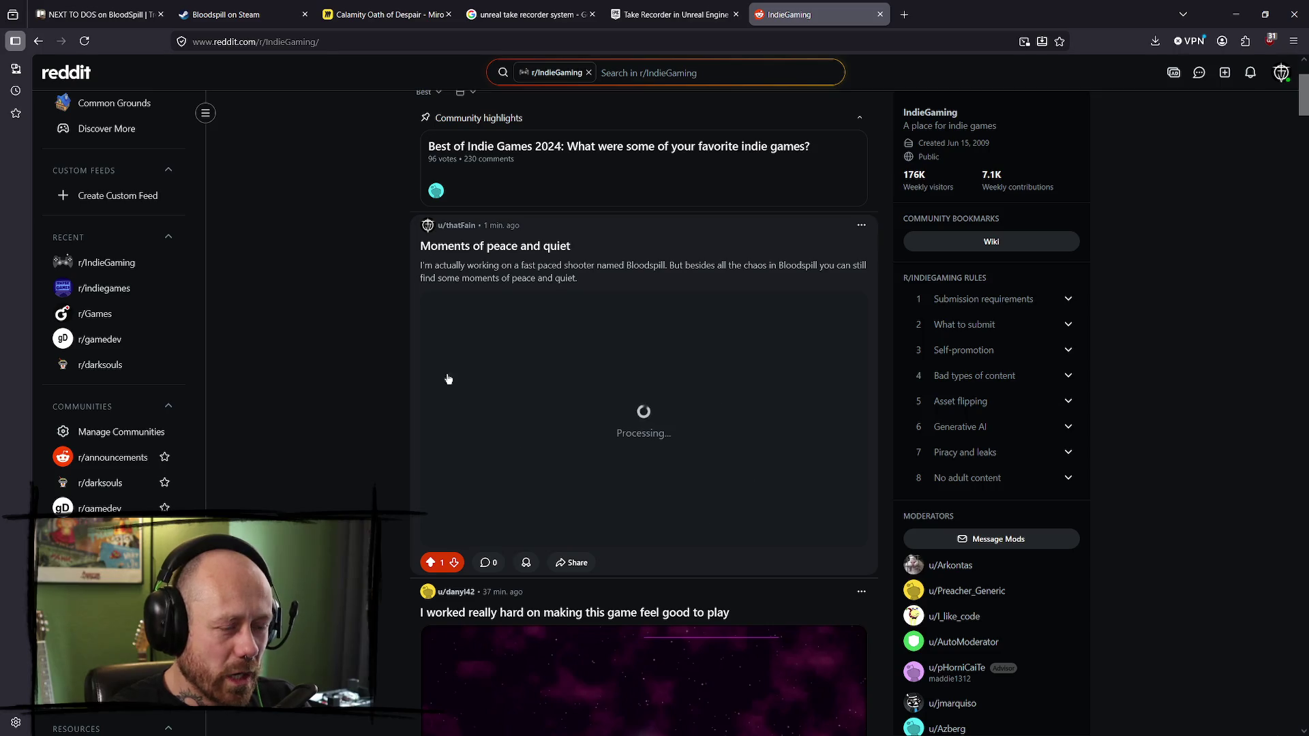
{"action": "scroll", "coordinate": [546, 388], "scroll_direction": "up", "scroll_amount": 3}
{"action": "scroll", "coordinate": [614, 409], "scroll_direction": "down", "scroll_amount": 5}
{"action": "scroll", "coordinate": [661, 440], "scroll_direction": "up", "scroll_amount": 4}
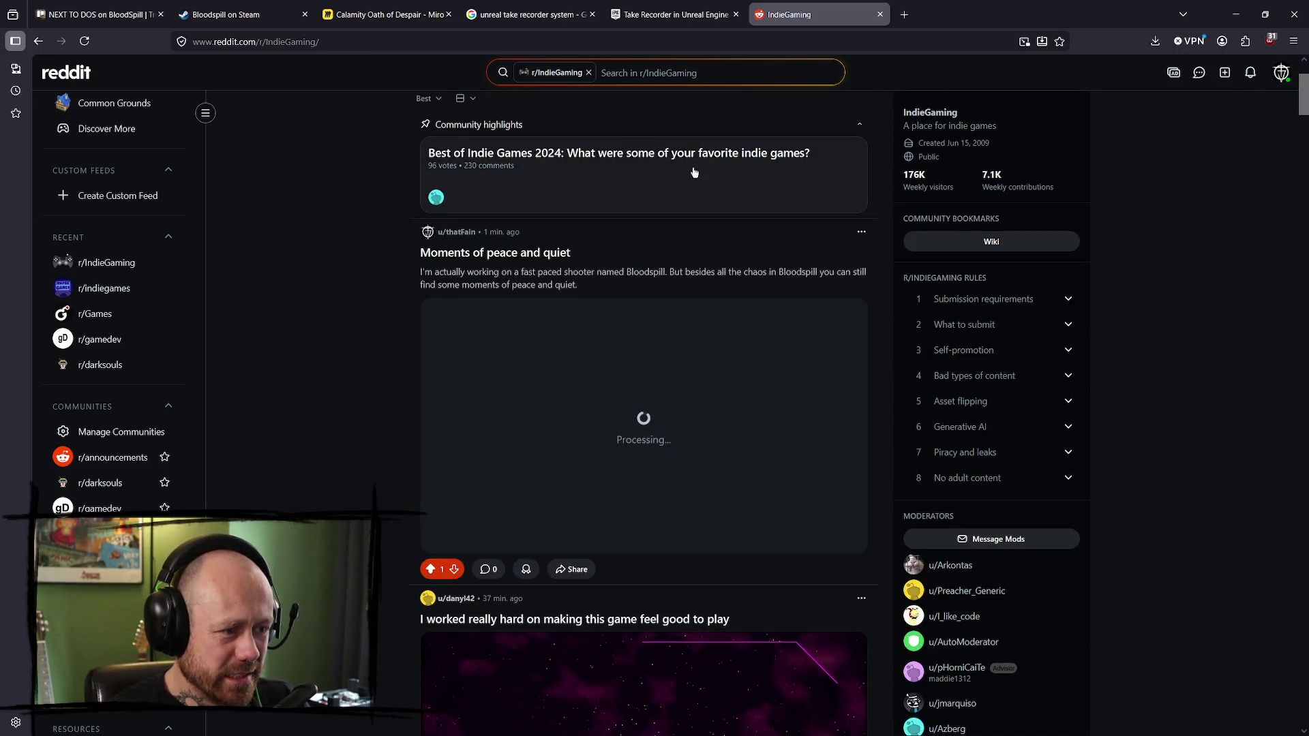
{"action": "mouse_move", "coordinate": [722, 379]}
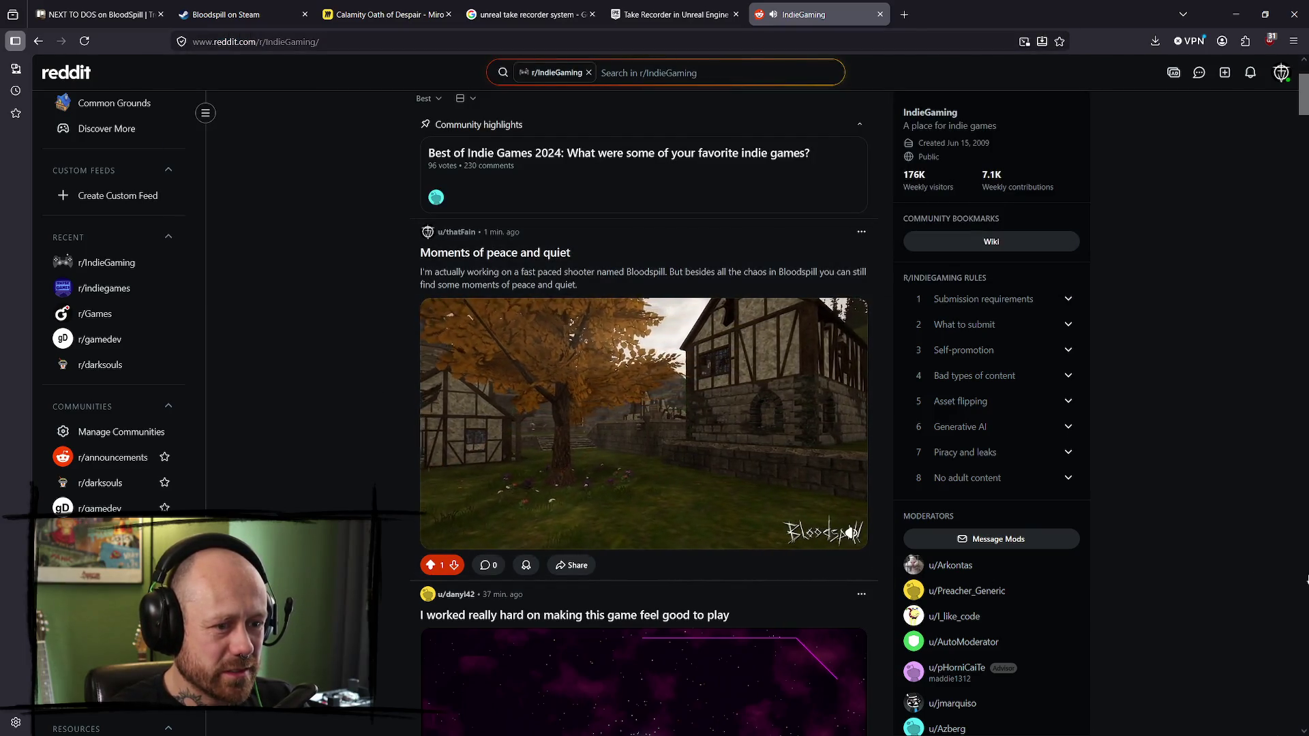